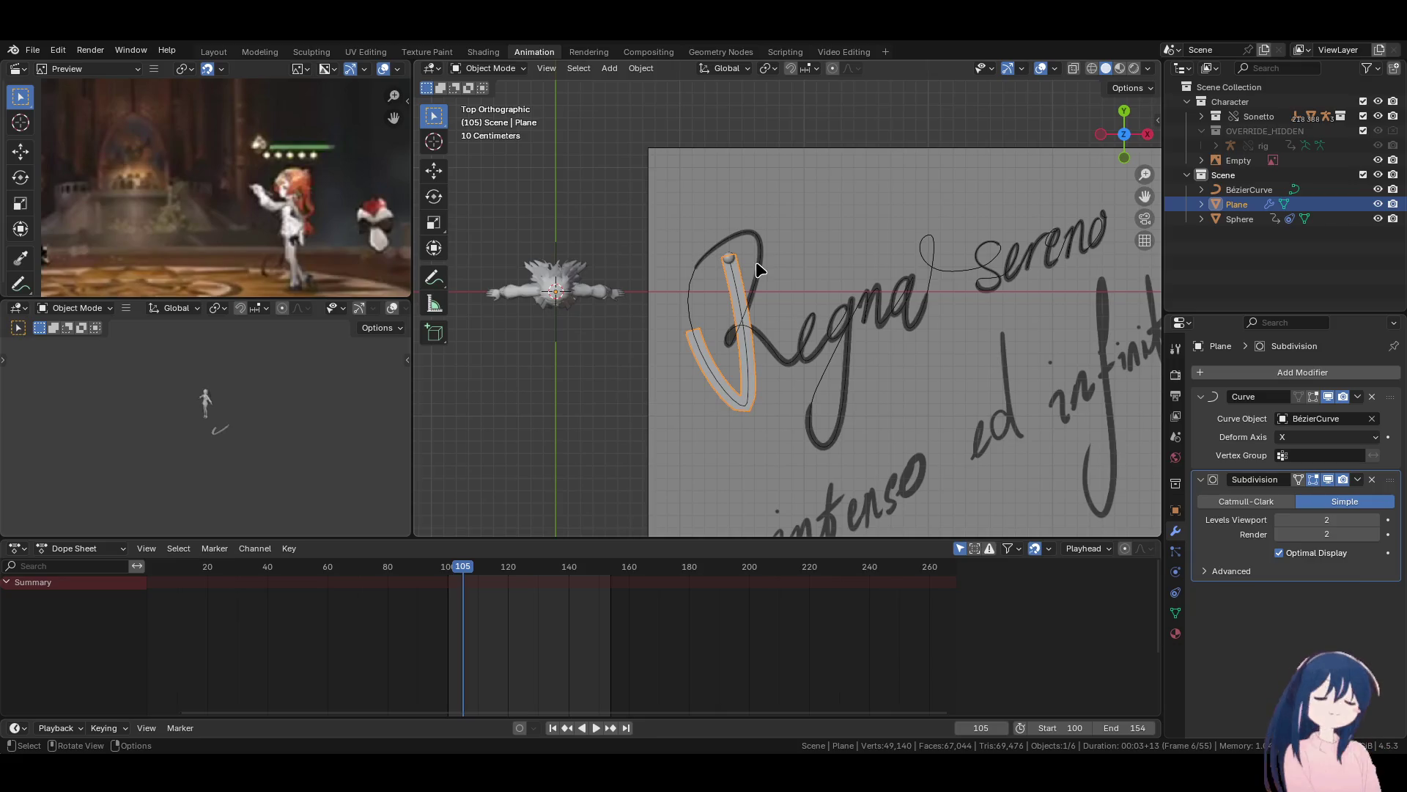
In Edit Mode, squash the Plane to almost nothing along X.
key(Tab)
key(Tab)
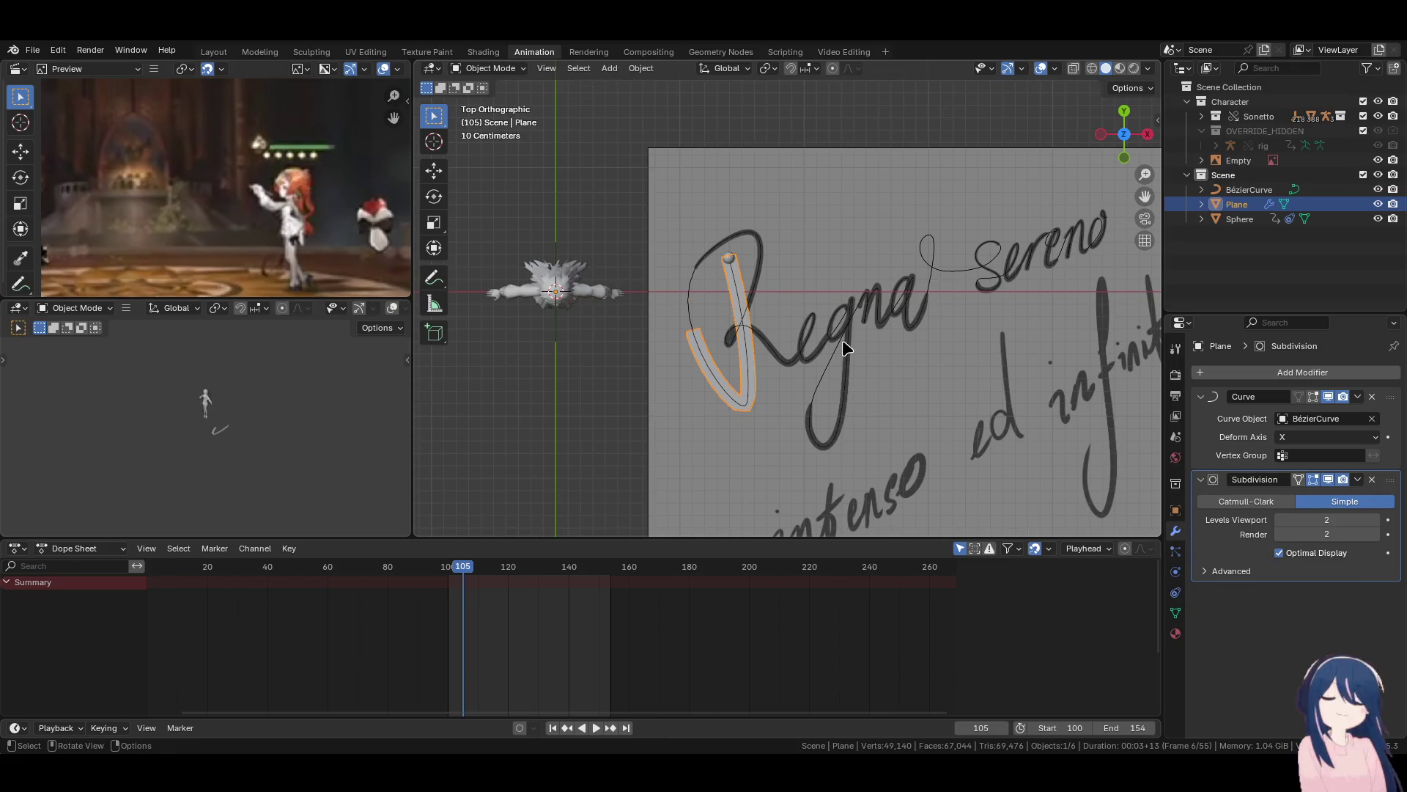
key(s)
key(x)
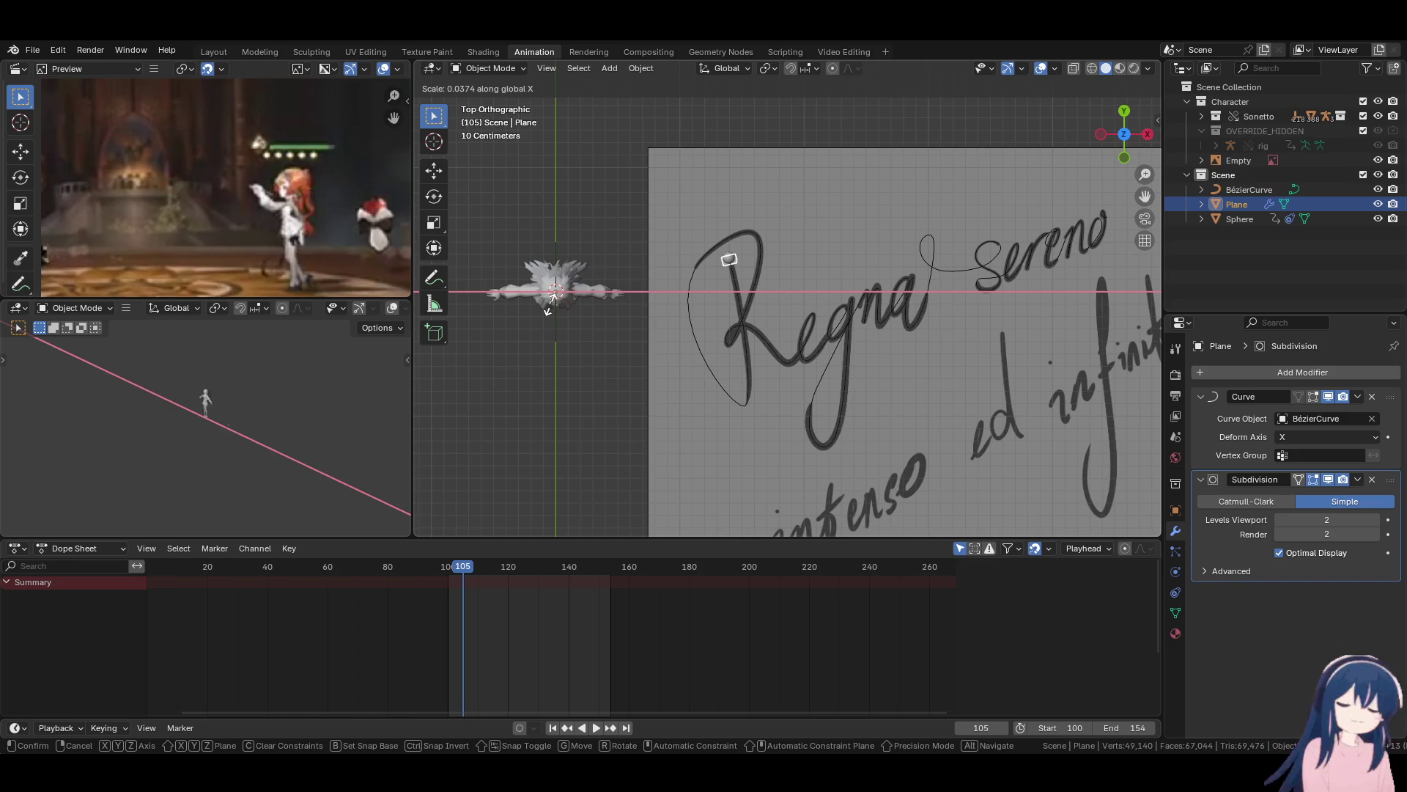
click(548, 303)
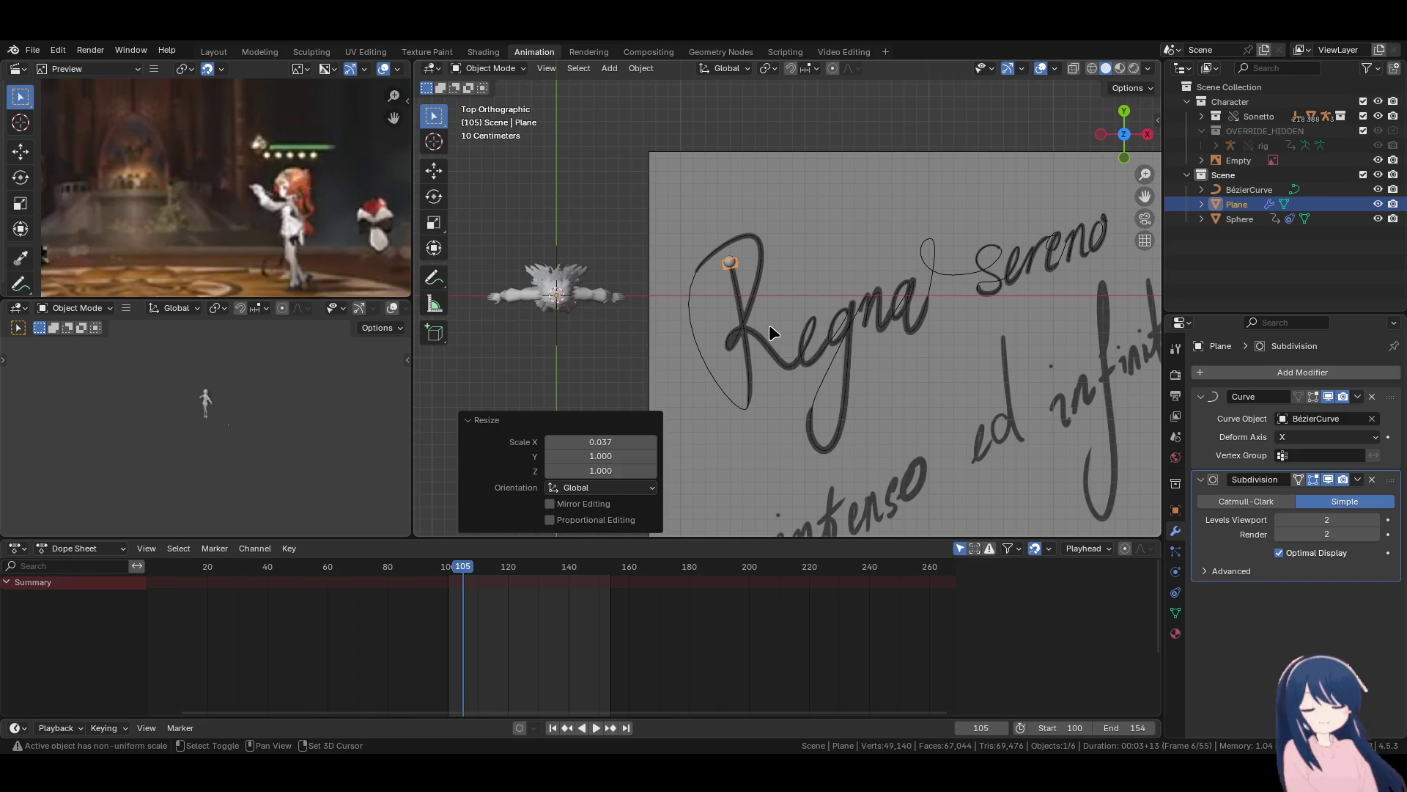
Turn on auto-keying and key the collapsed Plane at frame 105.
drag(516, 720, 515, 736)
click(520, 729)
key(s)
key(x)
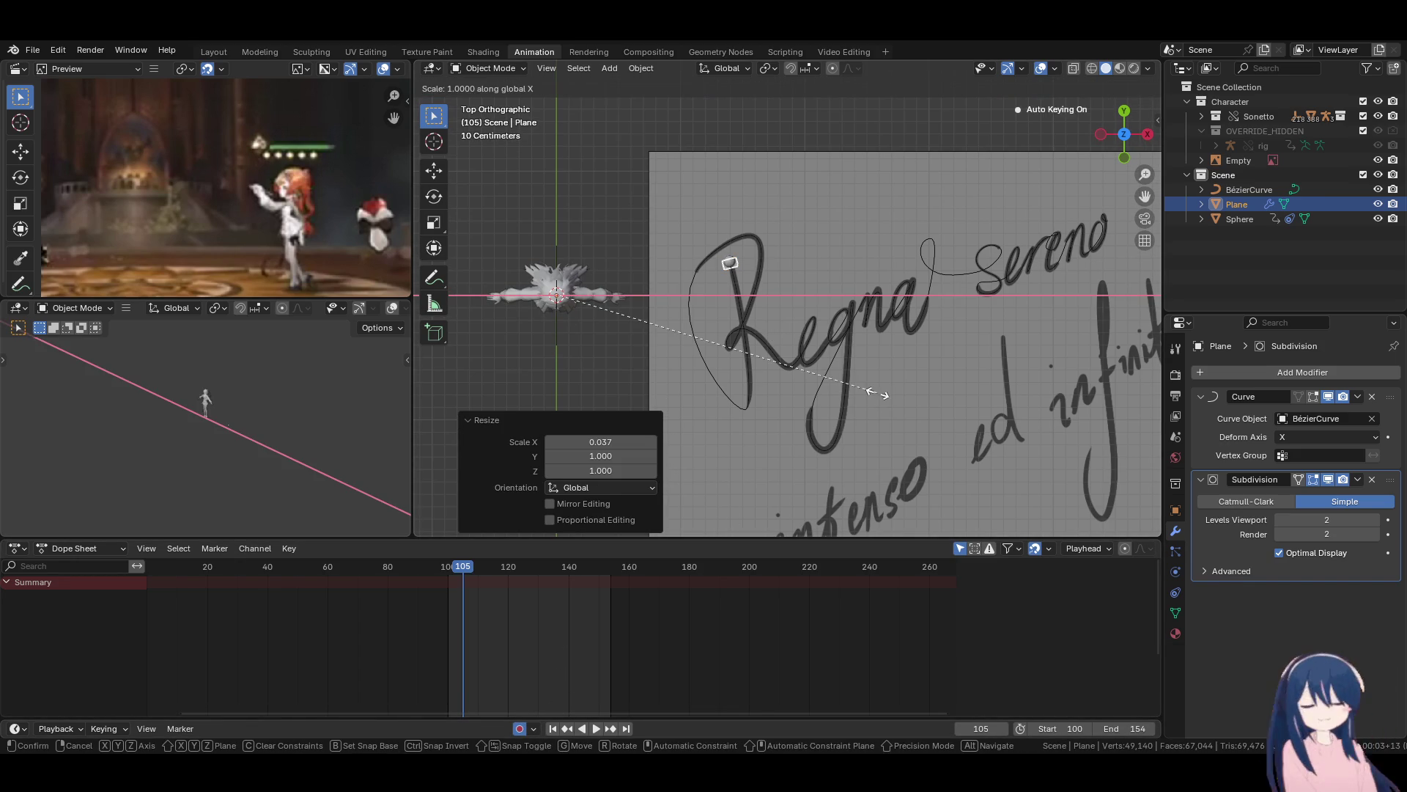
click(874, 389)
At frame 111, stretch the Plane to 12.221 along X over the R stroke.
key(Right)
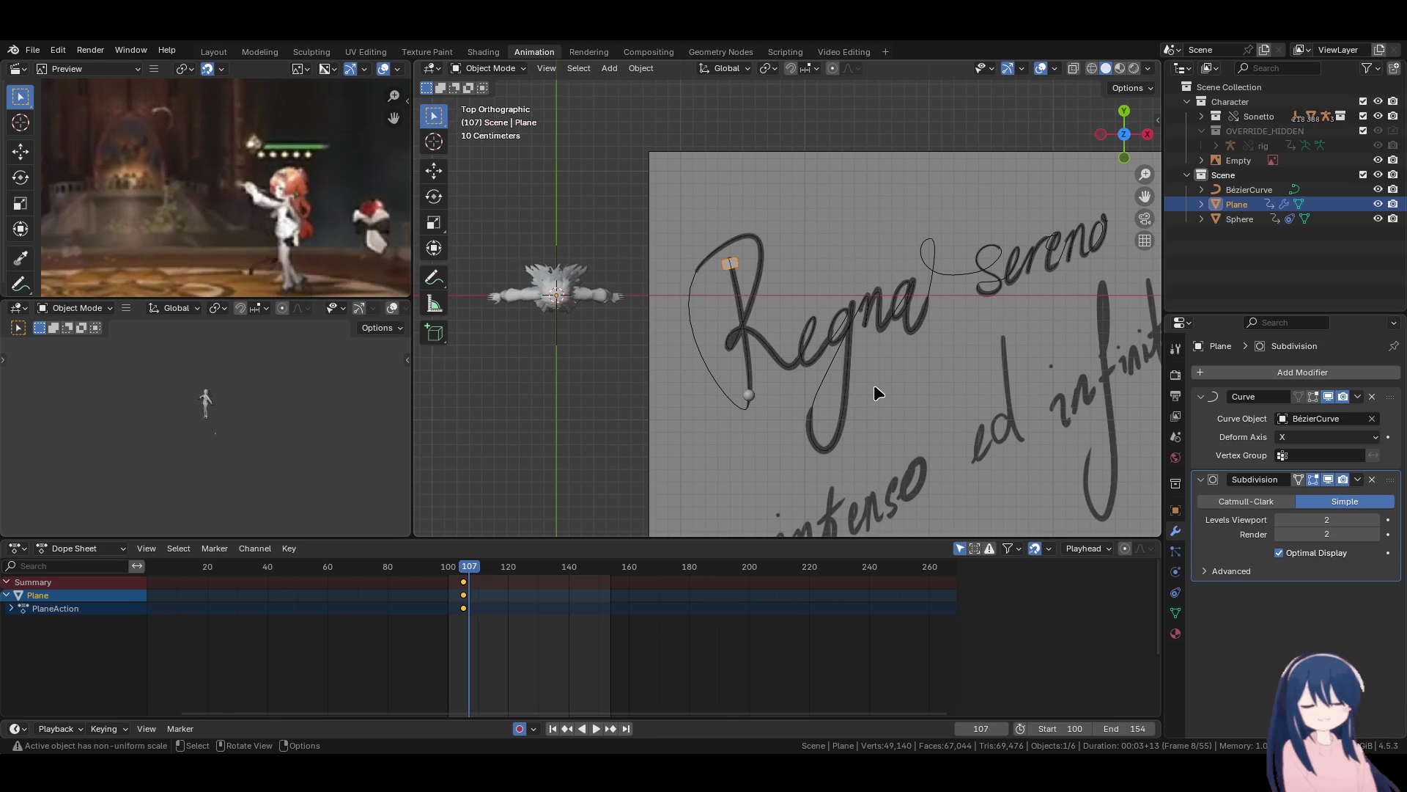
key(Right)
key(Right)
key(Right)
key(Right)
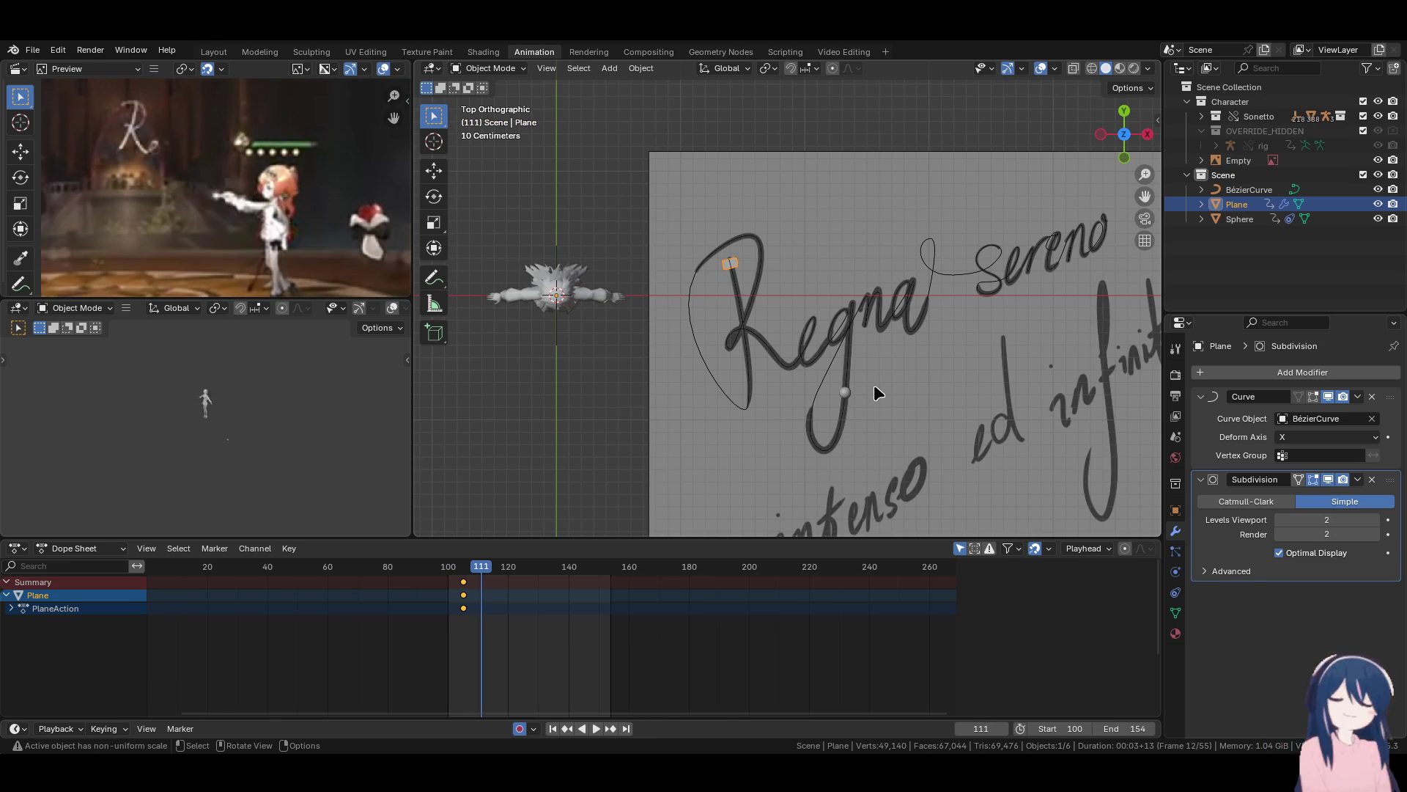
key(s)
key(x)
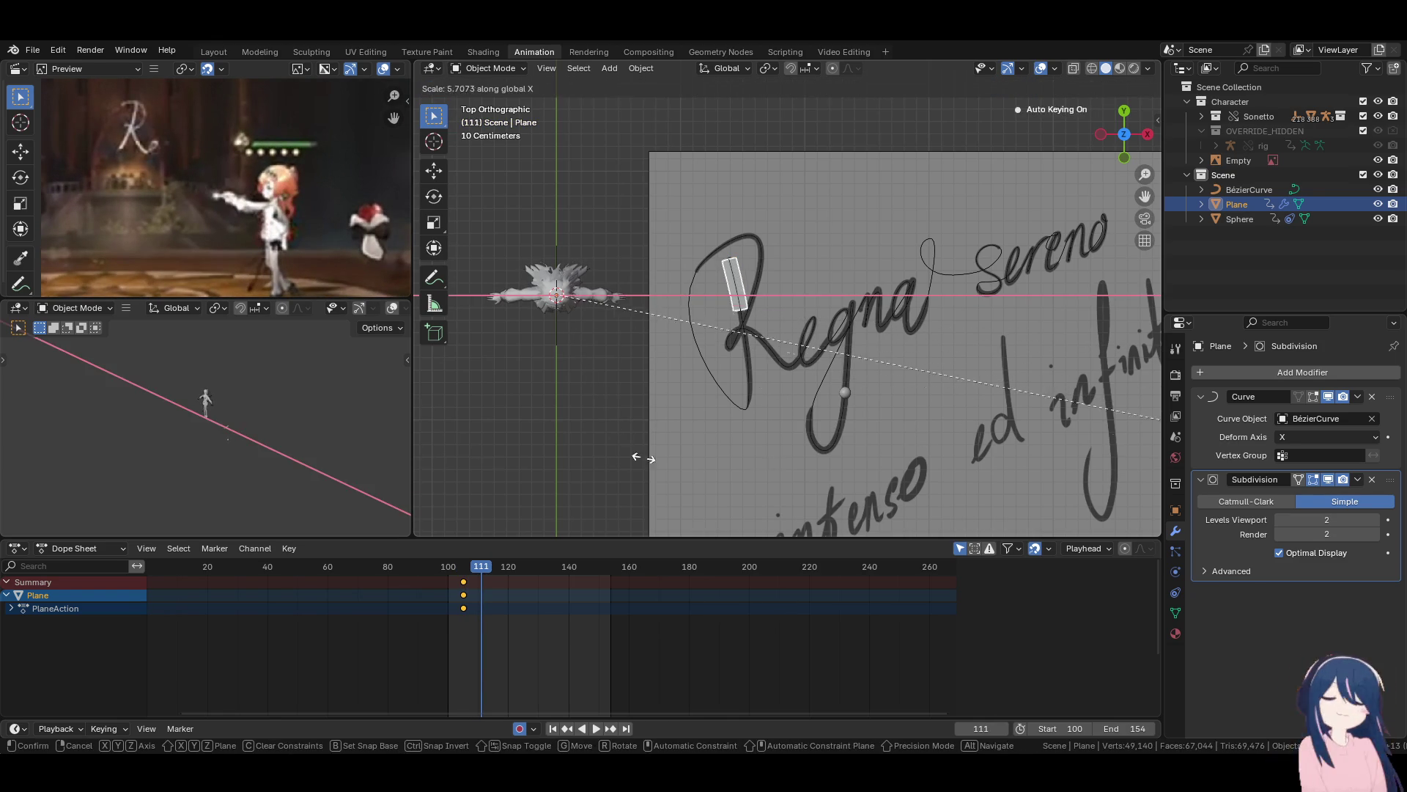
click(944, 469)
key(s)
key(x)
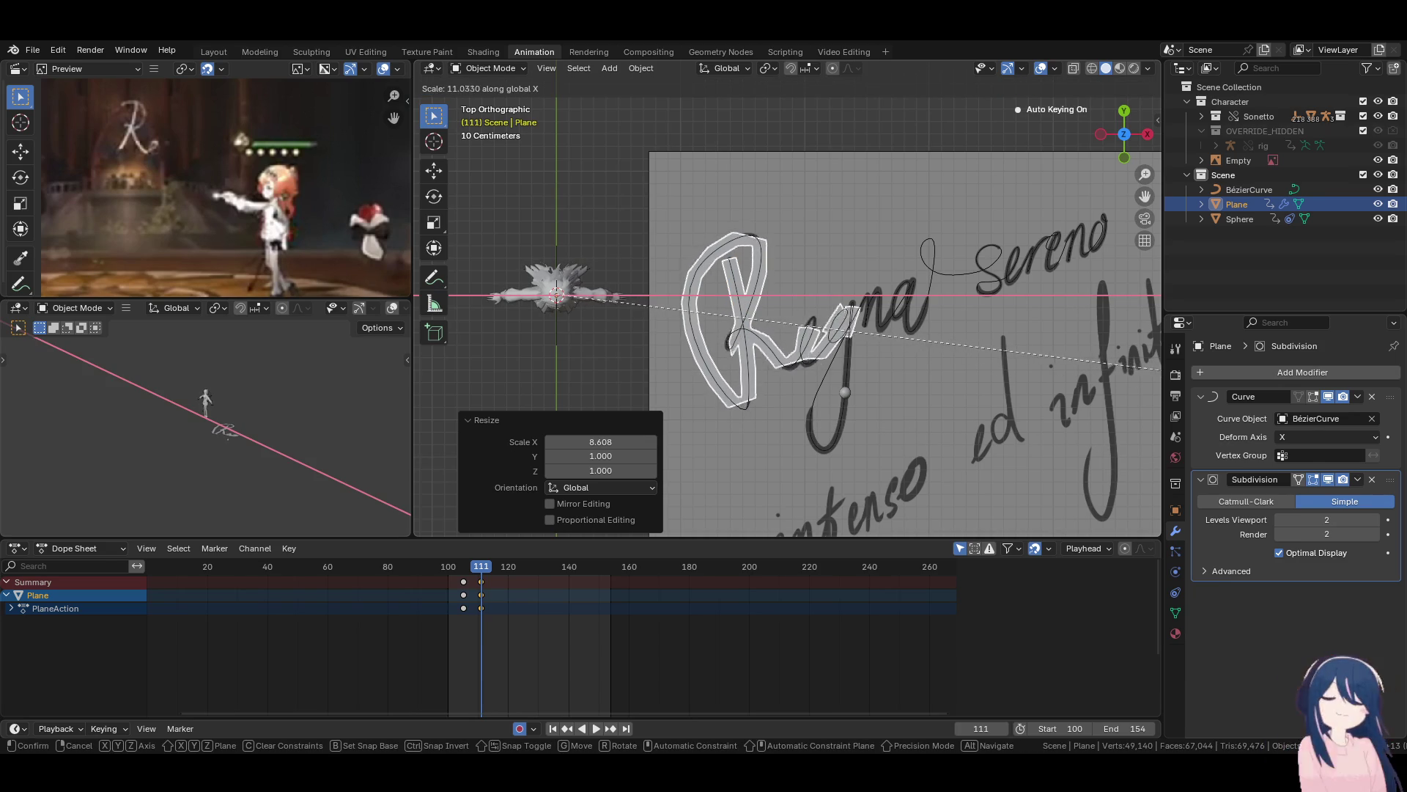
click(736, 483)
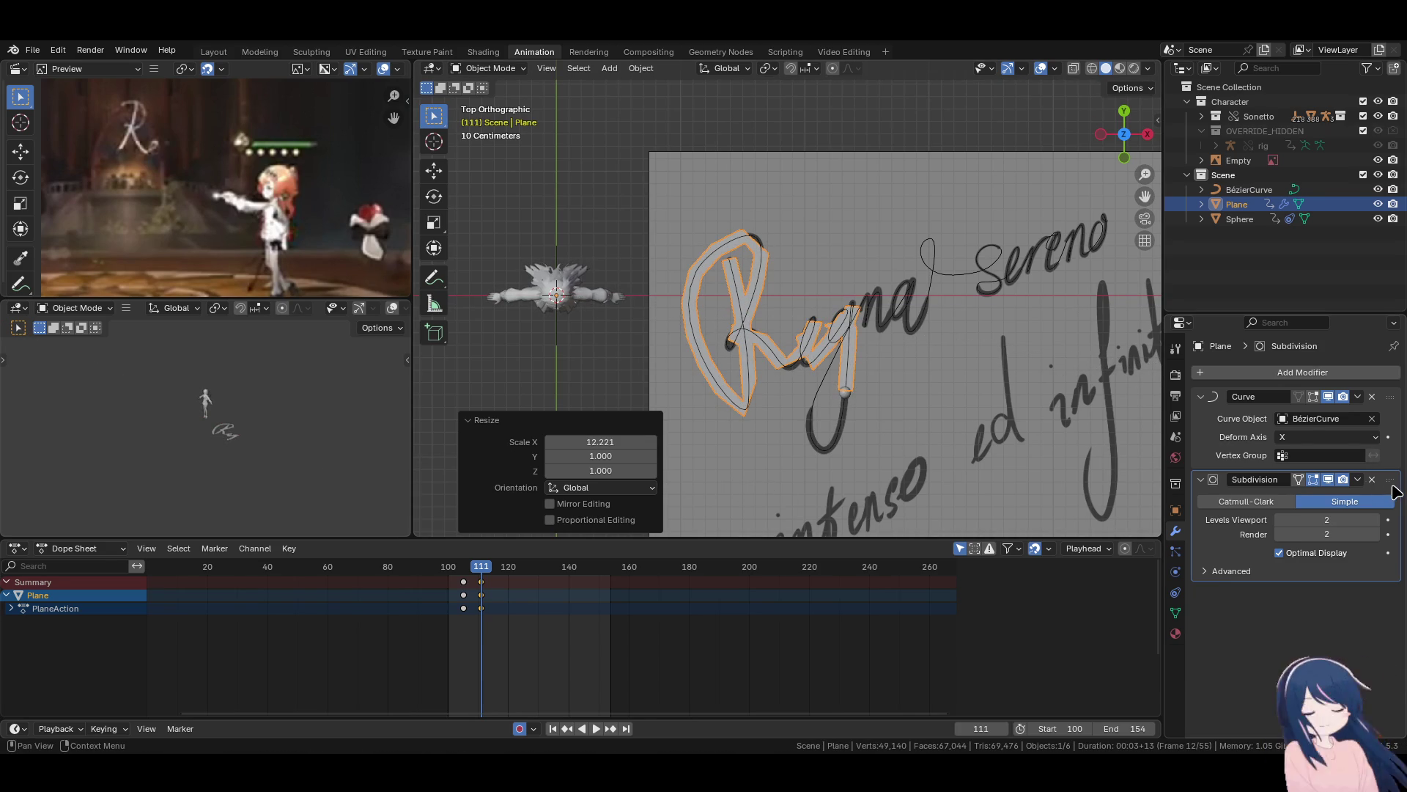
Move the Subdivision modifier above the Curve modifier and center the lettering.
drag(1390, 480, 1391, 397)
shift+middle_drag(826, 375, 729, 374)
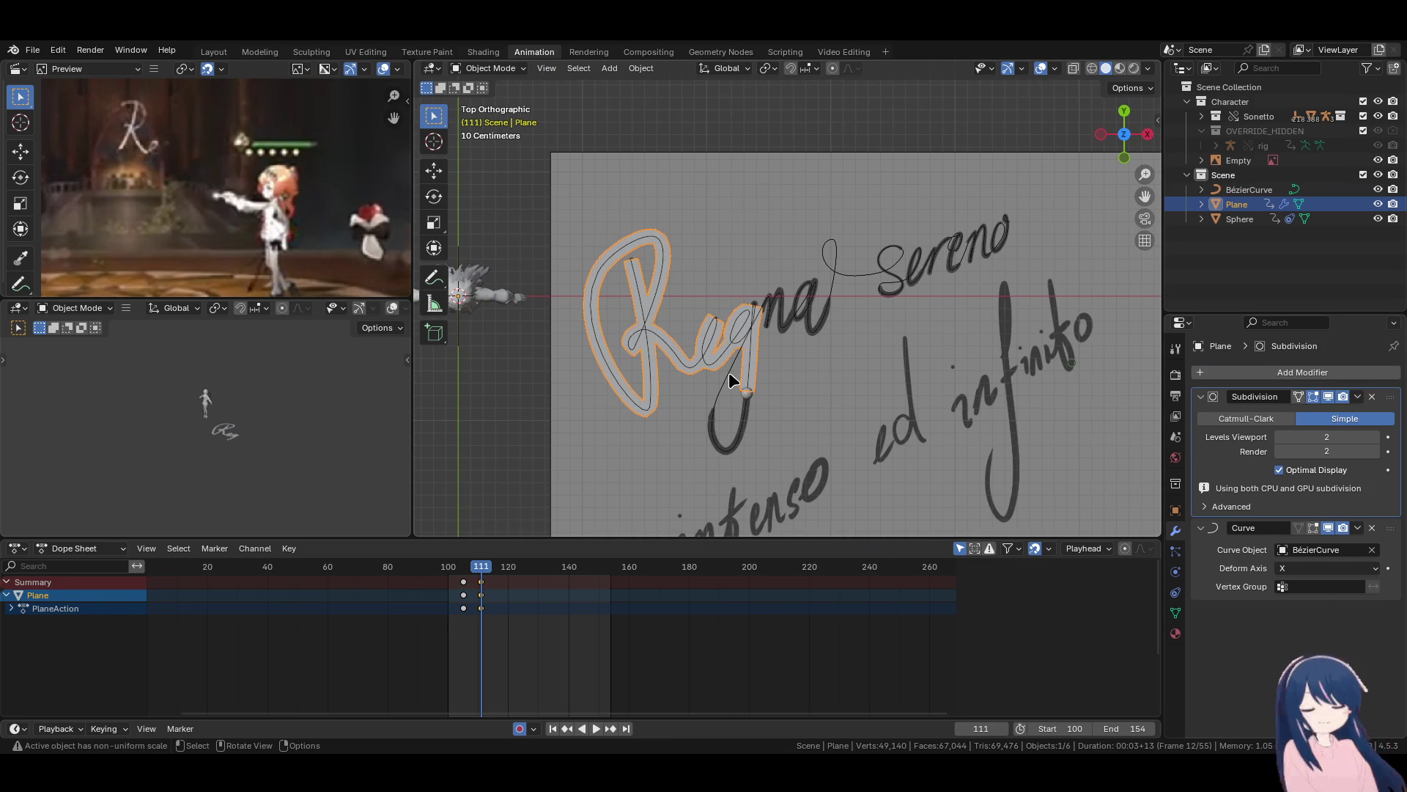
key(space)
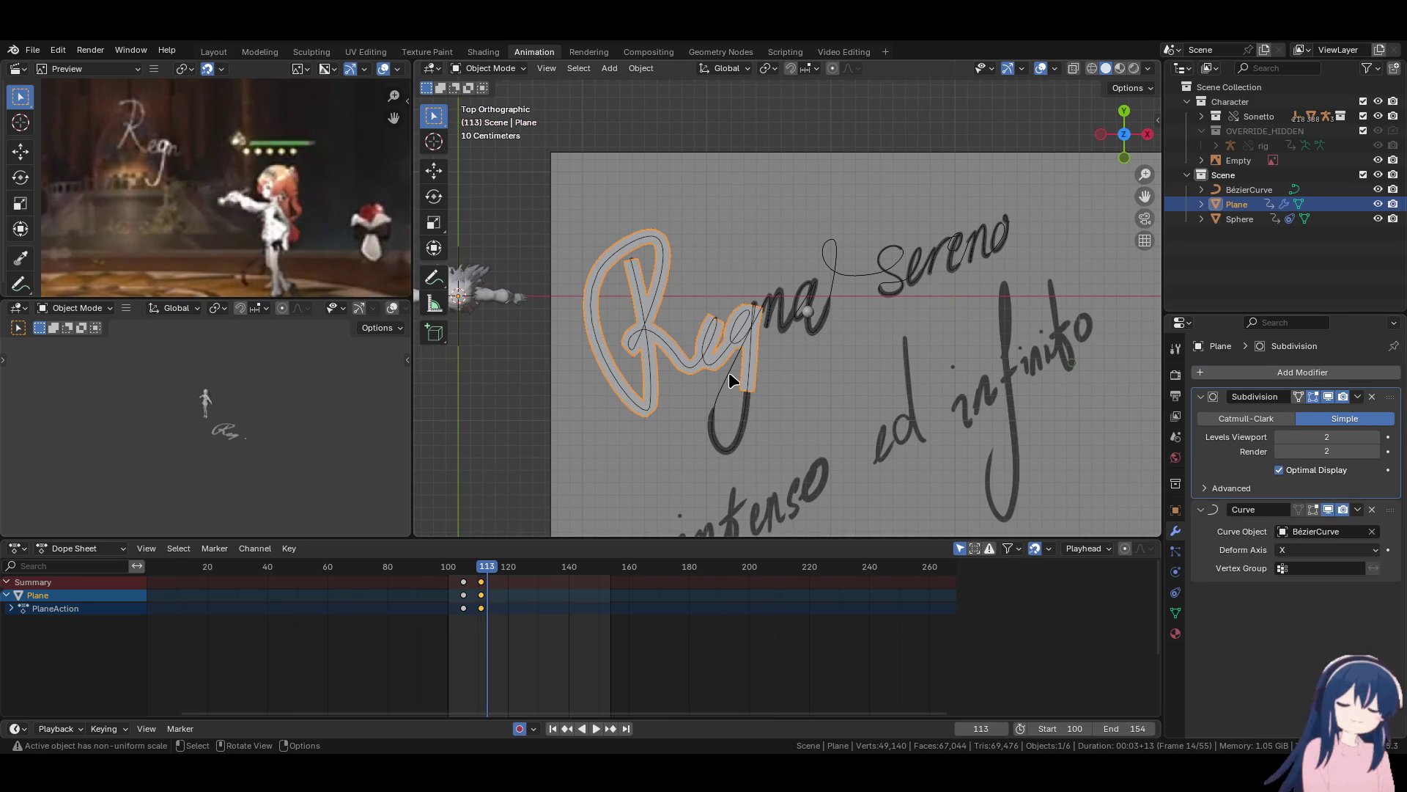
Stretch the Plane along X to key frame 114, and set viewport subdivision to 4.
key(s)
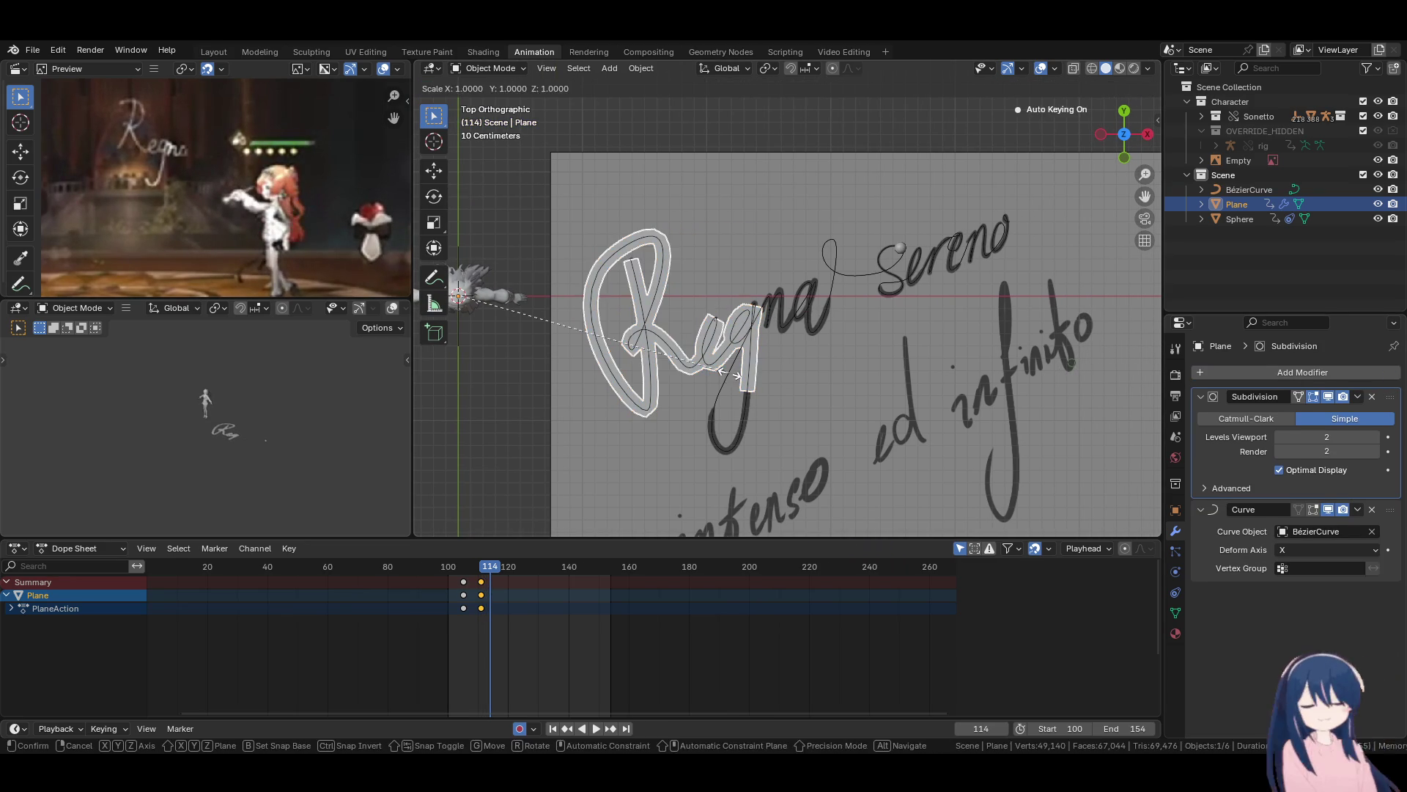
key(x)
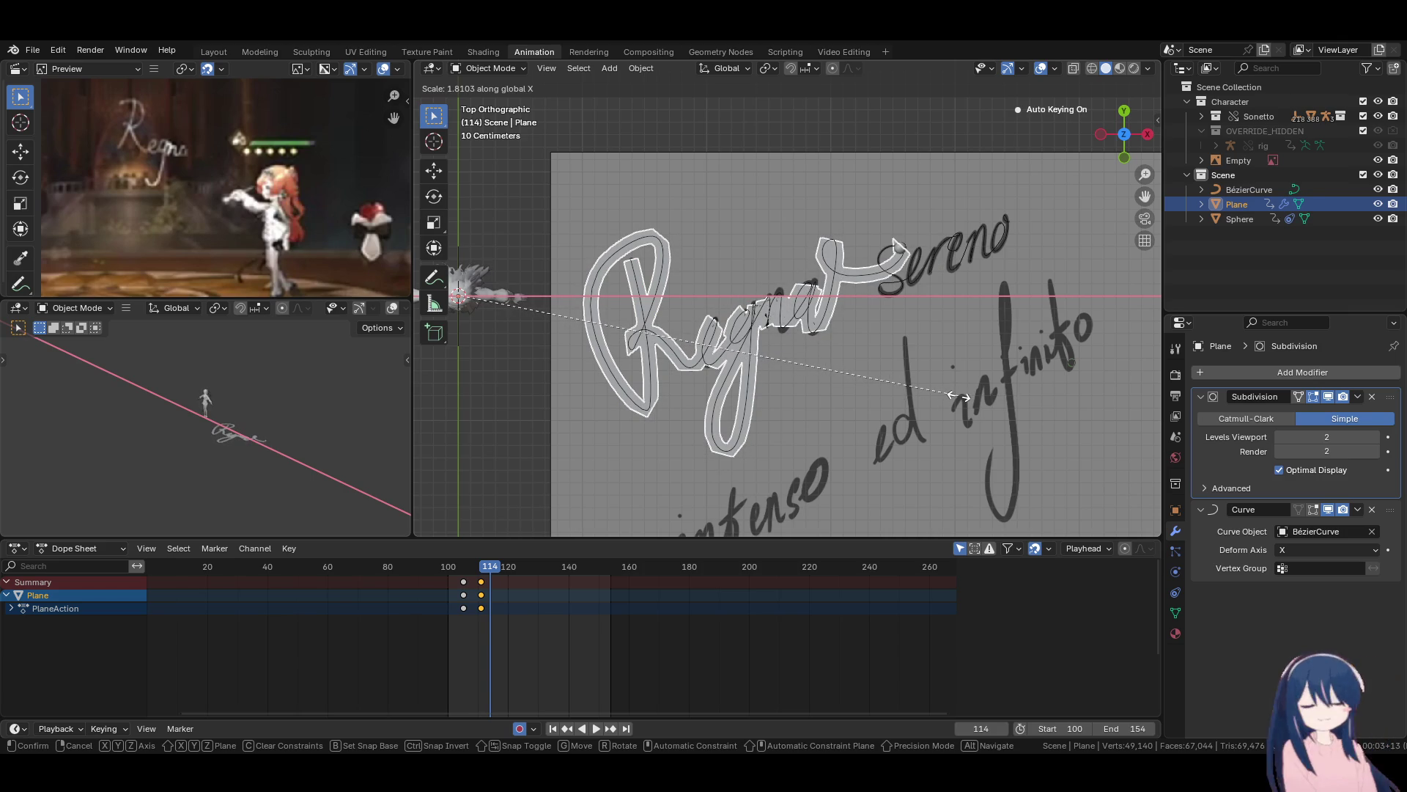
click(960, 397)
click(1376, 437)
click(1375, 437)
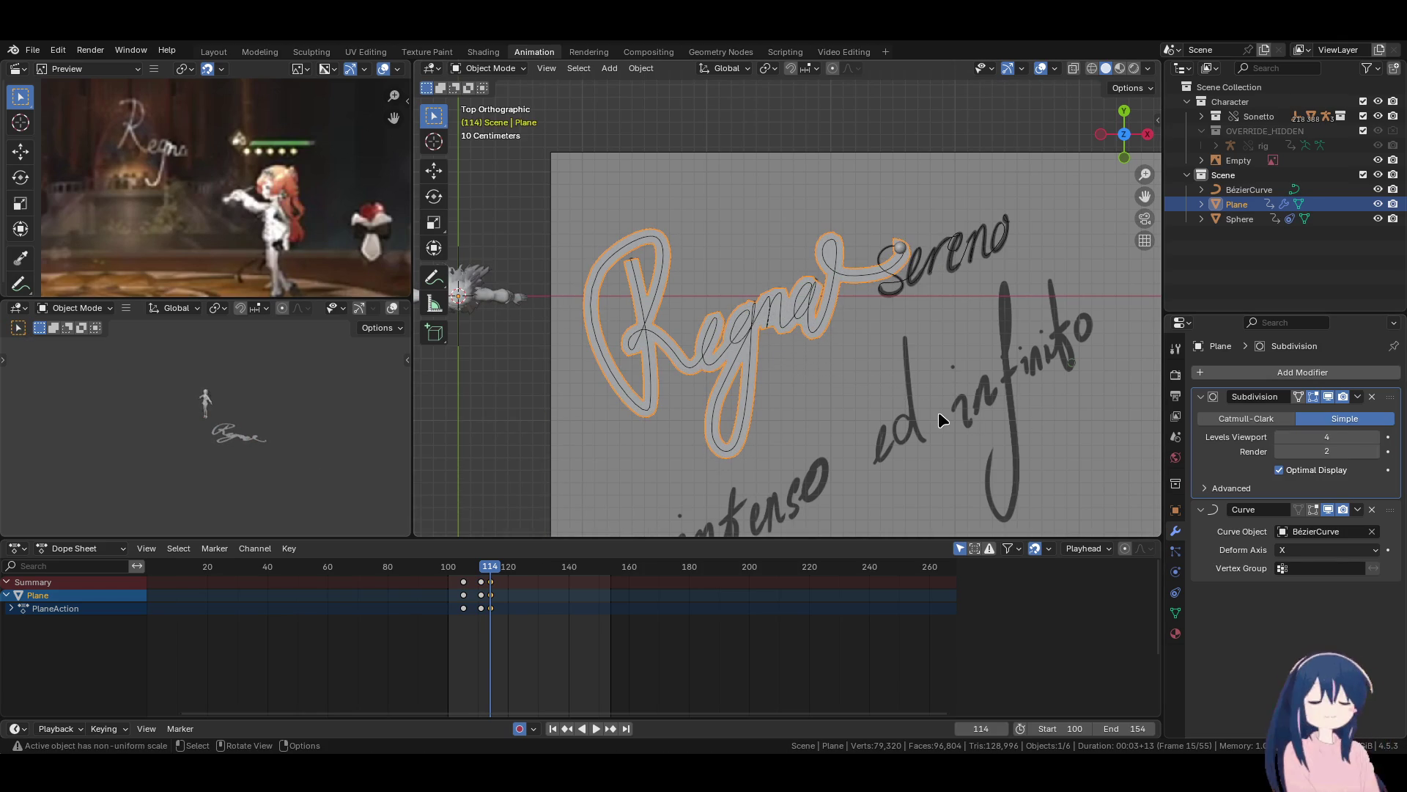
At frame 119, stretch the Plane a further 1.403 along X across 'Regna sereno'.
key(Right)
key(Right)
key(Right)
key(Right)
key(Right)
key(s)
key(x)
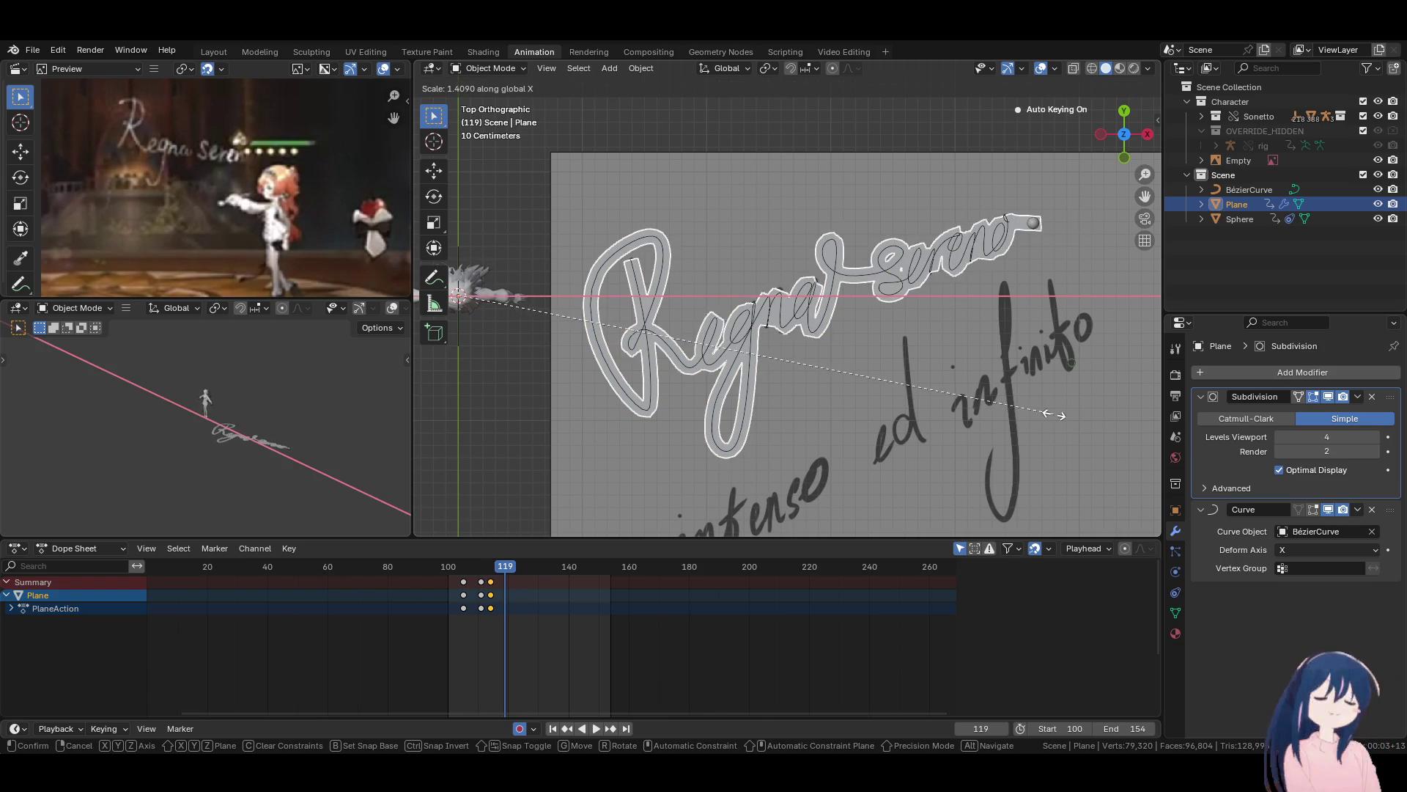
click(1045, 413)
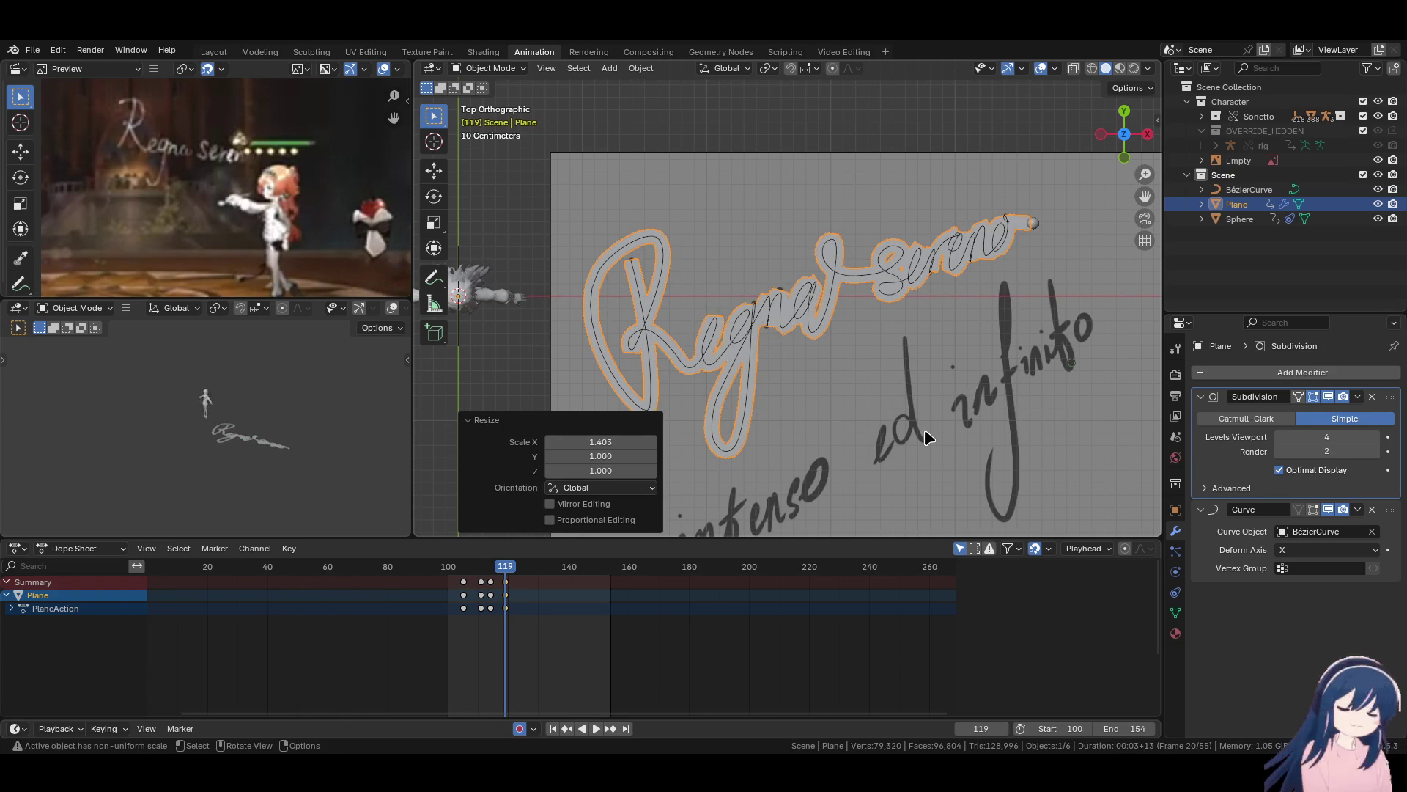
key(s)
key(Escape)
Scale the Plane along Y to 0.203 to thin the traced stroke.
key(s)
key(y)
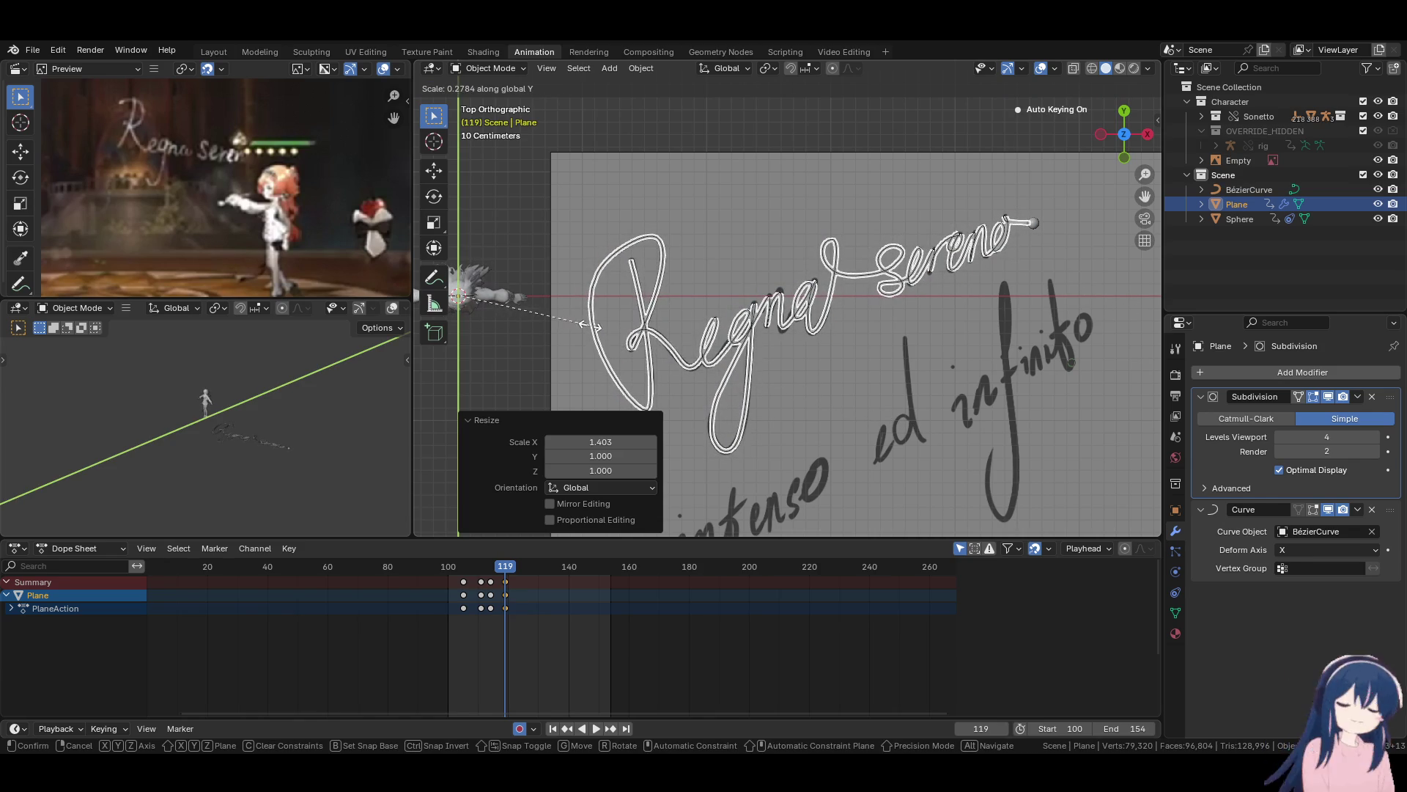
click(564, 326)
scroll(896, 318, up, 5)
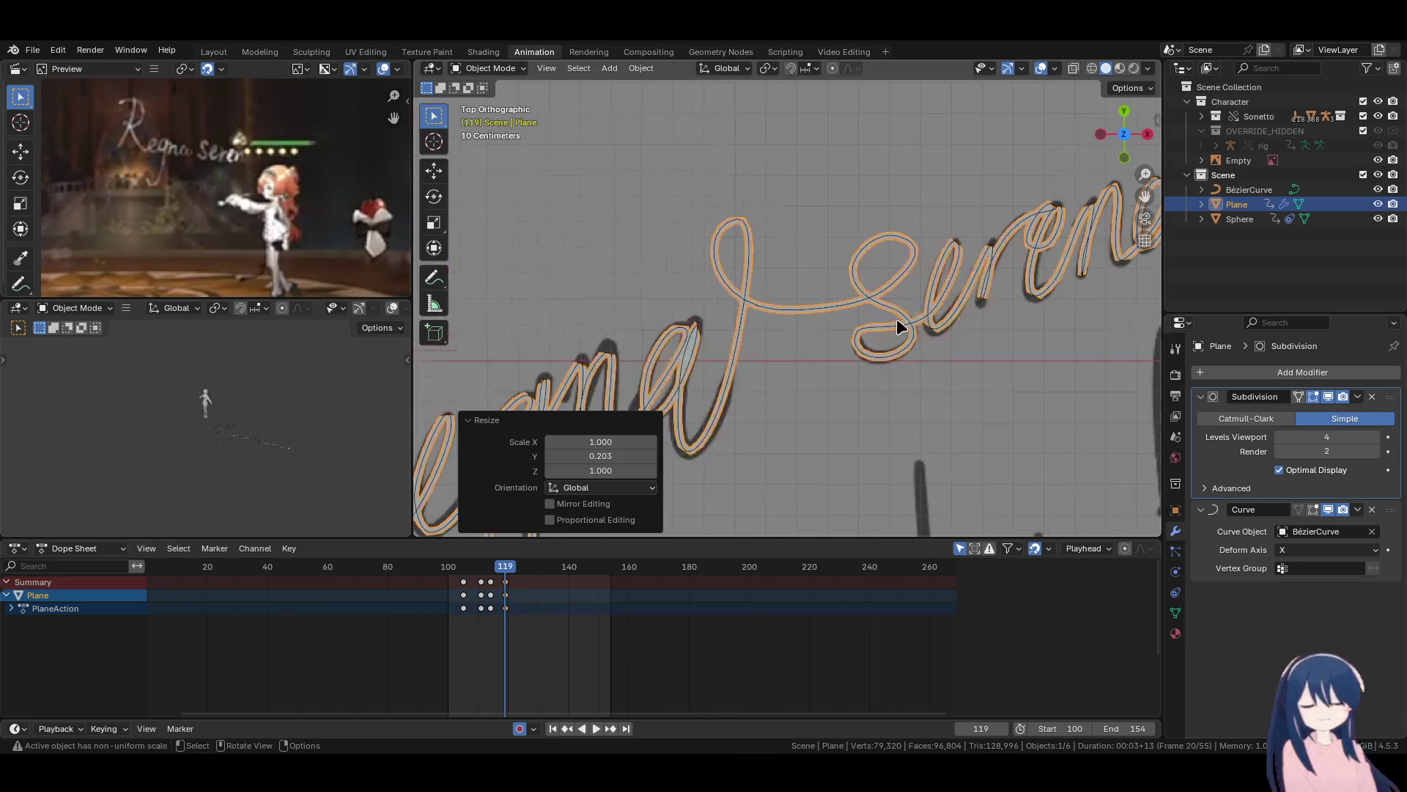
scroll(895, 318, down, 5)
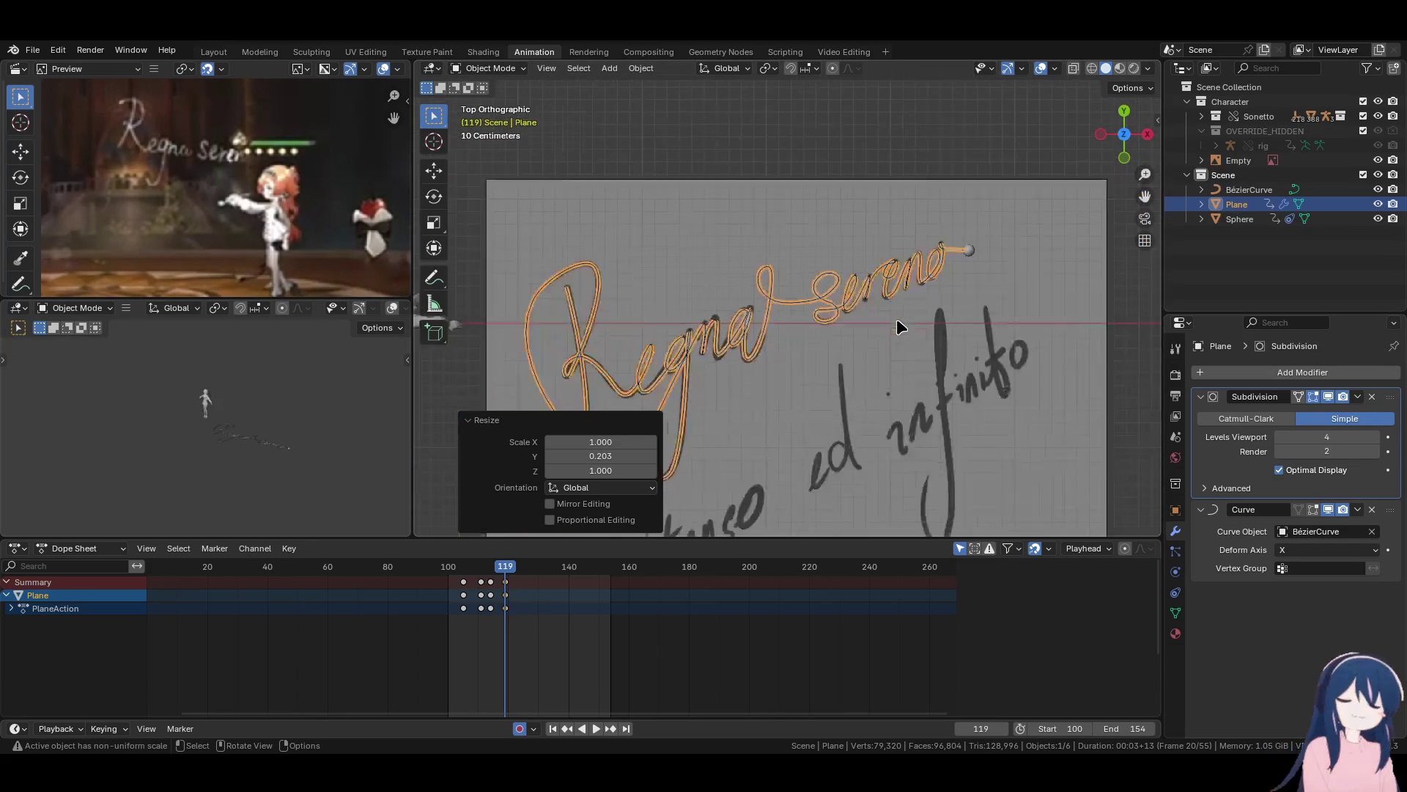
scroll(930, 308, up, 3)
scroll(925, 314, down, 3)
scroll(821, 322, up, 4)
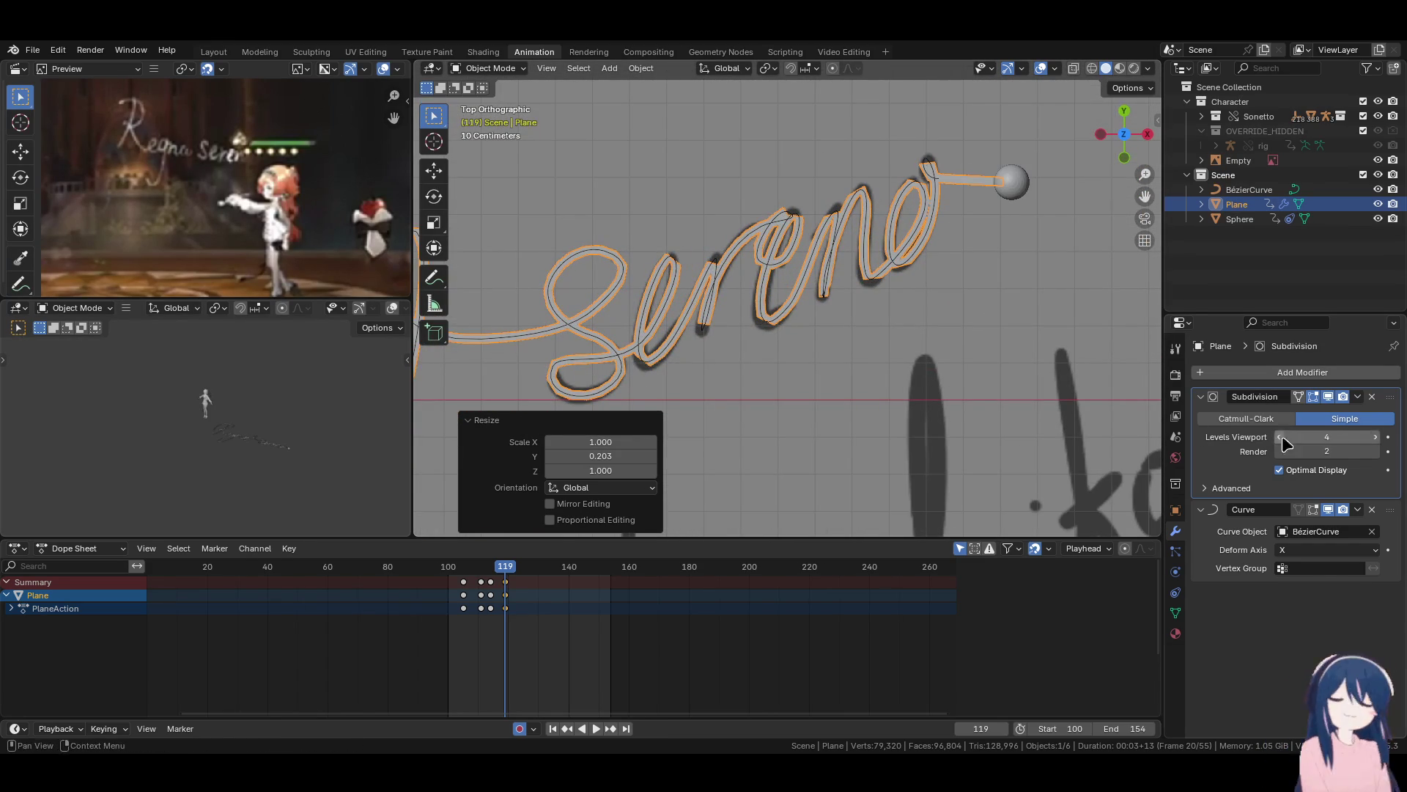
scroll(824, 342, down, 4)
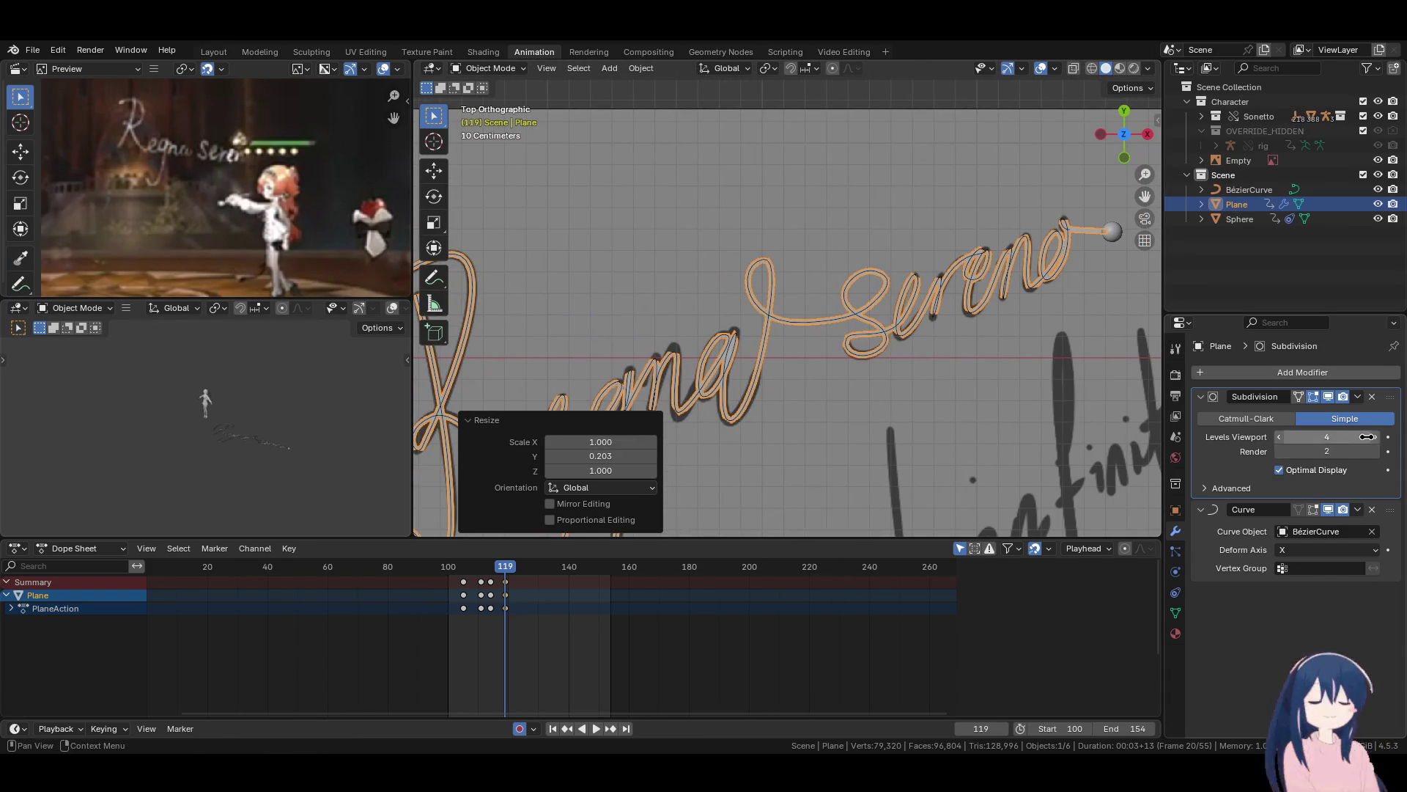
Raise viewport subdivision Levels to 6, check the stroke from top view, and rewind.
drag(1299, 437, 1312, 437)
mouse_move(762, 408)
middle_down()
mouse_move(740, 381)
mouse_move(762, 408)
mouse_move(674, 402)
mouse_move(813, 362)
mouse_move(859, 319)
mouse_move(820, 373)
middle_up()
key(KP_7)
scroll(737, 371, up, 5)
scroll(750, 363, down, 5)
scroll(819, 372, down, 1)
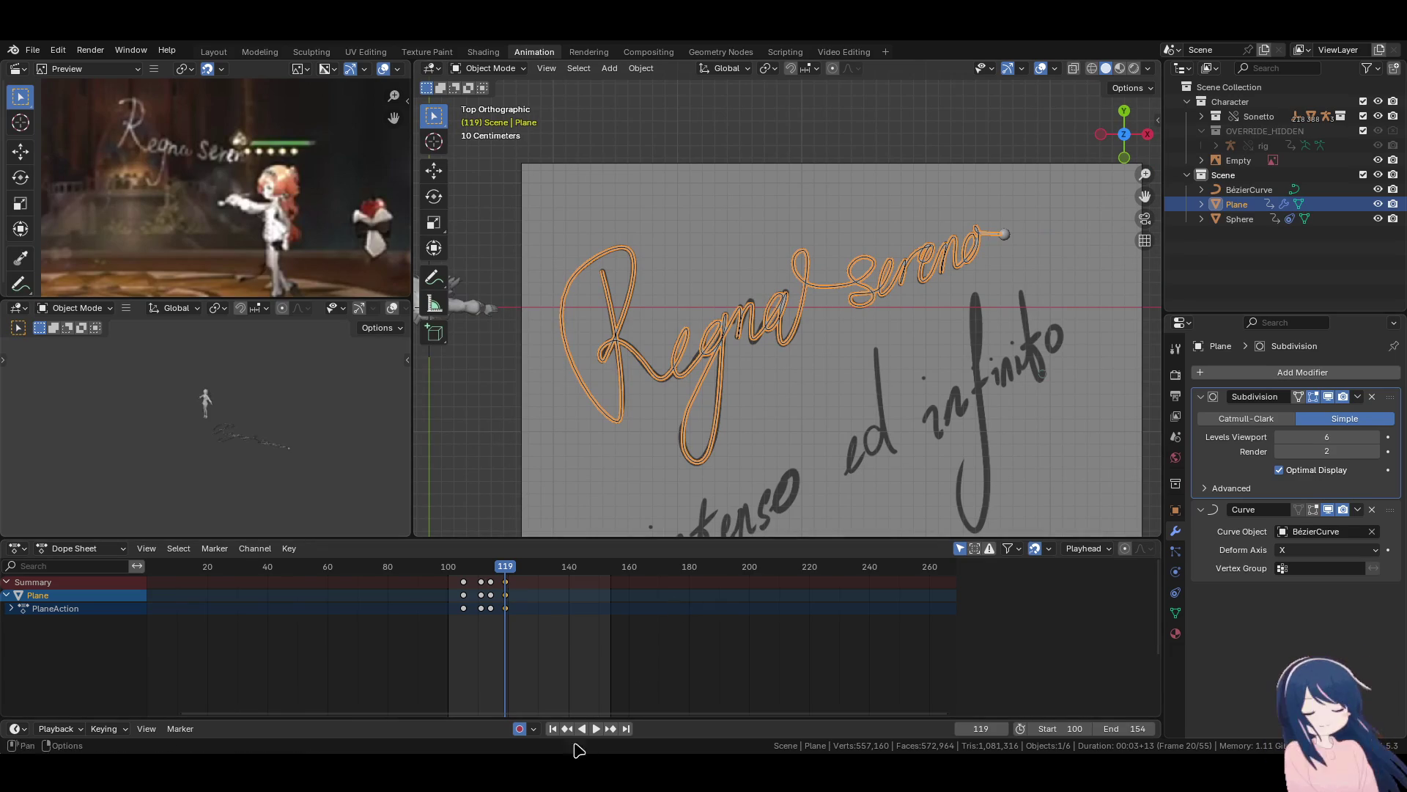
click(553, 728)
Play to frame 108, go via Rendering back to Layout, replay, and rewind to frame 100.
key(space)
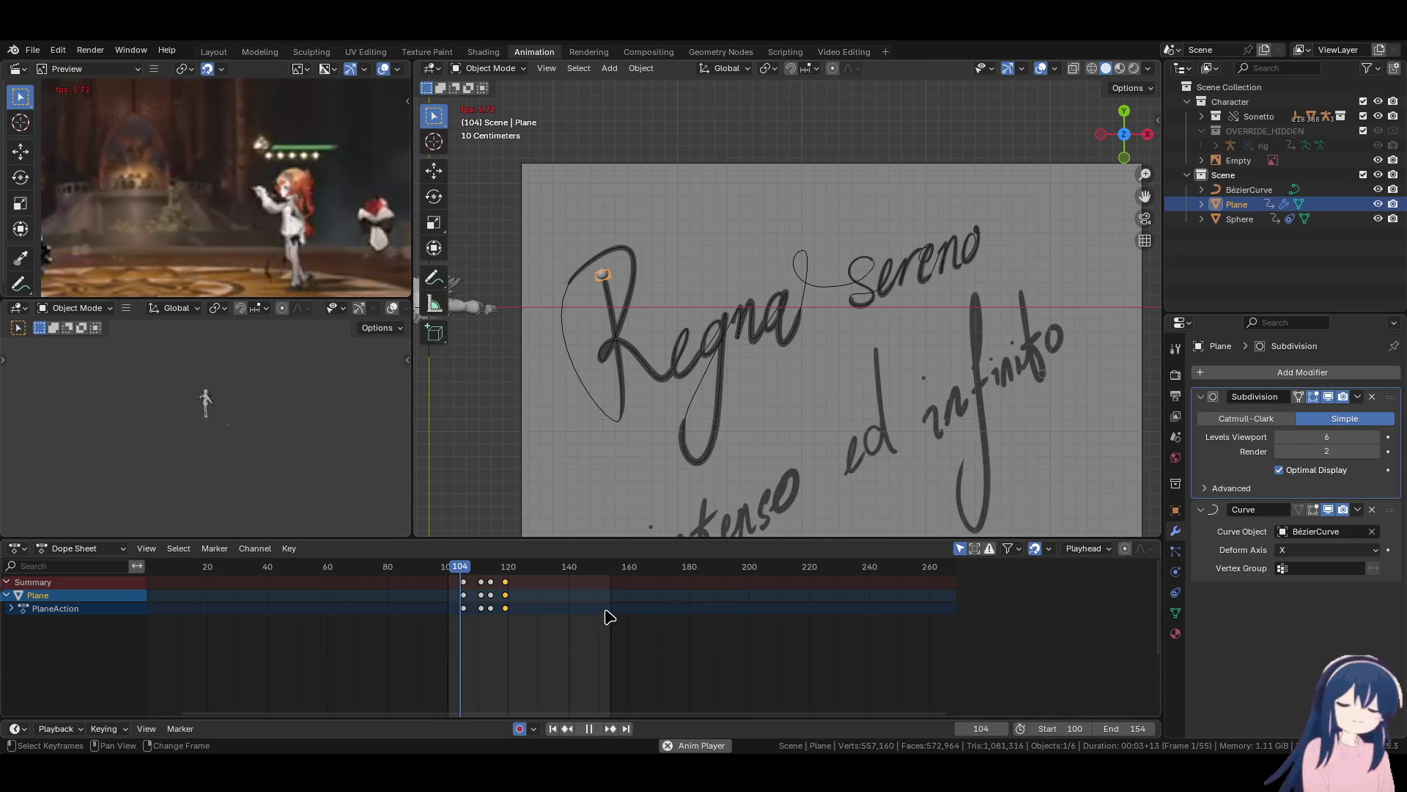
key(space)
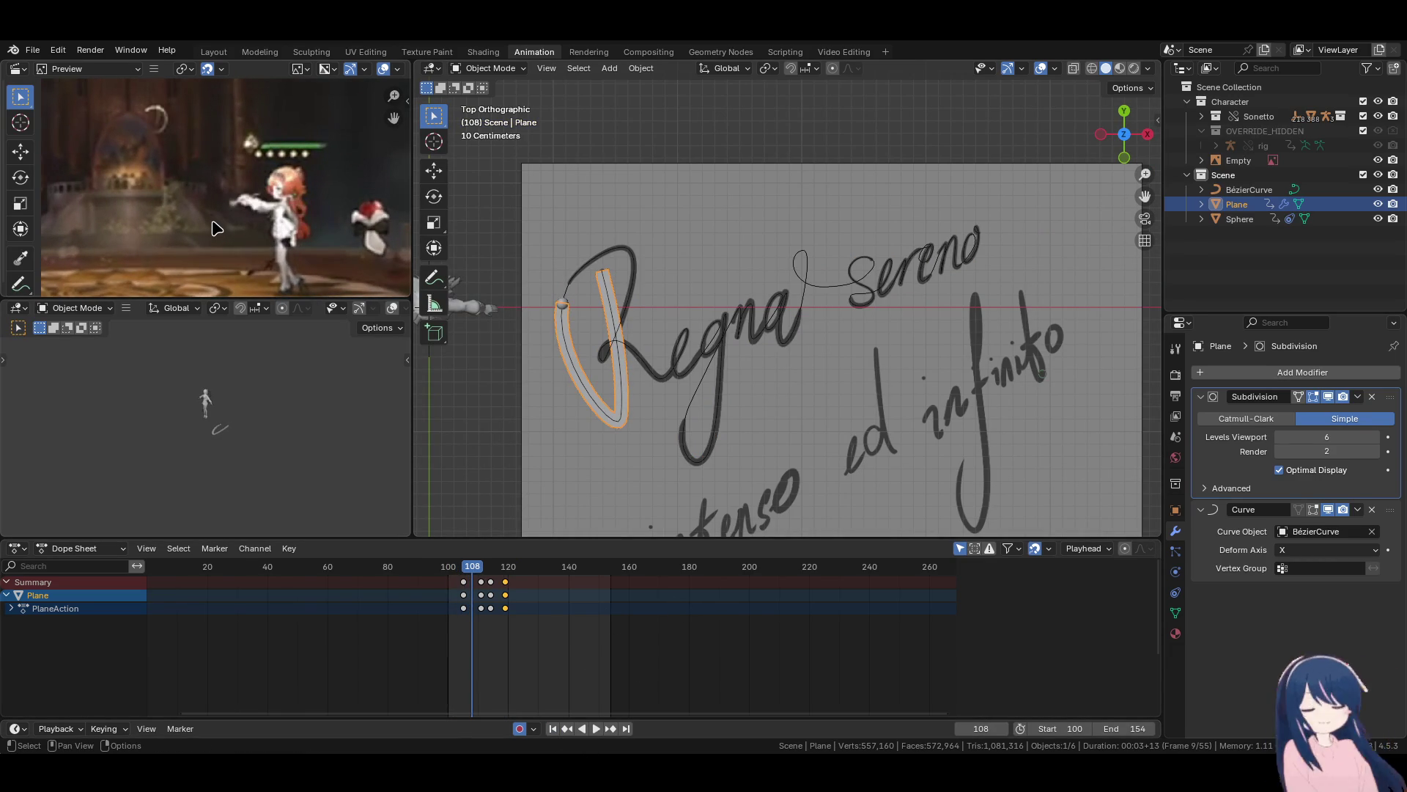
click(588, 51)
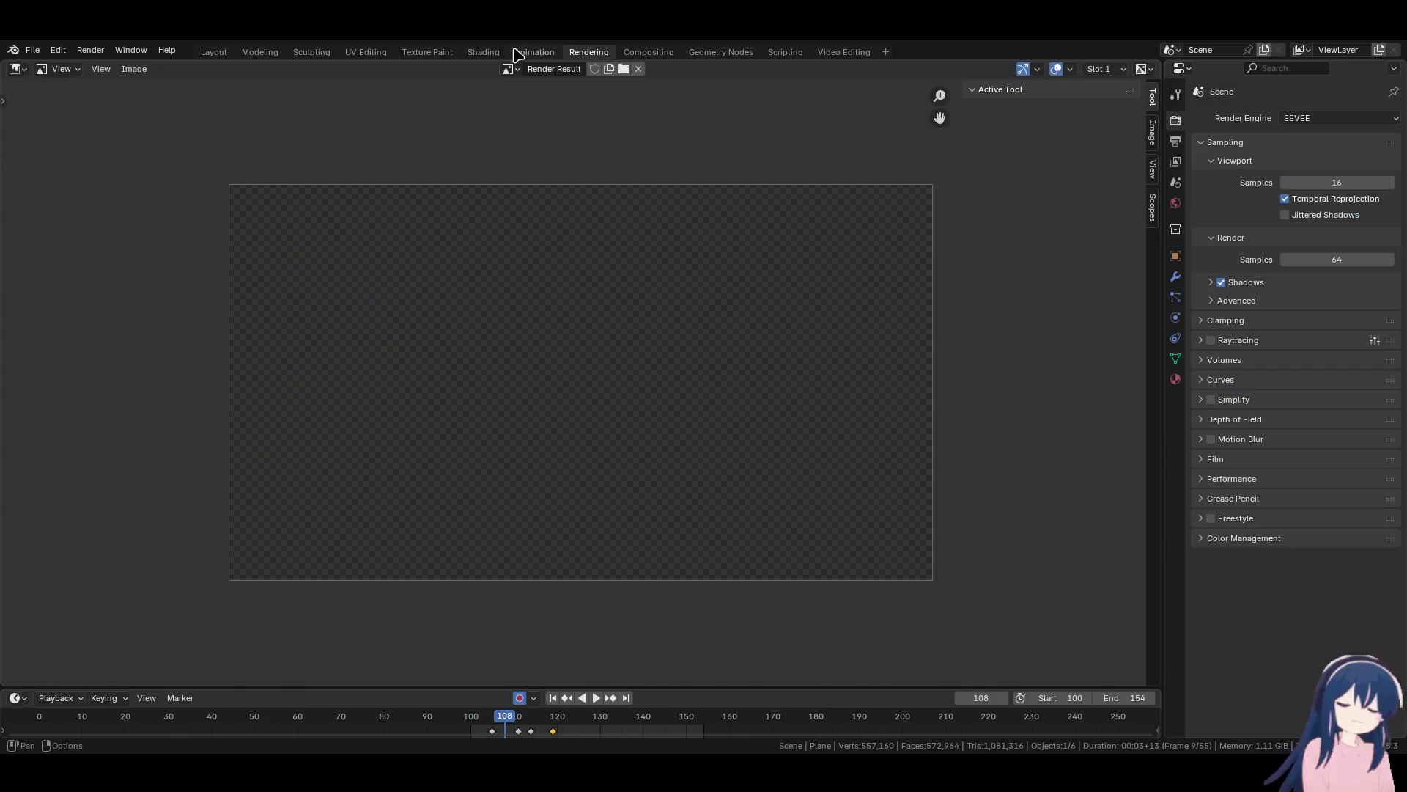
click(213, 51)
scroll(648, 429, down, 3)
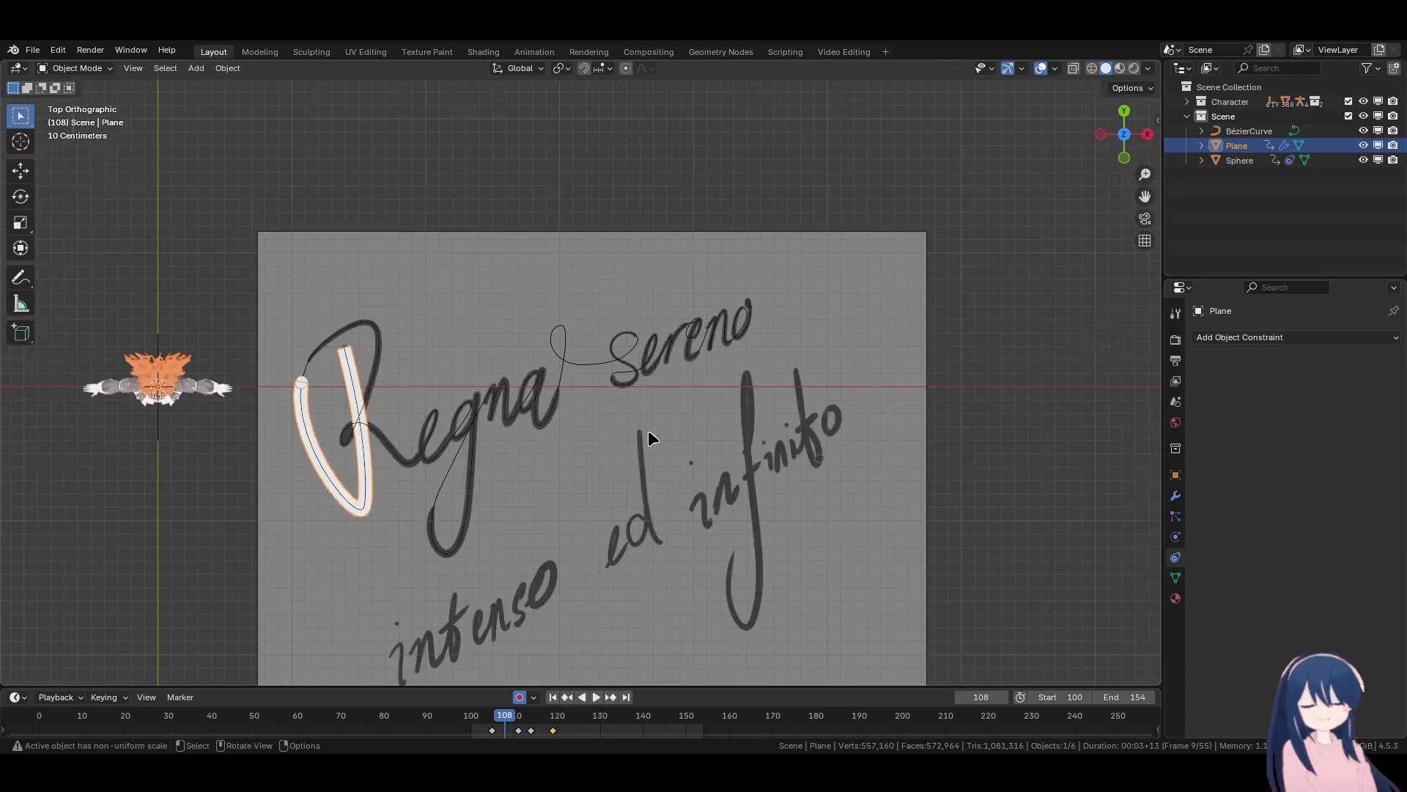
key(space)
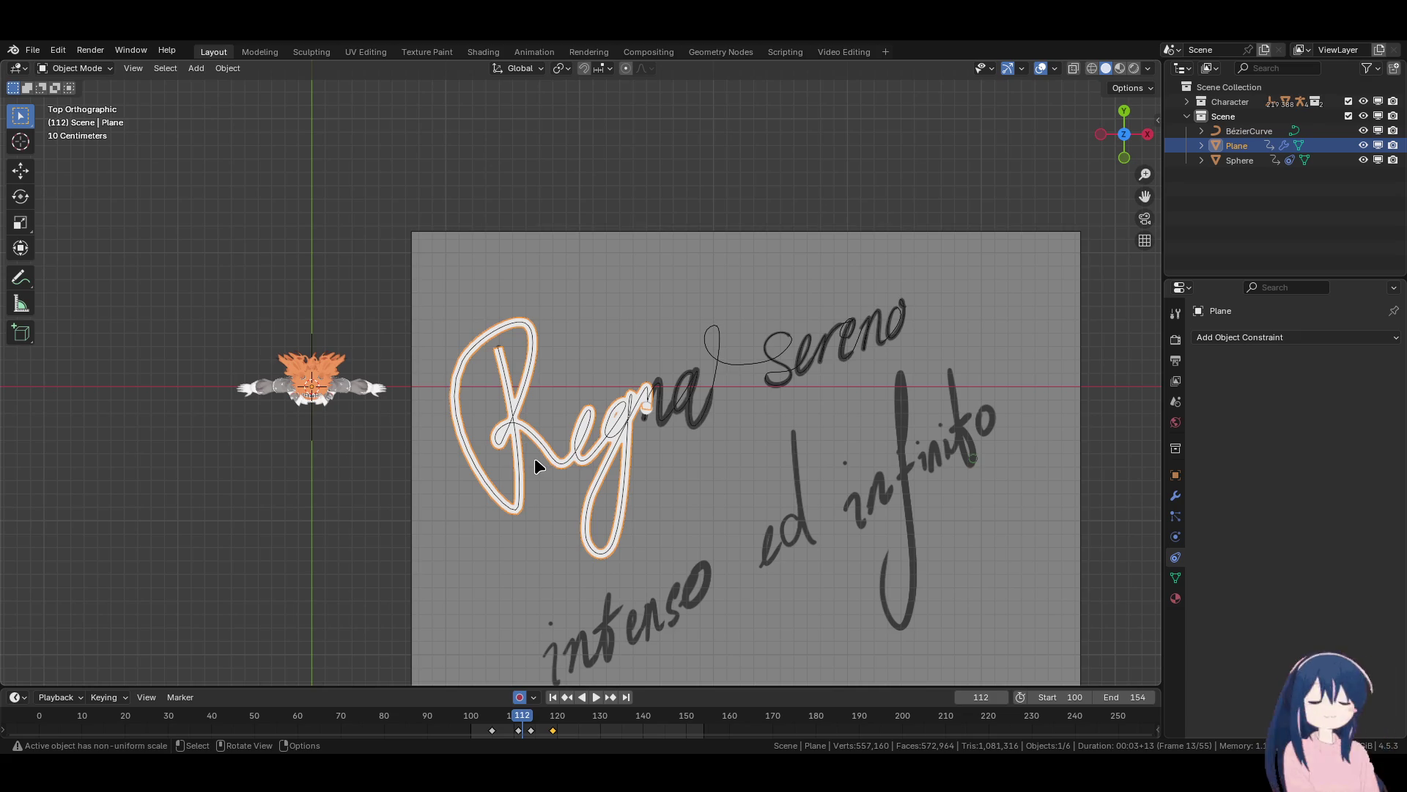
click(552, 697)
Hide the Plane, test-play the animation, and rewind to the start frame.
key(h)
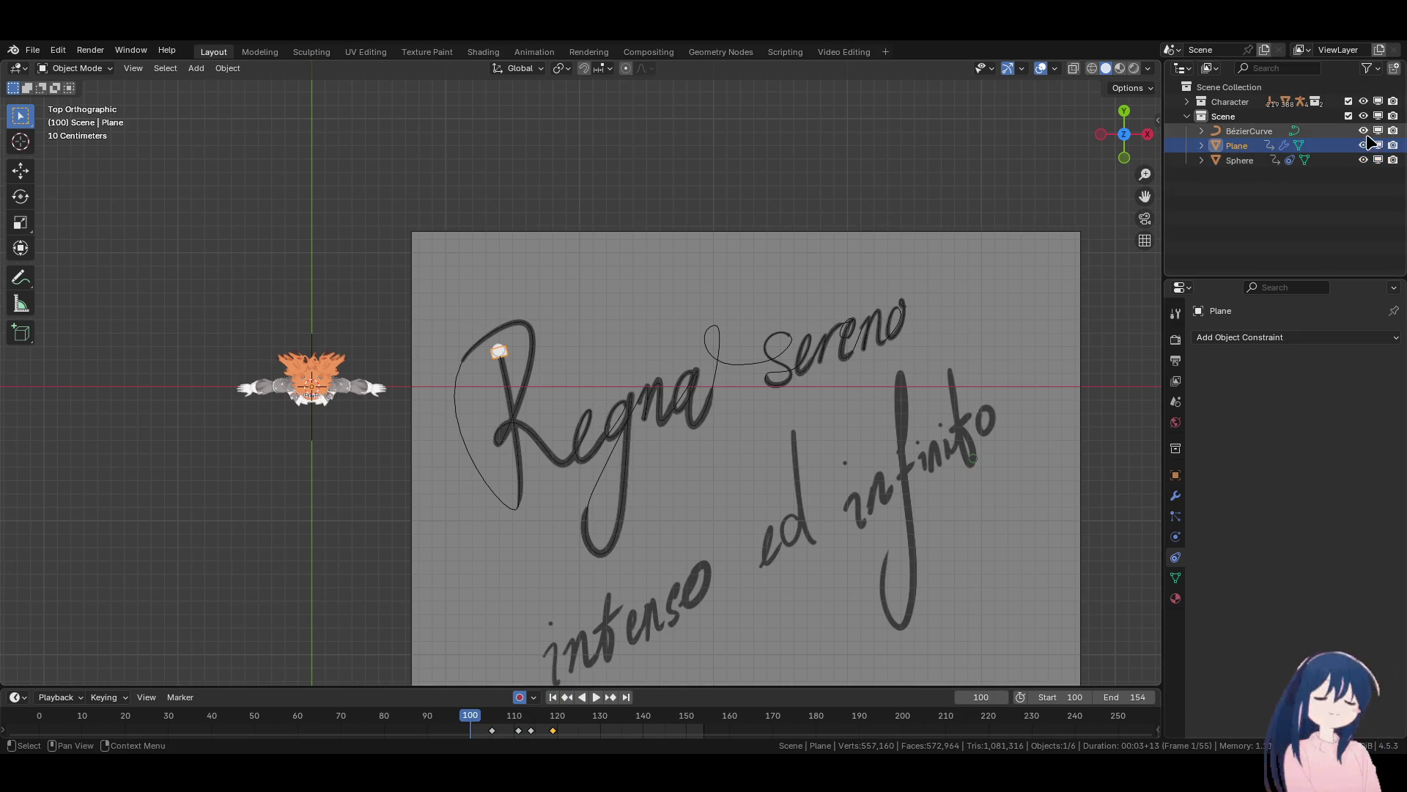
click(596, 697)
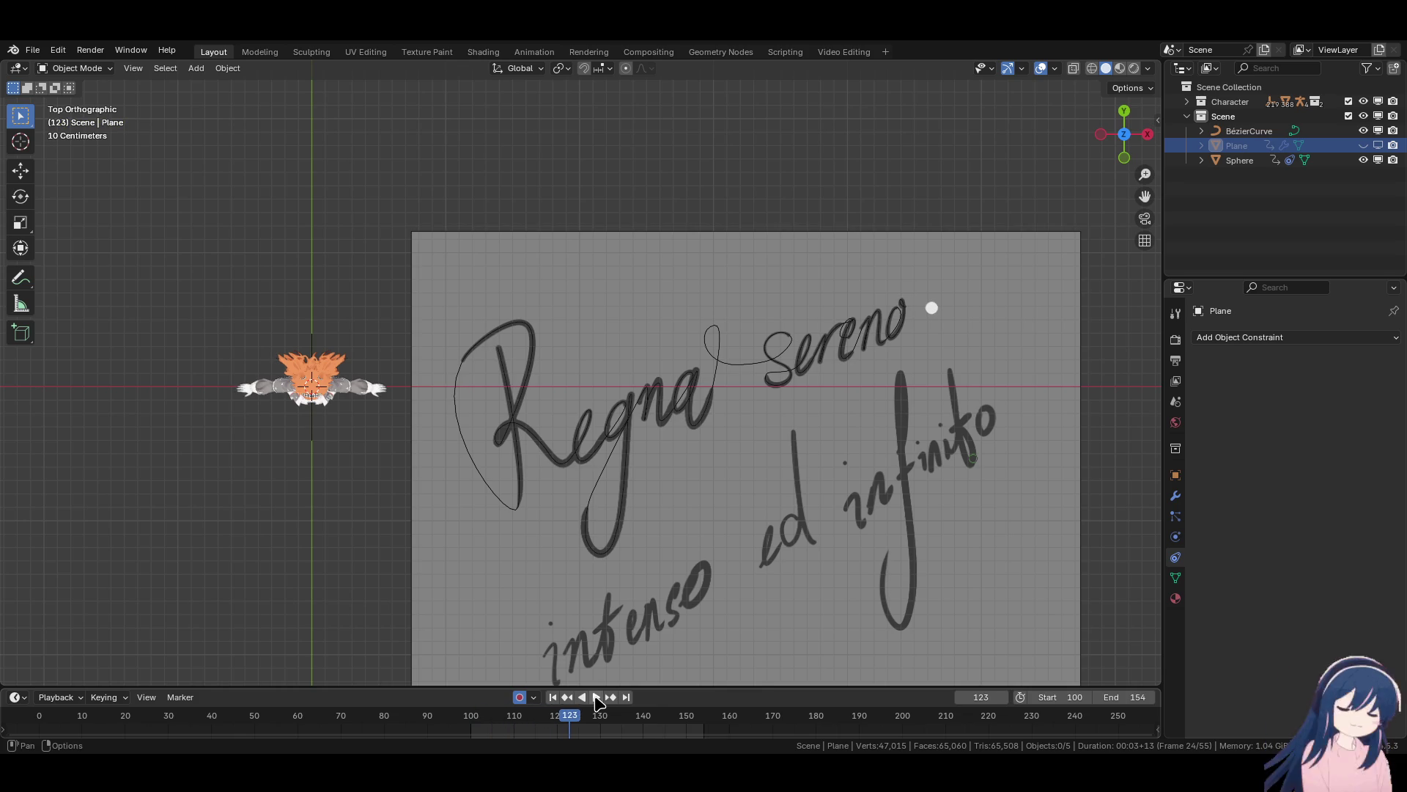
click(591, 697)
click(552, 697)
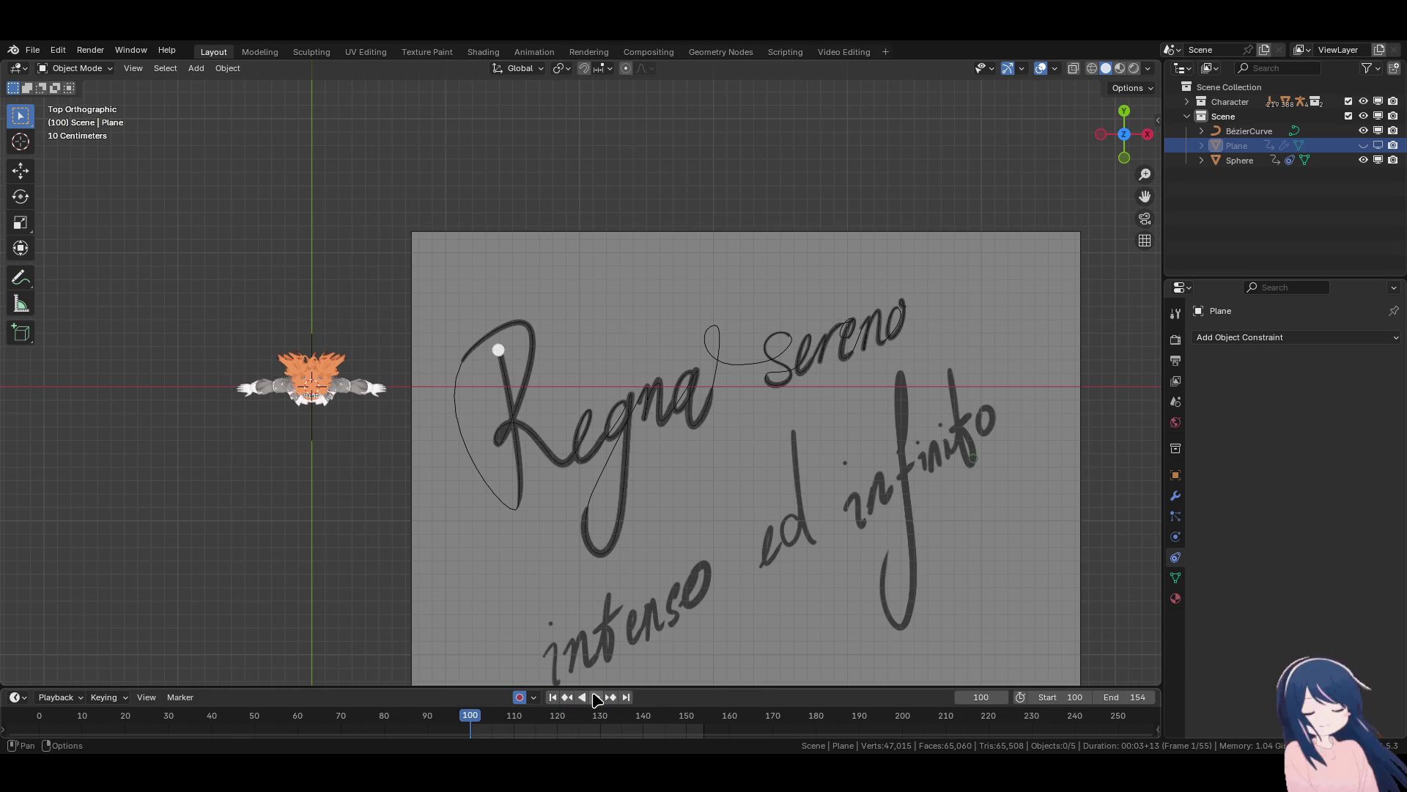
Set Playback Sync to Audio and show the Render properties.
click(59, 697)
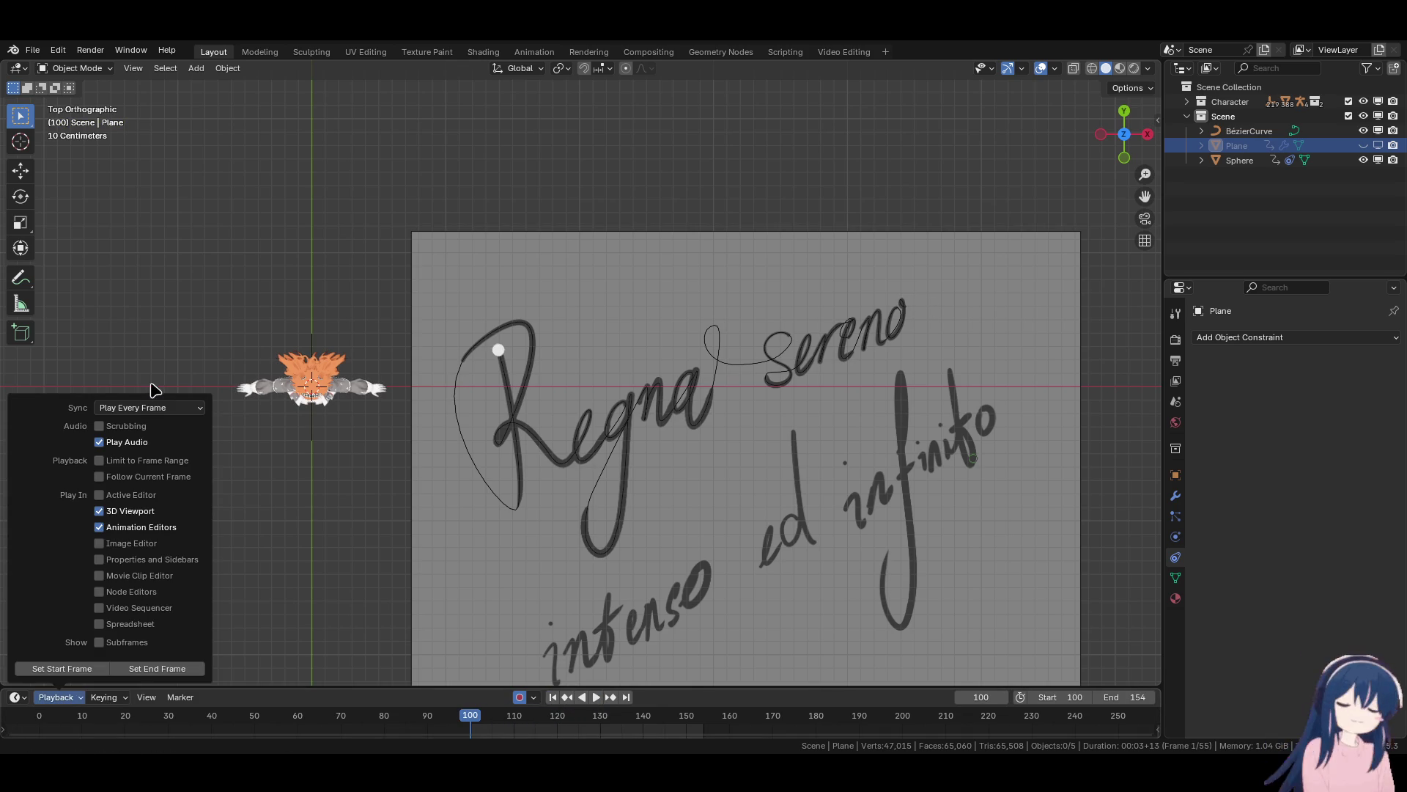
click(150, 408)
click(147, 446)
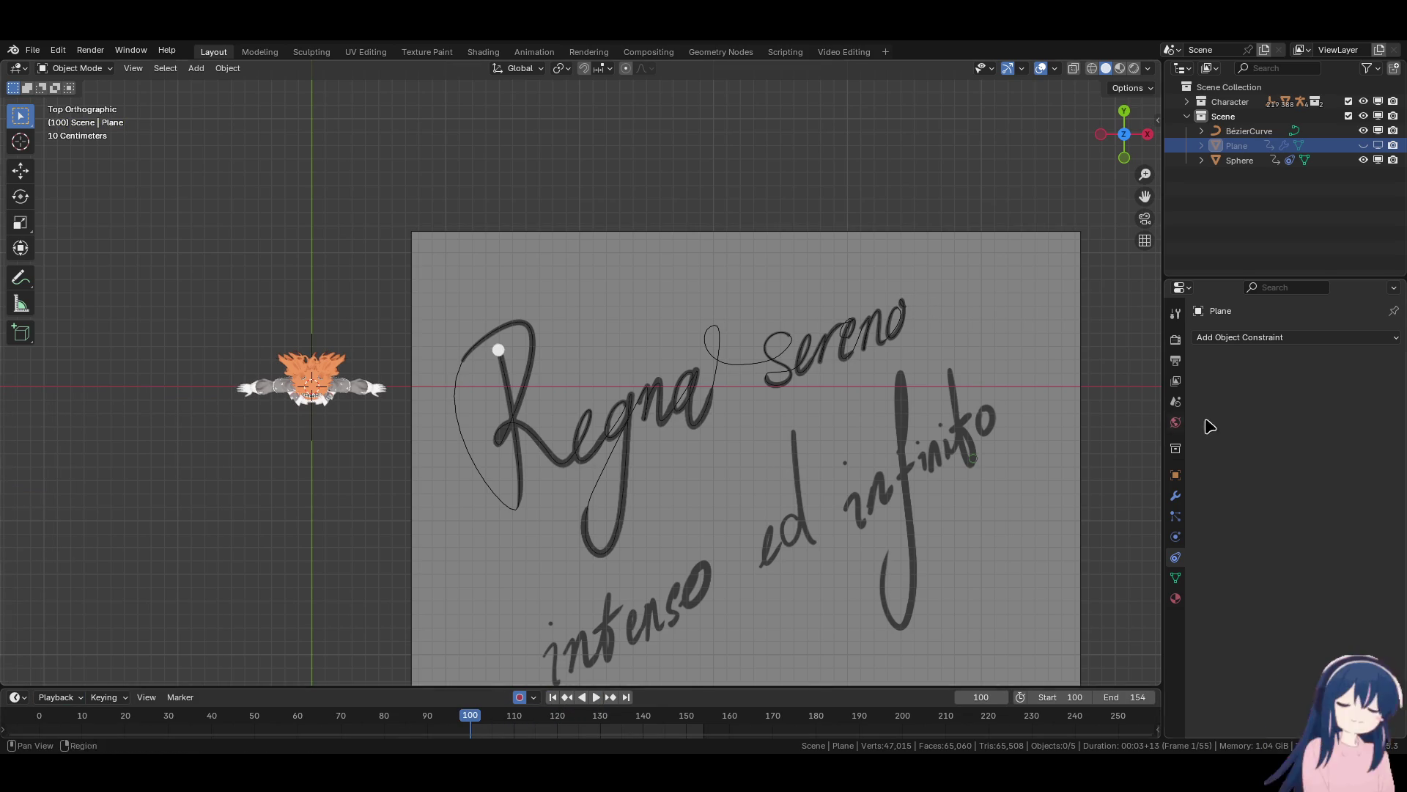
click(1175, 340)
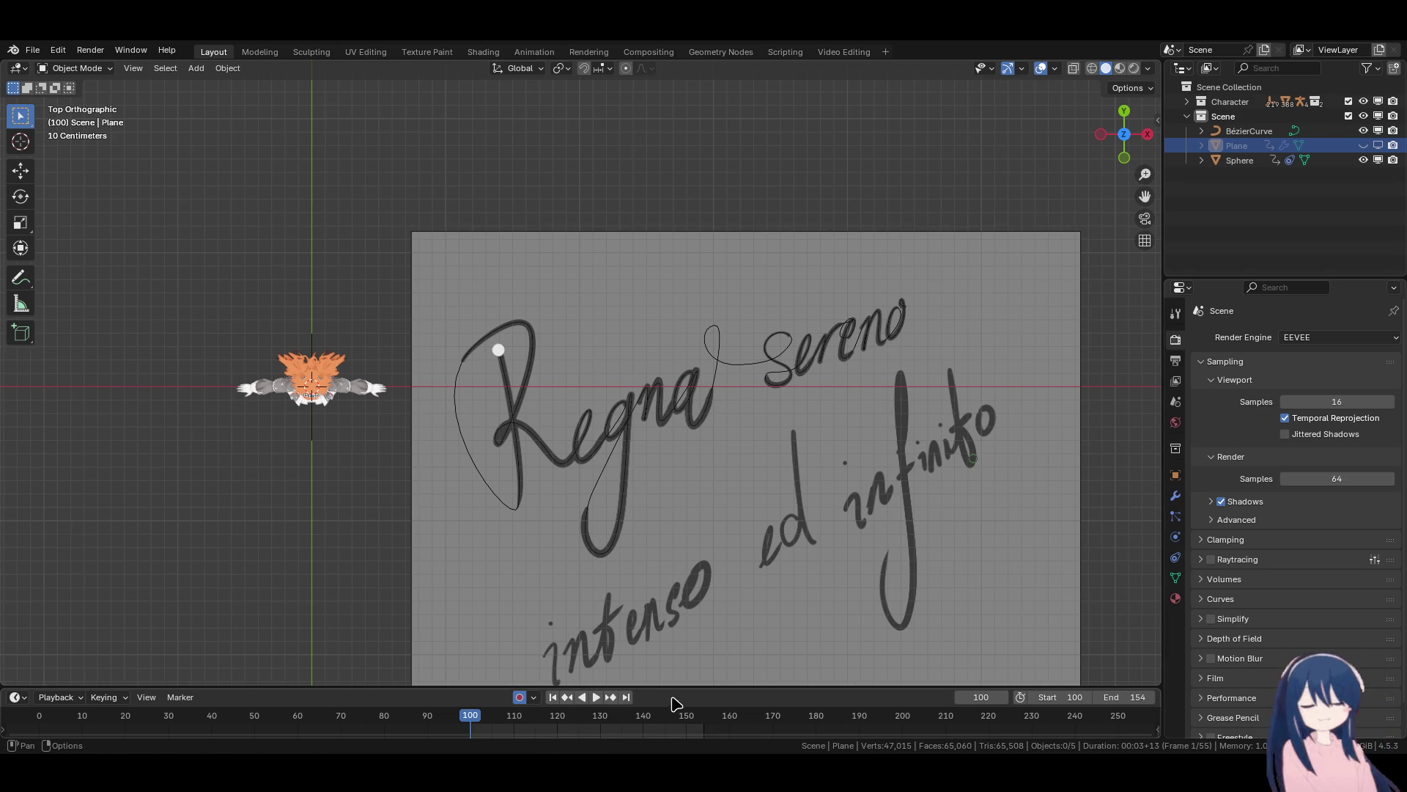
Play to frame 119, return to top view, and select the BézierCurve.
click(596, 698)
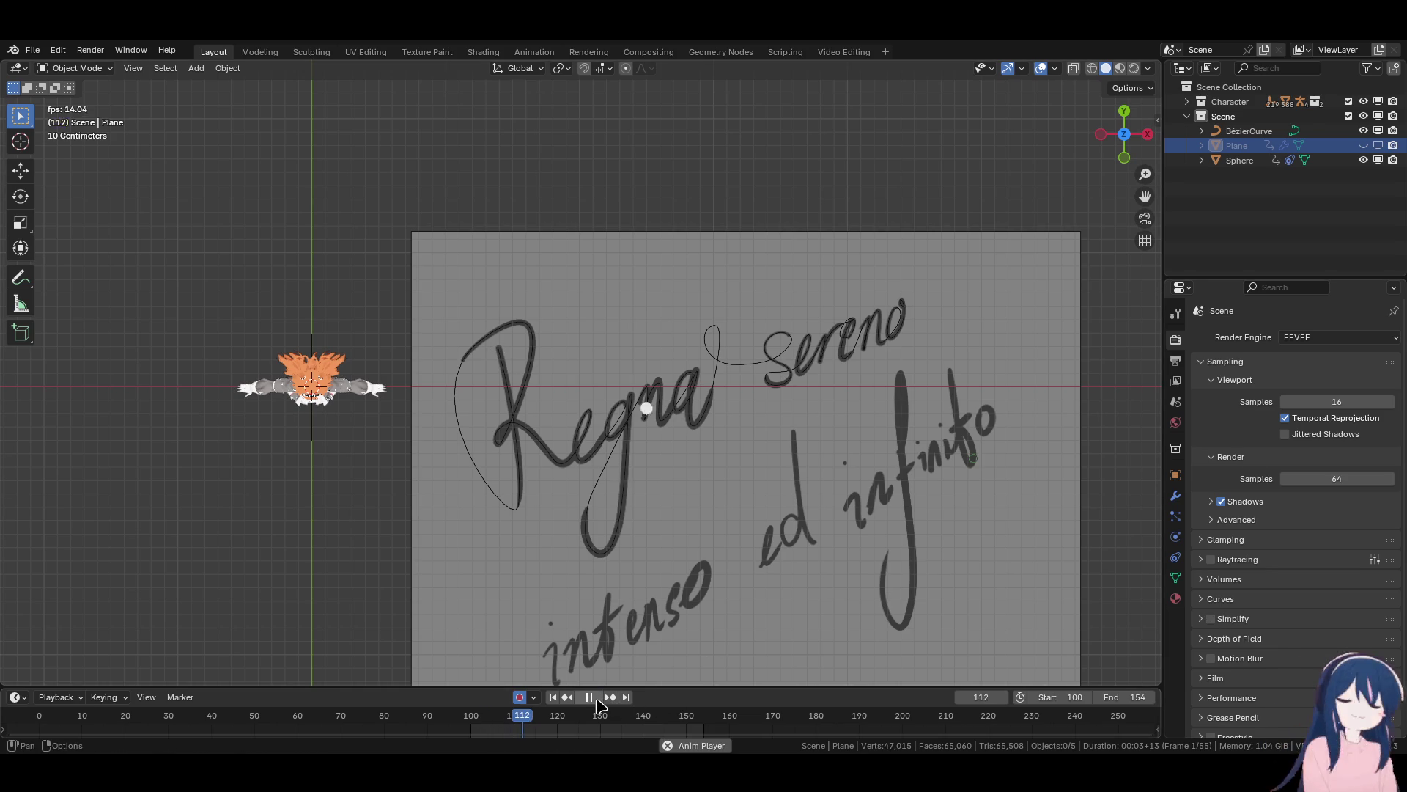
click(596, 699)
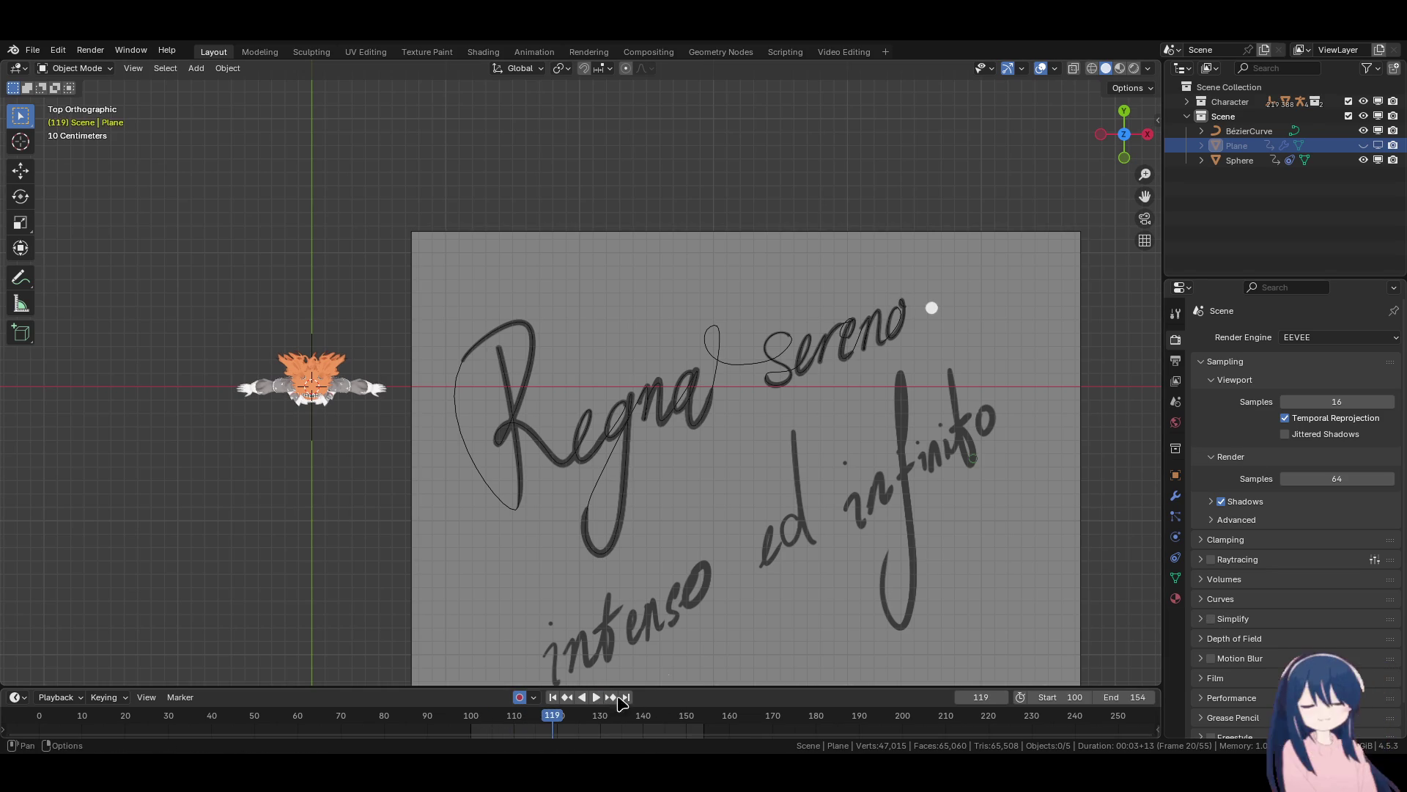
mouse_move(933, 422)
middle_down()
mouse_move(690, 502)
mouse_move(694, 355)
mouse_move(696, 496)
middle_up()
key(KP_7)
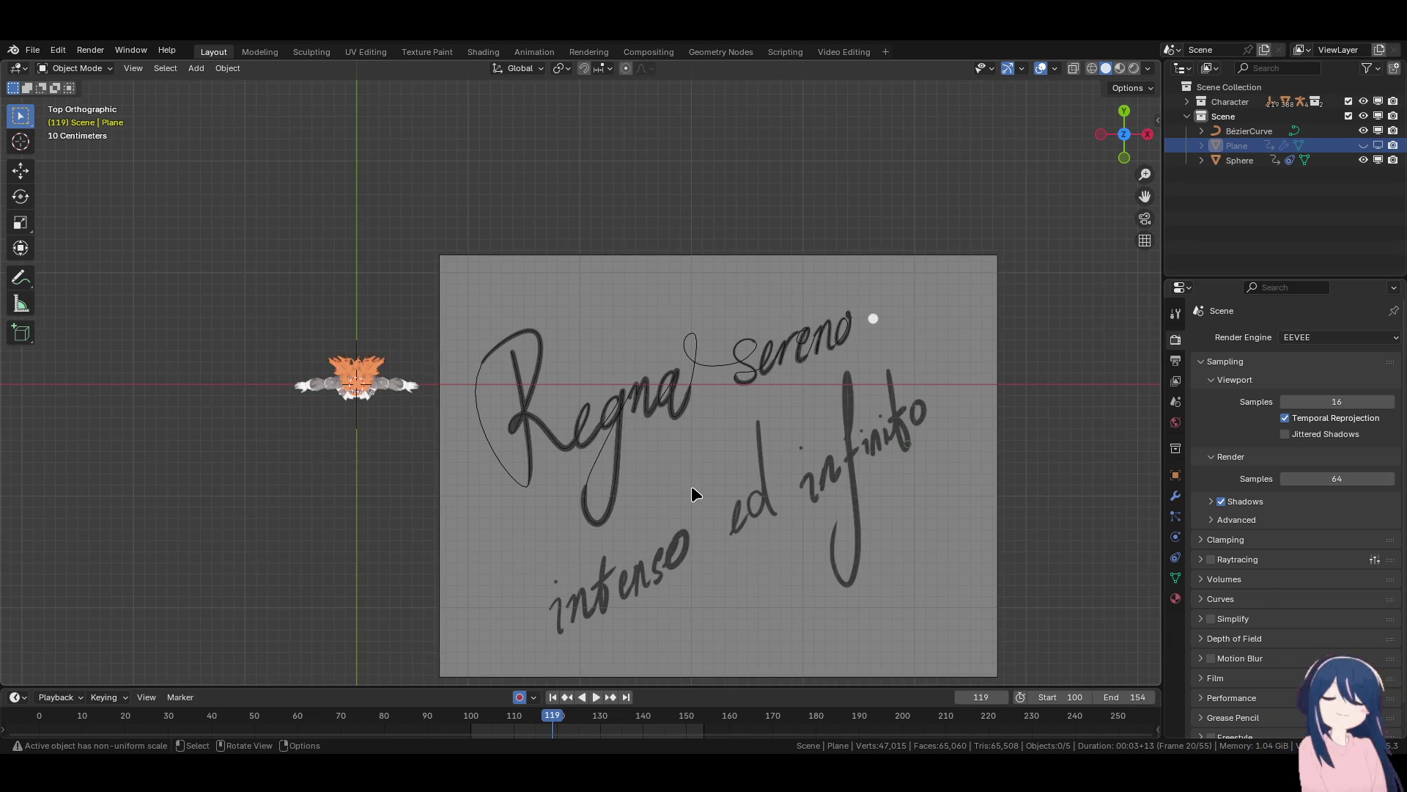
click(741, 366)
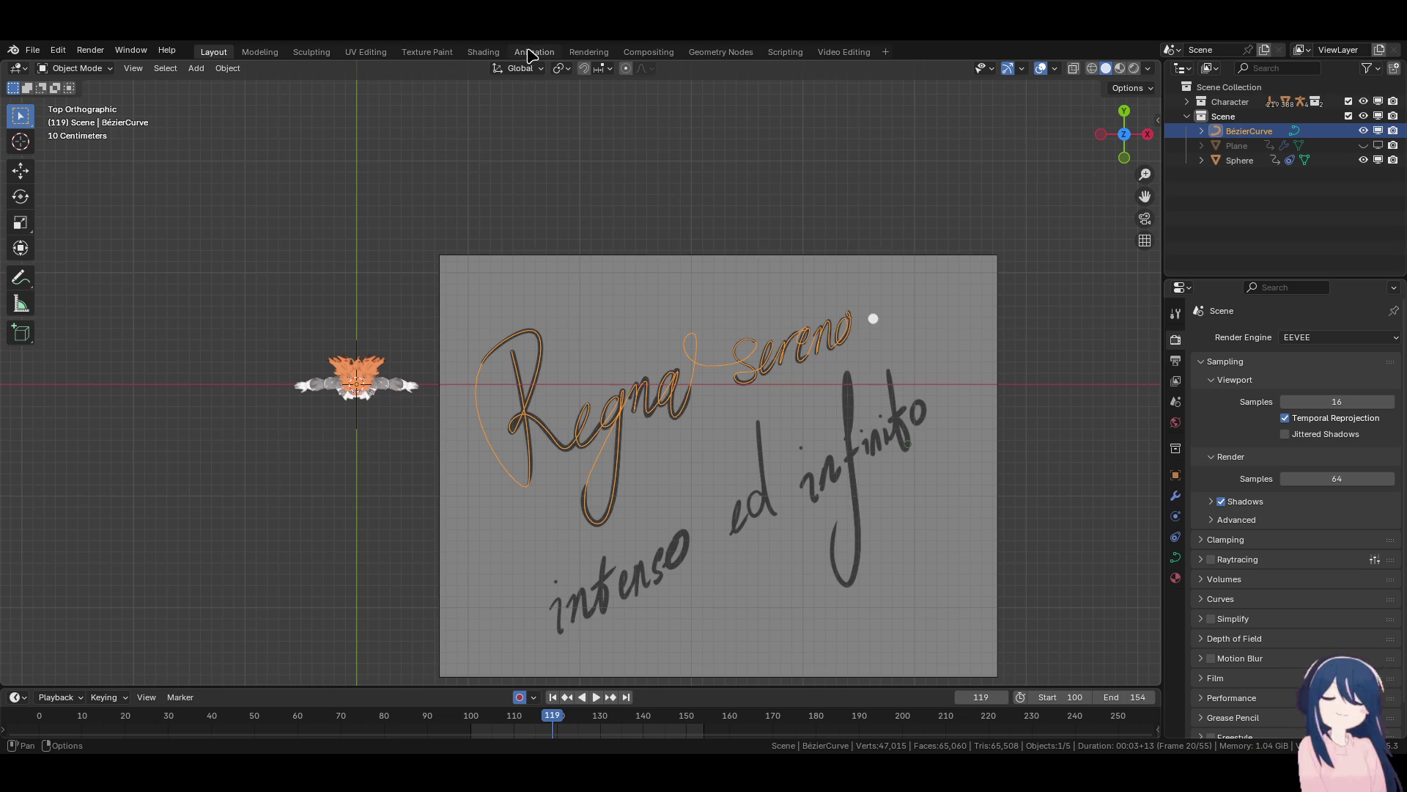
Switch to the Animation workspace and center the lettering in the view.
click(253, 53)
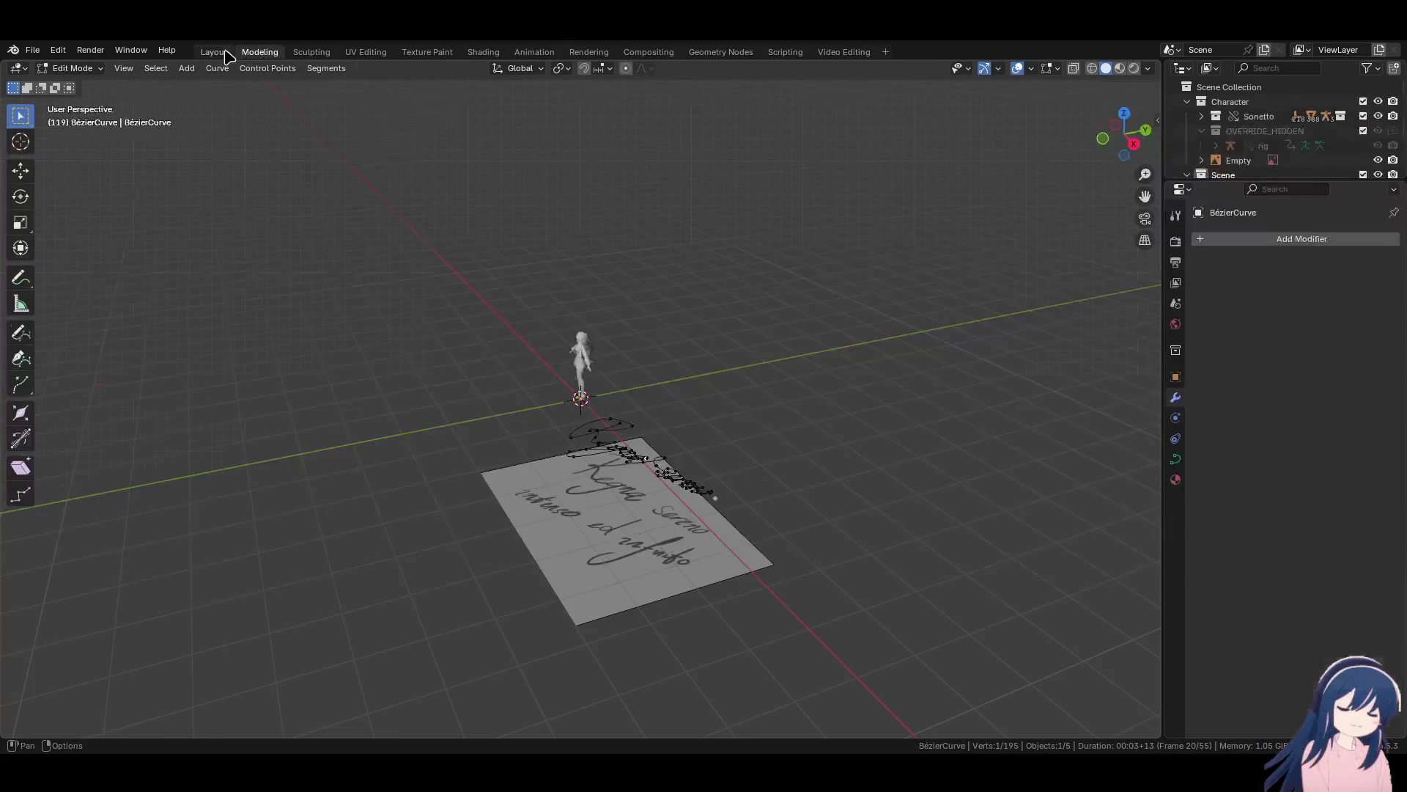
click(224, 53)
click(535, 52)
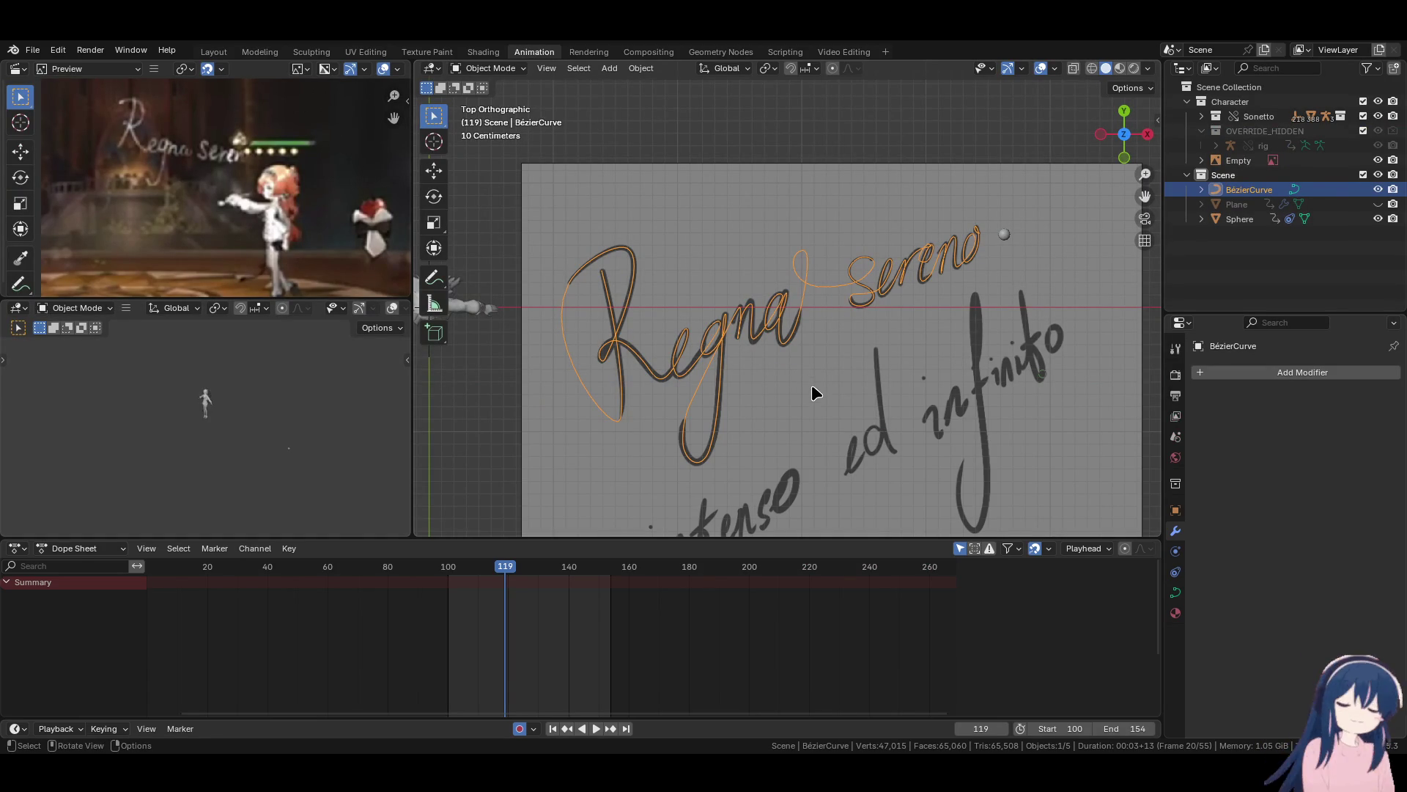
mouse_move(812, 379)
shift+middle_down()
mouse_move(763, 387)
mouse_move(777, 381)
shift+middle_up()
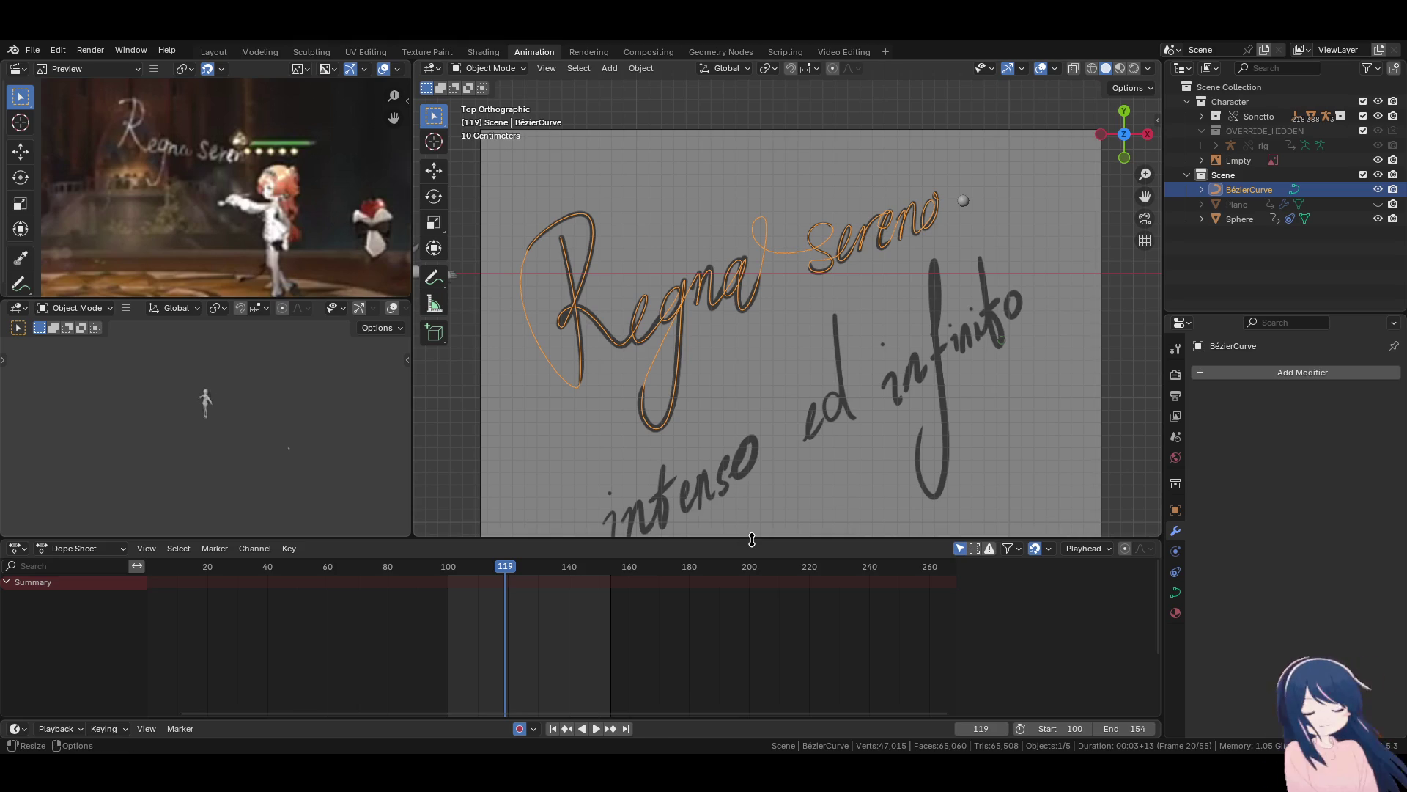
Enter Edit Mode on the Bézier curve and zoom in on the end of 'sereno'.
click(928, 226)
click(662, 305)
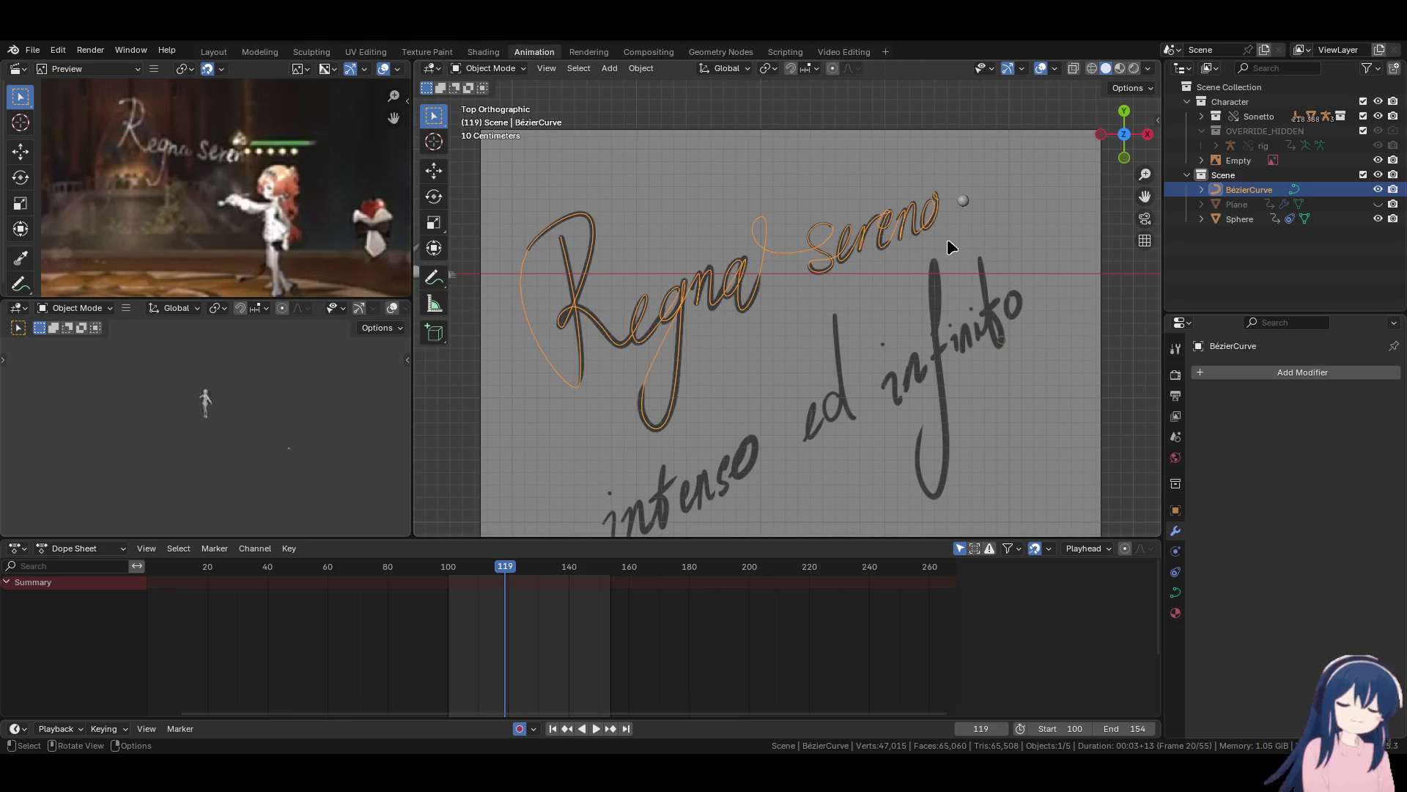
key(Tab)
shift+middle_drag(879, 308, 825, 327)
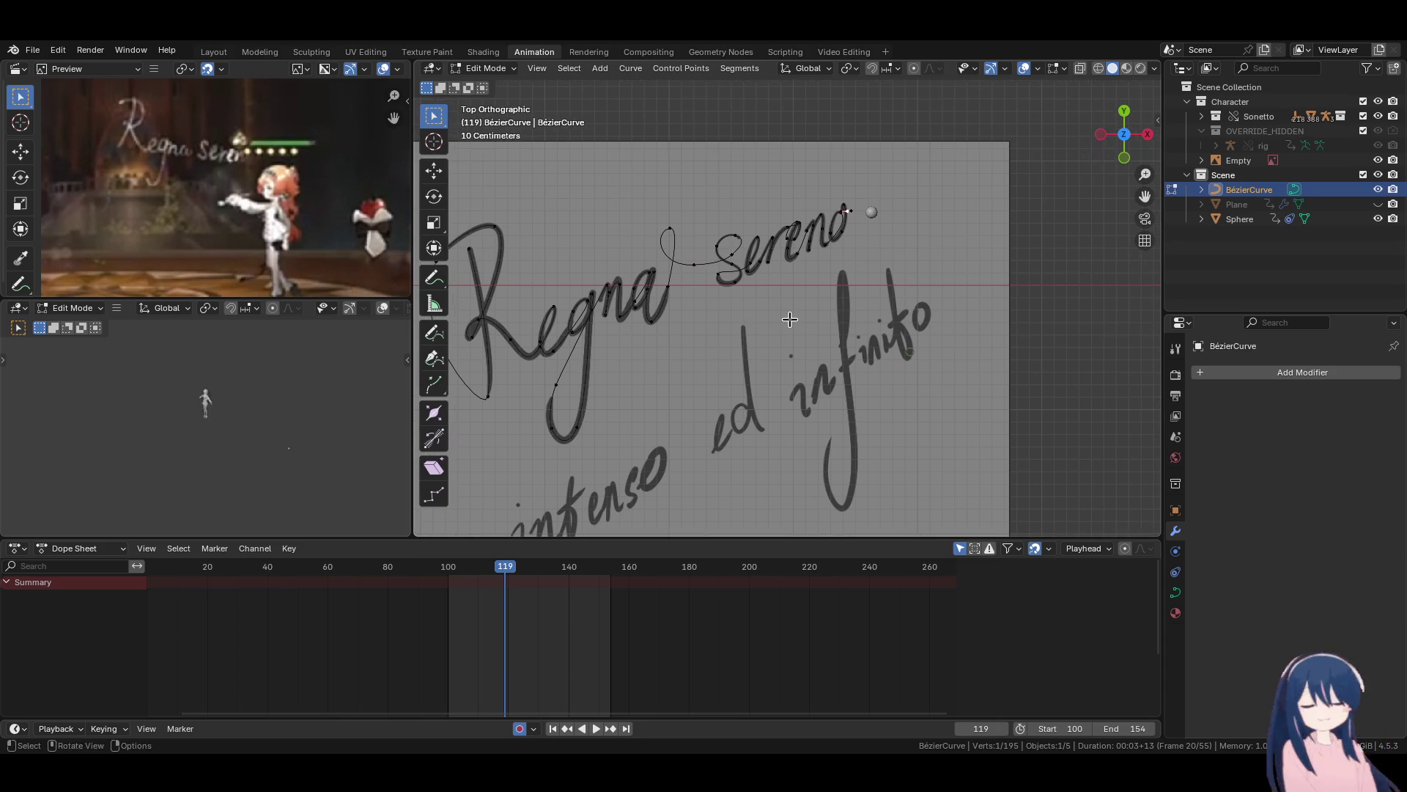
scroll(828, 327, up, 5)
shift+middle_drag(938, 262, 796, 256)
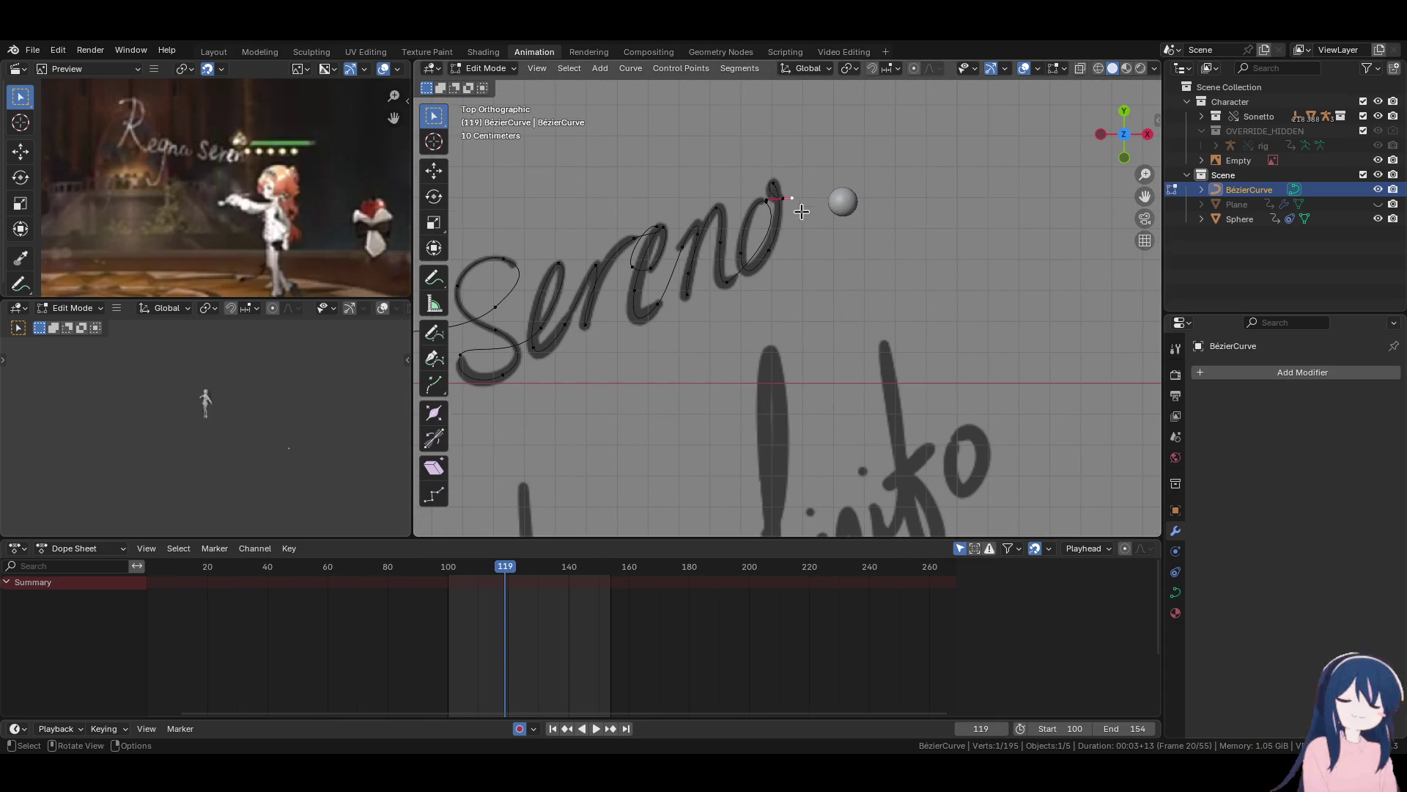
Extrude a new curve point past 'sereno' and rotate it by 13.9°.
key(e)
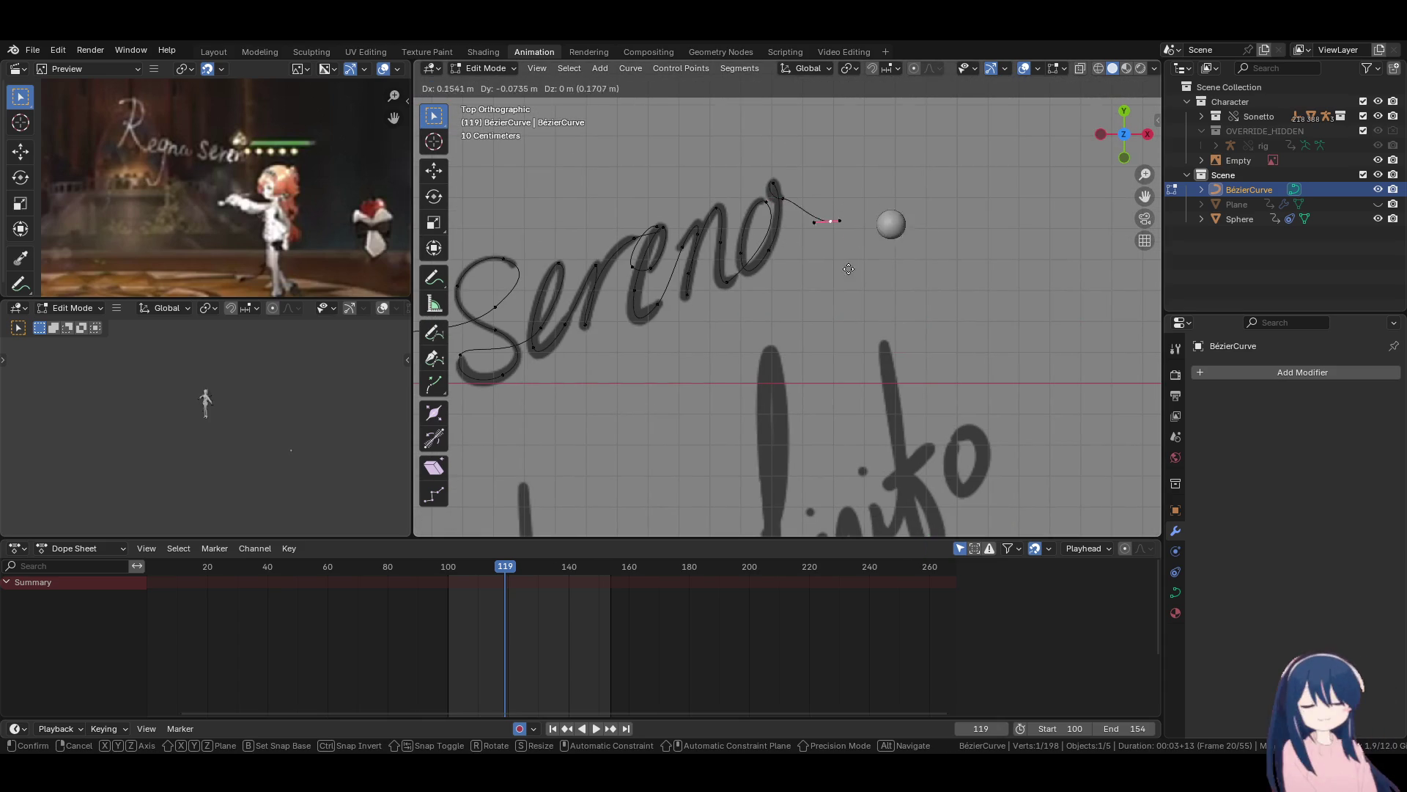
click(929, 225)
key(r)
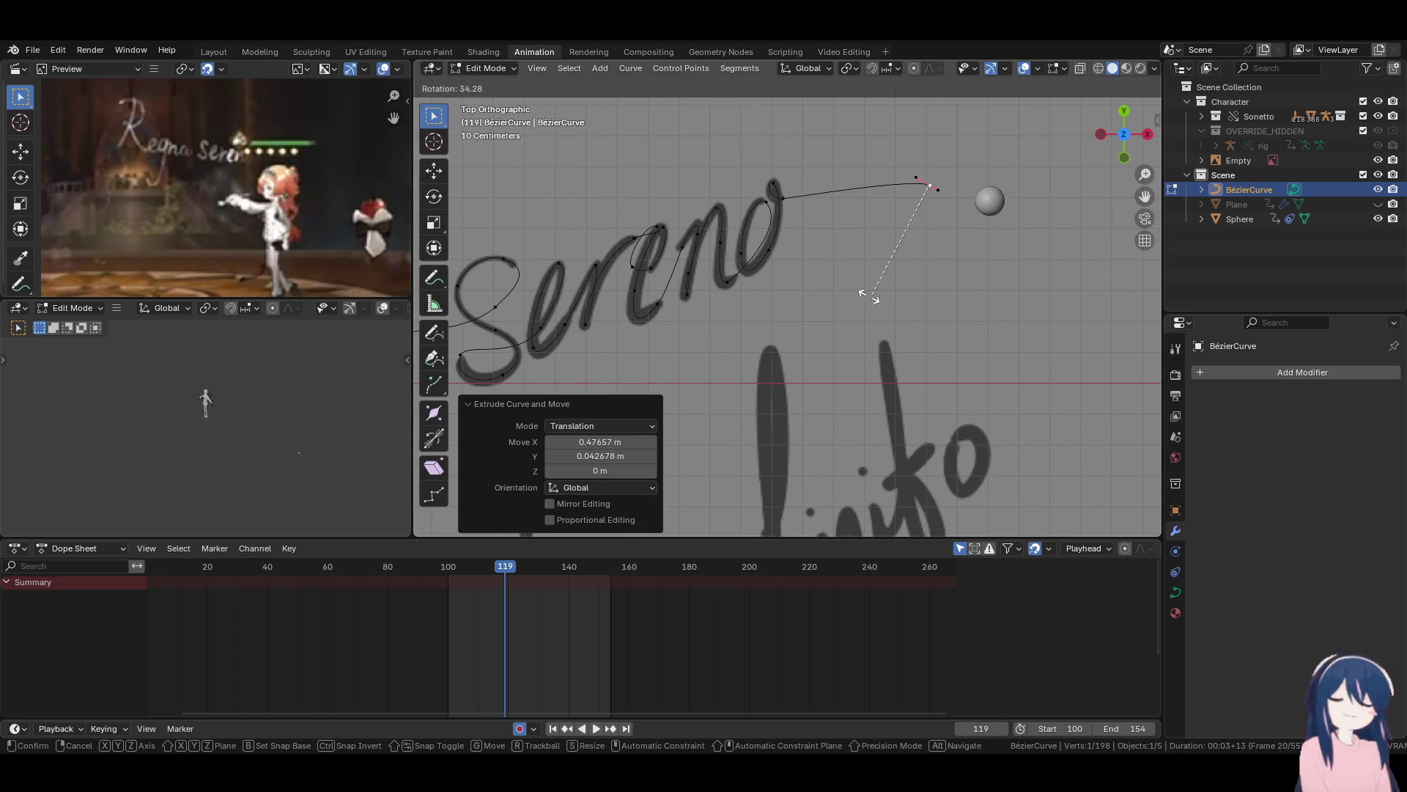
click(700, 158)
double_click(600, 455)
text(13.9)
key(Return)
scroll(916, 258, down, 4)
mouse_move(813, 330)
shift+middle_down()
mouse_move(926, 296)
mouse_move(1059, 171)
shift+middle_up()
scroll(1059, 171, up, 1)
Extrude a curve point to the start of 'intenso' and shape its handle.
key(e)
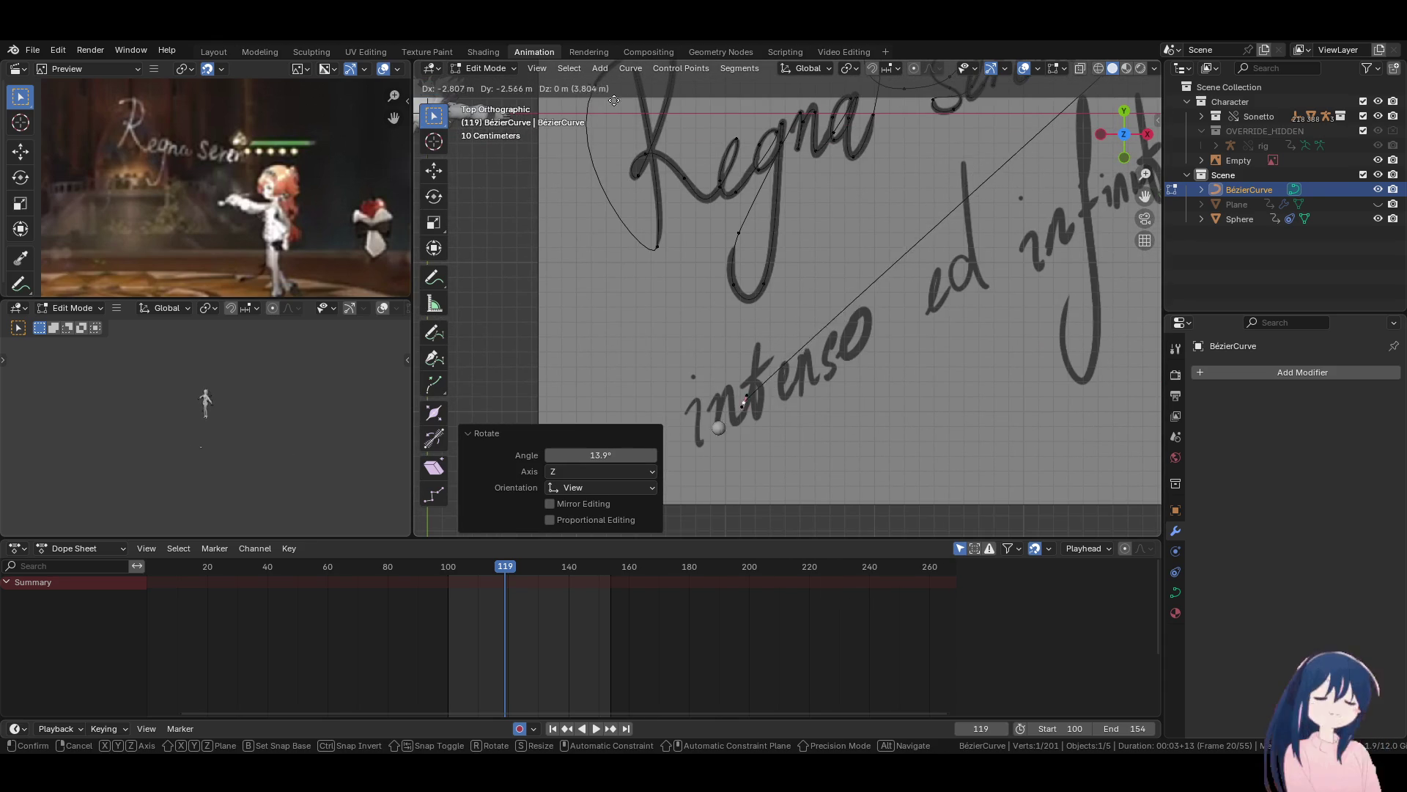
click(560, 121)
scroll(875, 266, up, 5)
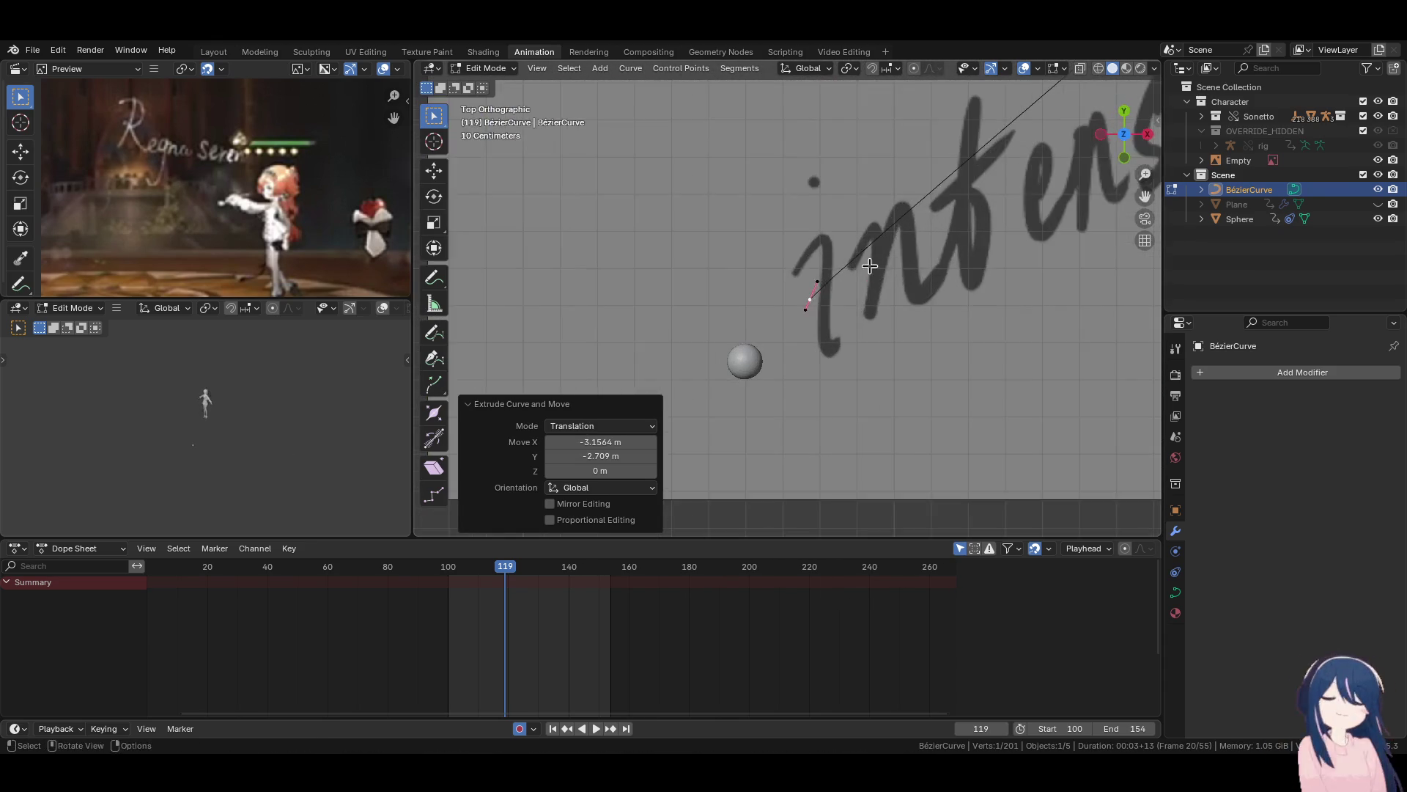
key(r)
click(796, 440)
key(g)
click(760, 423)
key(r)
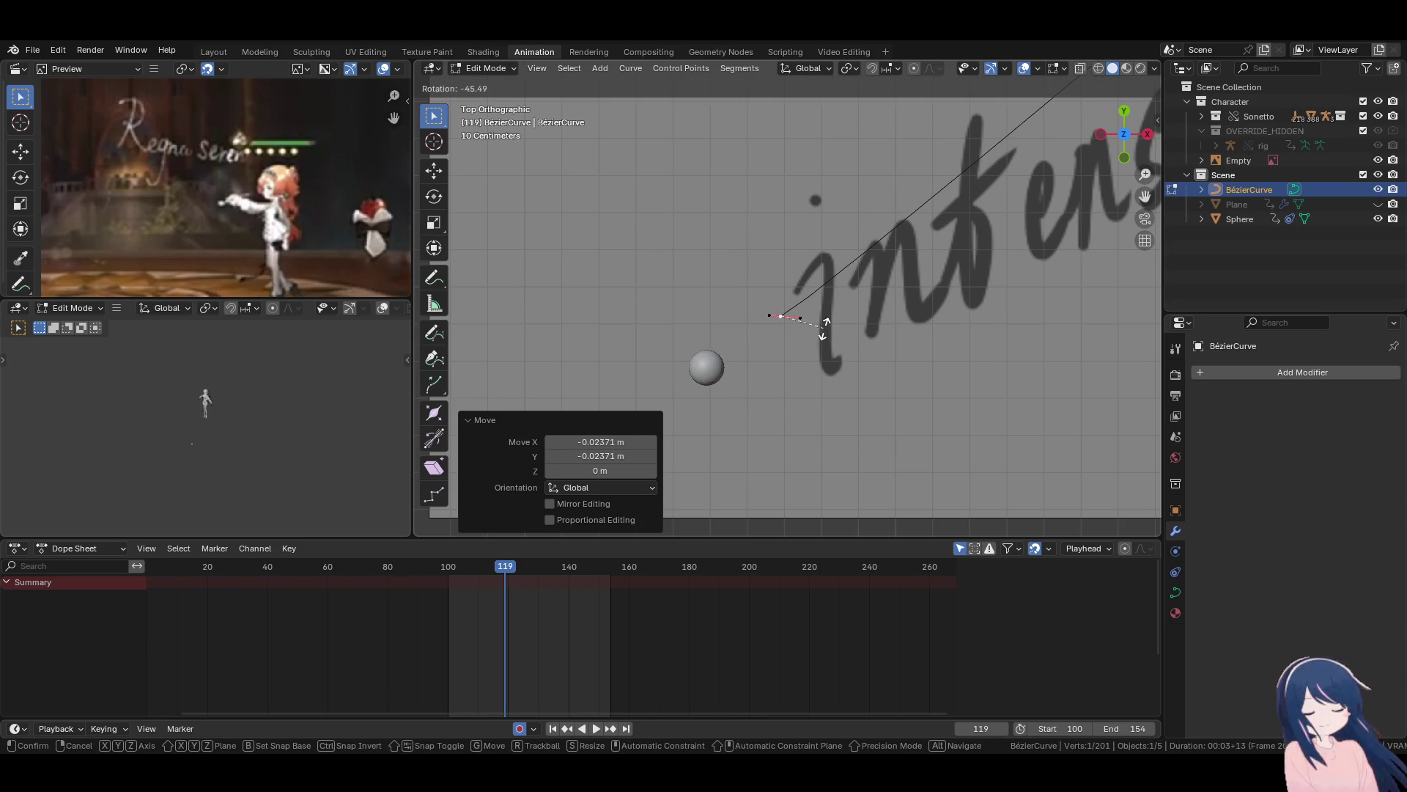
click(825, 328)
Extrude a point onto the 'i' stroke and set its handle near vertical.
key(e)
click(828, 315)
key(r)
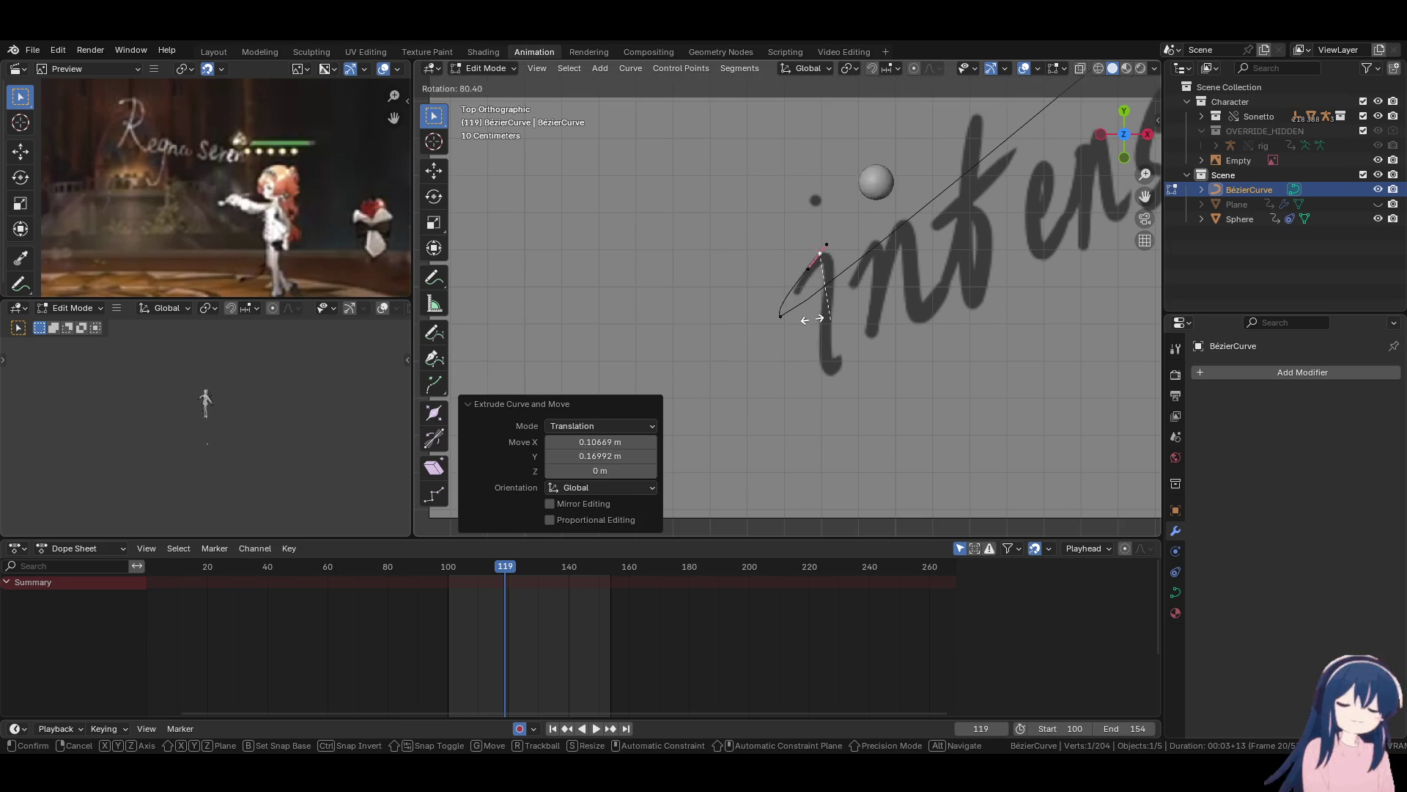
click(832, 320)
key(g)
click(961, 246)
key(g)
click(943, 284)
key(g)
click(943, 284)
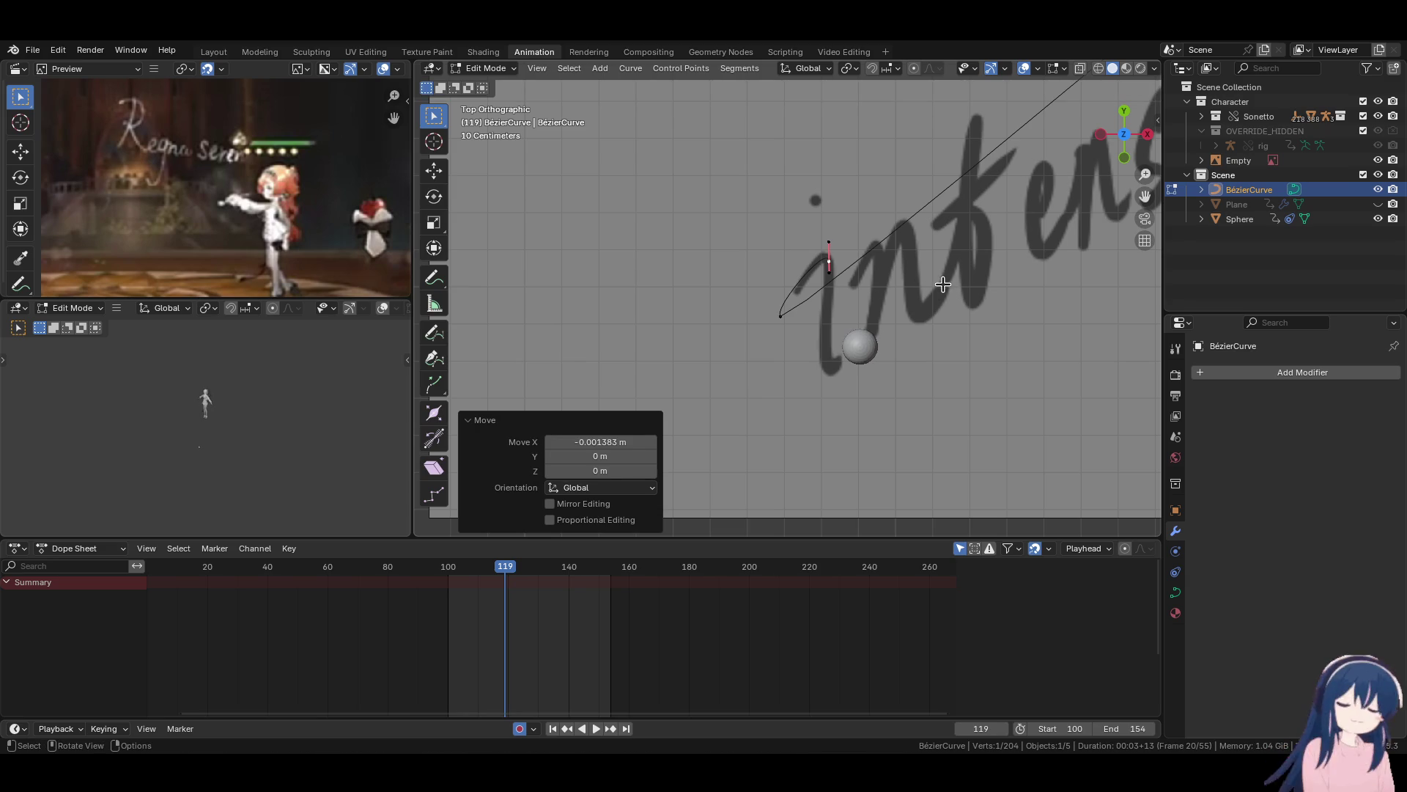
Check the sphere's keyframes, then reselect the Bézier curve in Edit Mode on the 'i'.
key(Tab)
click(858, 347)
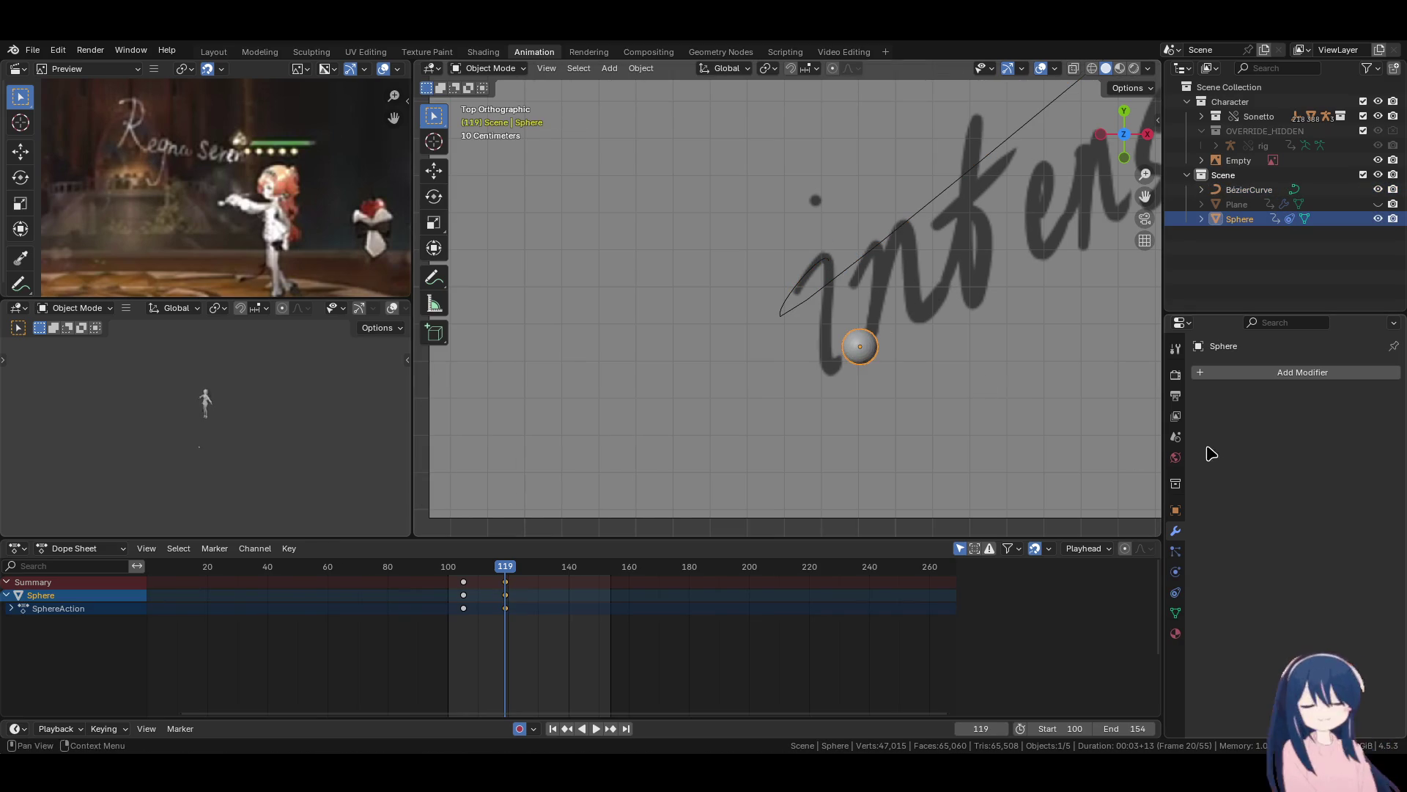
click(821, 272)
key(Tab)
scroll(845, 262, up, 2)
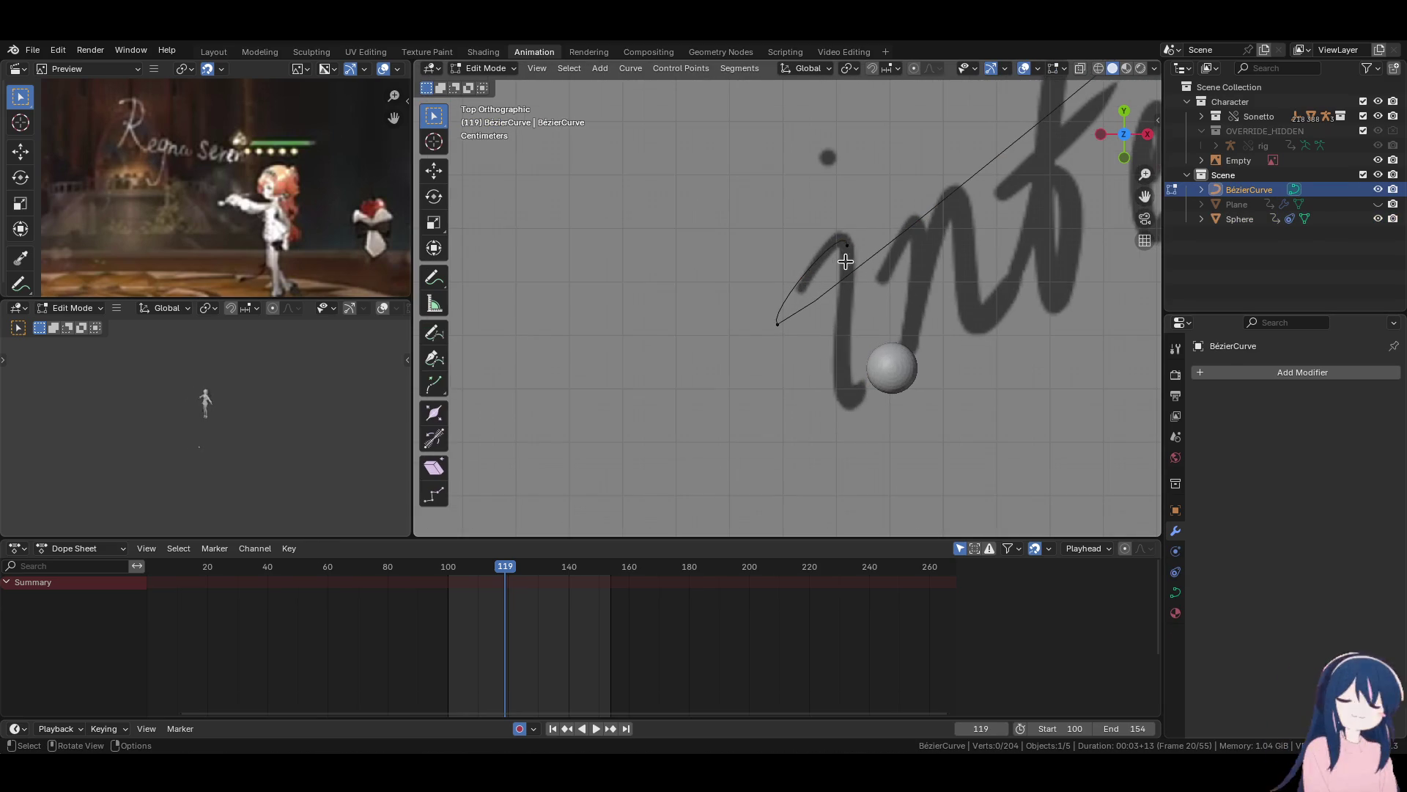
shift+middle_drag(856, 277, 812, 266)
click(806, 378)
Extrude a new point at the bottom of the 'i' and level its handle.
key(e)
click(857, 449)
key(r)
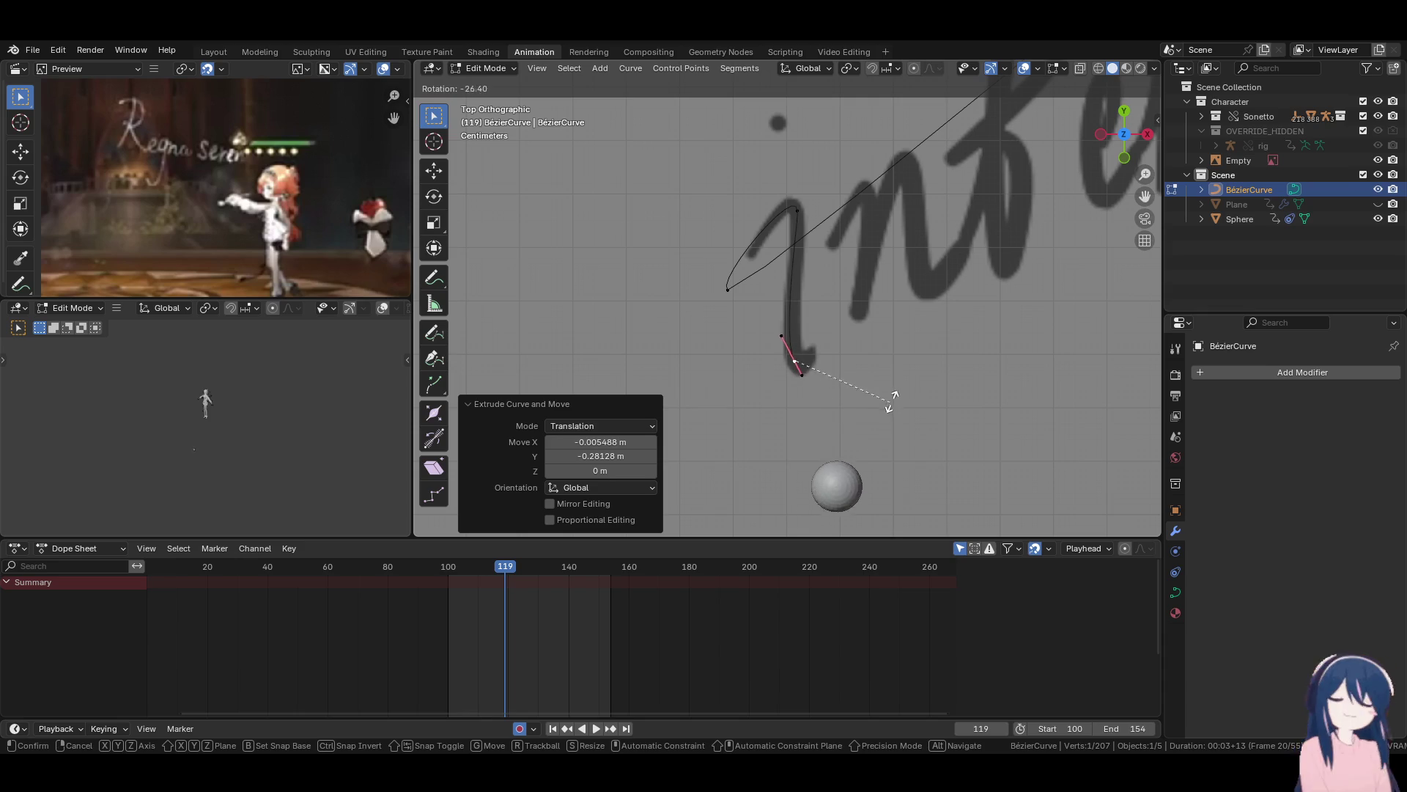
click(915, 338)
key(g)
click(926, 346)
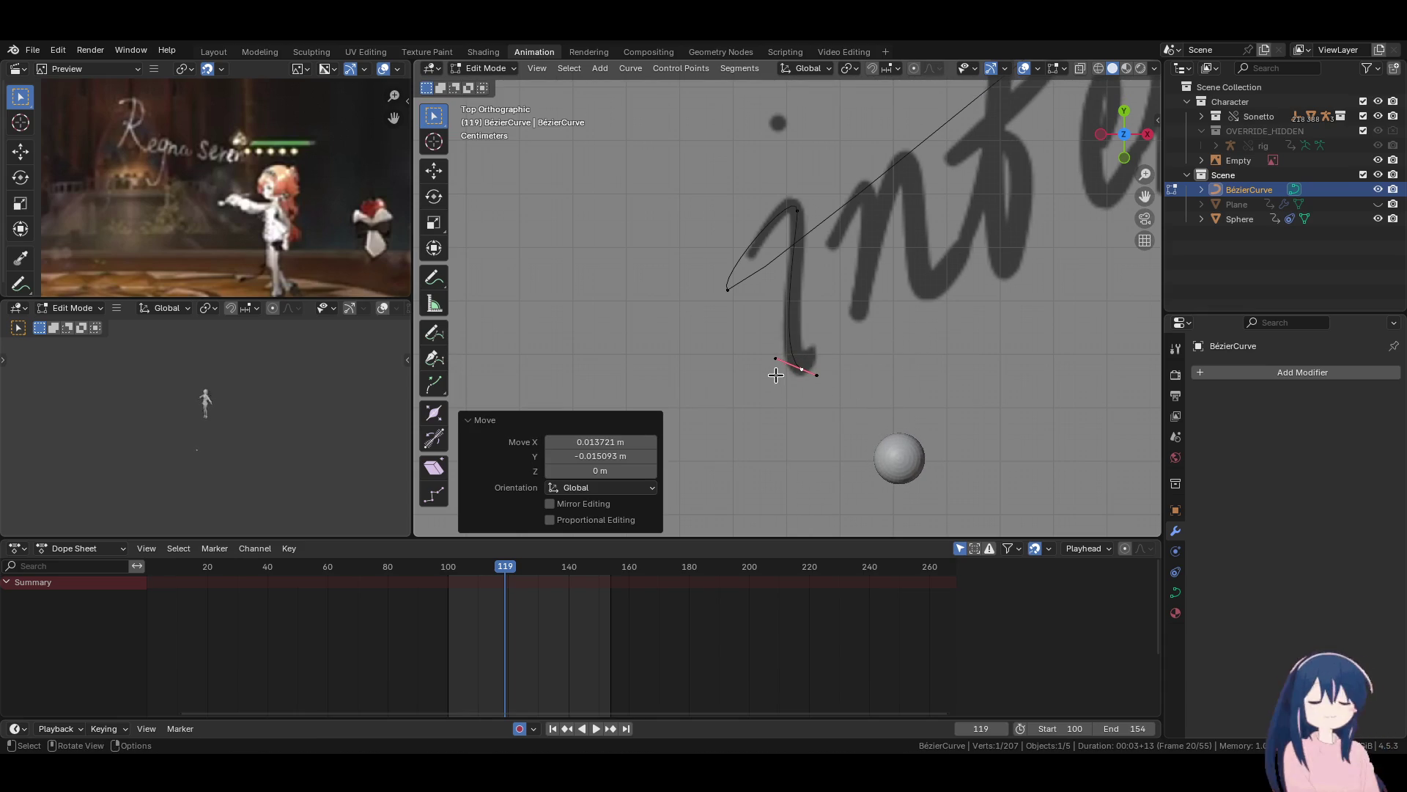
key(g)
click(789, 384)
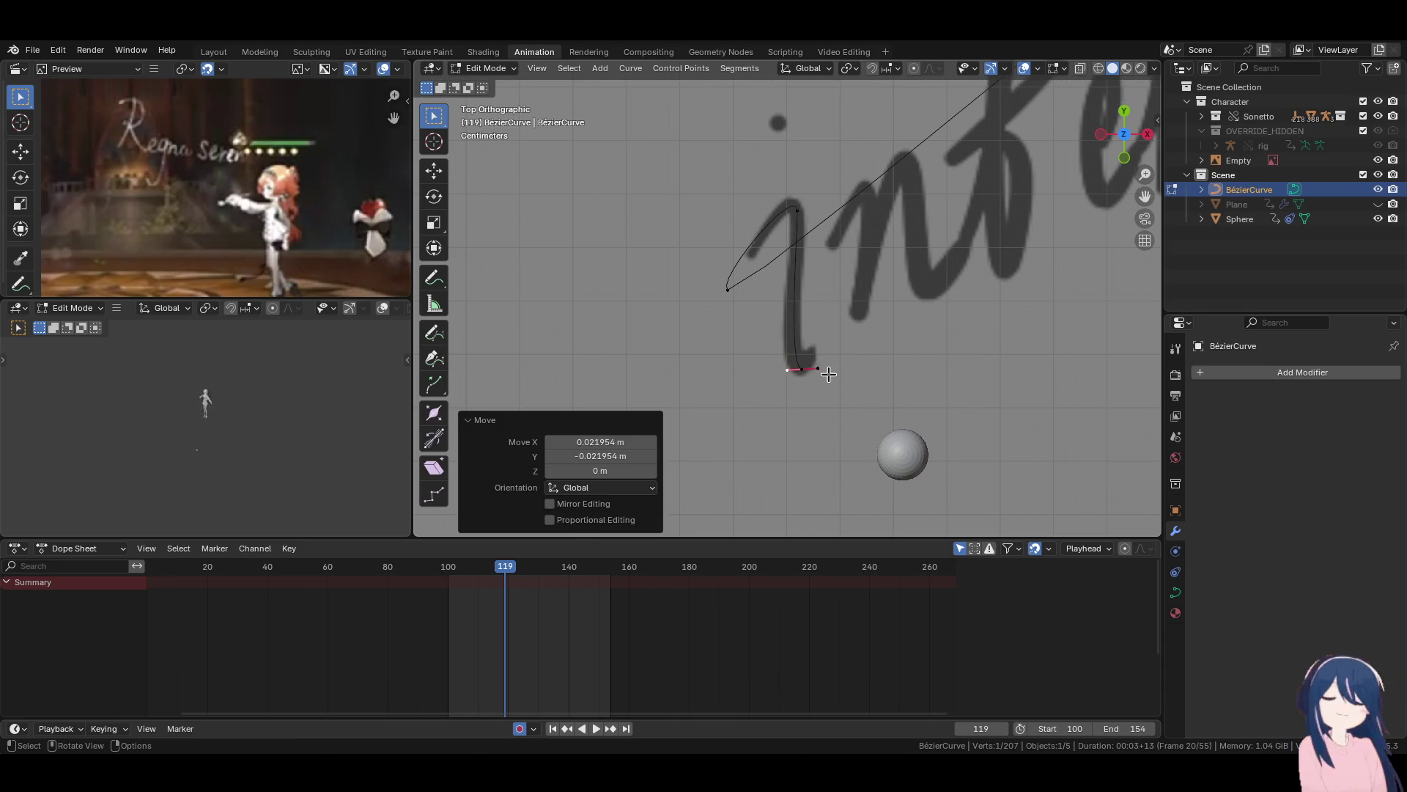
Fine-tune the base point's handle until it sits horizontal.
key(r)
click(794, 371)
click(792, 378)
key(g)
click(794, 371)
key(g)
click(808, 377)
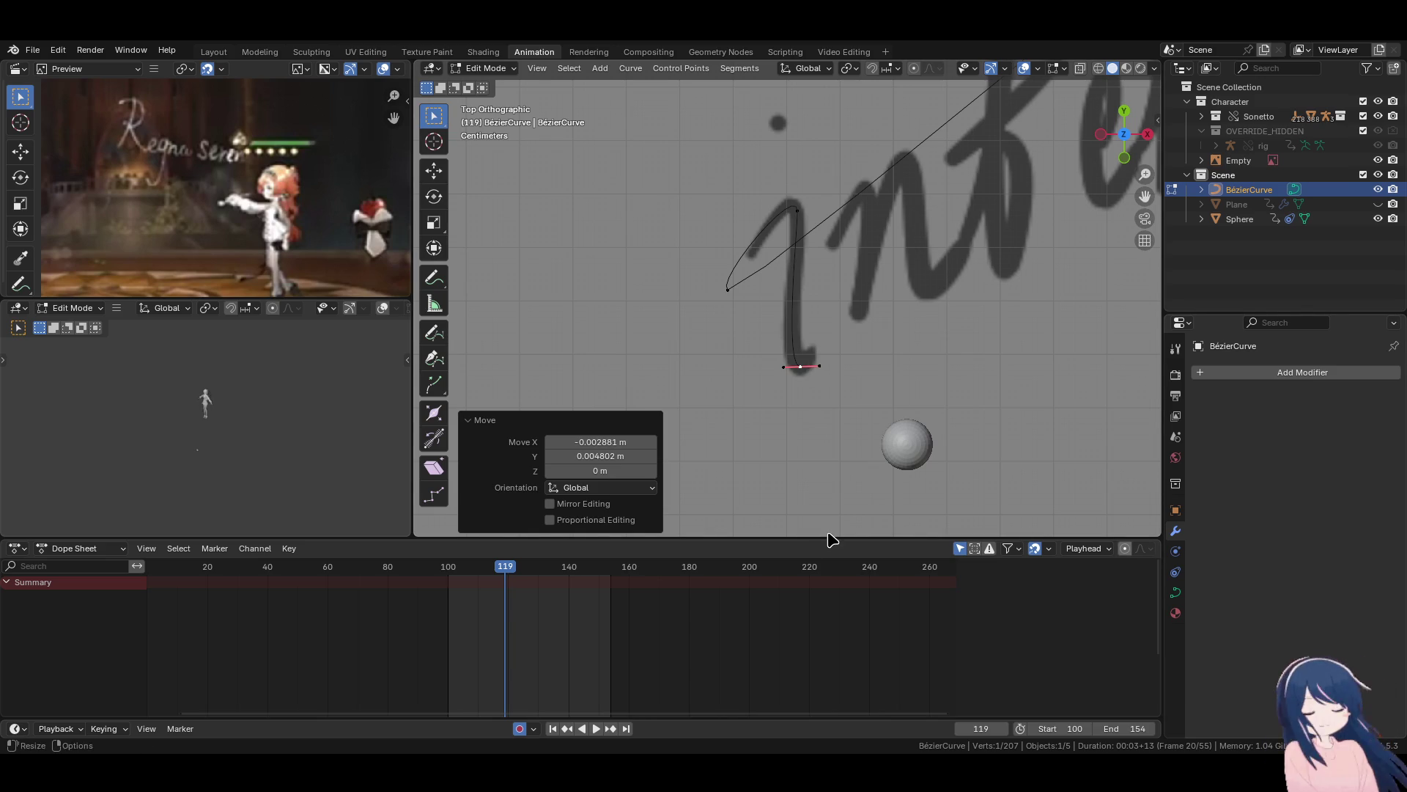
Pan to the 'n' of 'intenso' and rotate the bottom point's handle.
shift+middle_drag(804, 388, 739, 455)
key(g)
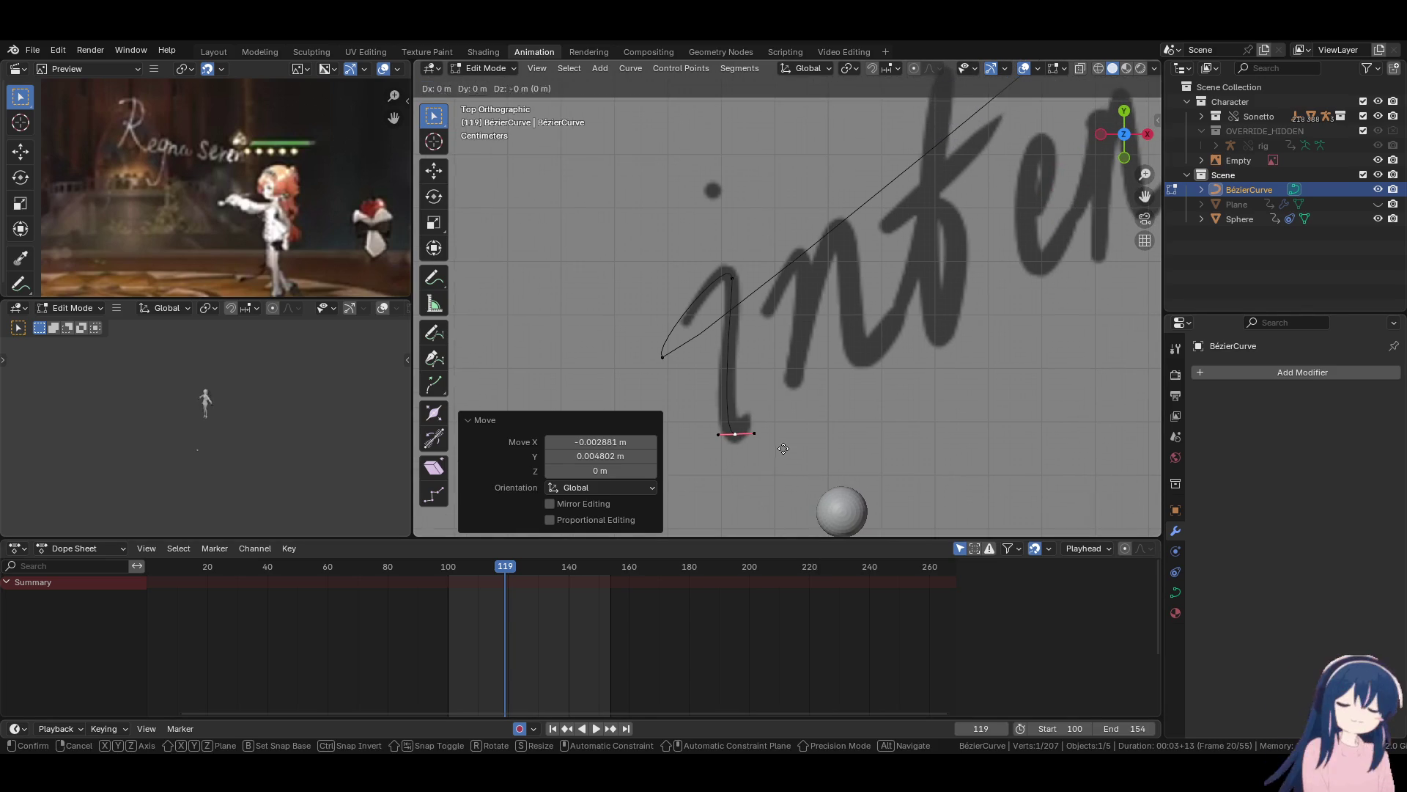
key(r)
click(818, 437)
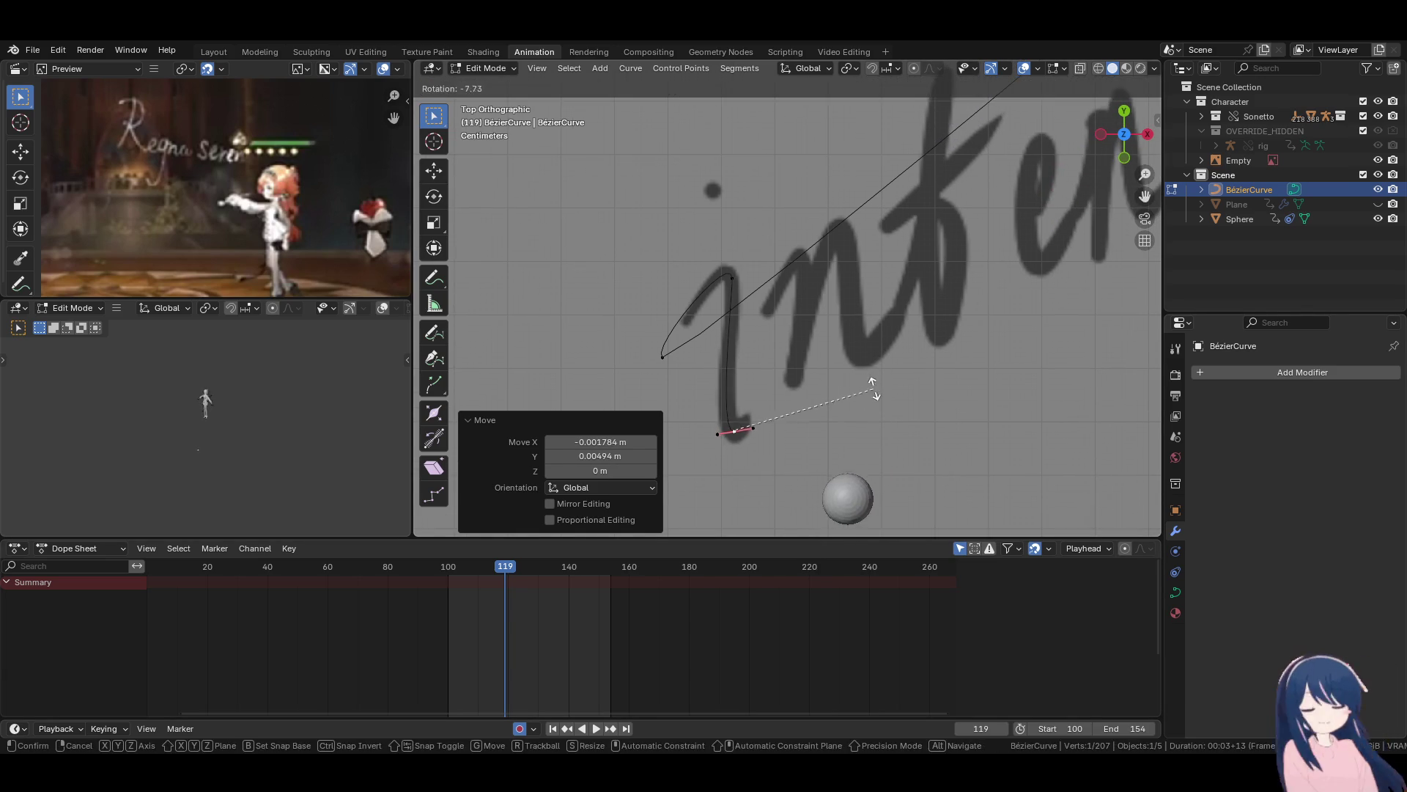
Add a curve point at the top of the n's upstroke and nudge it into place.
key(g)
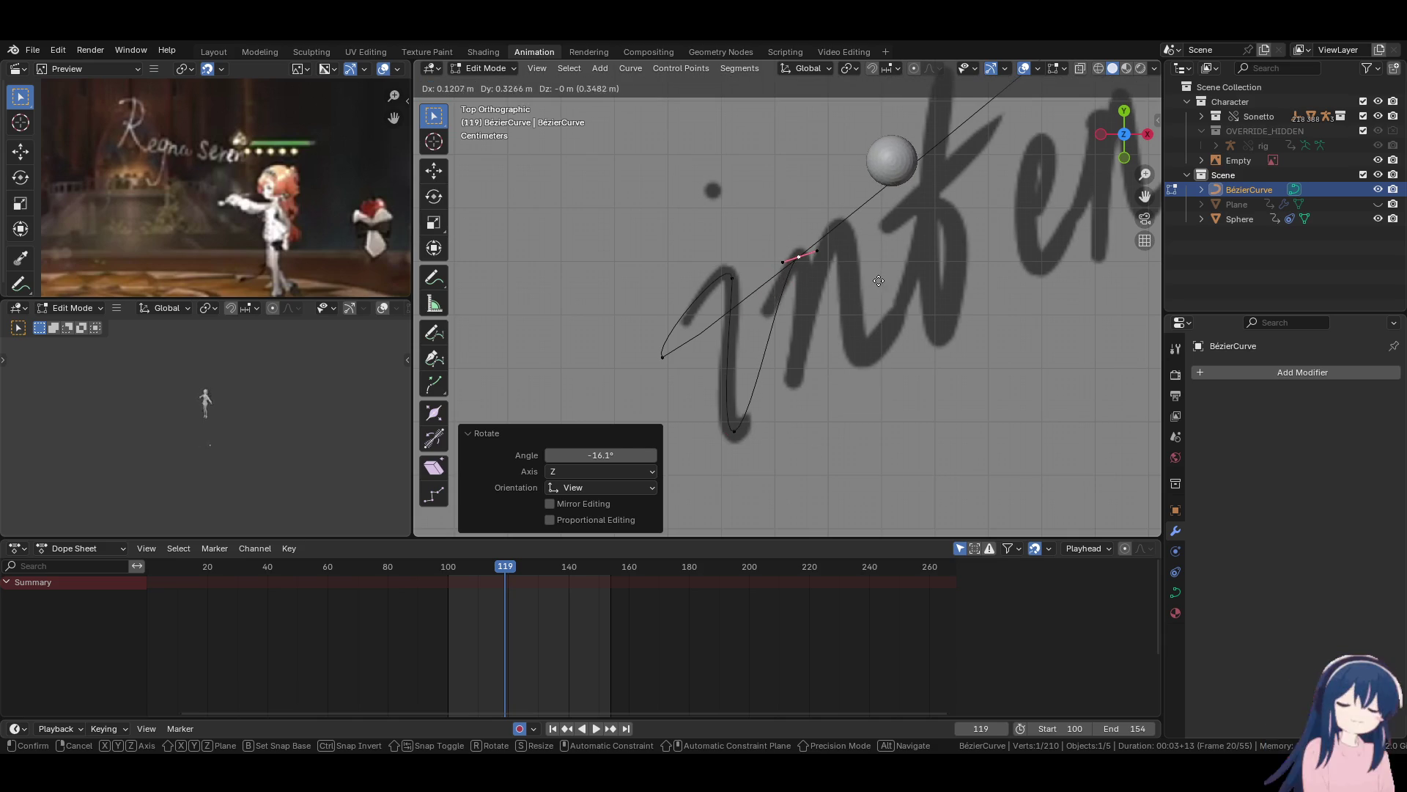
click(878, 287)
key(r)
key(g)
click(850, 334)
key(r)
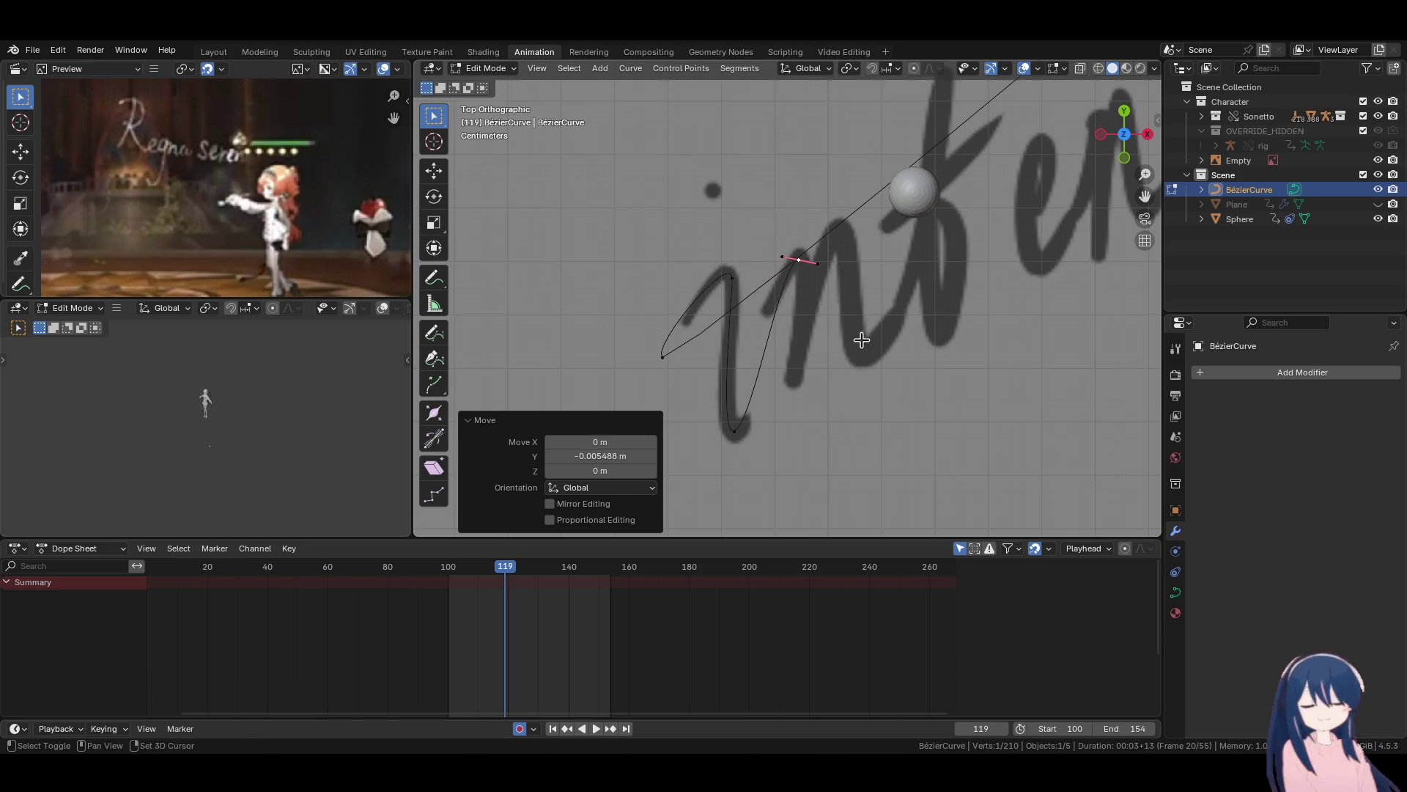
key(Escape)
key(g)
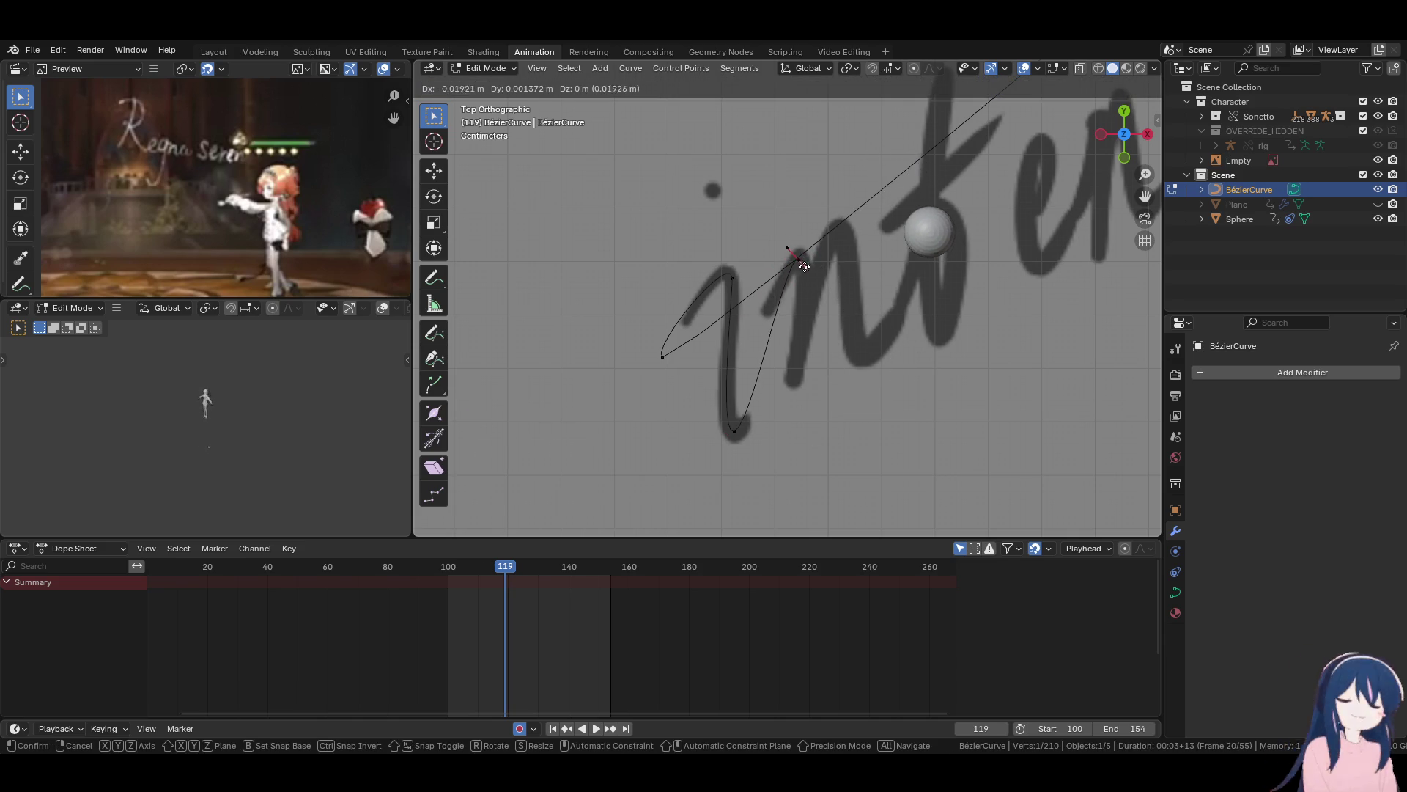
click(812, 269)
Extrude a point down the n's stroke and adjust the handles to follow it.
key(e)
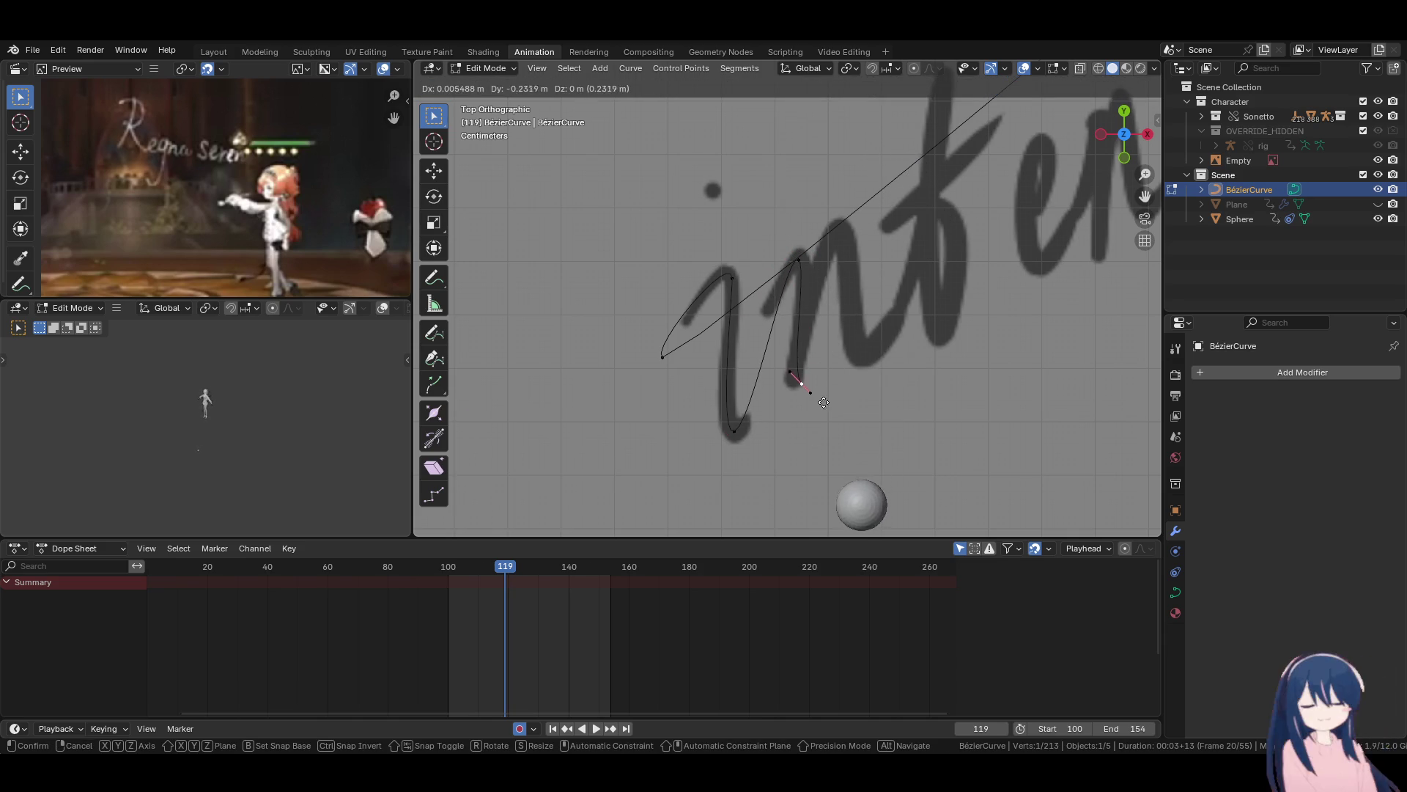
click(812, 396)
key(r)
key(Escape)
key(g)
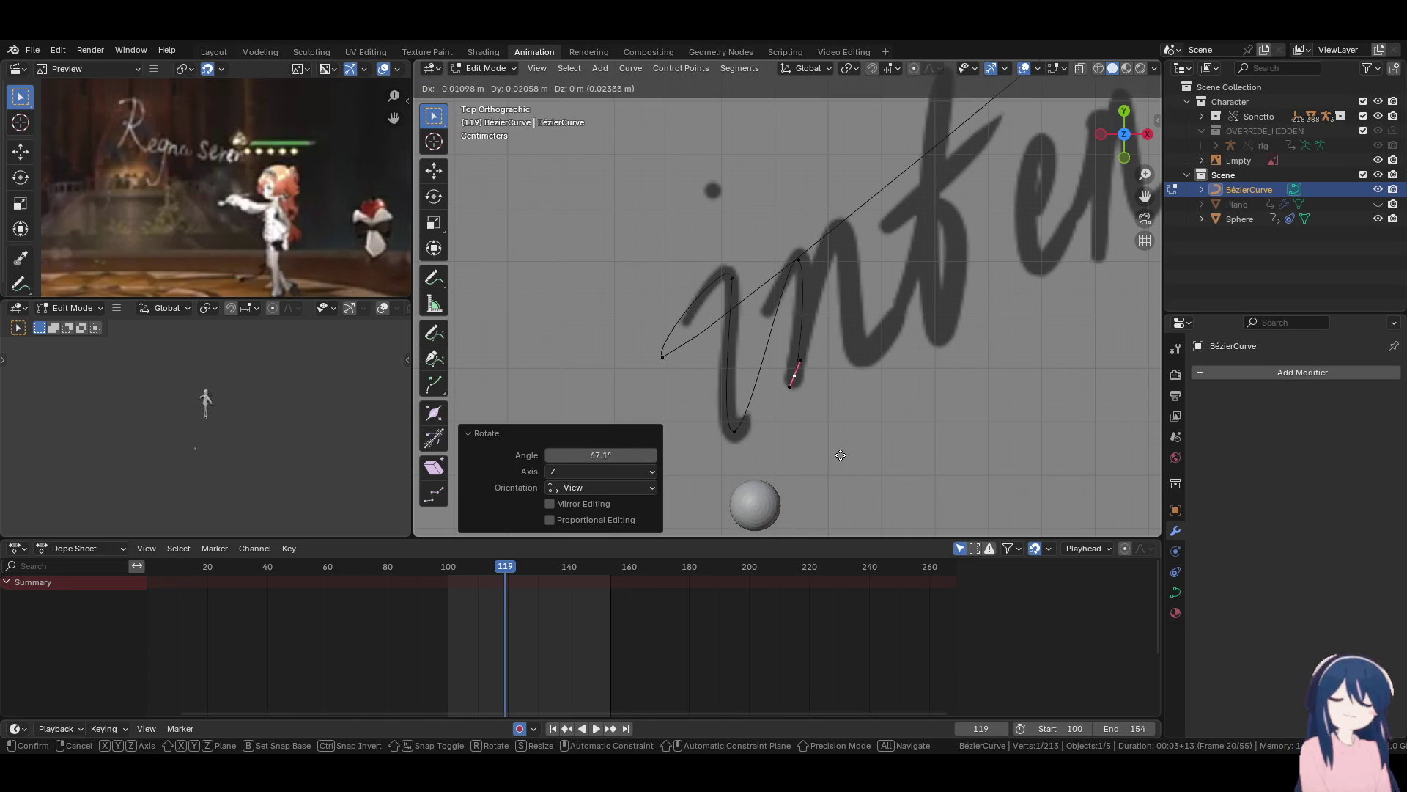
click(824, 339)
click(812, 269)
key(g)
click(827, 295)
click(800, 436)
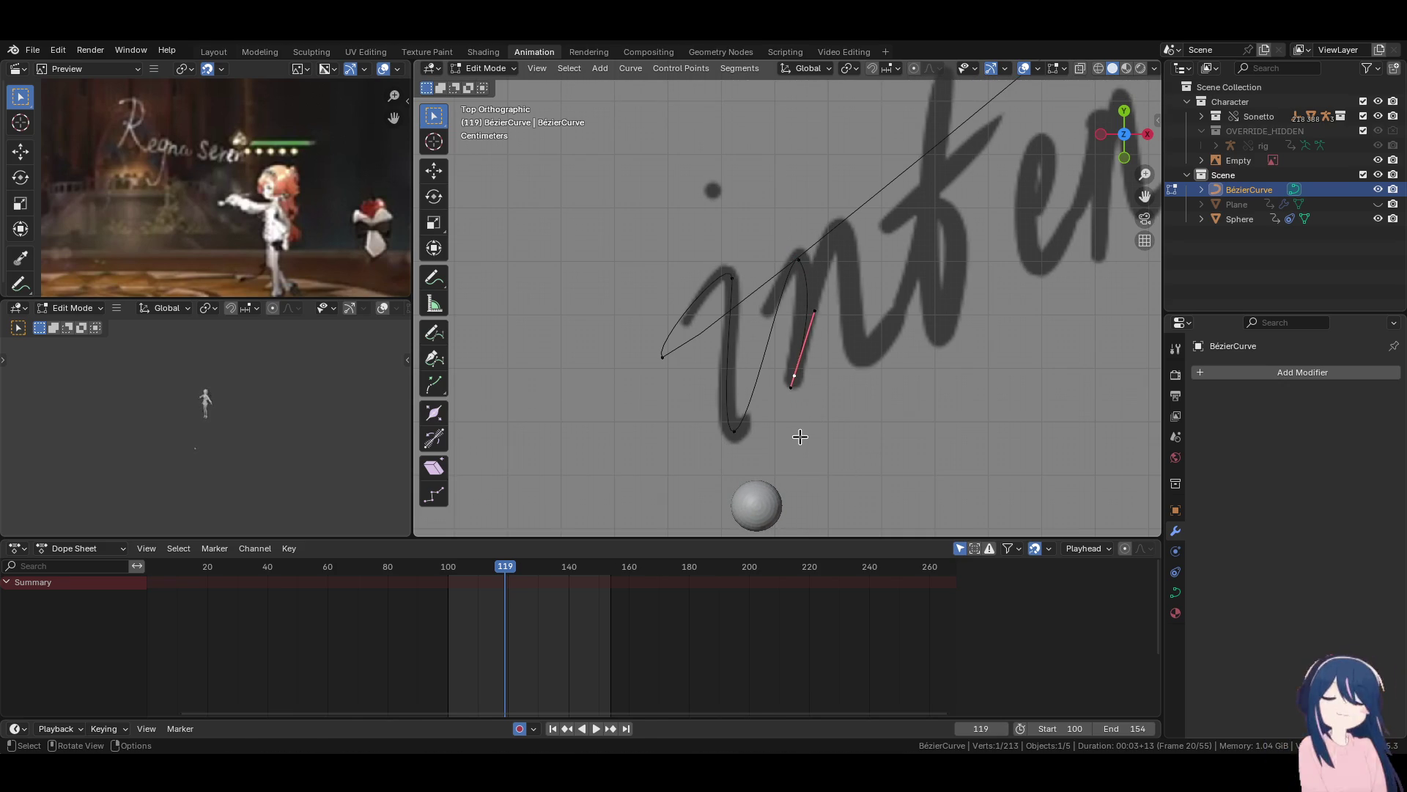
Extrude another point along the n stroke, aligning and reshaping its handle.
key(e)
click(829, 293)
key(r)
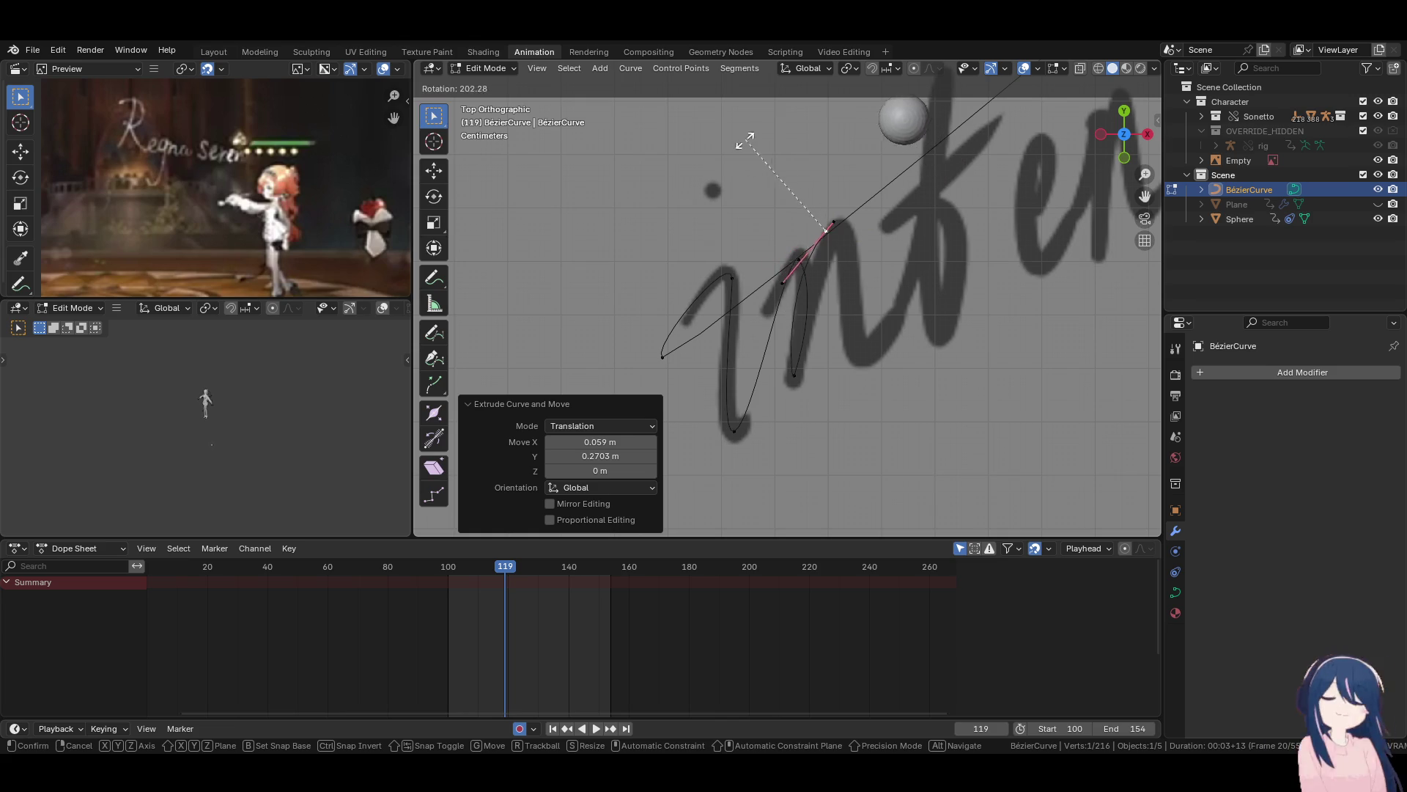
click(812, 232)
key(g)
click(848, 268)
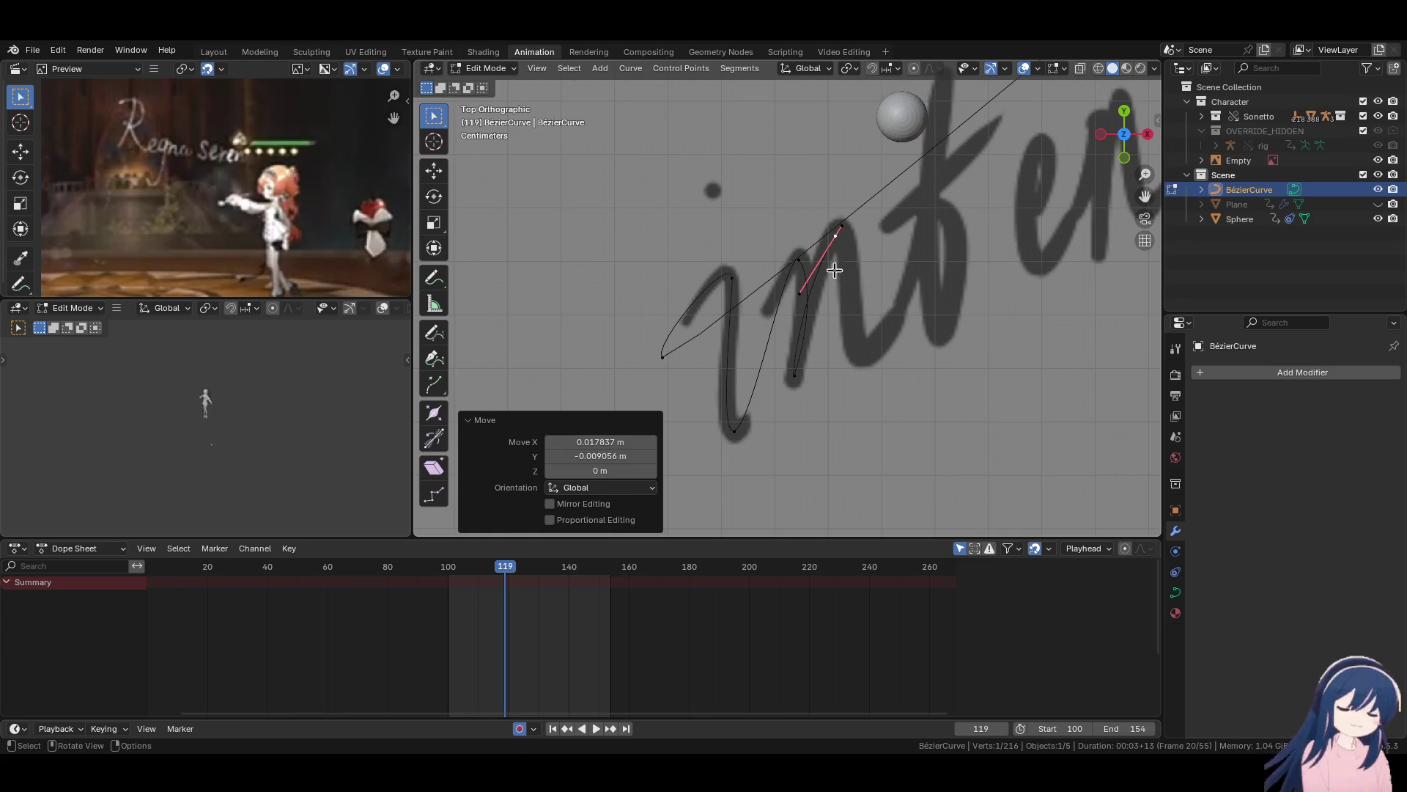
click(832, 246)
drag(804, 305, 812, 279)
click(840, 252)
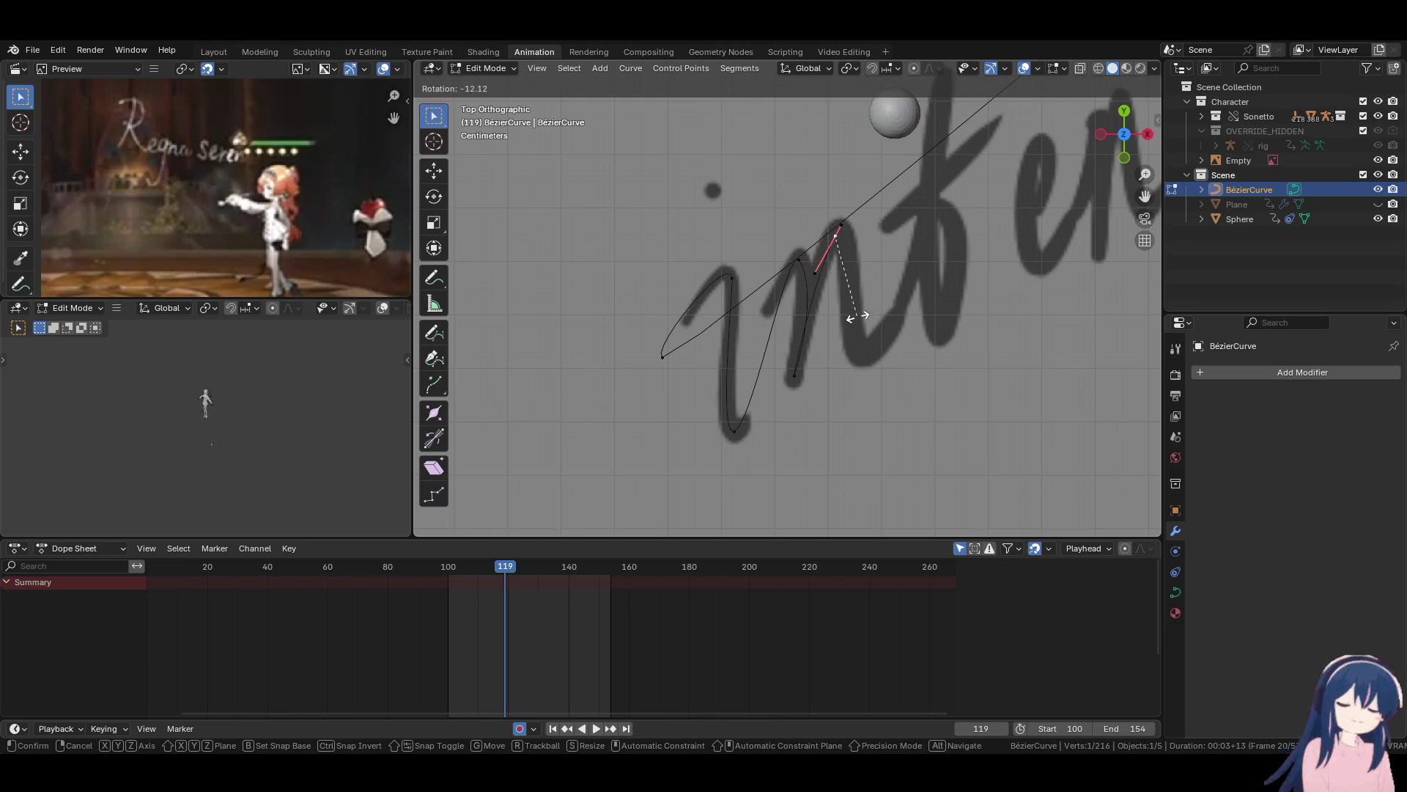
Move that point down-right along the stroke and fine-tune its handle ends.
key(g)
click(887, 359)
key(r)
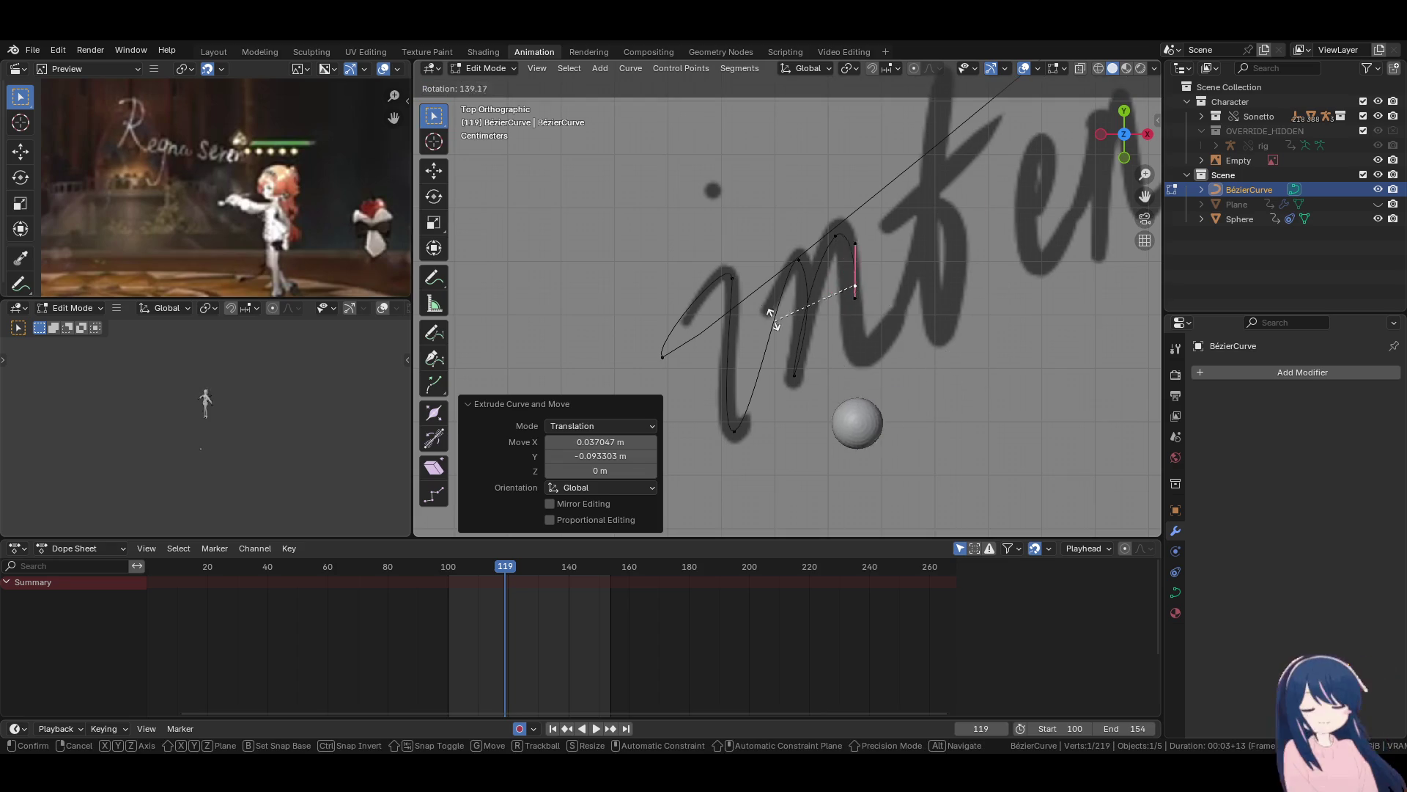
click(807, 323)
key(g)
click(861, 313)
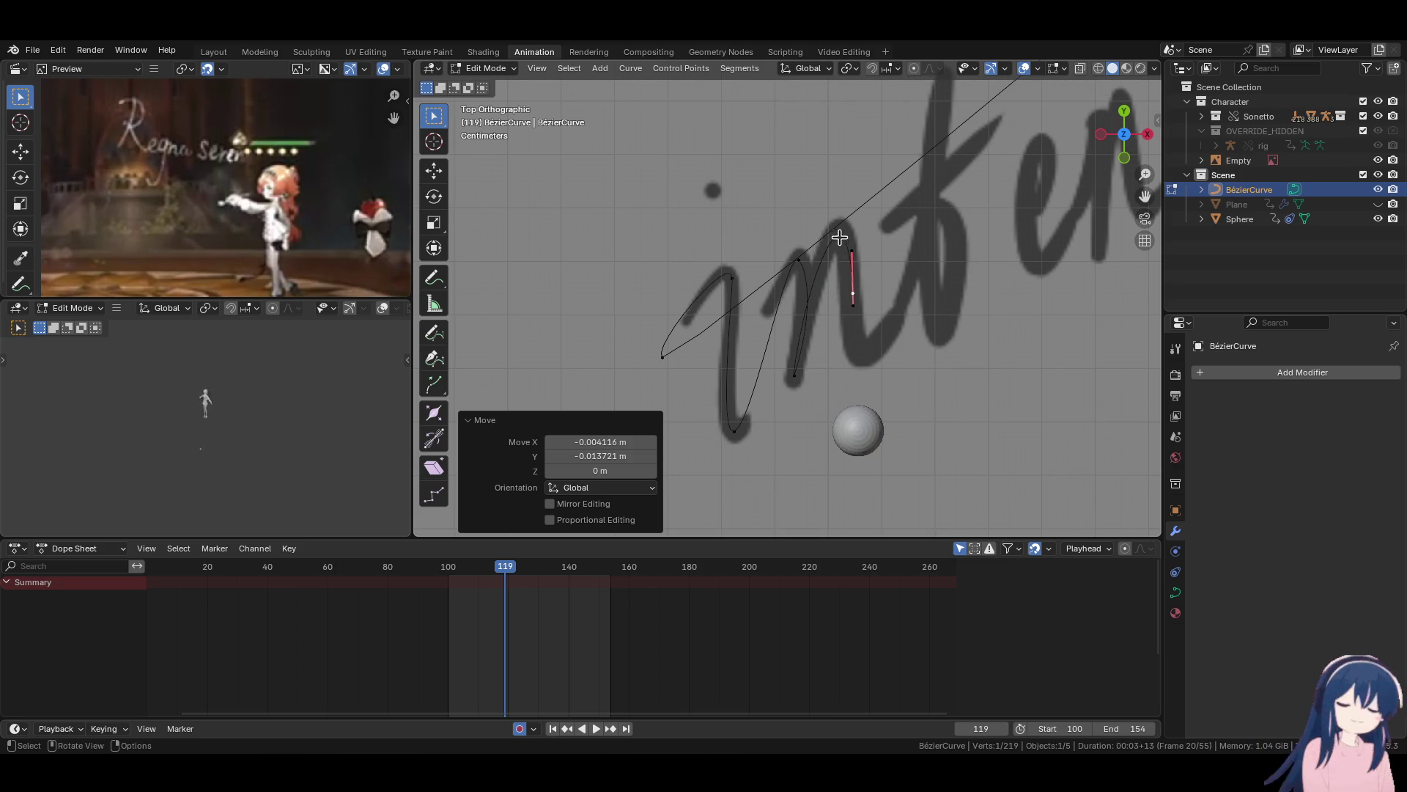
click(852, 254)
key(g)
click(857, 265)
click(864, 298)
key(g)
click(858, 311)
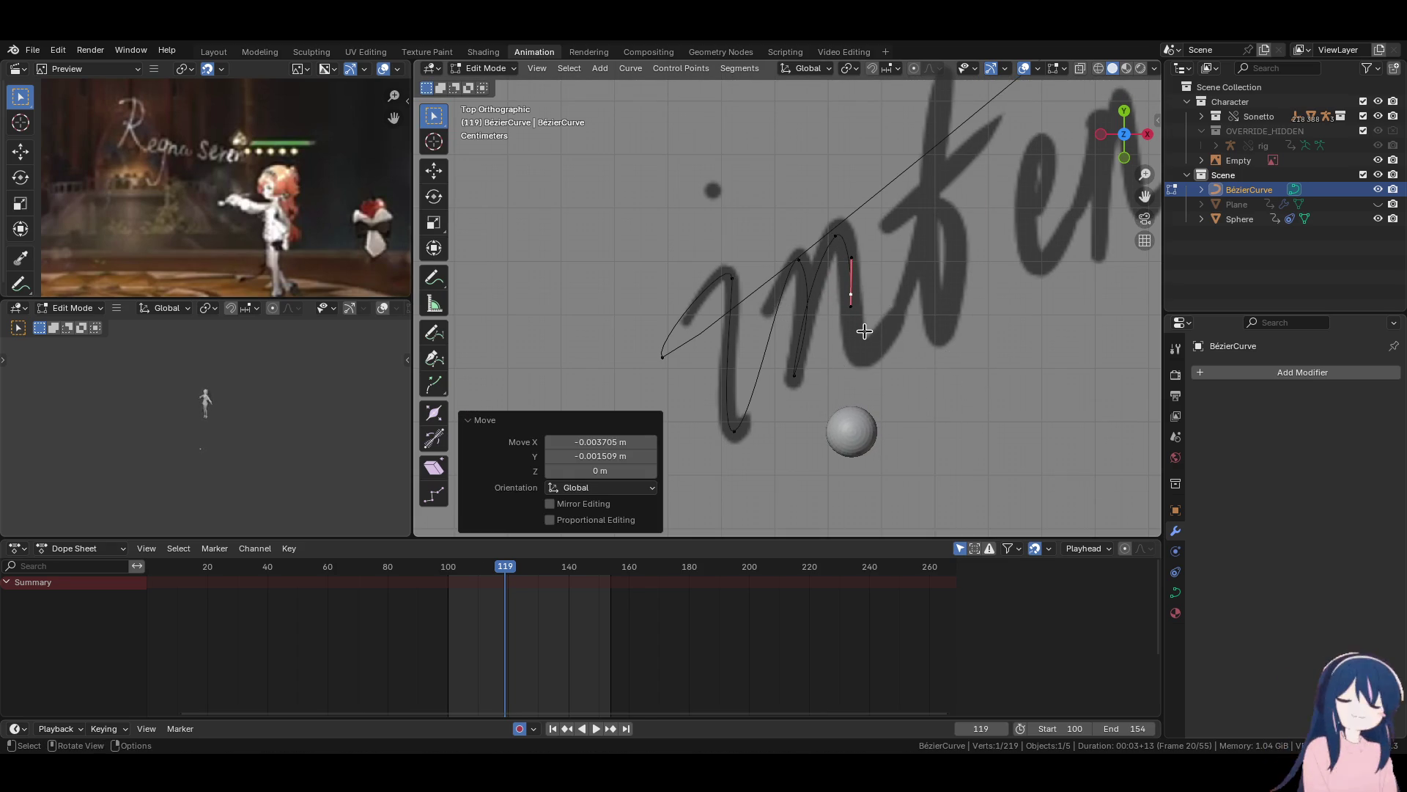
Extrude a point to the bottom of the n, matching its handle to the lower curve.
key(e)
click(878, 393)
key(r)
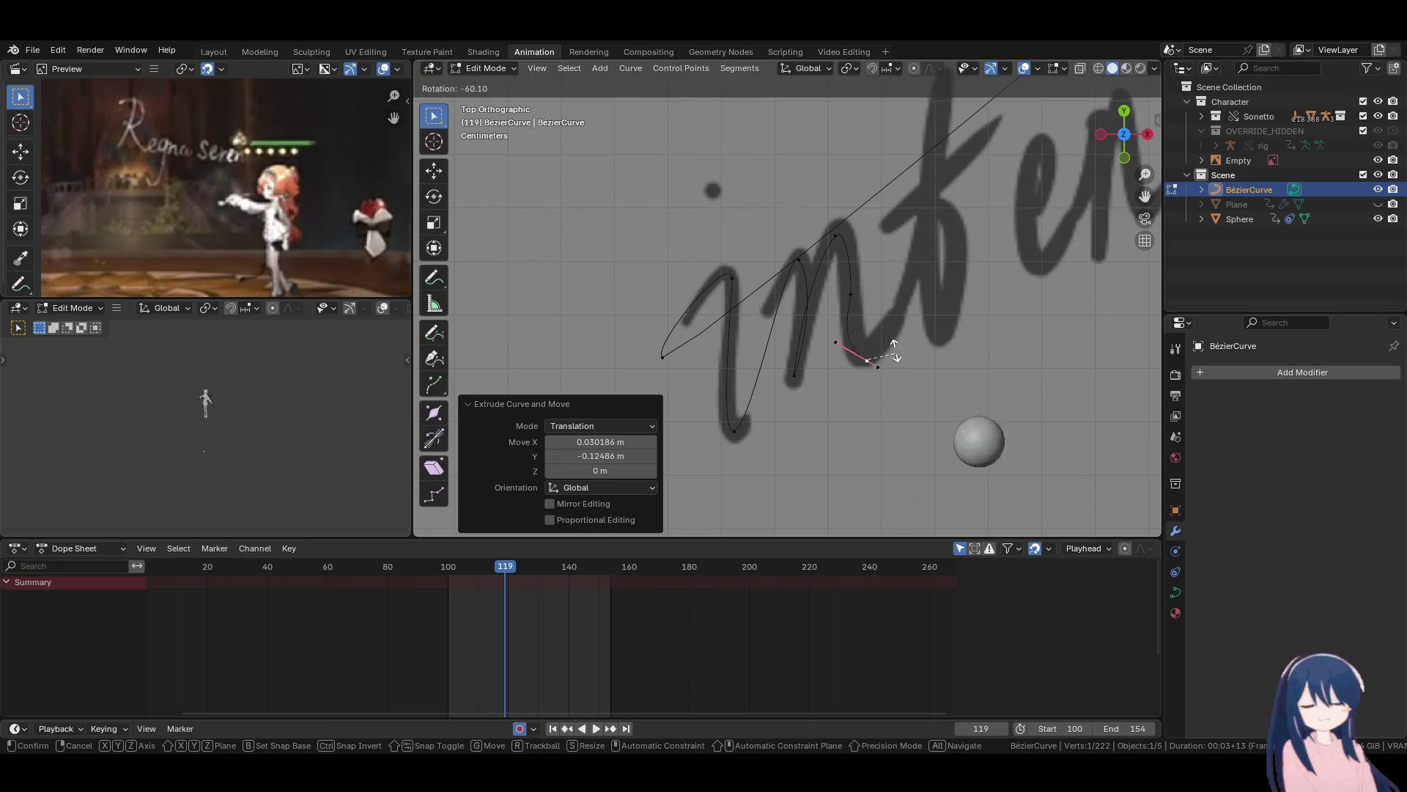
click(898, 315)
key(g)
click(886, 376)
Refine the handles along the n's downstroke and select the curve's end point.
click(851, 372)
key(g)
click(851, 327)
key(g)
click(848, 300)
key(g)
click(850, 267)
click(831, 259)
key(g)
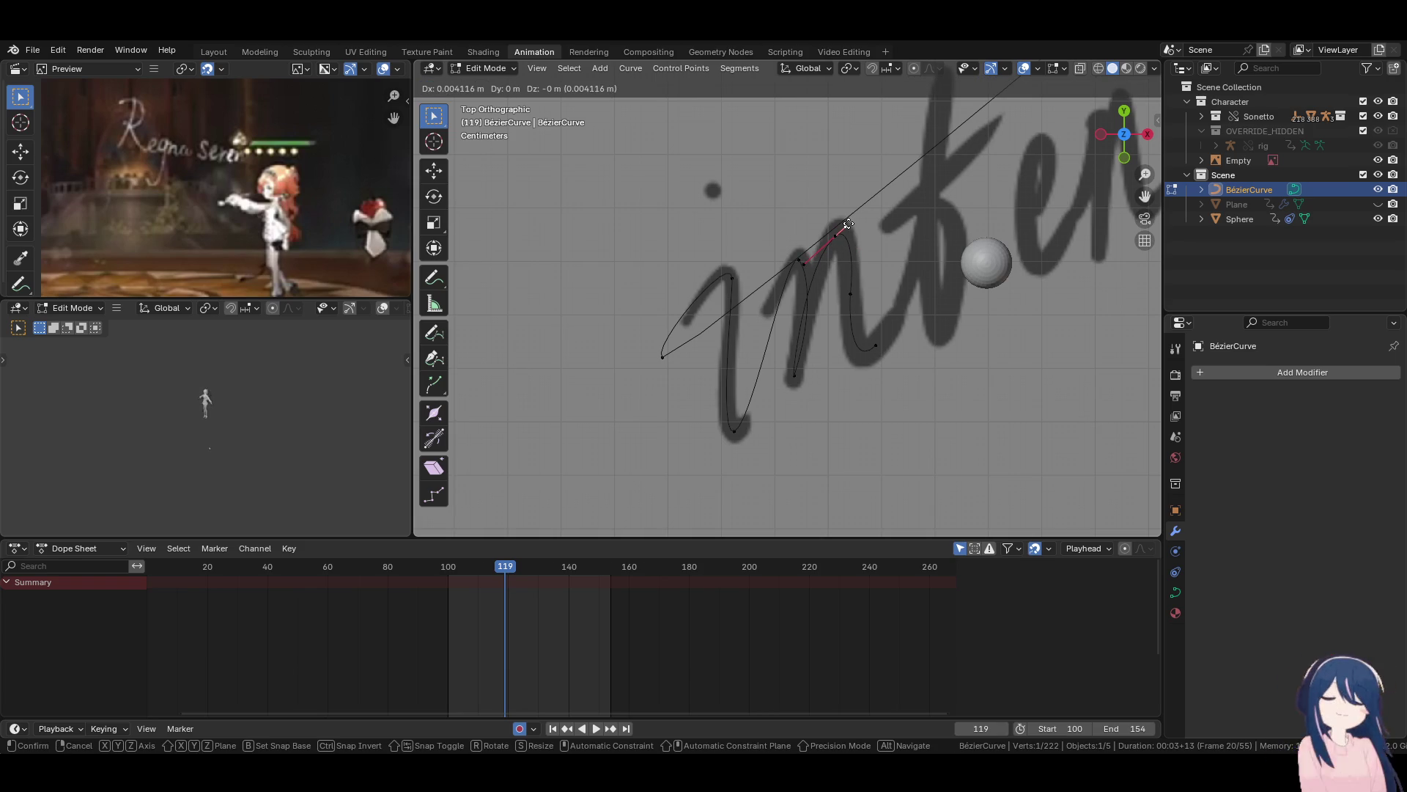
click(848, 223)
click(875, 345)
Extrude a curve point up to the top of the t's tall stem and adjust its handle.
mouse_move(900, 360)
shift+middle_down()
mouse_move(815, 402)
mouse_move(795, 434)
shift+middle_up()
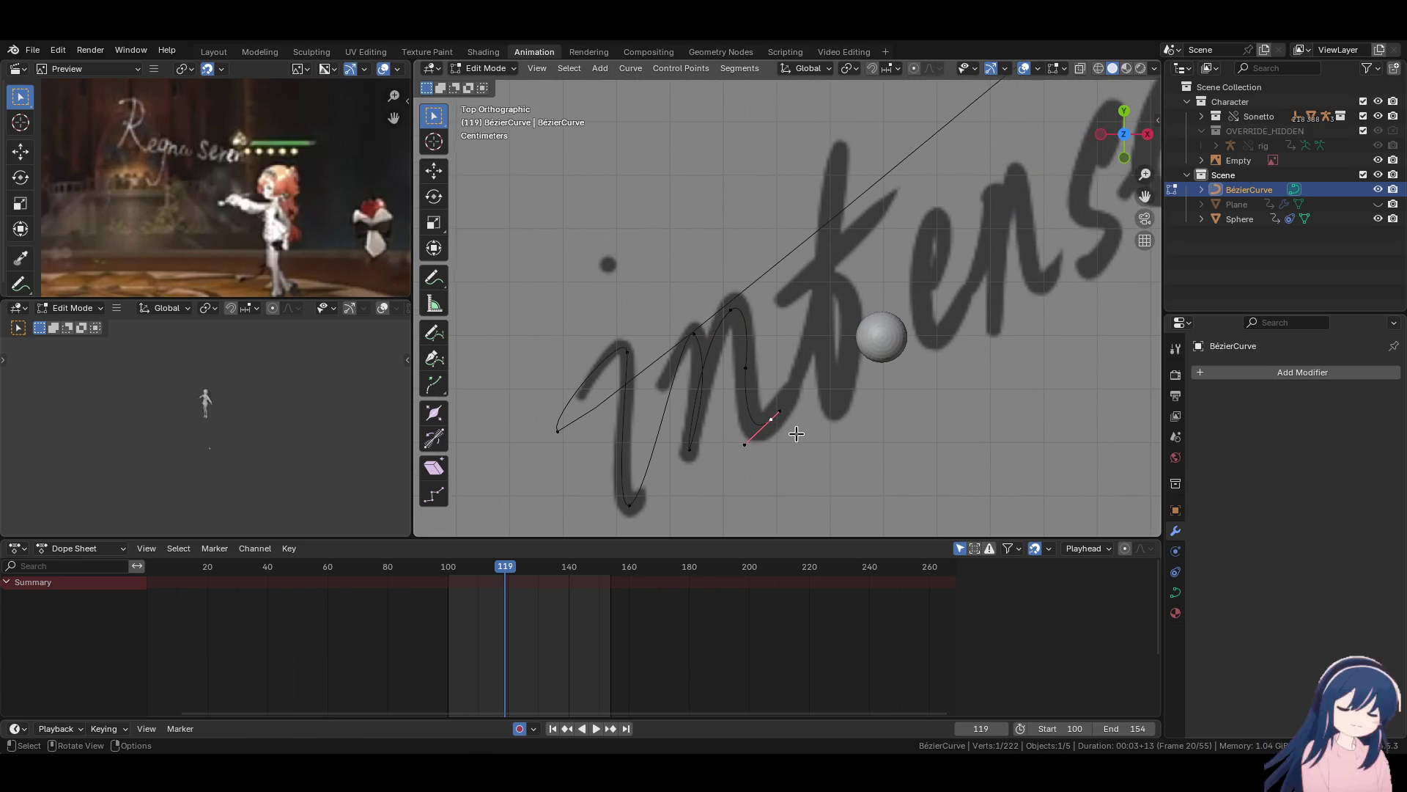
key(e)
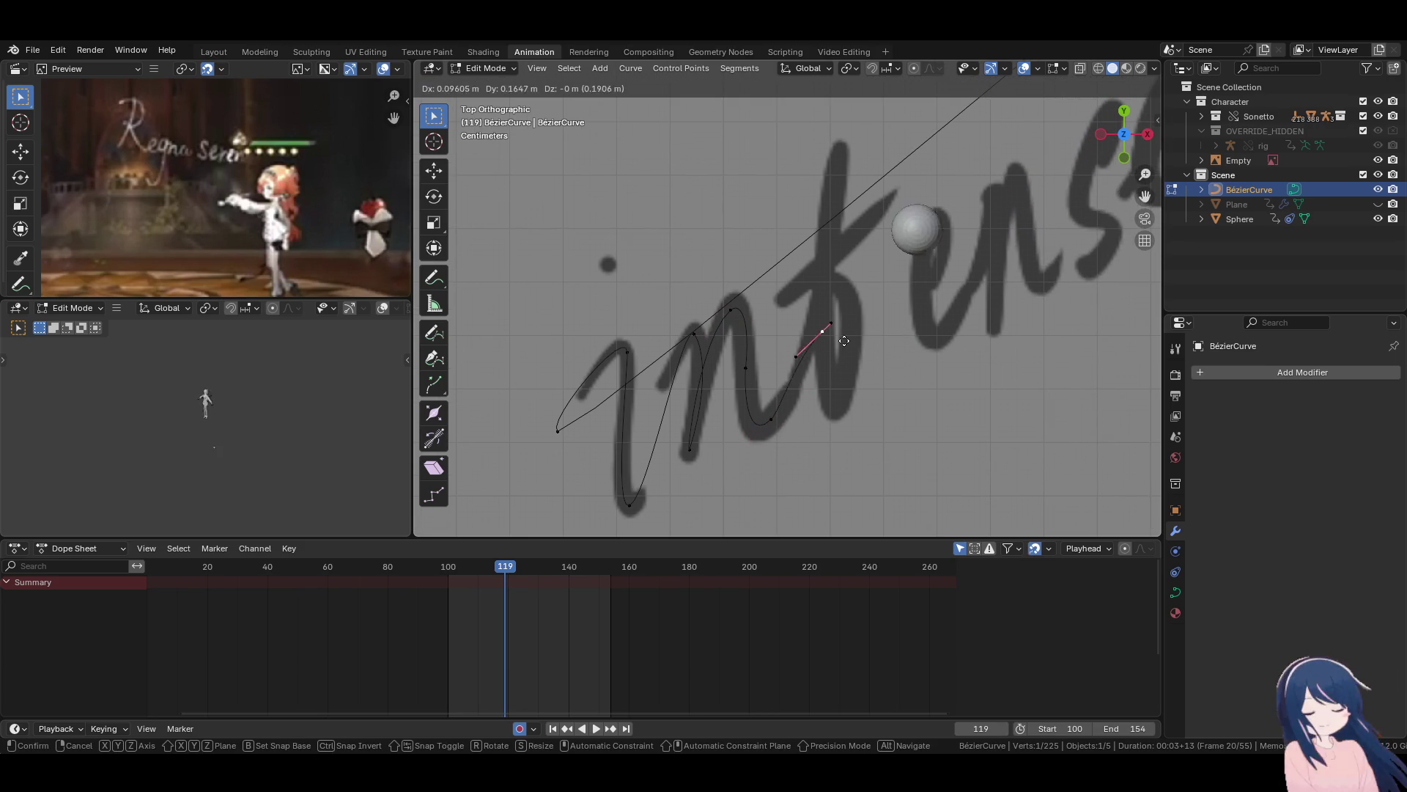
click(862, 163)
shift+middle_drag(861, 200, 808, 268)
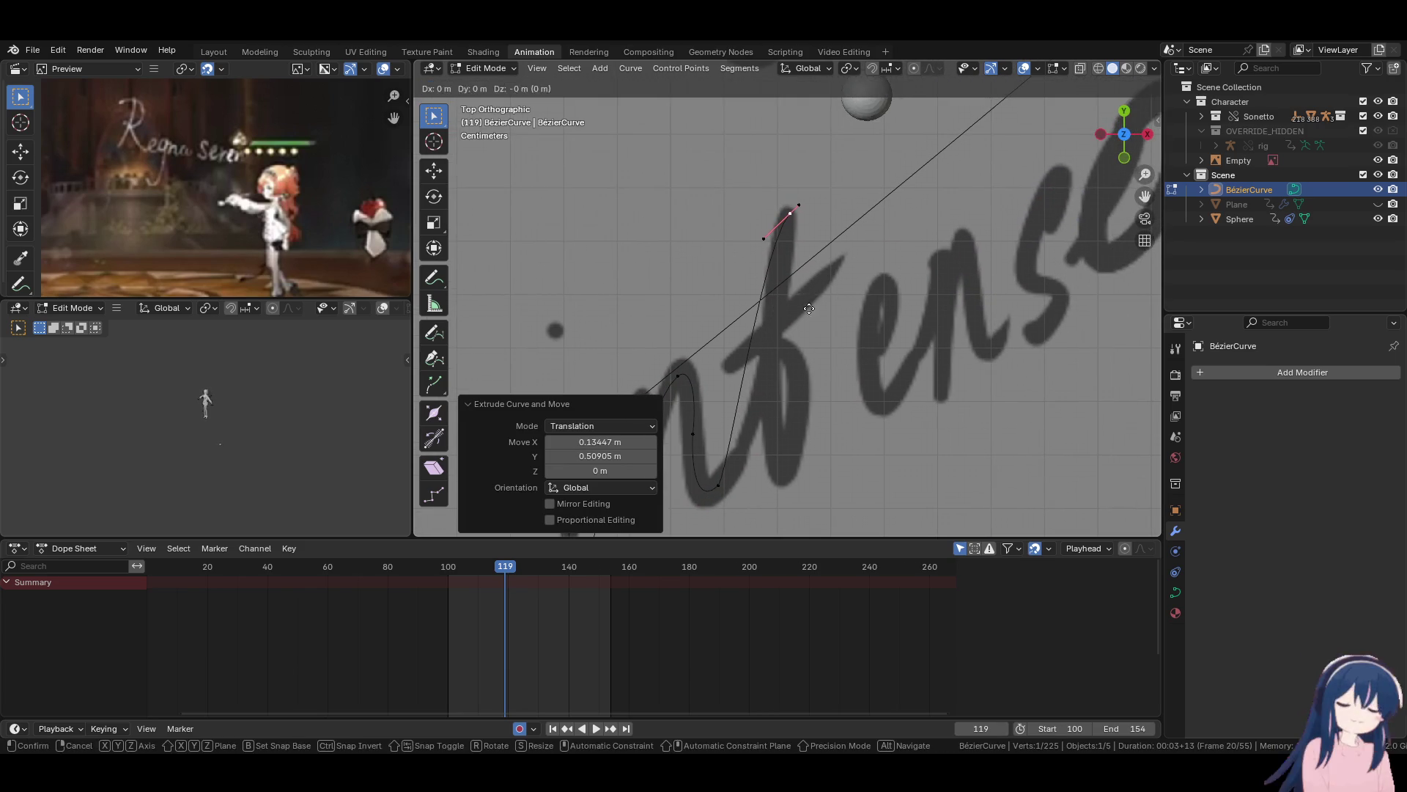
key(g)
click(808, 269)
key(r)
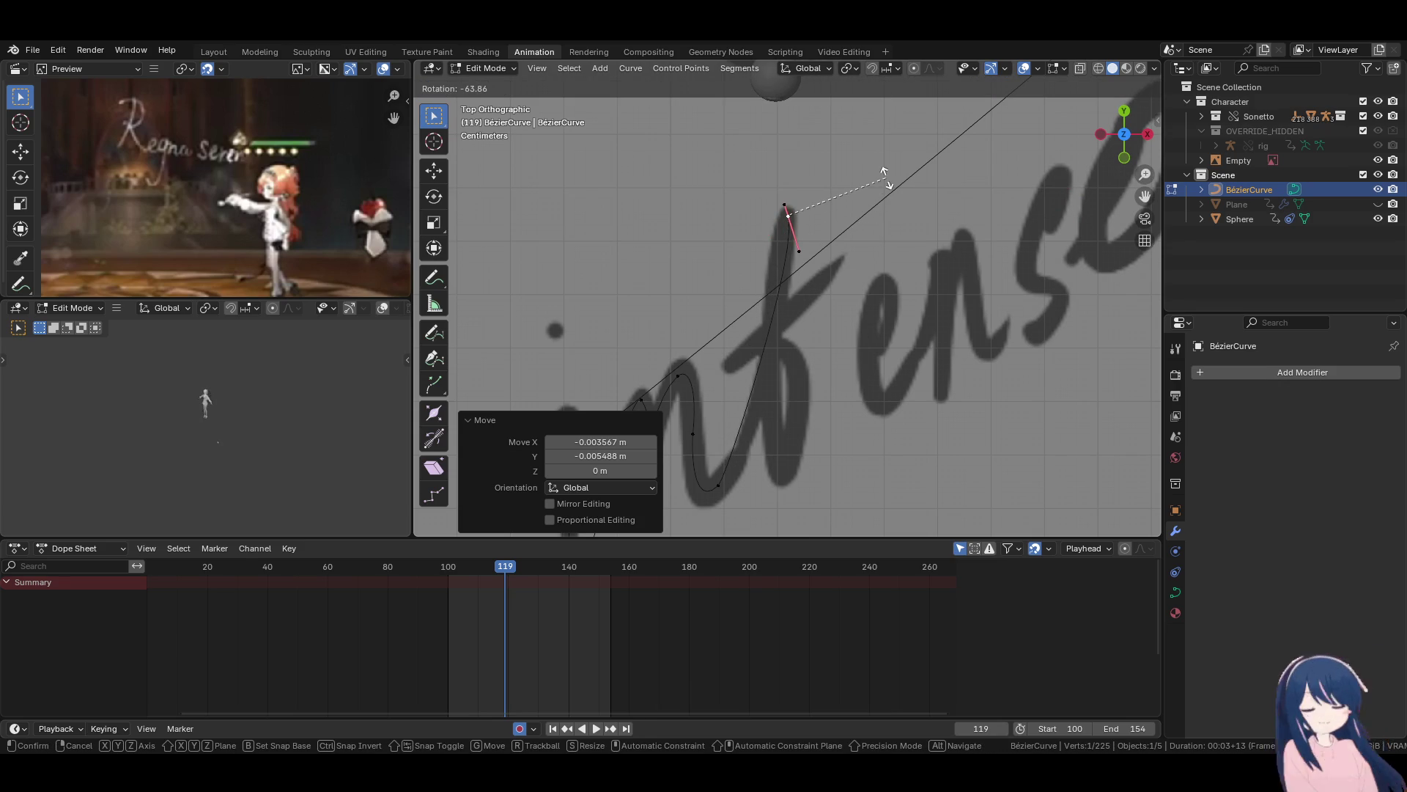
key(Escape)
key(g)
click(870, 220)
key(g)
click(874, 281)
Extrude a point back down the t stem with a vertical handle along the stem.
key(e)
click(854, 438)
key(r)
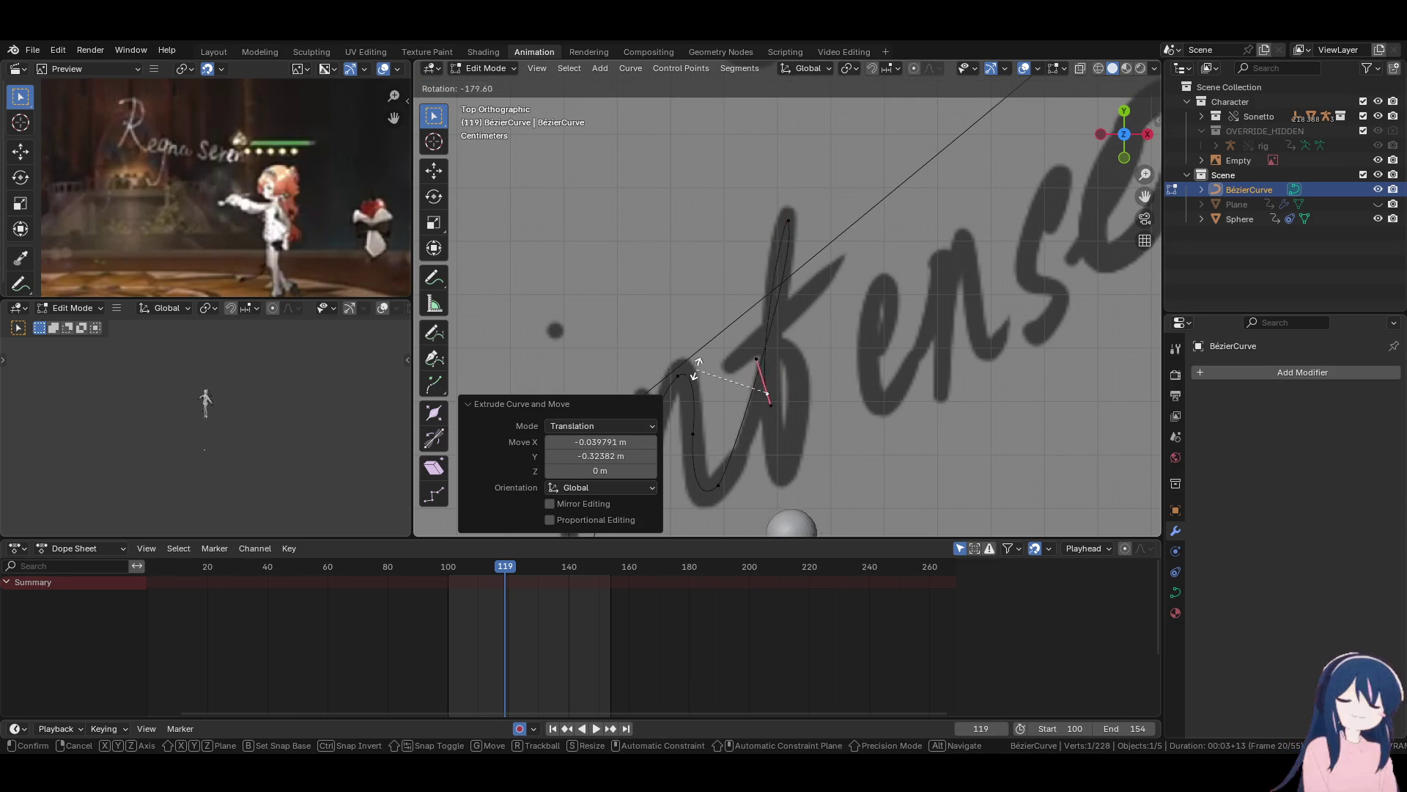
click(738, 342)
key(g)
click(742, 337)
key(g)
click(741, 338)
Extrude a point at the t's bottom curl, then rotate and shorten its handle.
shift+middle_drag(782, 401, 796, 313)
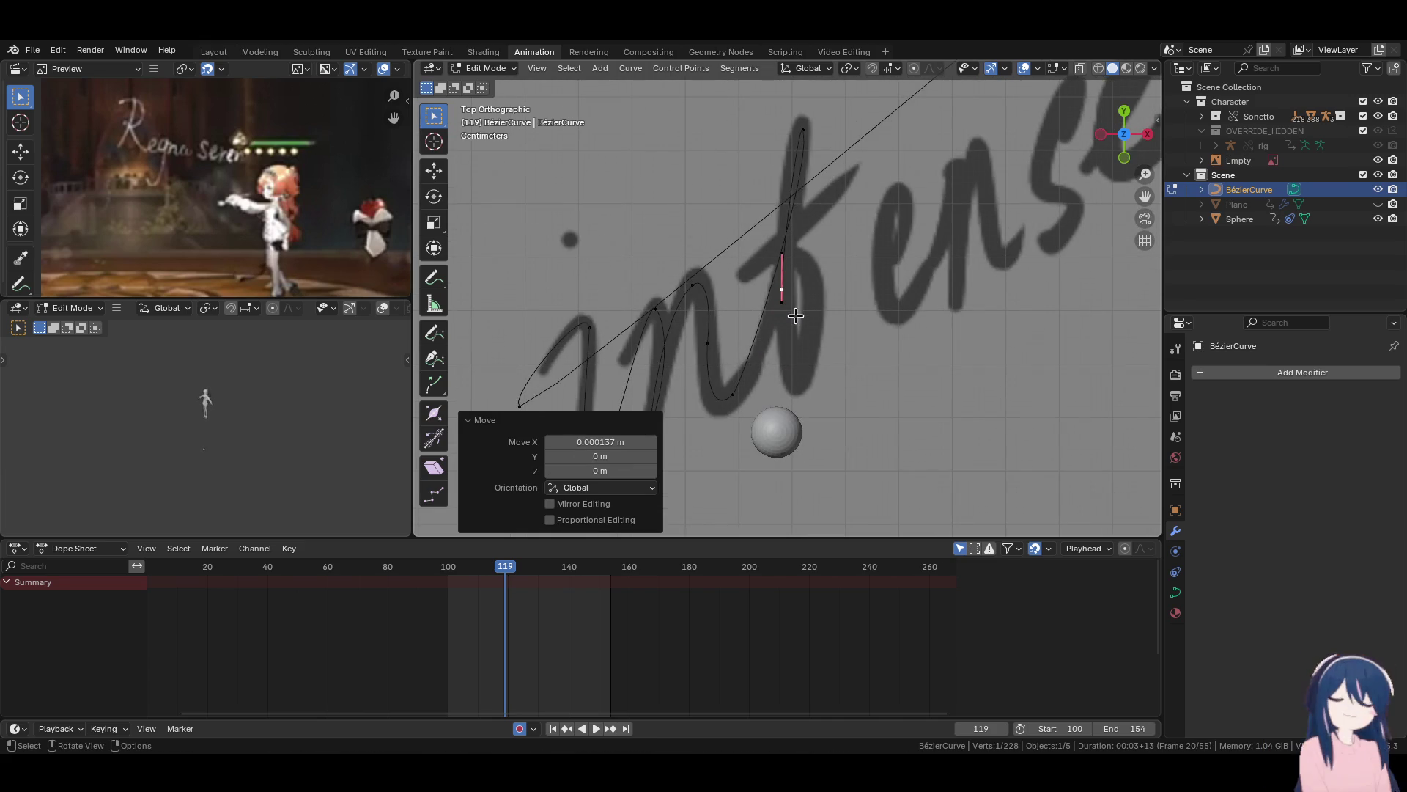
key(e)
click(811, 414)
key(r)
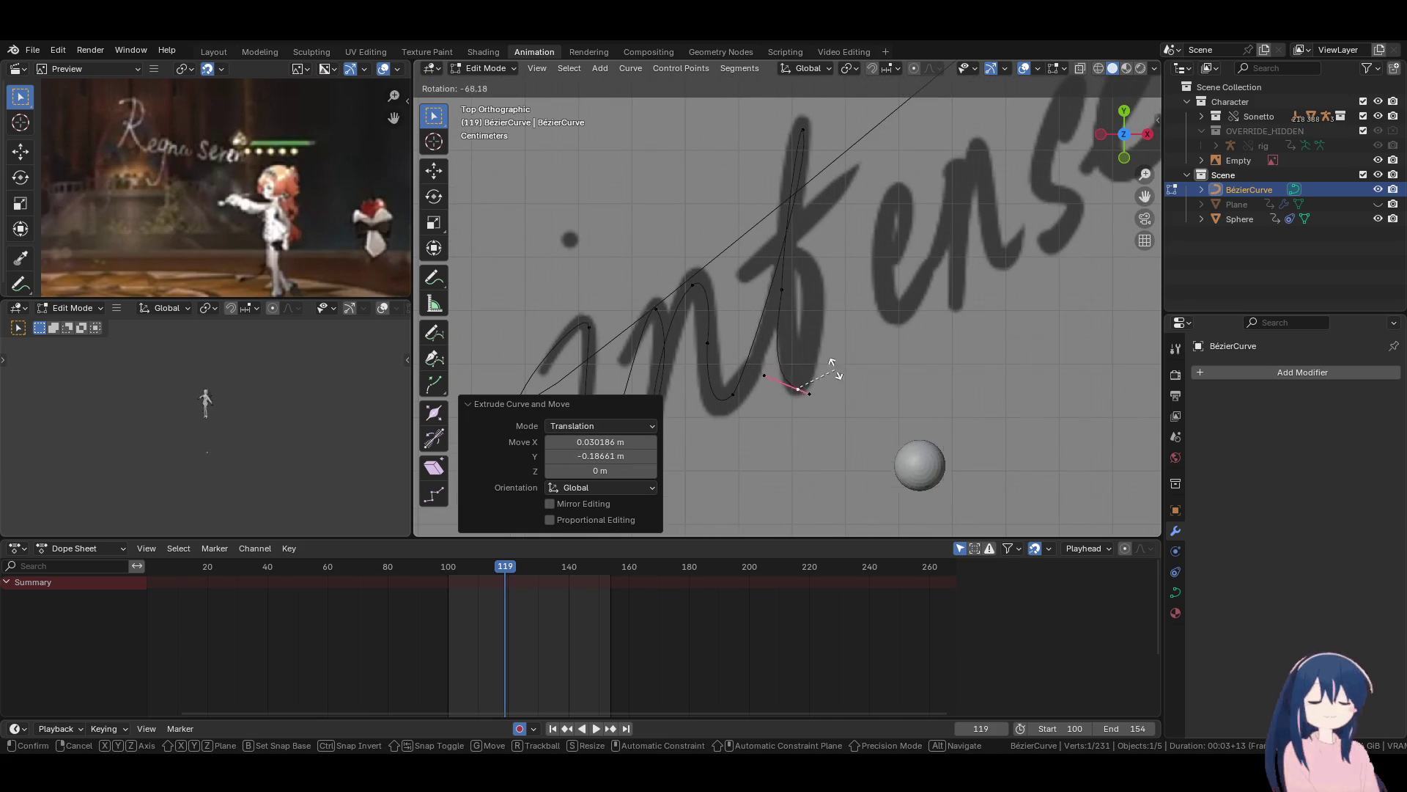
click(832, 366)
key(s)
click(803, 371)
key(s)
click(889, 389)
Refine the curl point's handle with several small moves and a slight rotation to fit the stroke.
key(g)
key(Escape)
key(g)
click(866, 376)
key(g)
click(877, 365)
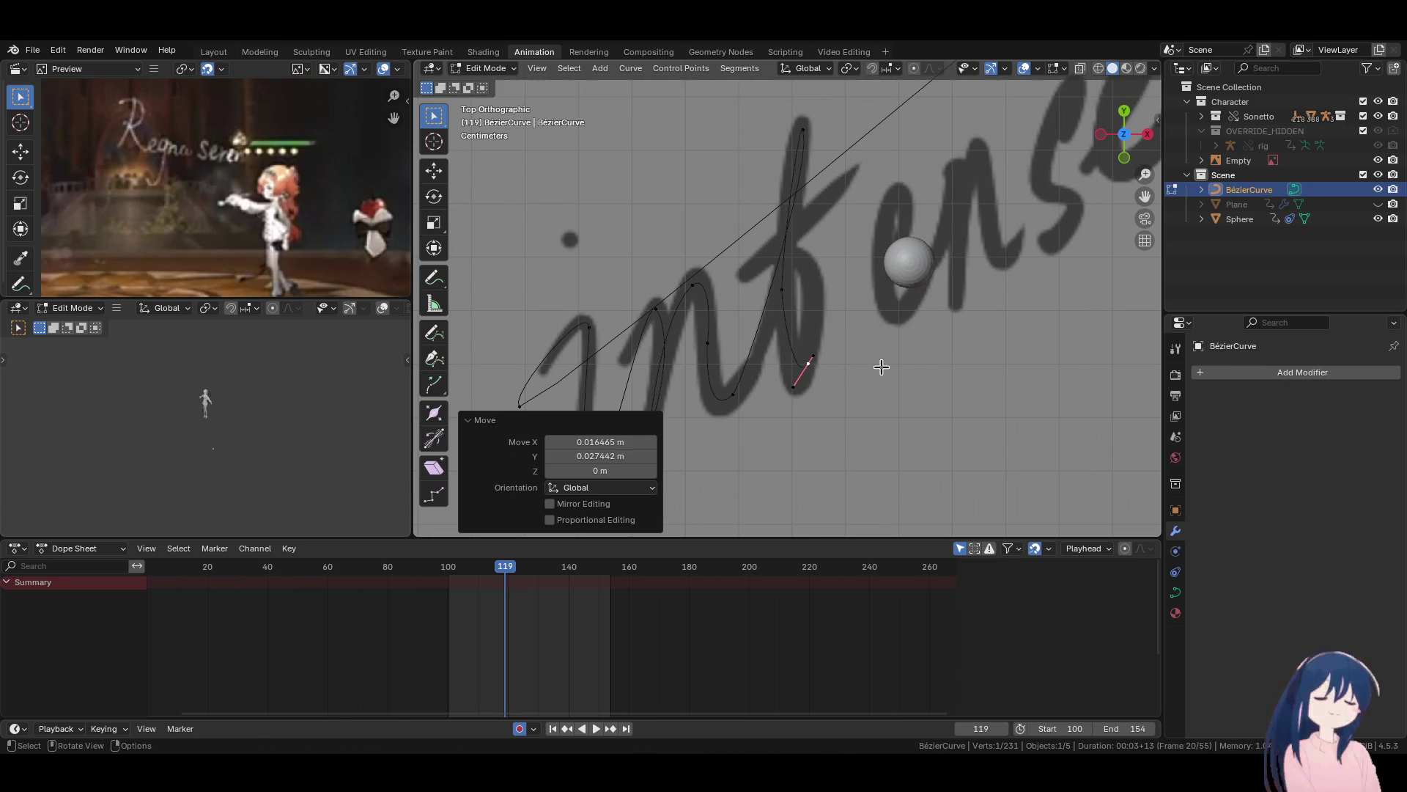
key(r)
click(879, 351)
key(g)
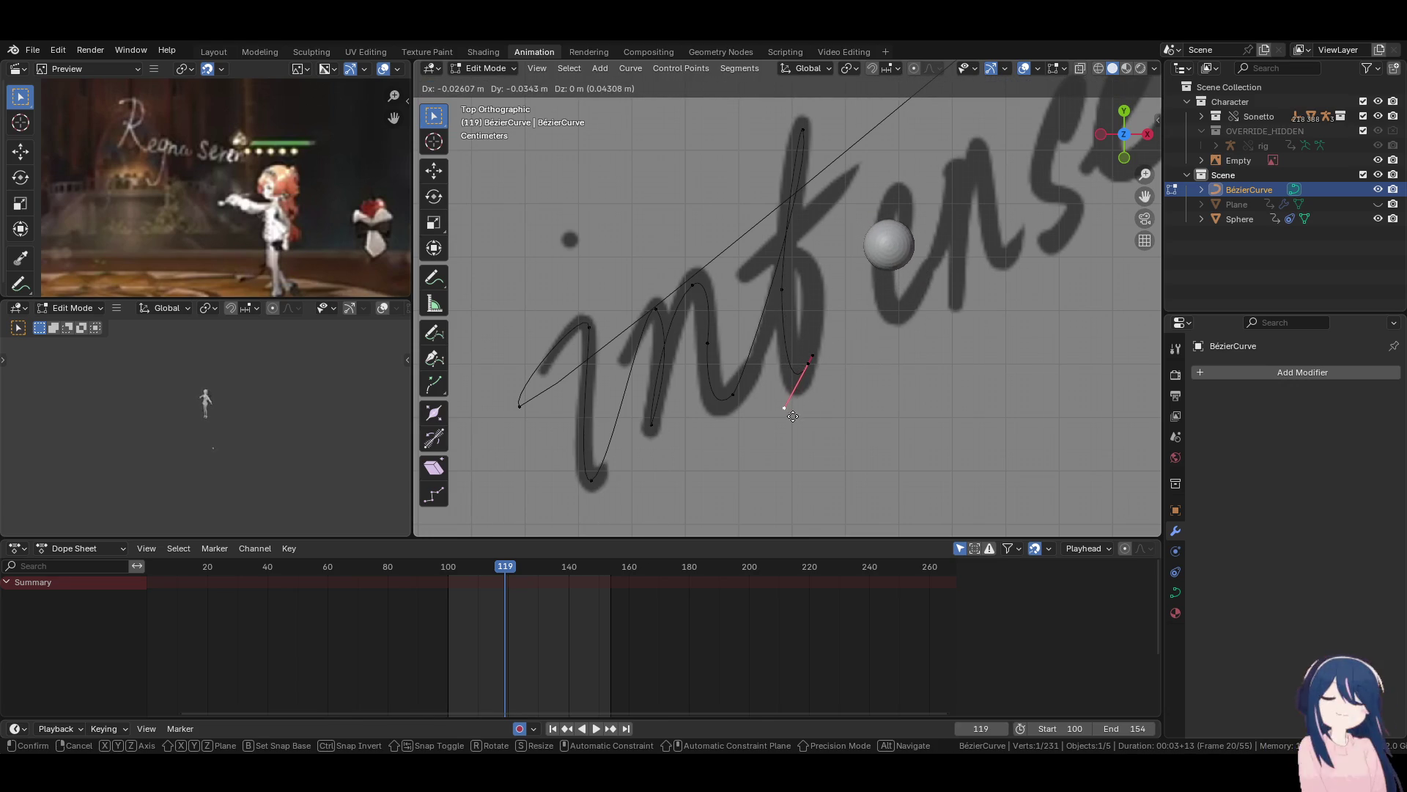
click(793, 416)
key(g)
click(821, 366)
key(g)
click(793, 332)
key(g)
click(794, 304)
Reshape the t's lower curve point, turning its handle upward and shortening it.
click(804, 399)
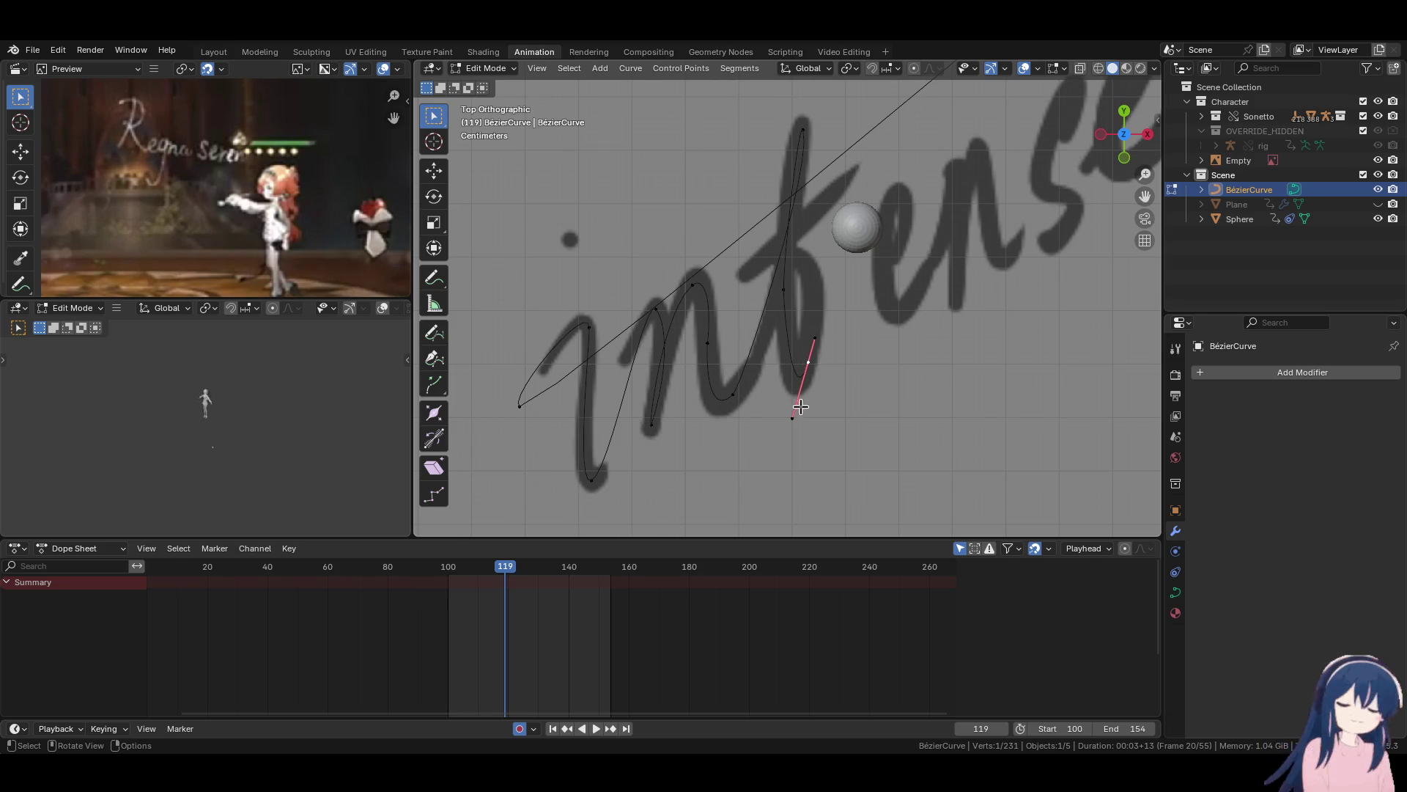
key(g)
click(786, 302)
key(g)
click(788, 299)
key(g)
click(810, 339)
click(808, 362)
key(r)
click(909, 367)
key(g)
click(842, 315)
key(g)
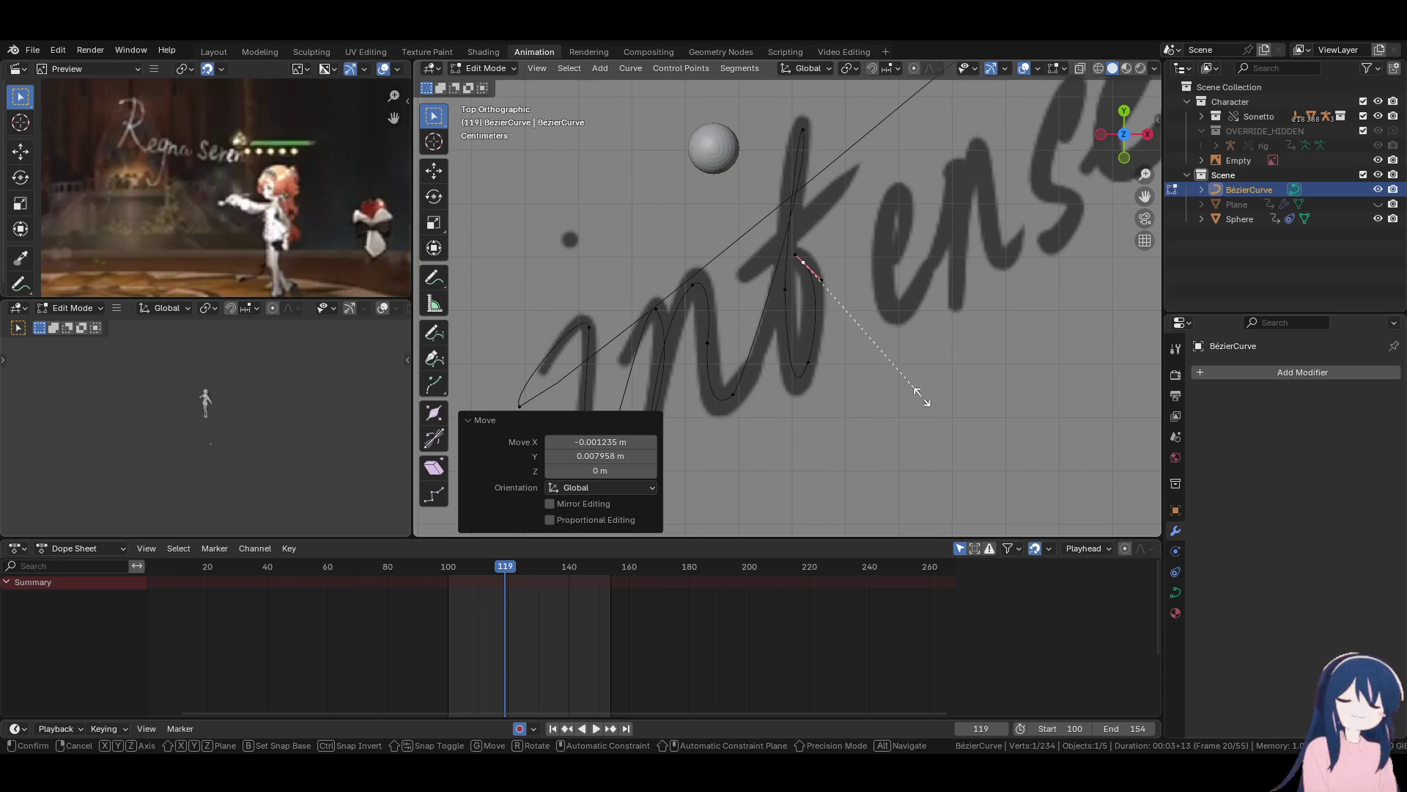
click(900, 375)
Extrude a point toward the t's crossbar and rotate and nudge its handle into place.
key(e)
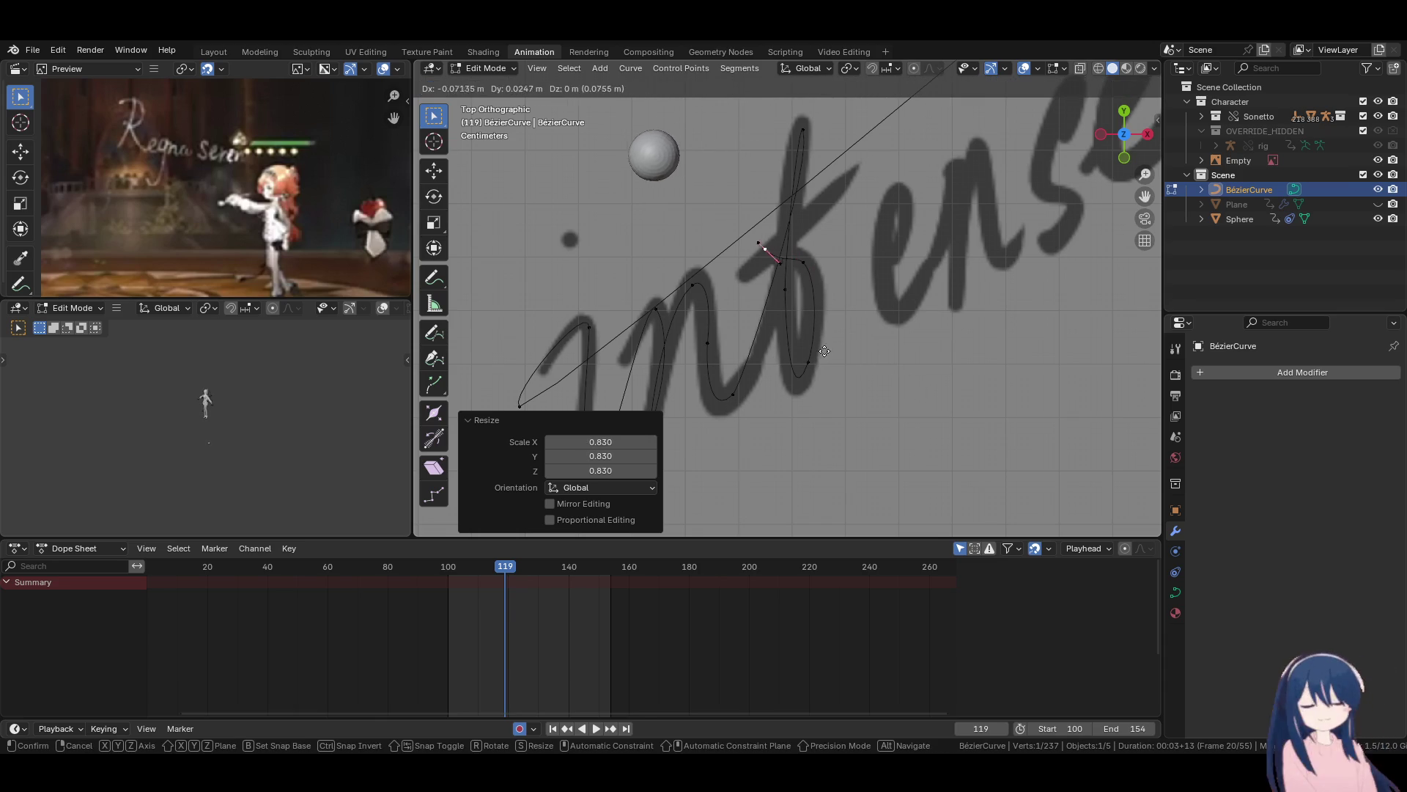
click(819, 373)
key(r)
click(762, 257)
key(r)
click(796, 355)
key(g)
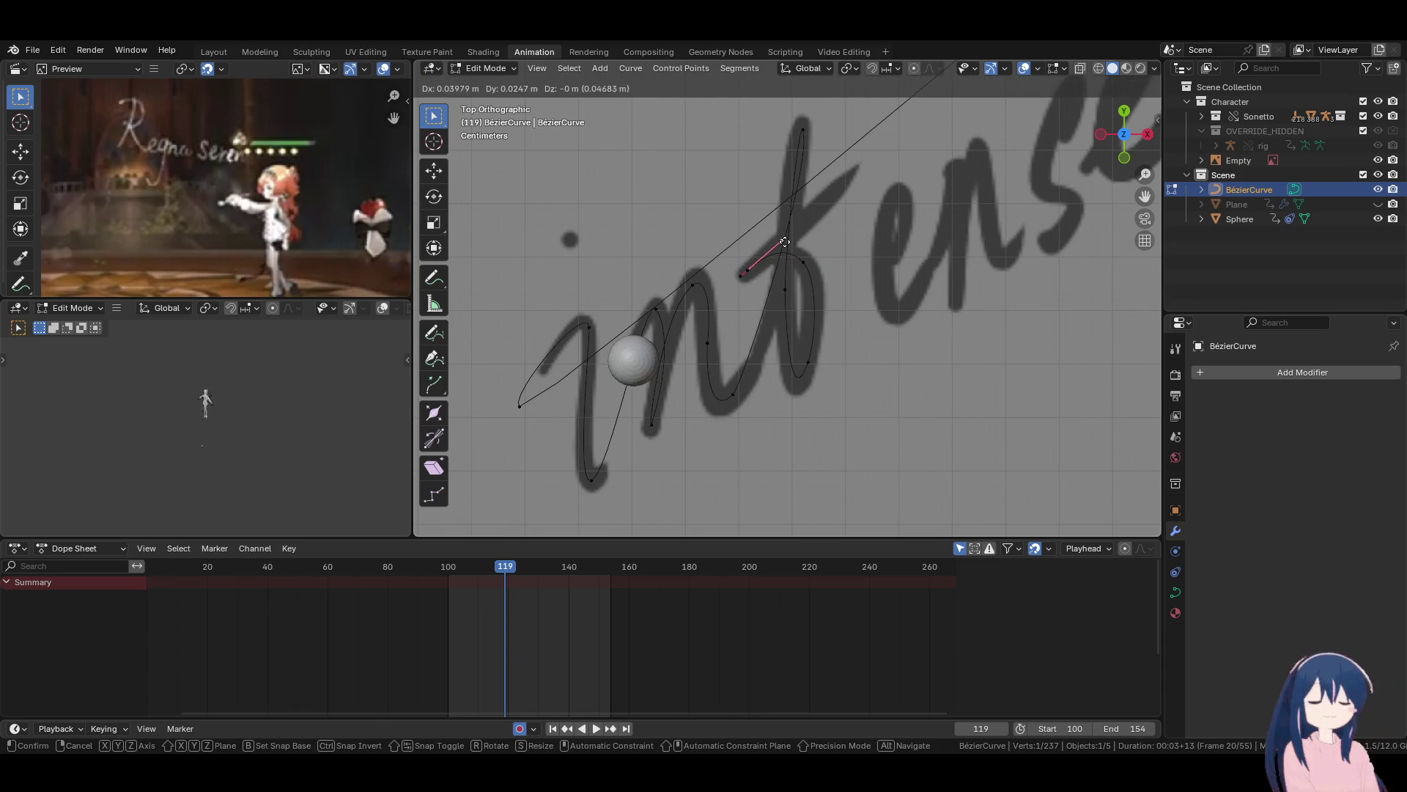
click(758, 273)
key(r)
key(Escape)
key(r)
click(812, 285)
Extrude another point up-right along the crossbar and stretch its handle up-right.
key(e)
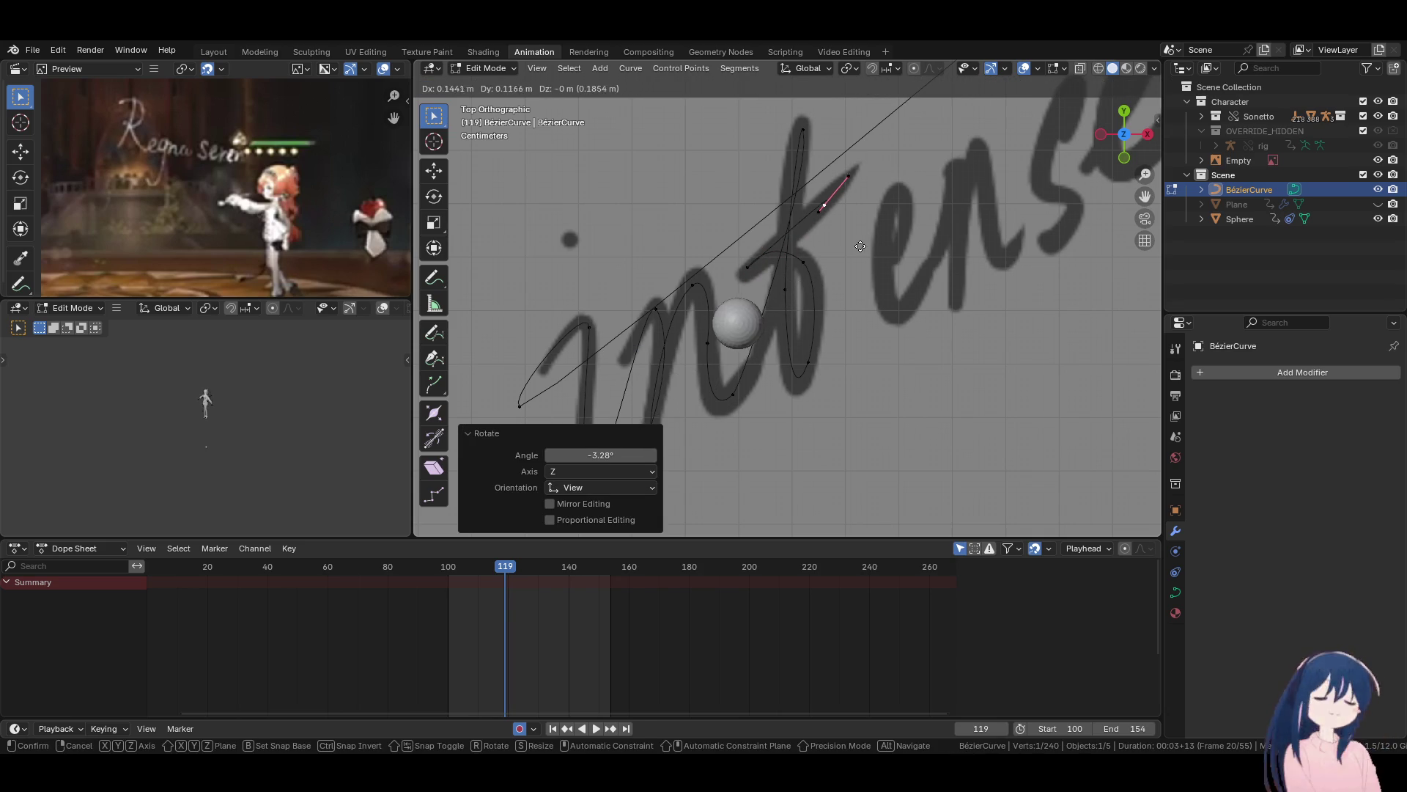
click(854, 260)
key(r)
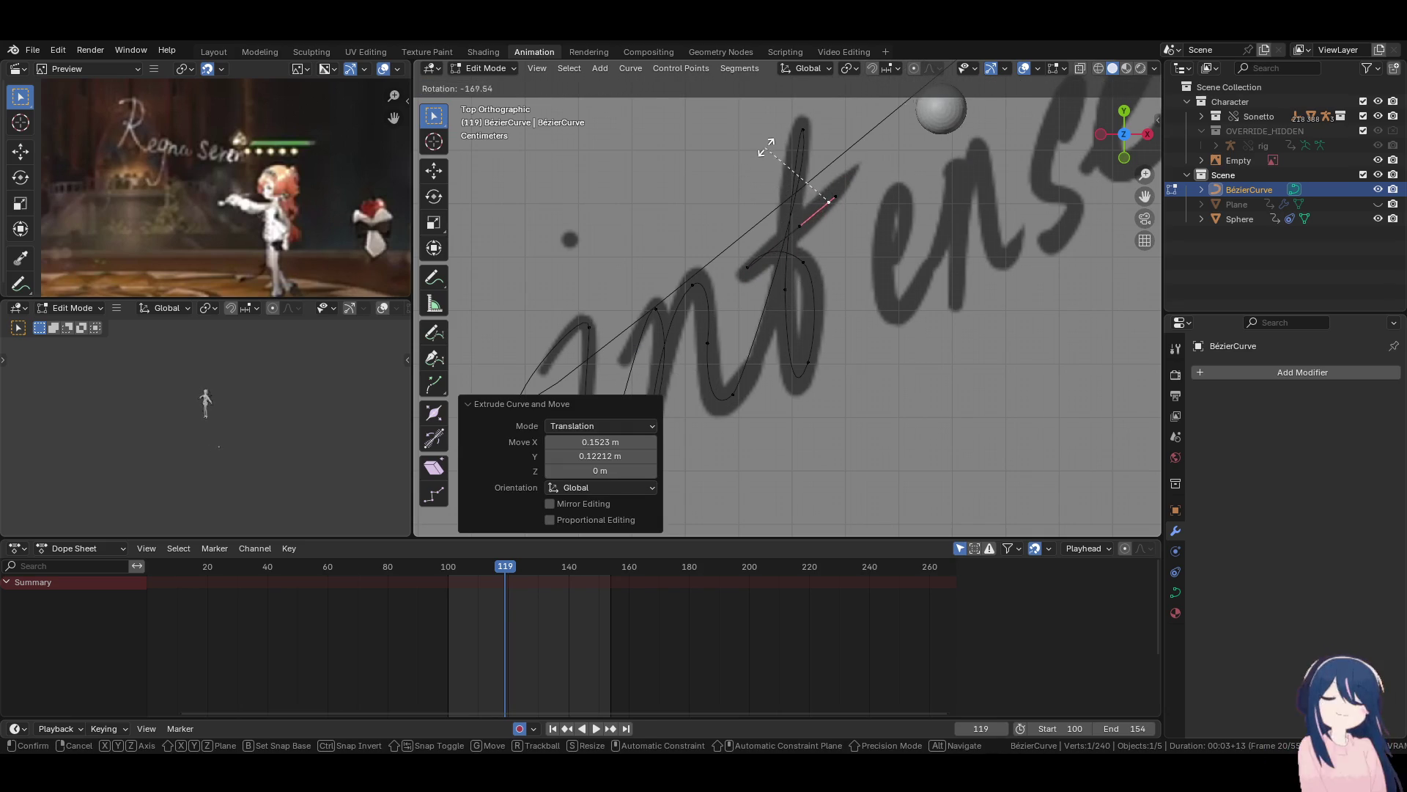
click(778, 198)
key(g)
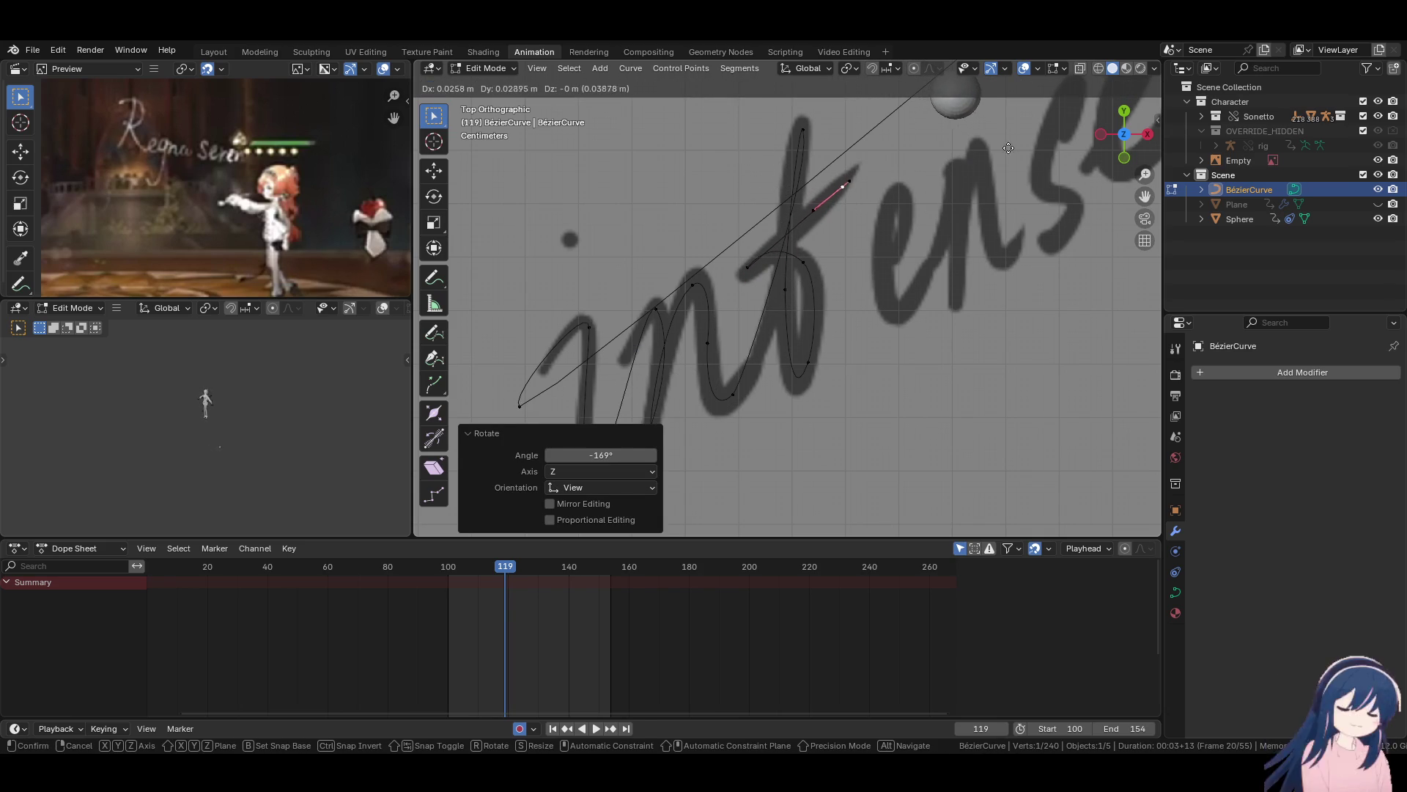
click(1046, 122)
key(g)
click(909, 271)
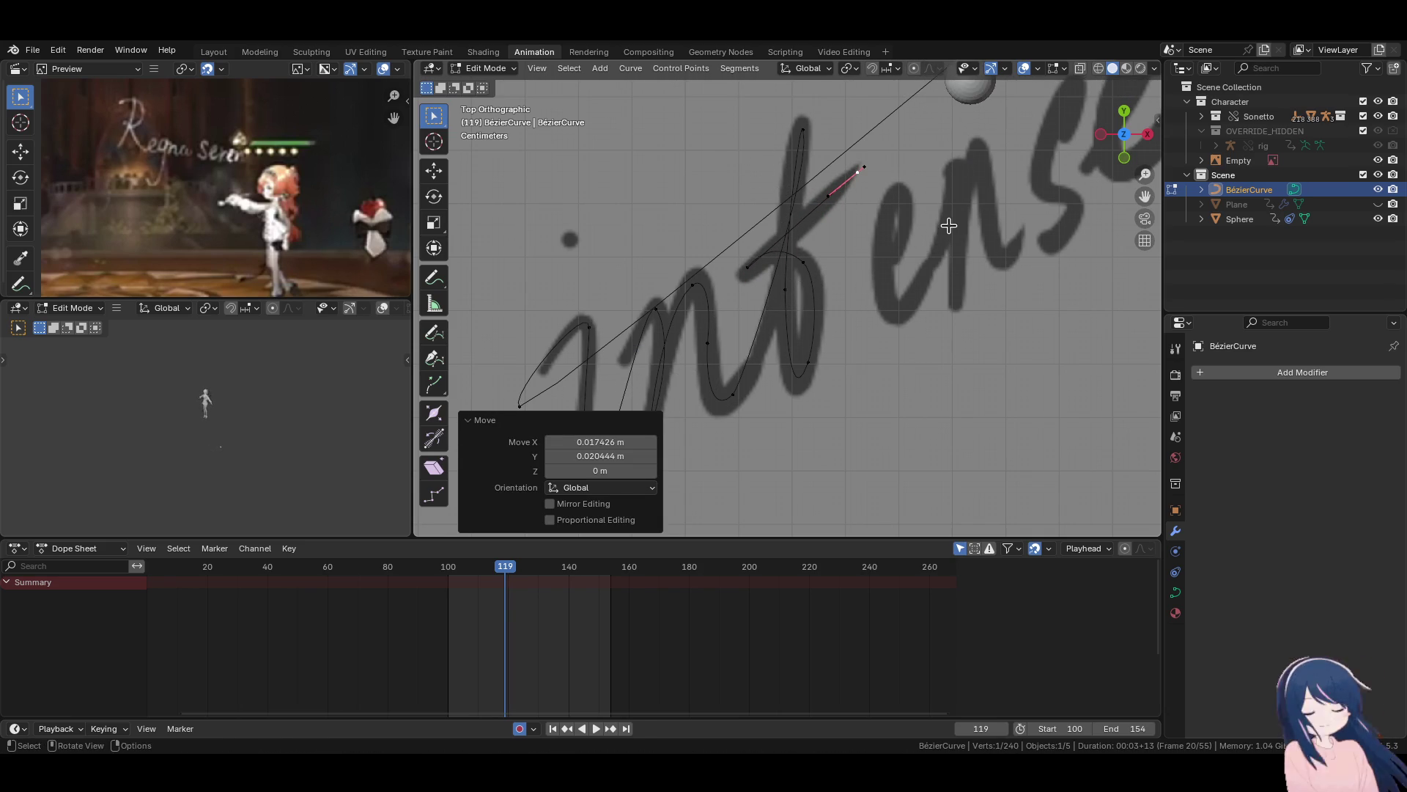
scroll(883, 292, down, 2)
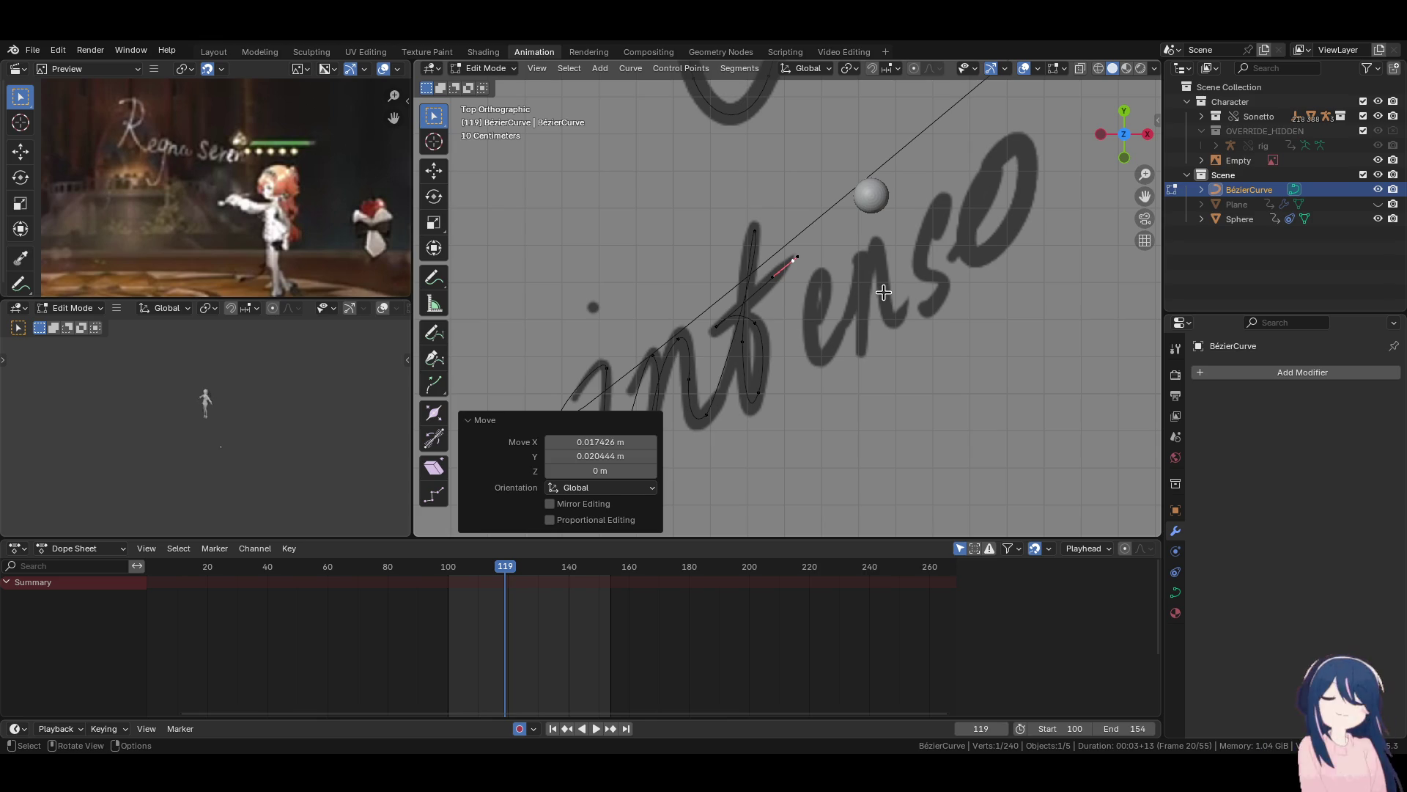
Zoom and pan around the word intenso to inspect the traced curve at the t.
scroll(885, 276, up, 2)
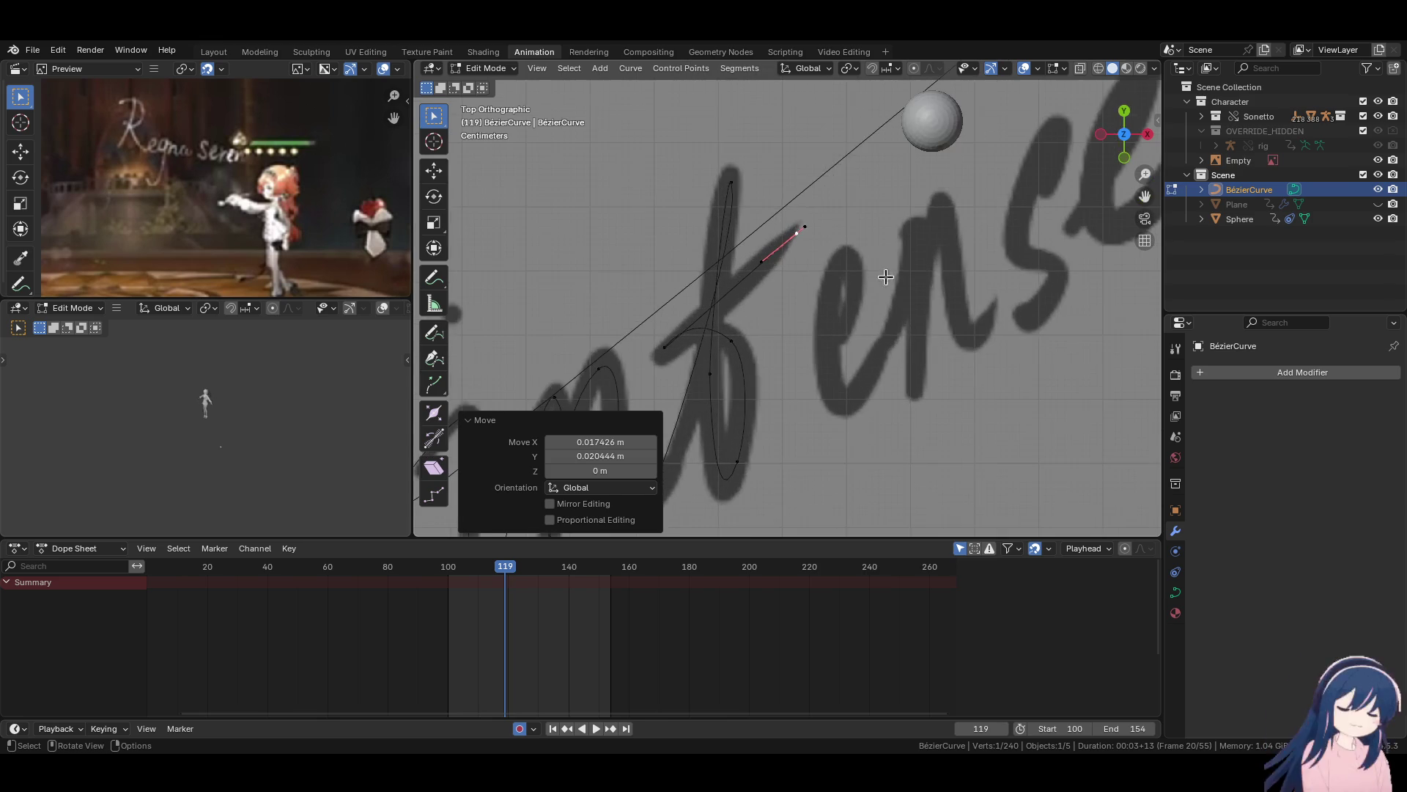
scroll(826, 290, down, 2)
shift+middle_drag(826, 290, 900, 244)
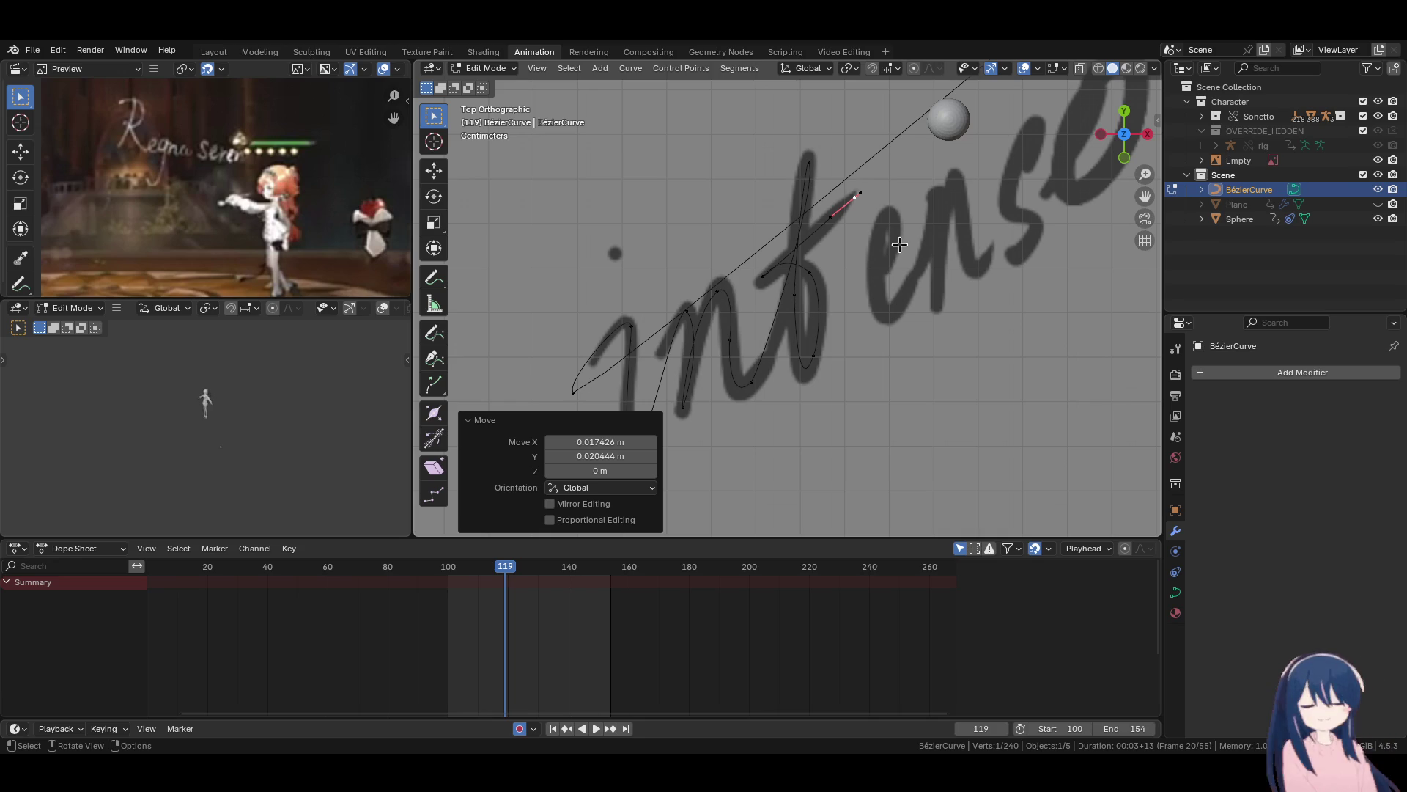
shift+middle_drag(889, 249, 832, 273)
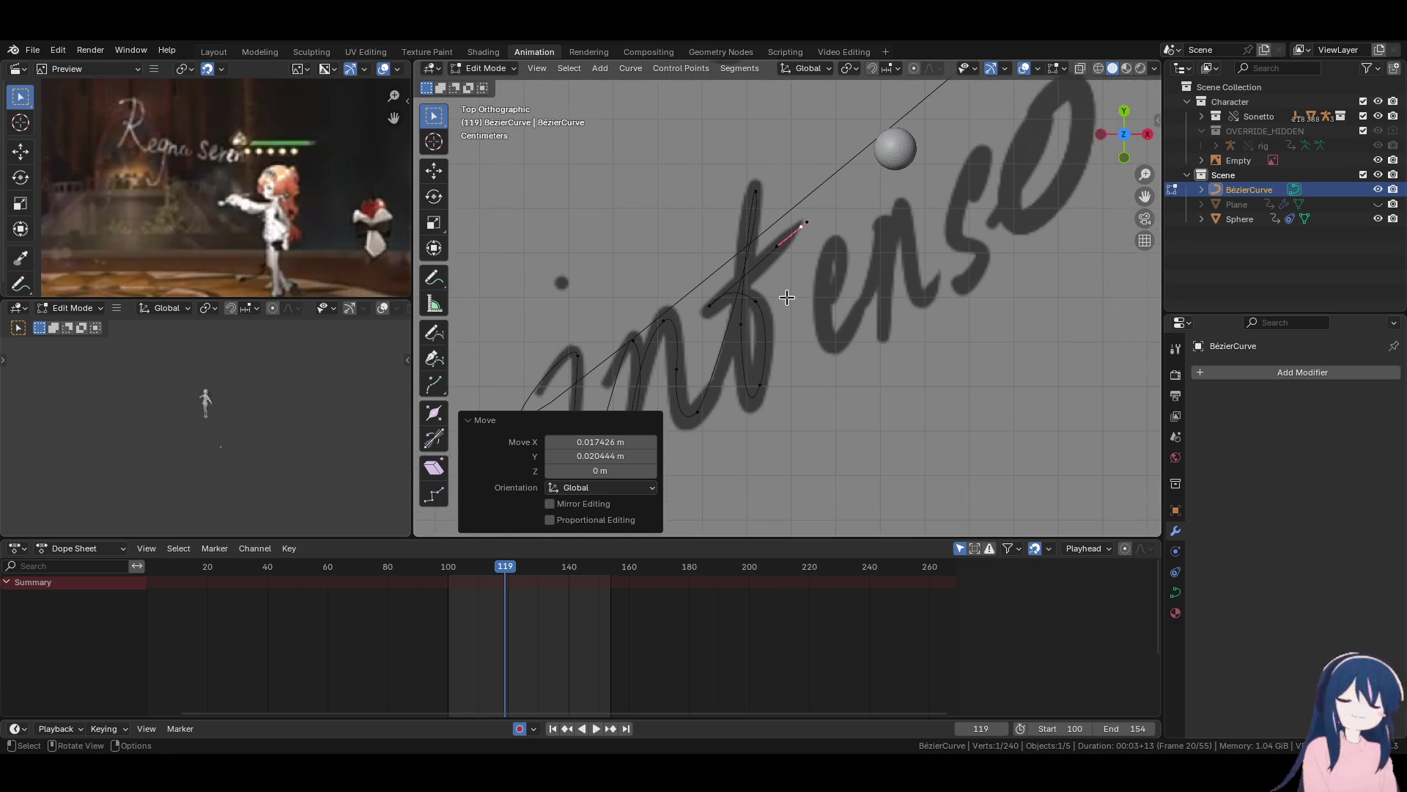
scroll(832, 273, up, 3)
shift+middle_drag(734, 285, 728, 312)
Hide then restore the end point, and extrude a point along the t's crossbar with a rotated handle.
key(h)
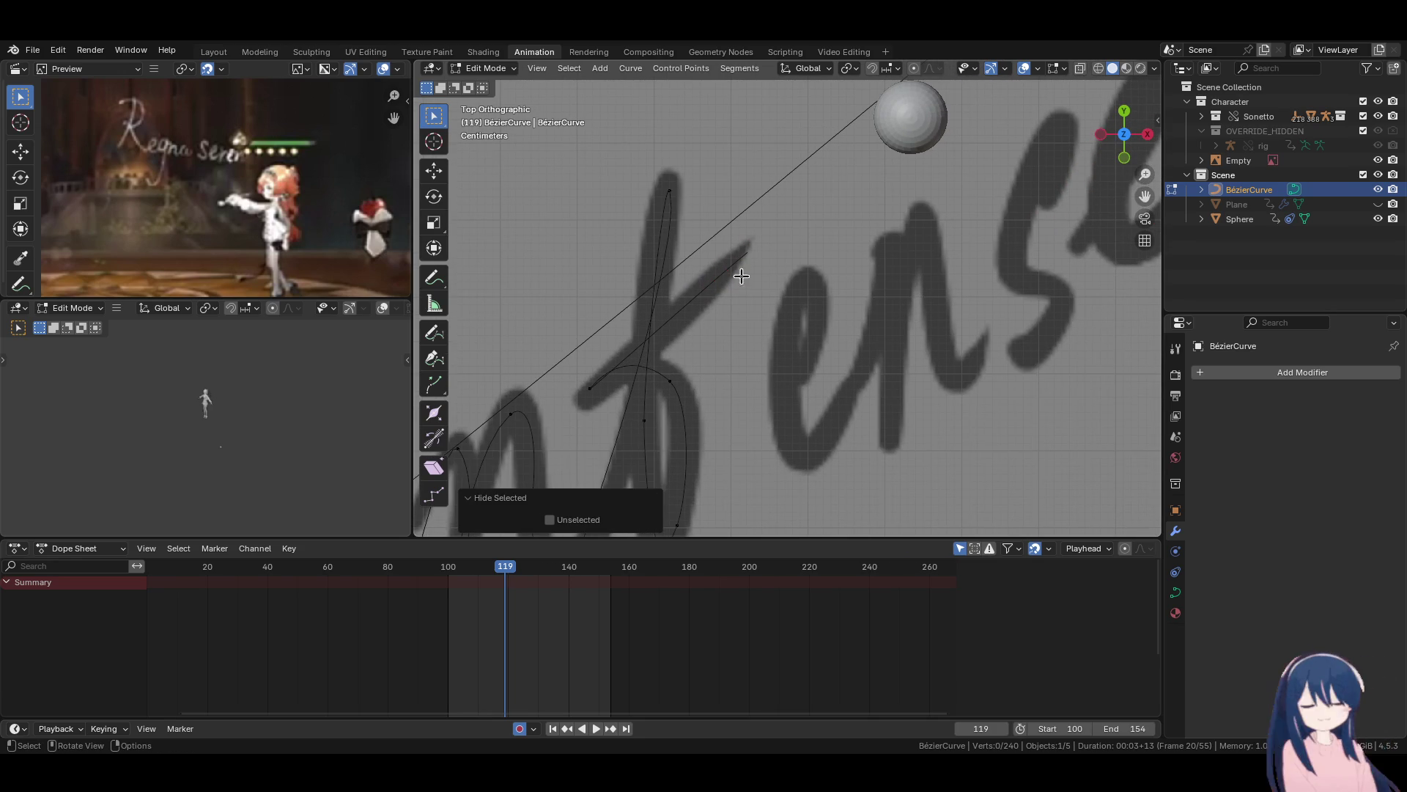
key(ctrl+z)
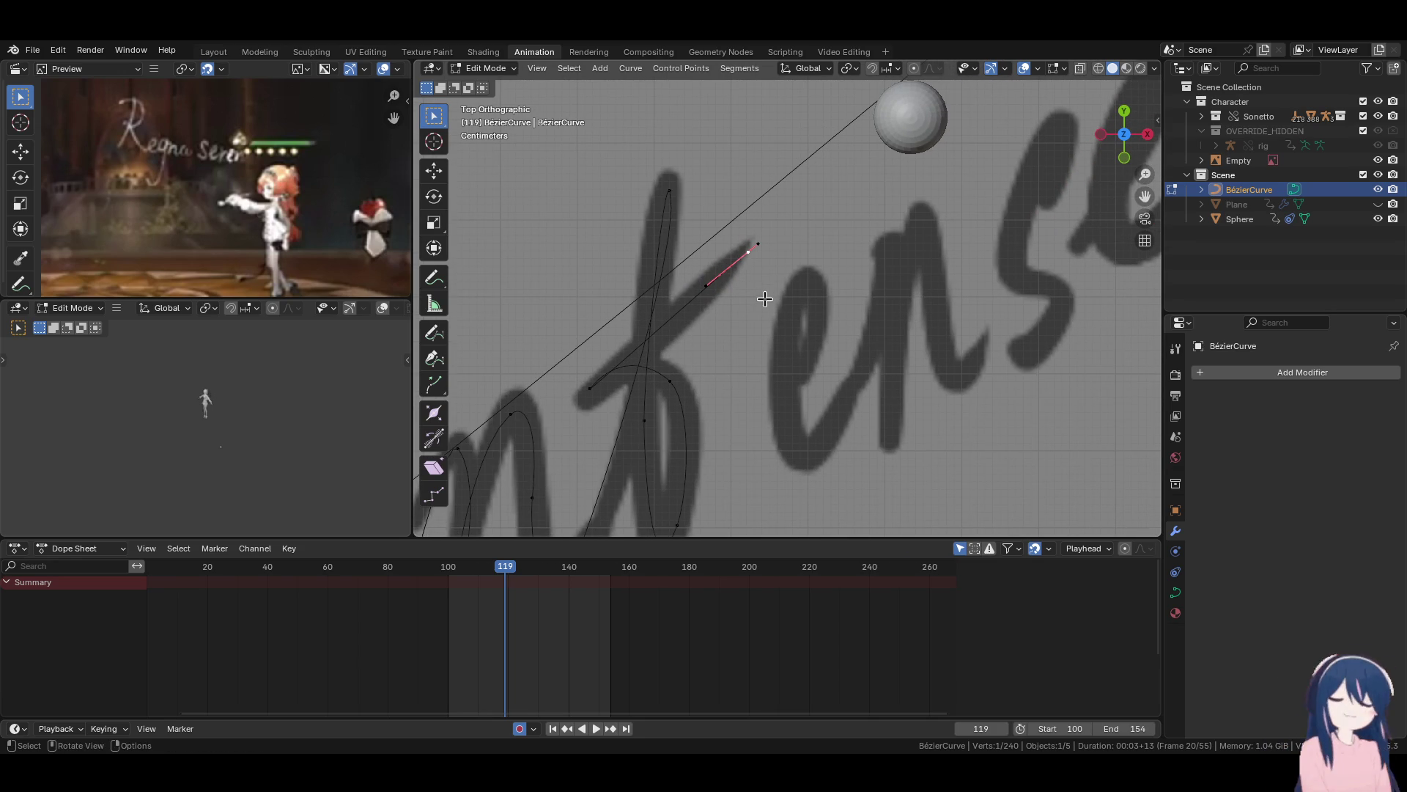
key(e)
click(833, 232)
key(r)
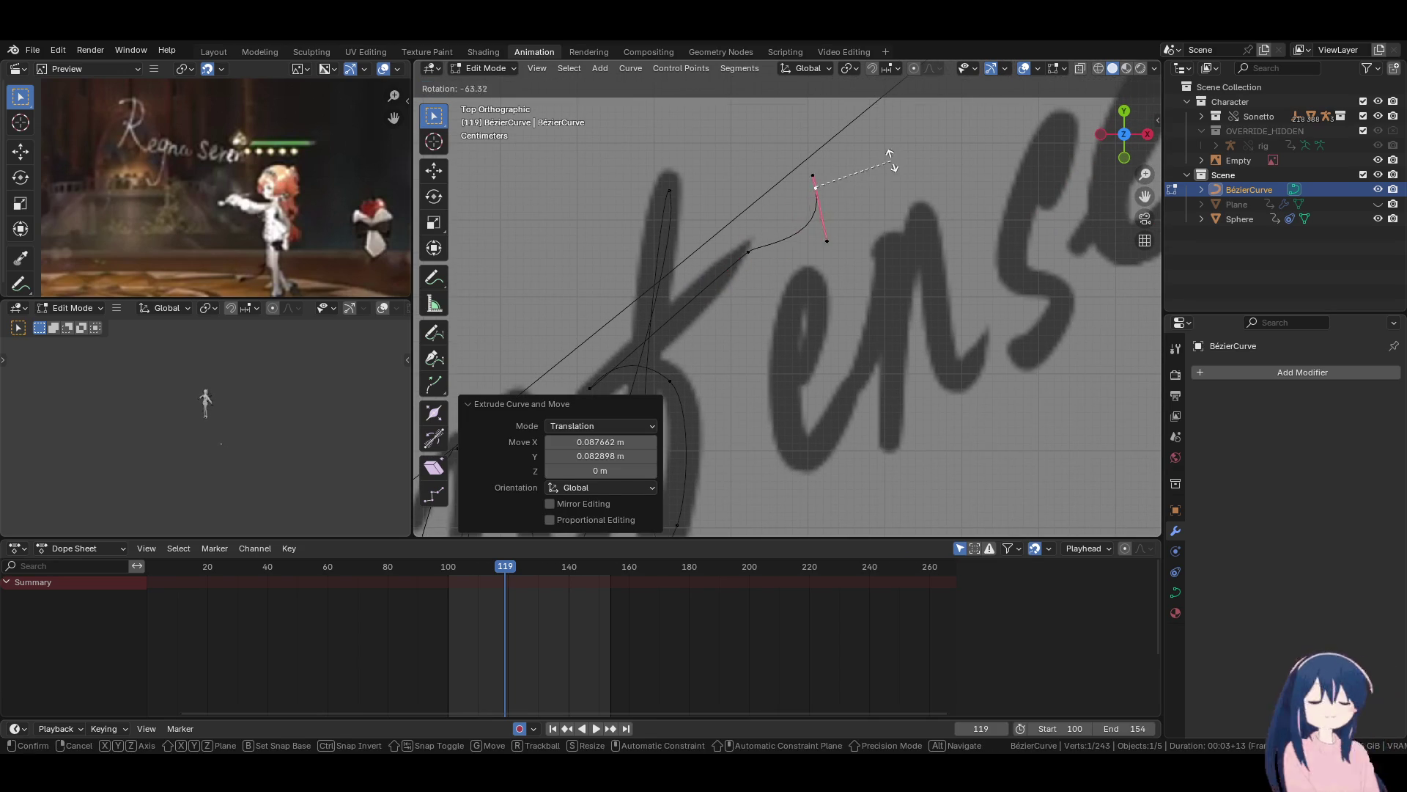
click(894, 170)
key(g)
click(835, 239)
Extrude another point descending across the letter and set its handle angle and position.
key(e)
click(645, 352)
key(r)
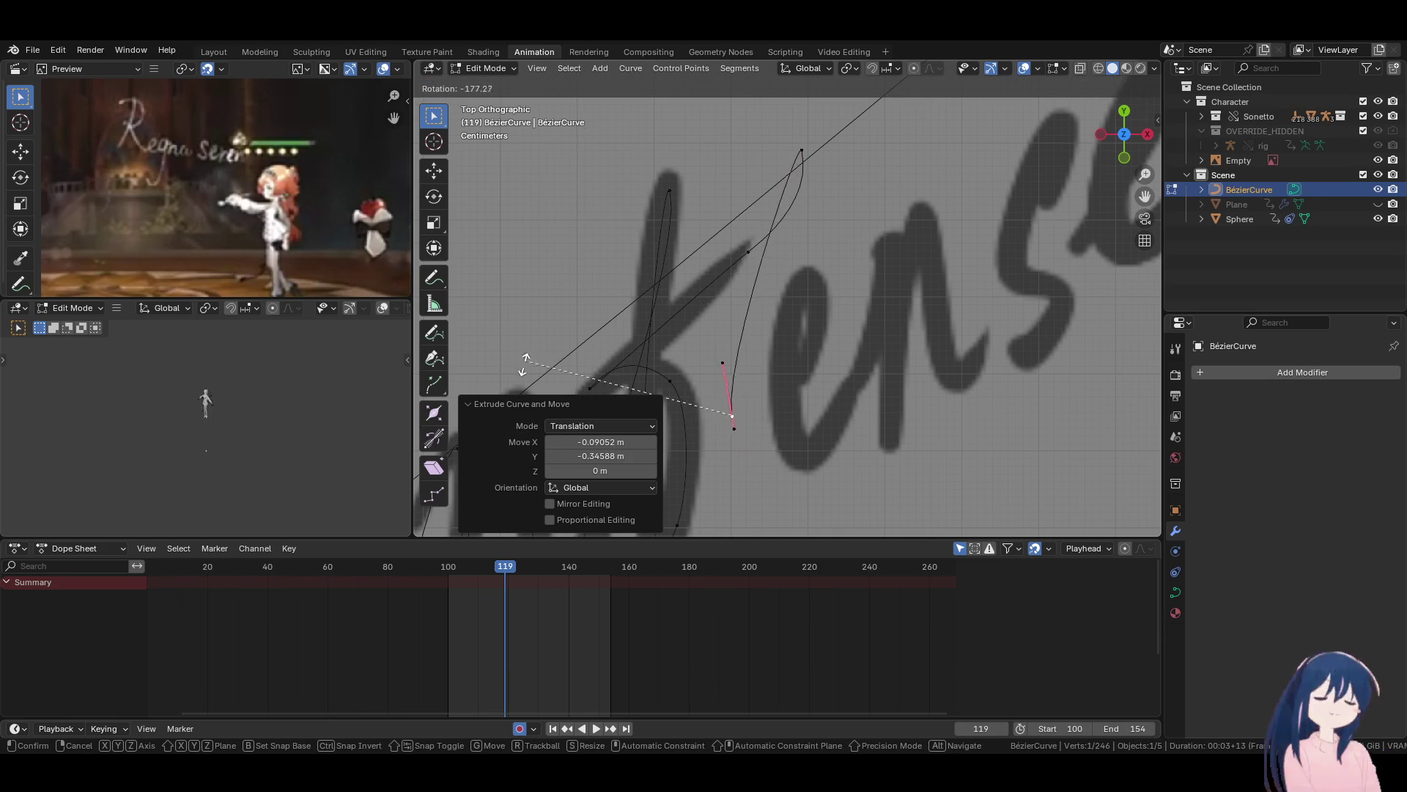
click(653, 370)
key(g)
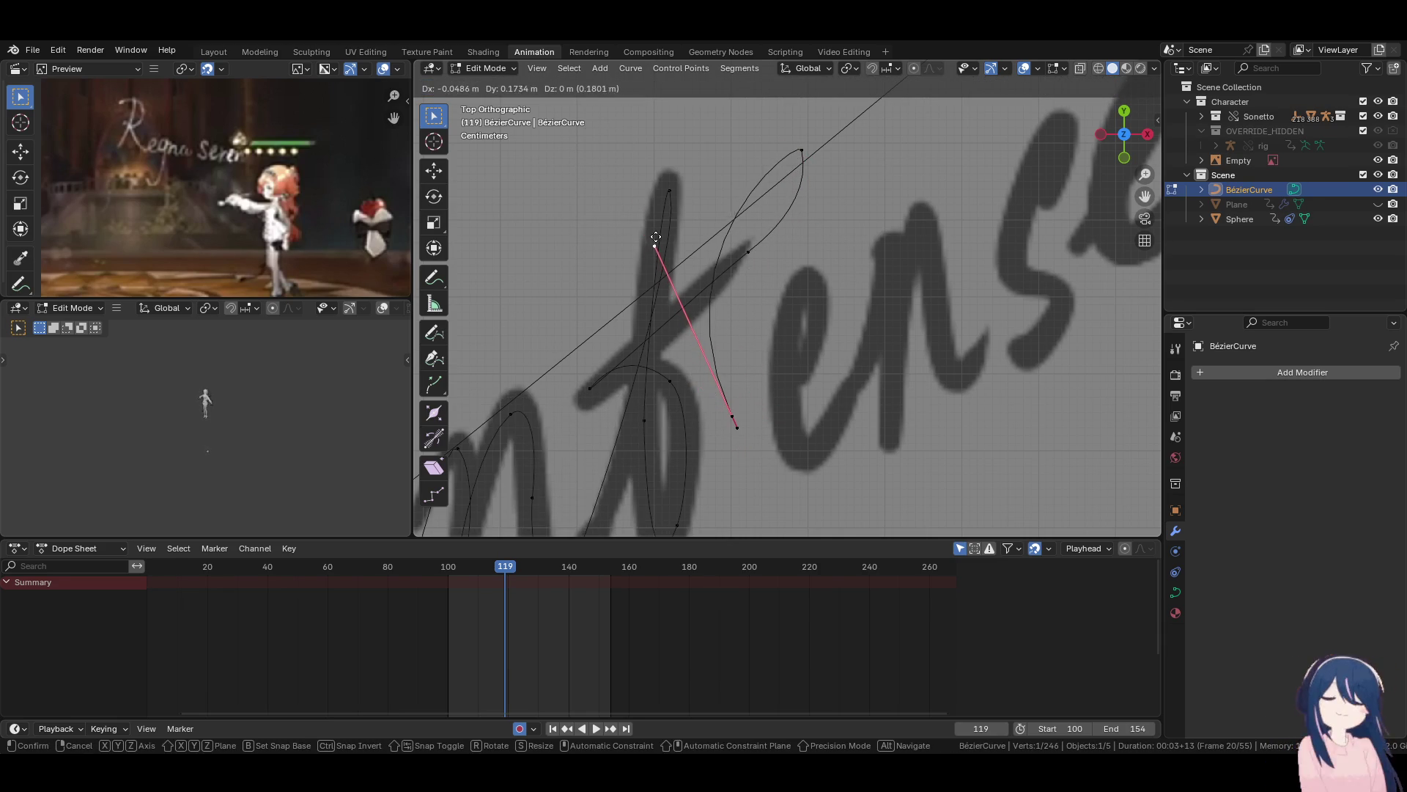
click(790, 251)
Reshape the loop by moving the top point's handle and the lower end point's handle.
click(801, 139)
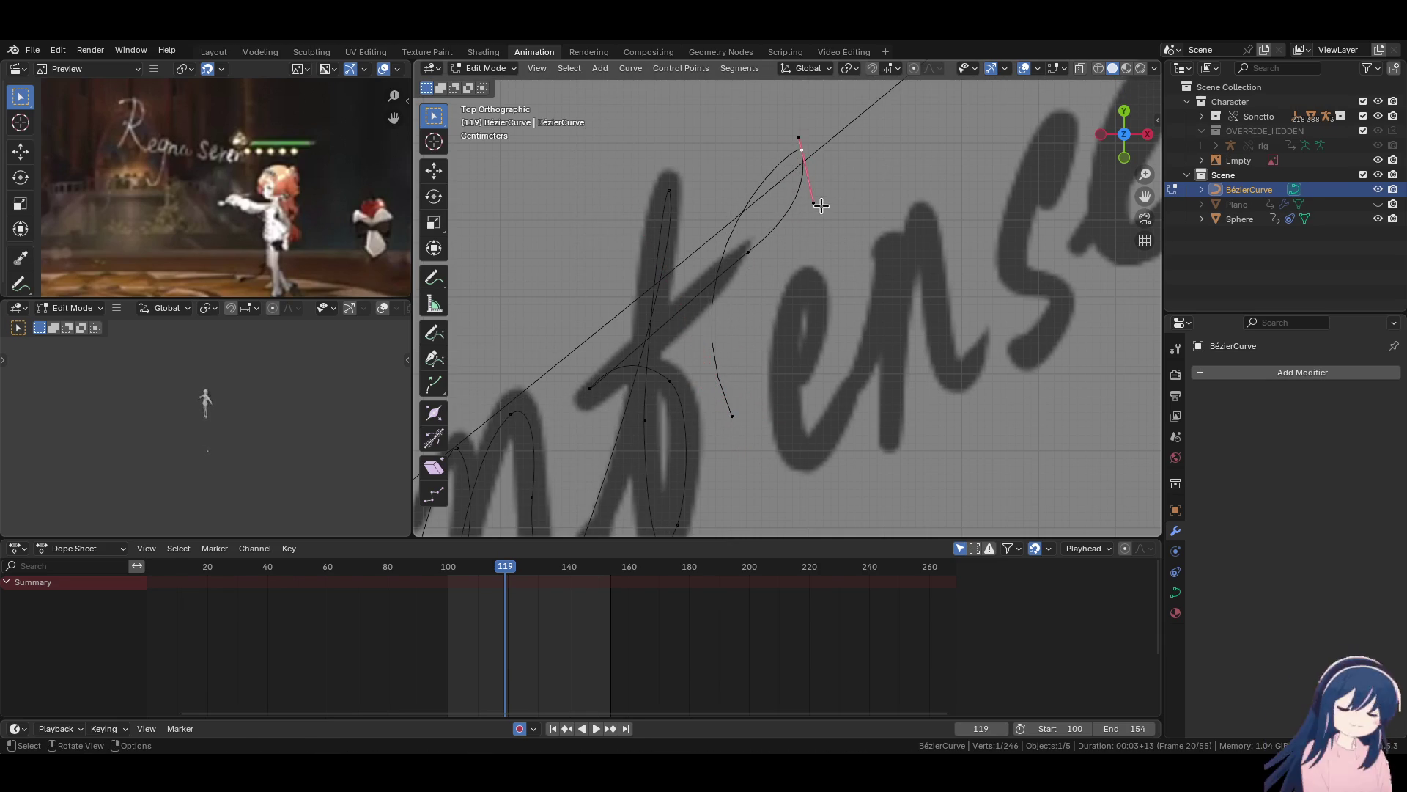
key(g)
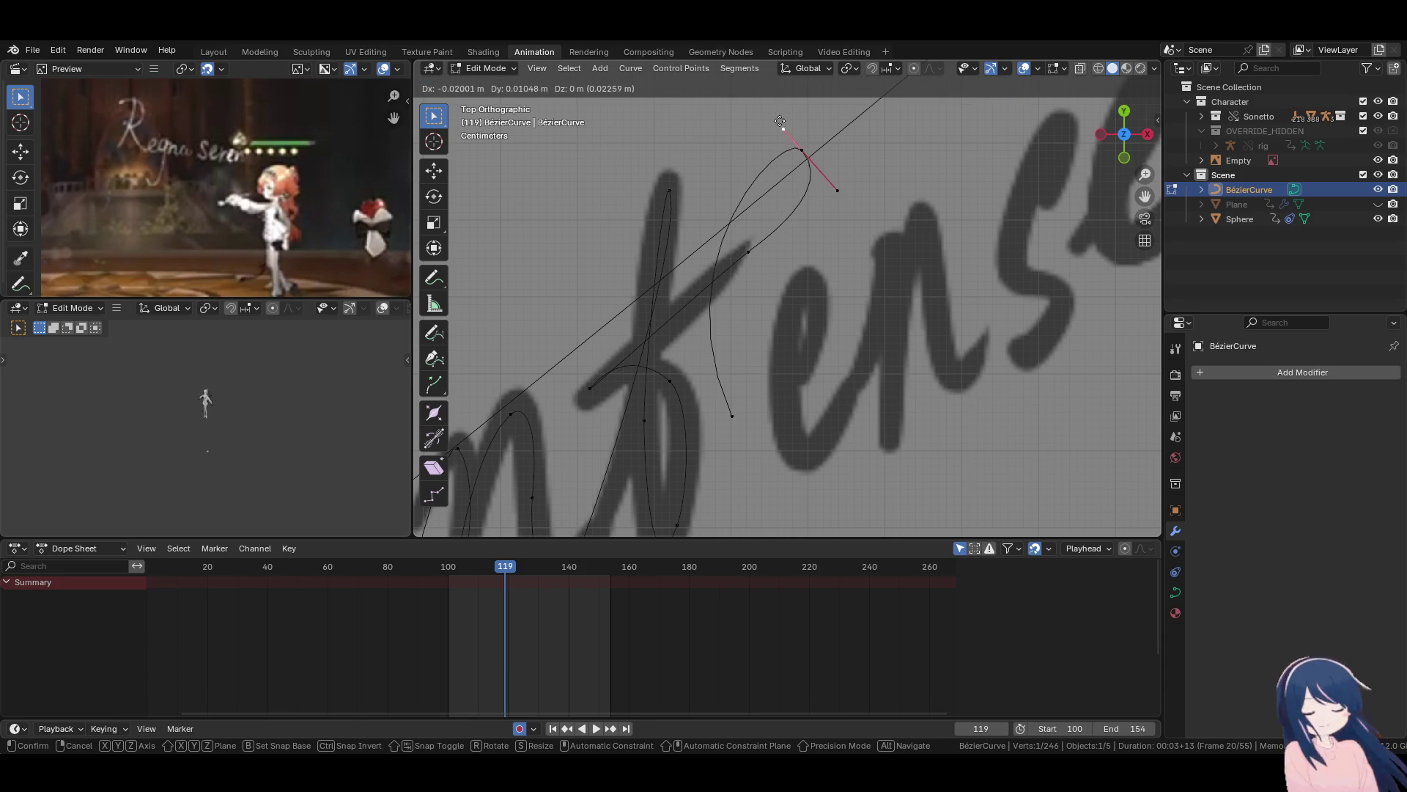
click(757, 116)
key(g)
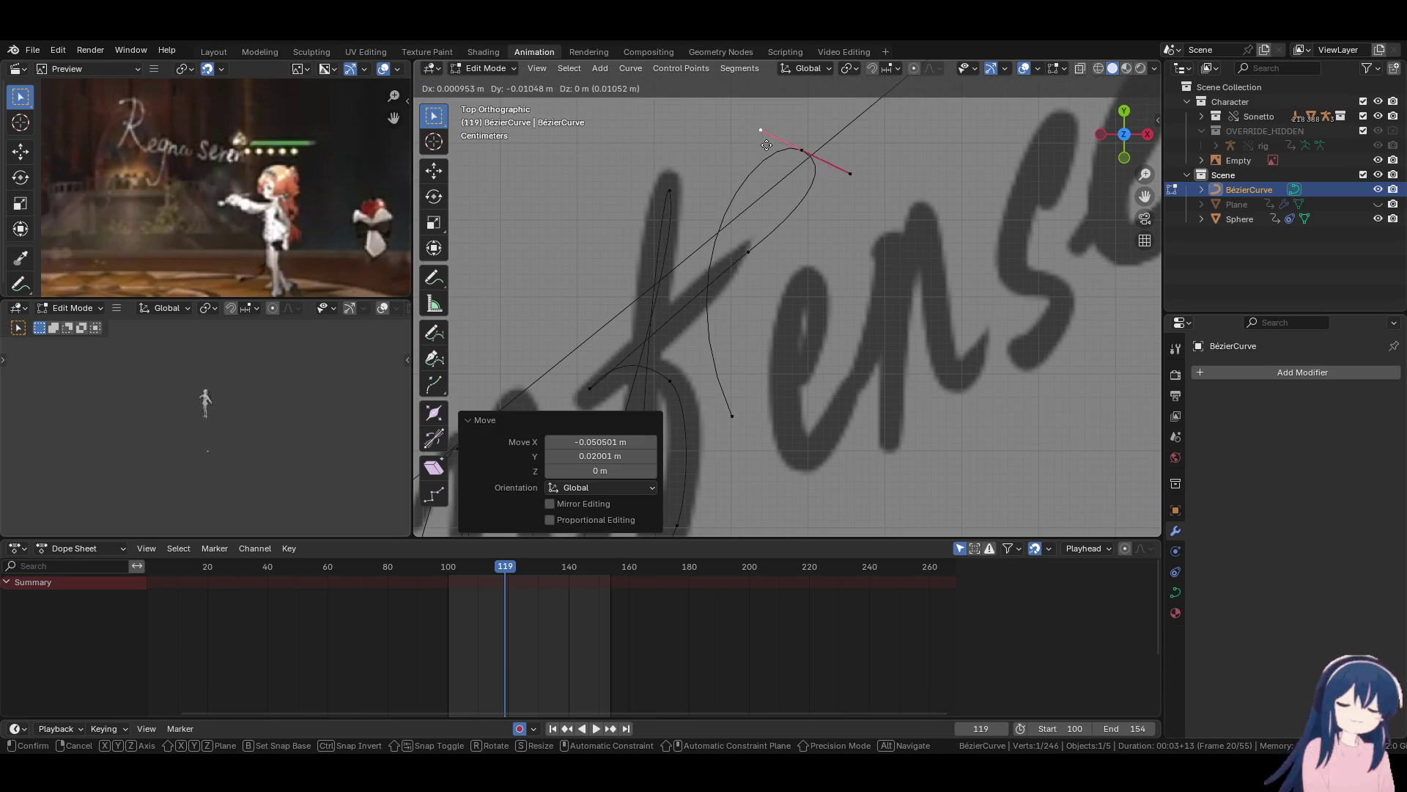
click(775, 167)
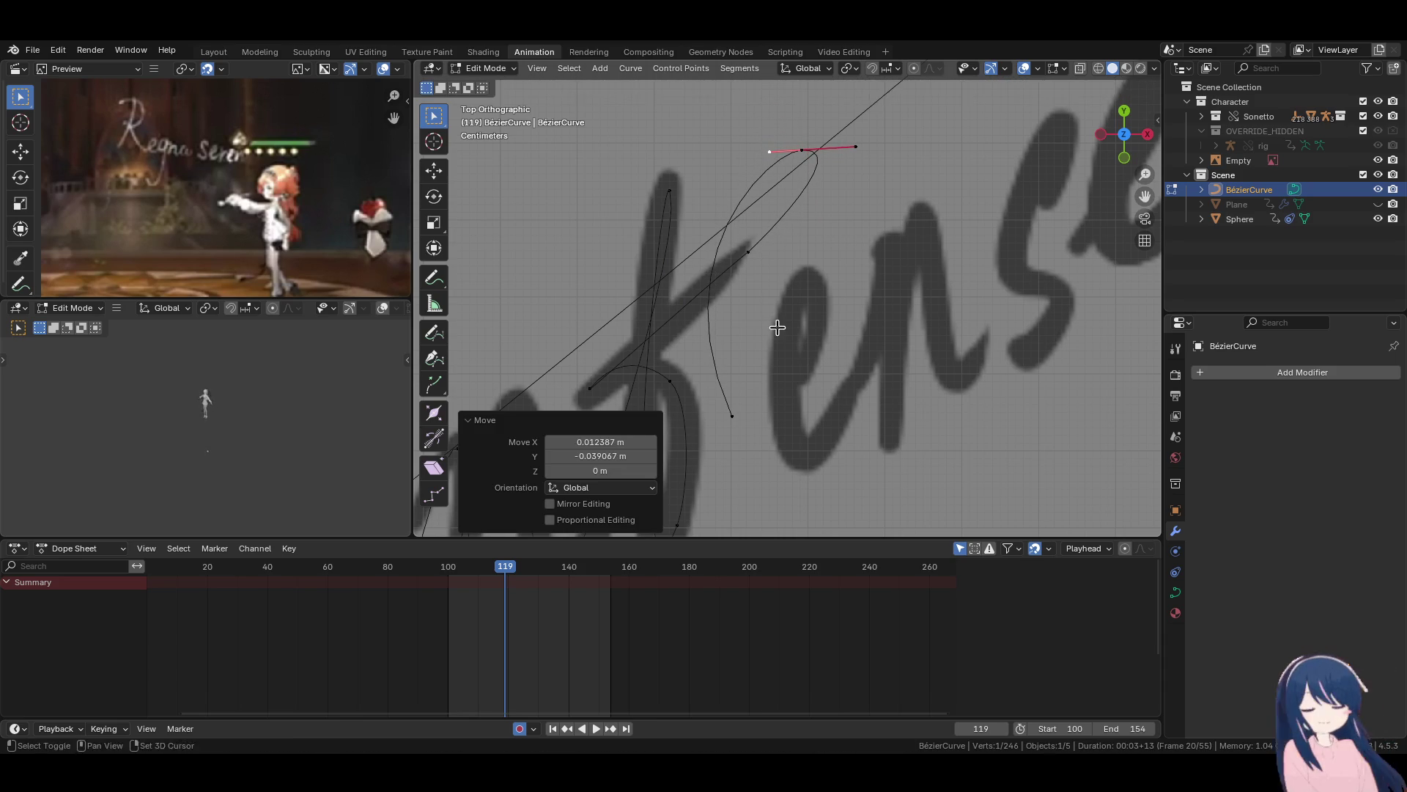
shift+middle_drag(777, 323, 782, 255)
click(737, 346)
key(g)
click(738, 359)
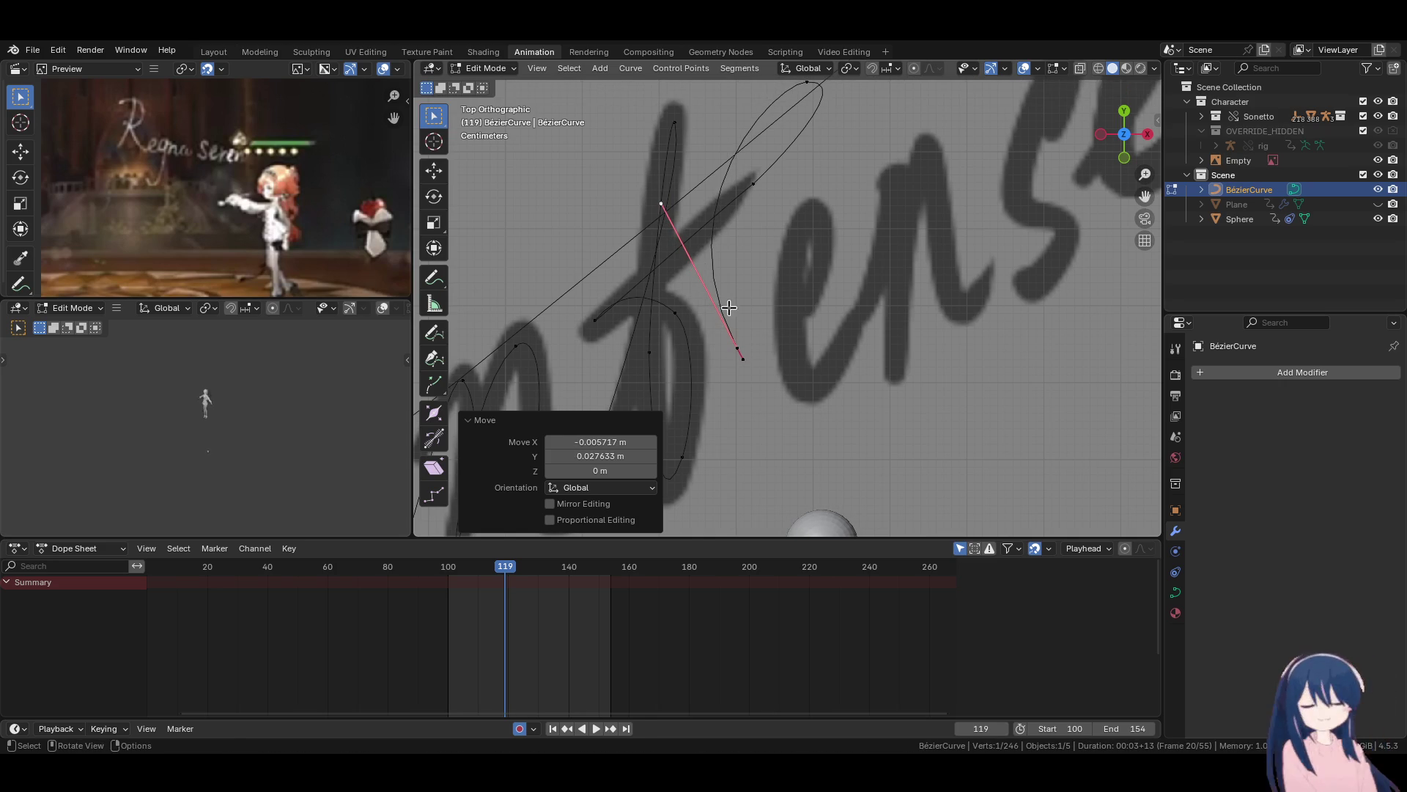
Extrude a new curve point onto the letter's stroke, then reshape its handle and raise the point.
key(e)
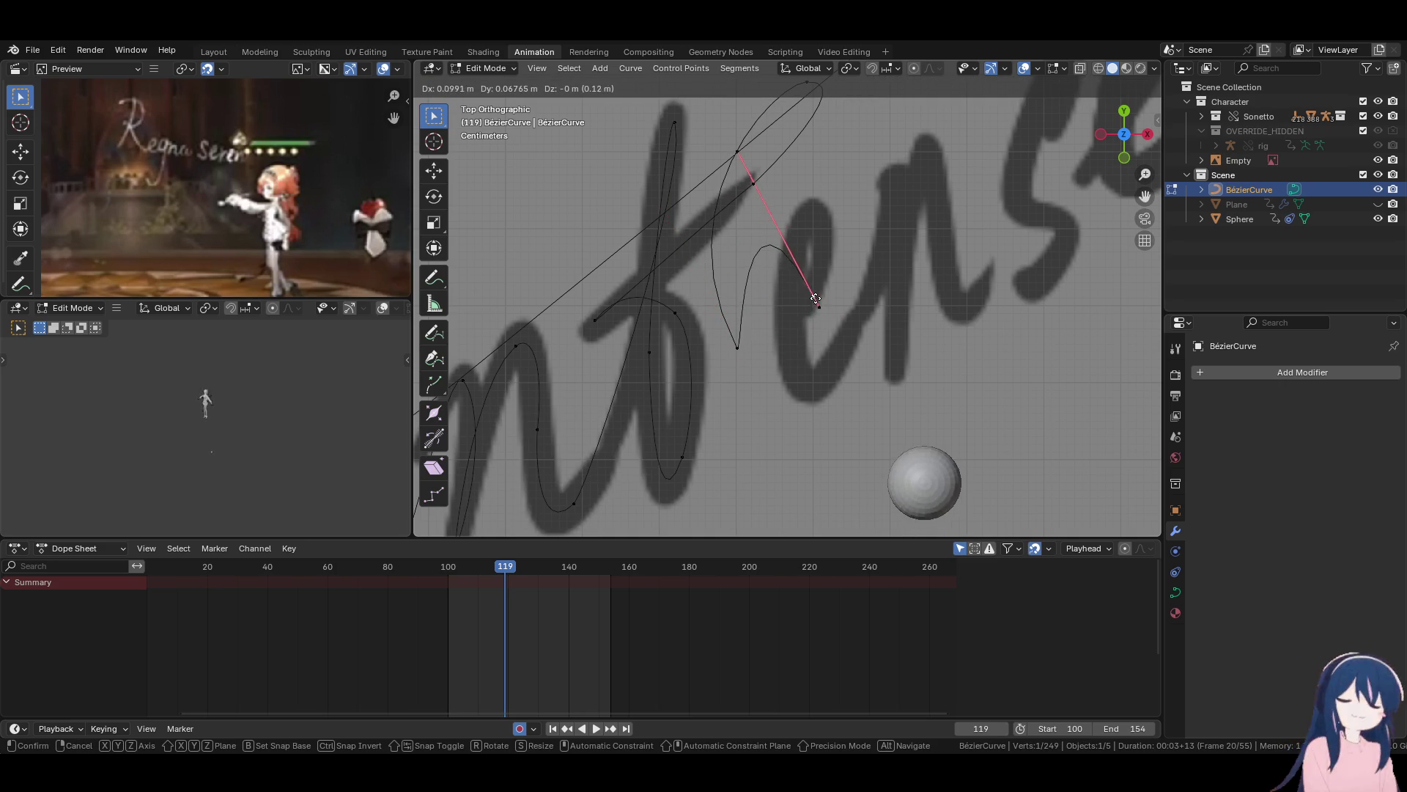
click(816, 299)
click(748, 464)
key(g)
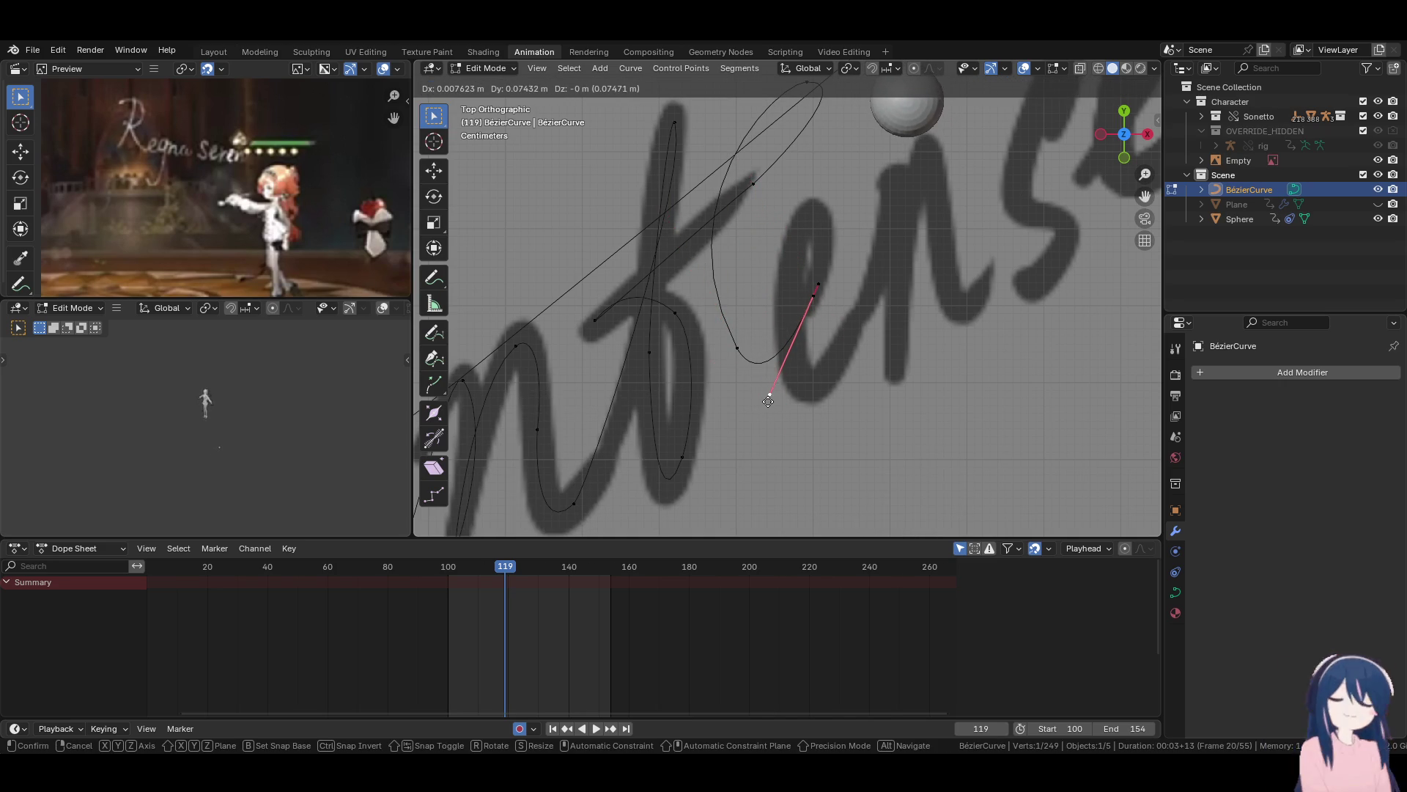
click(765, 406)
drag(815, 296, 817, 295)
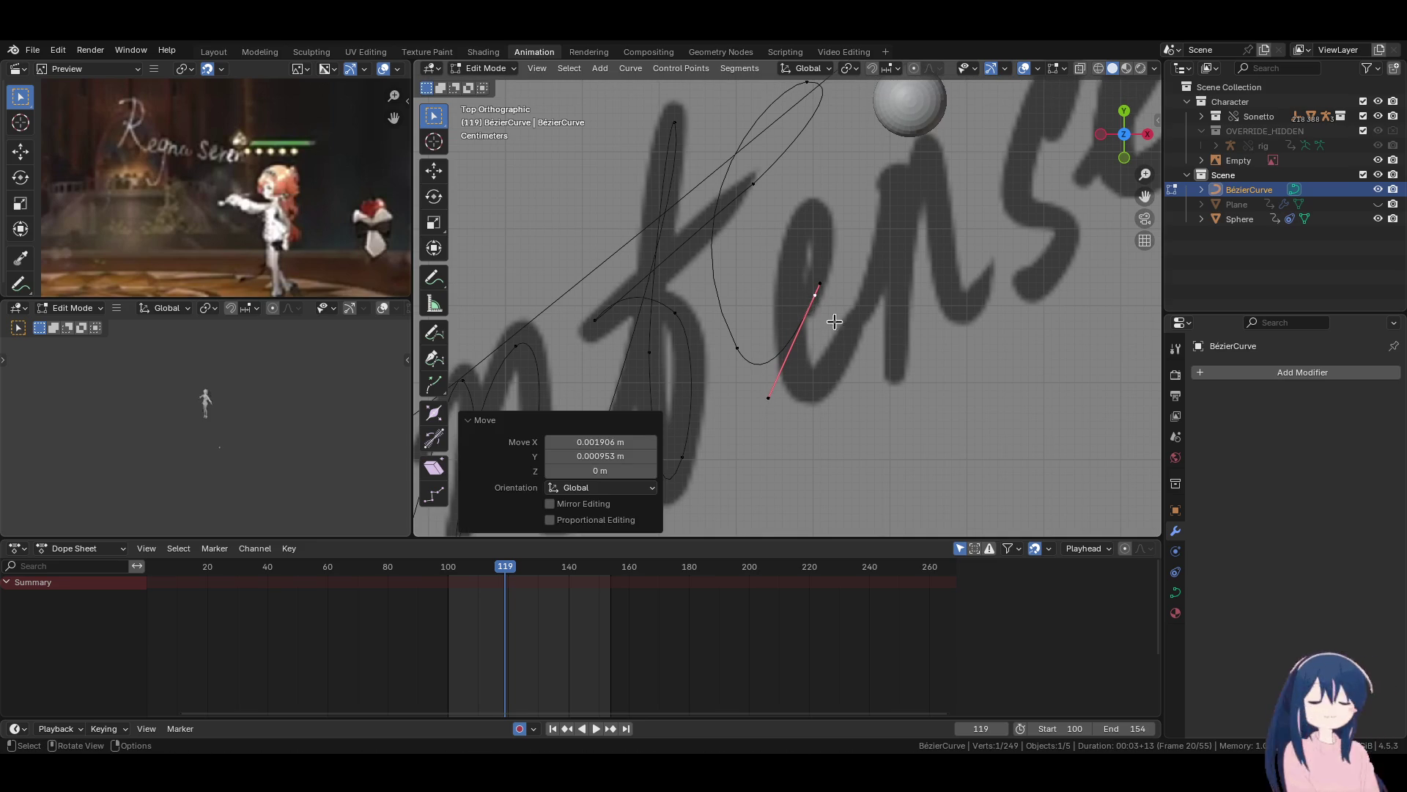
key(g)
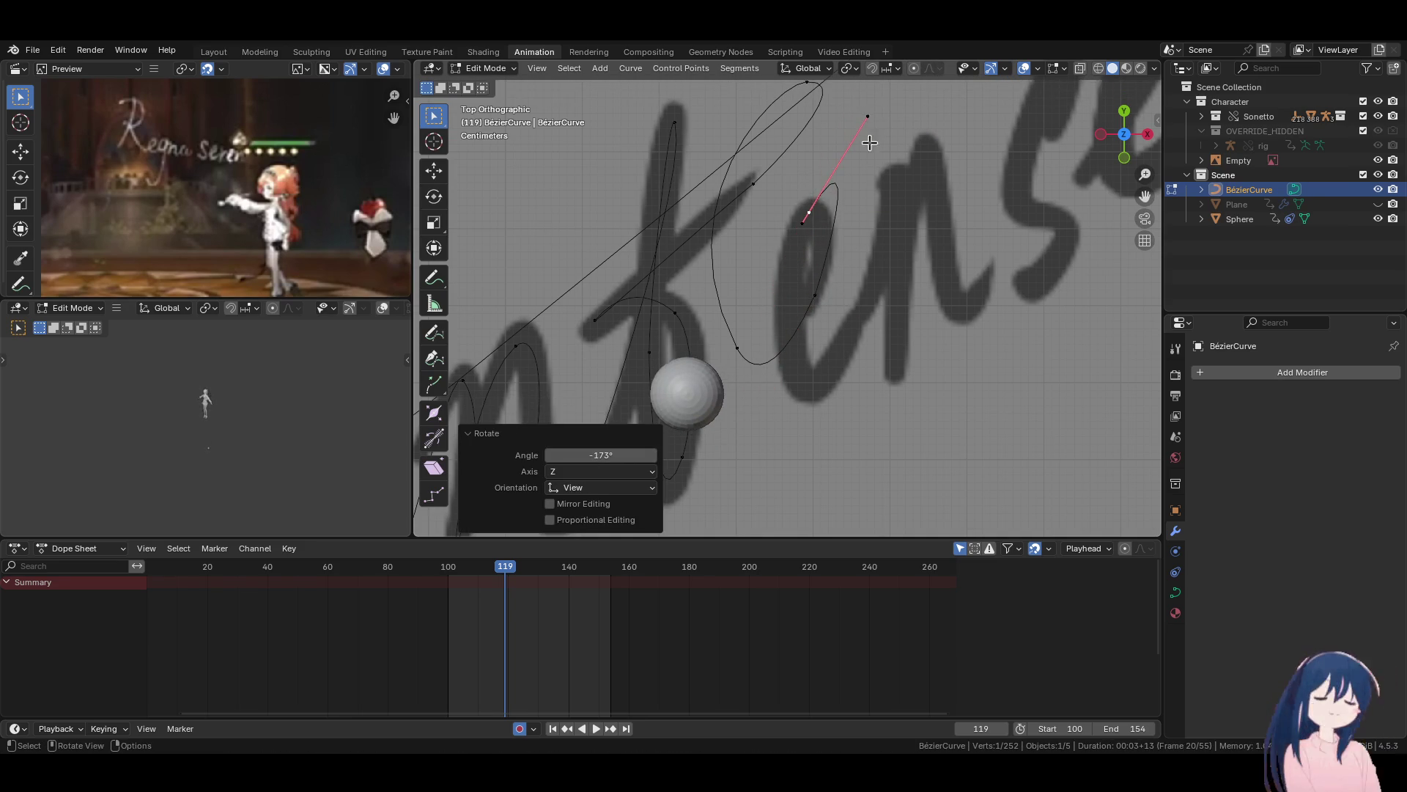
click(837, 222)
drag(790, 217, 786, 215)
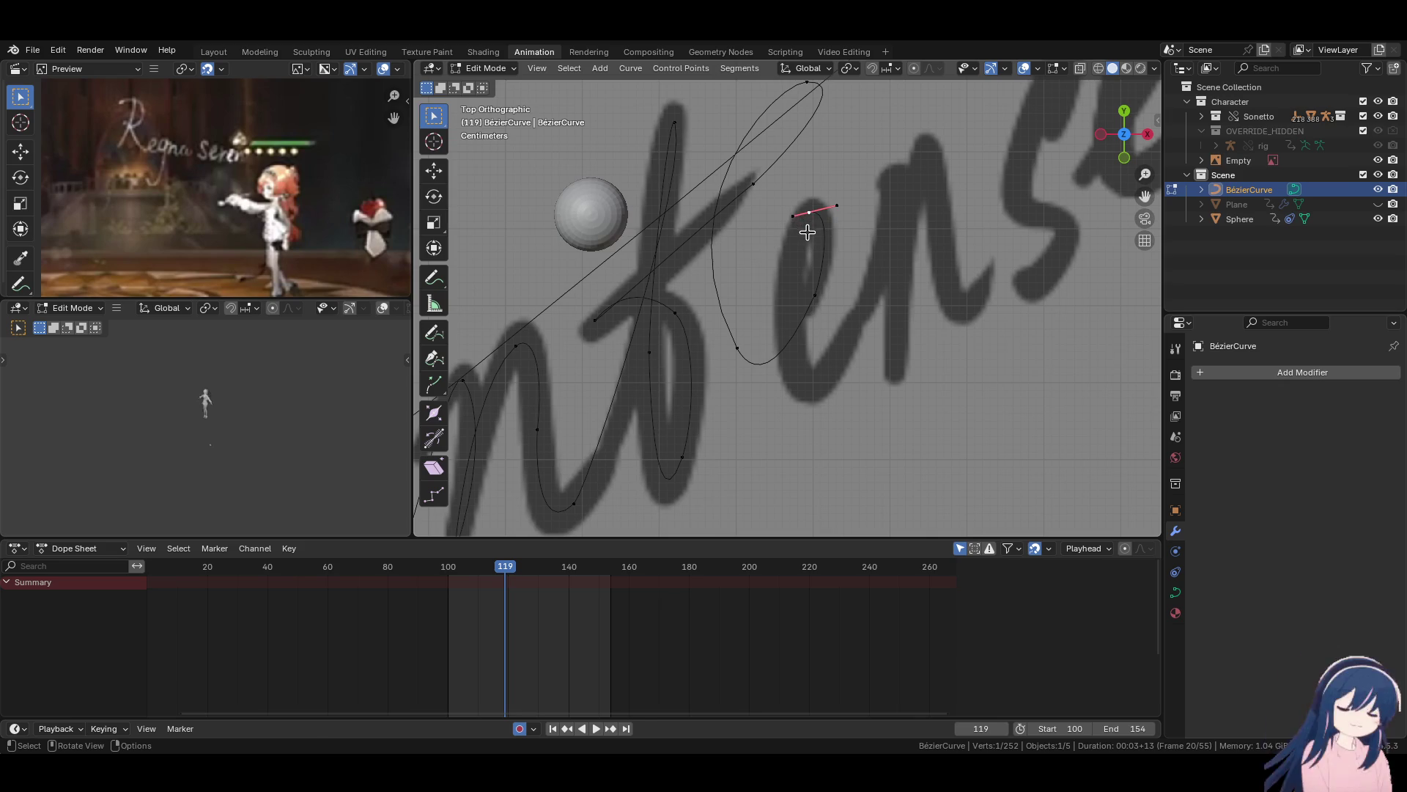
Add a point lower down the stroke and rotate its handle to about 5.1°.
key(e)
click(786, 328)
key(r)
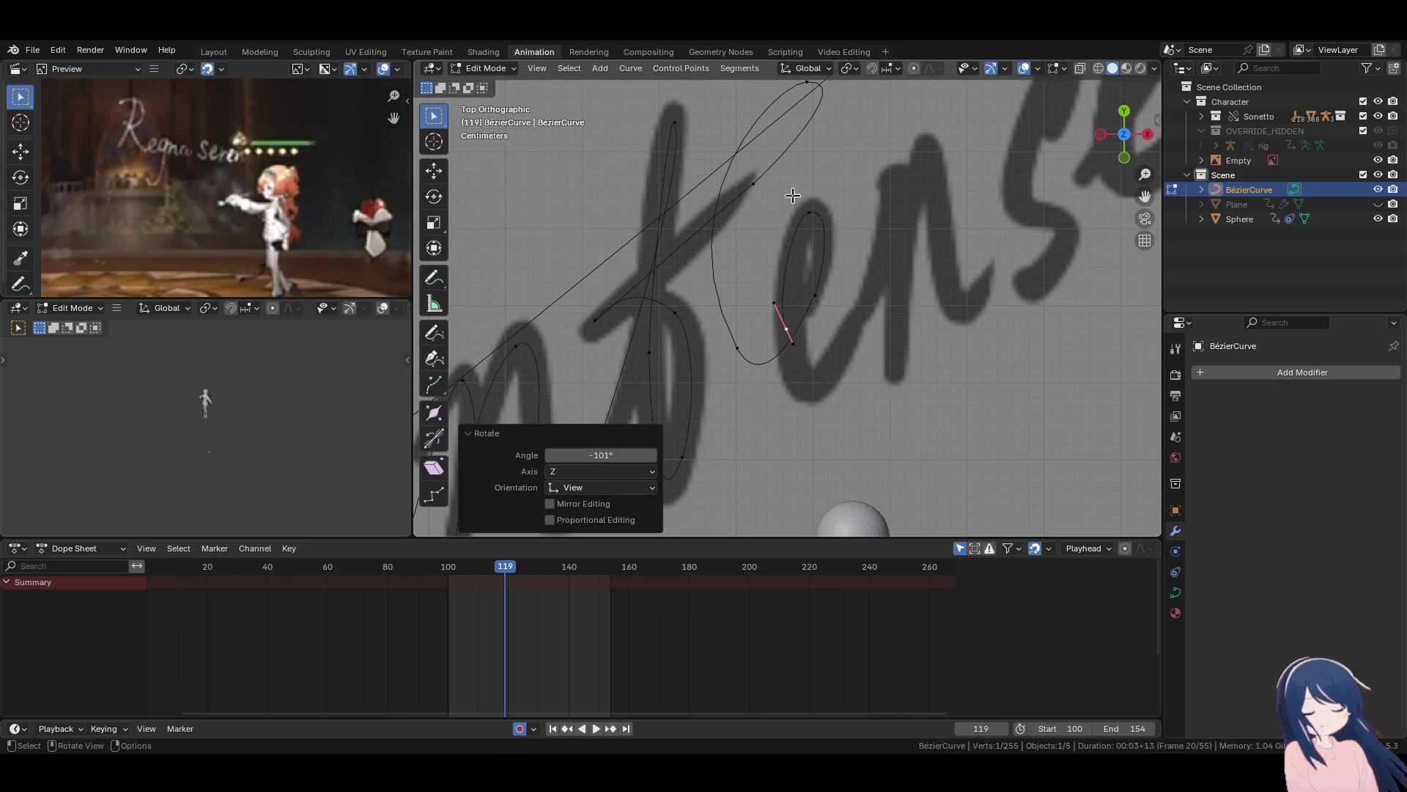
click(792, 315)
key(r)
click(794, 326)
key(r)
click(833, 362)
key(g)
key(Escape)
key(r)
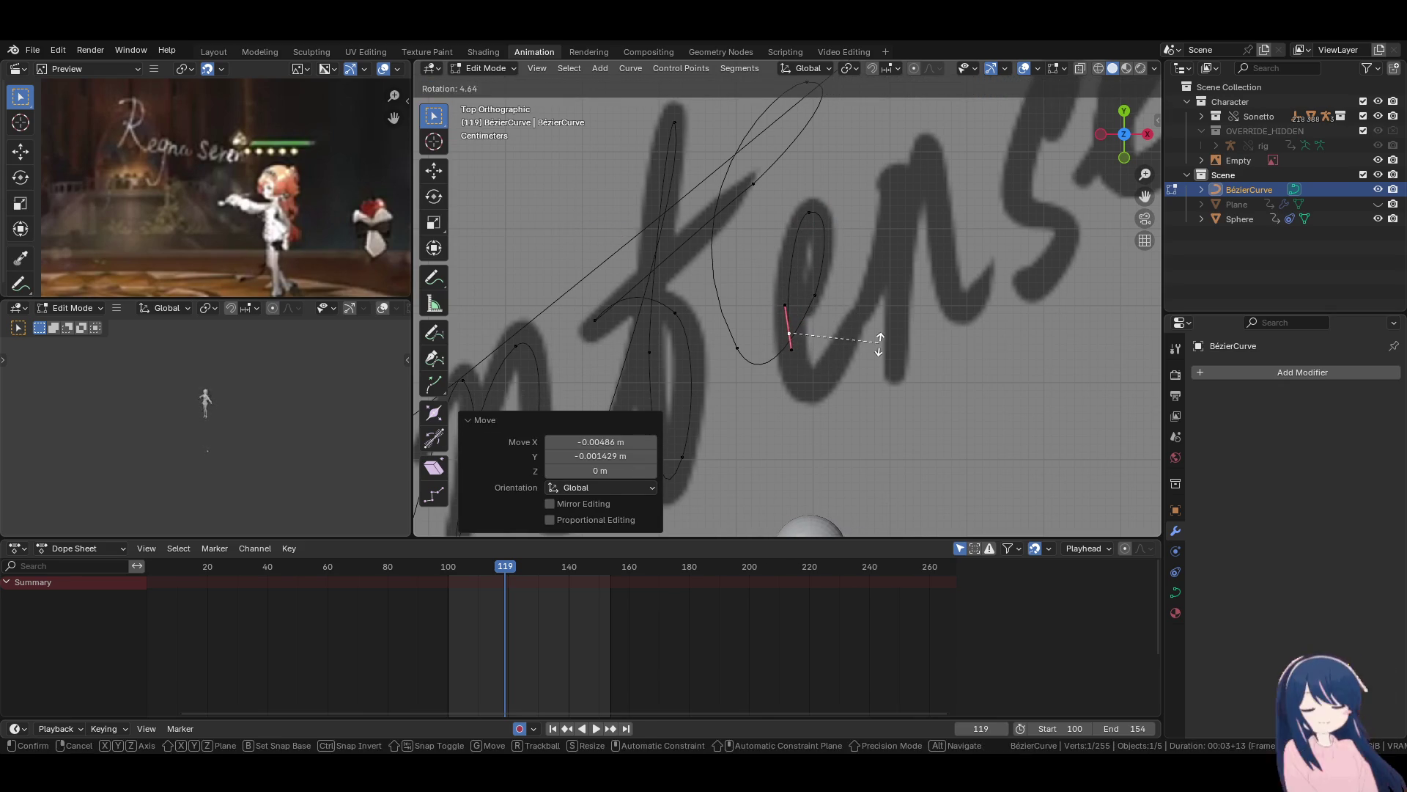
click(816, 346)
Add another point on the rounded stroke, rotating its handle and adjusting point and handle positions.
key(e)
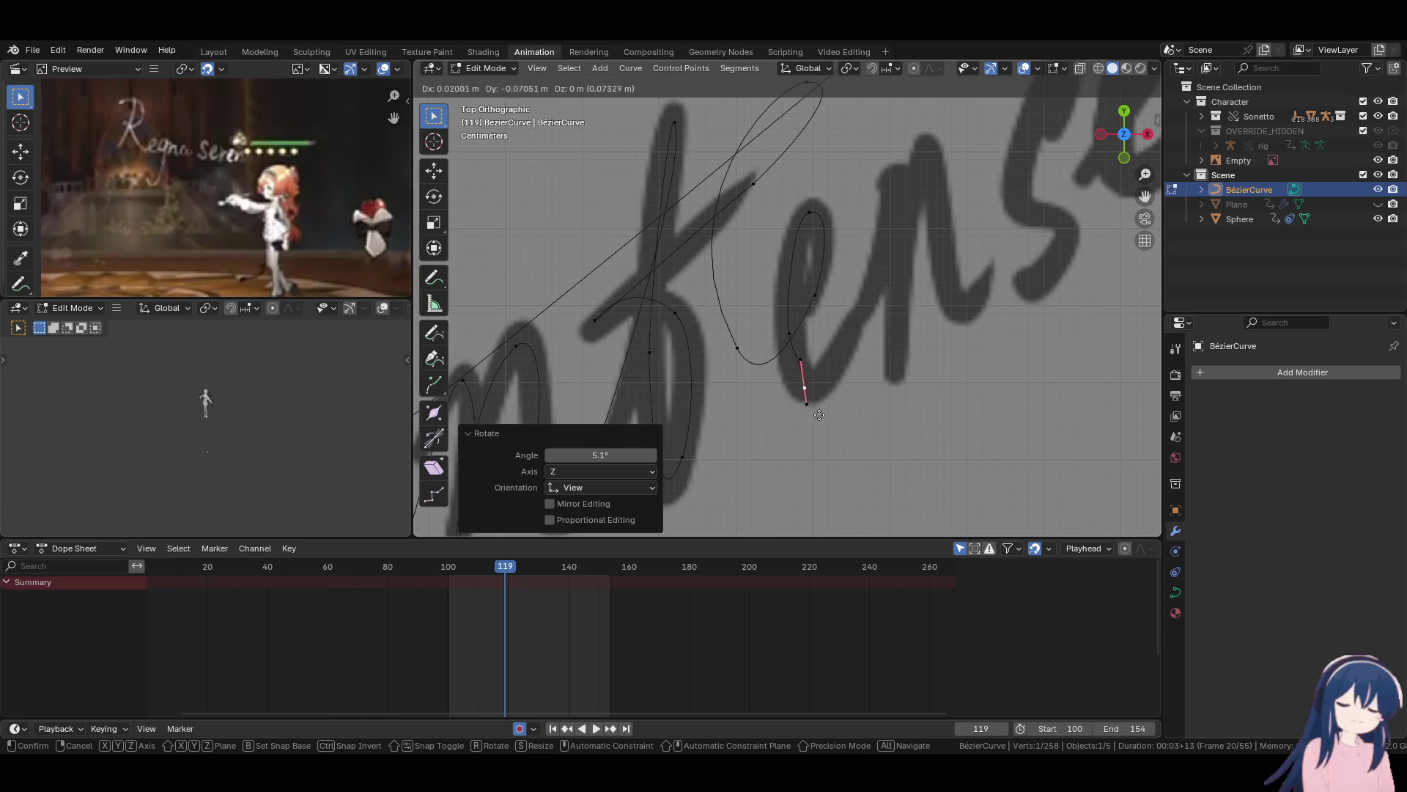
click(850, 400)
key(r)
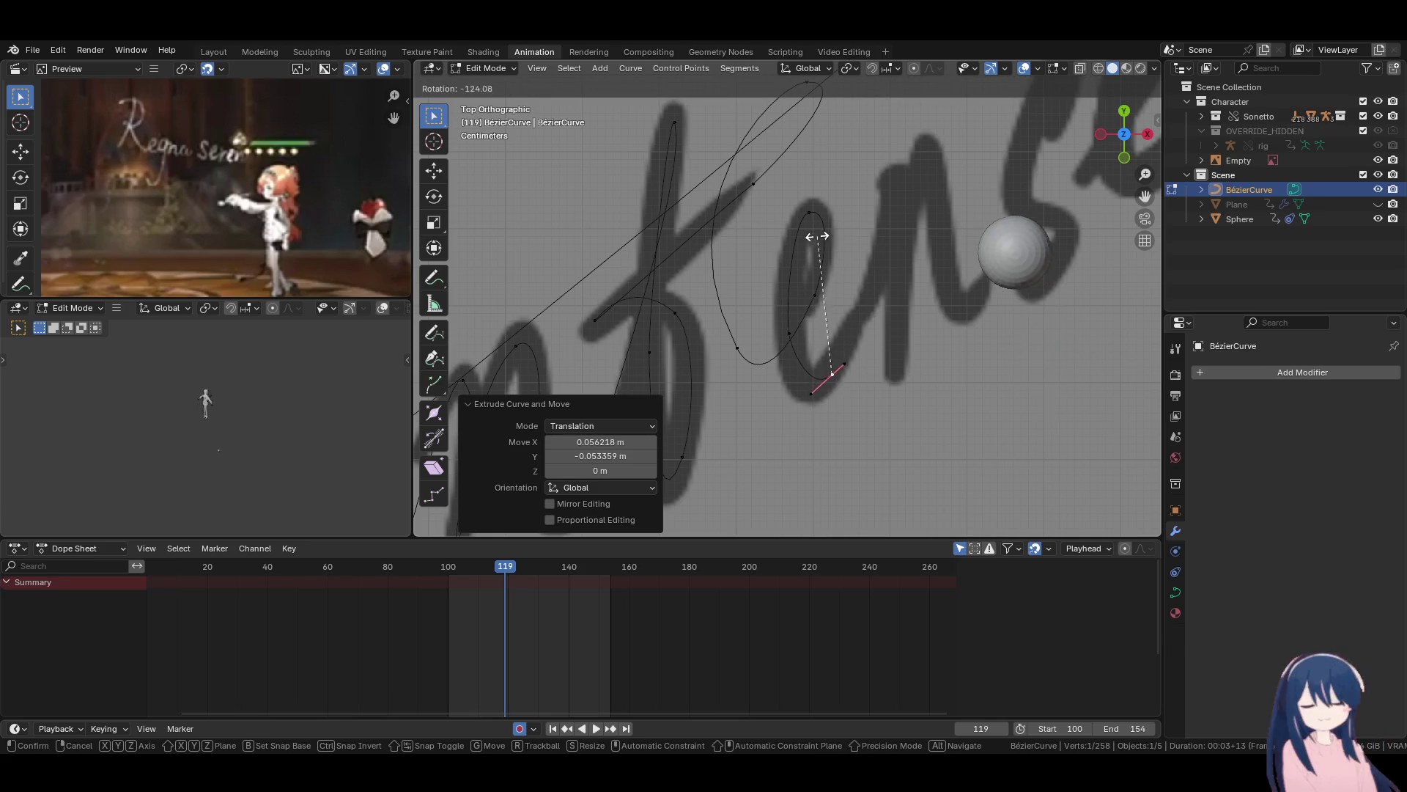
click(800, 235)
key(g)
click(828, 422)
key(g)
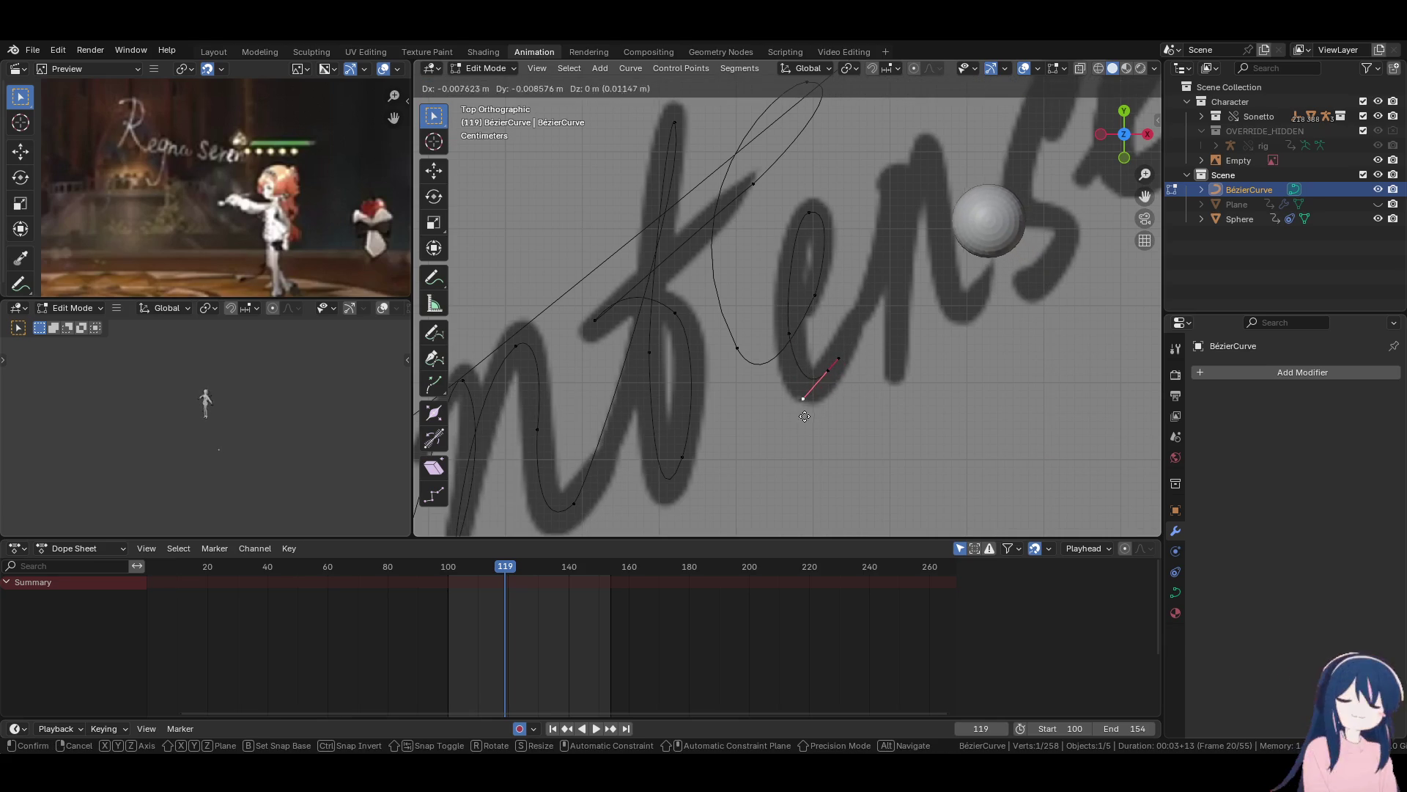
click(795, 434)
Refine the neighbouring handle and lower point so the curve loops smoothly through the 'e'.
click(821, 282)
key(g)
click(830, 323)
click(834, 369)
key(g)
click(809, 351)
click(796, 415)
key(g)
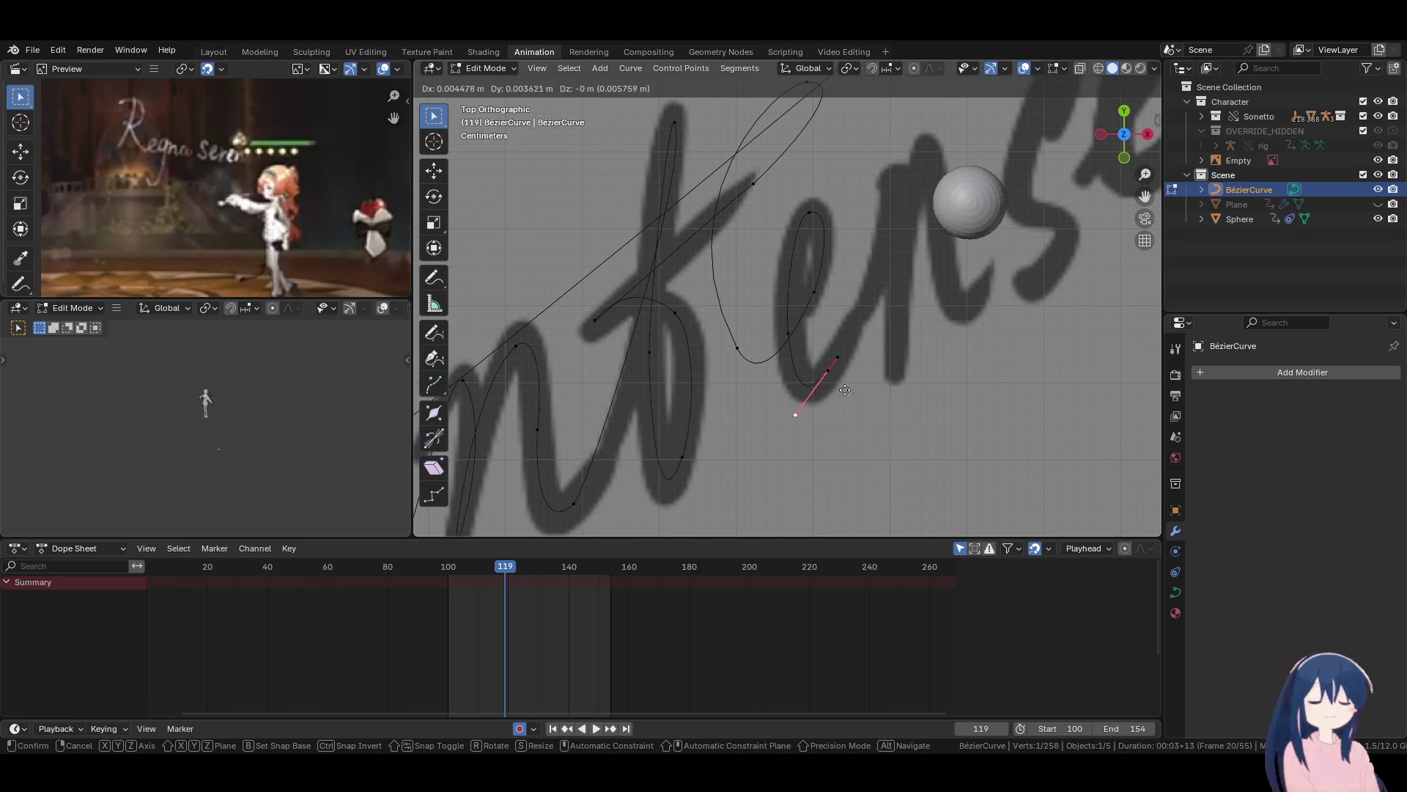
click(882, 347)
Extrude a fresh point up-right along the next stroke of 'intenso'.
shift+middle_drag(859, 373, 813, 437)
key(e)
click(889, 248)
Set the new point's handle to -43.5° and add a point with a vertical handle.
key(r)
click(907, 248)
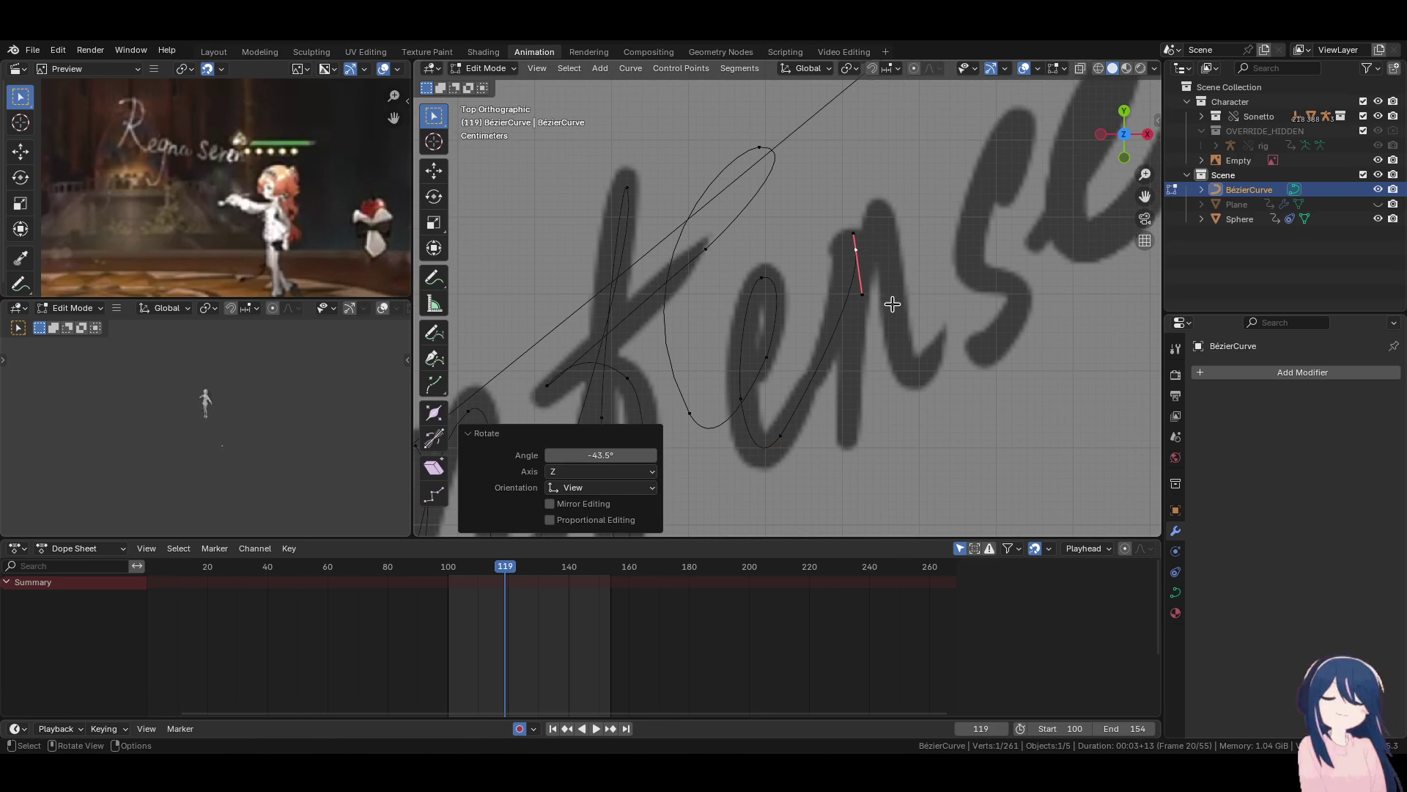
key(e)
click(876, 322)
key(r)
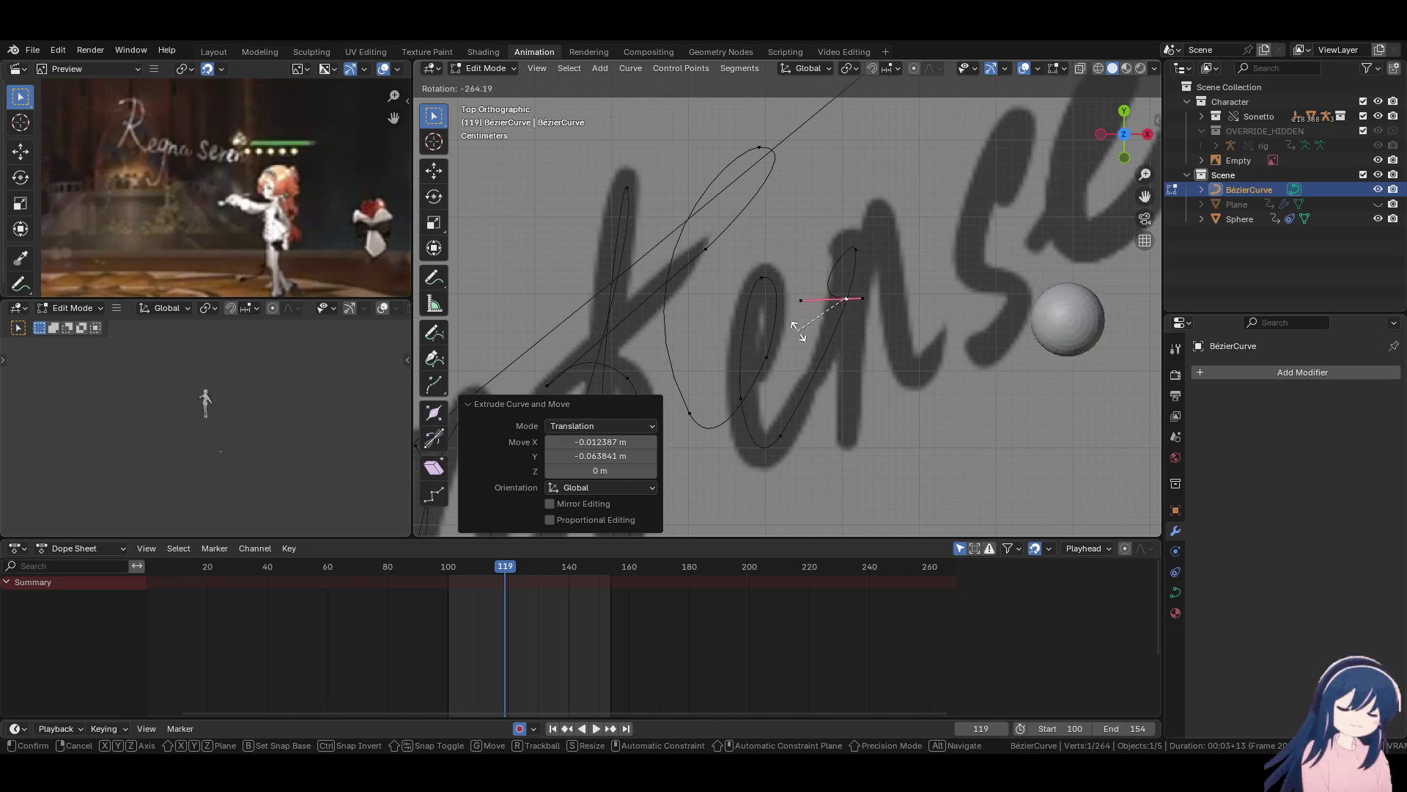
click(797, 221)
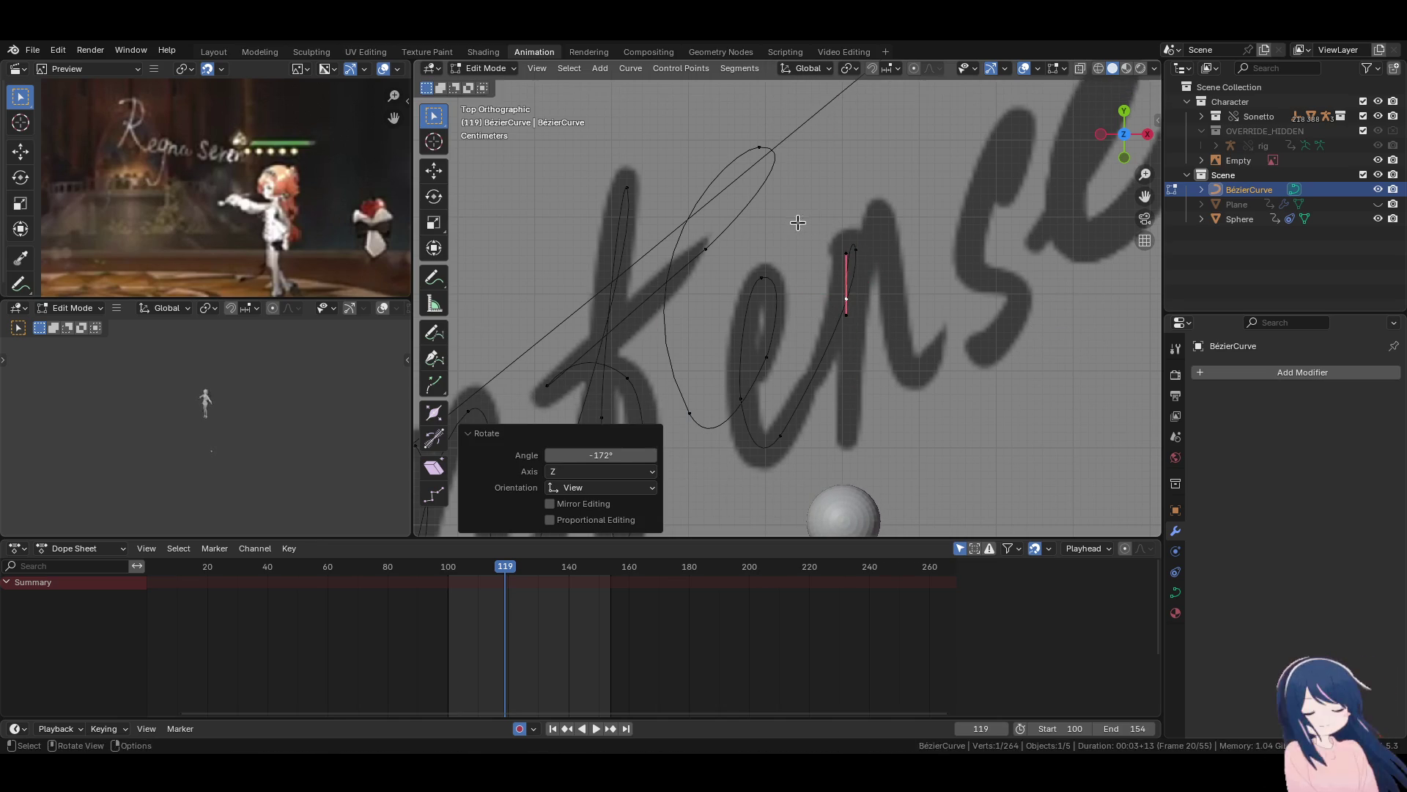
key(g)
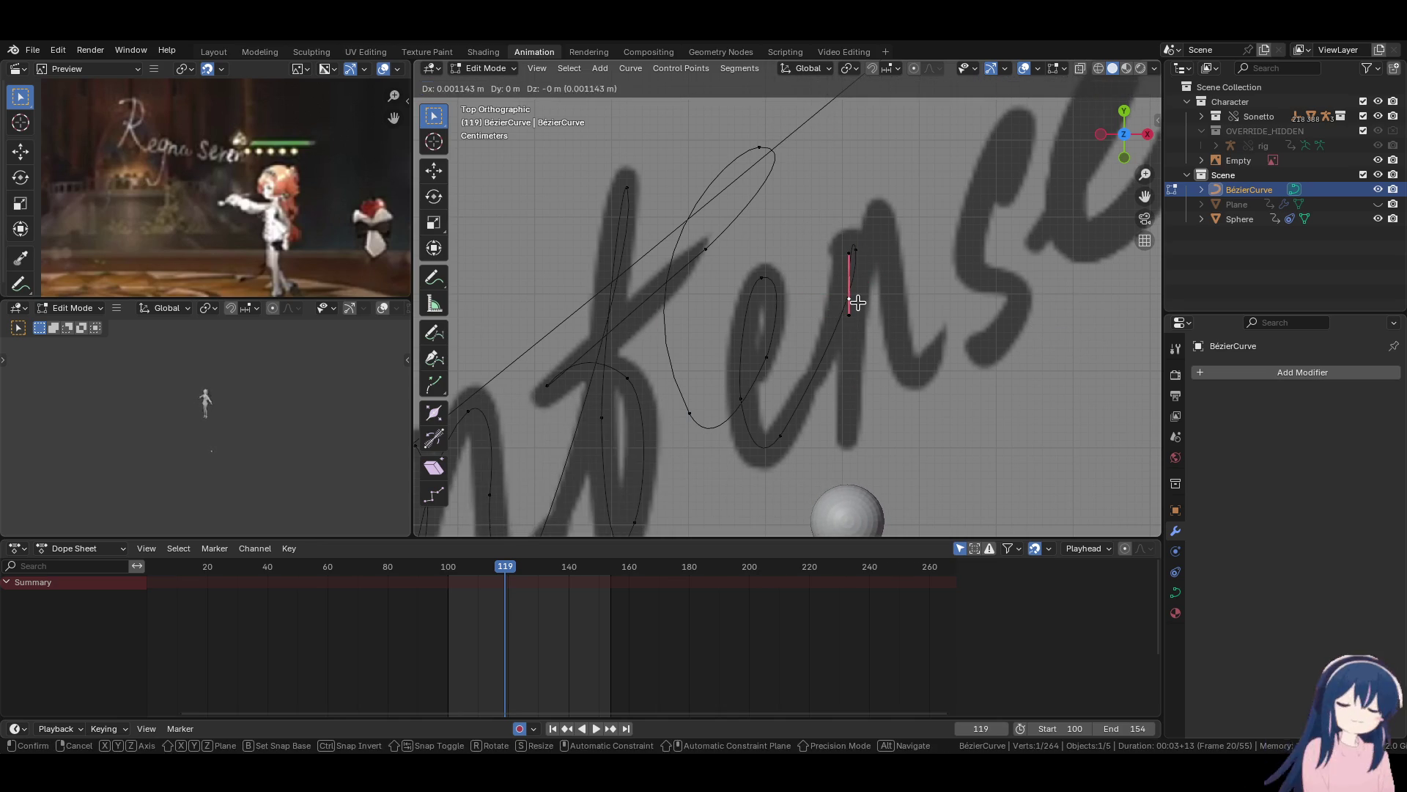
click(859, 303)
Extrude a point down the 'n' stroke with a slightly rotated handle.
key(e)
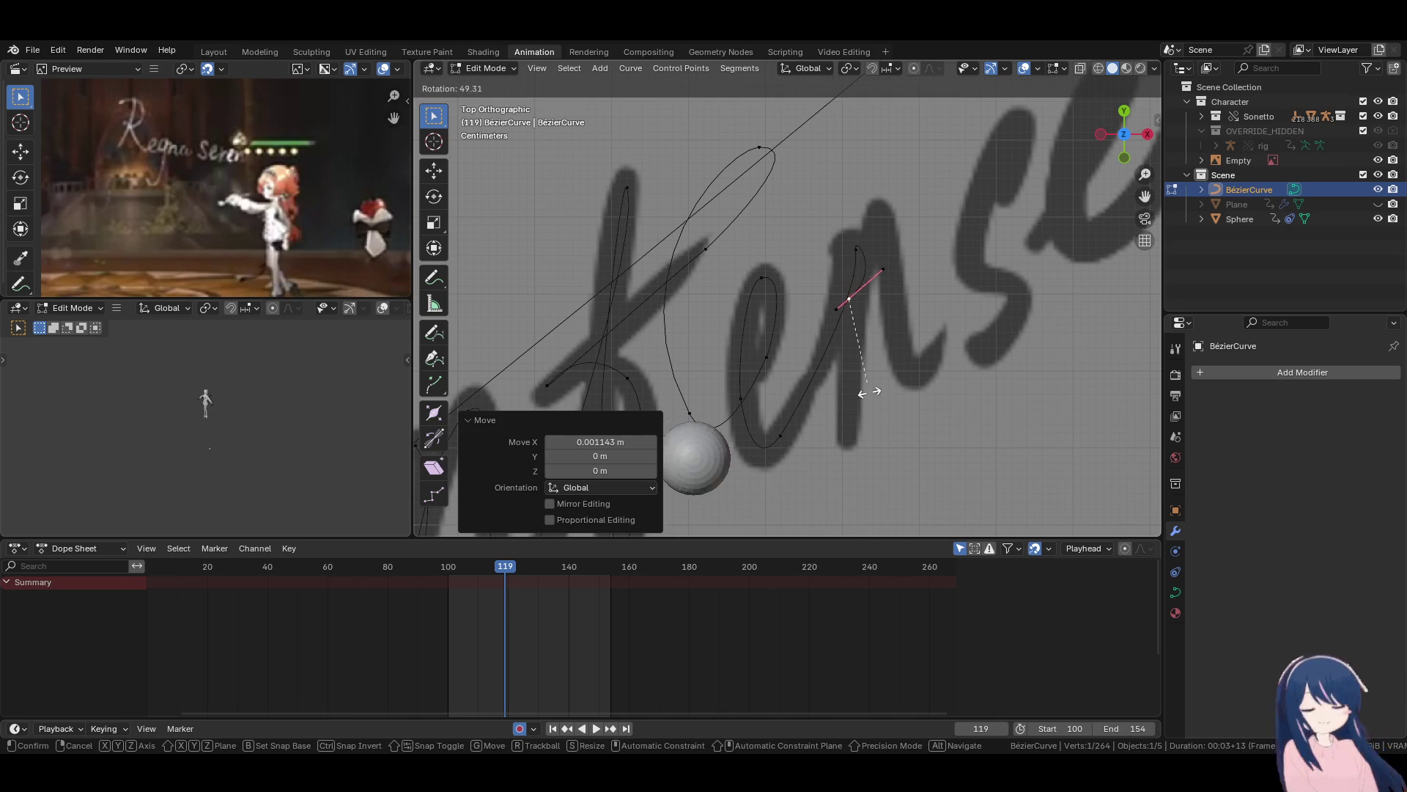
click(860, 477)
key(r)
click(894, 395)
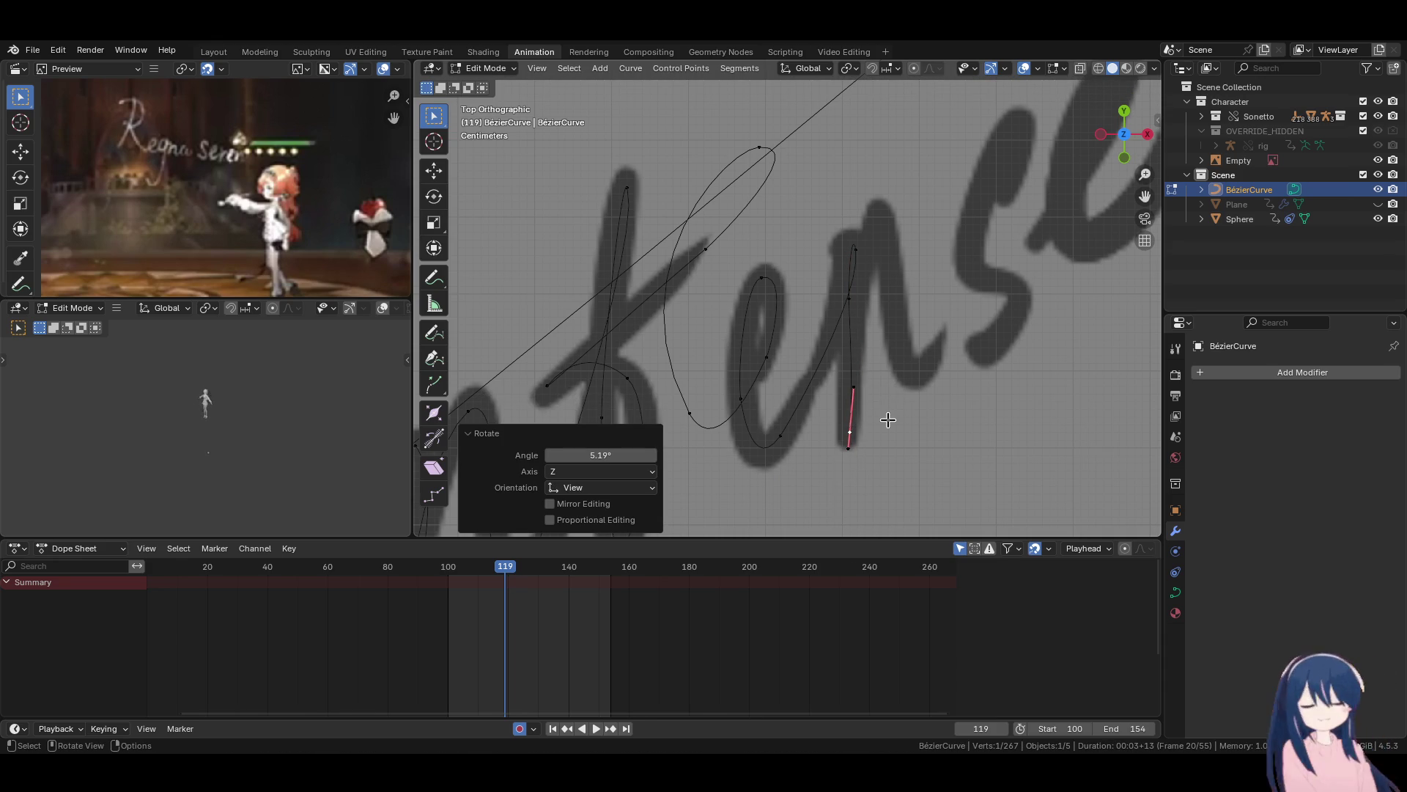
Add the next point with a near-vertical handle, nudging the handle into place.
key(e)
click(886, 381)
key(r)
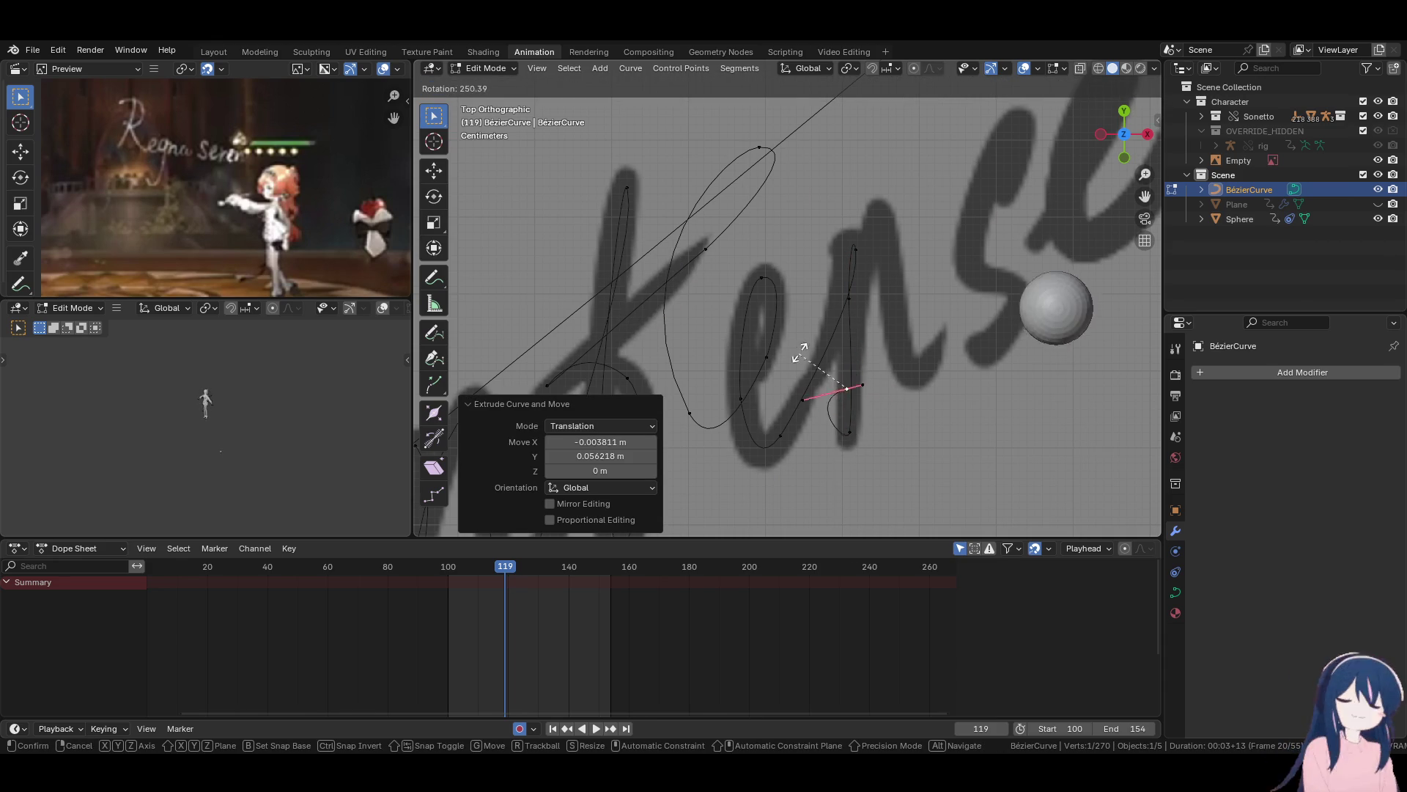
click(934, 474)
key(g)
click(889, 408)
key(g)
click(874, 409)
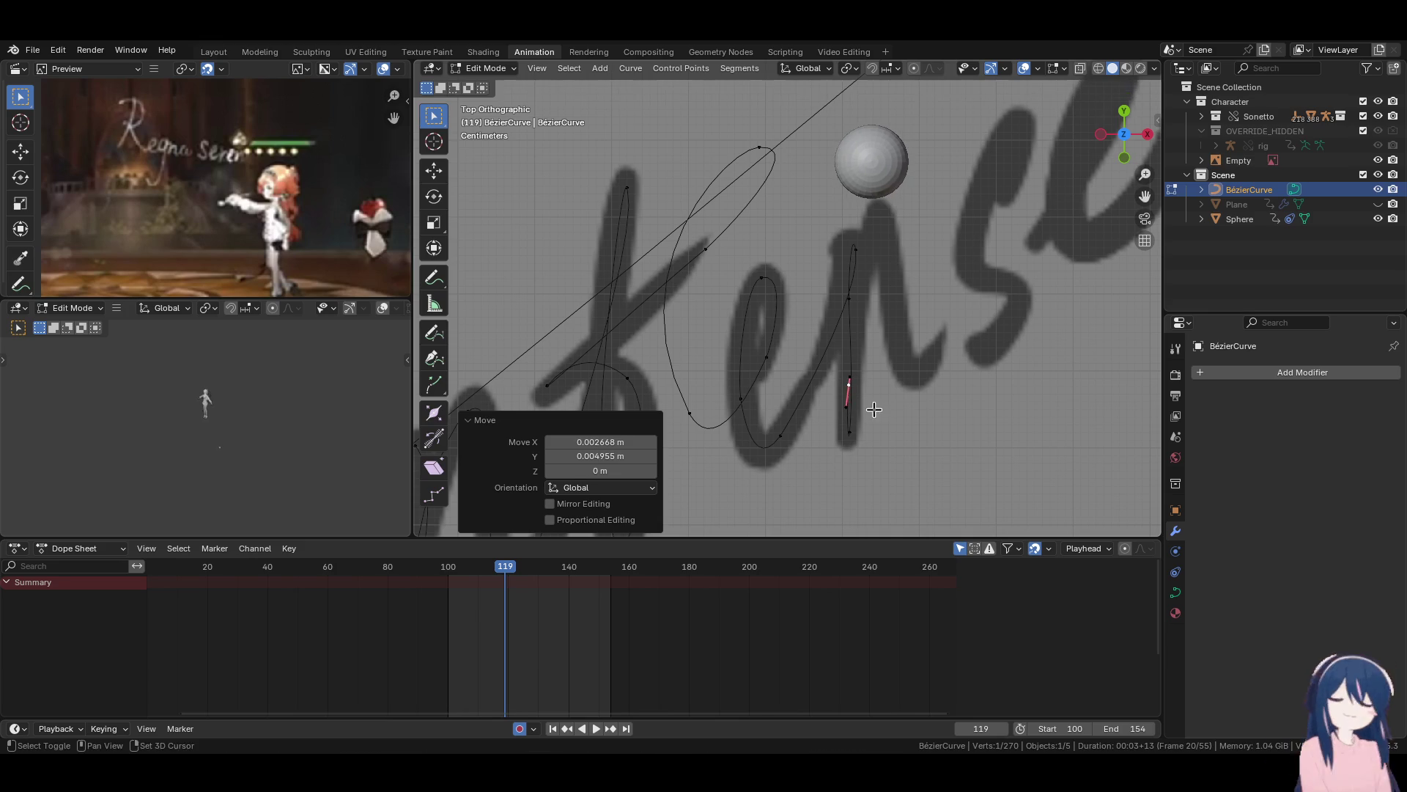
shift+scroll(858, 383, up, 2)
Extrude a point upward along the 'n' and adjust its handle angle and position.
key(e)
click(880, 282)
key(r)
click(849, 394)
key(g)
click(878, 429)
key(g)
right_click(865, 236)
Add a point at the bottom-right of the 'n' and nudge it into place.
key(e)
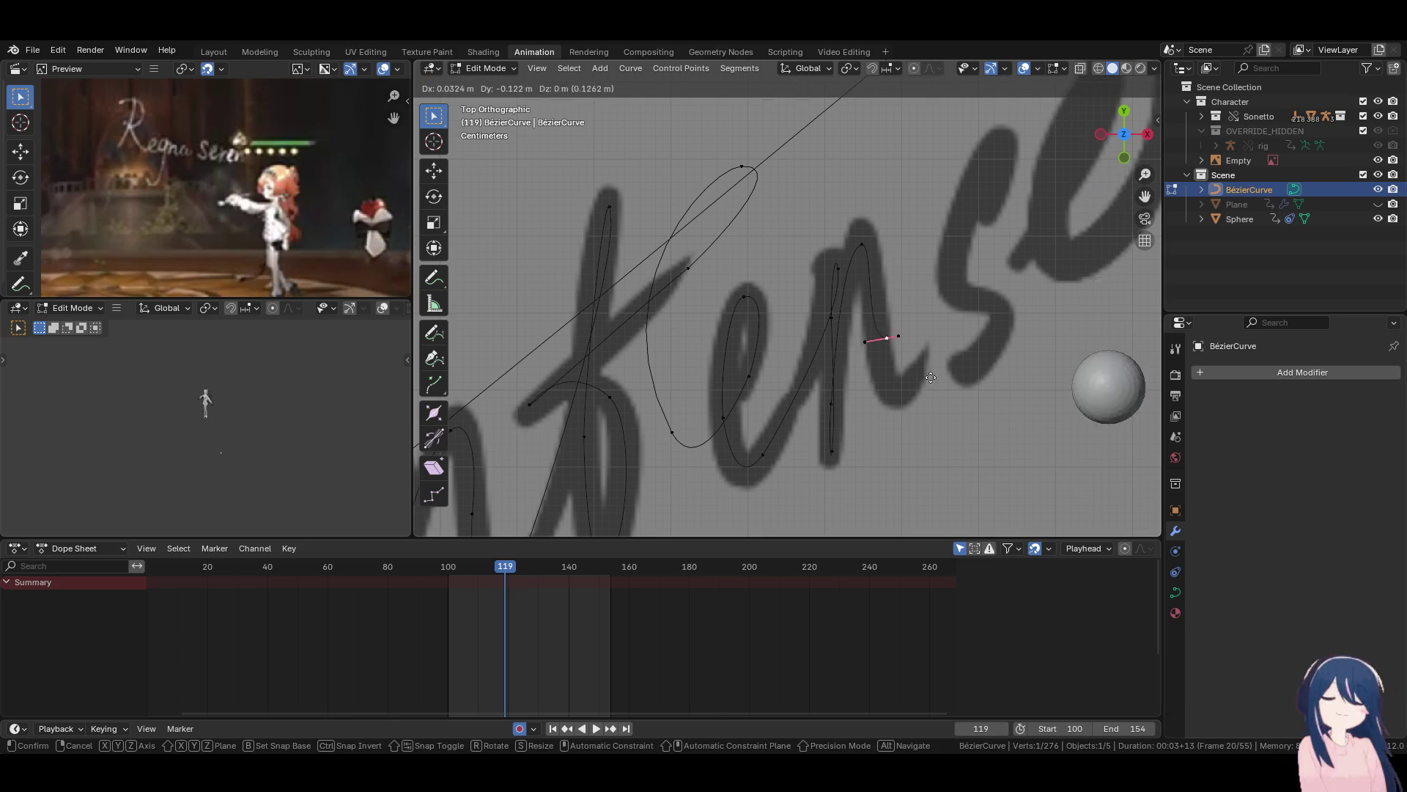
click(945, 423)
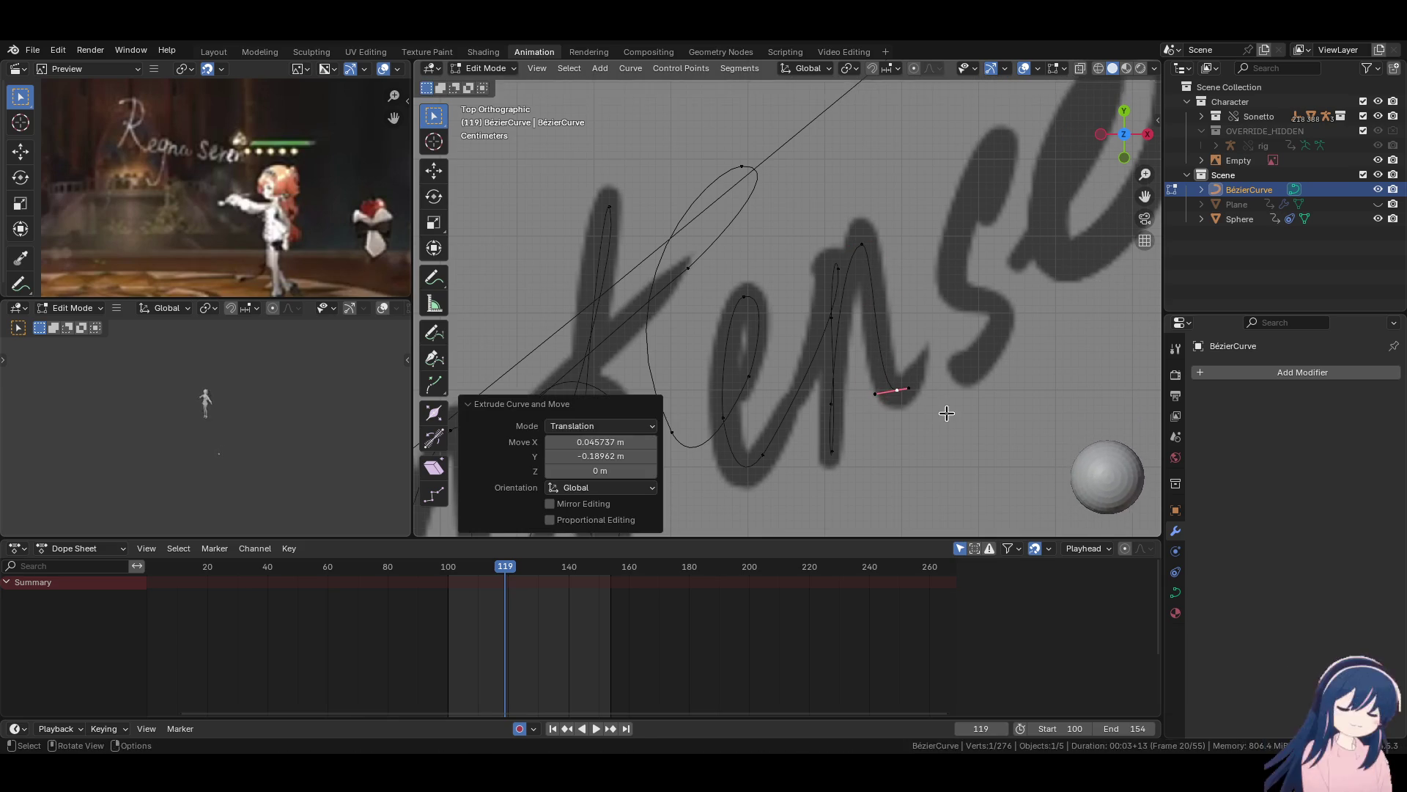
key(g)
click(948, 428)
Extend the curve up to the top of the 's' and shape that point's handle.
shift+middle_drag(948, 428, 842, 456)
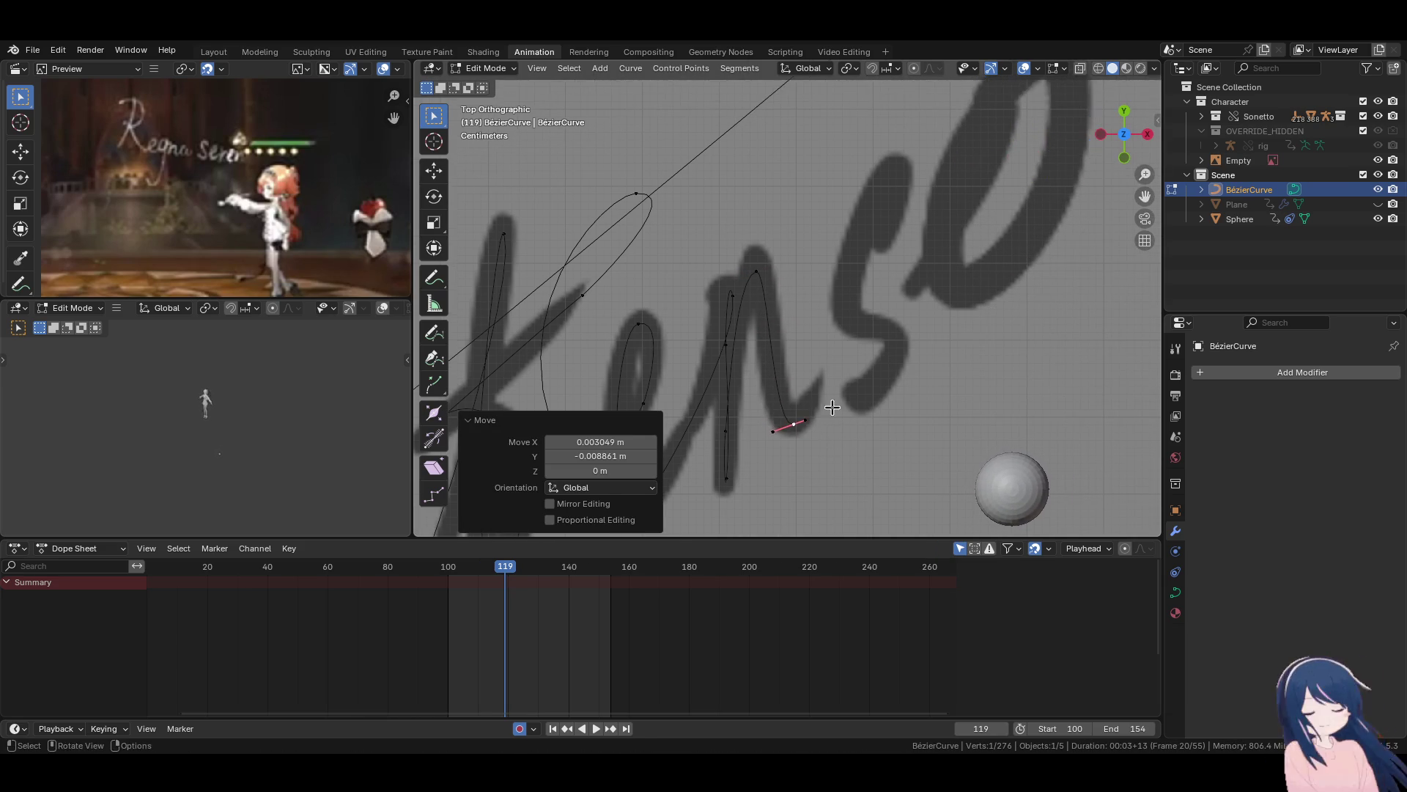
key(e)
click(786, 429)
key(g)
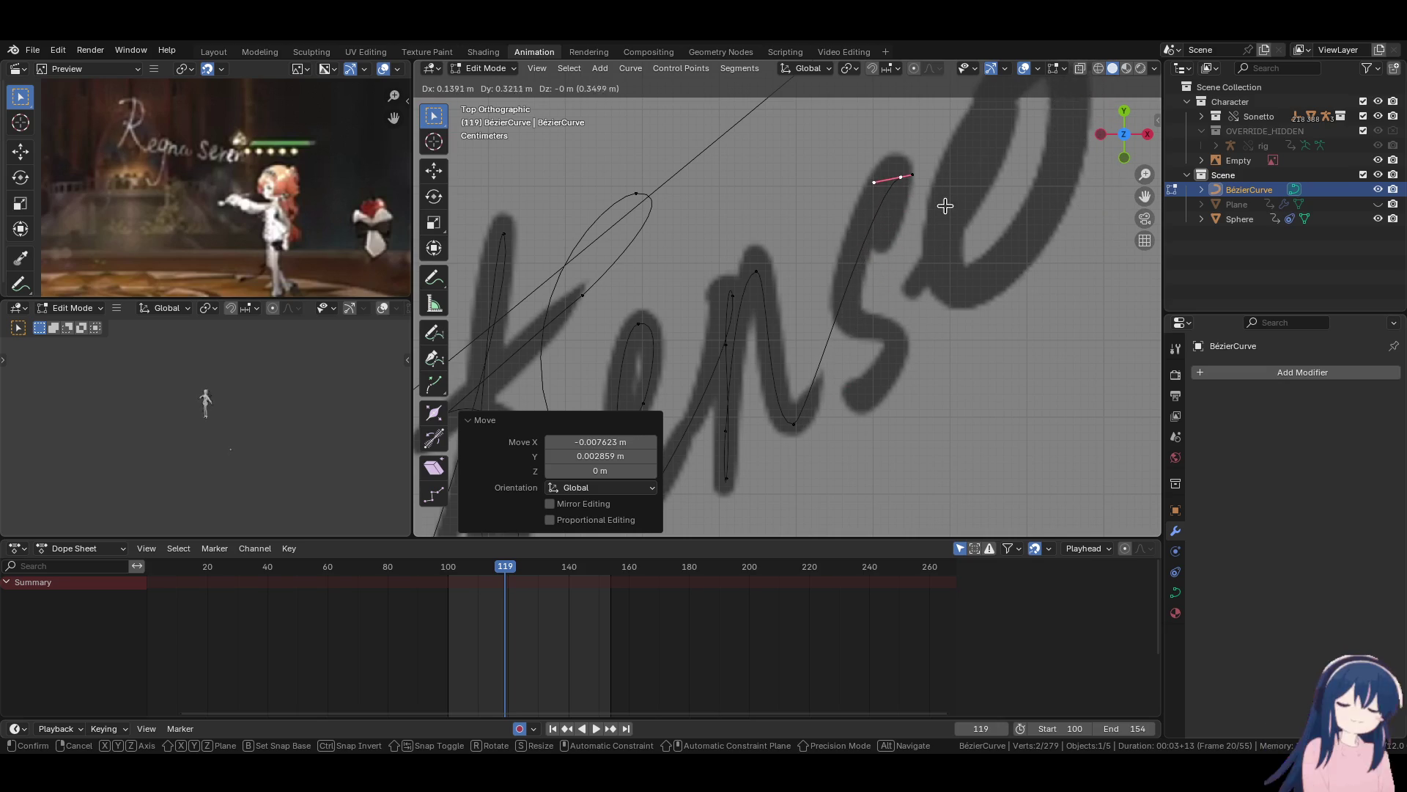
click(946, 207)
key(r)
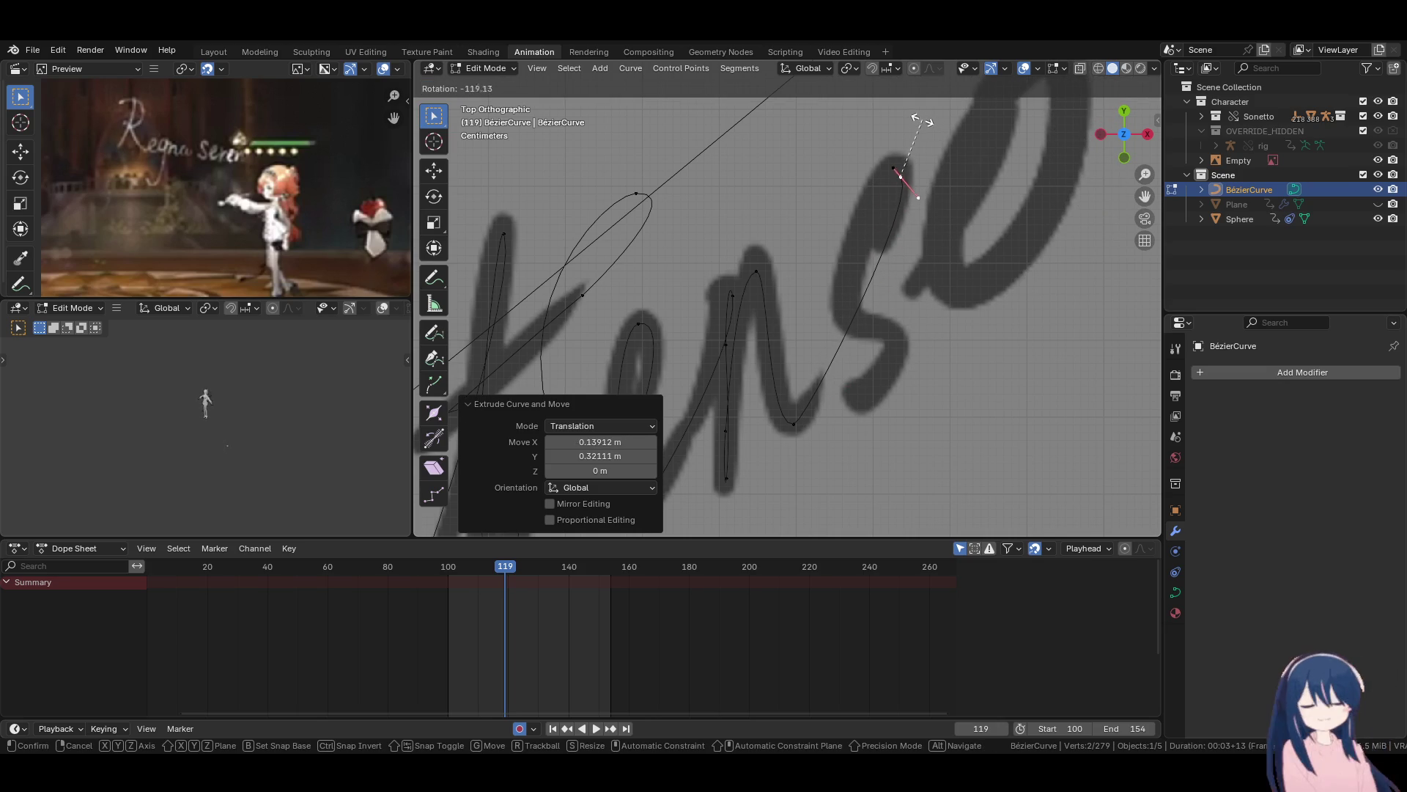
click(924, 121)
click(879, 160)
key(g)
click(871, 151)
Extrude a point down the 's' with its handle rotated to -125°, then reposition it.
key(e)
click(848, 273)
key(r)
click(856, 177)
key(g)
click(946, 253)
key(g)
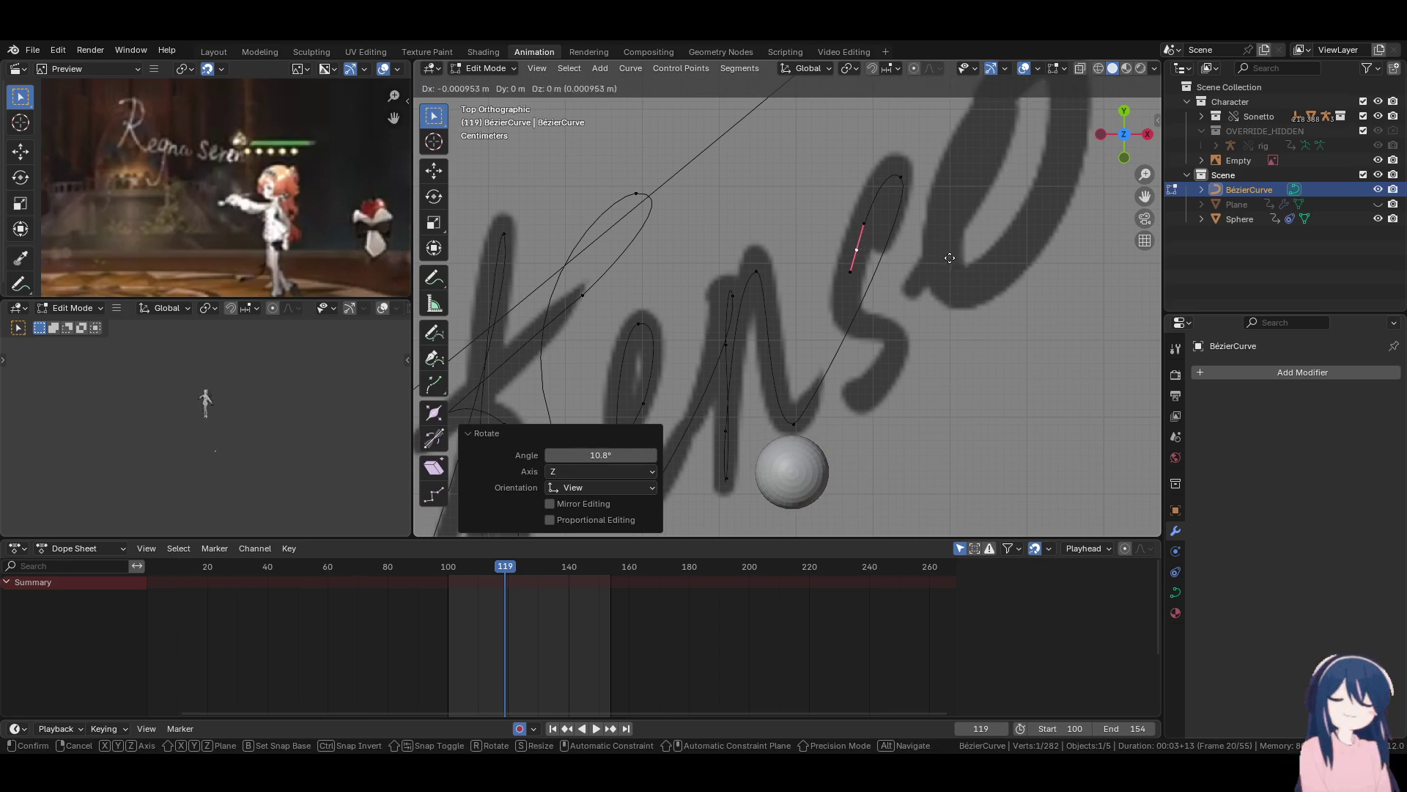
click(866, 252)
Add another point further down the 's' curve and adjust its handle rotation and position.
key(e)
click(851, 358)
key(r)
click(1010, 336)
key(g)
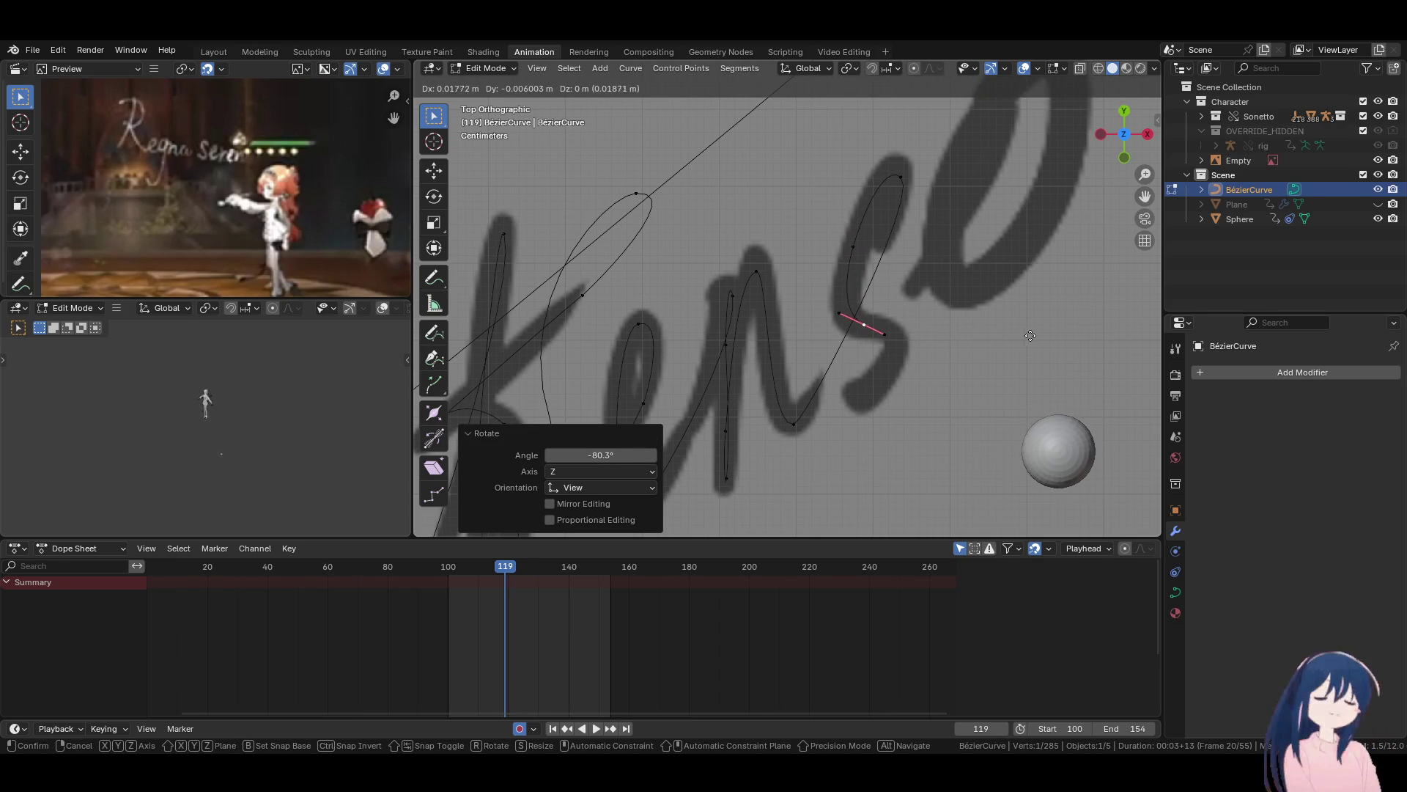
click(1026, 335)
shift+middle_drag(874, 279, 759, 268)
scroll(747, 322, up, 2)
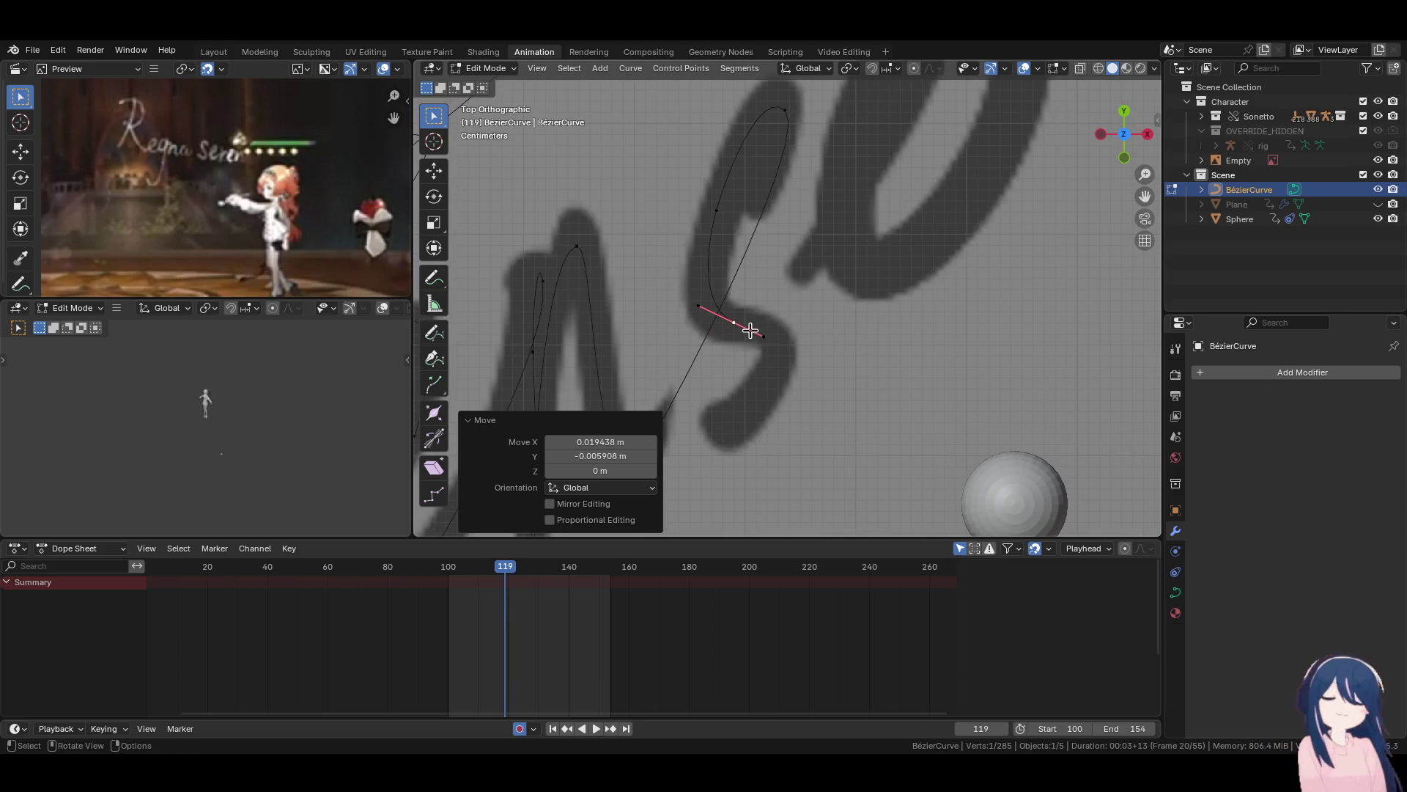
Flatten the handle of the newest curve point along the 's' stroke.
click(736, 322)
key(g)
click(744, 330)
key(g)
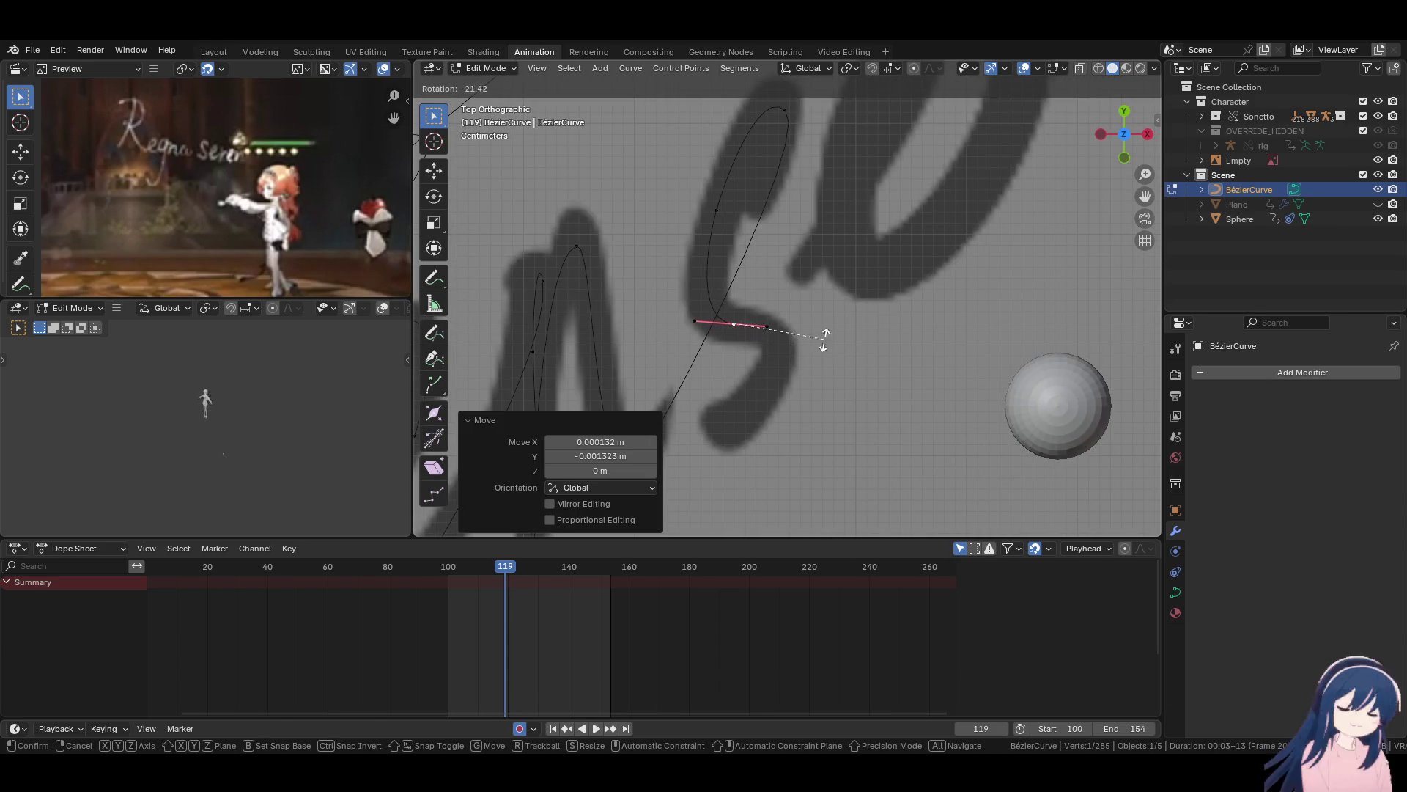
click(819, 332)
Extrude a new point down the 's' stroke and angle its handle up and right.
key(e)
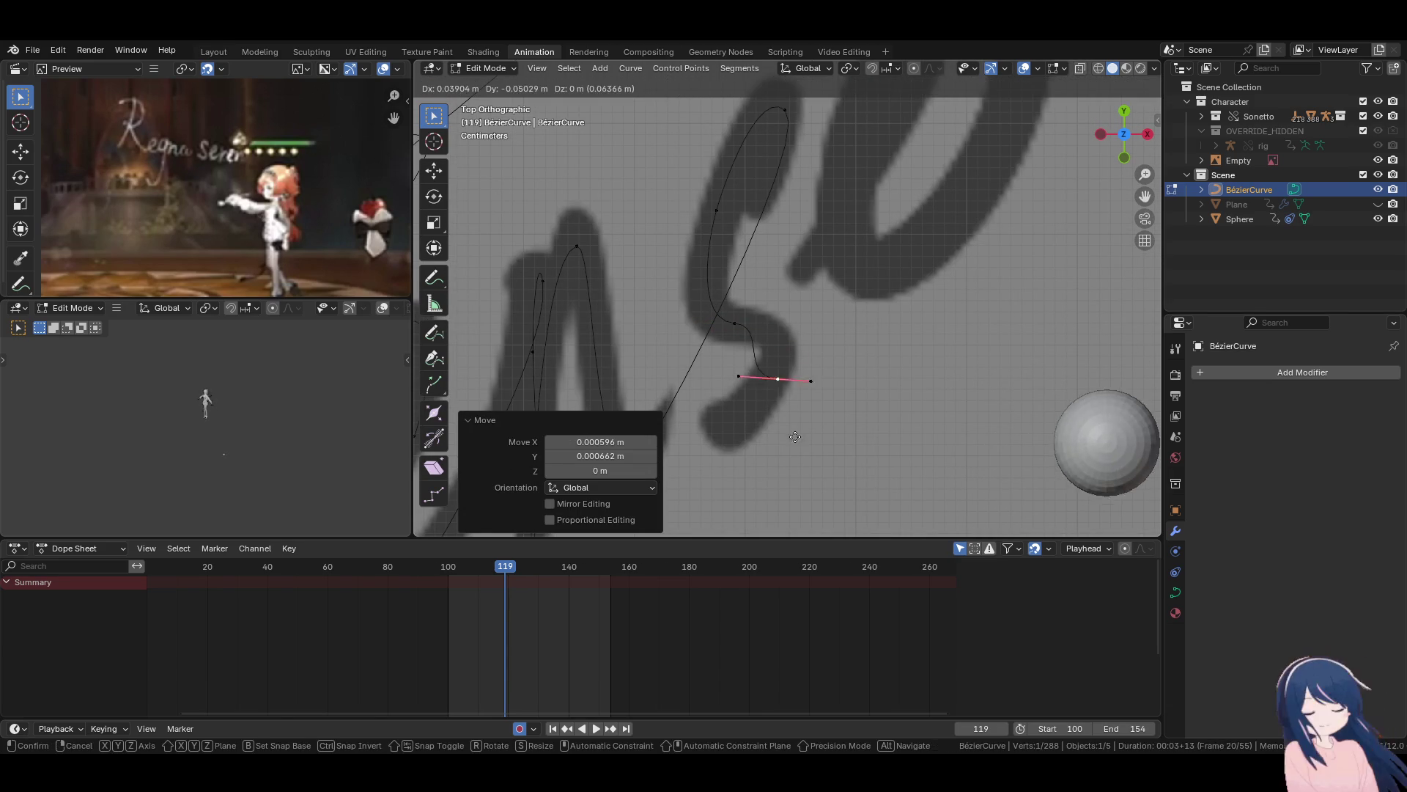
click(774, 389)
key(r)
click(784, 462)
key(g)
click(785, 446)
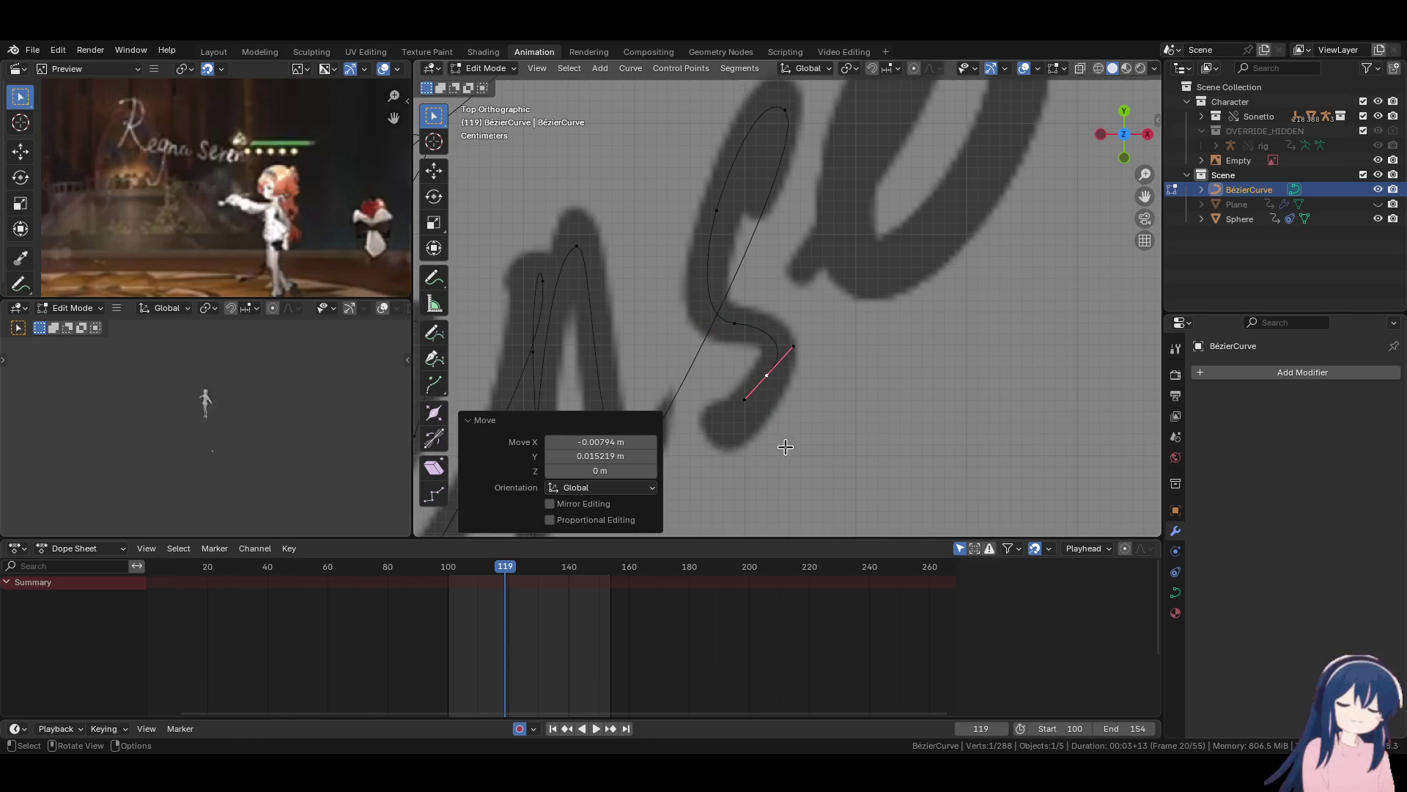
key(g)
click(829, 366)
Extrude another point onto the lower curve of the 's' and rotate its handle.
key(e)
click(777, 378)
key(g)
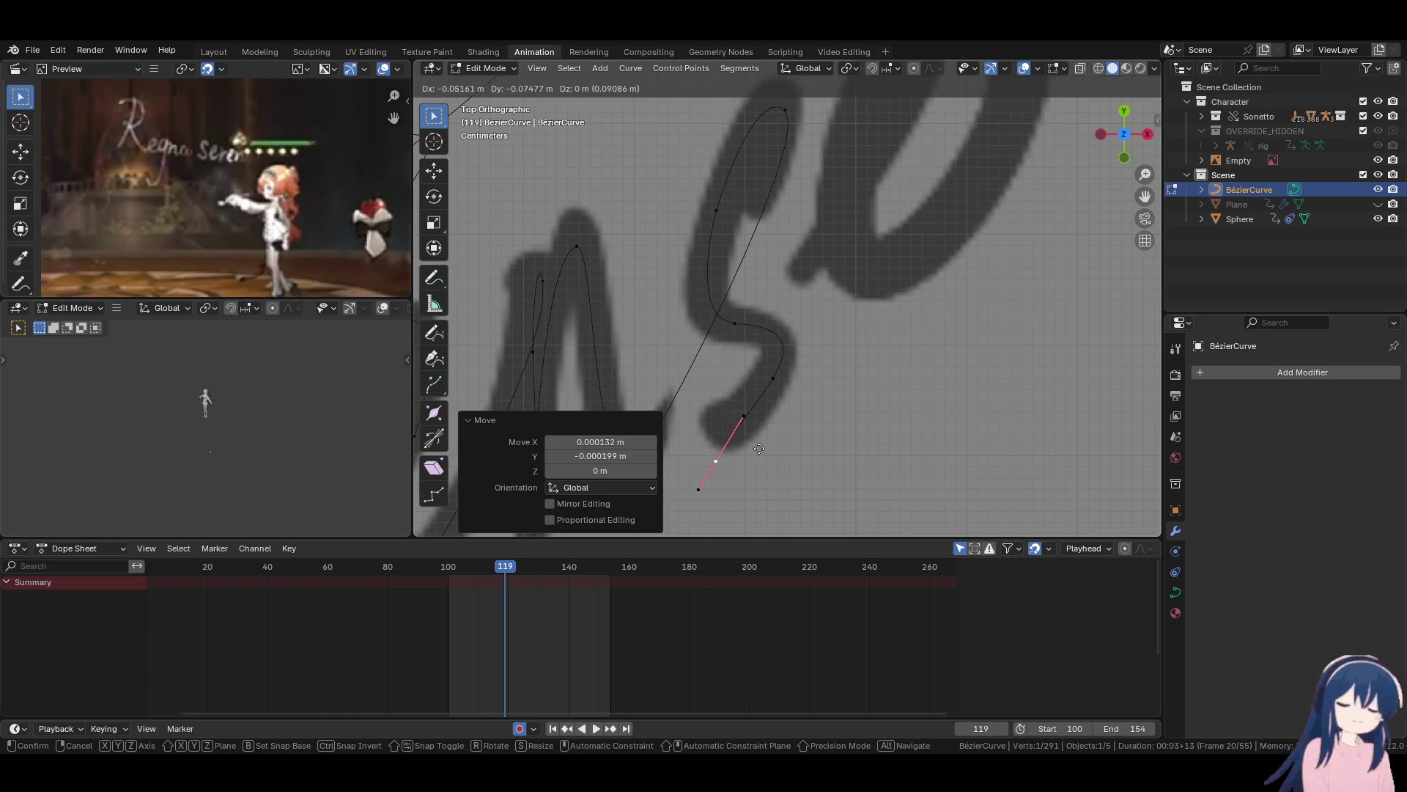
click(816, 373)
key(r)
click(843, 425)
Reshape that point's handle, rotating it to 19.7° and pulling it down-left.
key(g)
click(830, 384)
key(r)
click(839, 436)
key(g)
click(762, 411)
key(g)
click(767, 395)
Refine the handle of an earlier point on the 's' so the curve hugs the stroke.
click(773, 378)
key(g)
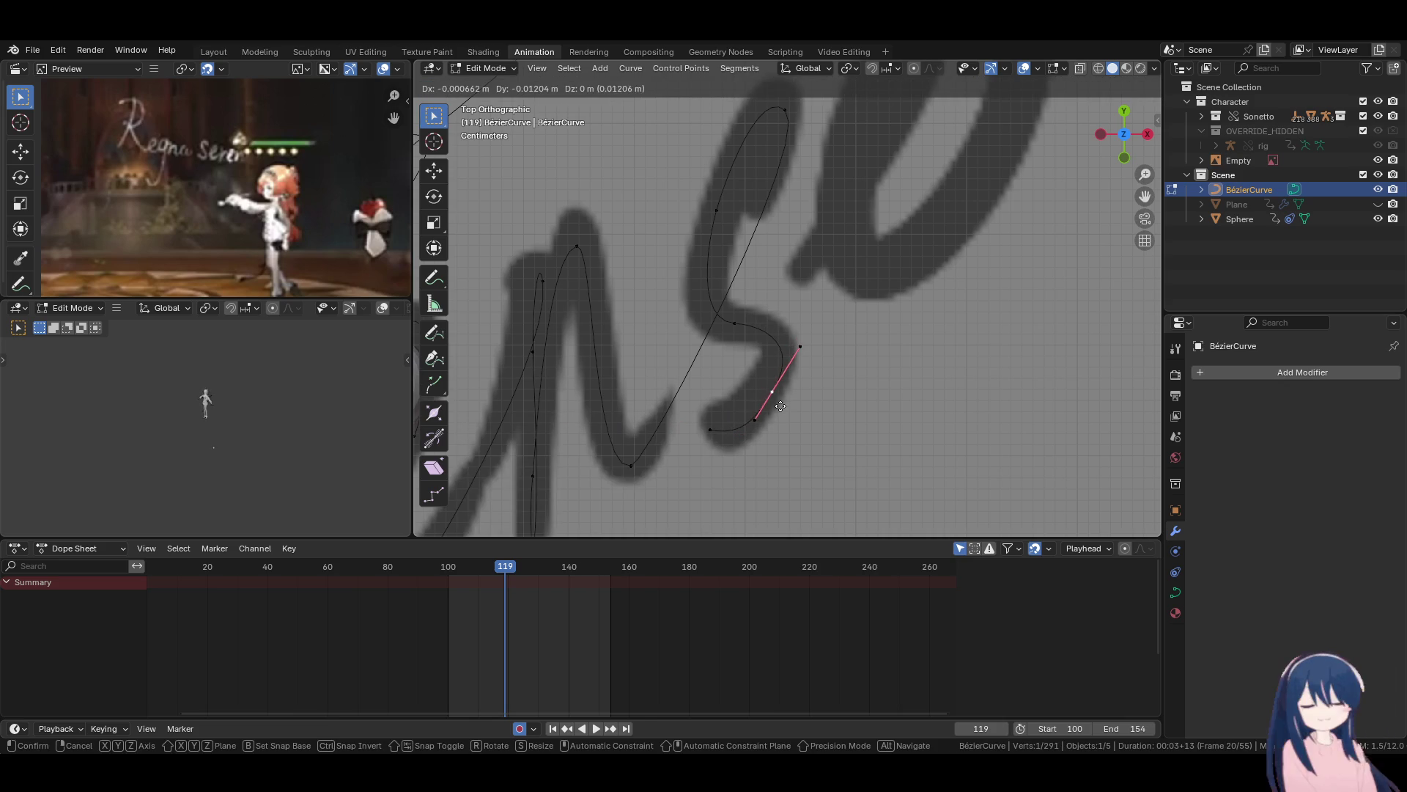
click(802, 330)
key(g)
click(762, 407)
key(g)
click(772, 409)
key(g)
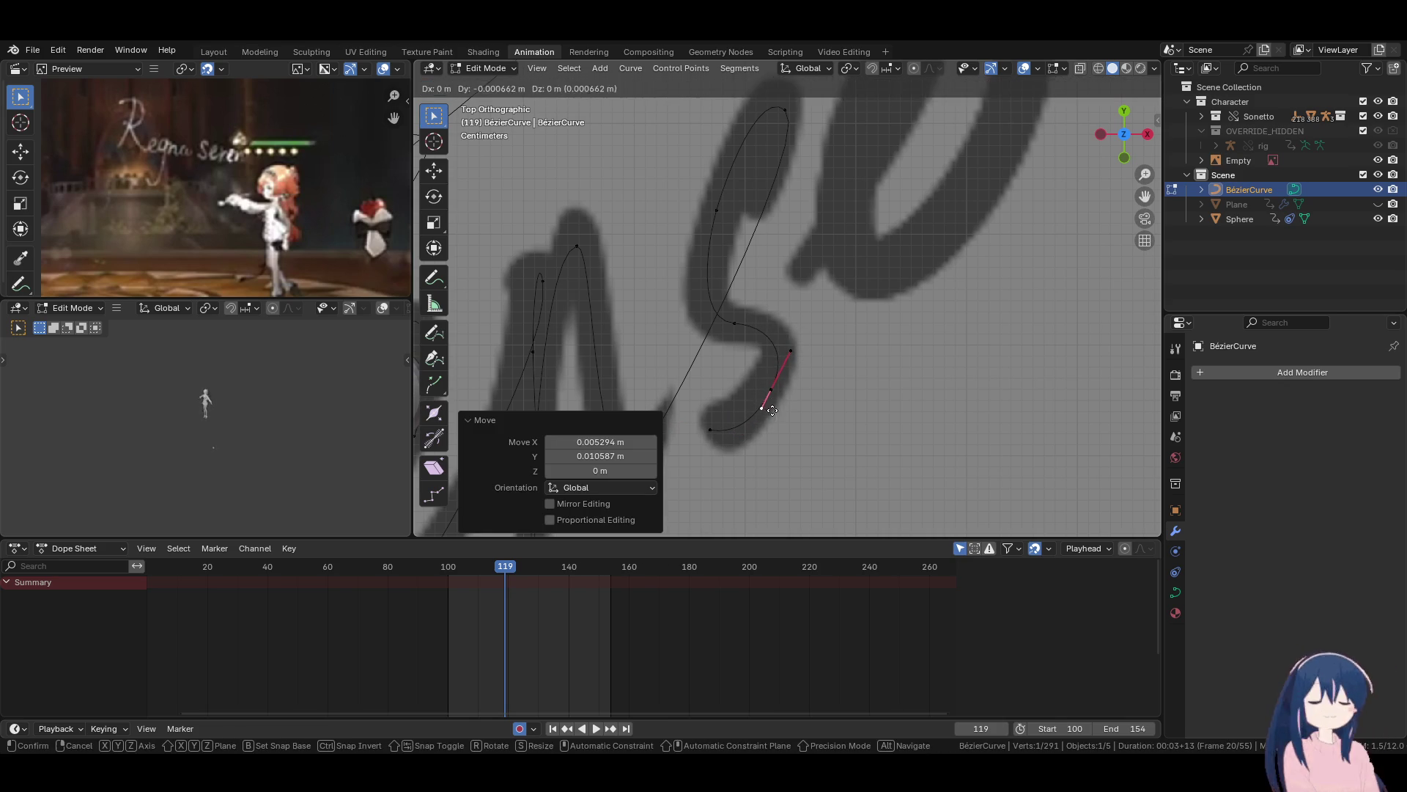
click(806, 370)
Stretch the handle at the 's' upper bend leftward, then select the bottom point.
click(750, 321)
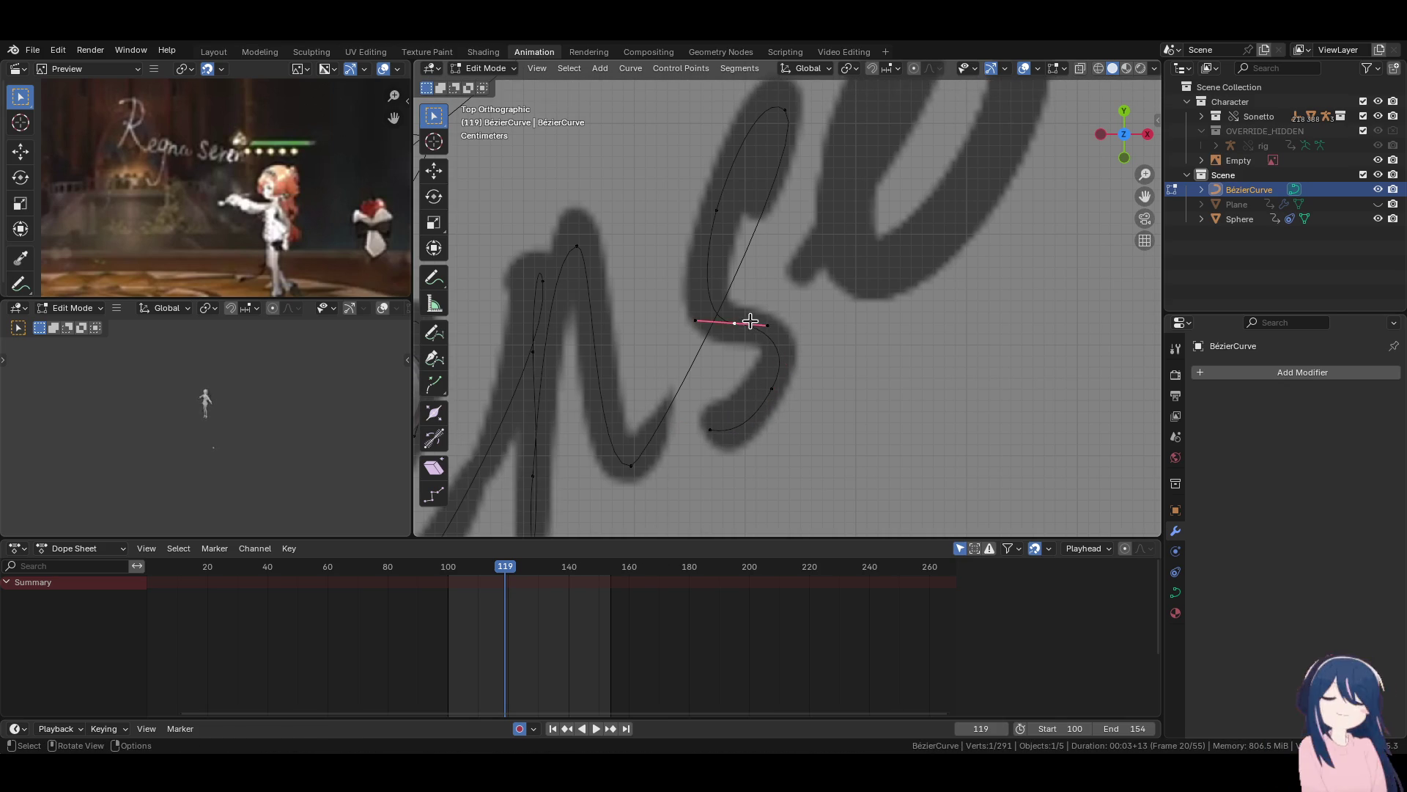
key(g)
click(684, 316)
click(710, 429)
scroll(777, 330, down, 4)
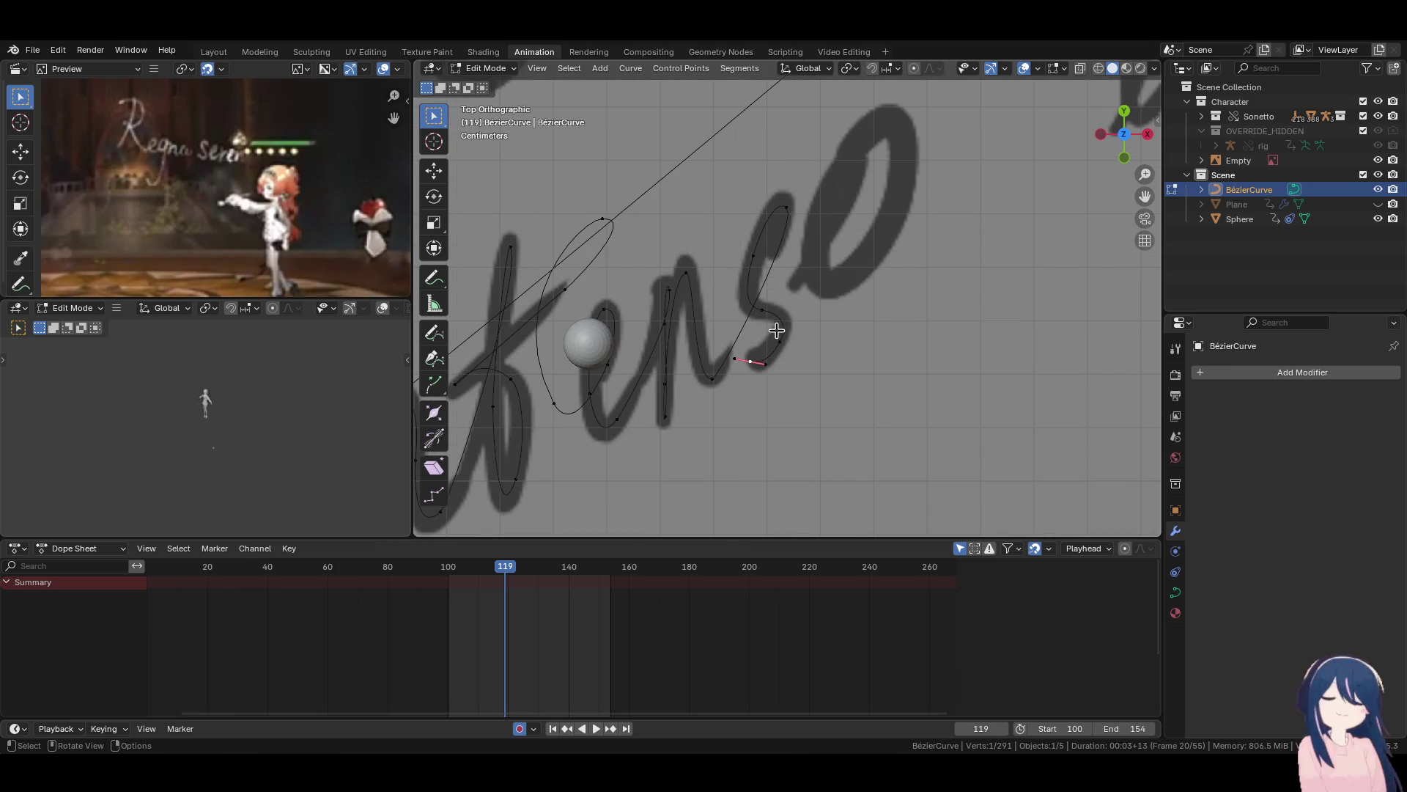
Extrude a point to the start of the 'o' and rotate its handle to 131°.
shift+scroll(776, 330, up, 2)
key(e)
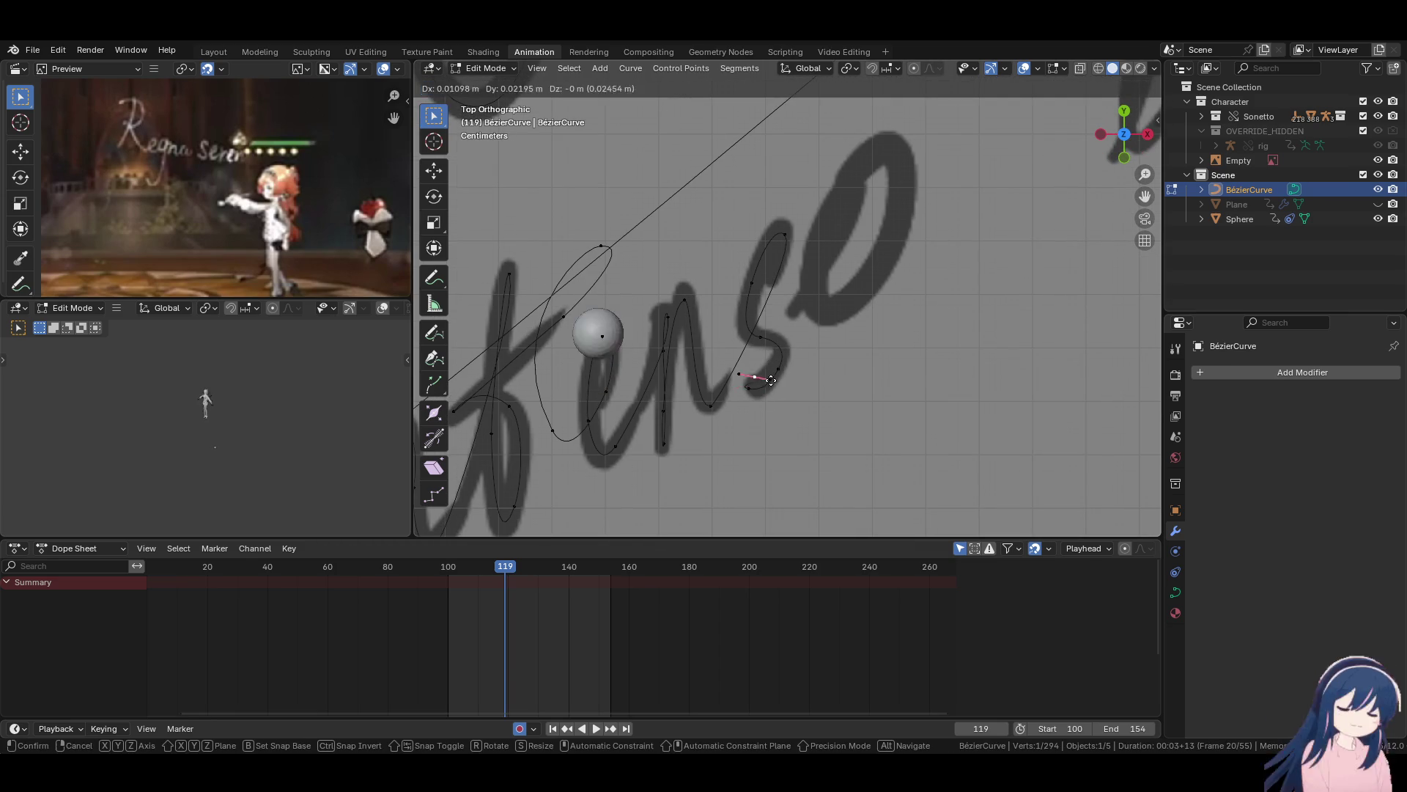
click(871, 326)
key(r)
click(680, 391)
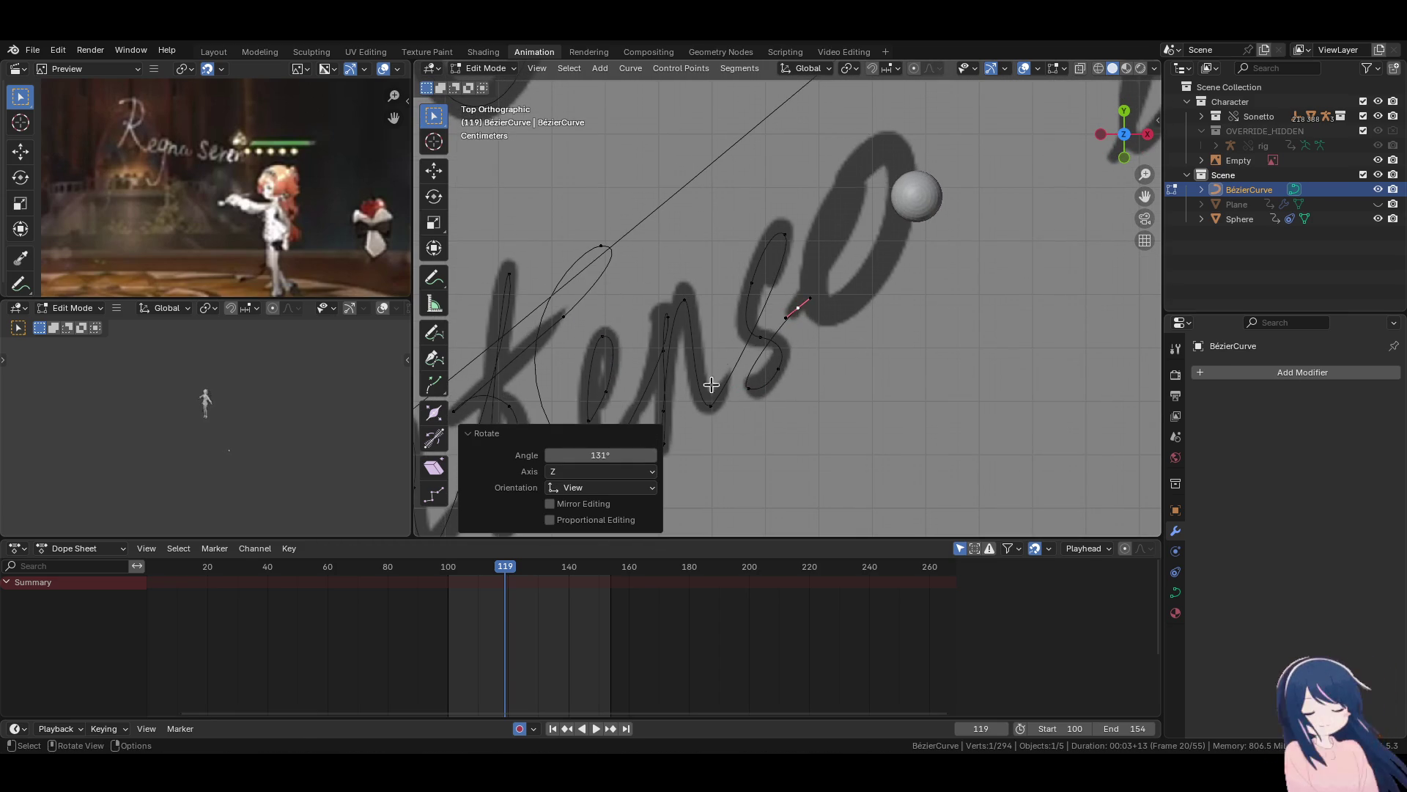
key(g)
click(833, 364)
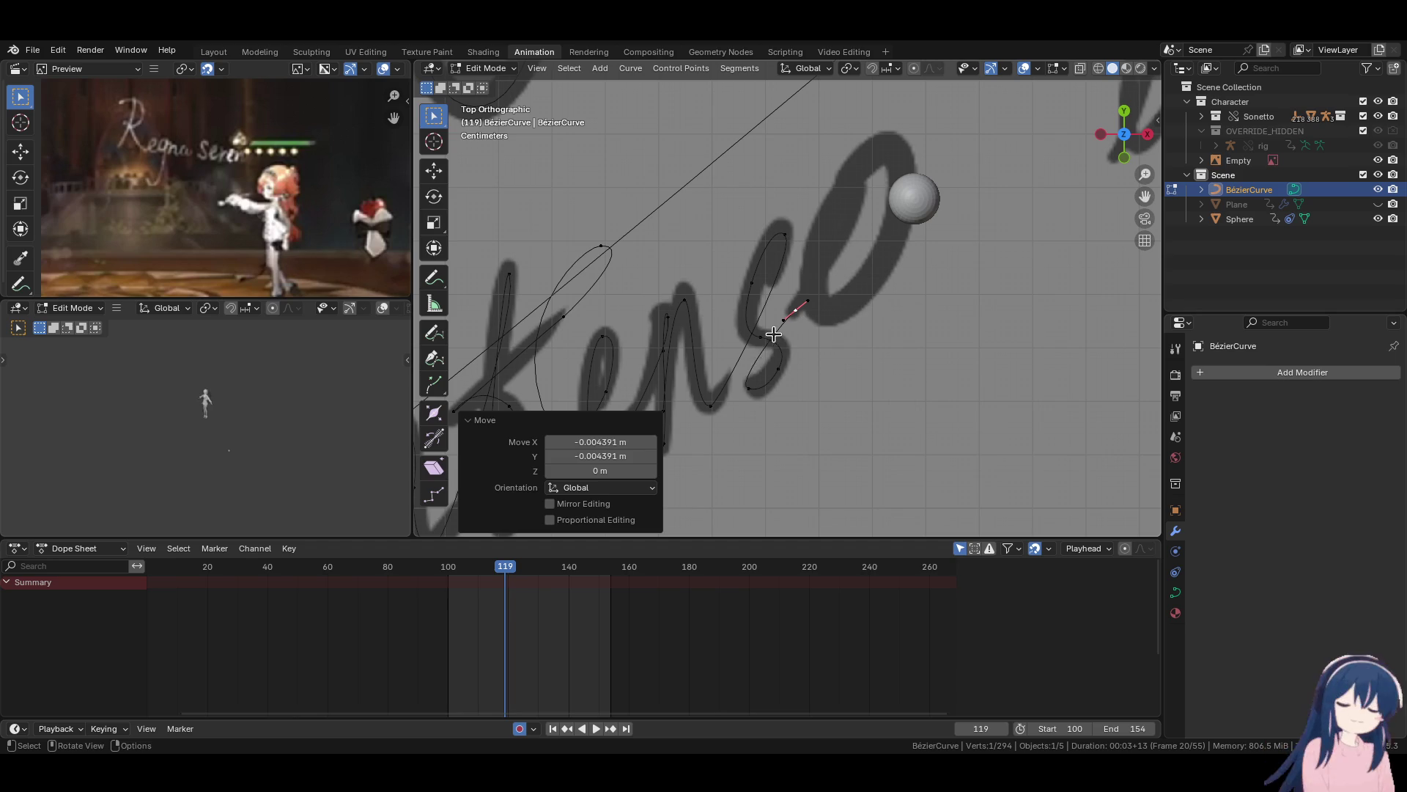
Shift the new point down and left, then fine-tune its handle.
key(g)
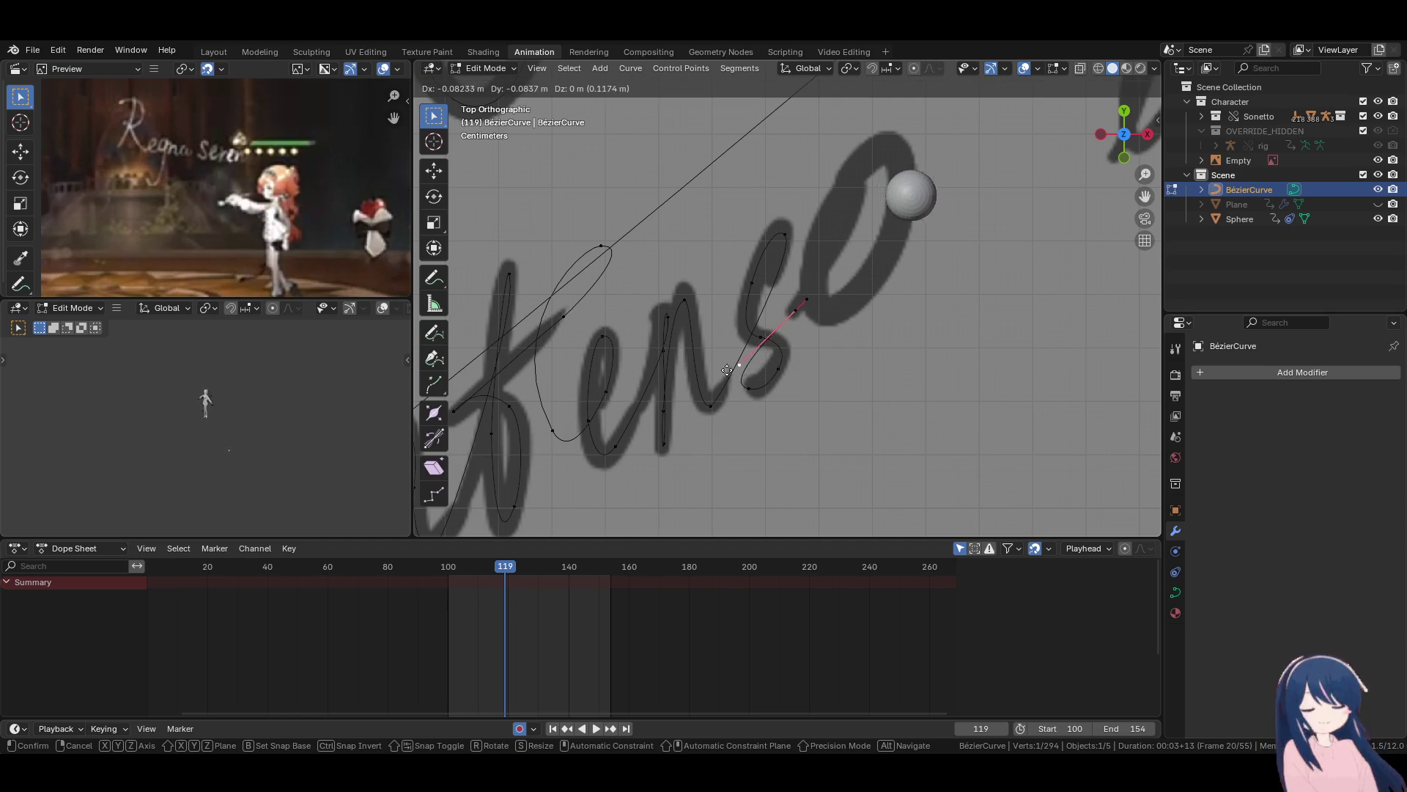
click(725, 363)
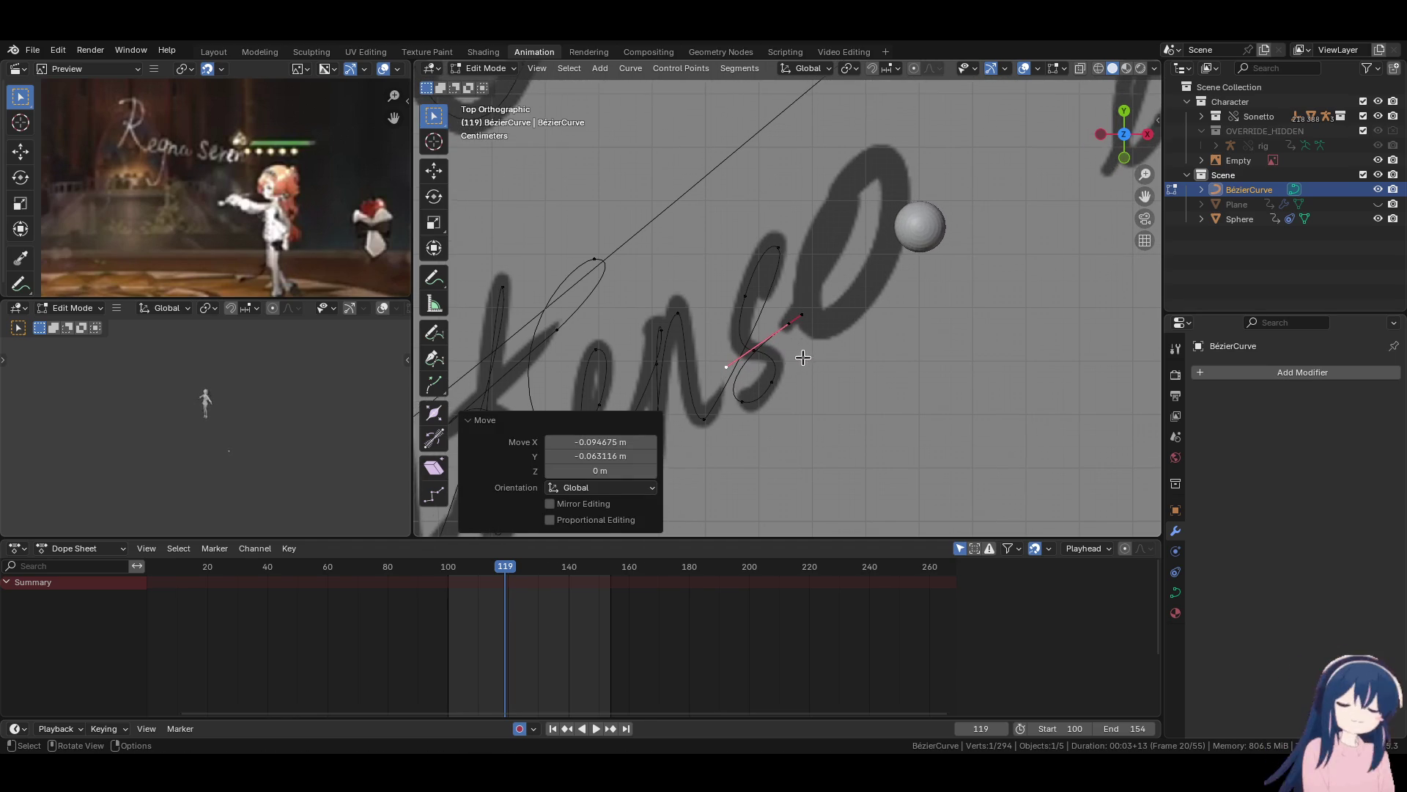
scroll(802, 354, up, 2)
scroll(802, 354, up, 2)
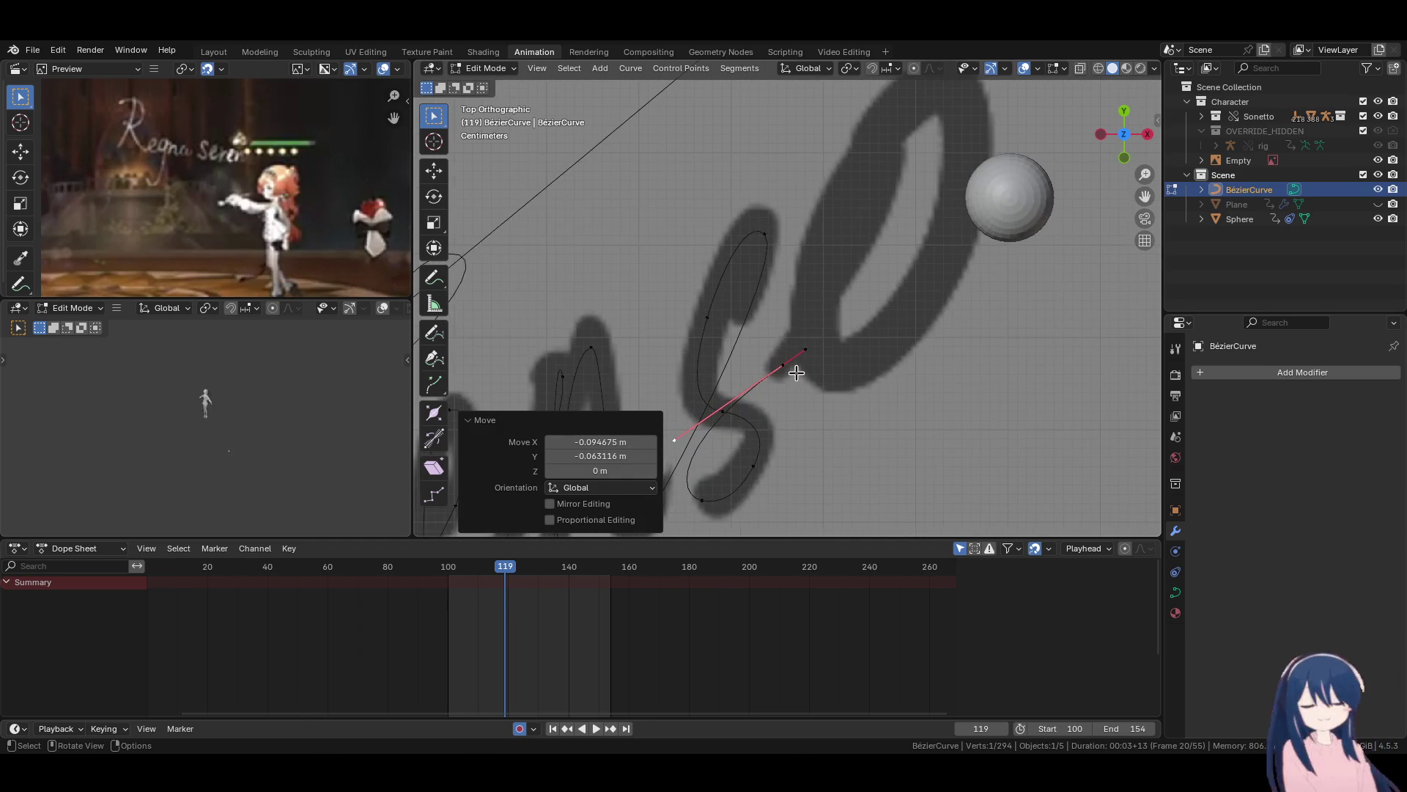
scroll(797, 380, up, 2)
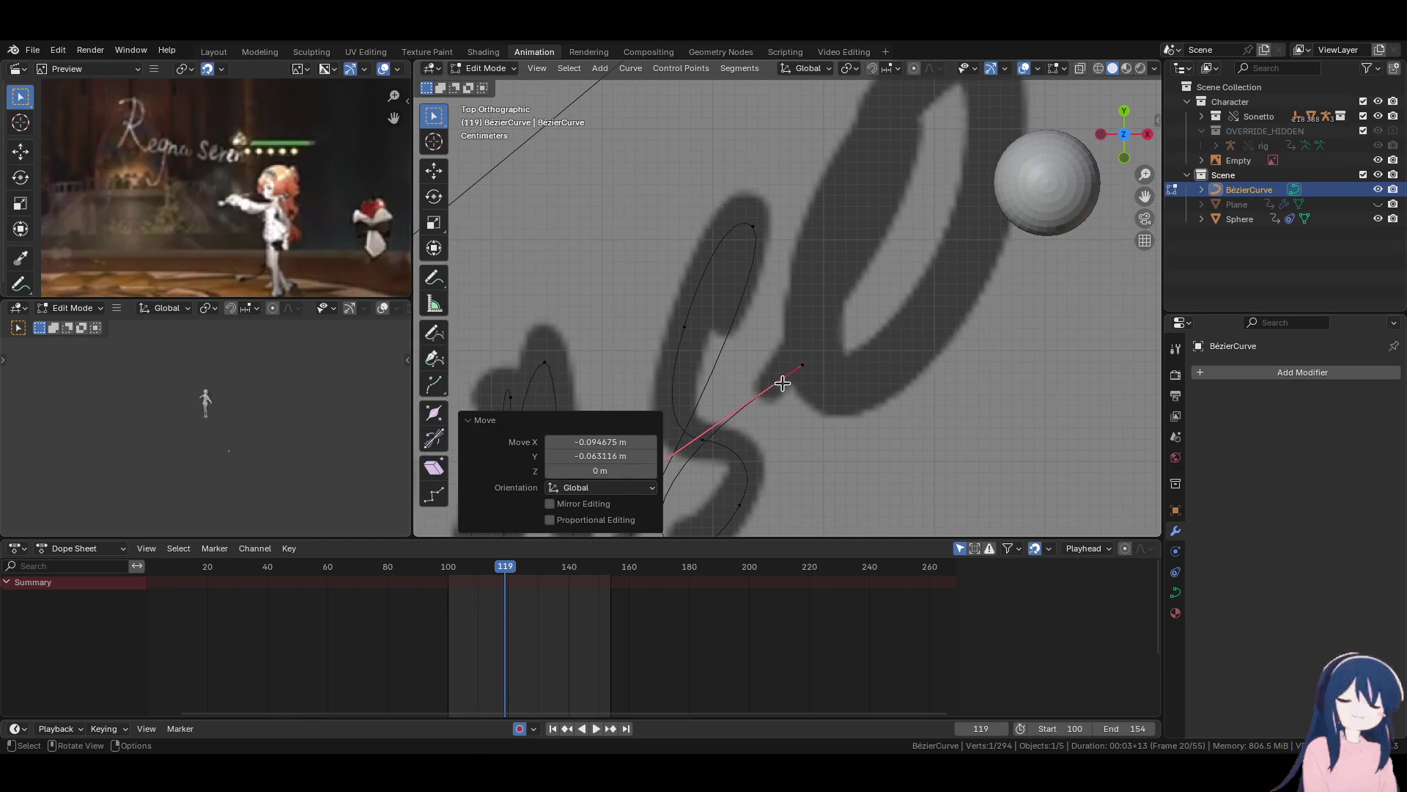
scroll(782, 383, down, 3)
key(g)
click(806, 363)
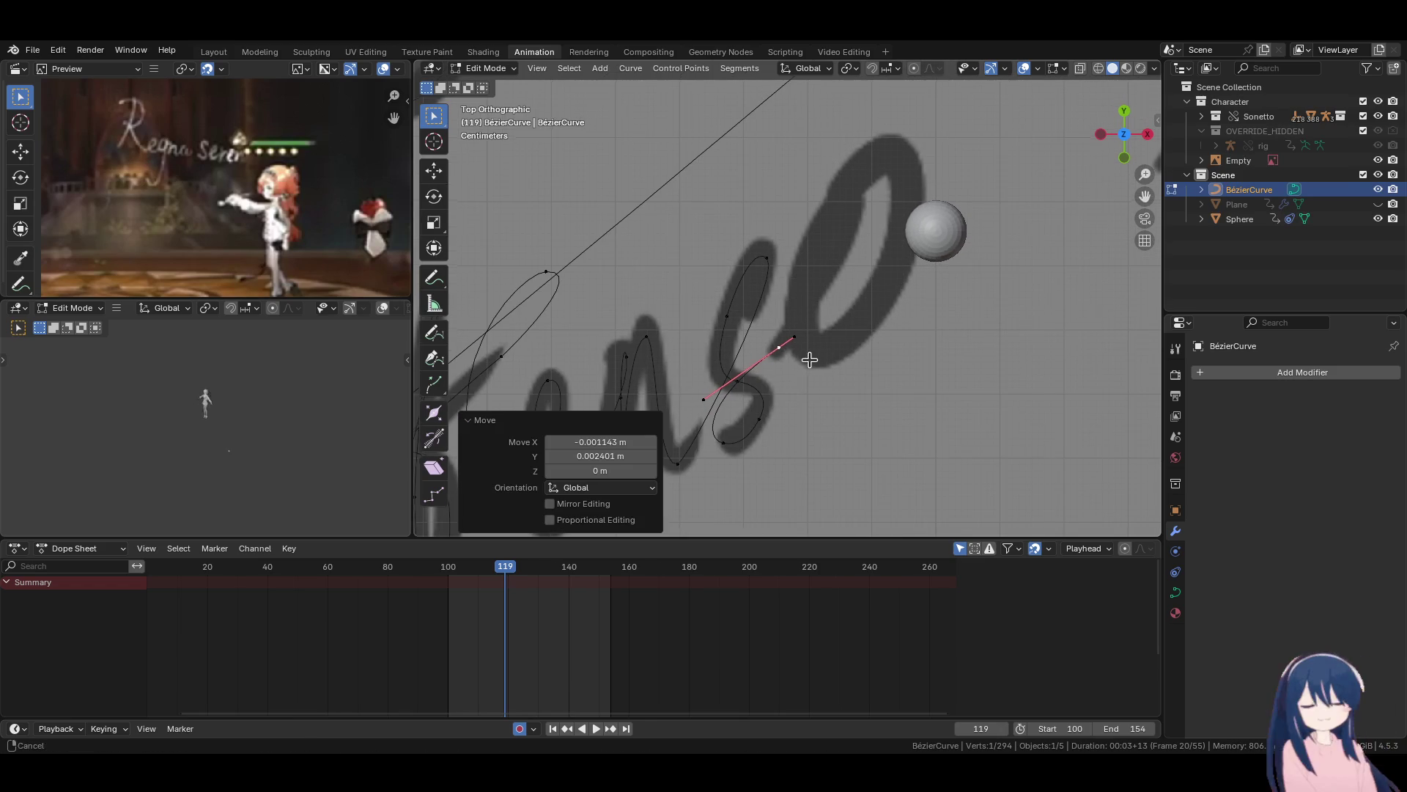
scroll(792, 379, up, 2)
Add a point near the top of the 'o' and angle its handle up and left.
key(g)
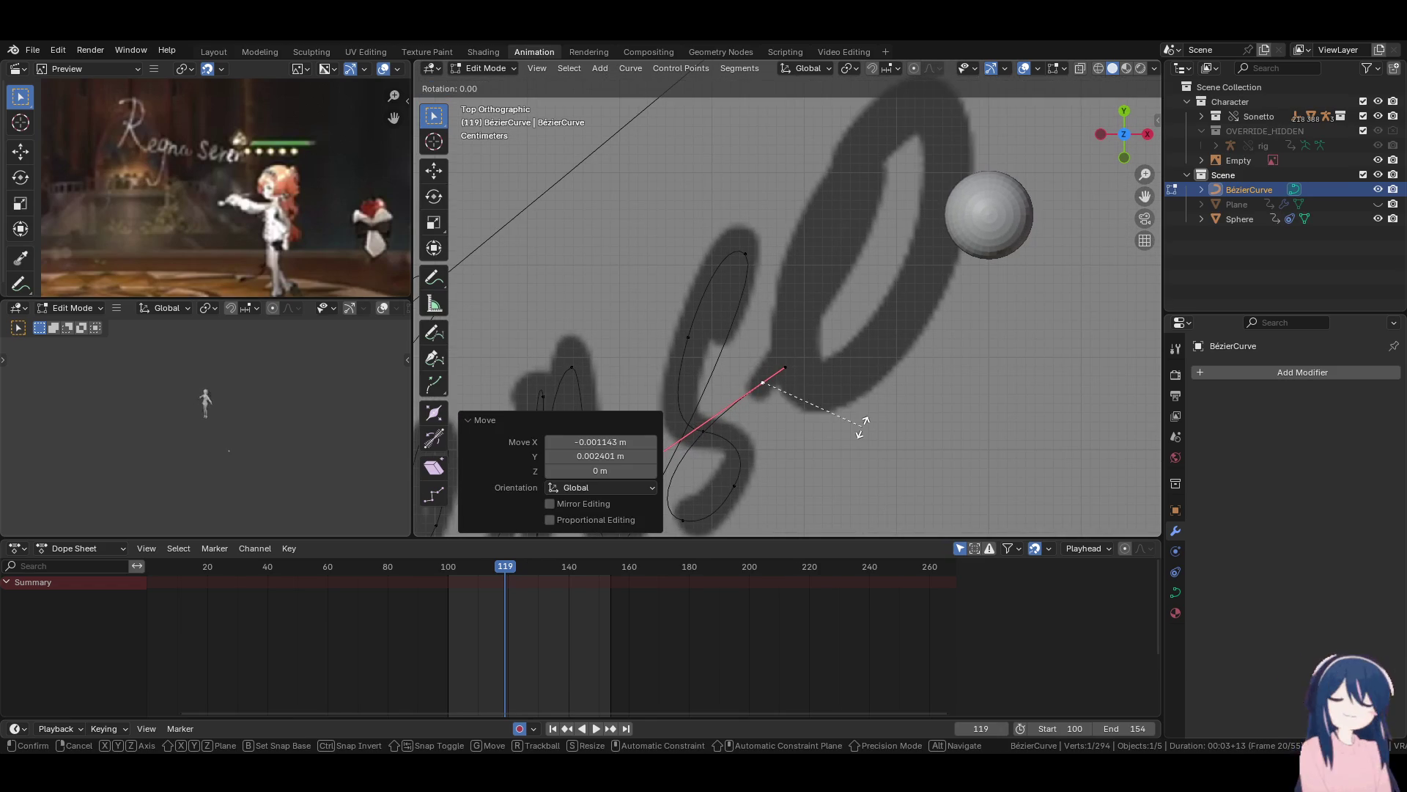
click(853, 431)
key(g)
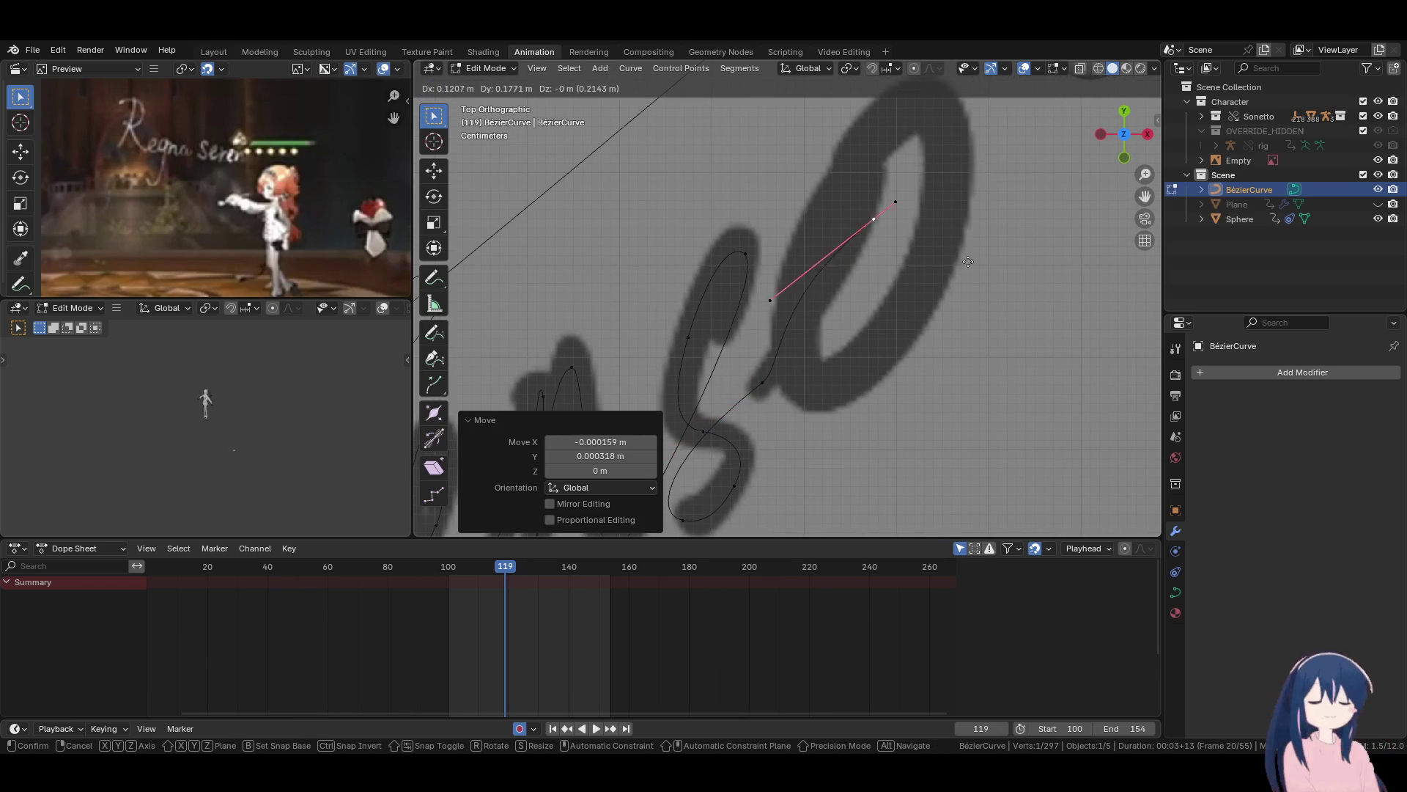
click(978, 219)
key(r)
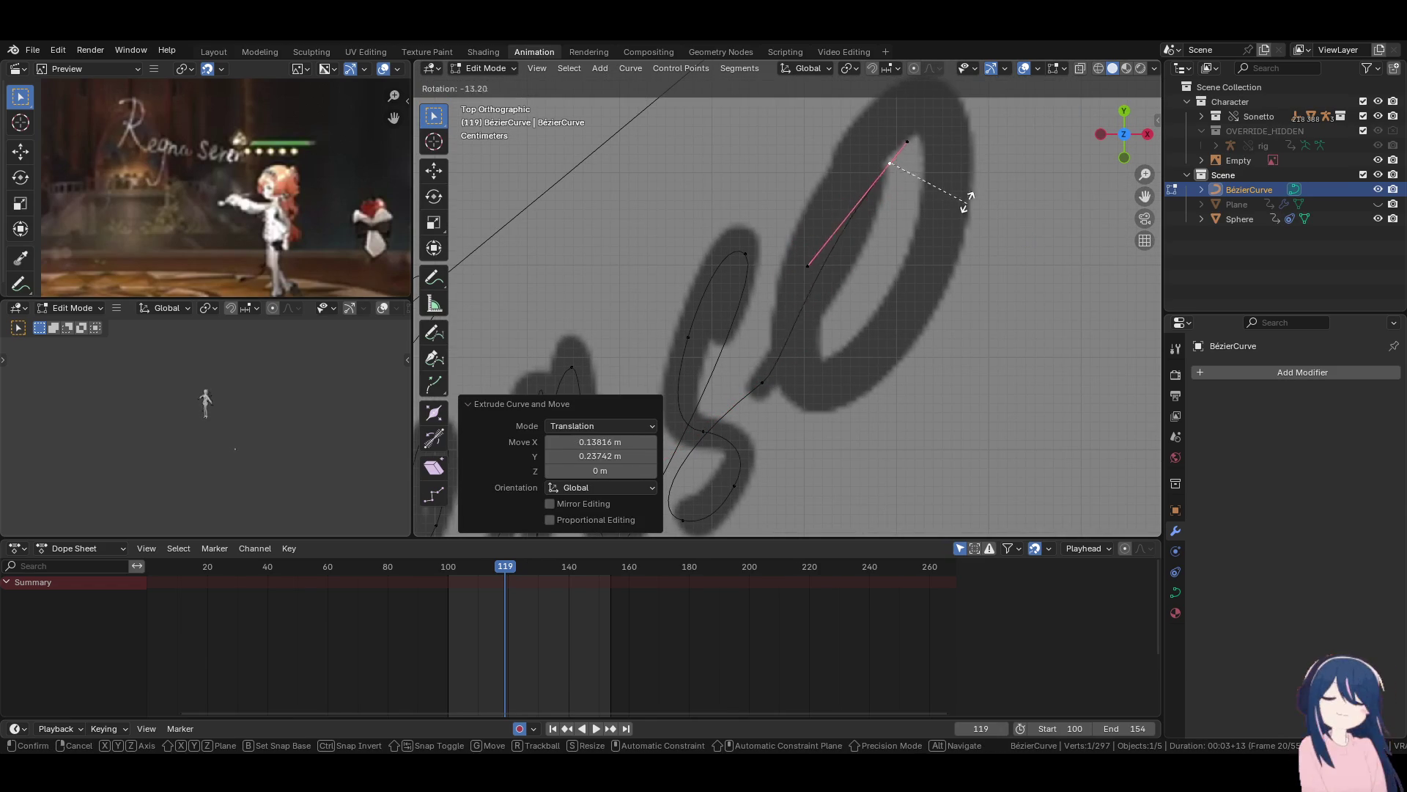
click(941, 171)
key(g)
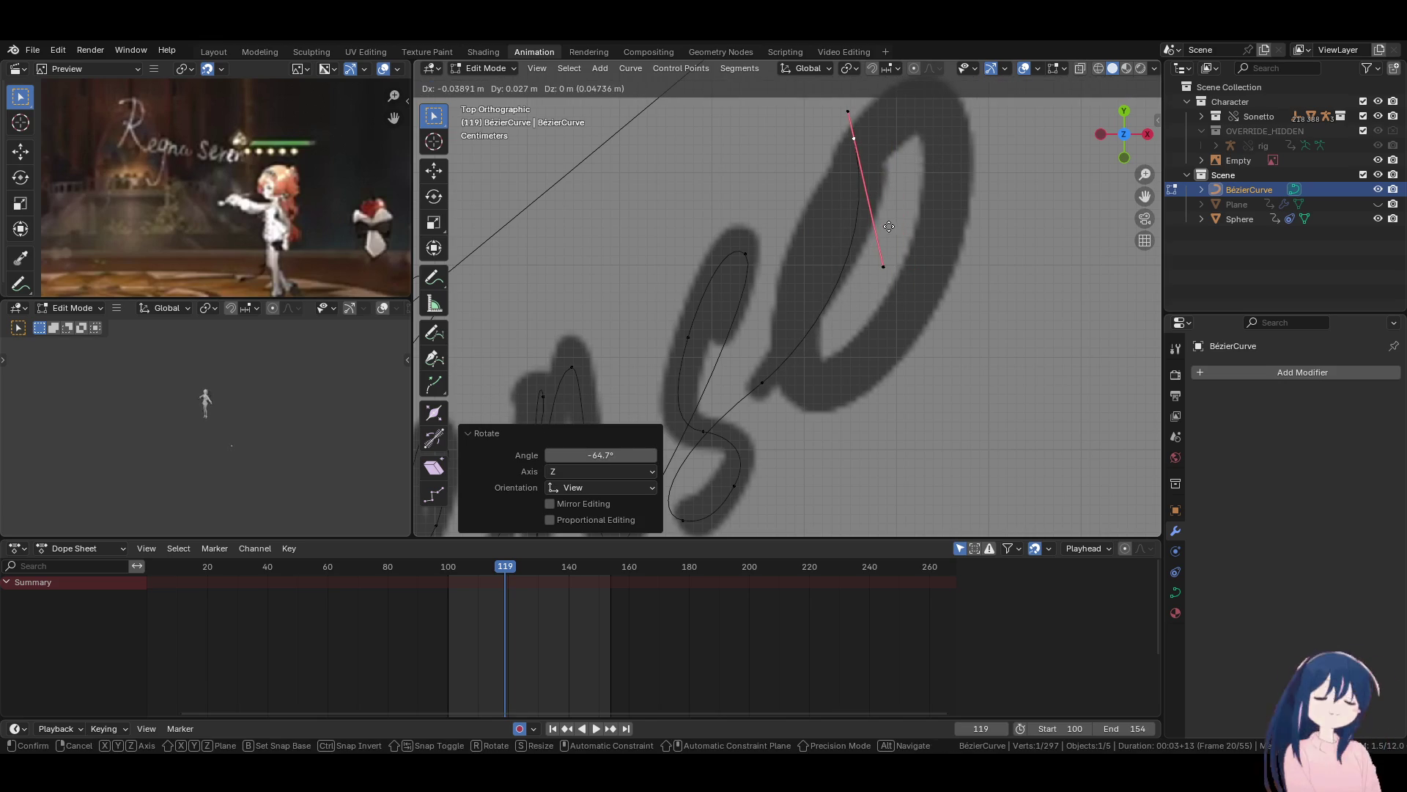
click(889, 227)
key(g)
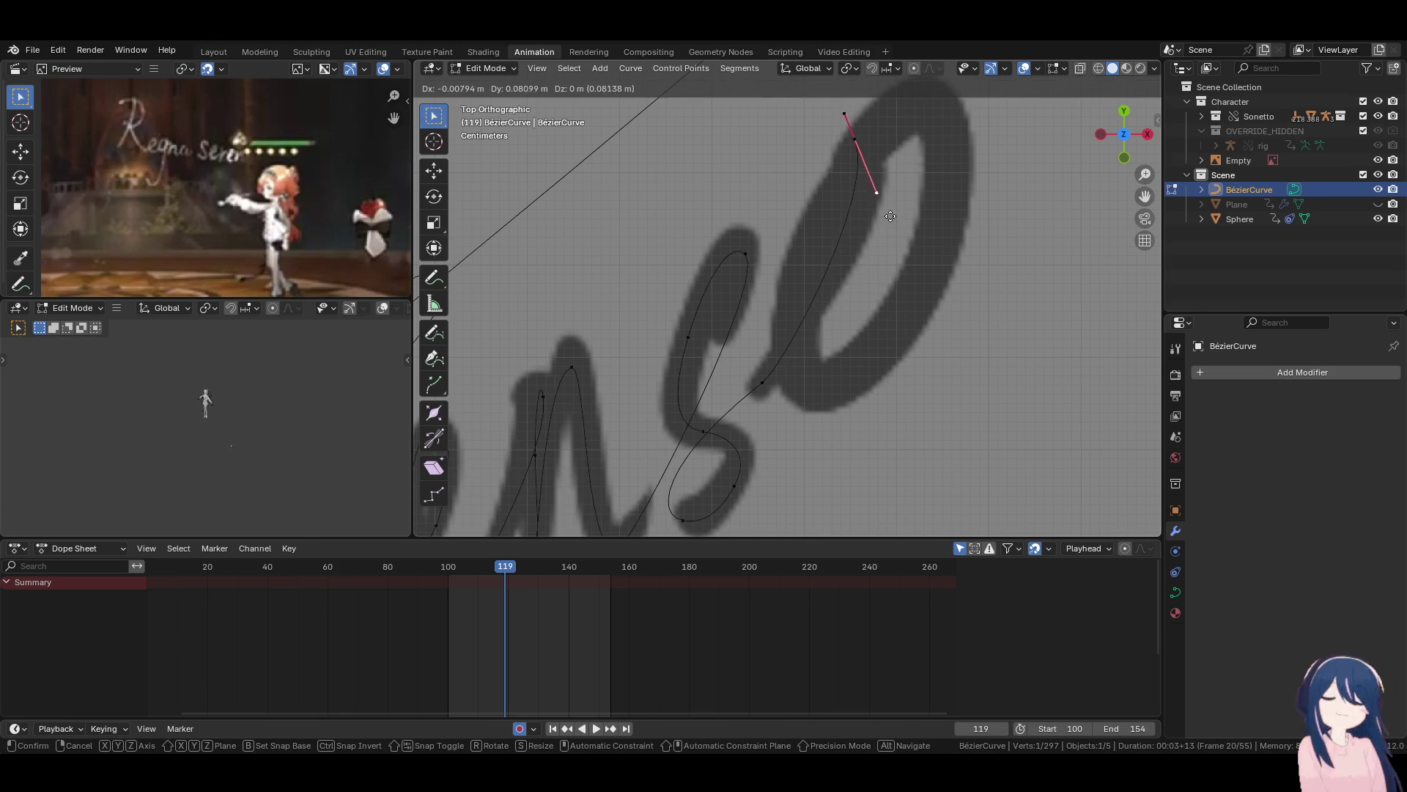
click(861, 160)
Reshape the lower handle near the 's' and slightly shift the top endpoint.
key(g)
key(Escape)
click(799, 377)
key(g)
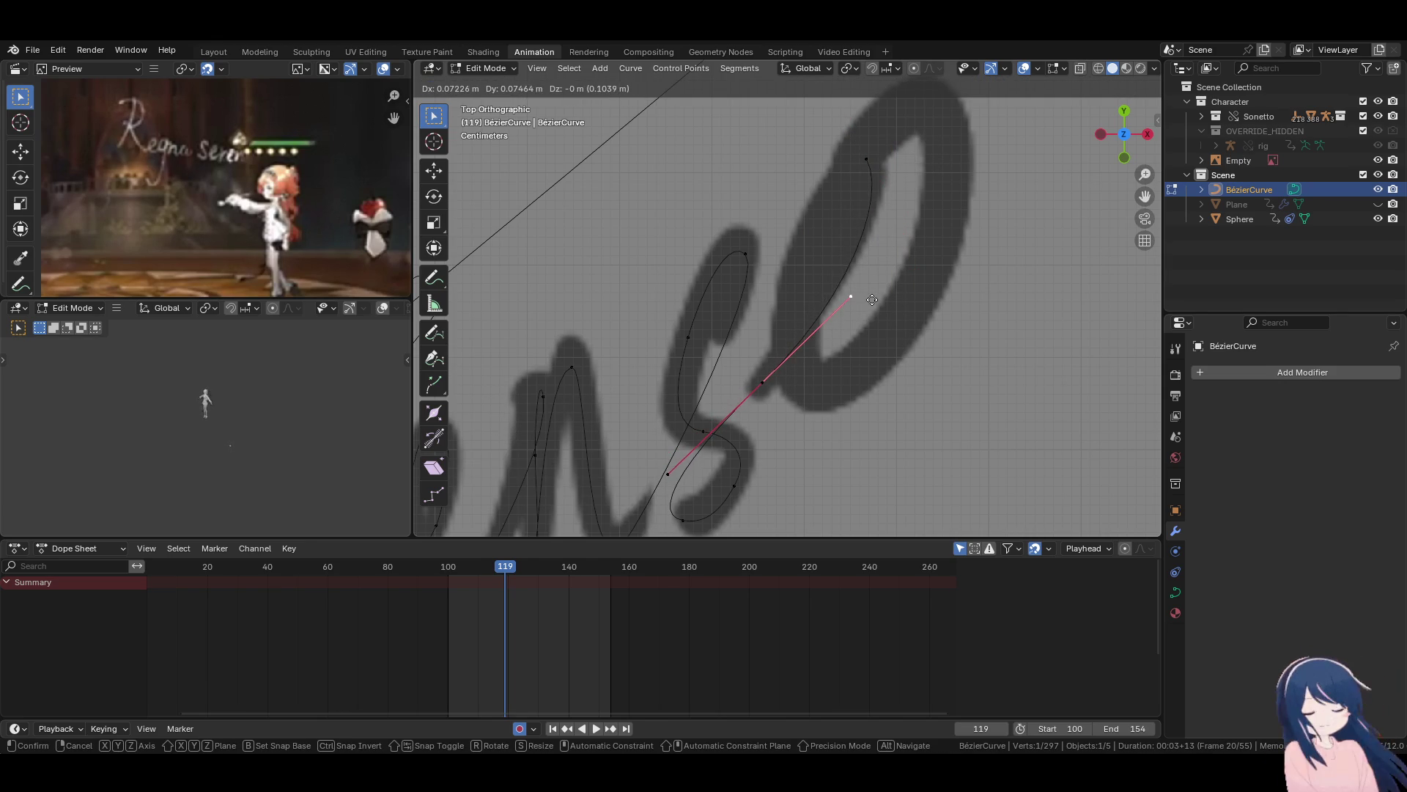
click(857, 306)
click(866, 157)
key(g)
click(872, 170)
Extrude a point down the left side of the 'o' with a near-vertical handle.
key(e)
click(794, 292)
key(r)
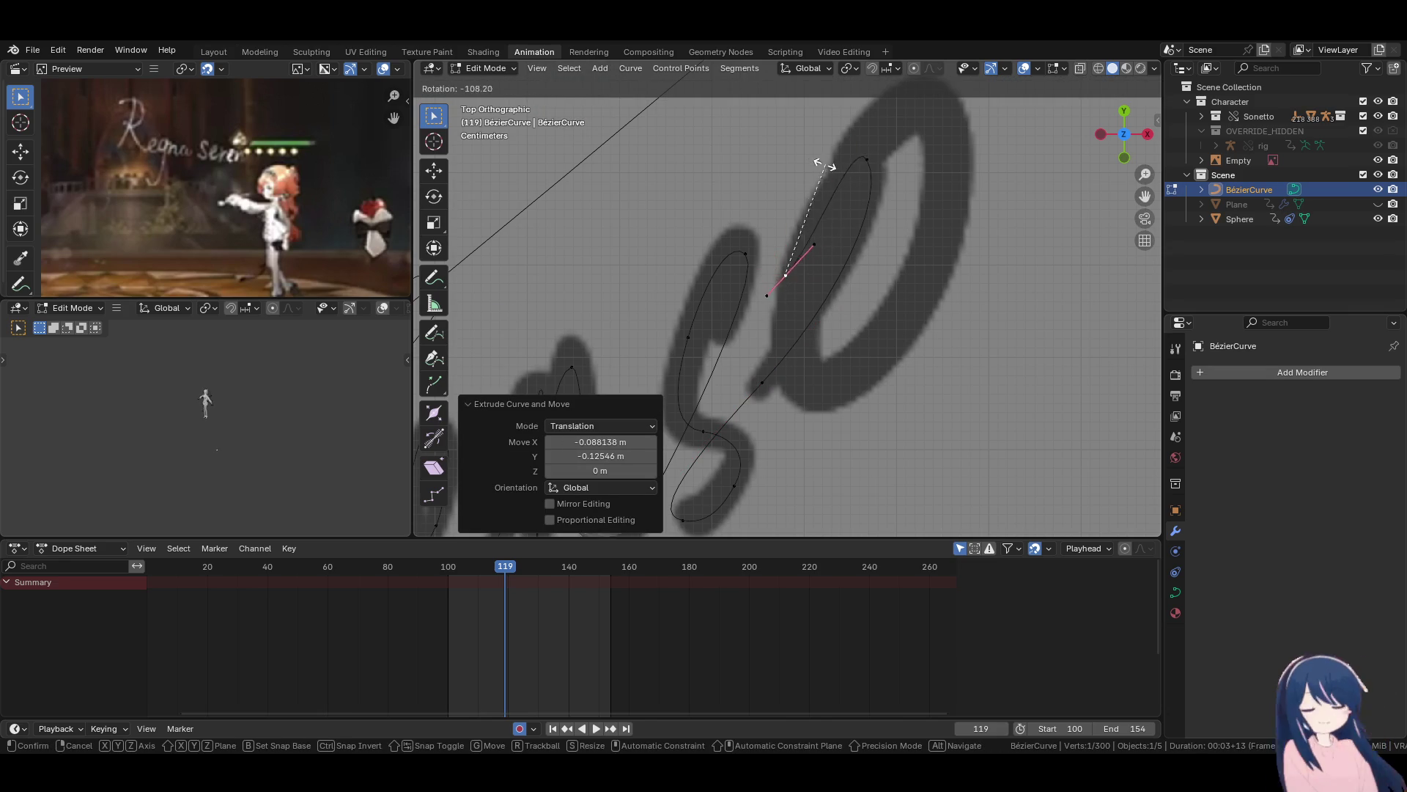
click(733, 157)
key(g)
click(800, 244)
key(r)
click(902, 299)
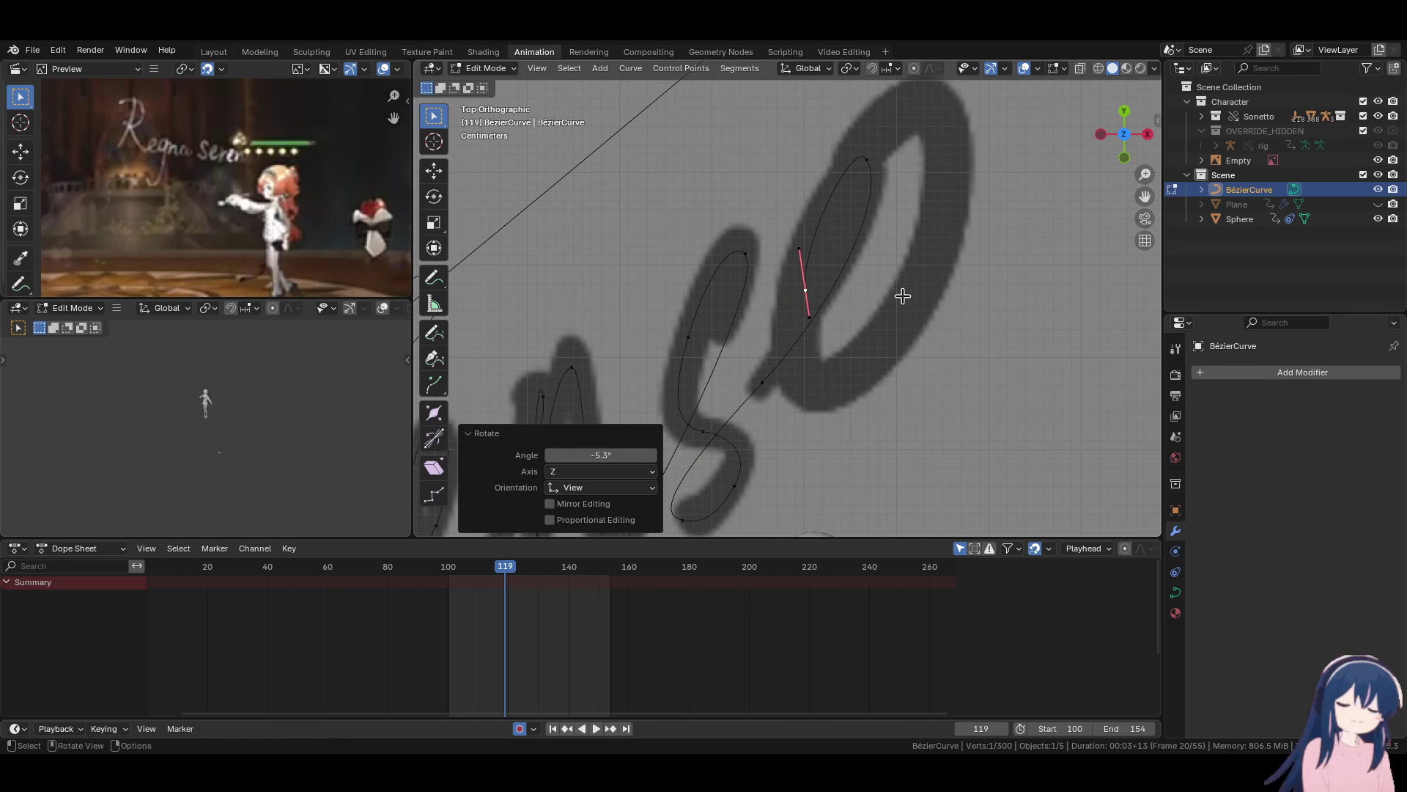
key(g)
click(894, 324)
Add a point at the base of the 'o' with its handle rotated to -19.7°.
key(e)
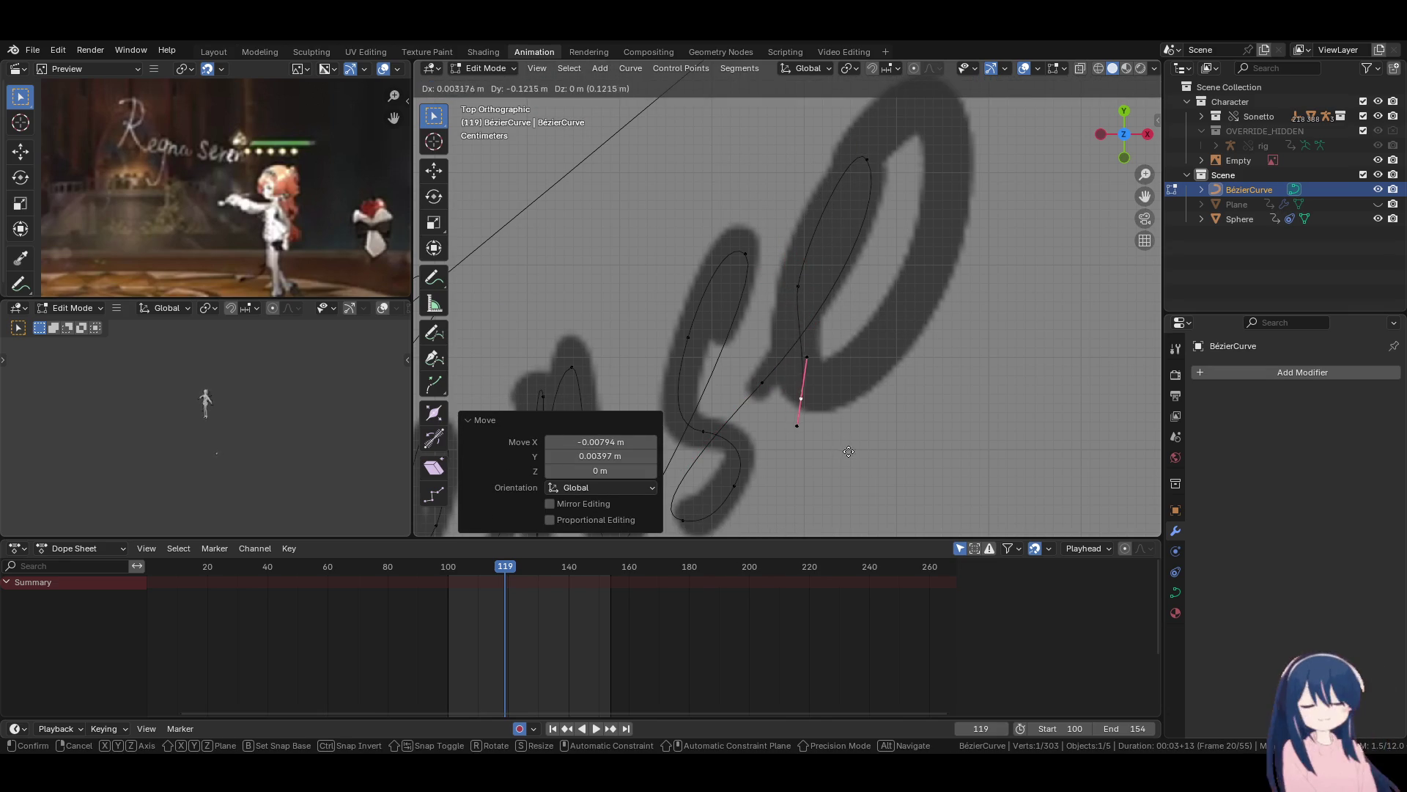
click(873, 430)
key(r)
click(905, 355)
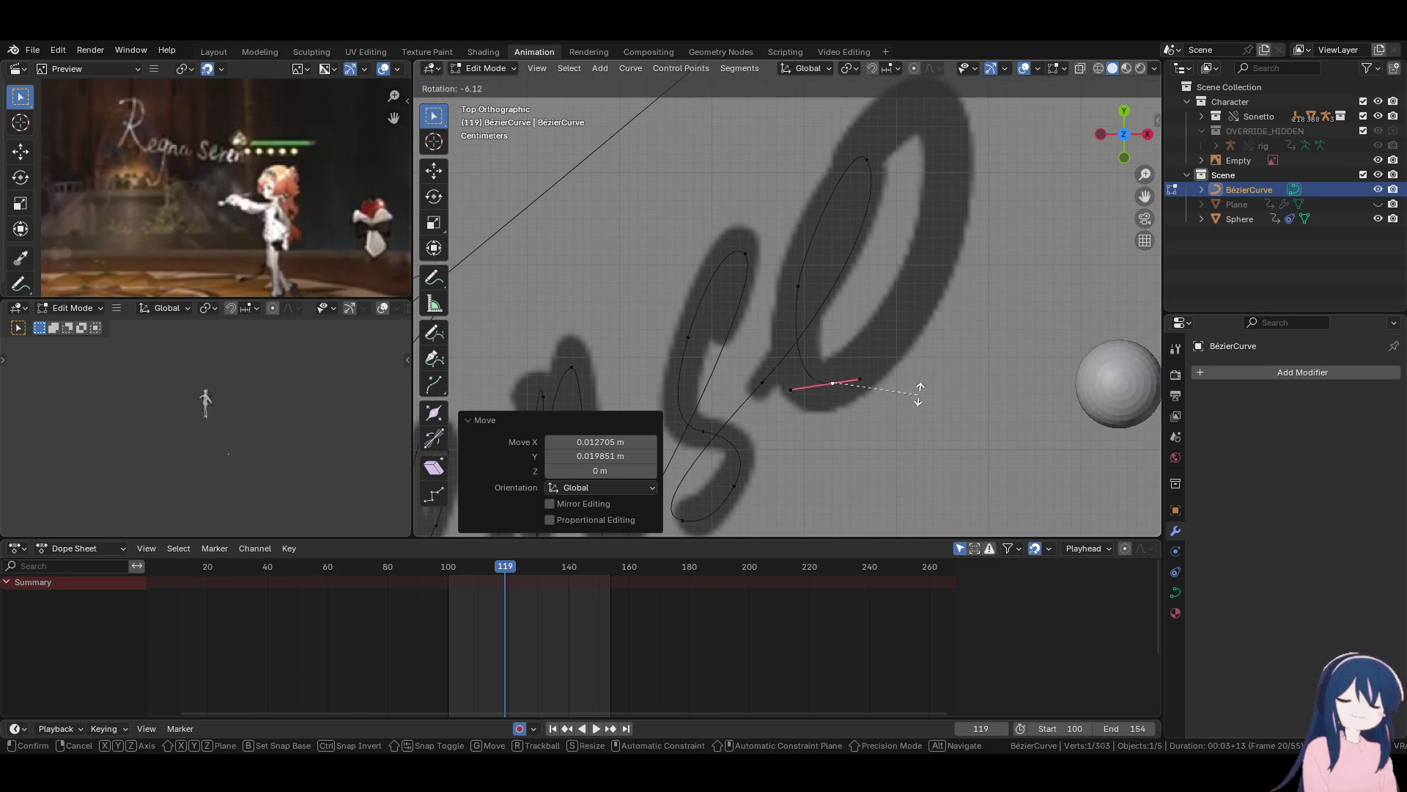
key(g)
click(788, 401)
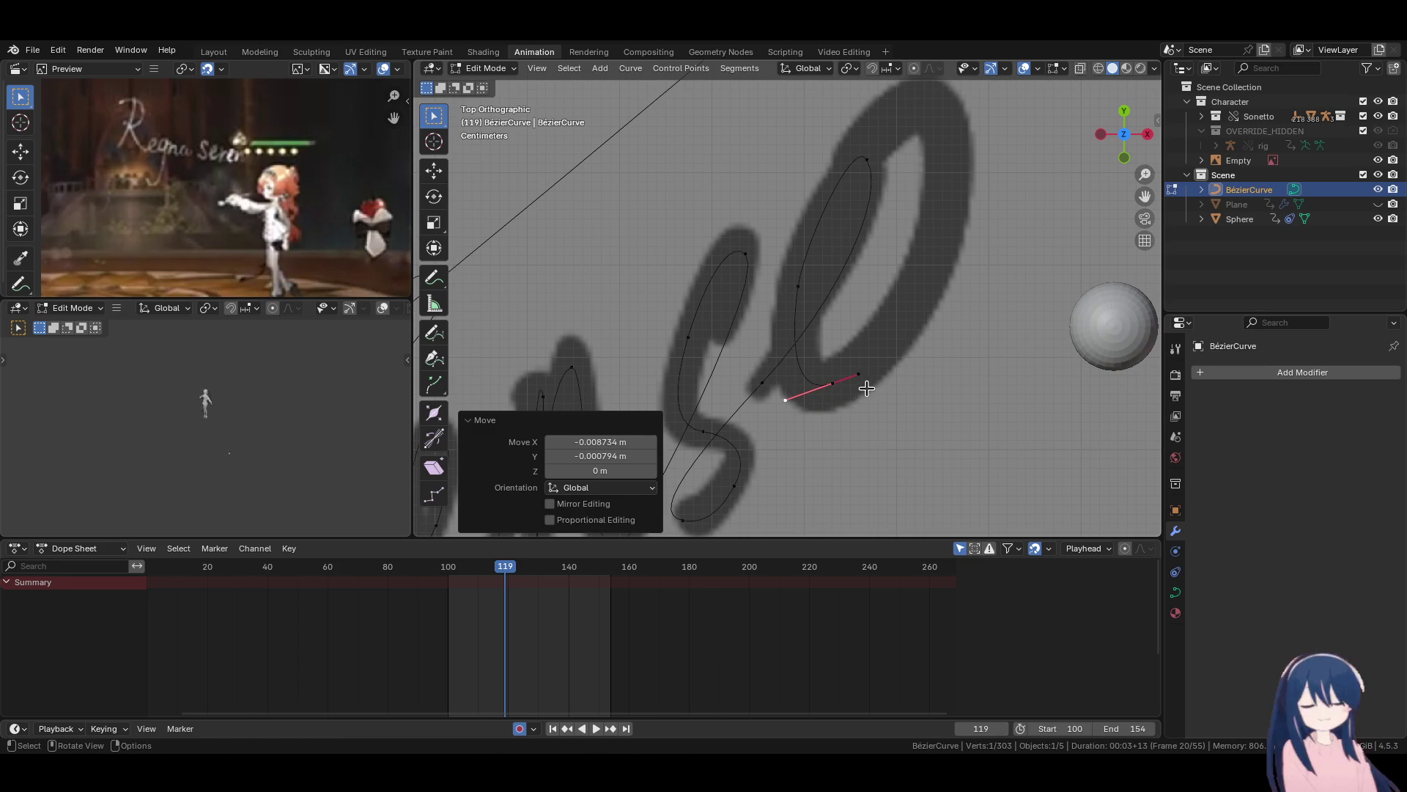
scroll(838, 373, down, 2)
Extrude a new curve point along the 'o' and fit its handles to the stroke.
key(e)
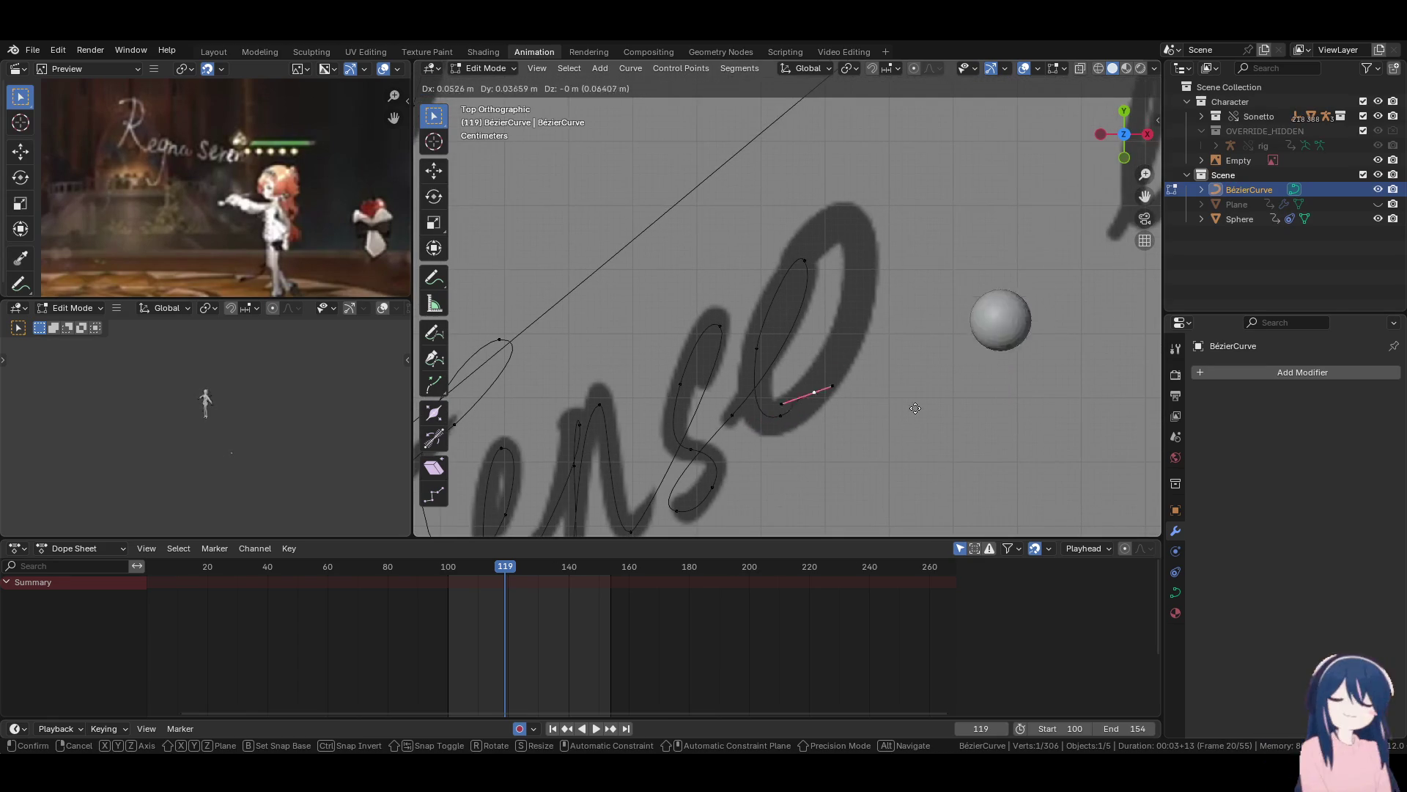
click(934, 291)
key(r)
key(Escape)
key(r)
click(916, 154)
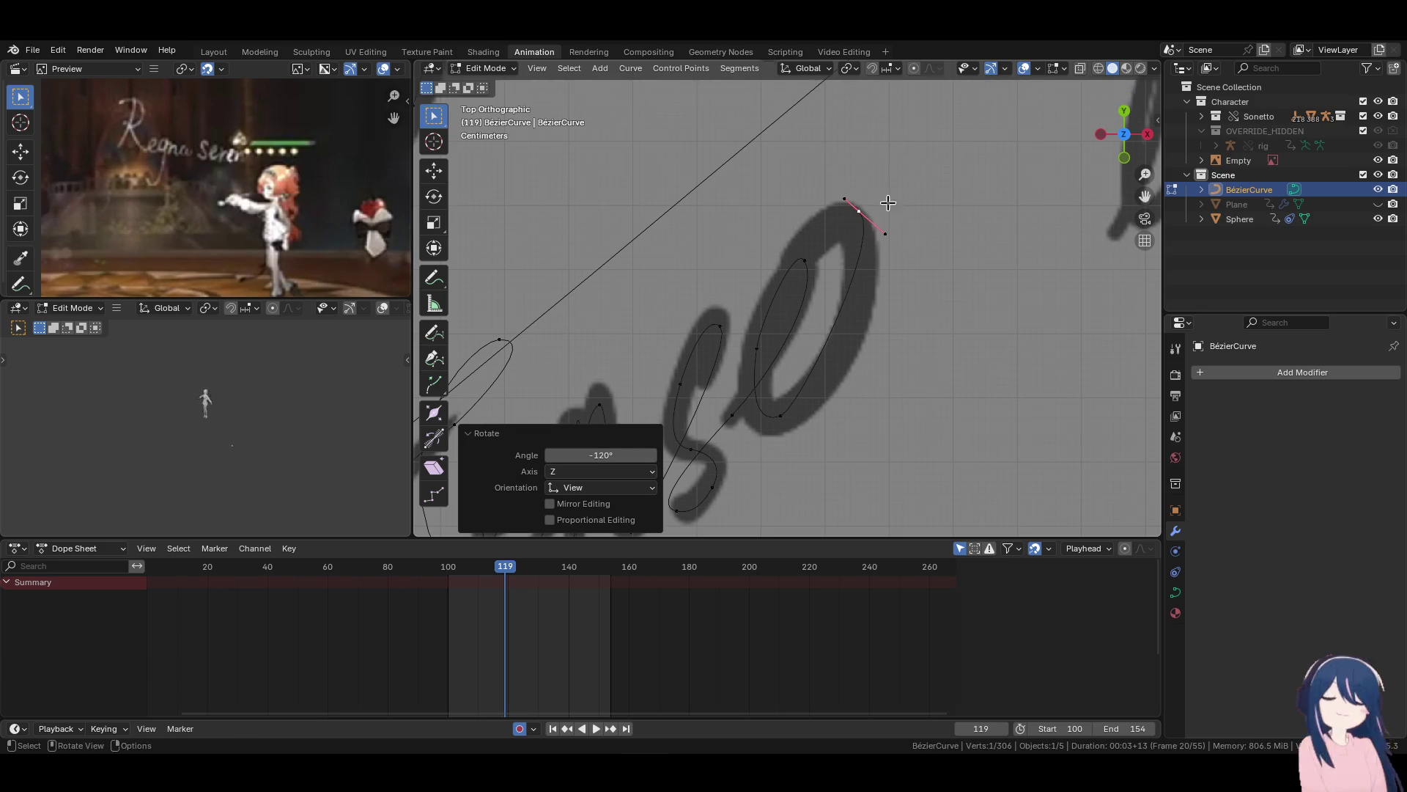
key(g)
click(897, 279)
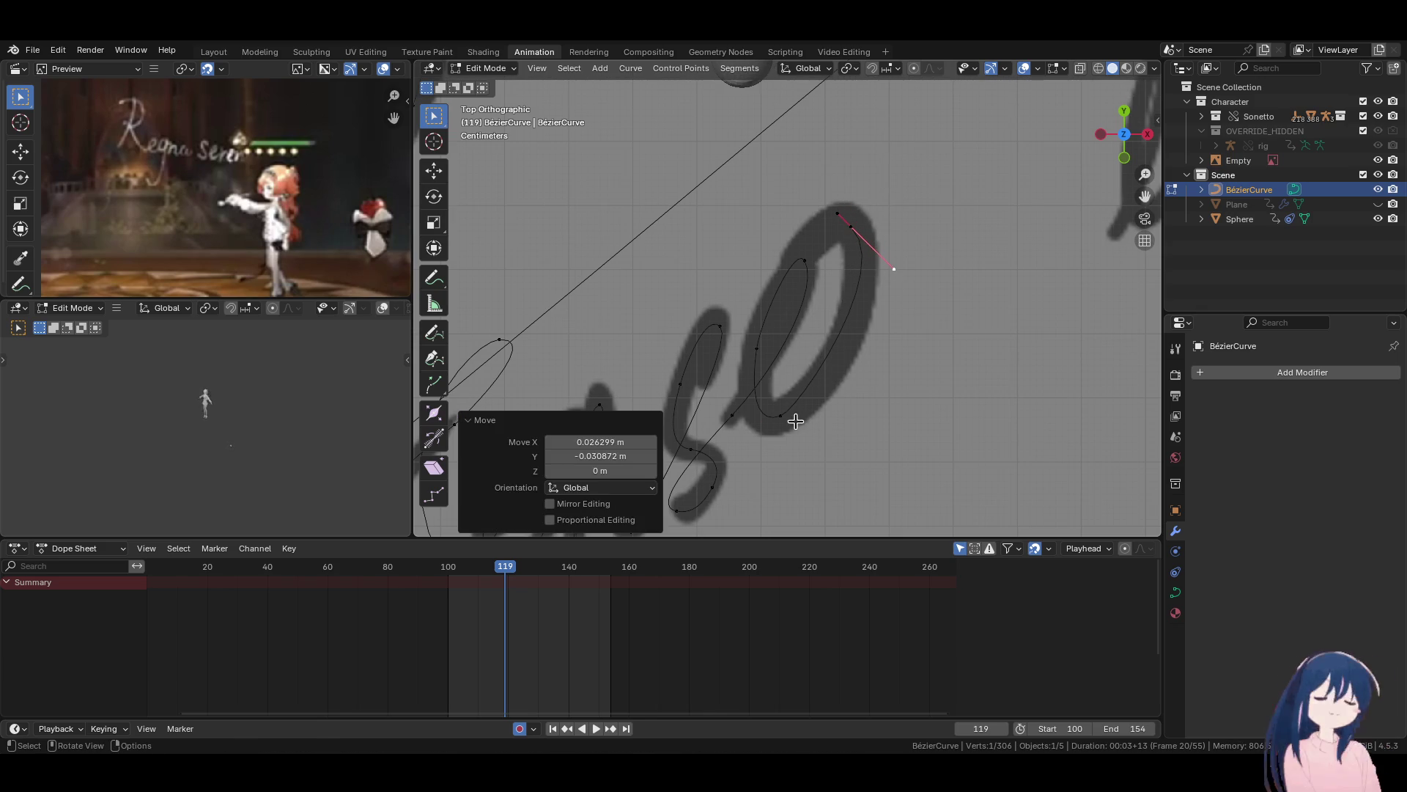
click(795, 421)
key(g)
click(846, 401)
Extrude from the top of the 'o', place the point down its stroke, and reshape the loop.
click(851, 227)
key(e)
right_click(841, 278)
key(g)
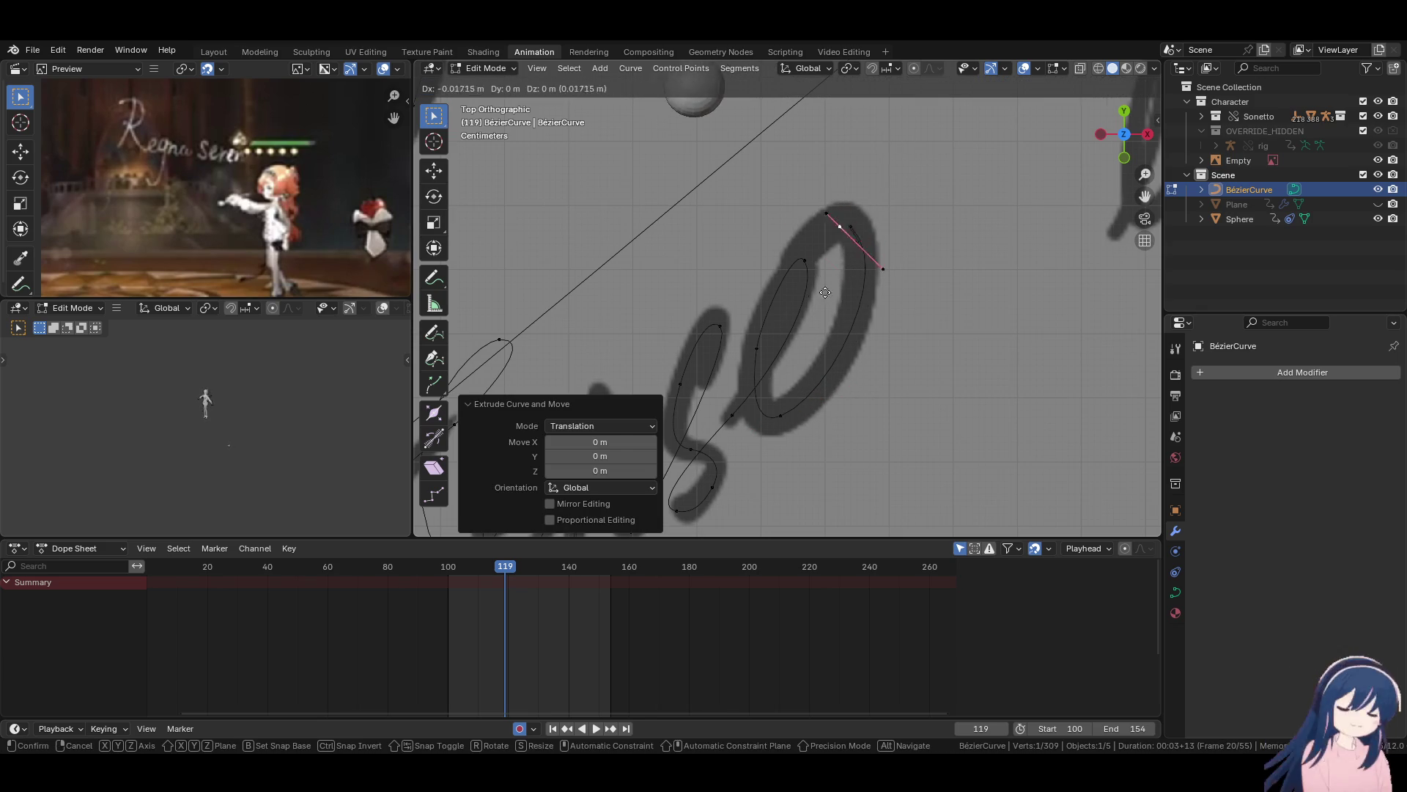
click(773, 306)
key(r)
click(741, 206)
key(g)
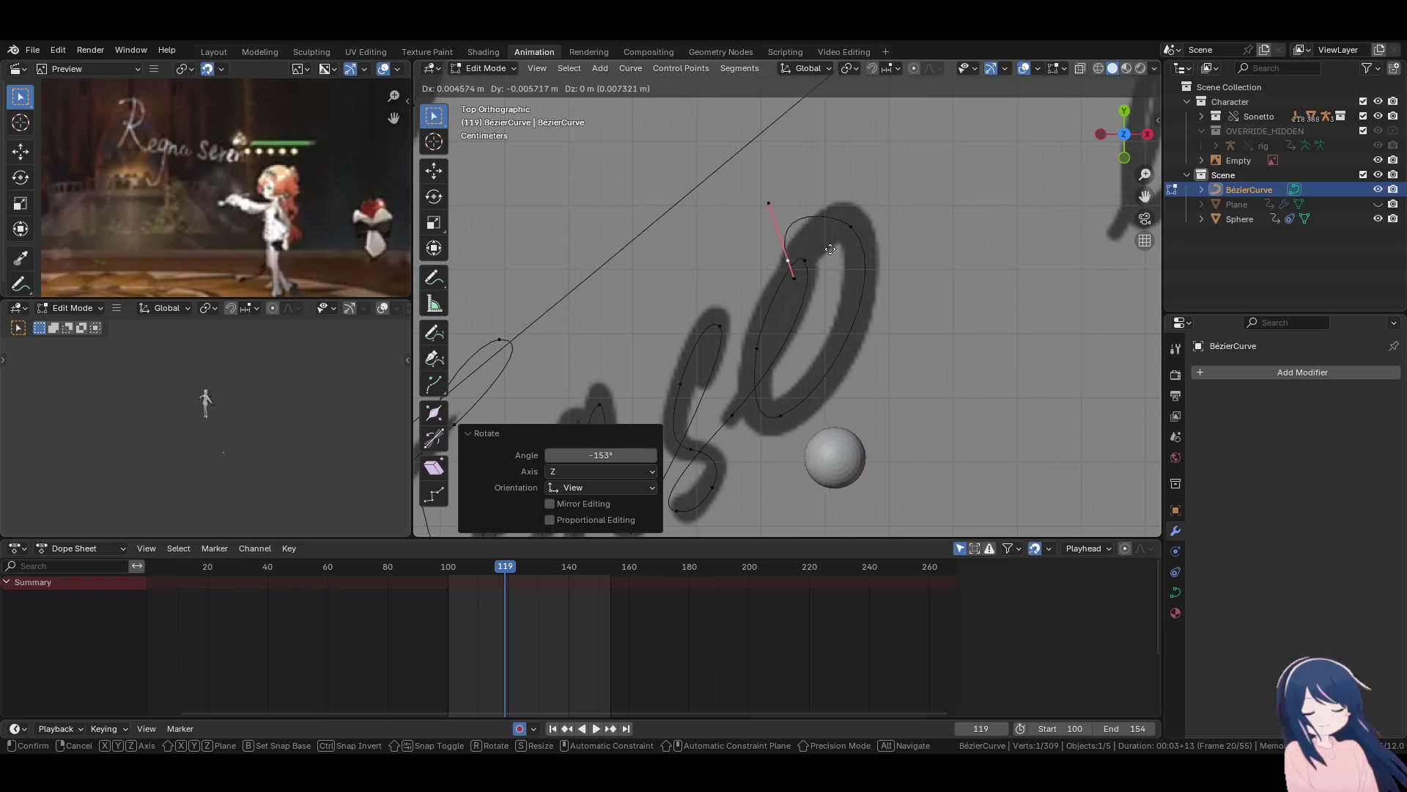
click(795, 286)
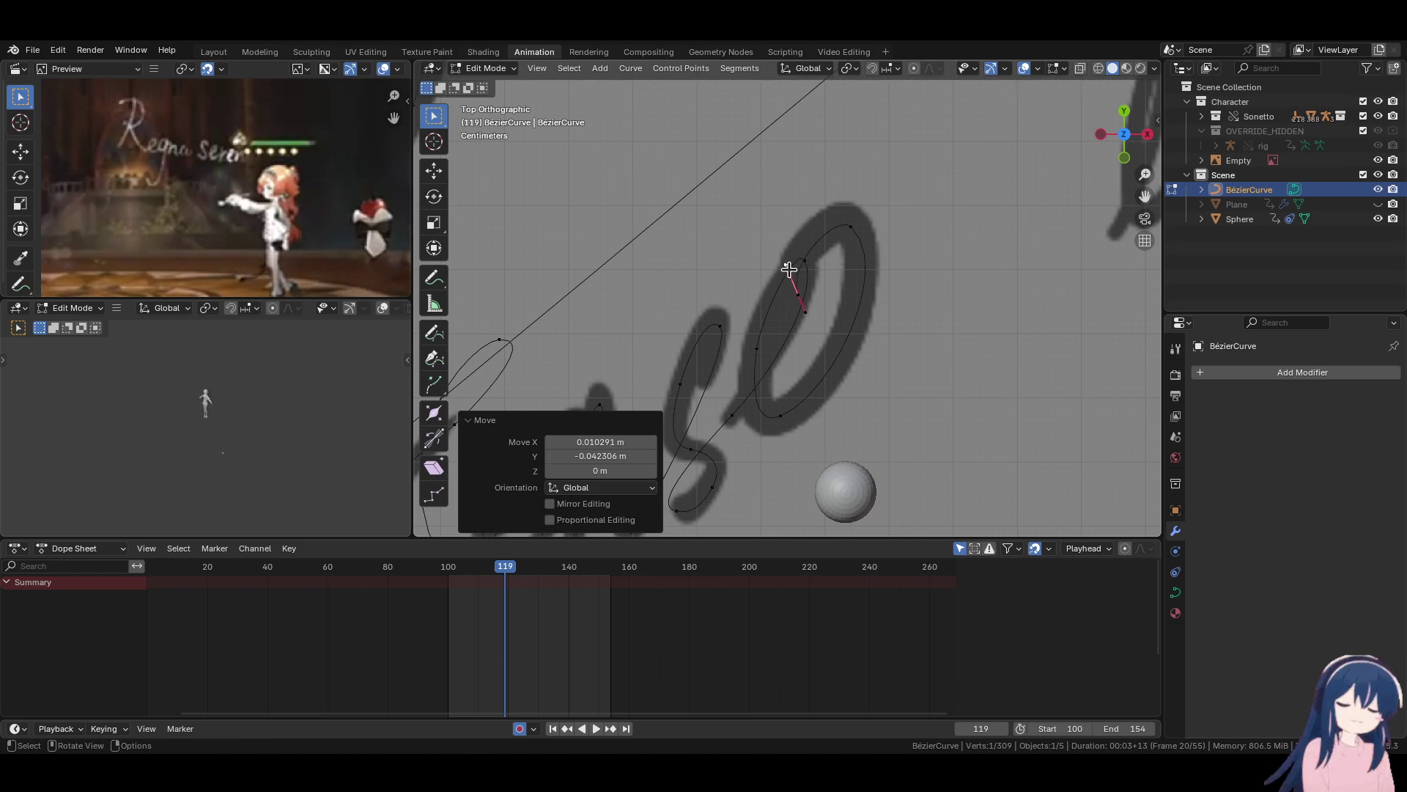
key(g)
click(794, 297)
key(g)
click(807, 314)
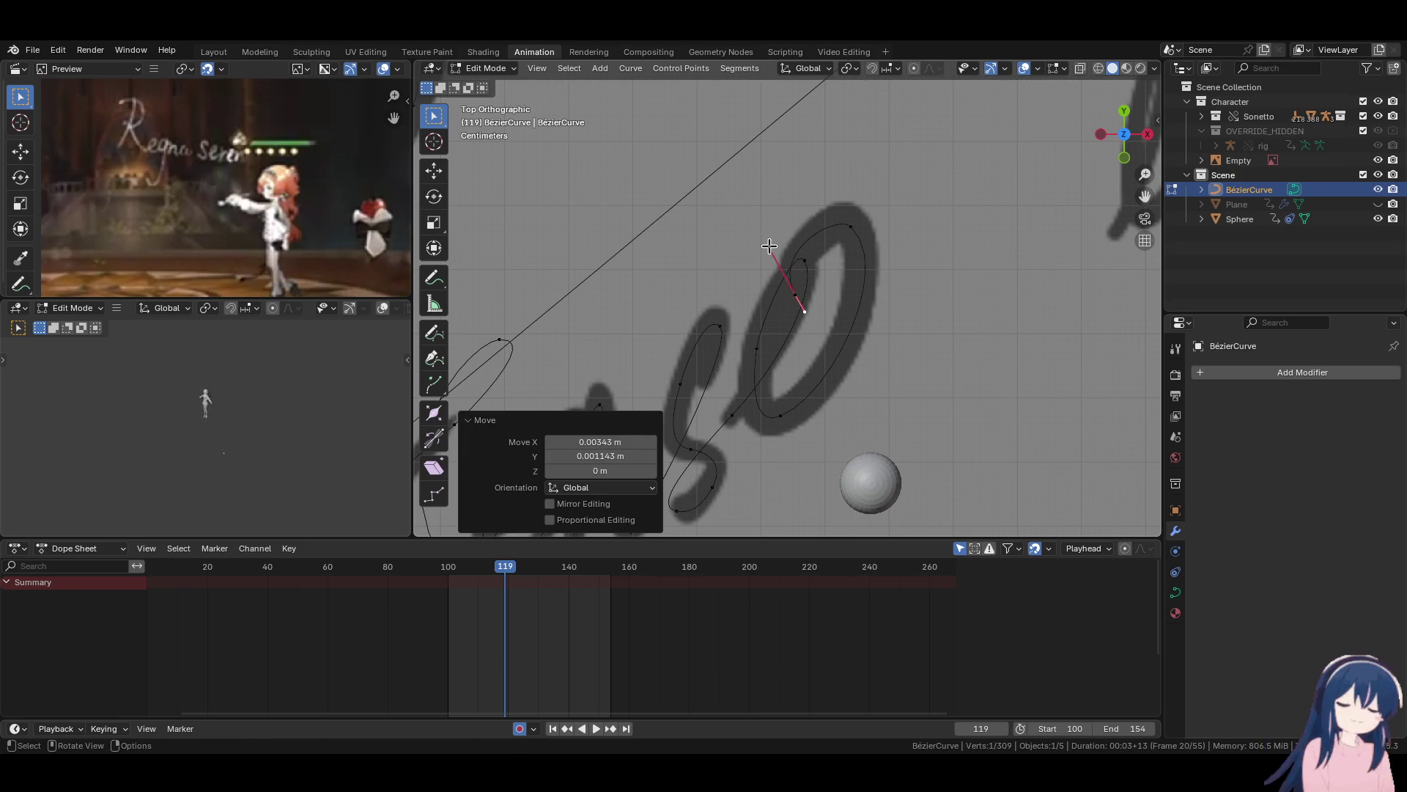
key(g)
click(865, 236)
click(834, 218)
key(g)
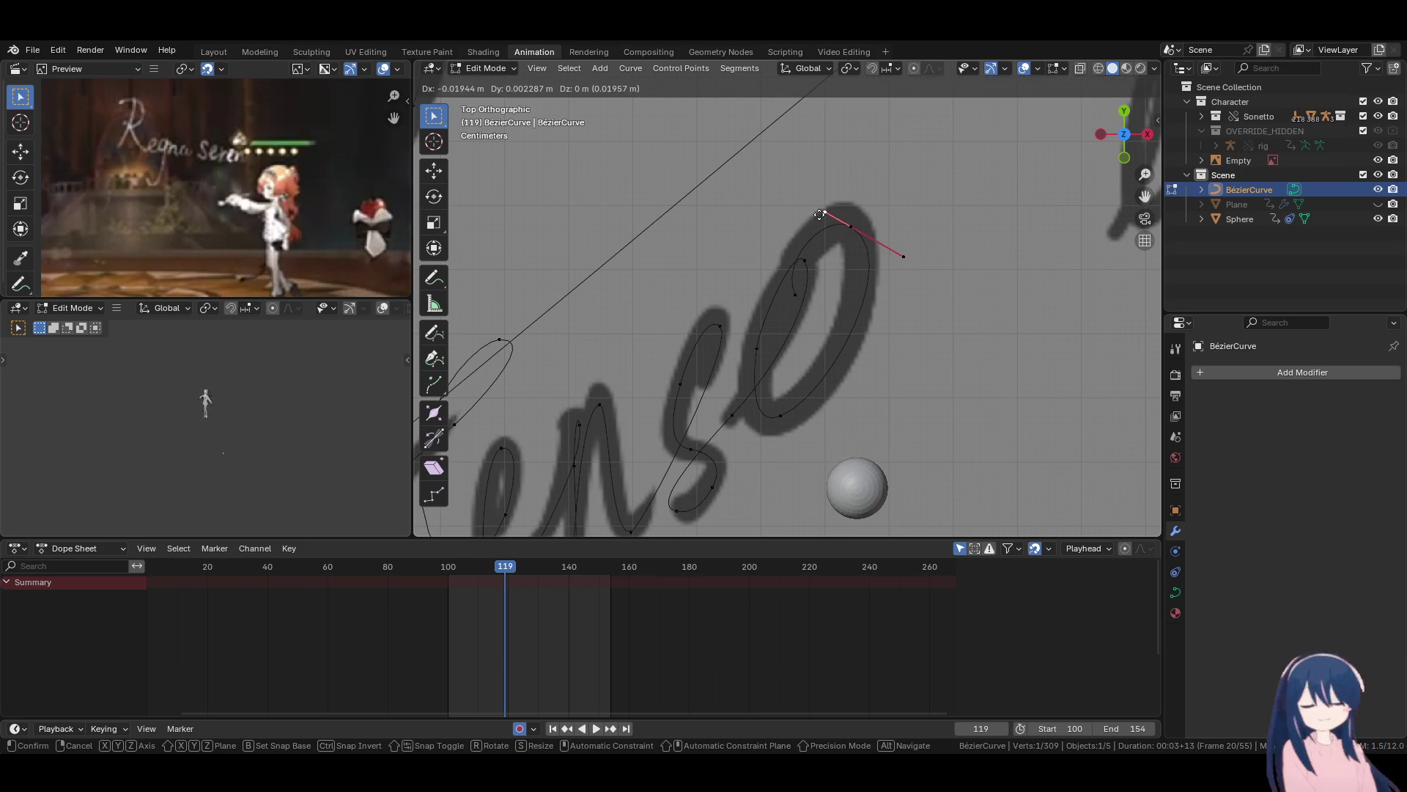
click(827, 220)
Extend the curve to the start of 'ed', align its handle, and save the file.
click(810, 314)
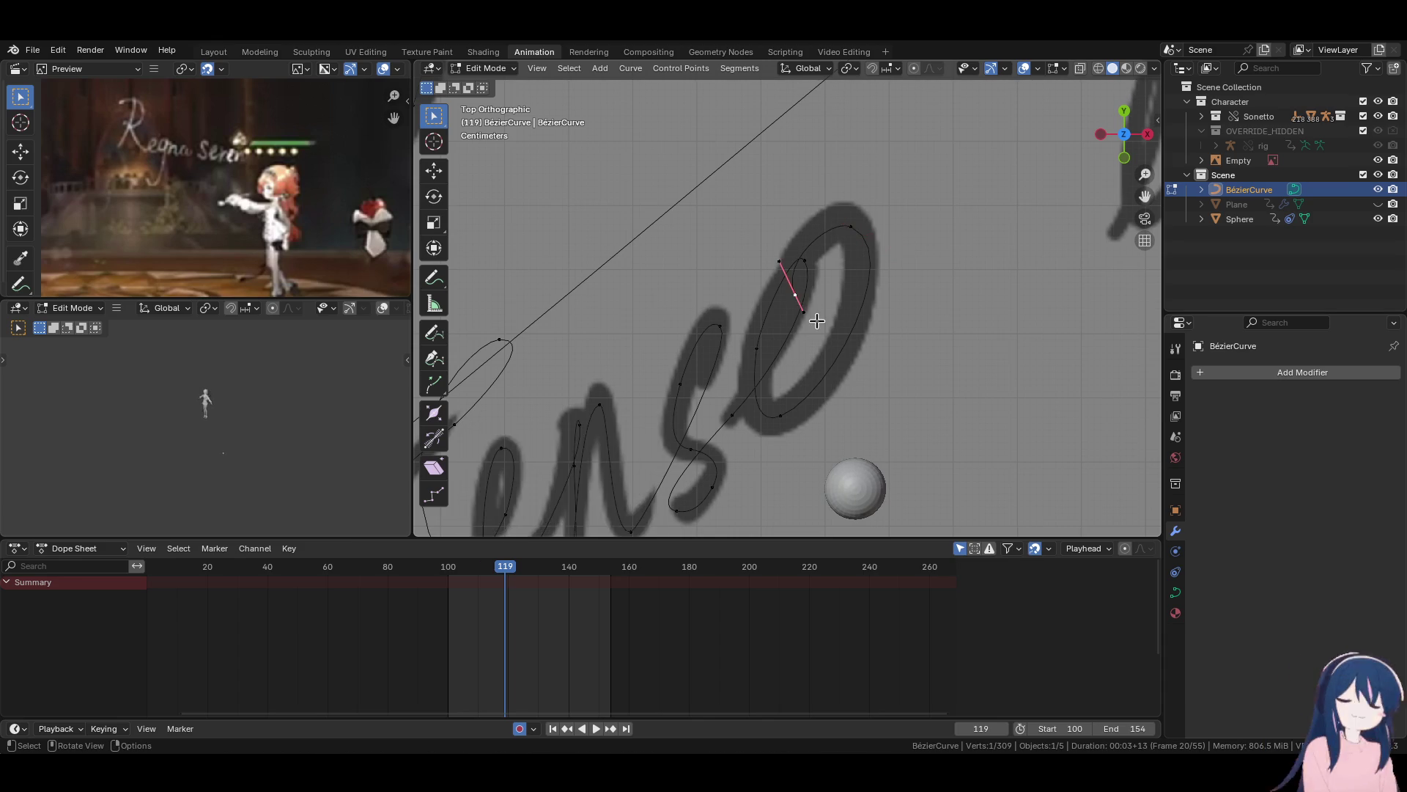
scroll(807, 358, down, 3)
key(e)
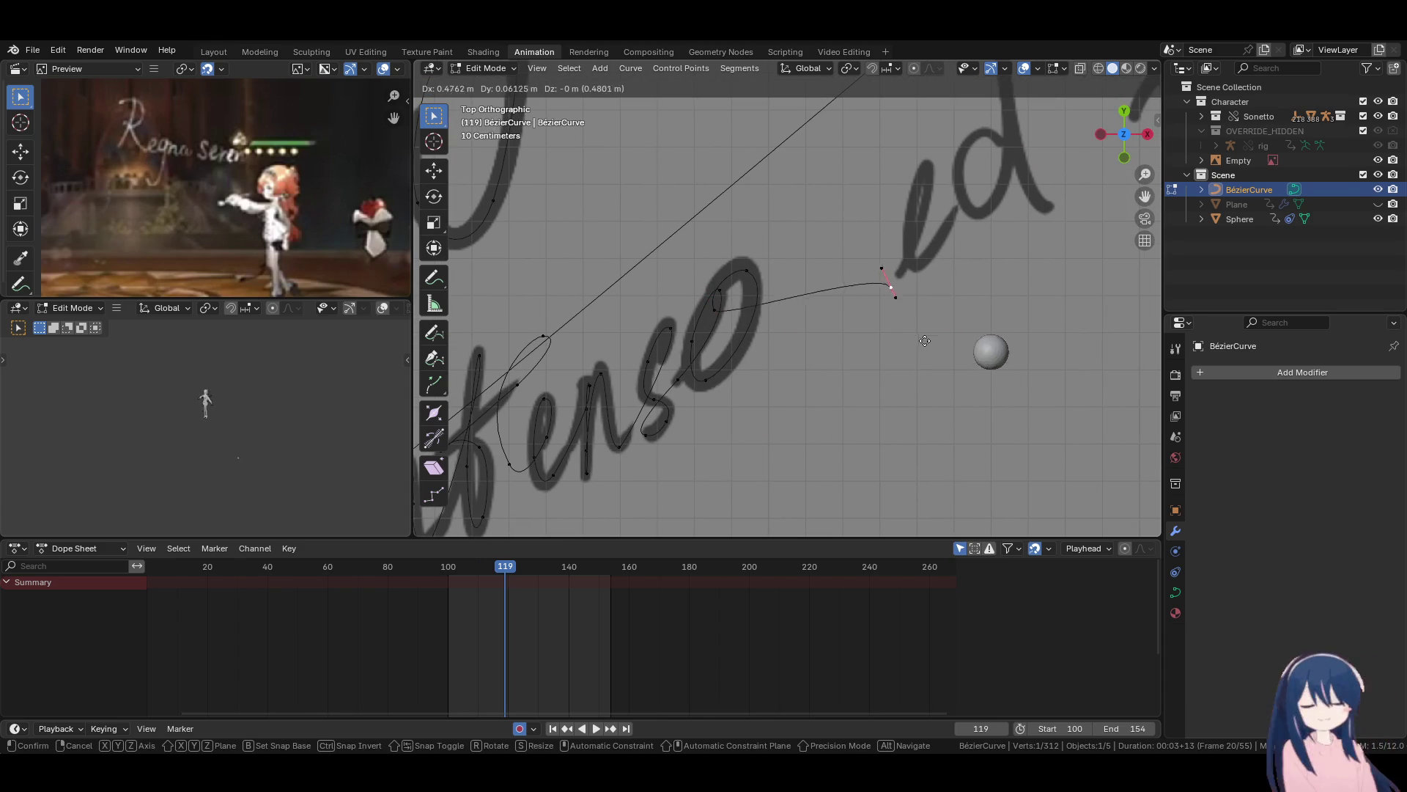
click(935, 339)
key(r)
click(891, 273)
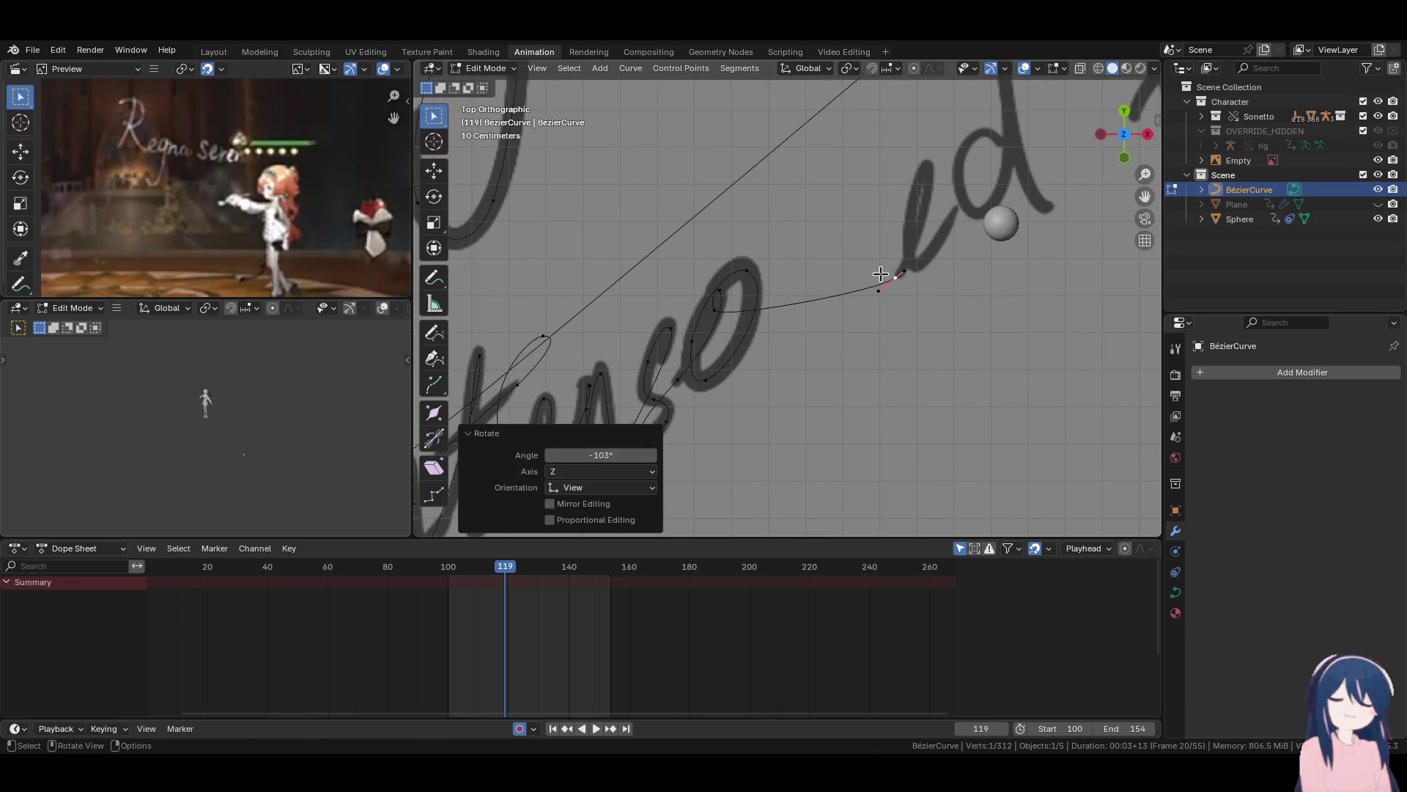
key(g)
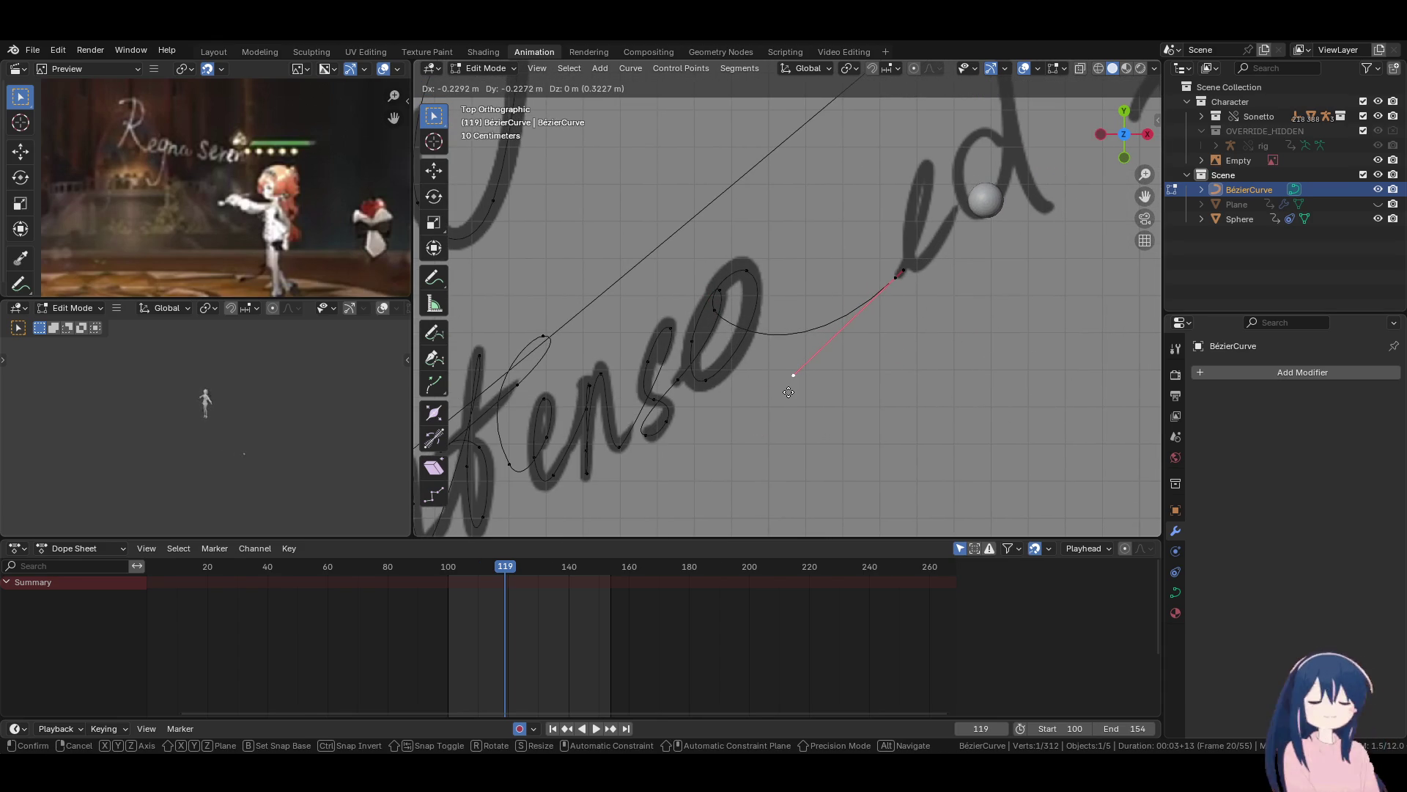
click(778, 397)
scroll(836, 385, down, 4)
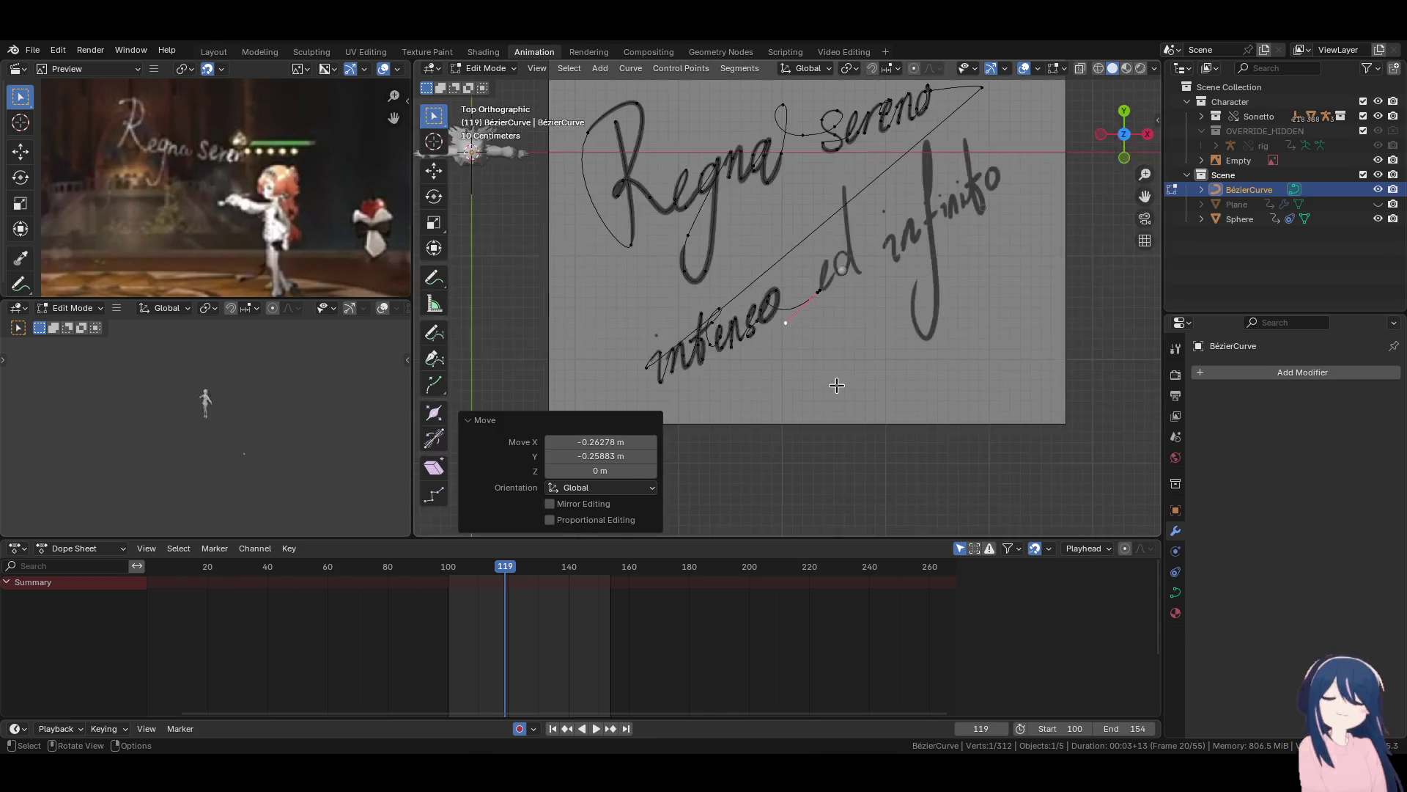
scroll(836, 385, up, 4)
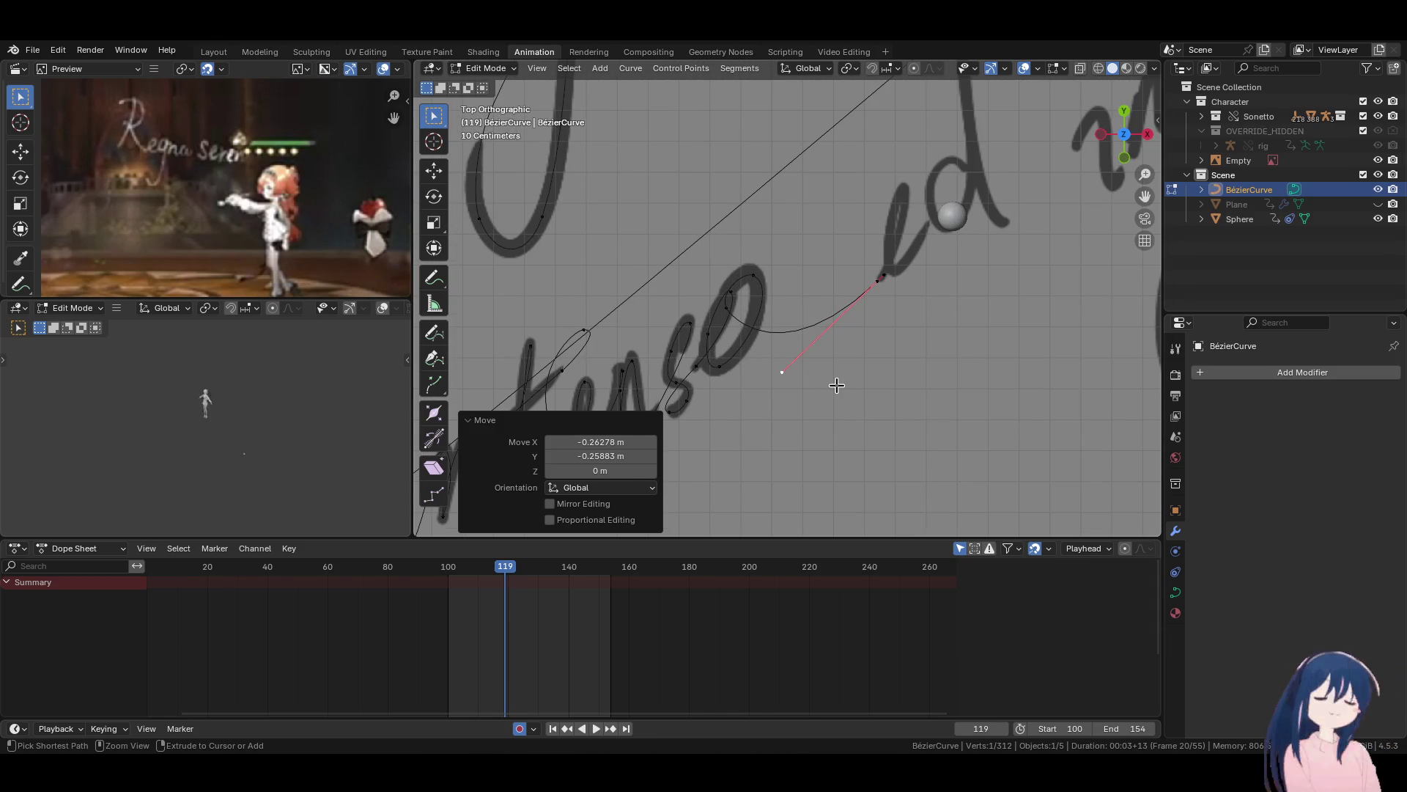
key(ctrl+s)
Extrude points from the base to the top of the 'e' stroke and adjust them.
scroll(892, 357, up, 5)
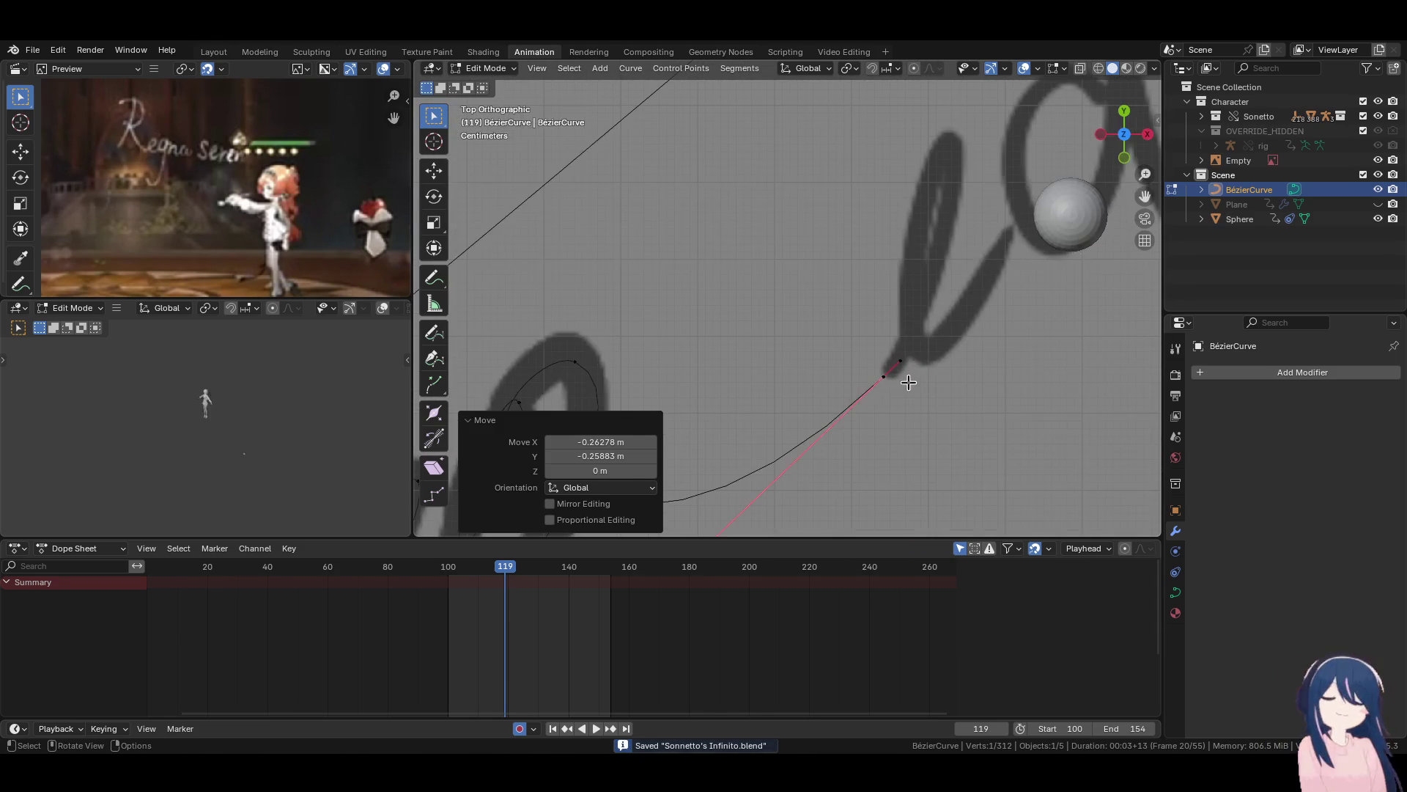
shift+middle_drag(882, 376, 857, 402)
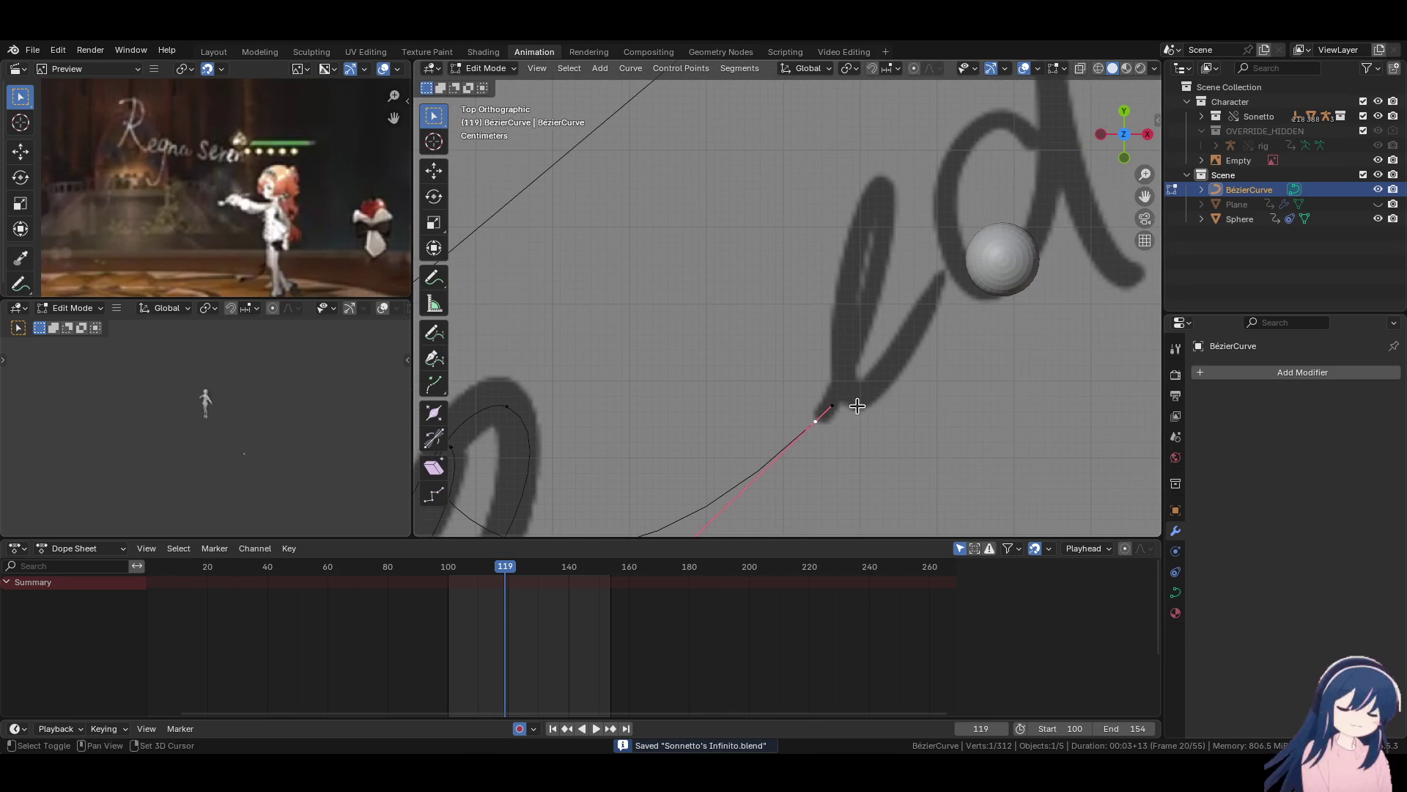
key(e)
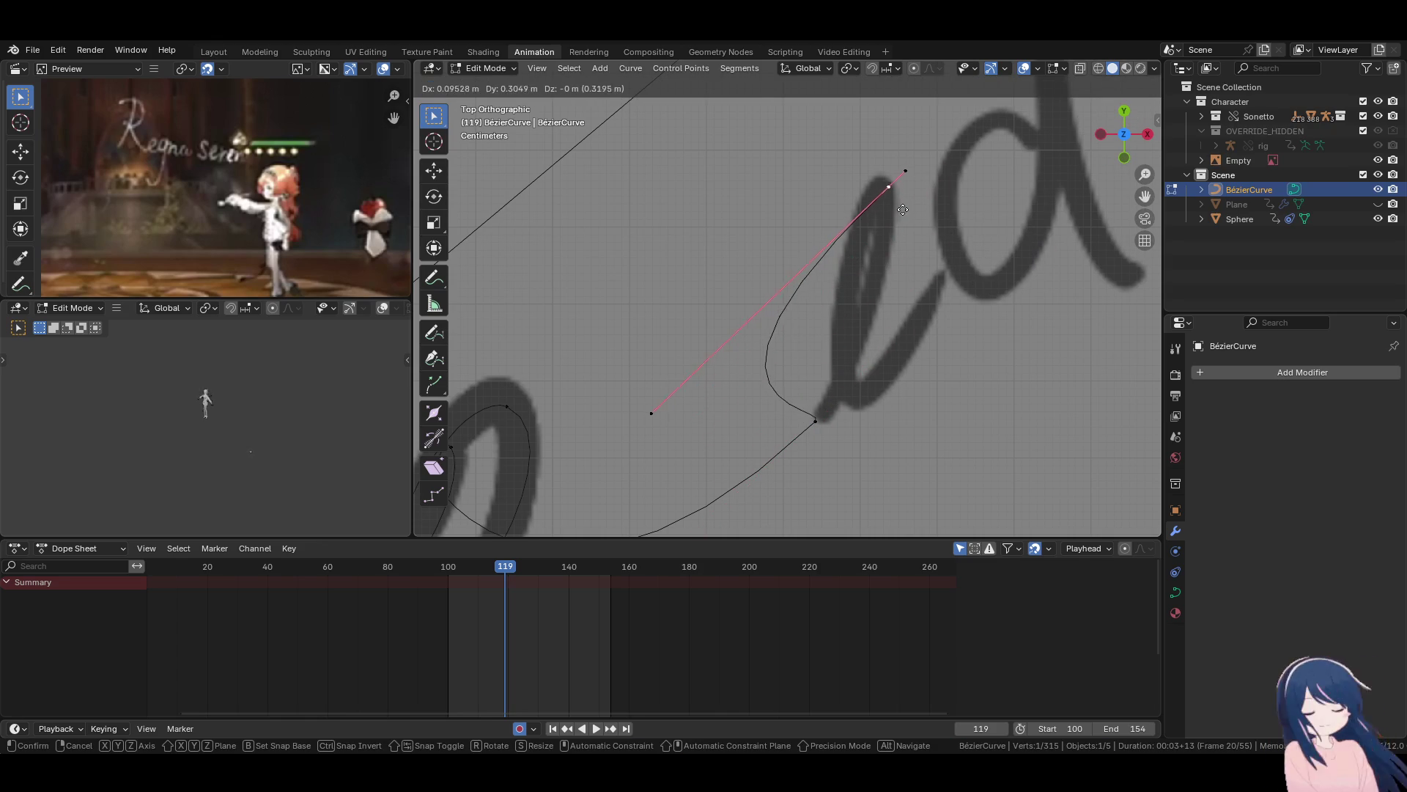
click(897, 211)
scroll(766, 359, down, 2)
key(e)
click(953, 278)
scroll(876, 365, up, 3)
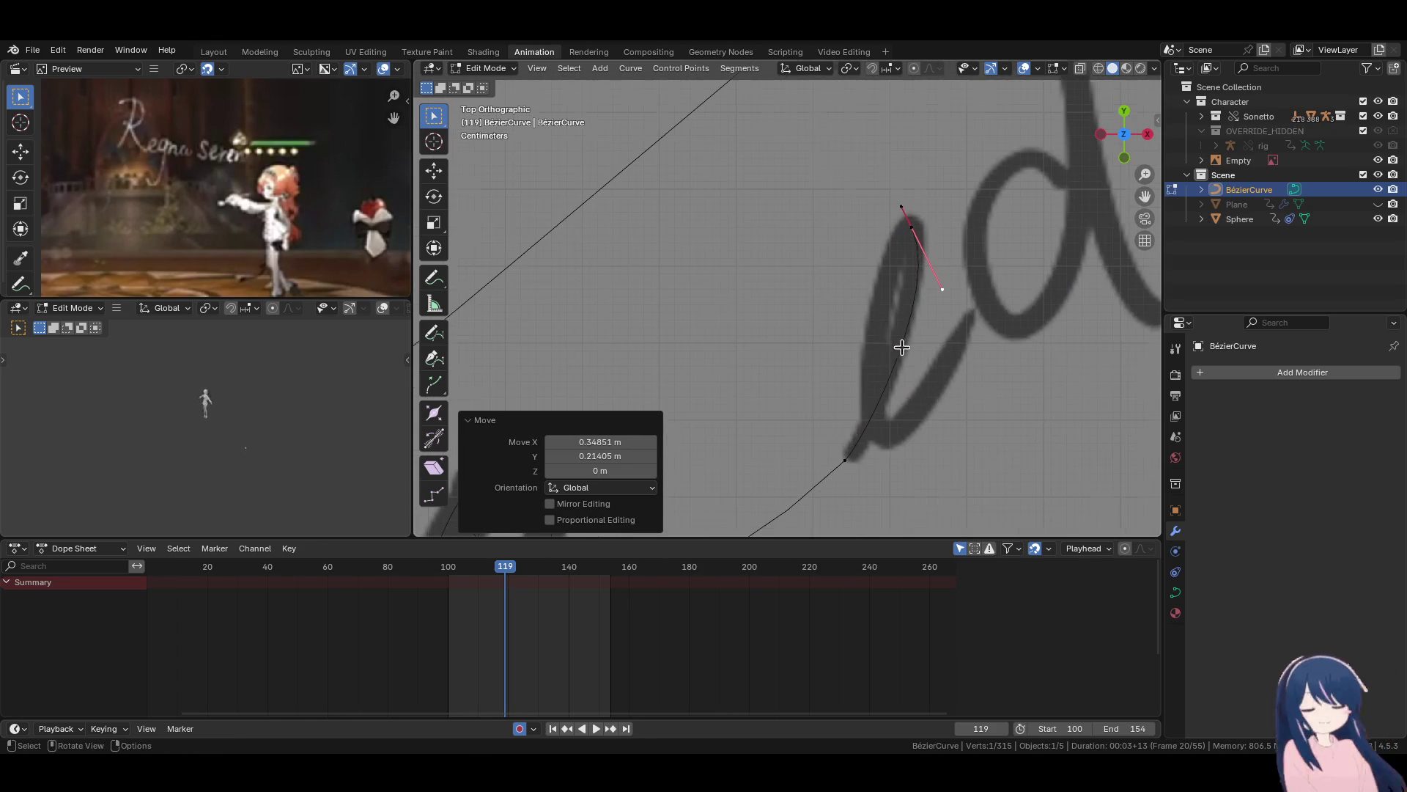
click(861, 471)
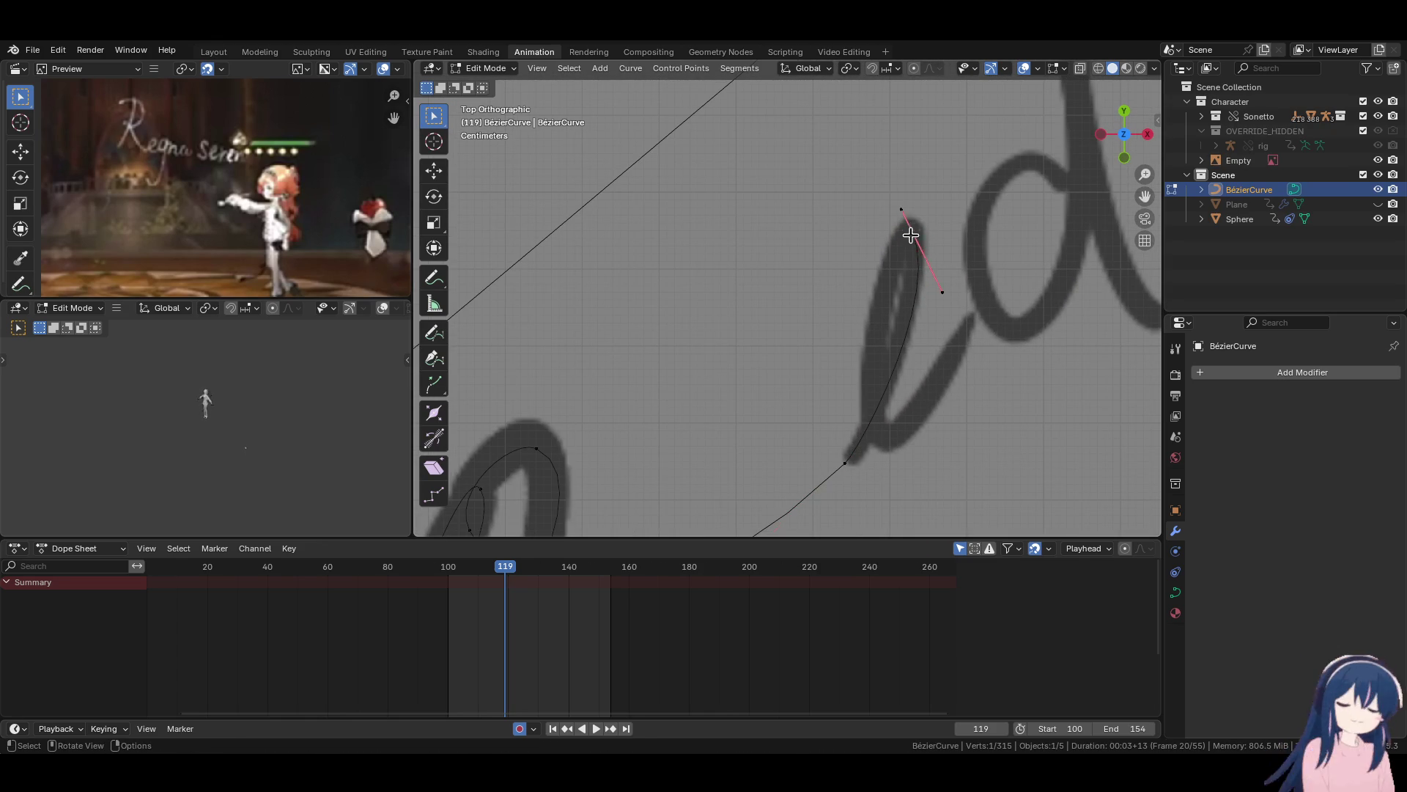
key(g)
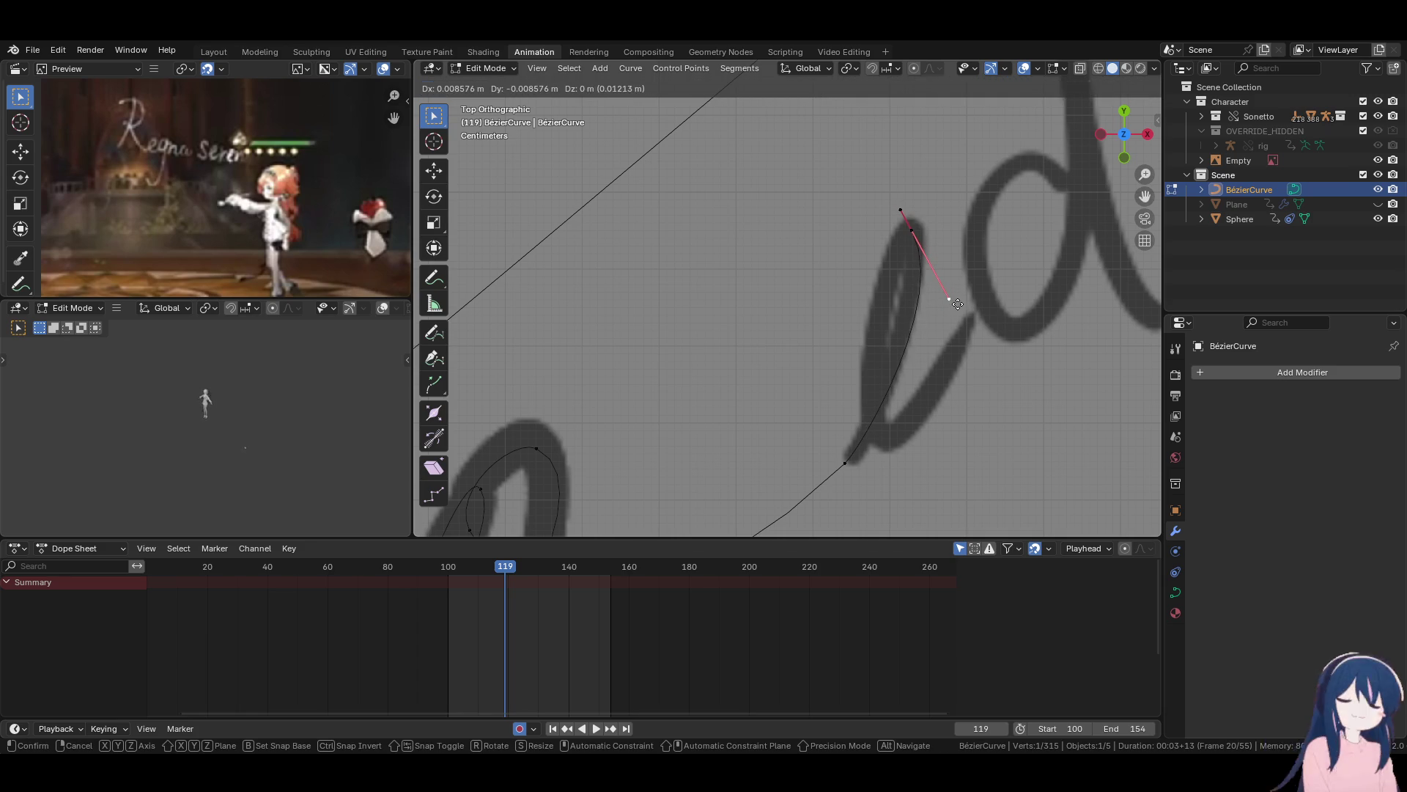
click(958, 304)
scroll(867, 440, down, 3)
click(824, 322)
key(g)
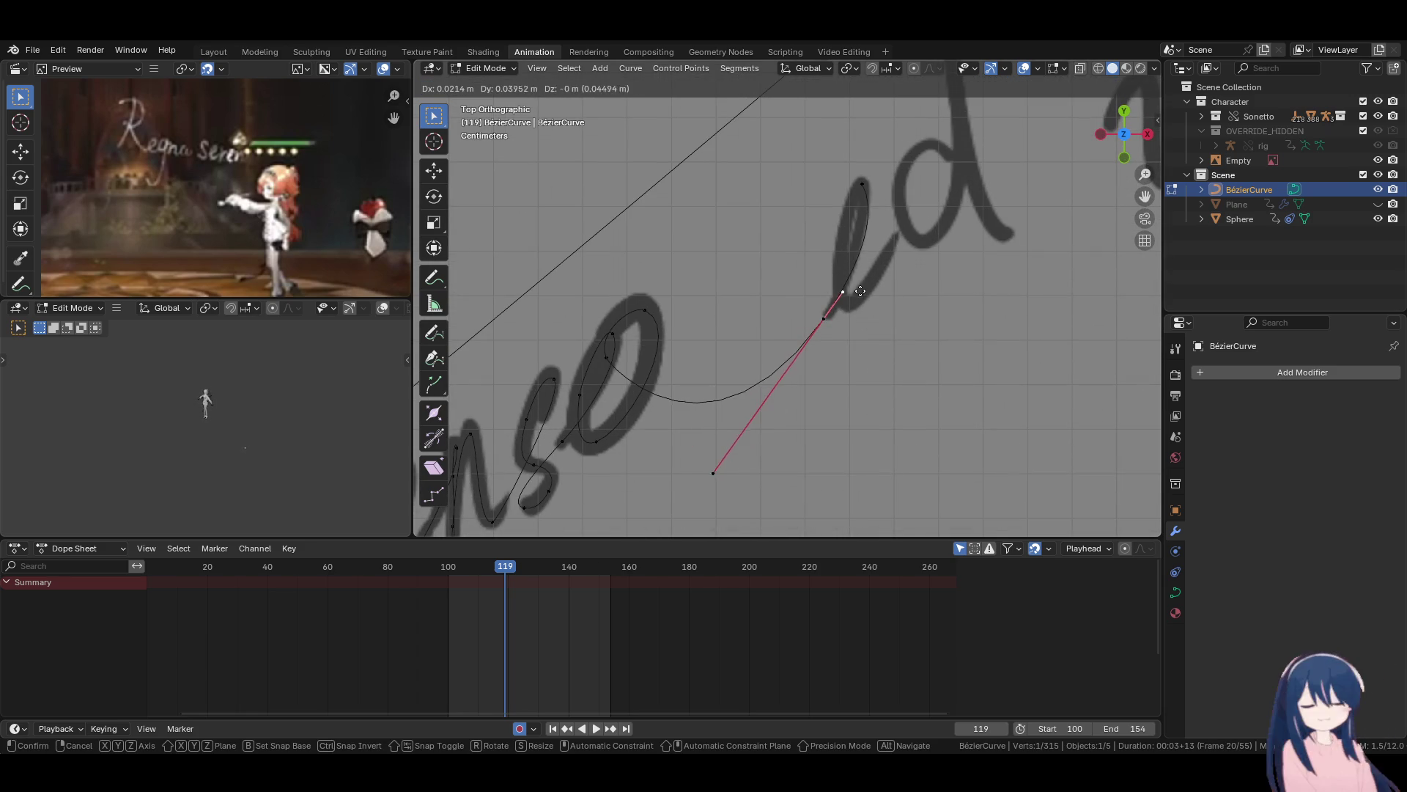
Extrude a point from the top of the 'e' into its loop and shape its handle.
click(933, 250)
scroll(873, 245, up, 3)
click(883, 165)
key(e)
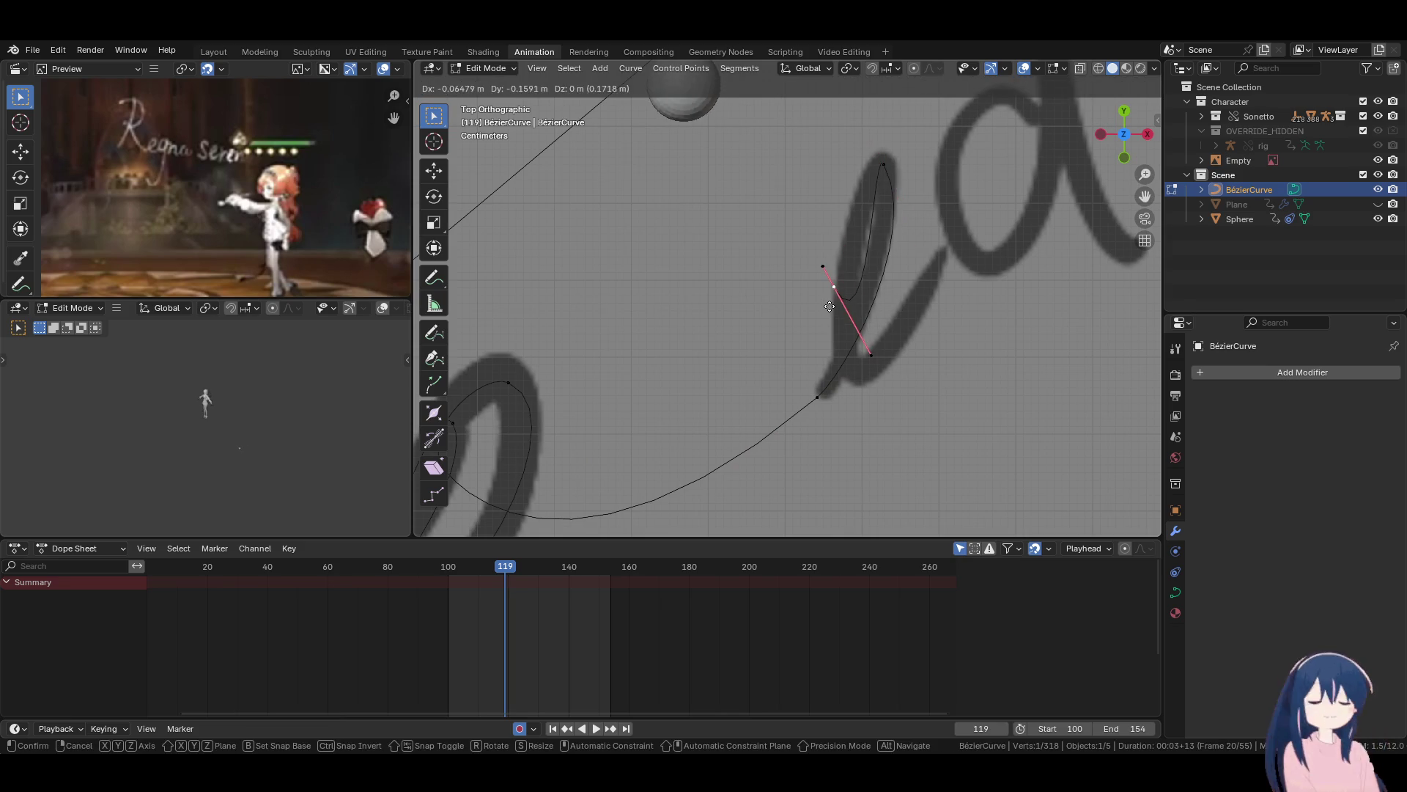
click(830, 307)
key(r)
click(842, 246)
key(g)
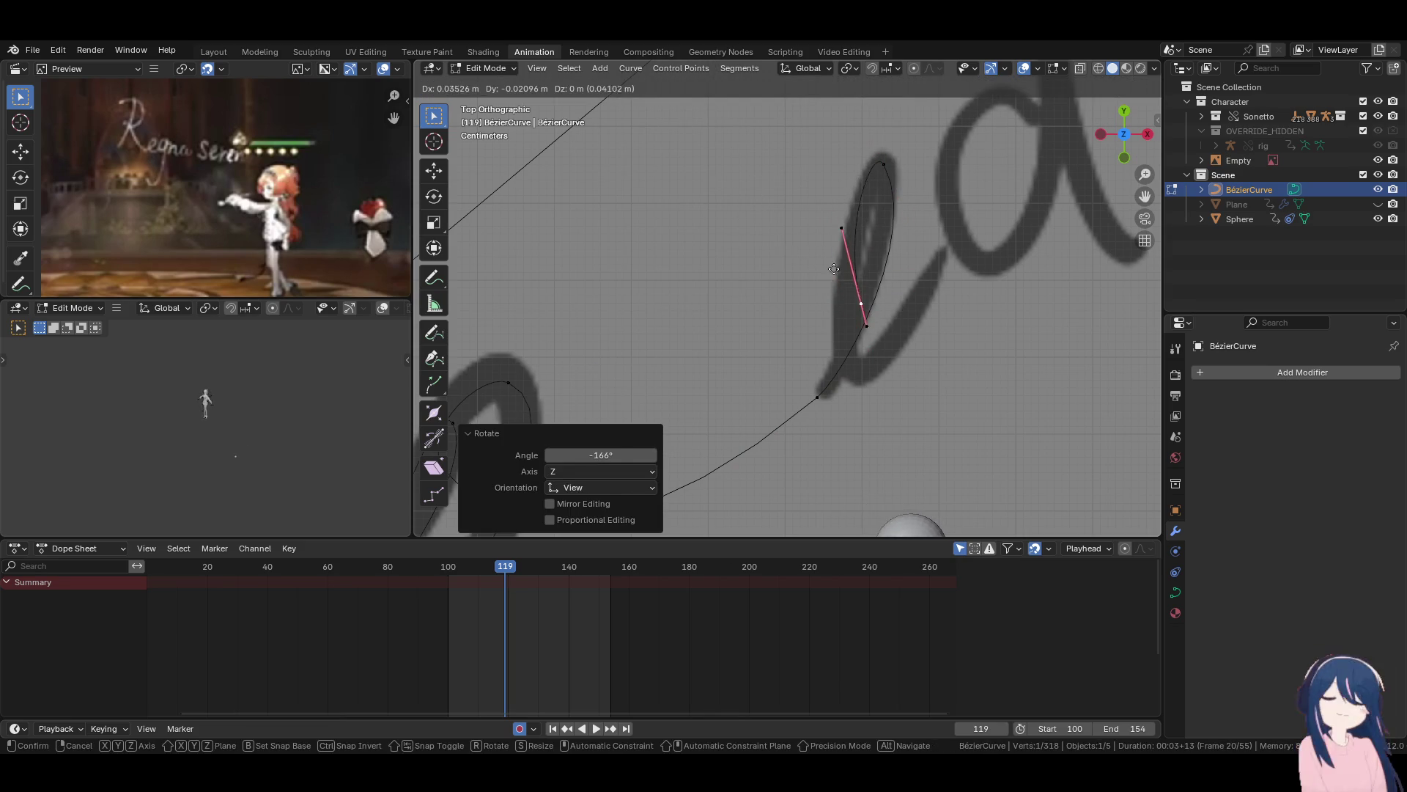
click(836, 269)
key(r)
click(879, 283)
key(r)
click(795, 251)
key(g)
shift+drag(866, 148, 862, 256)
Smooth the lower part of the 'e' by turning its handle horizontal and repositioning it.
click(844, 370)
mouse_move(953, 226)
shift+mouse_down()
mouse_move(651, 334)
mouse_move(721, 339)
shift+mouse_up()
click(843, 301)
shift+drag(843, 300, 845, 339)
key(r)
click(872, 414)
key(g)
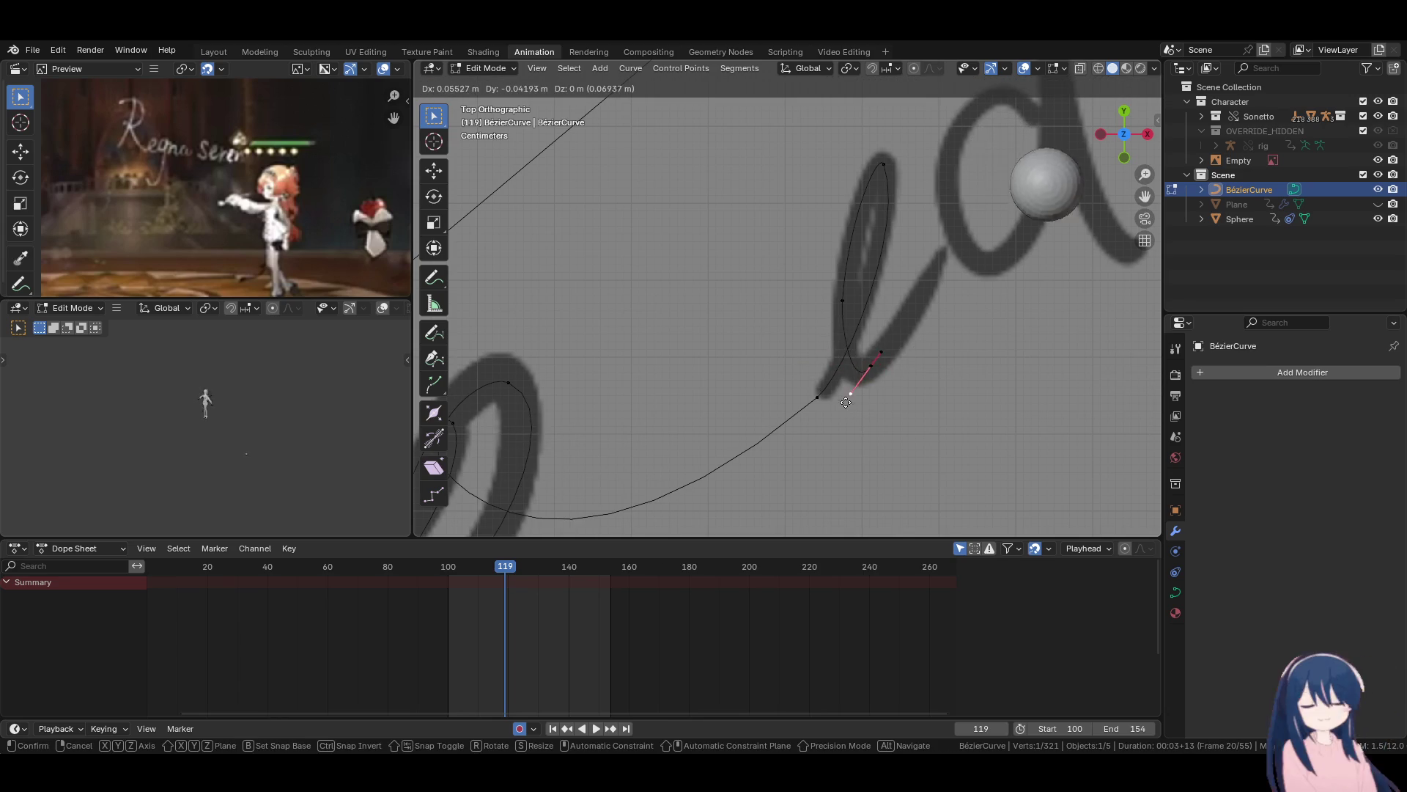
click(843, 398)
key(g)
click(884, 396)
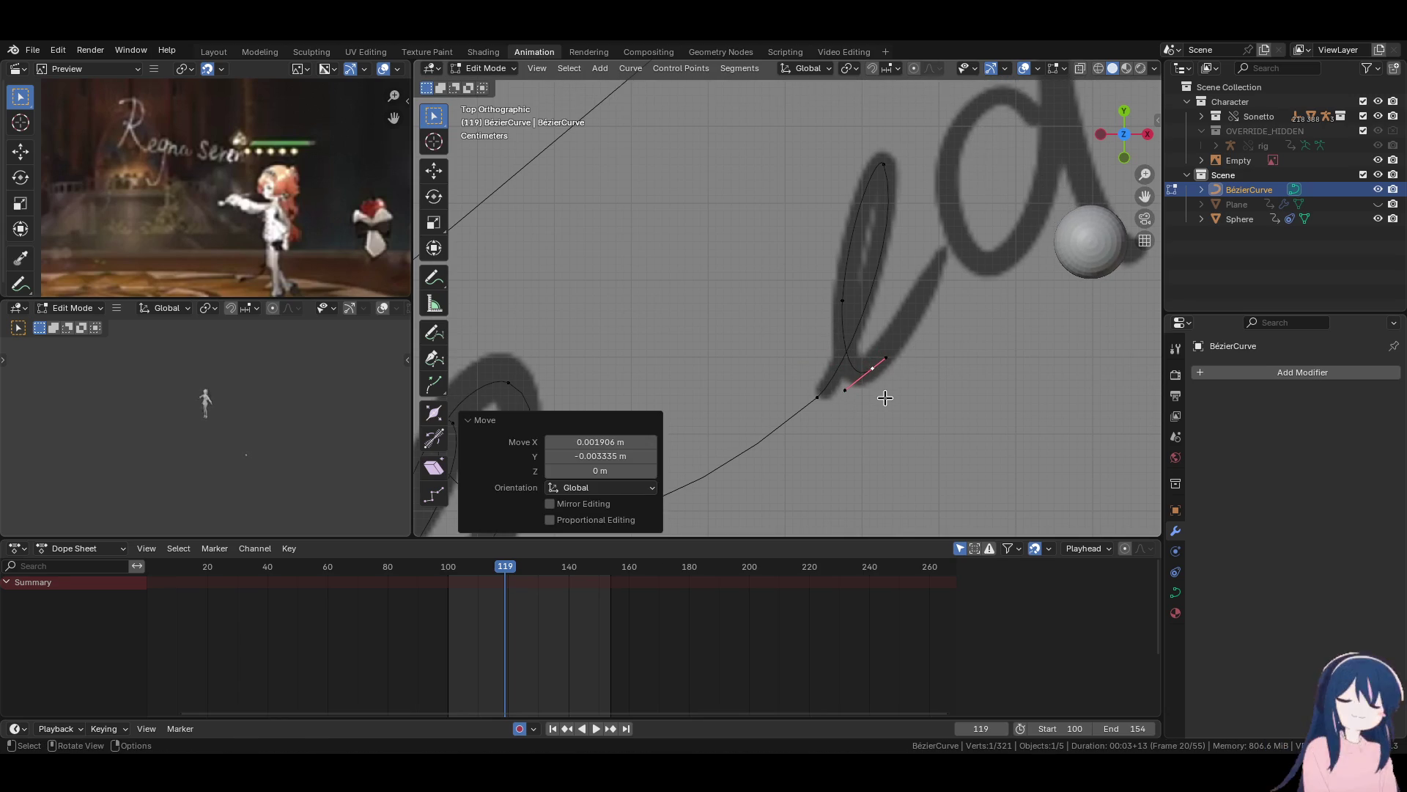
Extrude a point onto the bowl of the 'd' and let its handle hang straight down.
scroll(886, 398, down, 1)
shift+middle_drag(886, 398, 810, 436)
key(e)
click(980, 265)
key(r)
click(975, 190)
key(g)
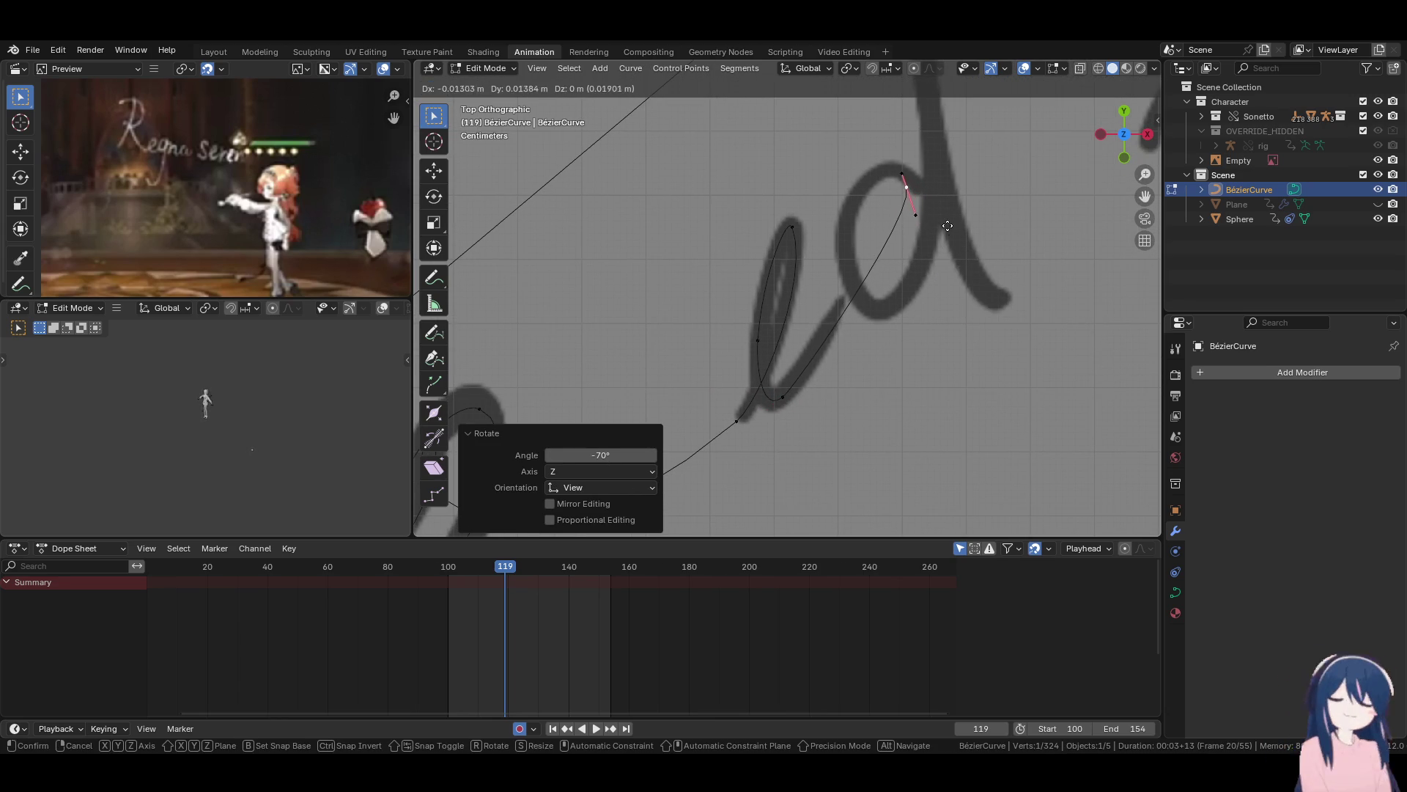
click(921, 223)
key(g)
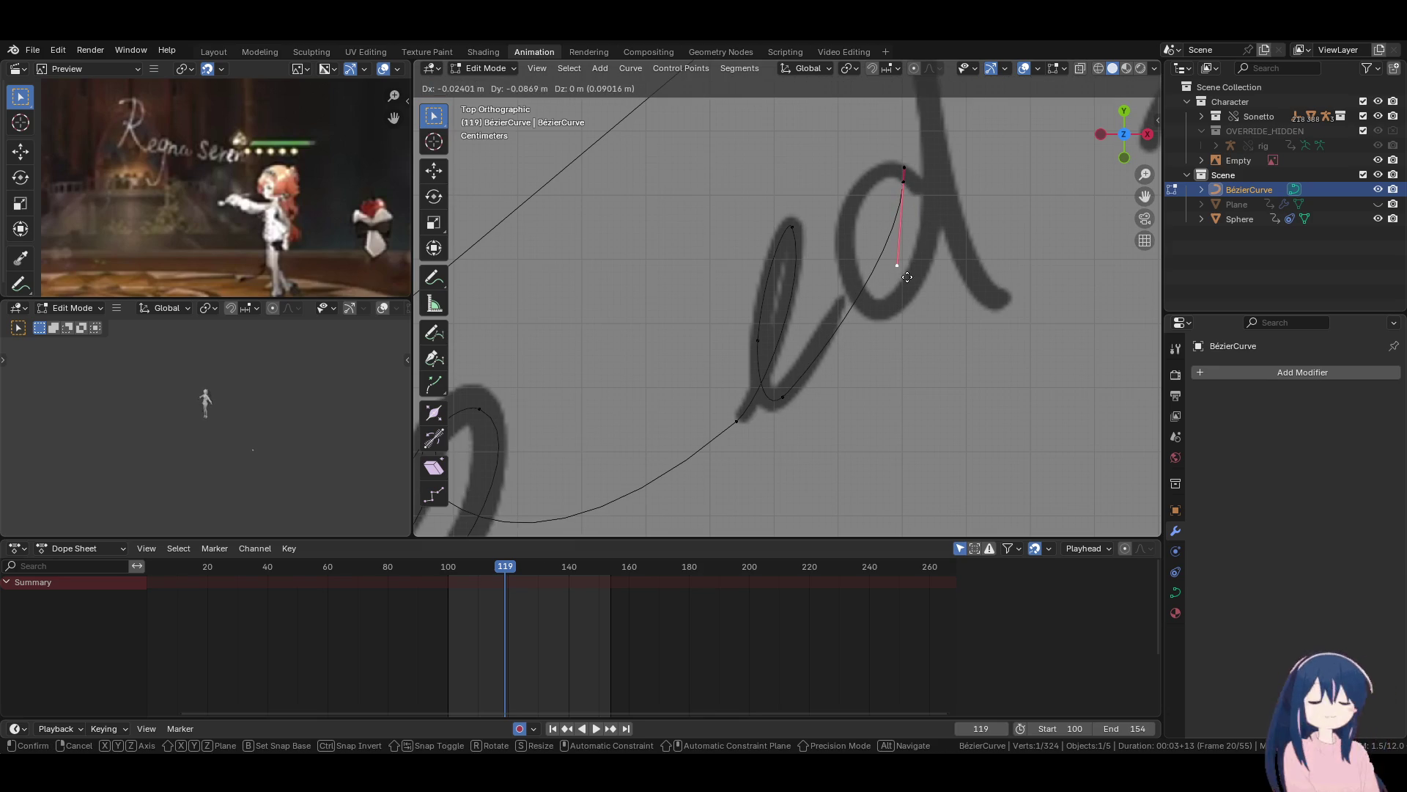
click(907, 277)
Reposition the handle of the upper control point of the 'd'.
click(781, 397)
scroll(911, 367, up, 2)
click(951, 154)
shift+middle_drag(951, 155, 887, 210)
key(g)
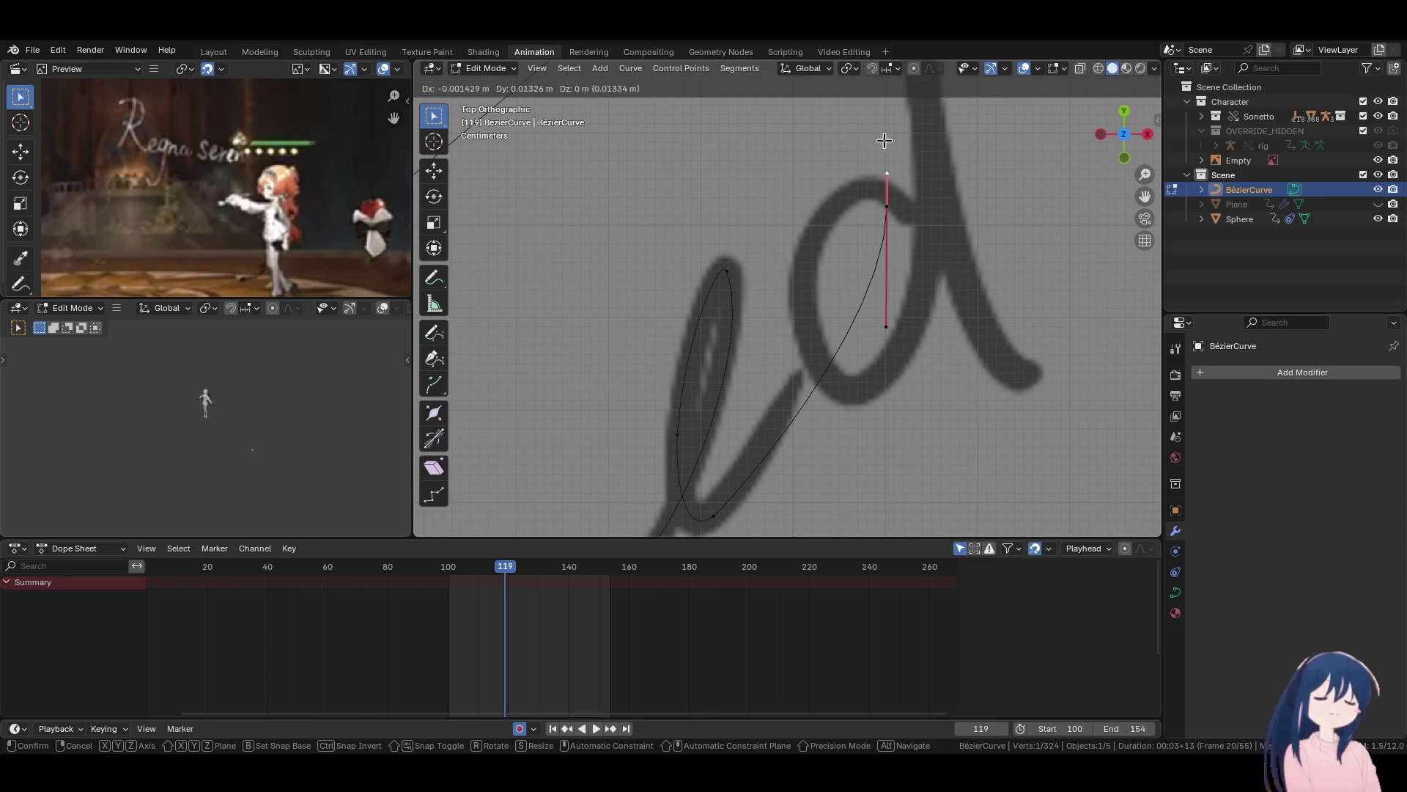
click(885, 142)
Extrude another point along the 'd', flip its handle, and move it along Y into place.
key(e)
click(813, 227)
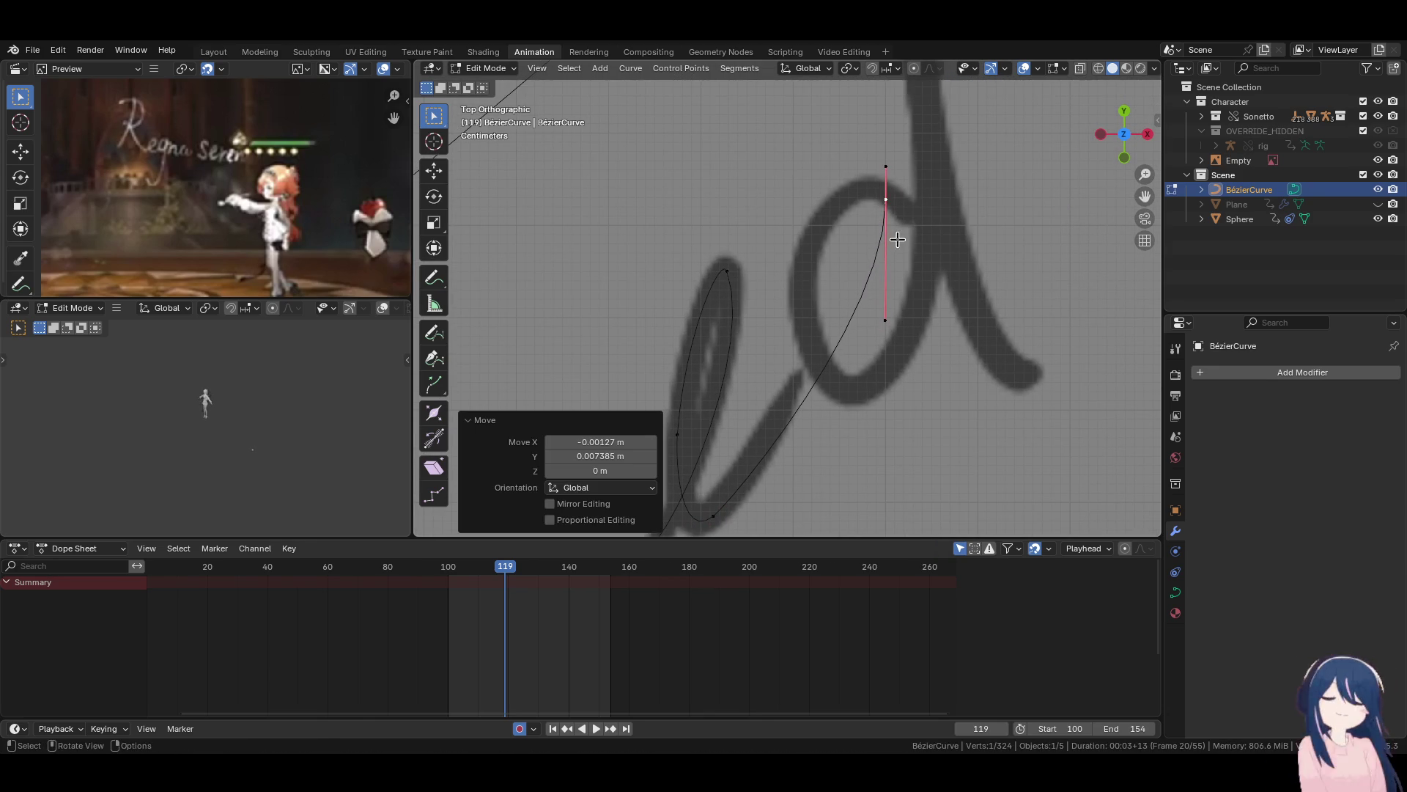
key(r)
click(811, 195)
key(g)
click(855, 293)
key(r)
key(g)
key(y)
scroll(868, 324, down, 4)
Extrude a point down the 'd' stem and rotate its handle by 5.69° to follow the stroke.
click(870, 336)
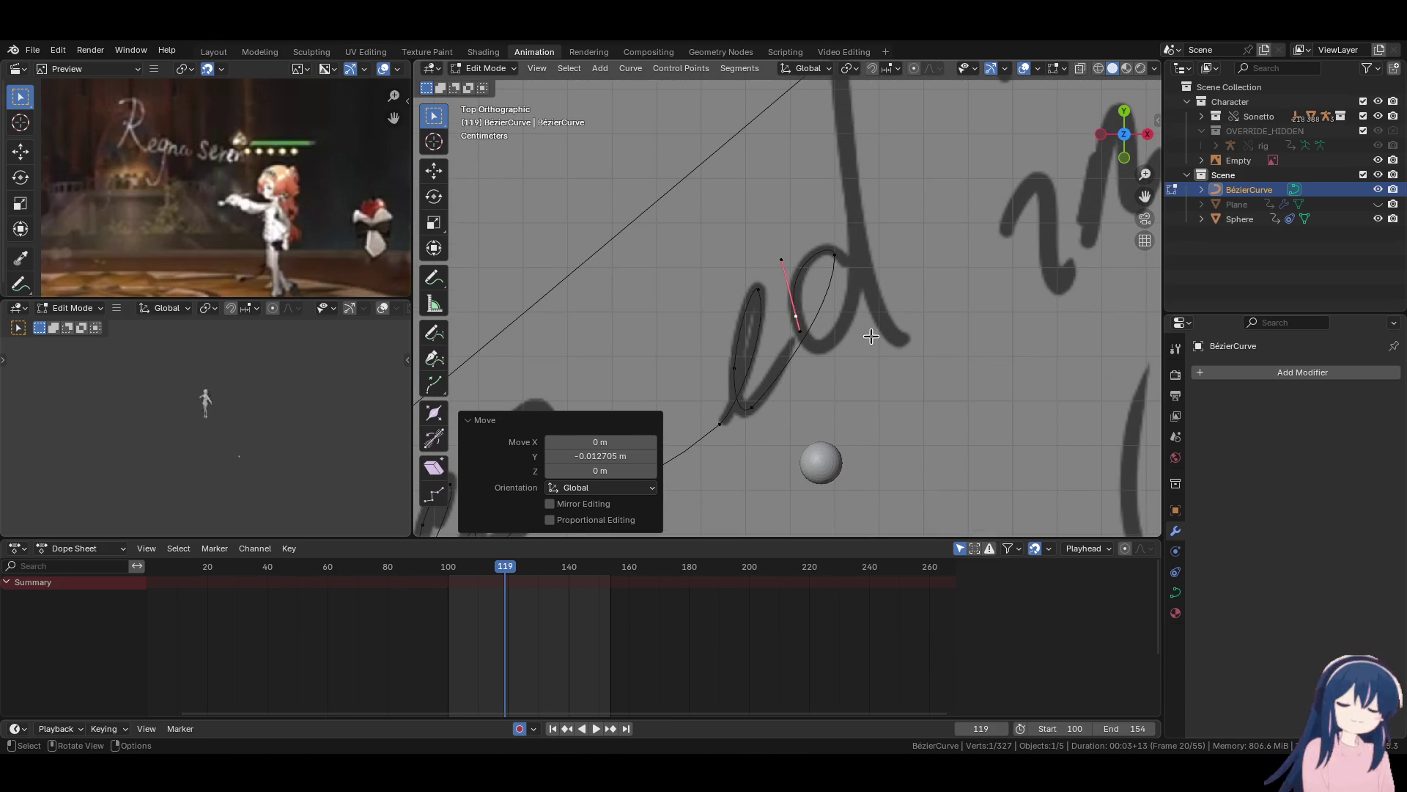
key(e)
click(847, 364)
key(r)
scroll(911, 424, up, 3)
click(879, 425)
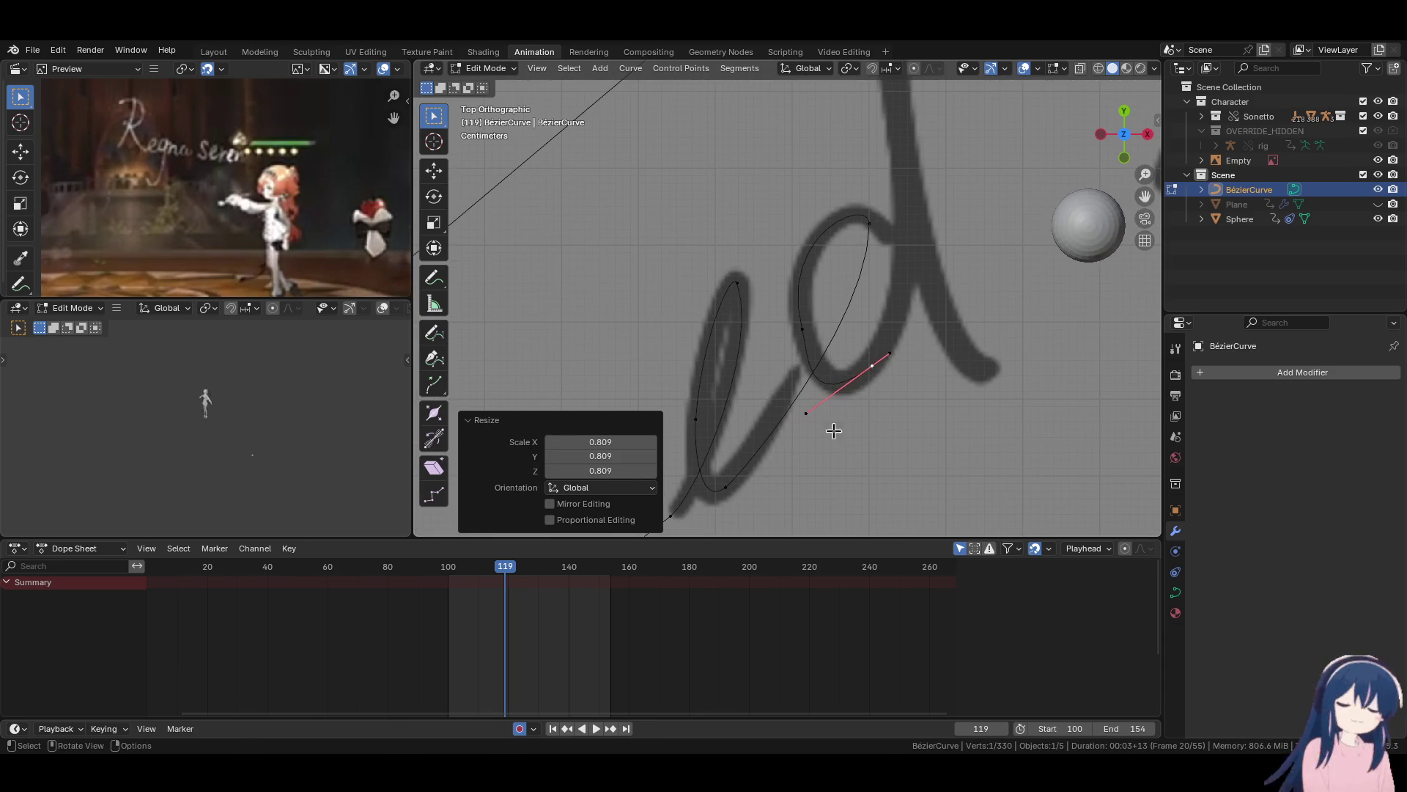
key(g)
click(840, 403)
key(g)
click(874, 321)
key(r)
click(873, 327)
Fine-tune the handles at the end of the 'd', rotating one by 7.41°.
click(879, 374)
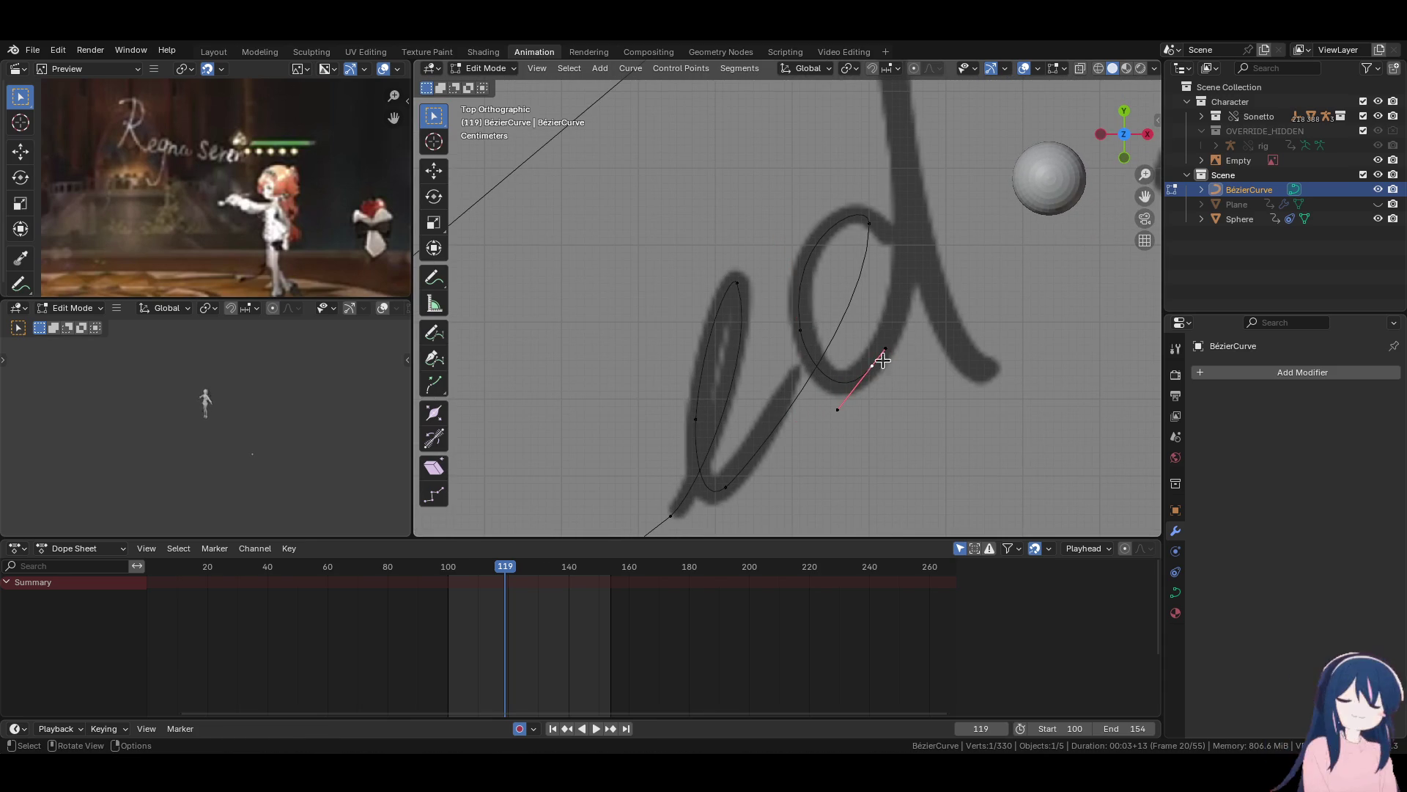
key(g)
click(889, 350)
click(890, 345)
key(r)
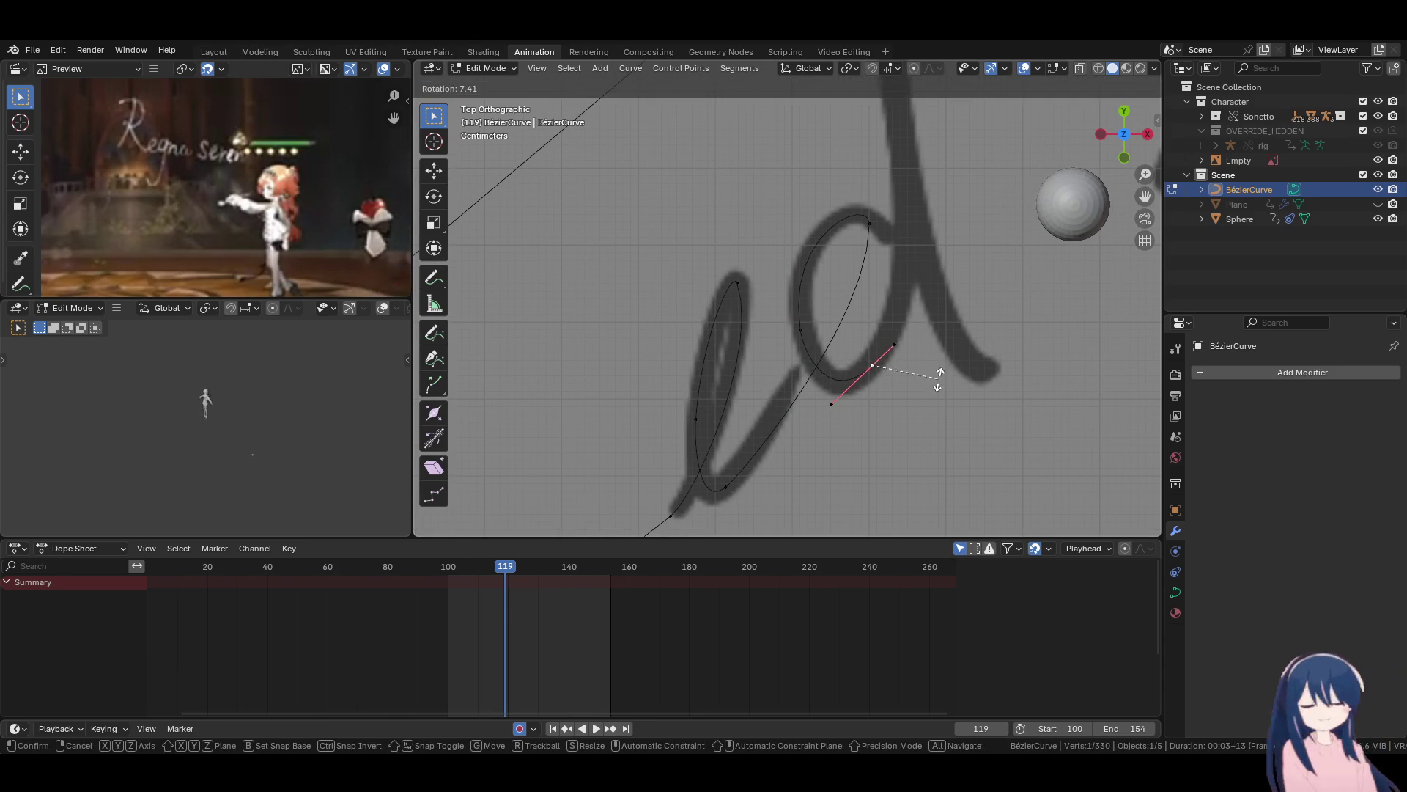
click(936, 380)
scroll(879, 389, down, 4)
shift+middle_drag(854, 396, 849, 449)
Move the new point to the top of the 'd' stem and fit its handles to the stroke.
key(g)
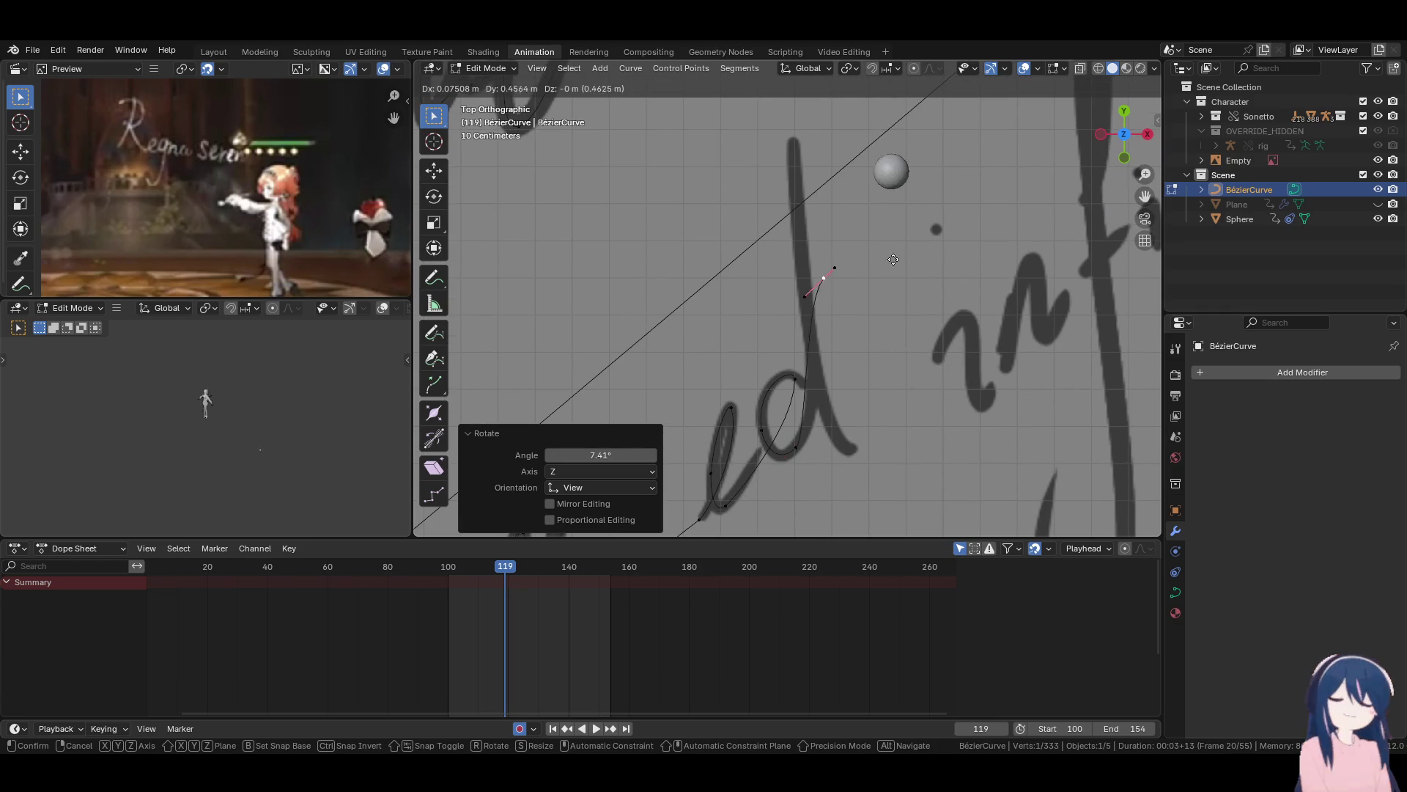
click(861, 148)
key(r)
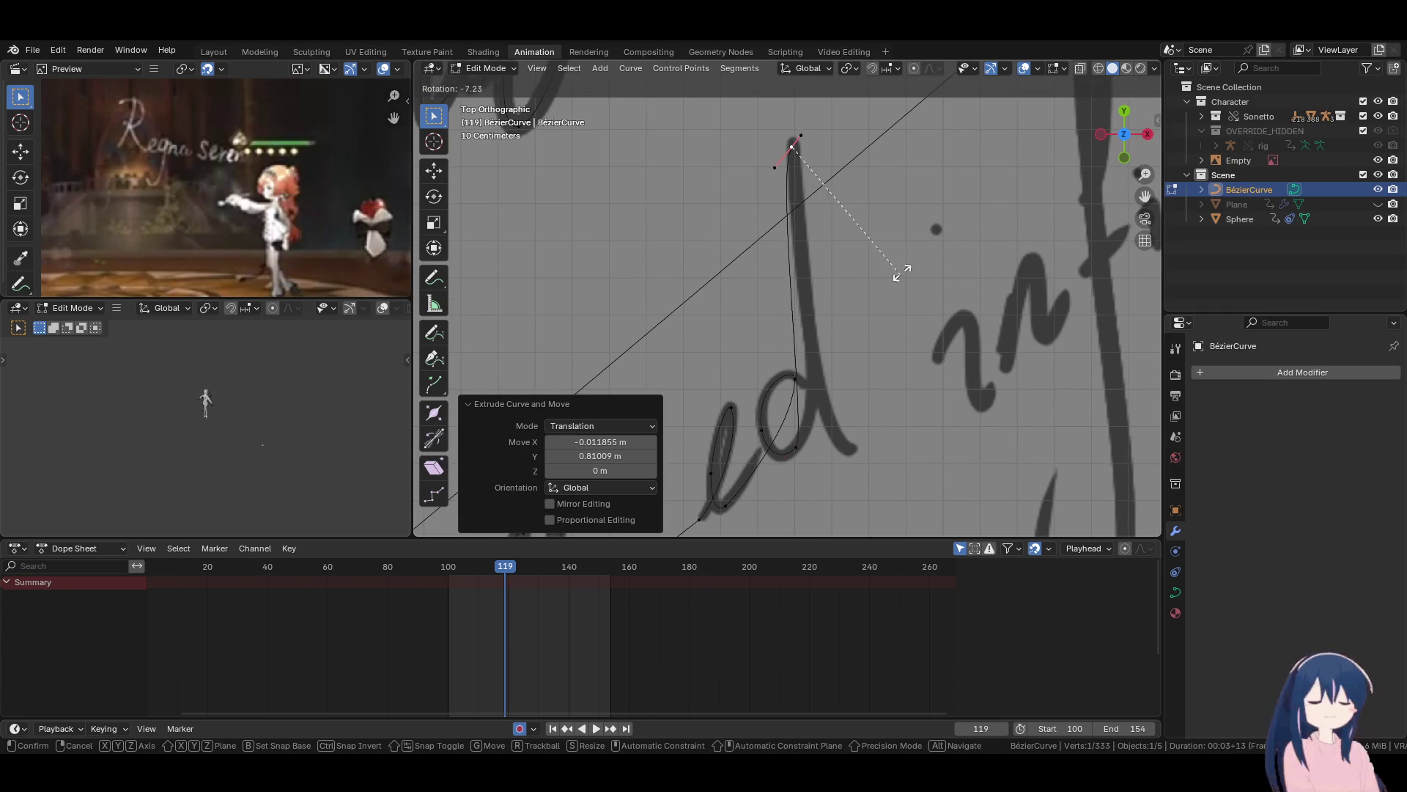
click(912, 150)
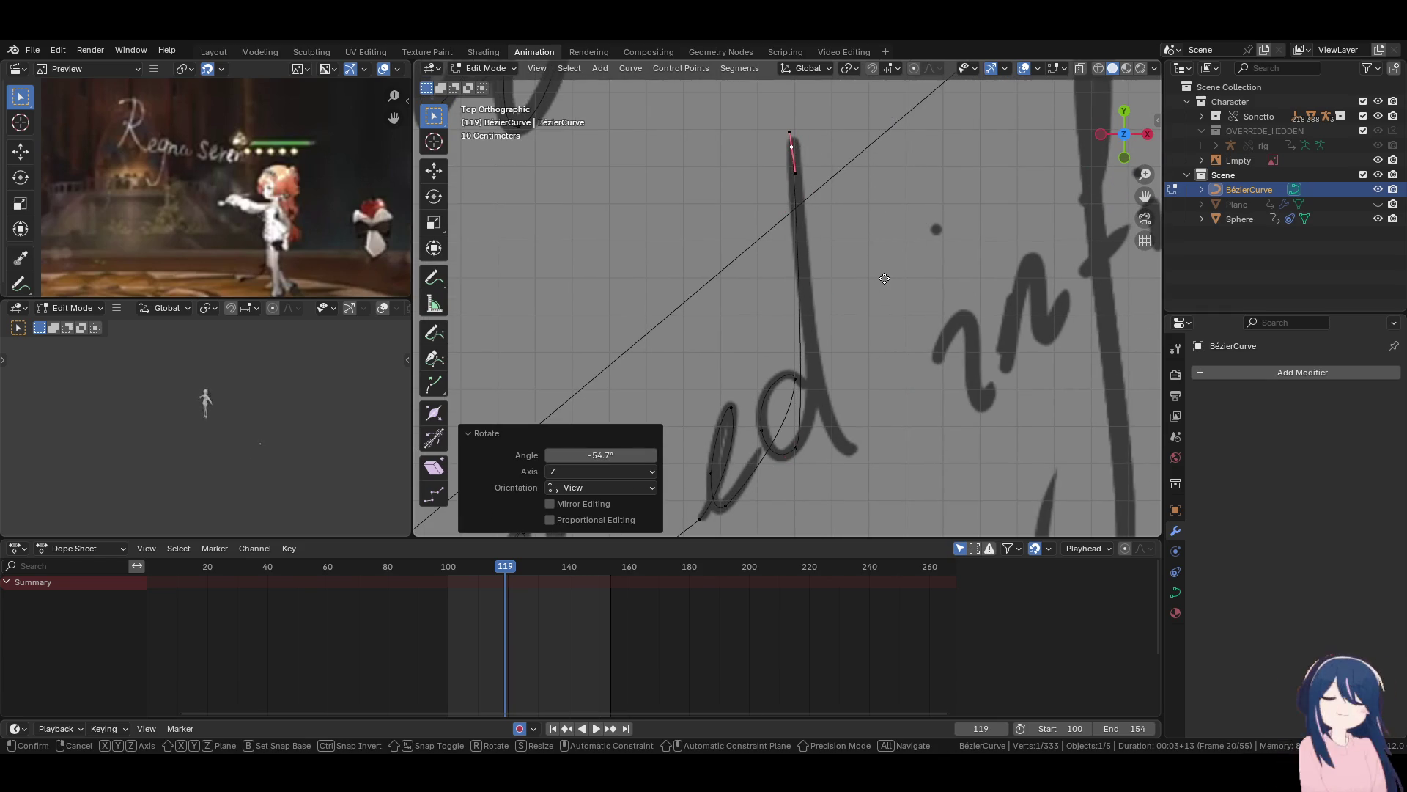
key(g)
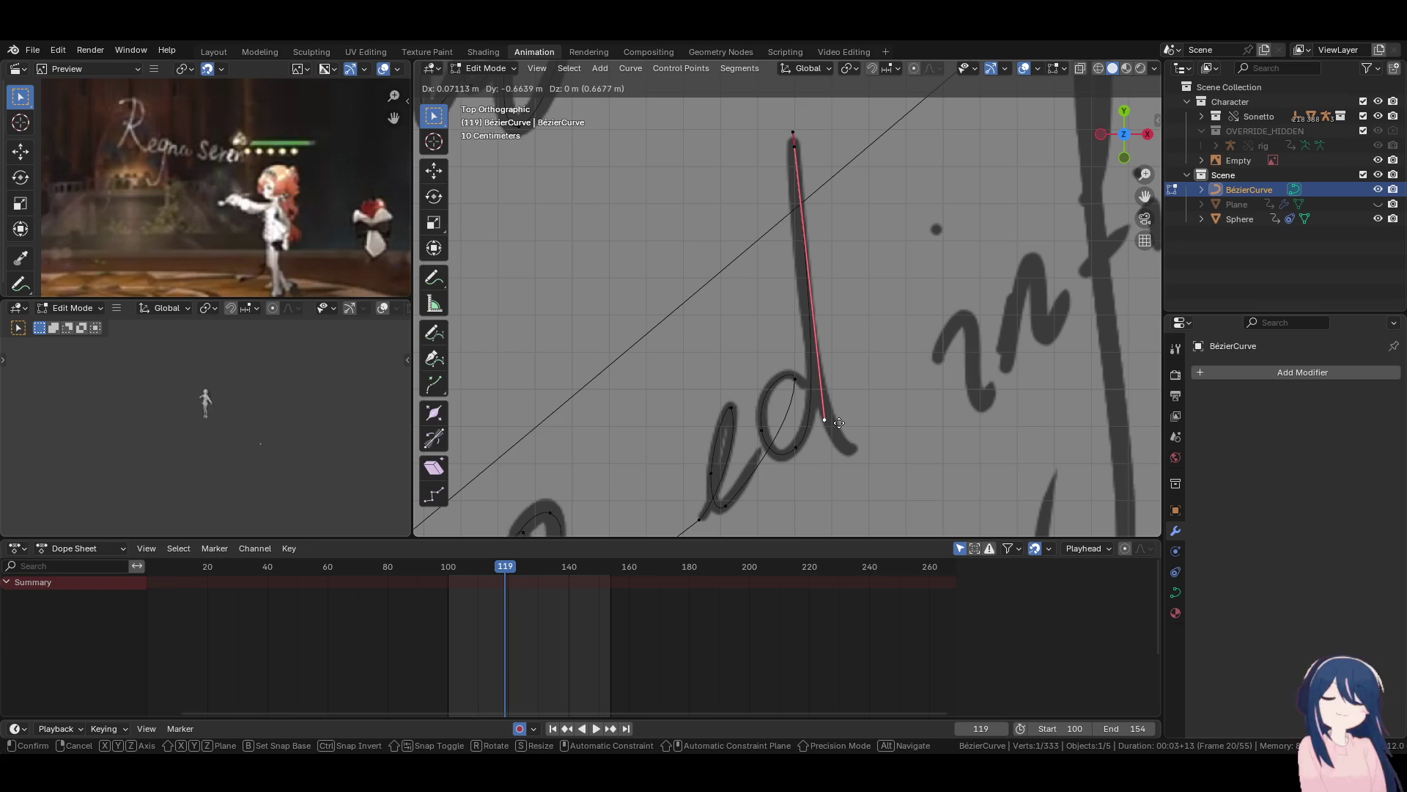
click(839, 422)
Extrude a final point at the tail of the 'd' and align its handles.
key(e)
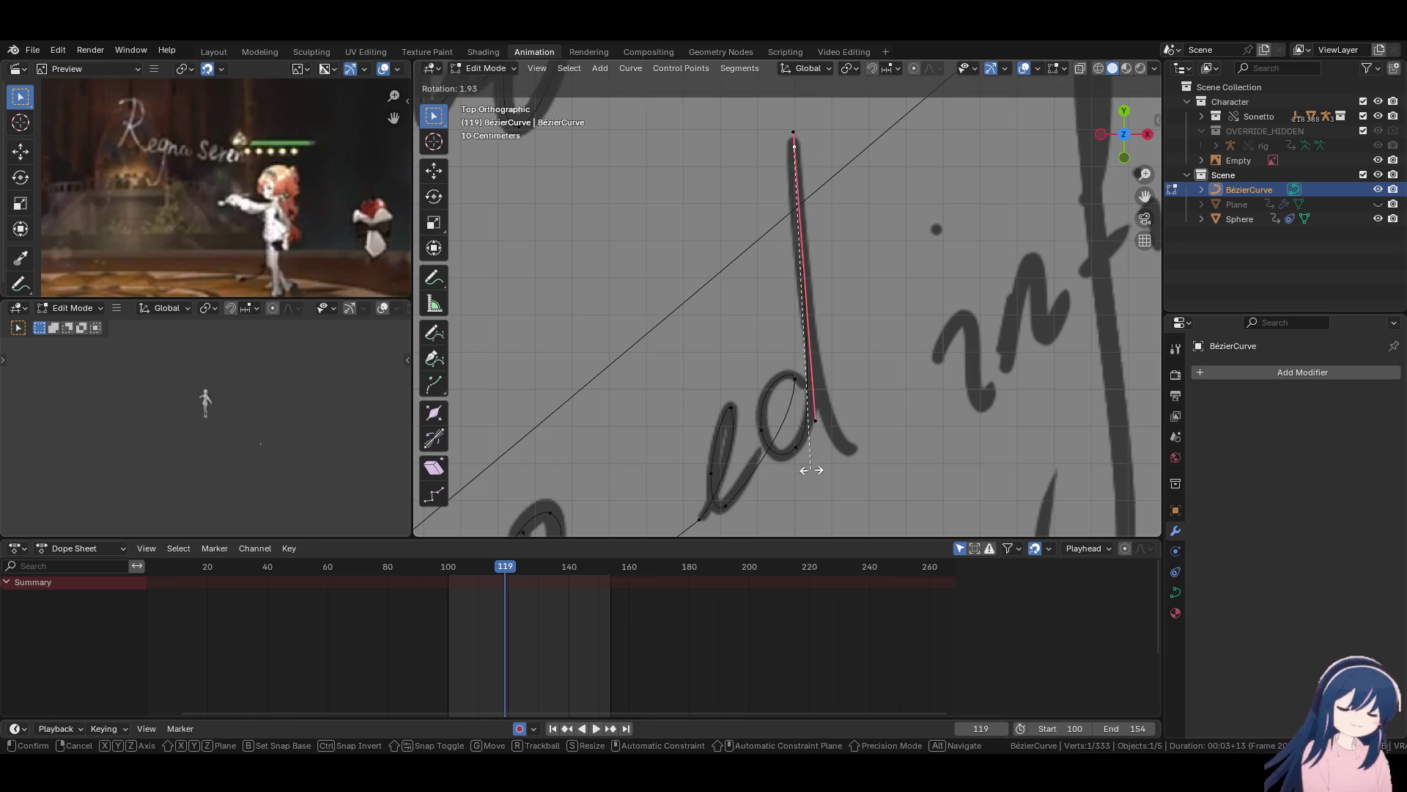
click(899, 101)
key(r)
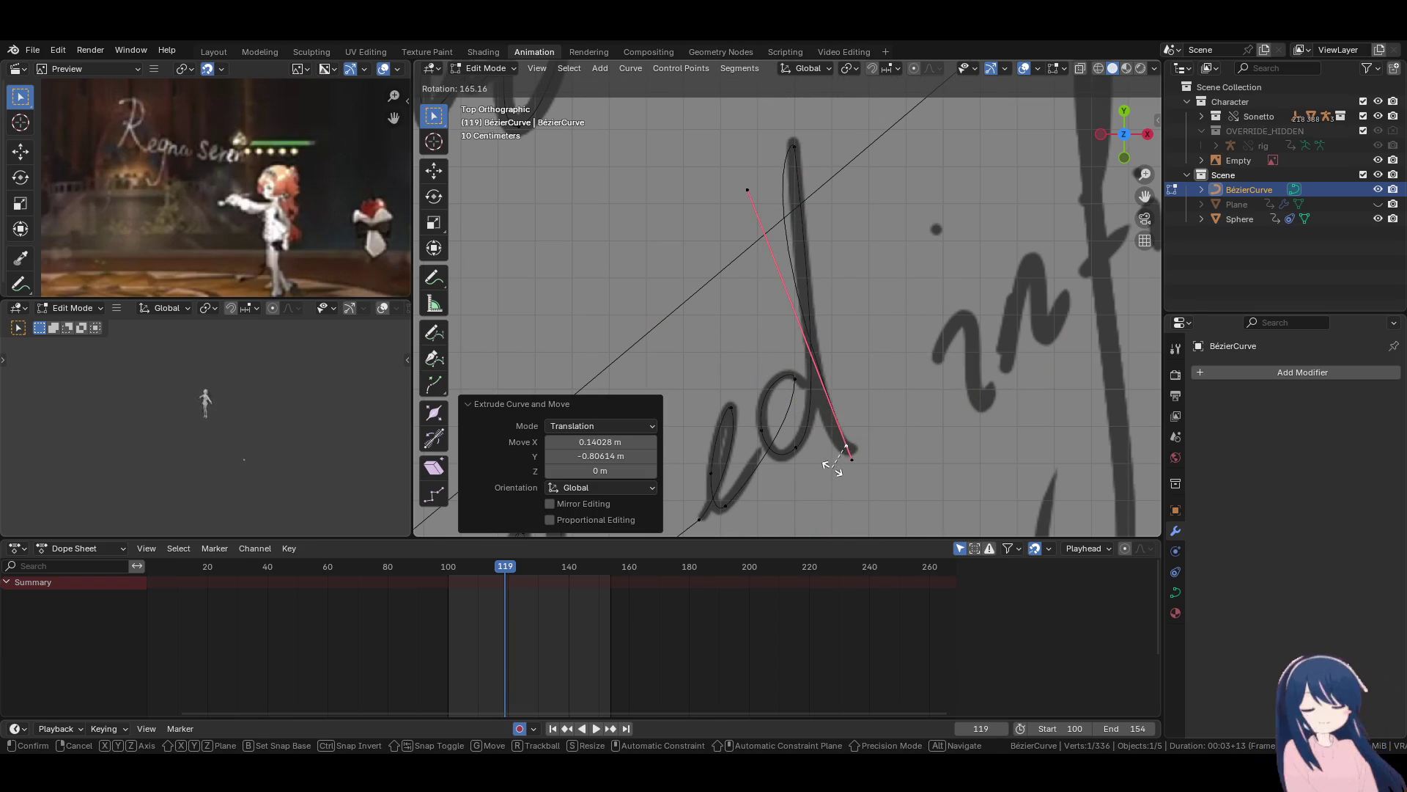
click(842, 447)
key(g)
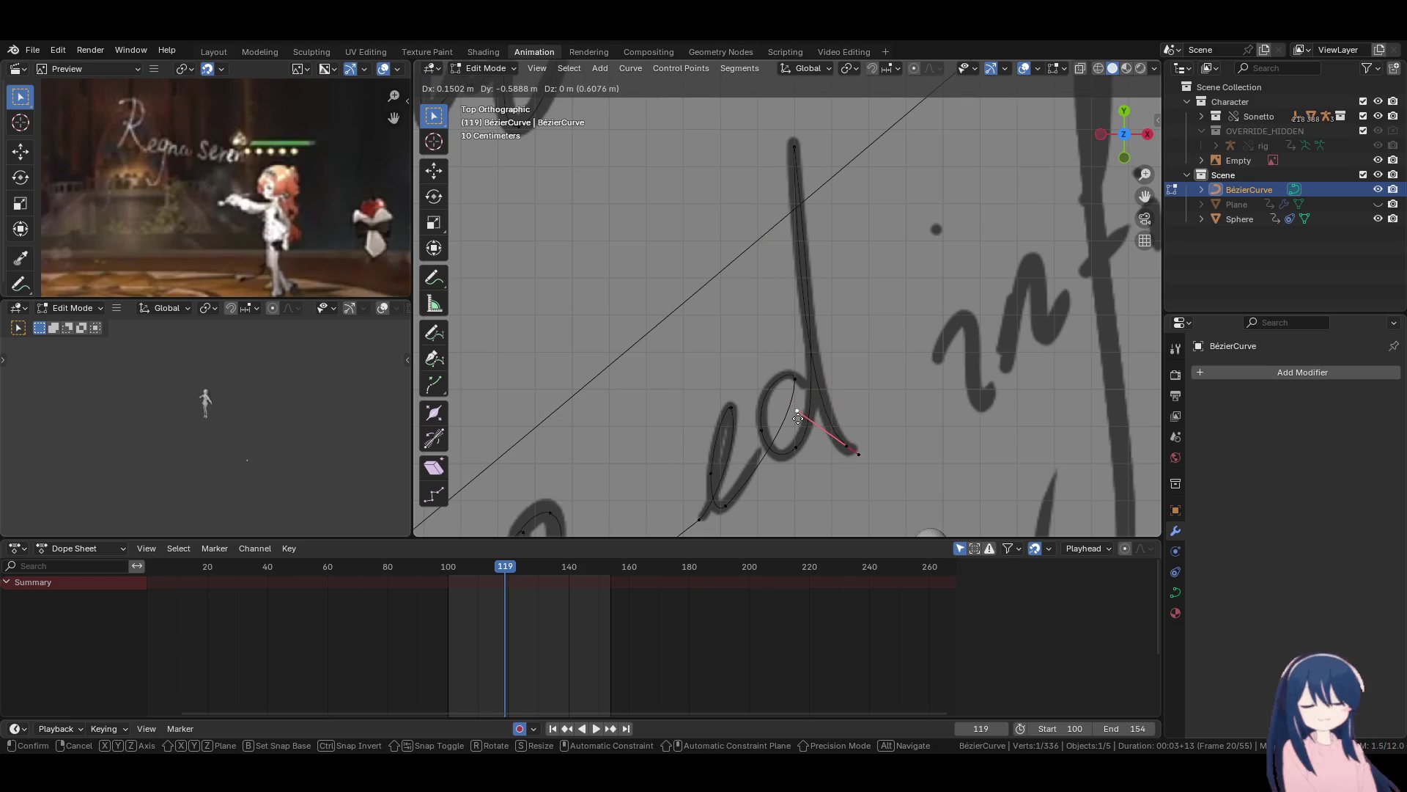
click(802, 419)
scroll(849, 402, up, 3)
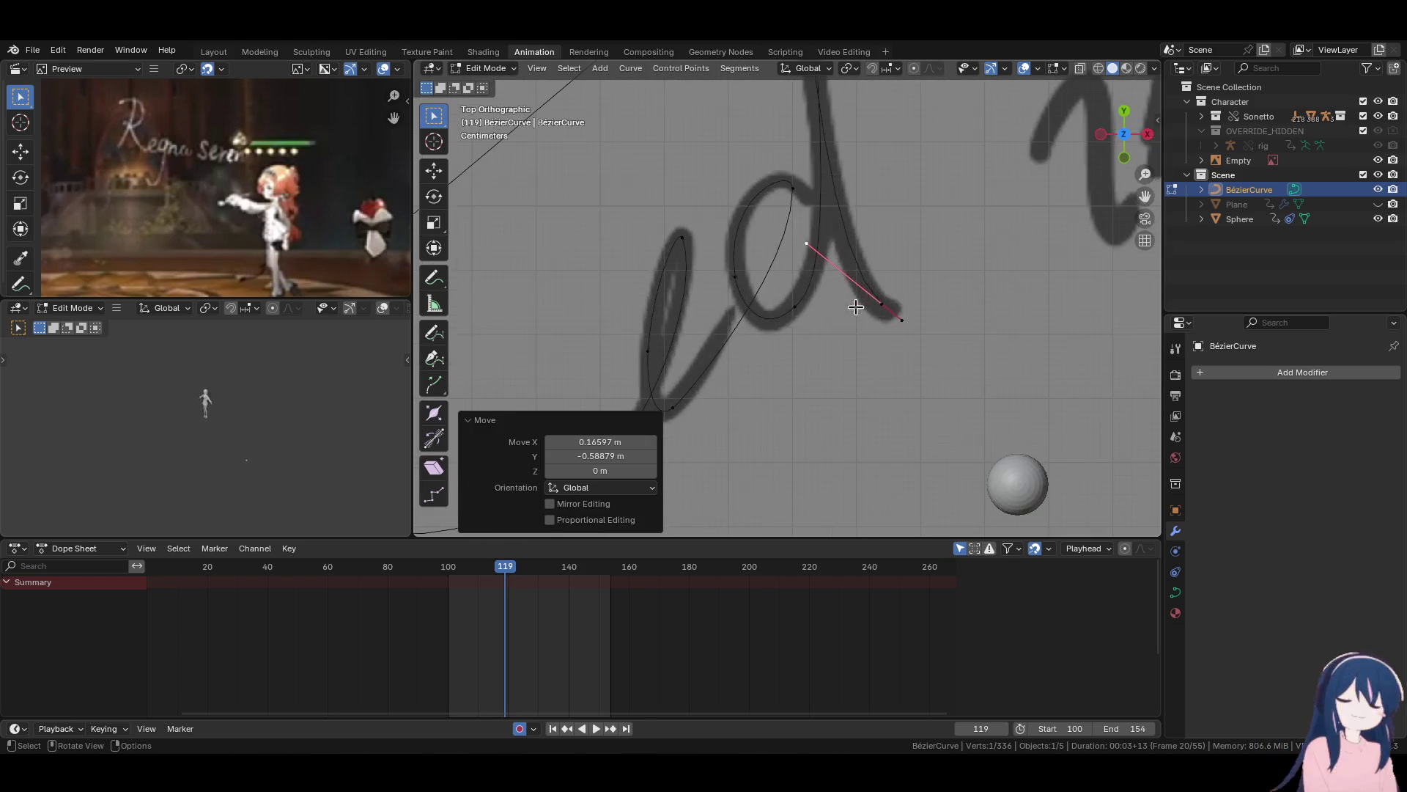
Select the curve's end point after 'ed' and nudge its handle slightly.
click(883, 308)
scroll(872, 308, down, 2)
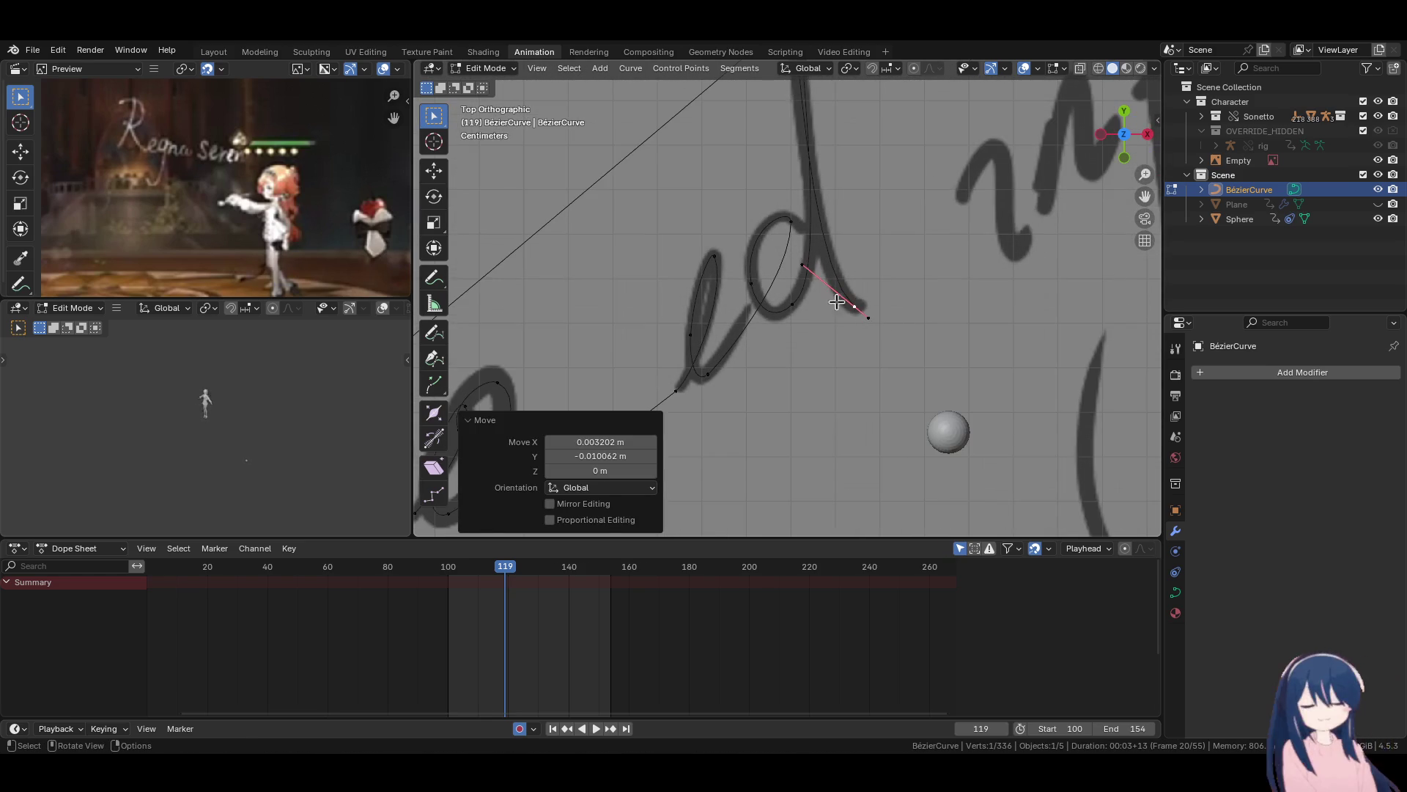
click(801, 276)
key(g)
click(787, 288)
Extrude a new point to the start of 'infinito', fit its handles, and save the project.
shift+middle_drag(844, 313, 767, 377)
click(767, 377)
shift+middle_drag(810, 283, 790, 308)
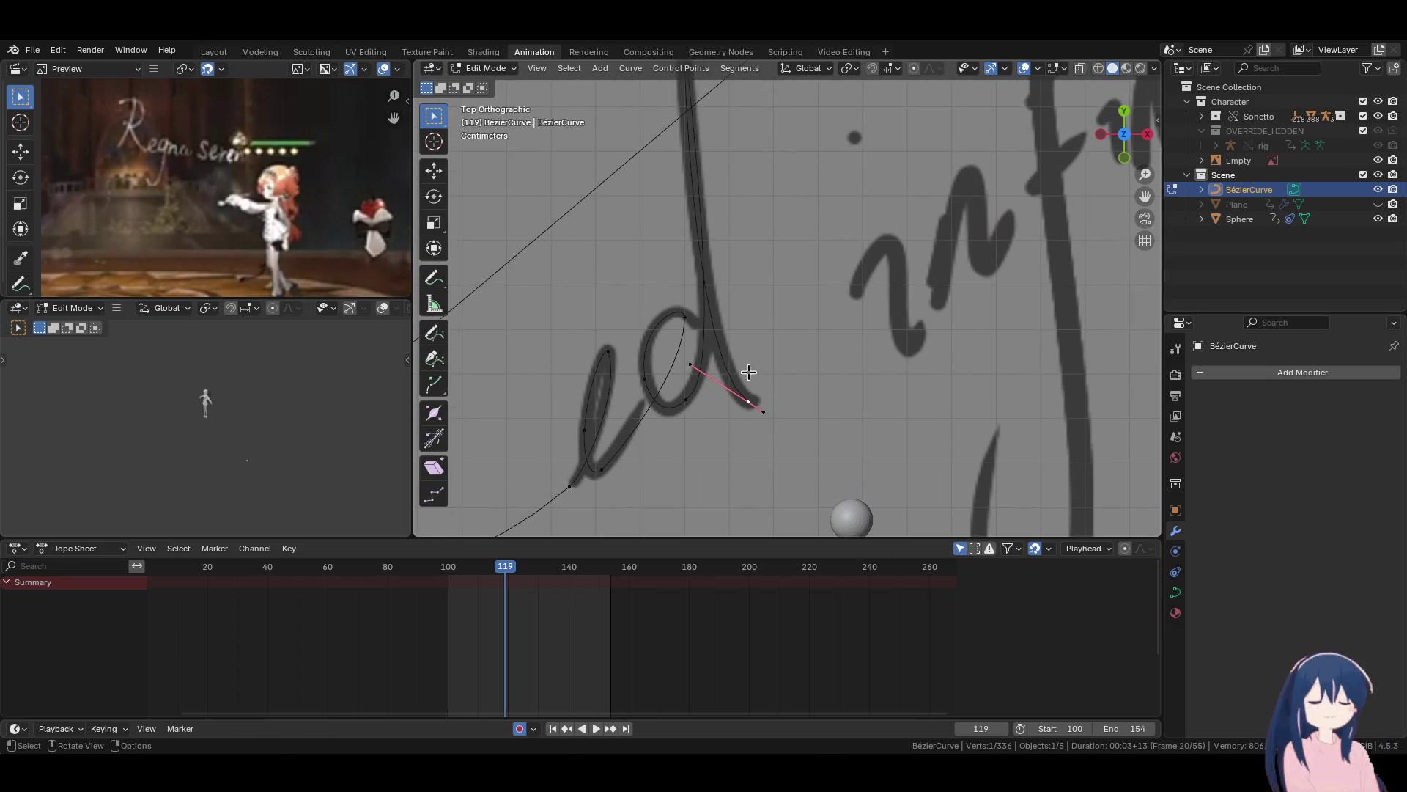
key(e)
click(866, 249)
key(r)
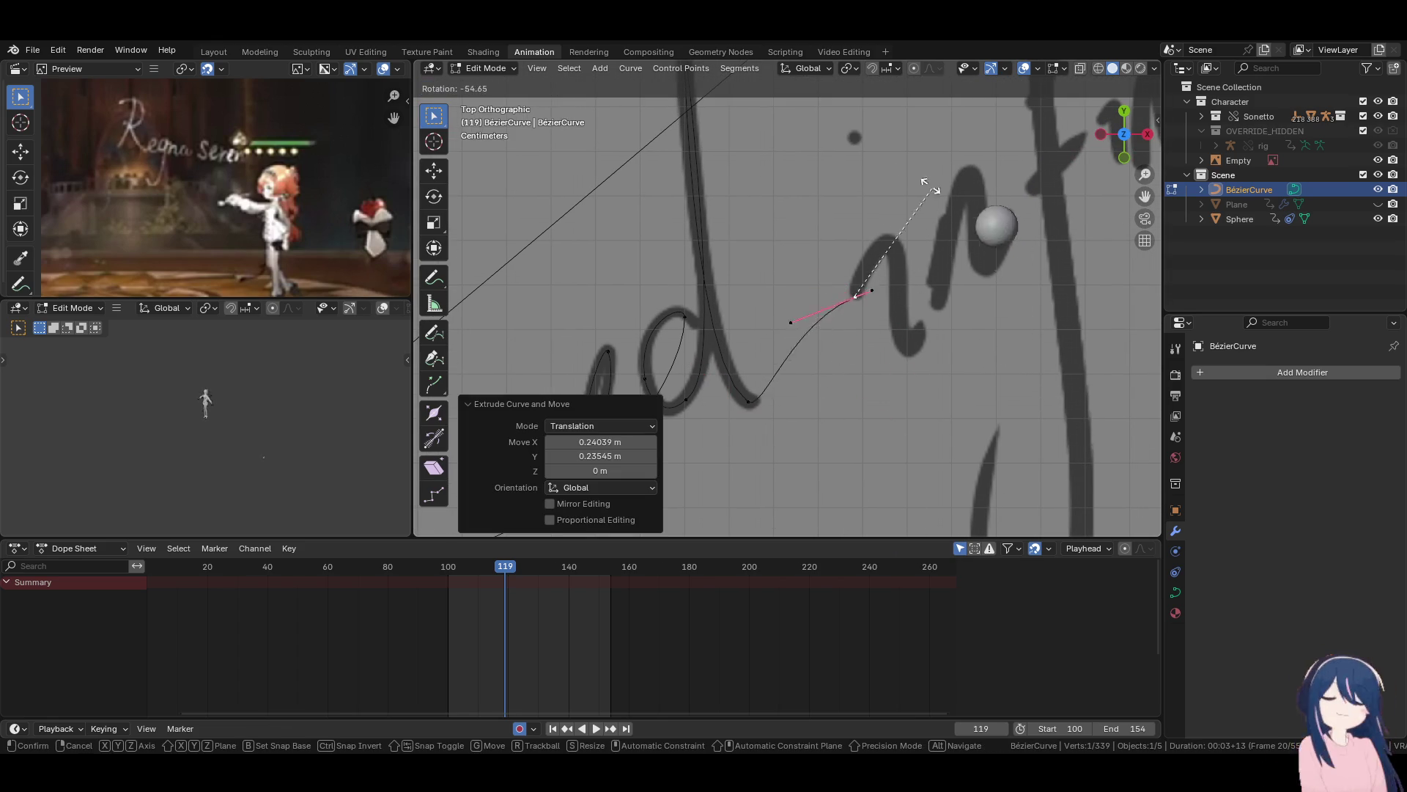
click(822, 178)
key(g)
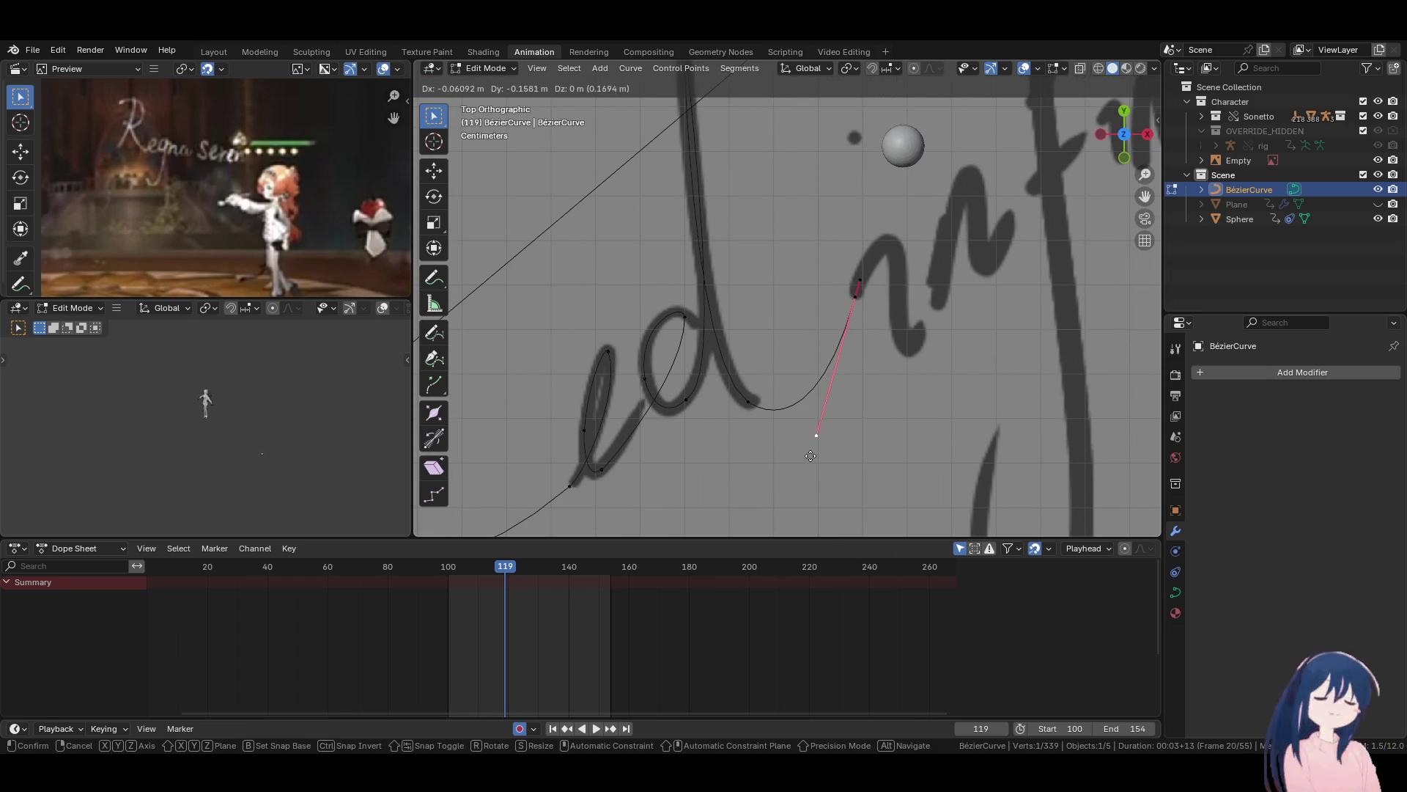
click(882, 346)
key(g)
click(883, 345)
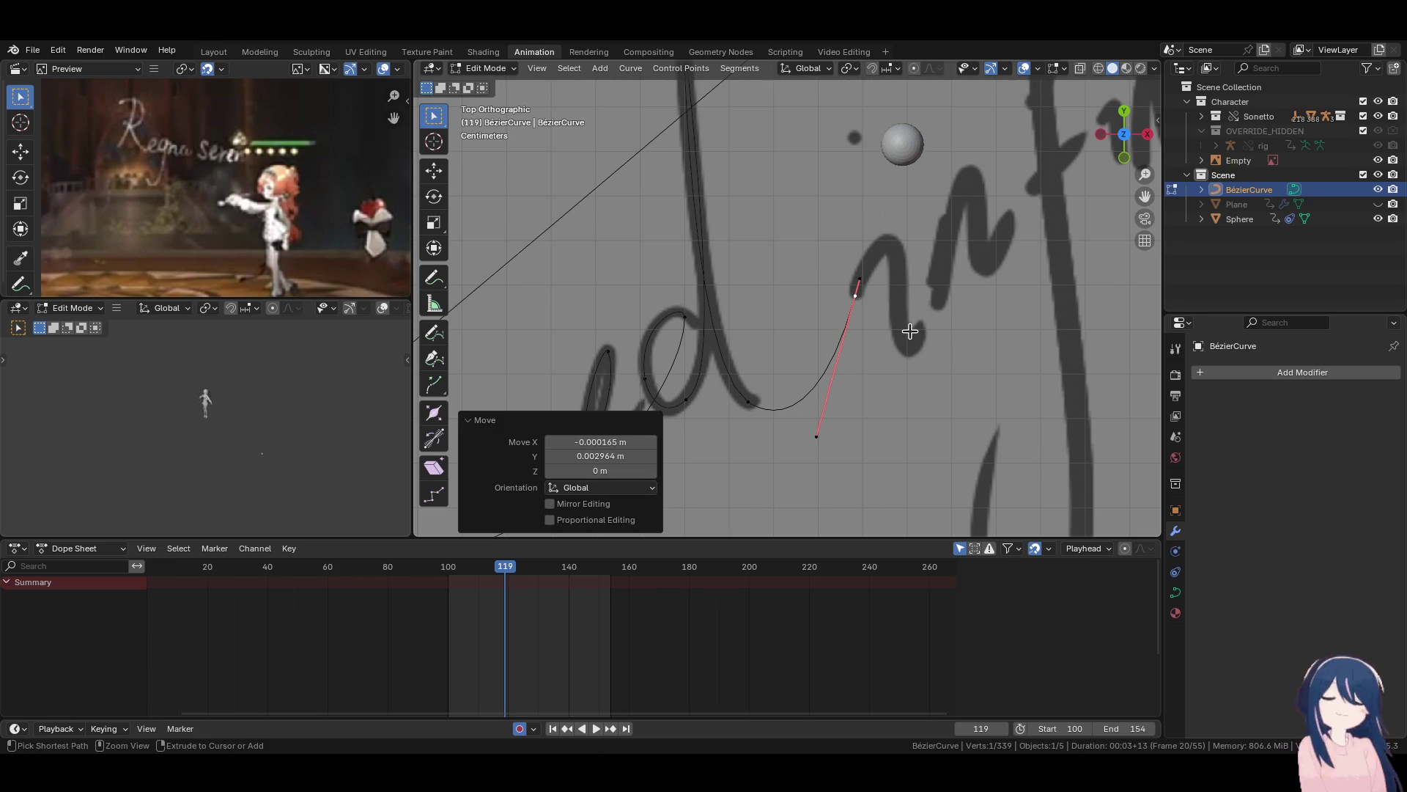
key(ctrl+s)
scroll(911, 331, down, 8)
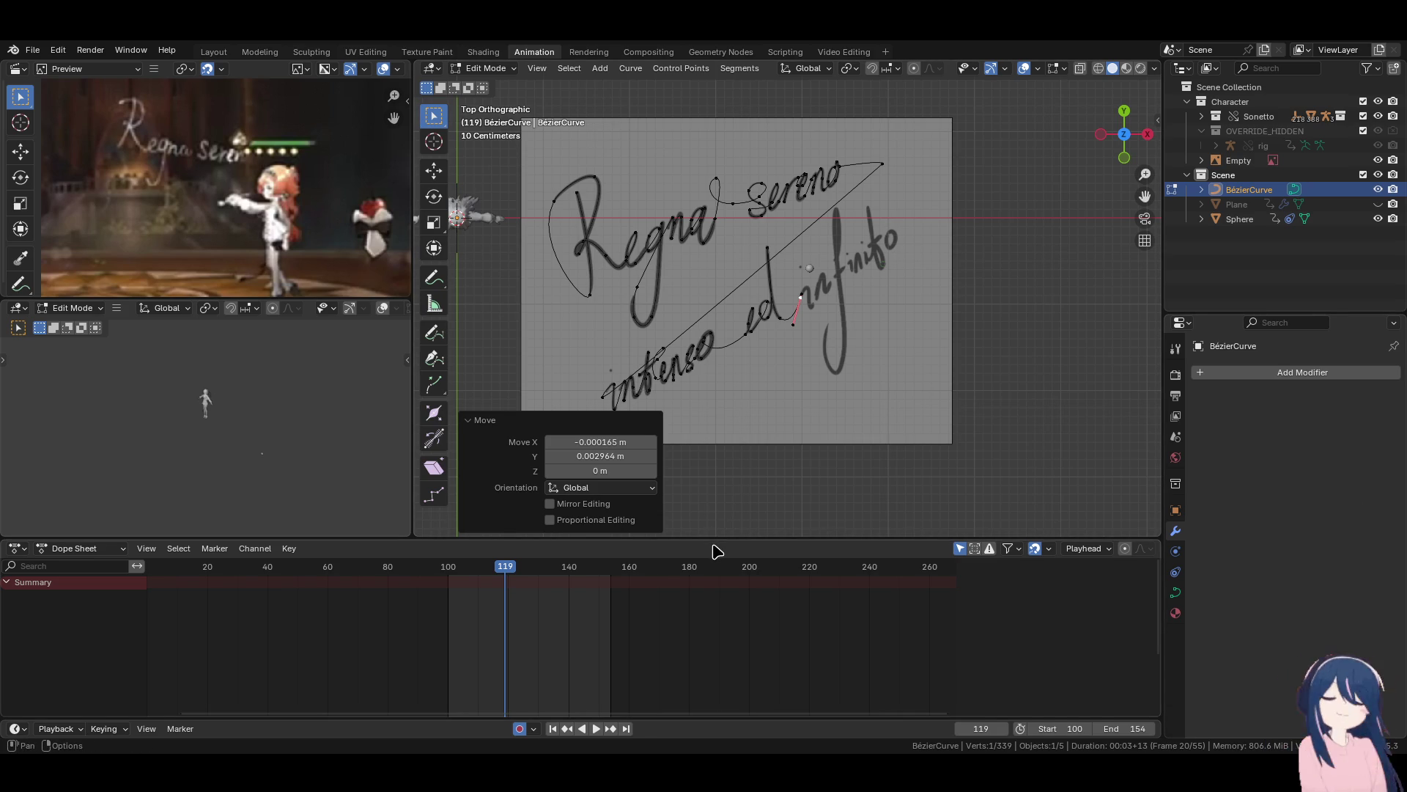
Extrude a point to the top of the 'i' and align its handles with the stroke.
scroll(729, 372, up, 8)
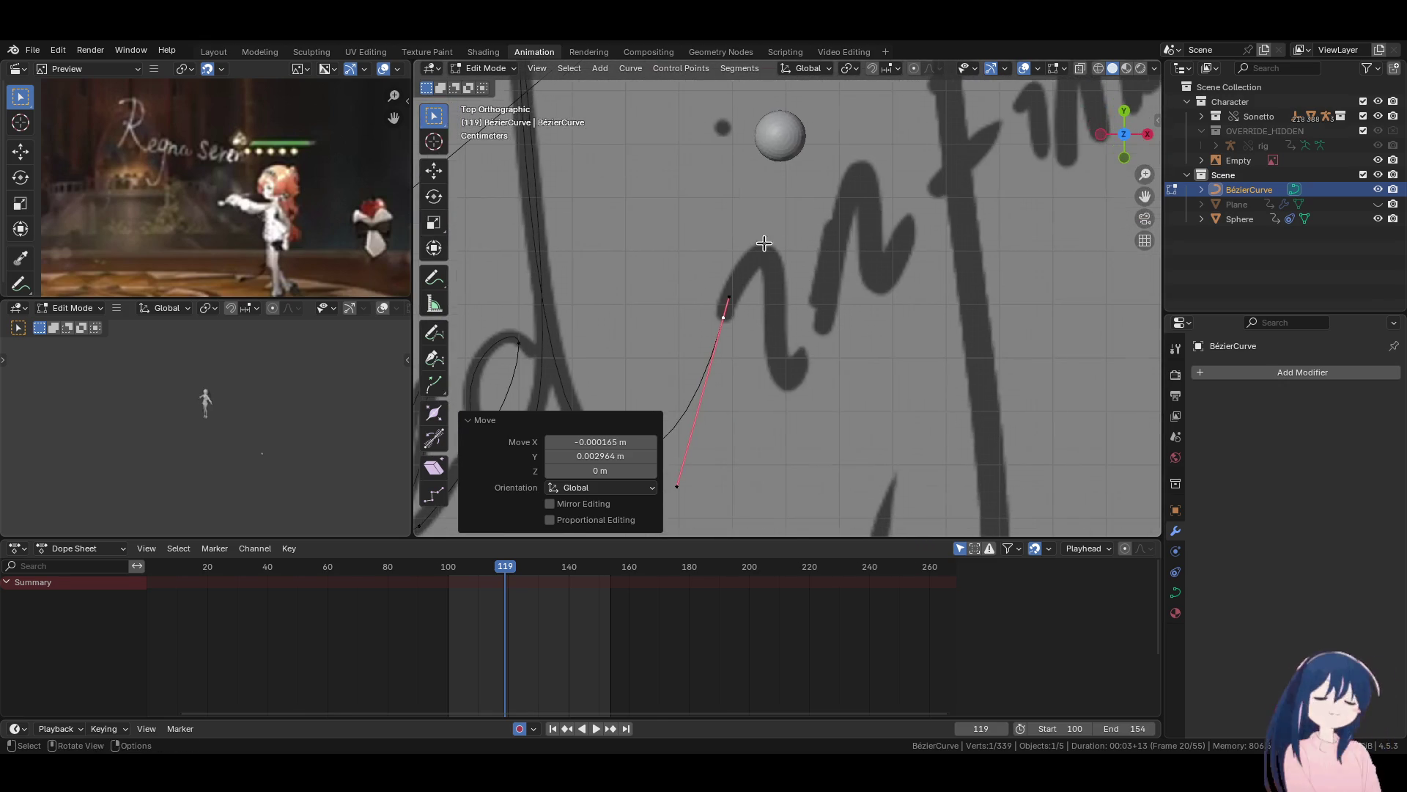
key(e)
click(773, 310)
key(r)
click(821, 410)
key(g)
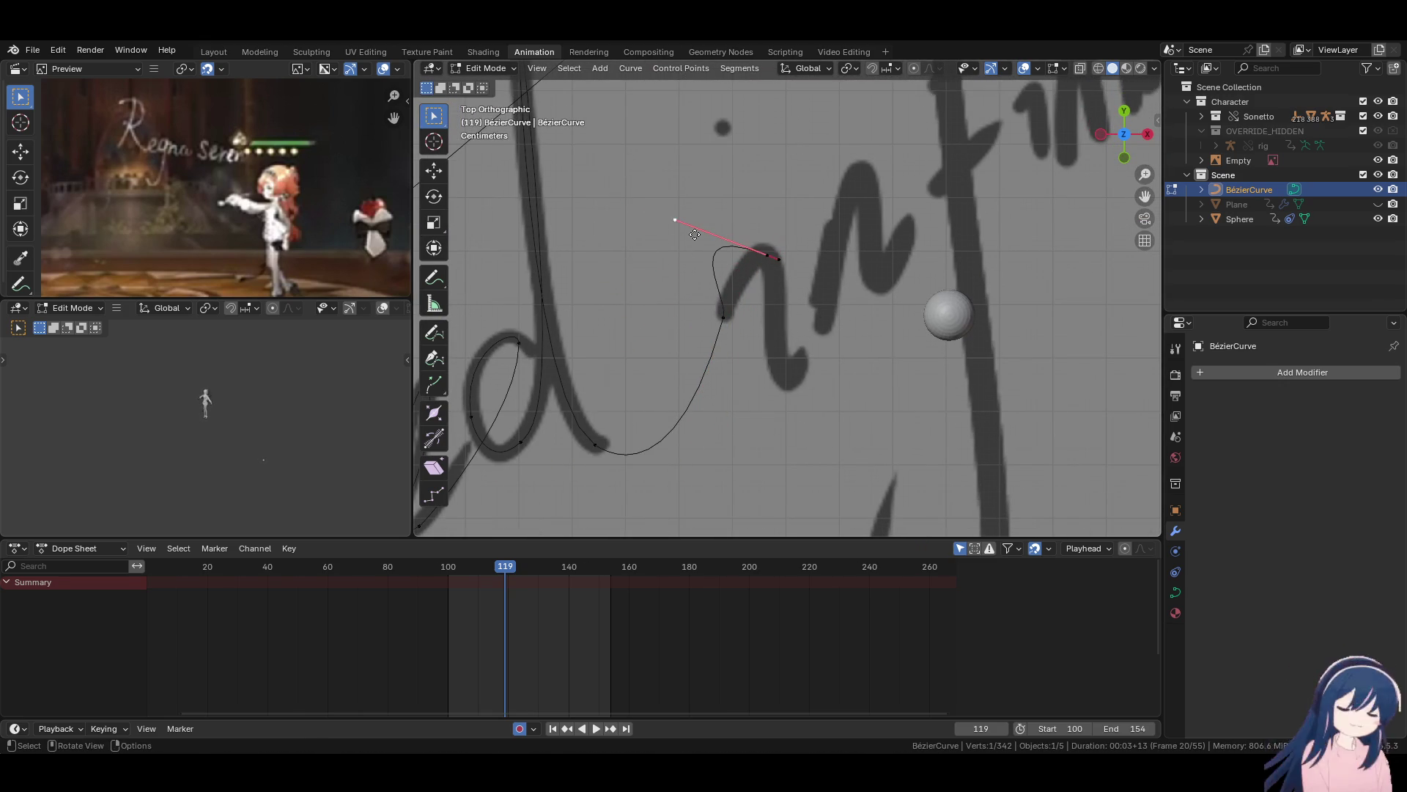
click(759, 242)
key(g)
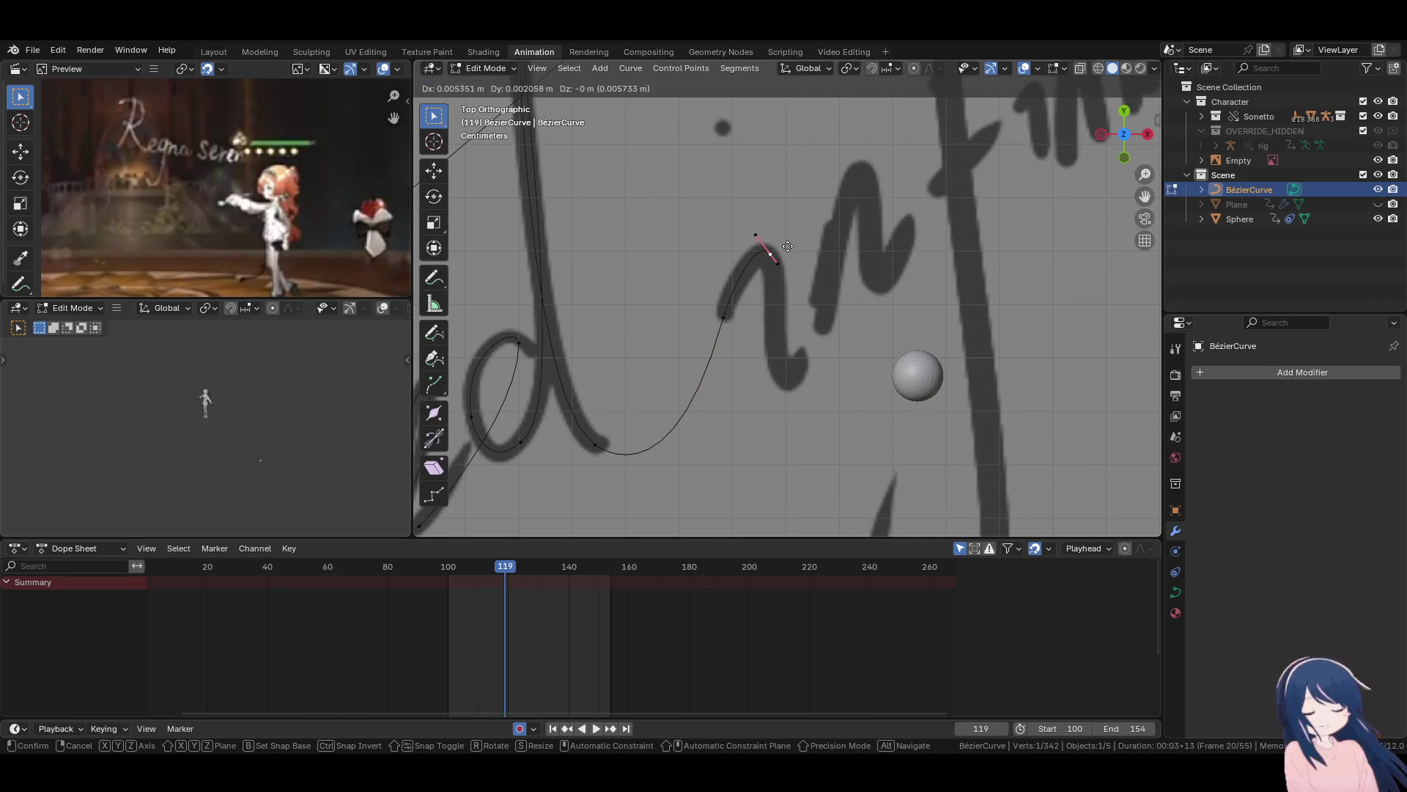
click(762, 244)
Add points at the bottom of the 'i' and up to the top of the 'n'.
key(e)
click(810, 390)
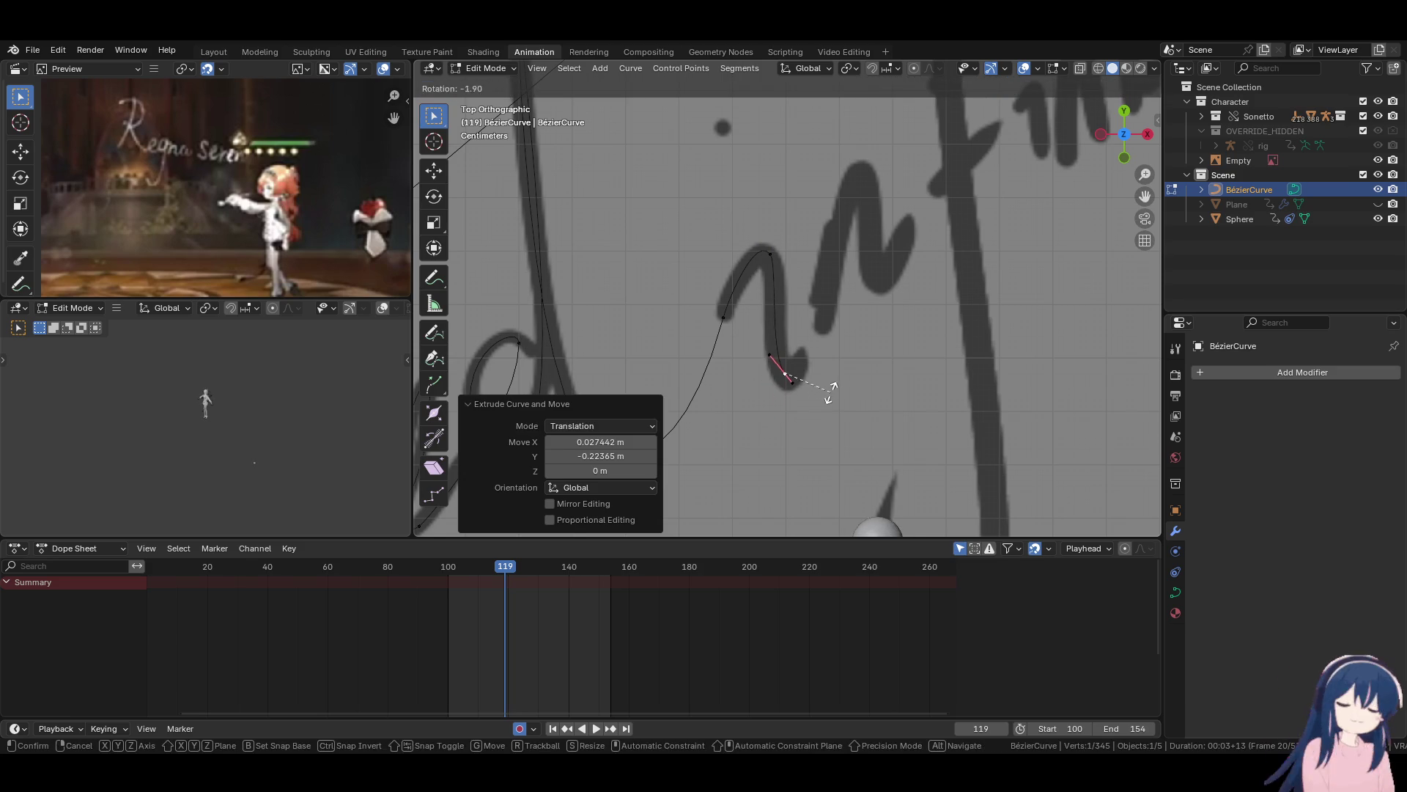
key(r)
click(834, 377)
key(e)
click(812, 387)
shift+middle_drag(814, 387, 795, 409)
key(g)
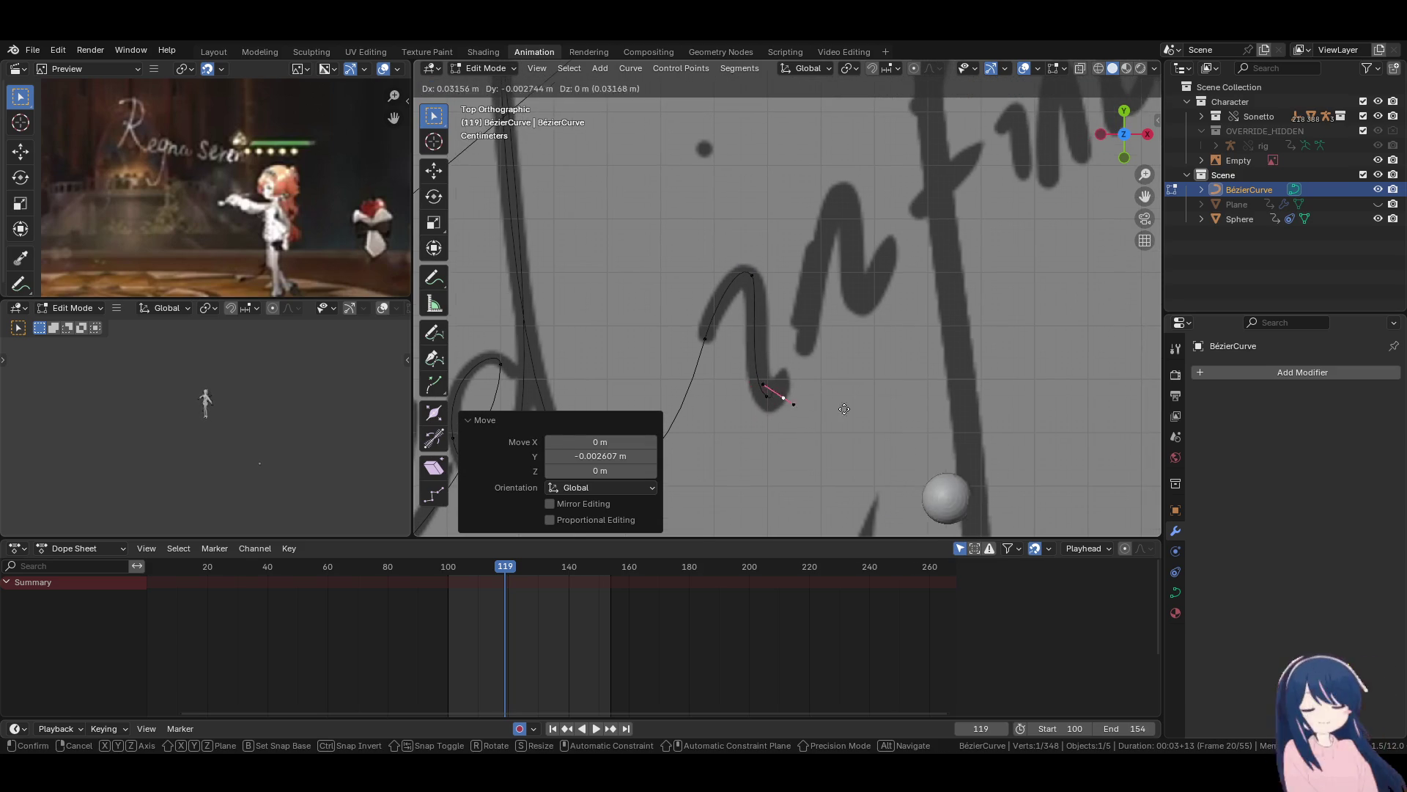
click(865, 264)
key(r)
click(843, 220)
key(g)
click(843, 238)
Reshape the dip at the 'i' bottom and refine the upper point on the 'n'.
click(766, 375)
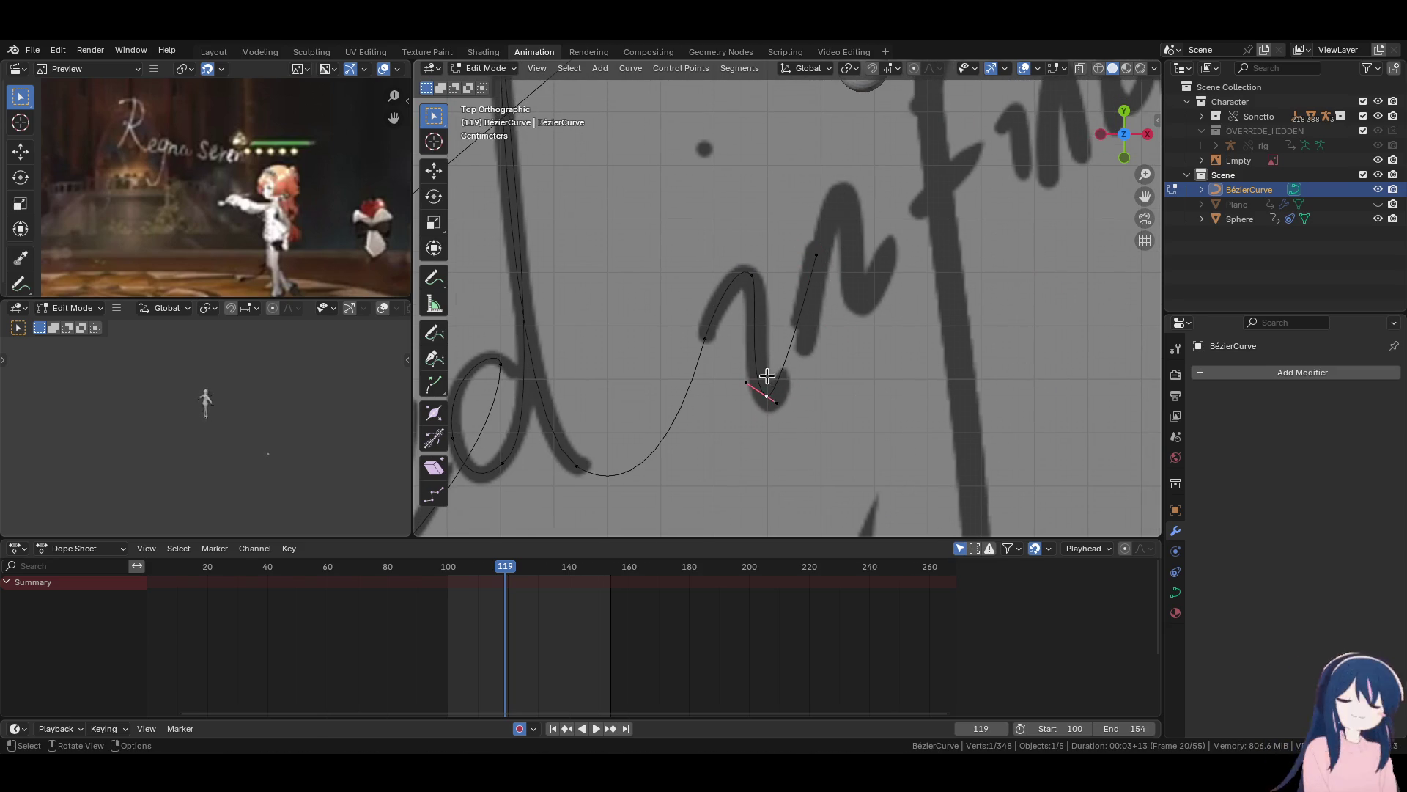
key(g)
click(790, 406)
click(812, 253)
key(g)
click(811, 252)
key(g)
click(828, 280)
key(r)
click(828, 275)
Extrude a point to the bottom of the 'n' and fit its handles.
key(e)
click(808, 352)
key(r)
click(810, 408)
key(g)
click(811, 408)
key(r)
click(874, 374)
key(g)
click(850, 422)
Extrude a point up the 'n' stroke and align its handle.
key(e)
click(859, 293)
key(r)
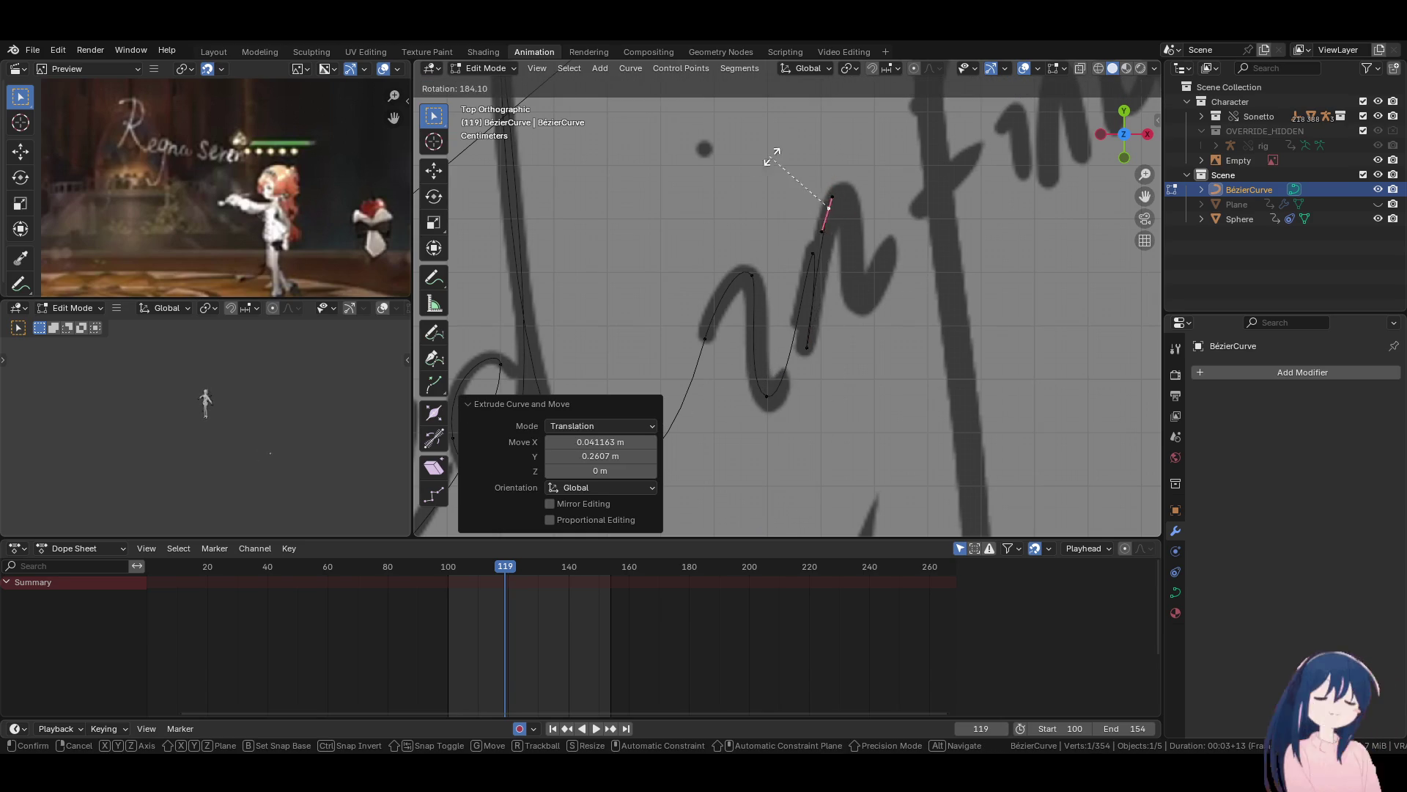
click(756, 115)
key(g)
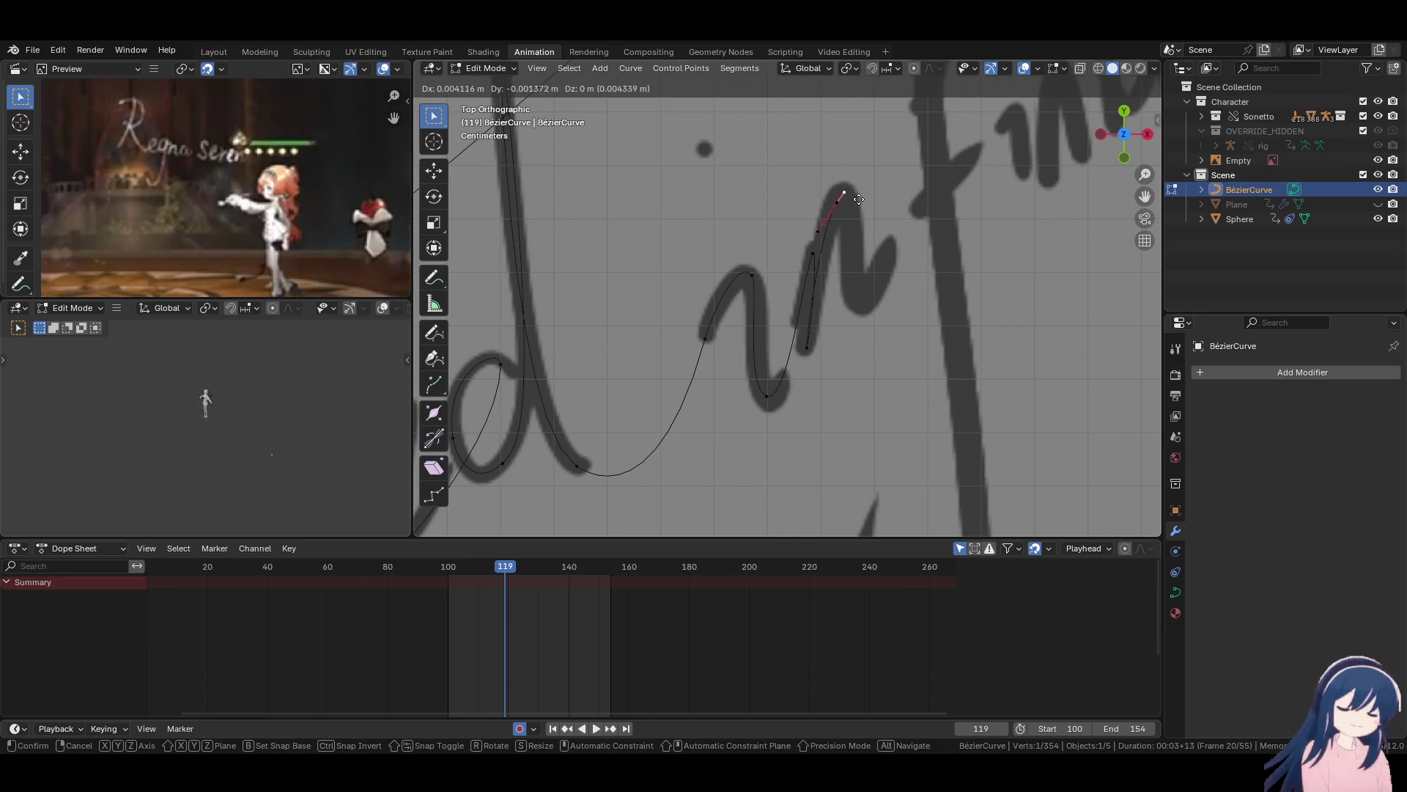
click(862, 197)
Add another point on the 'n' and adjust its handle downward.
key(e)
click(872, 220)
key(g)
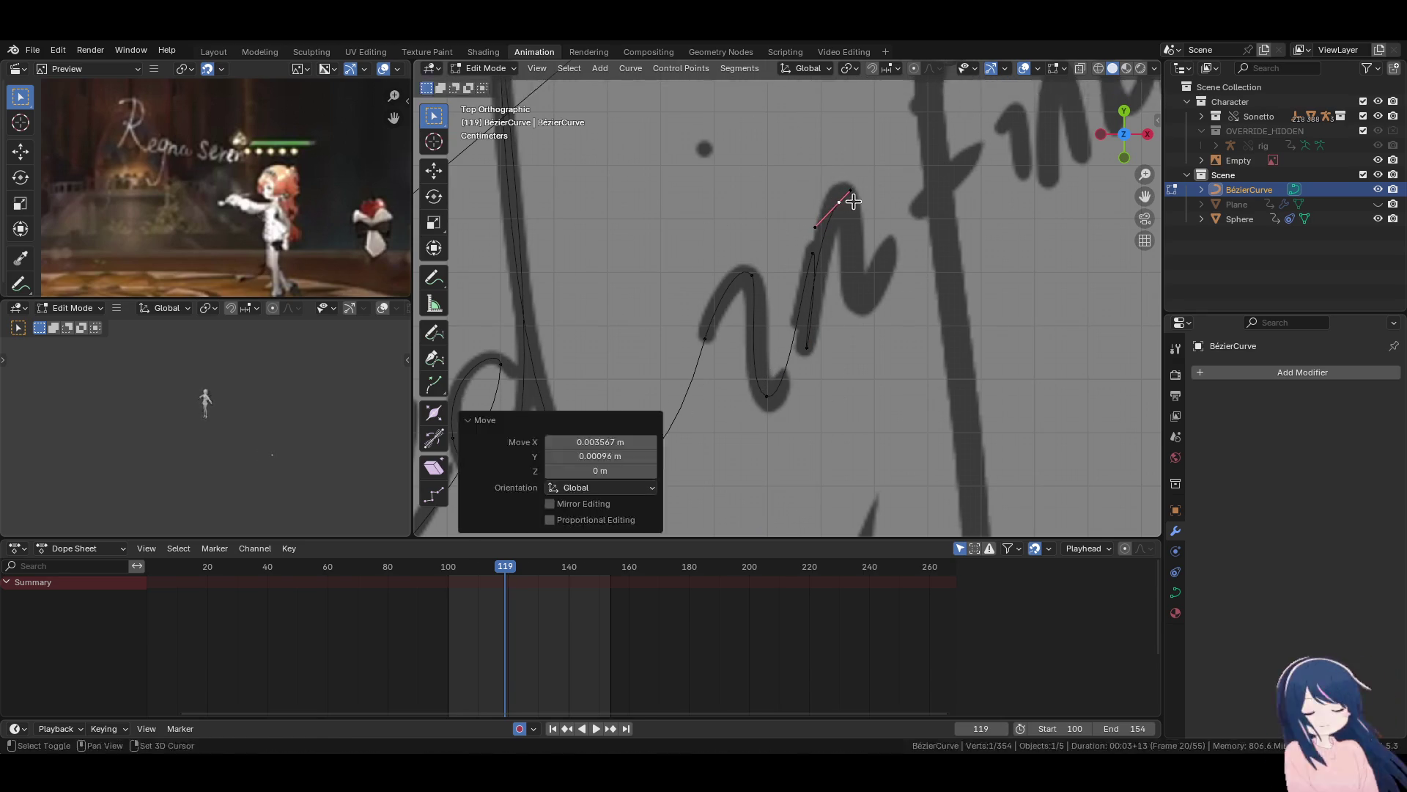
click(883, 293)
key(r)
click(916, 308)
key(g)
click(932, 313)
Refine the upper point's handle tip and position, then select the lower end point.
click(853, 191)
key(g)
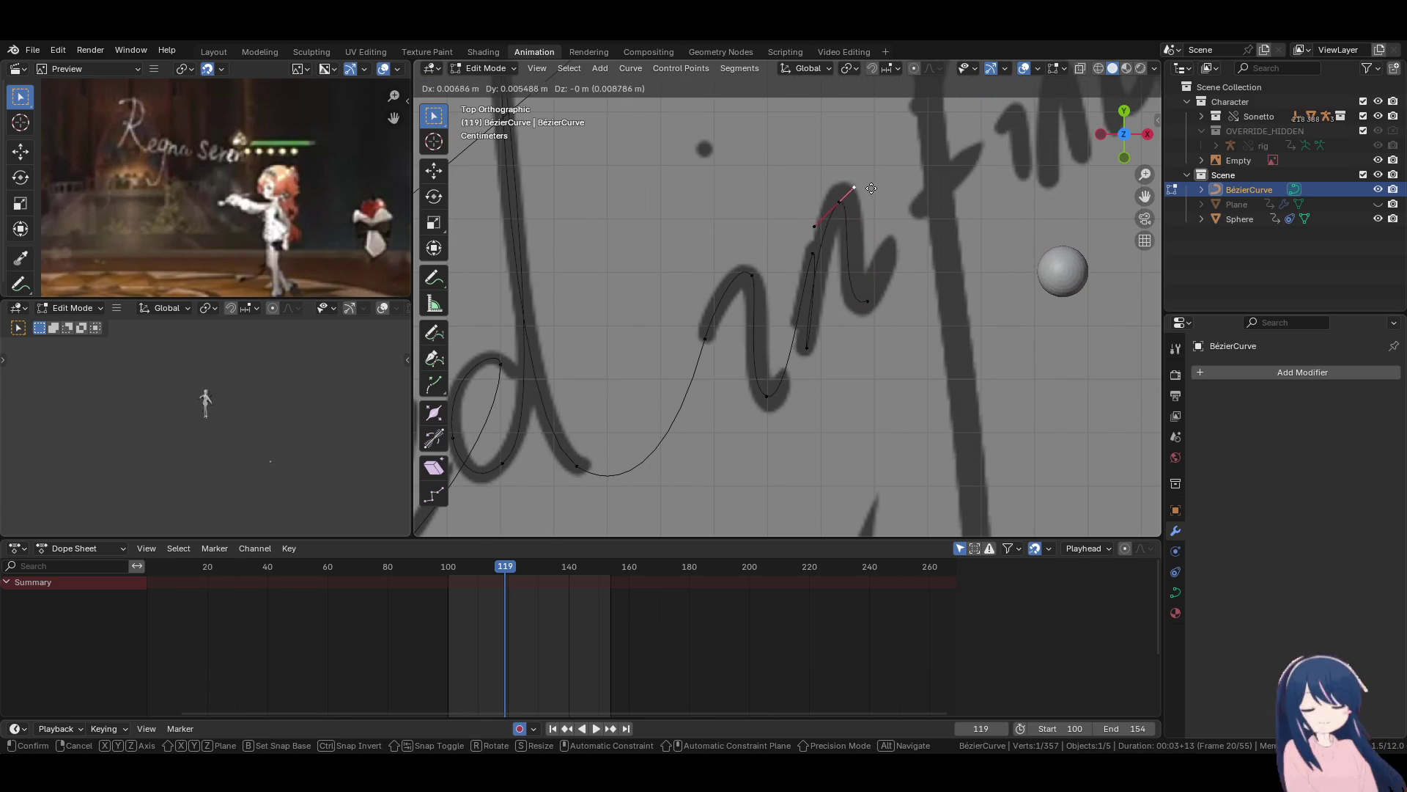
click(890, 178)
click(843, 201)
key(g)
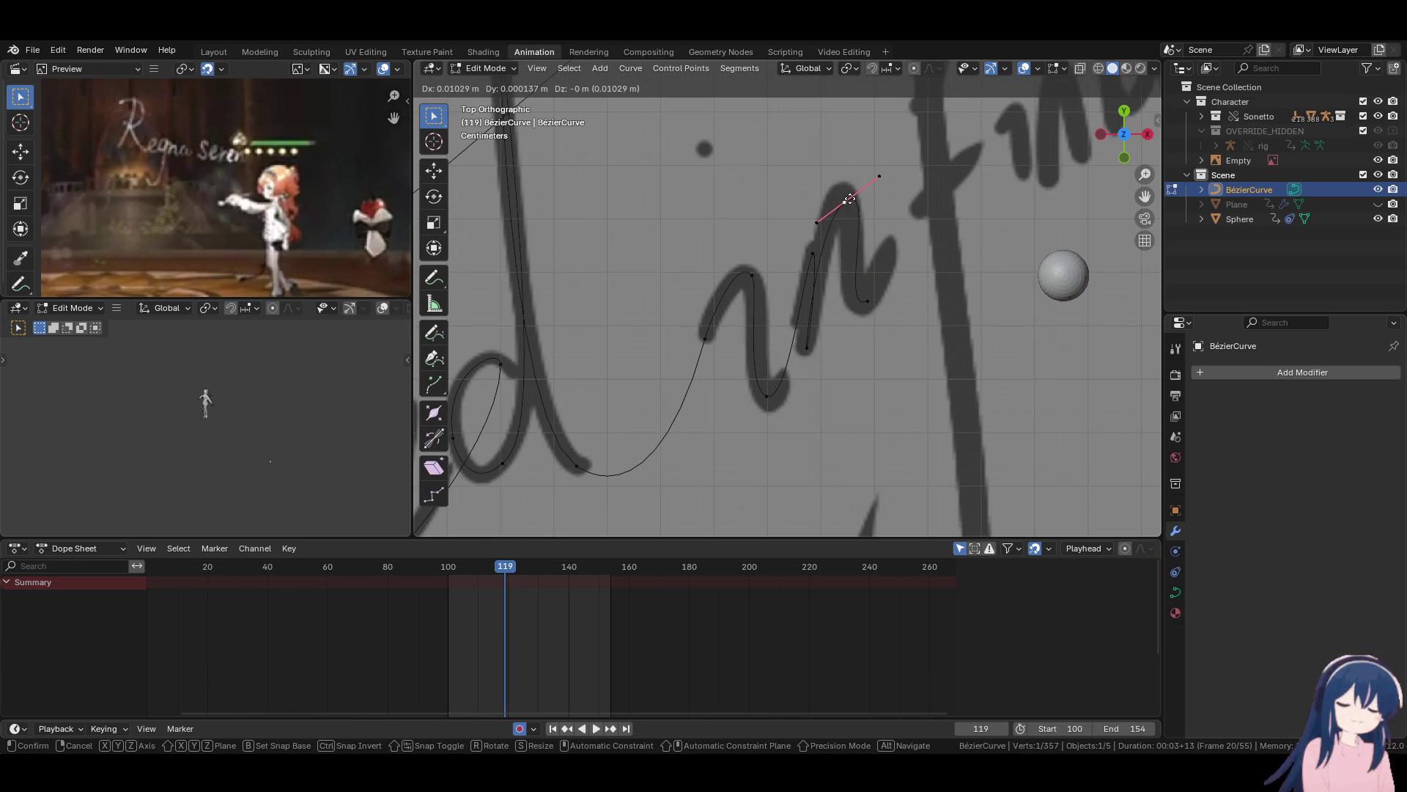
click(843, 198)
click(867, 300)
shift+middle_drag(892, 310, 835, 469)
Move the selected point higher on the stroke and fit its handle.
scroll(877, 336, down, 2)
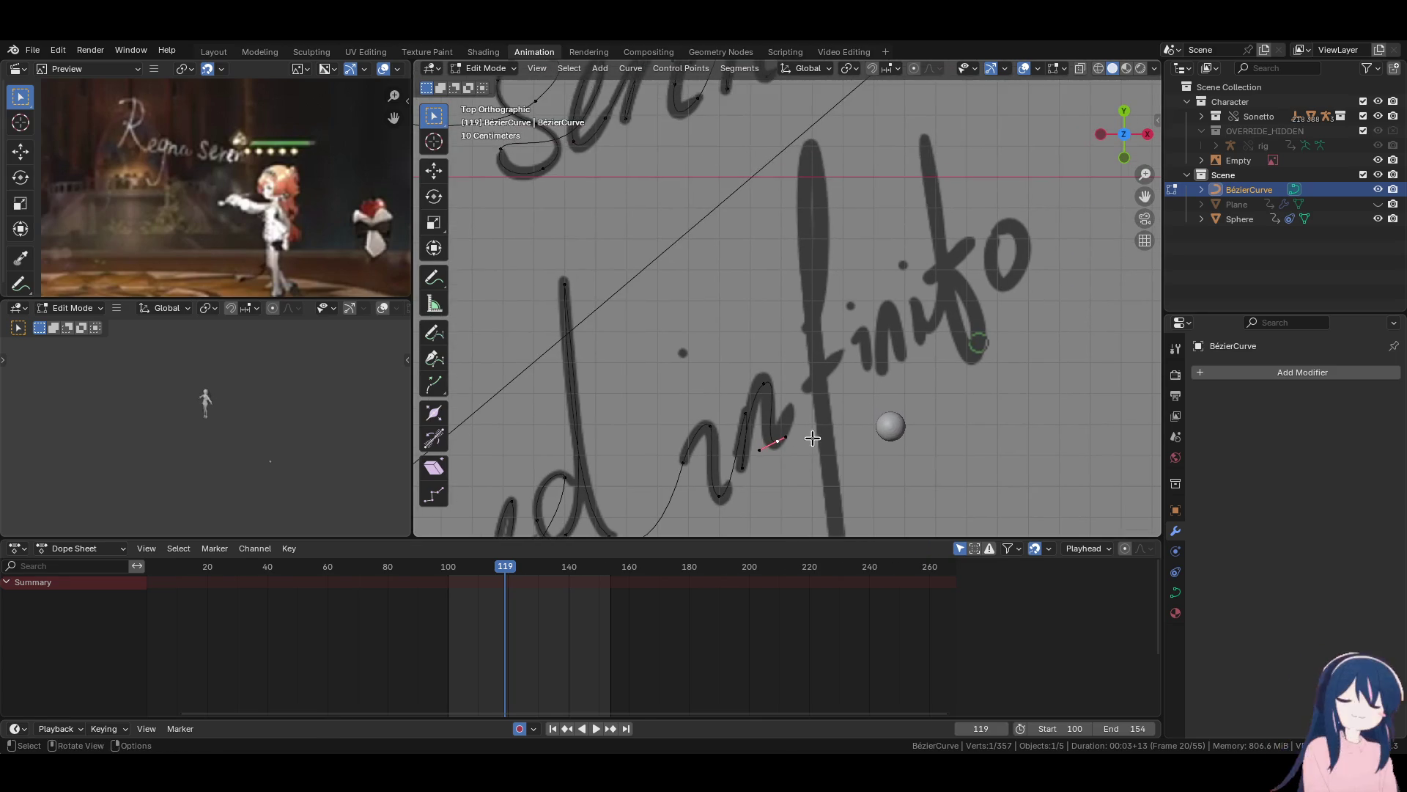
key(g)
click(859, 293)
key(r)
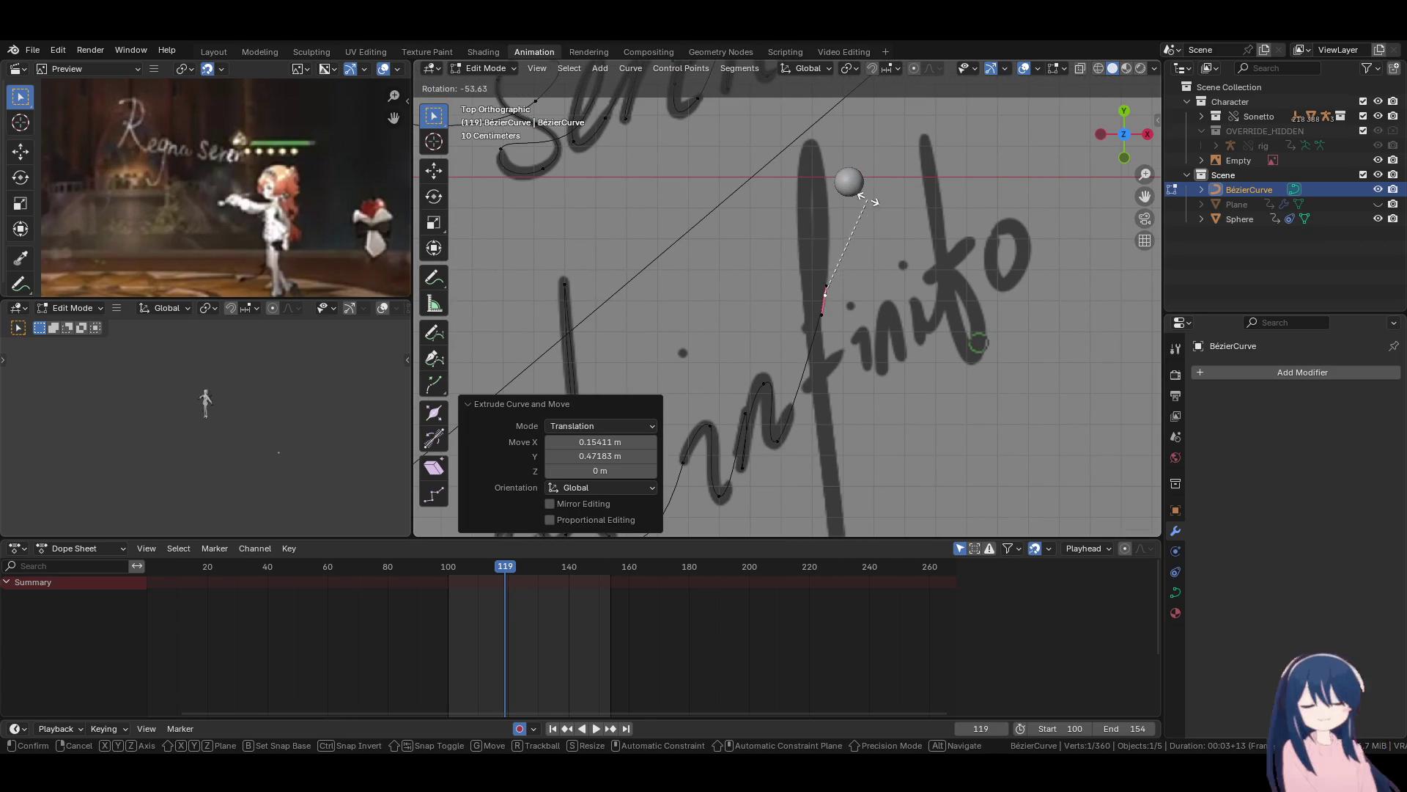
click(863, 249)
key(g)
click(855, 296)
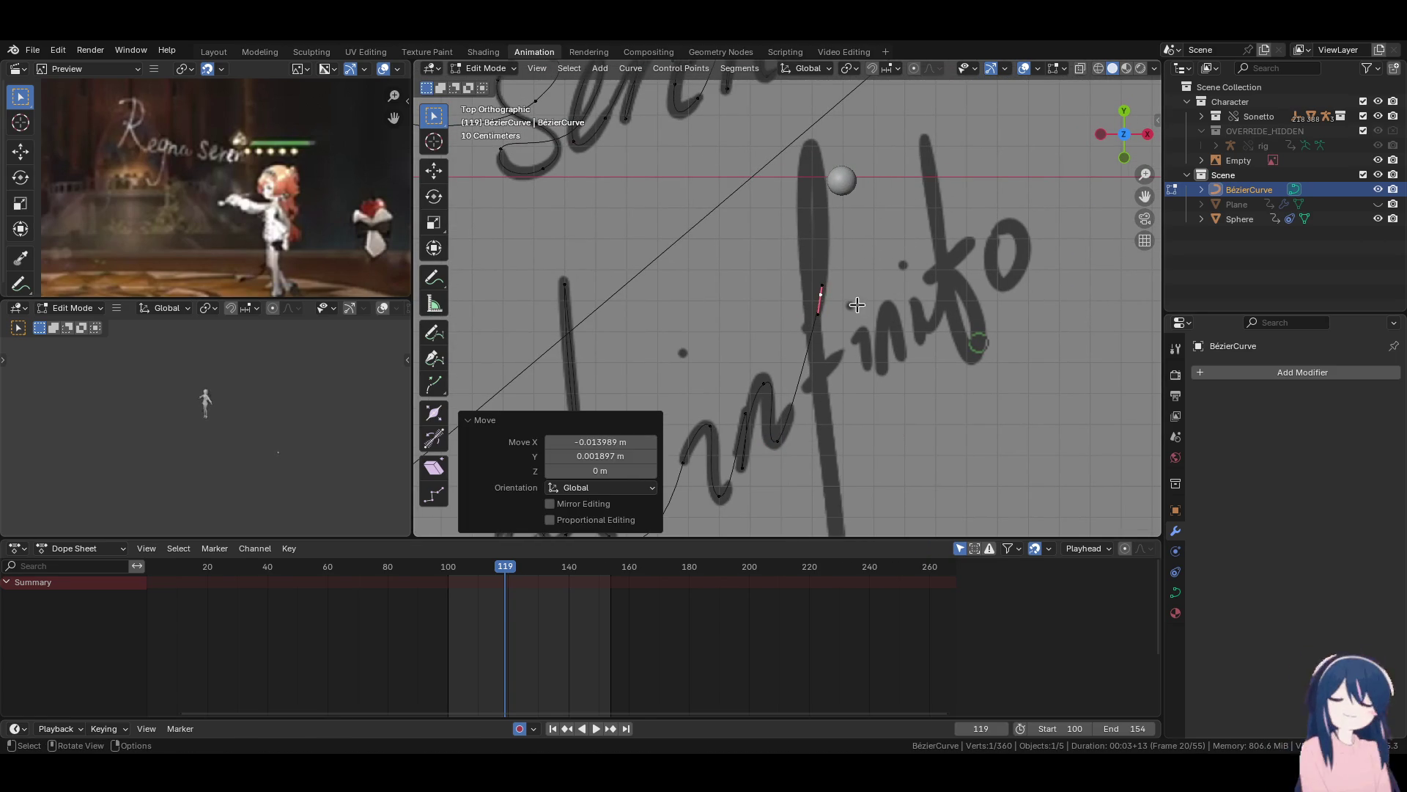
Extrude a point to the top of the 'f' stem and align its handles.
key(e)
click(847, 167)
key(r)
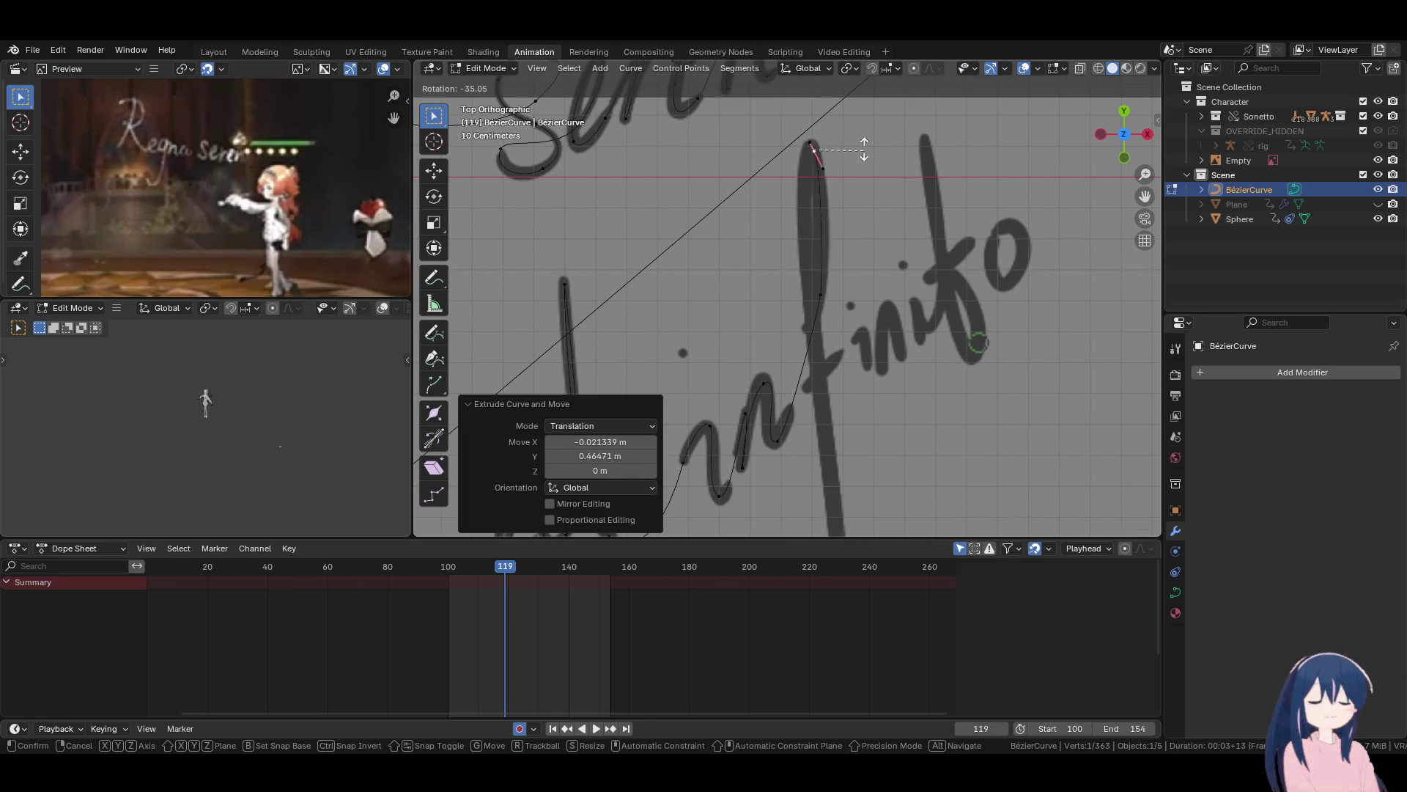
click(824, 149)
key(g)
click(809, 148)
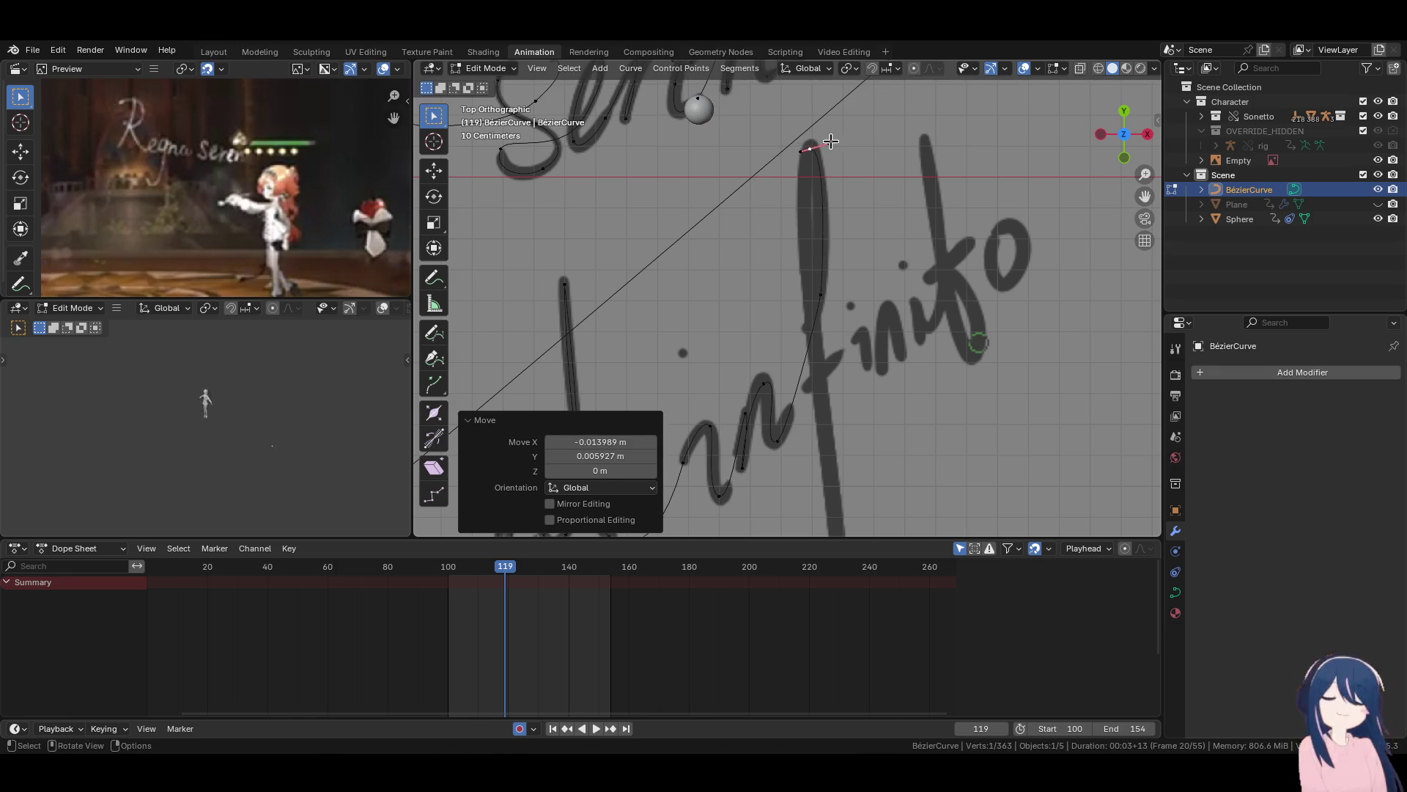
Extrude a point down the 'f' descender and adjust its handles and position.
key(e)
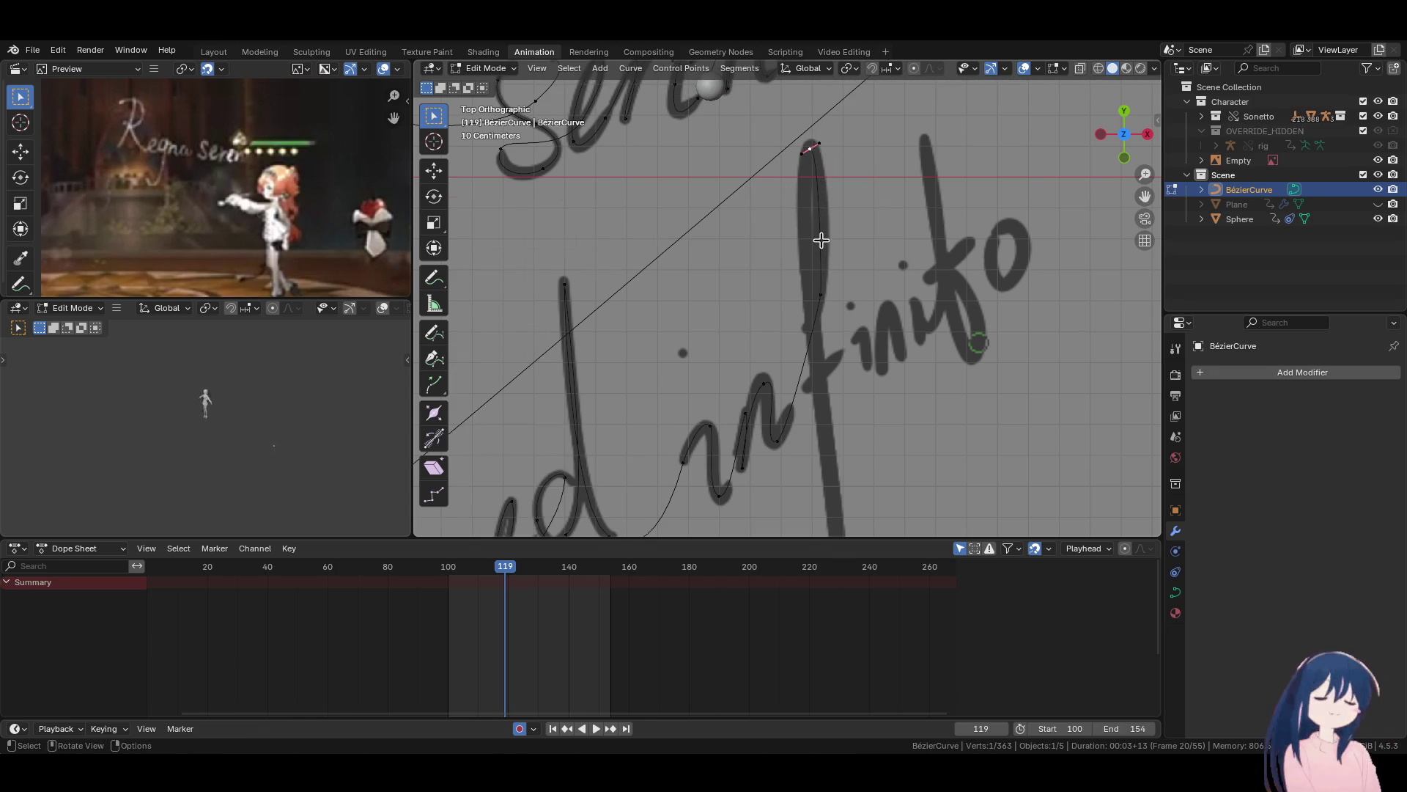
alt+scroll(820, 236, down, 2)
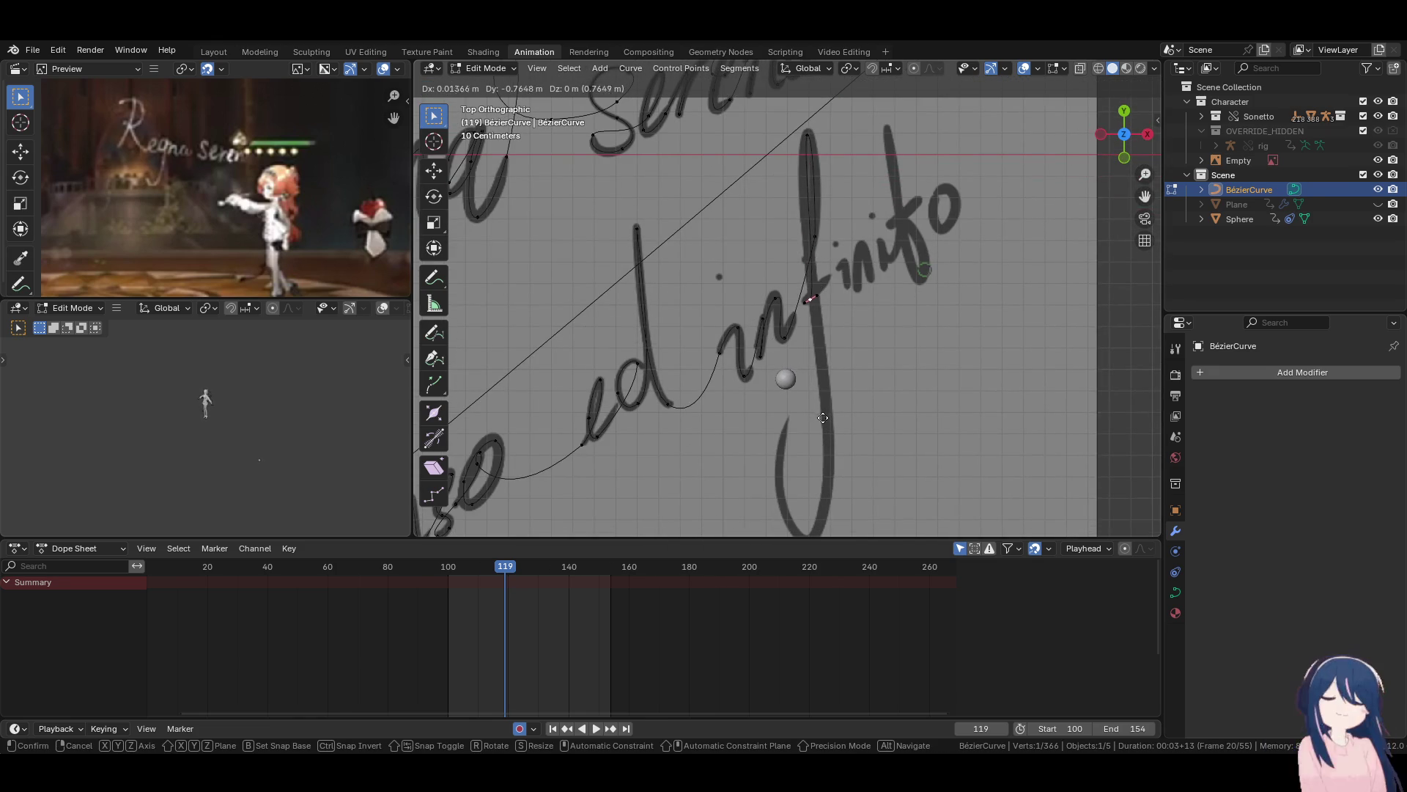
click(823, 417)
scroll(843, 411, up, 3)
key(r)
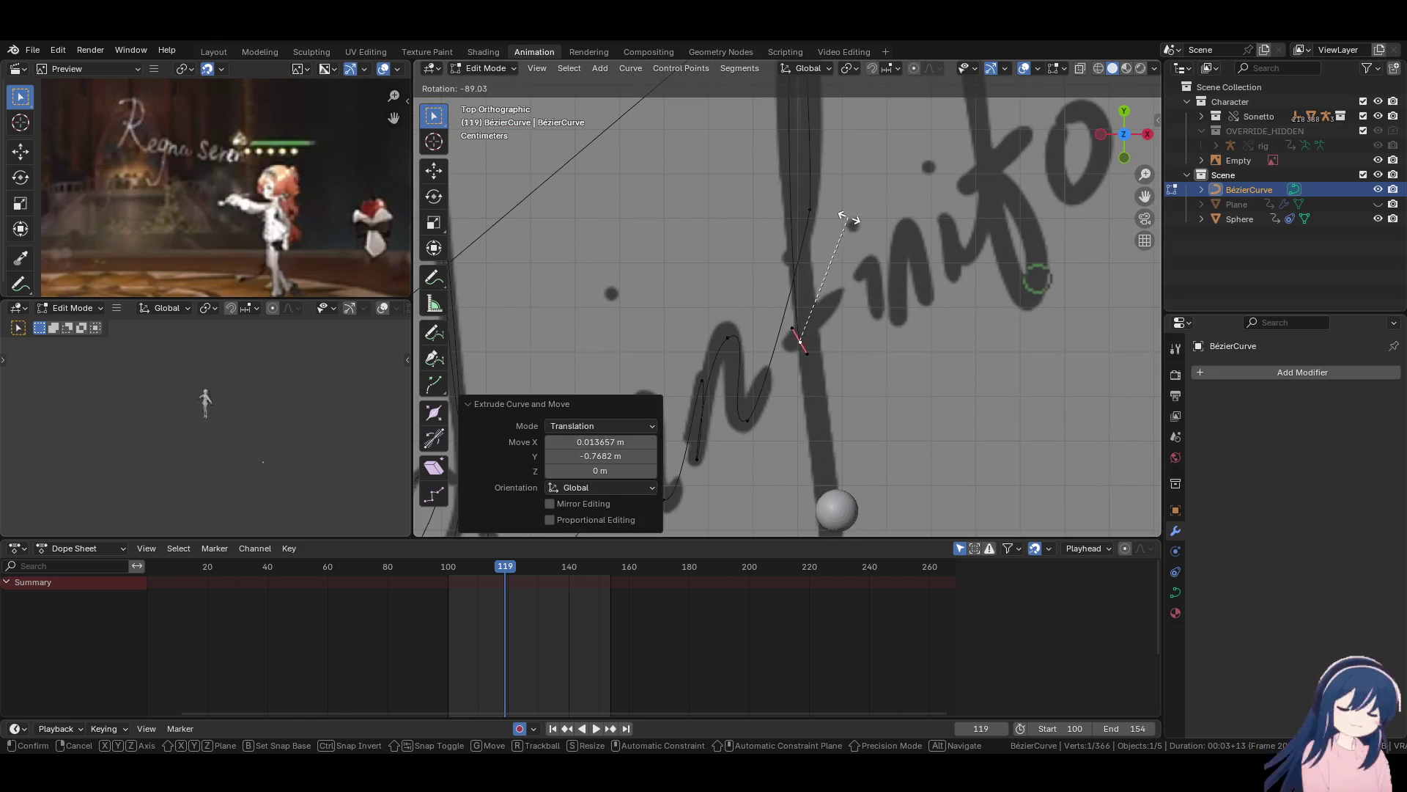
click(856, 225)
key(g)
click(865, 335)
key(g)
alt+scroll(801, 323, down, 3)
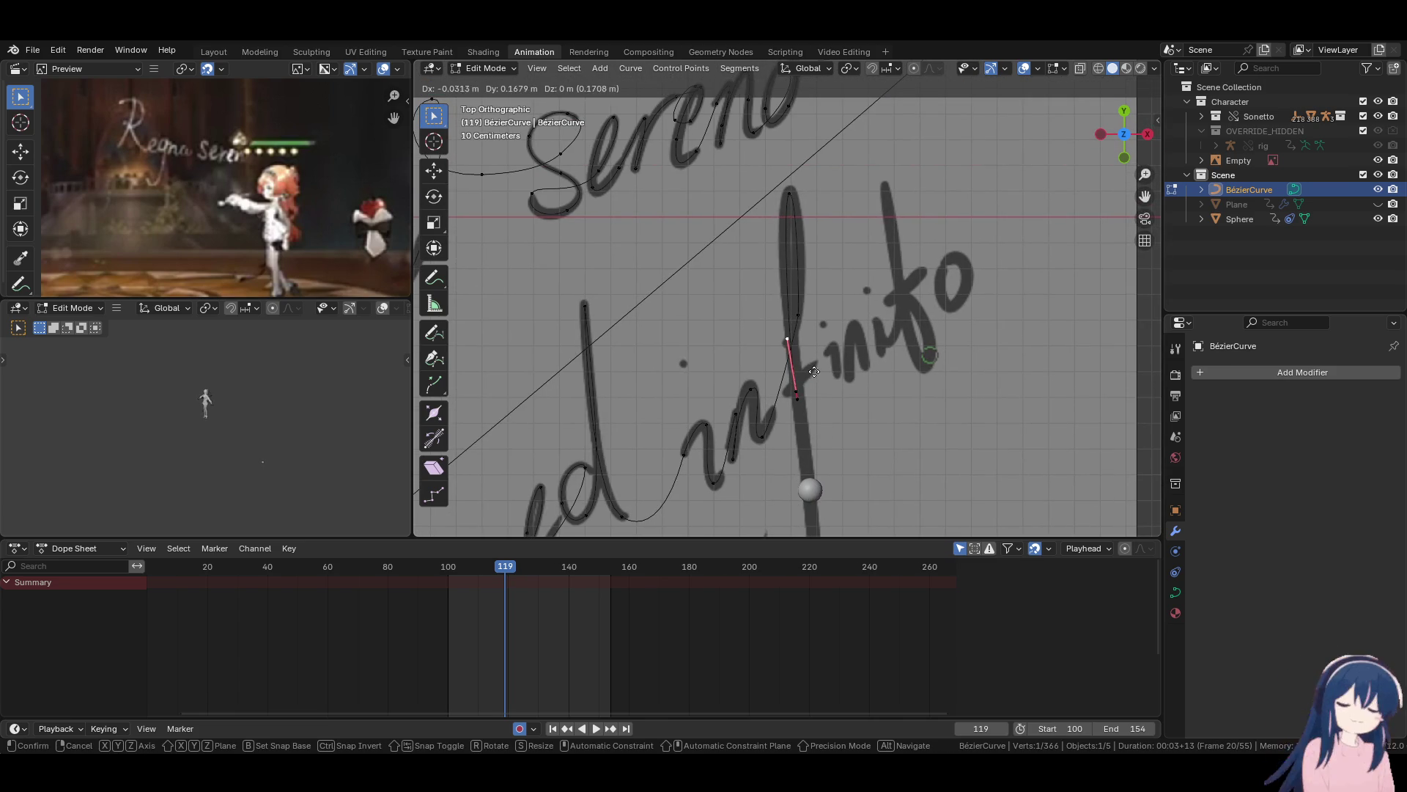
click(815, 372)
shift+scroll(813, 329, down, 5)
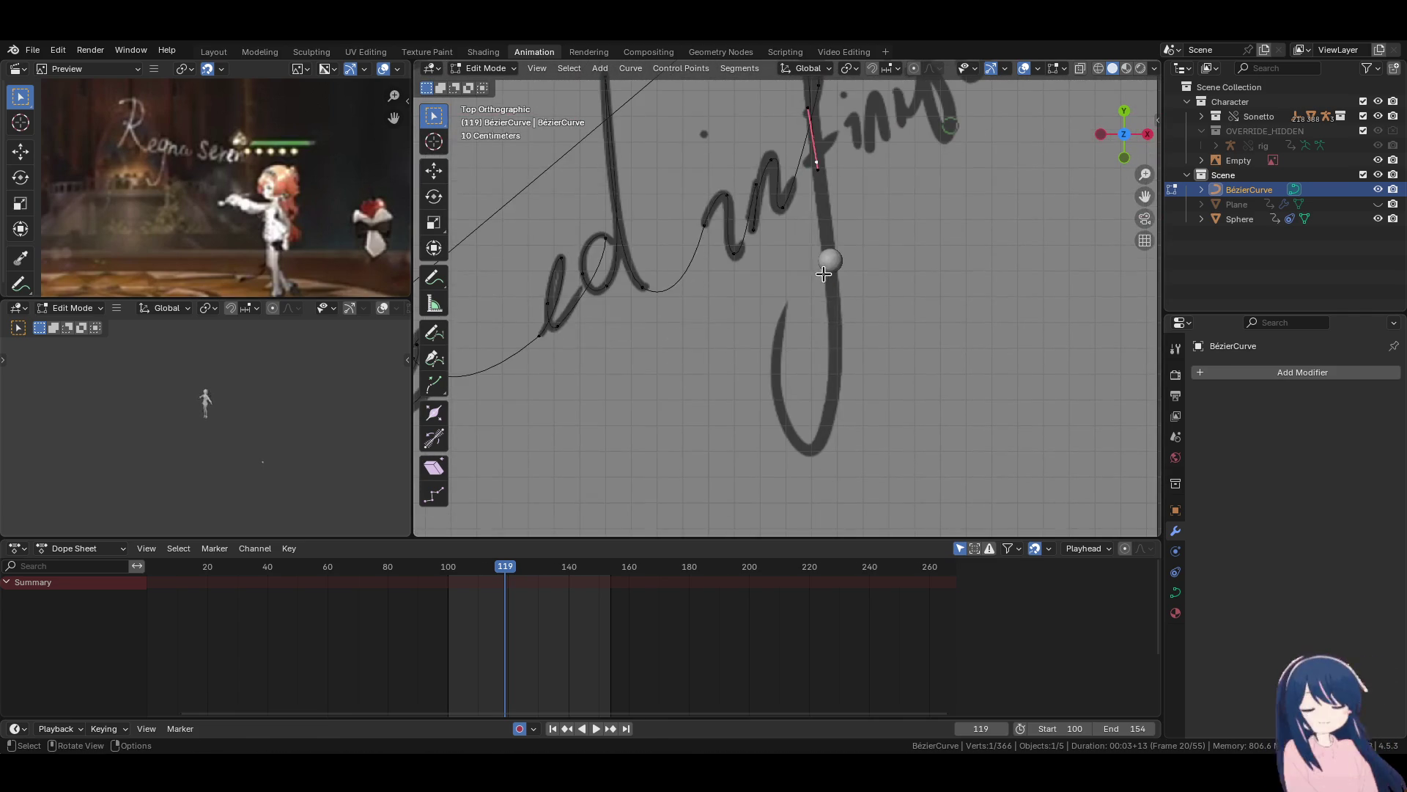
Pull the curve's end point down to the bottom of the f's descender and align its handles.
key(g)
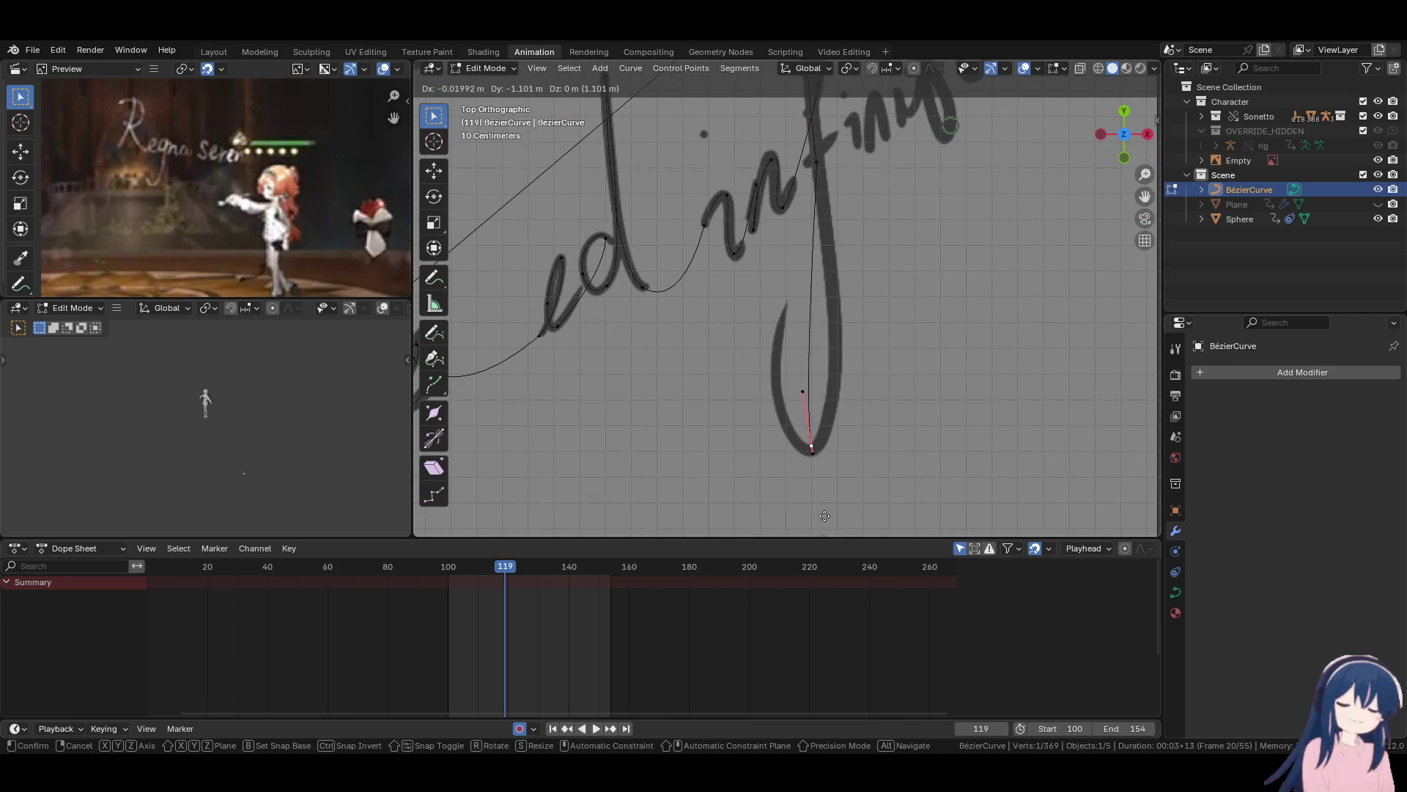
click(833, 403)
key(r)
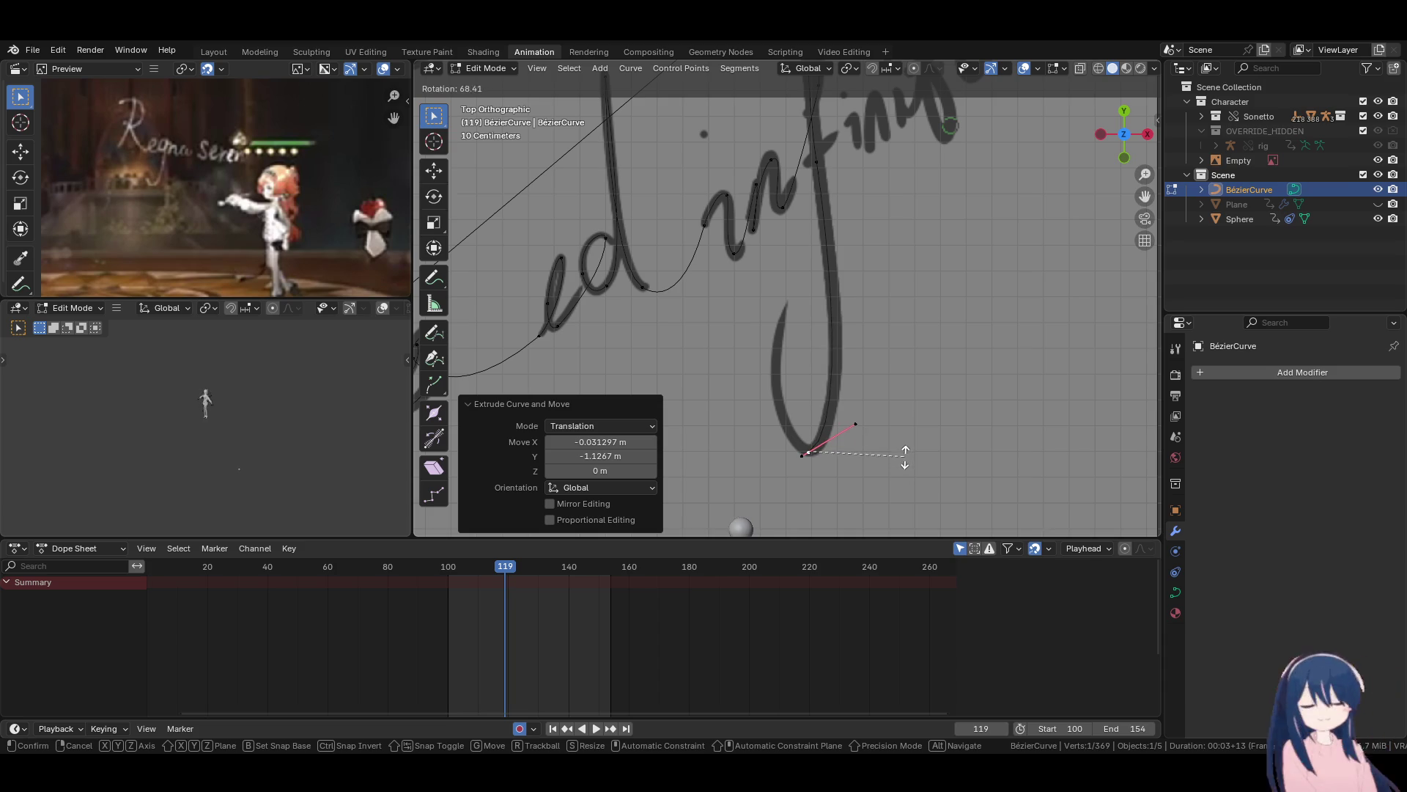
click(868, 433)
key(g)
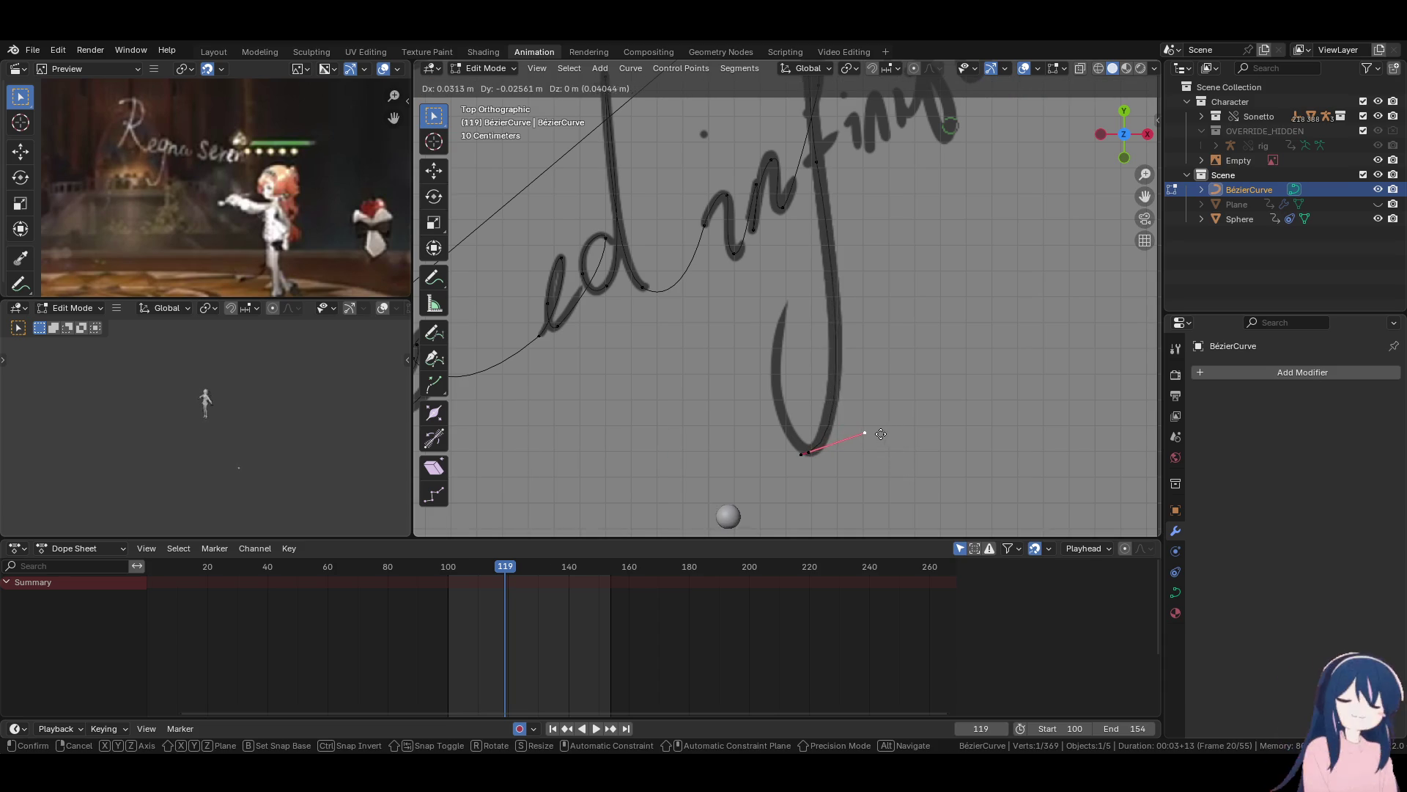
click(878, 433)
Extrude another curve point past the descender's bottom and orient its handles along the stroke.
key(e)
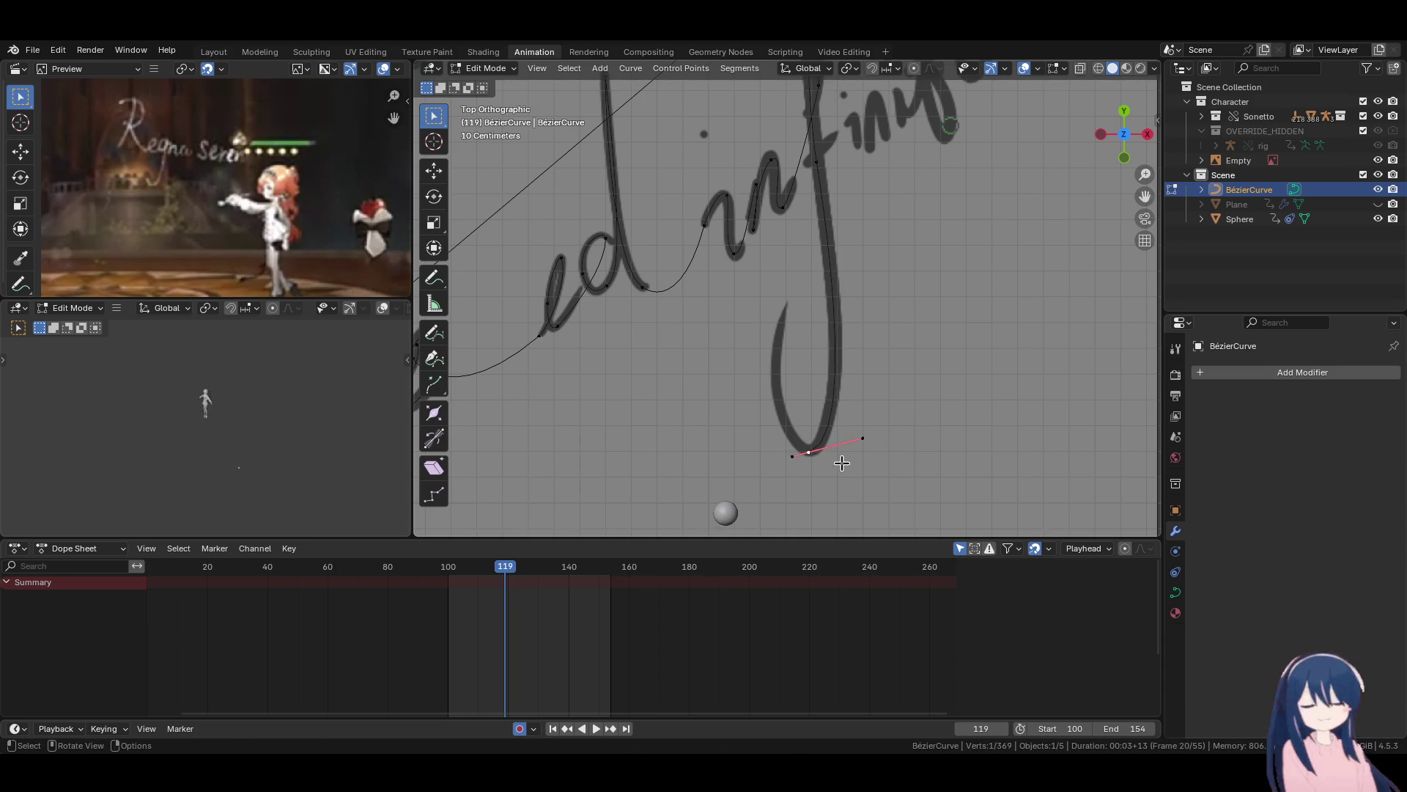
click(813, 364)
key(r)
click(716, 431)
key(g)
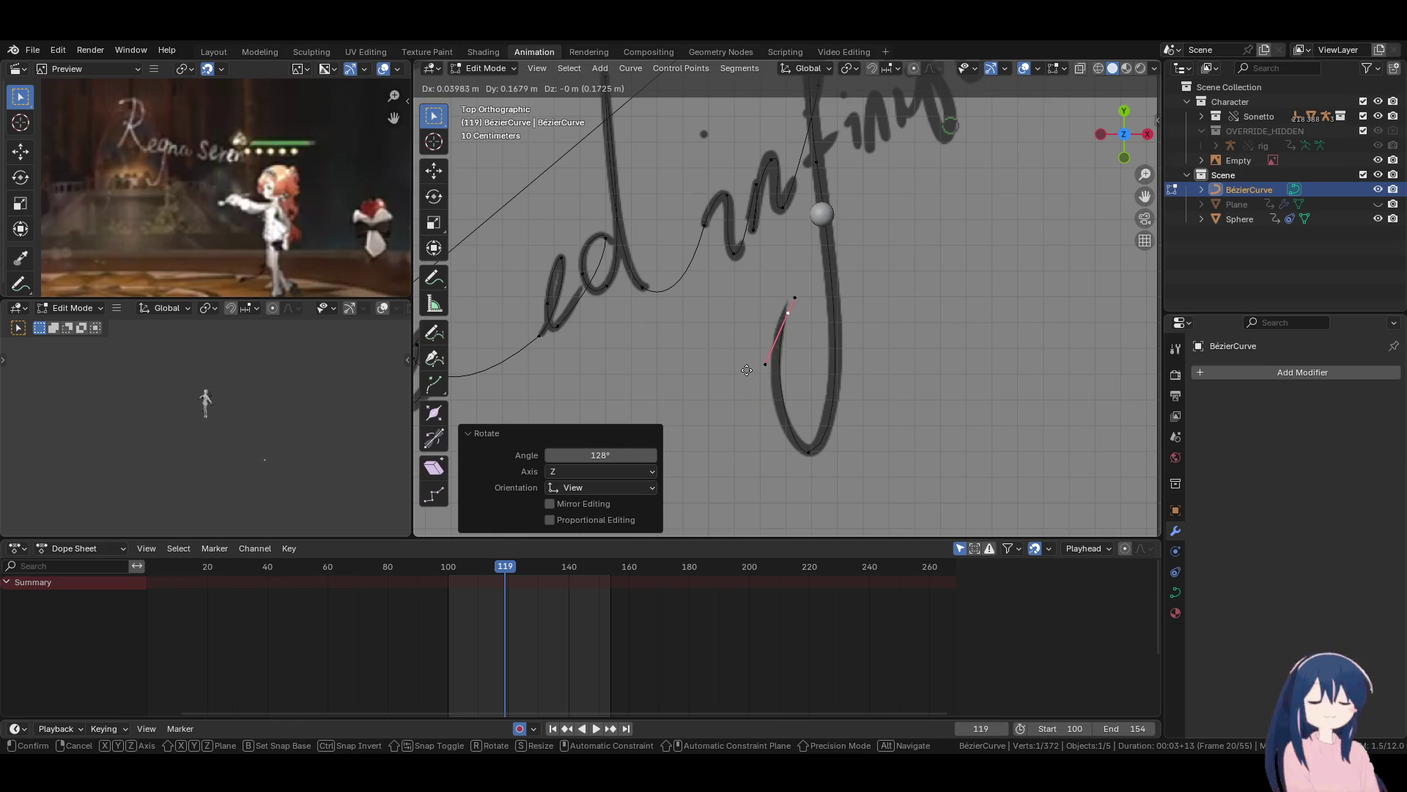
click(745, 378)
key(g)
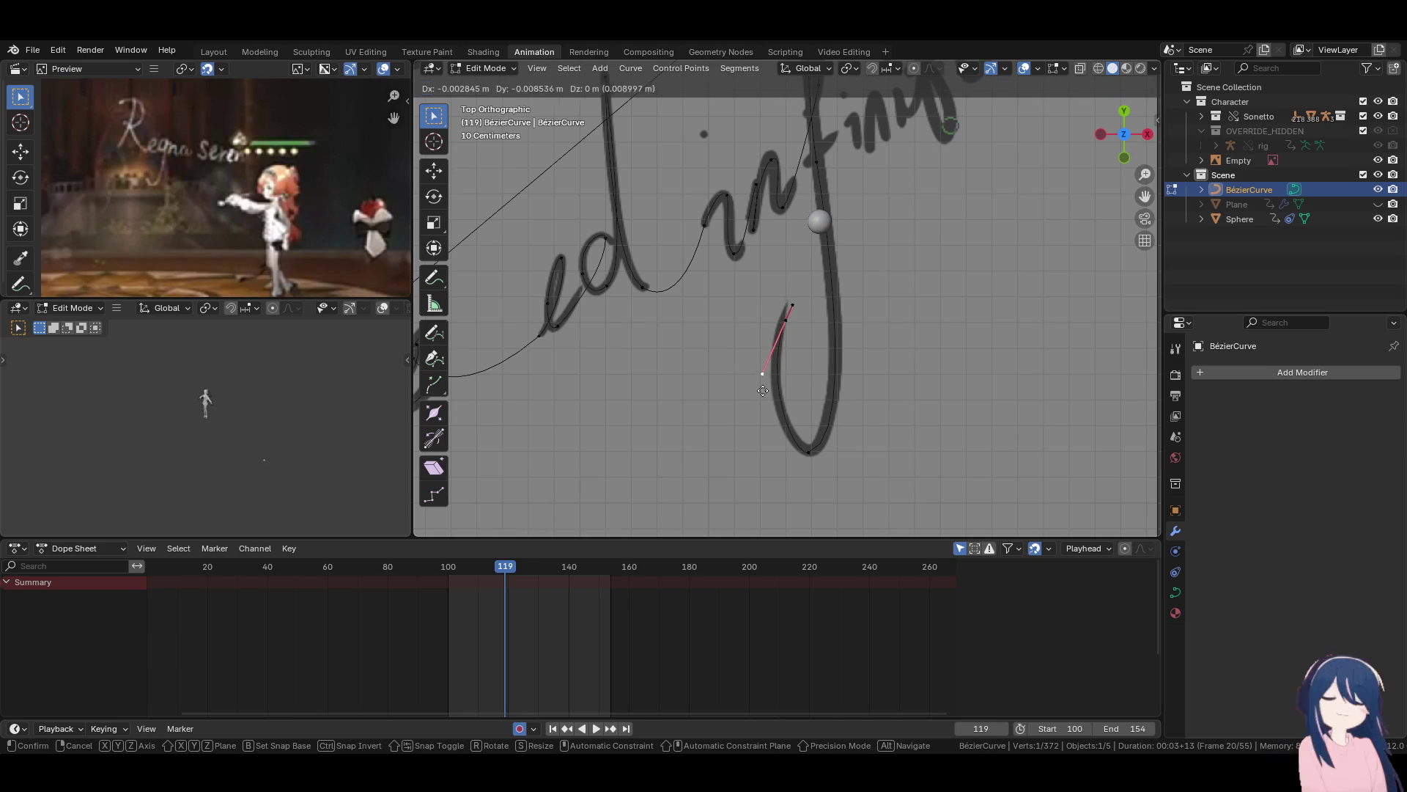
click(761, 400)
Set the bottom point's handle horizontal to round the base of the f loop.
click(806, 453)
key(g)
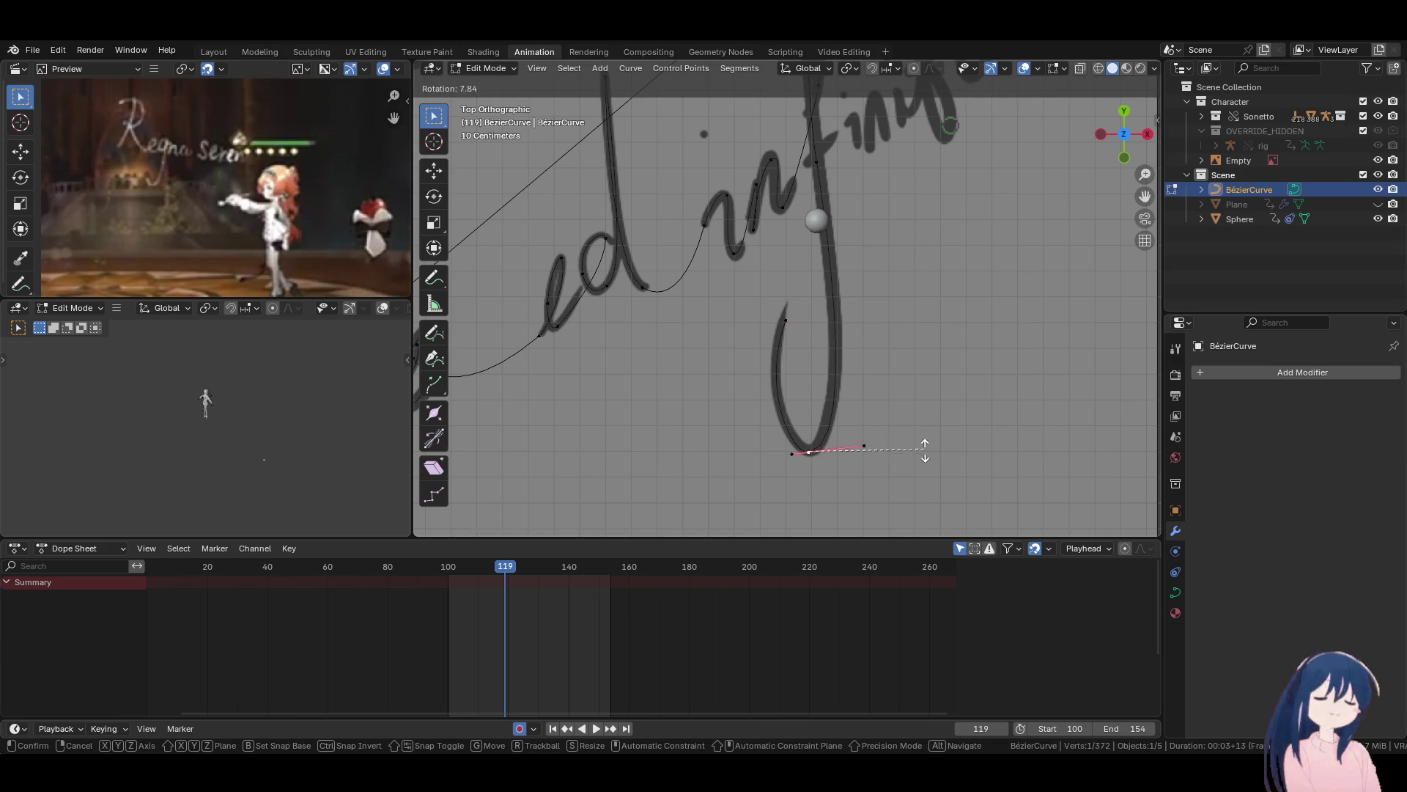
click(865, 449)
key(g)
click(873, 448)
key(g)
click(865, 450)
Reposition the upper control point onto the stroke and adjust its handles.
click(785, 322)
key(g)
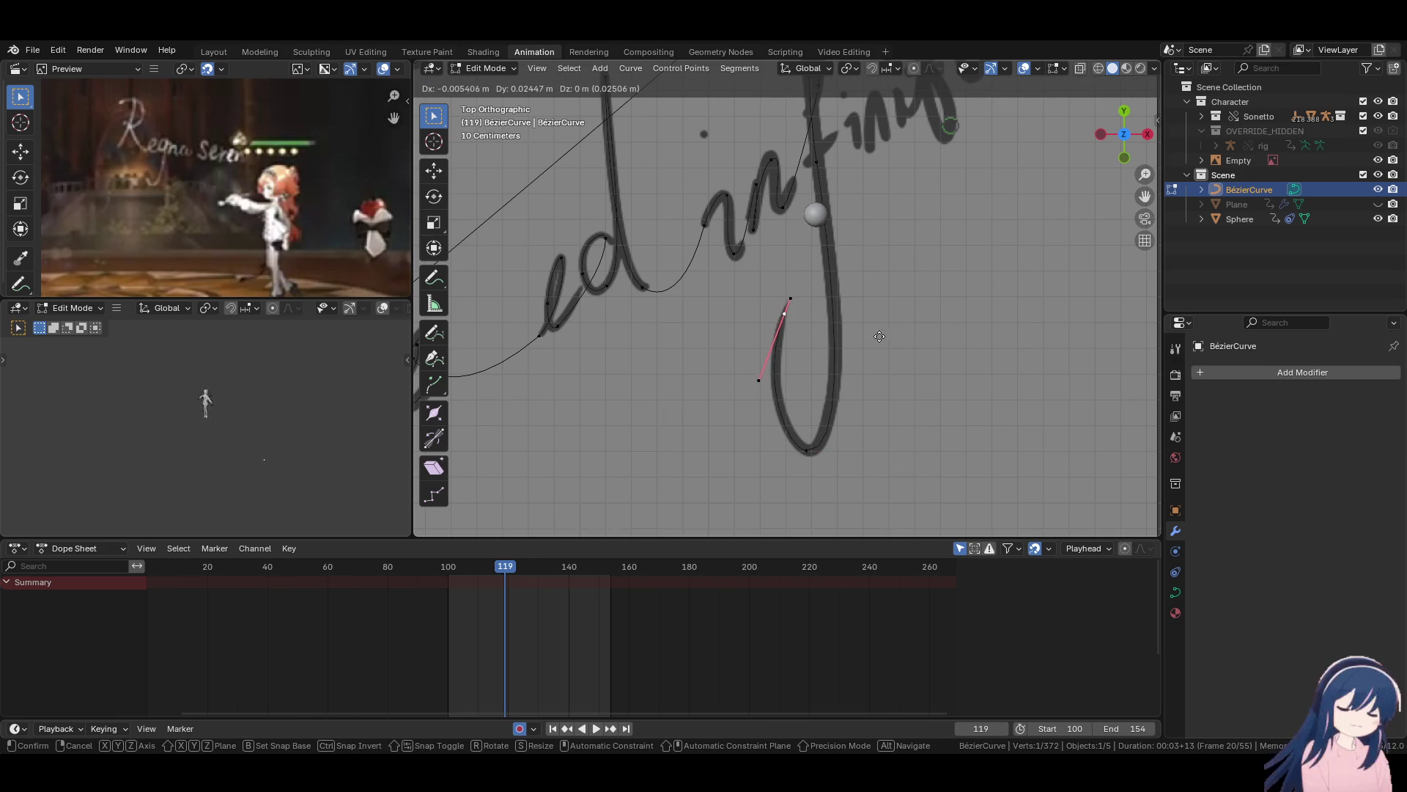
click(874, 335)
key(r)
click(872, 332)
key(g)
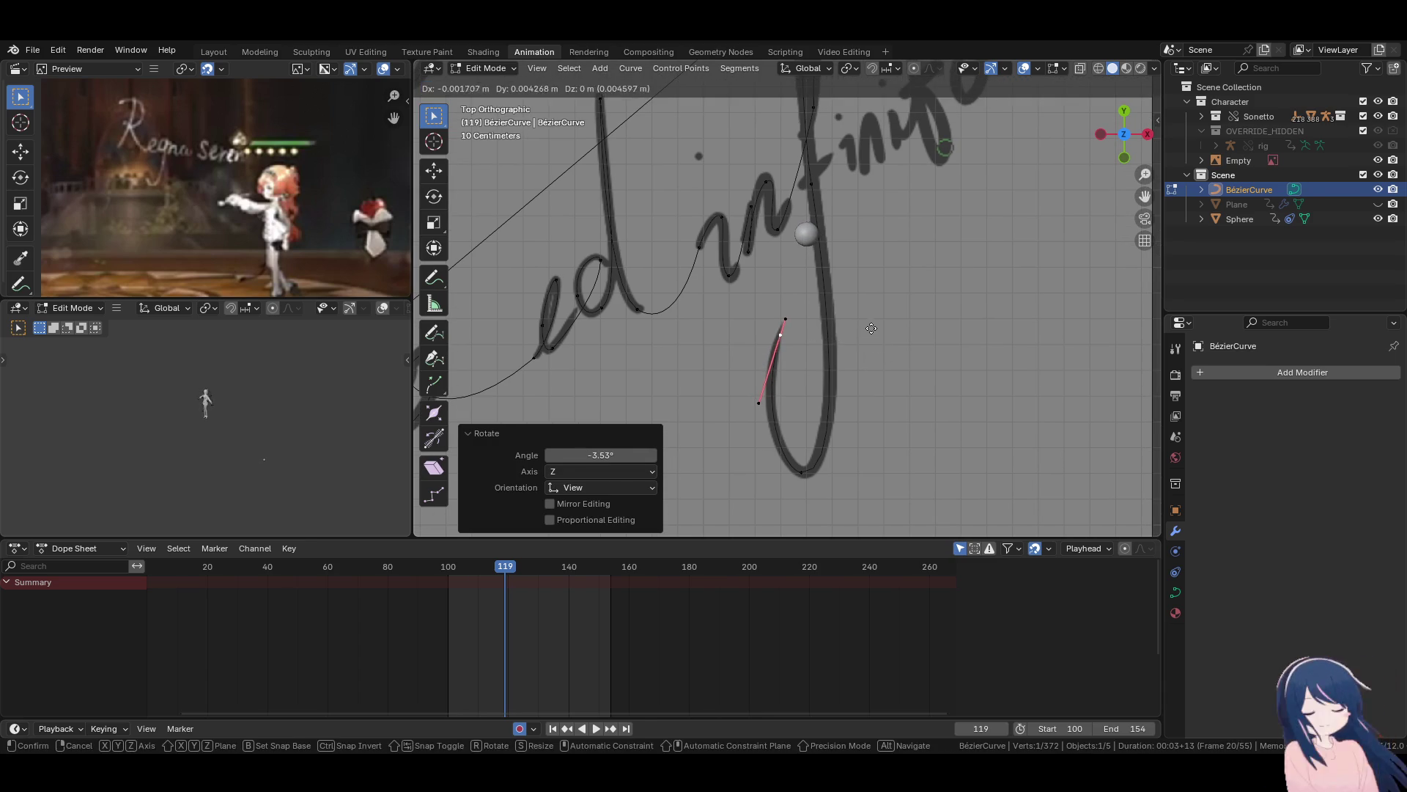
click(871, 330)
Extrude a new point up the upstroke toward the next letter and shape its handles.
scroll(872, 323, up, 2)
key(e)
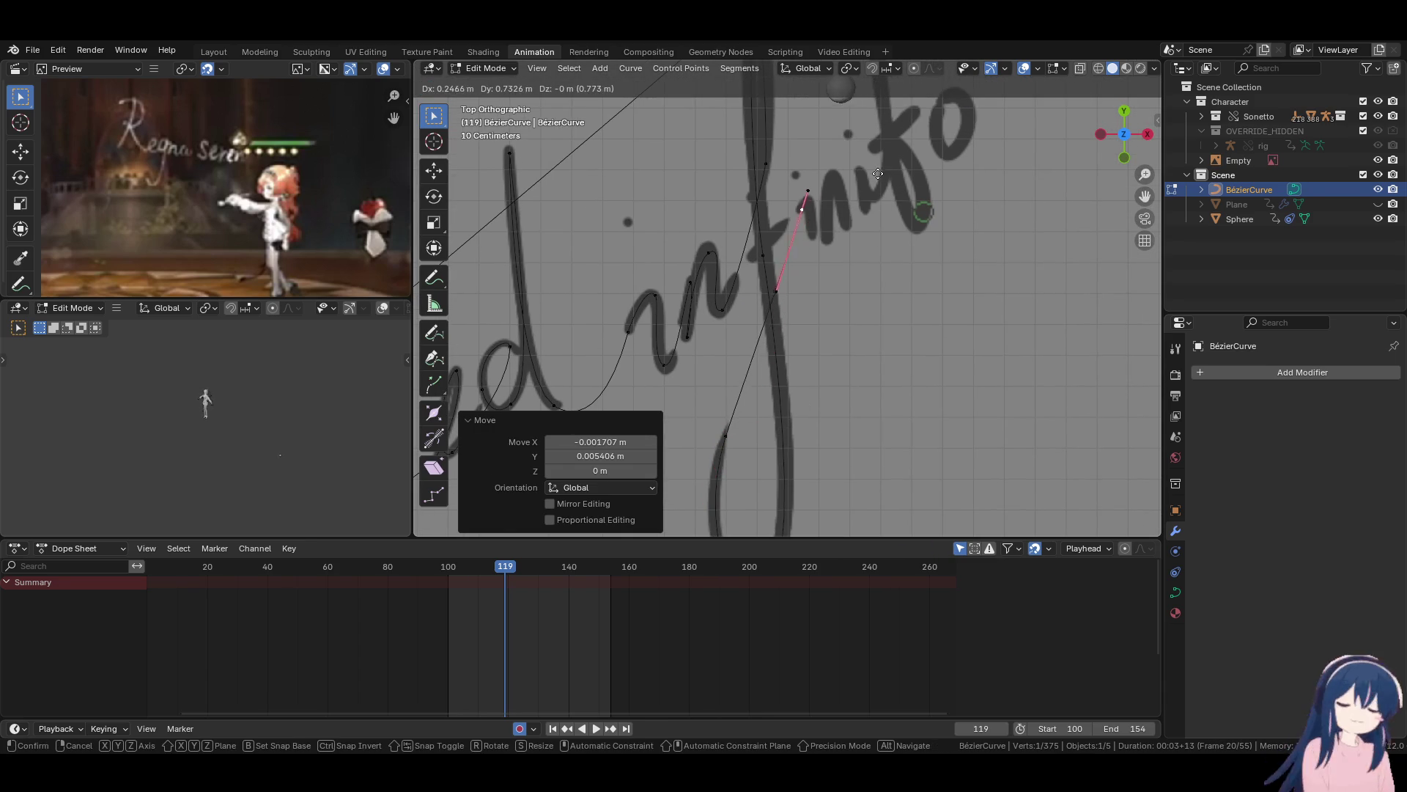
click(879, 174)
key(r)
click(915, 213)
key(g)
click(765, 259)
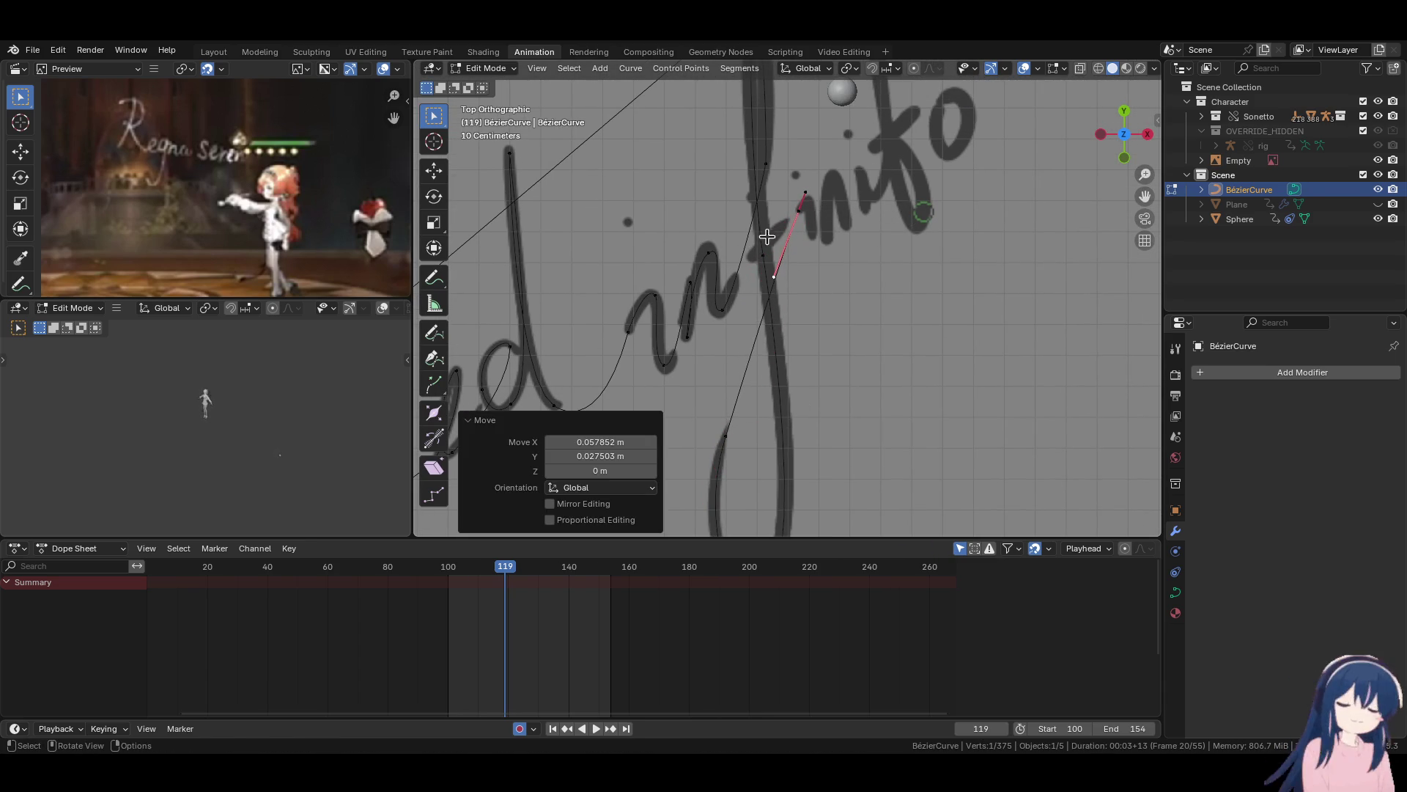
scroll(882, 428, up, 4)
Move the selected point onto the i stroke and turn its handles along it.
key(g)
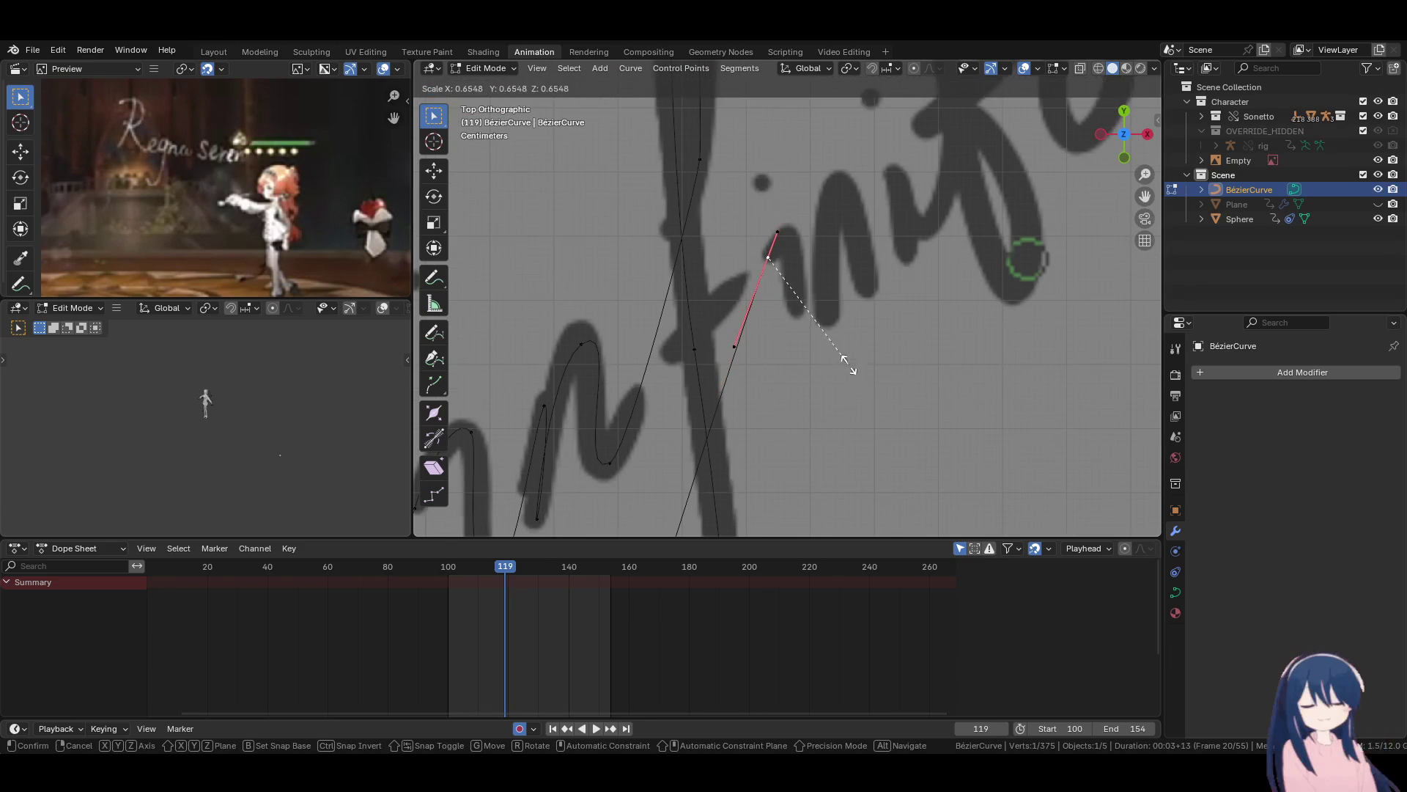
click(848, 367)
key(g)
click(846, 324)
key(g)
click(846, 322)
key(r)
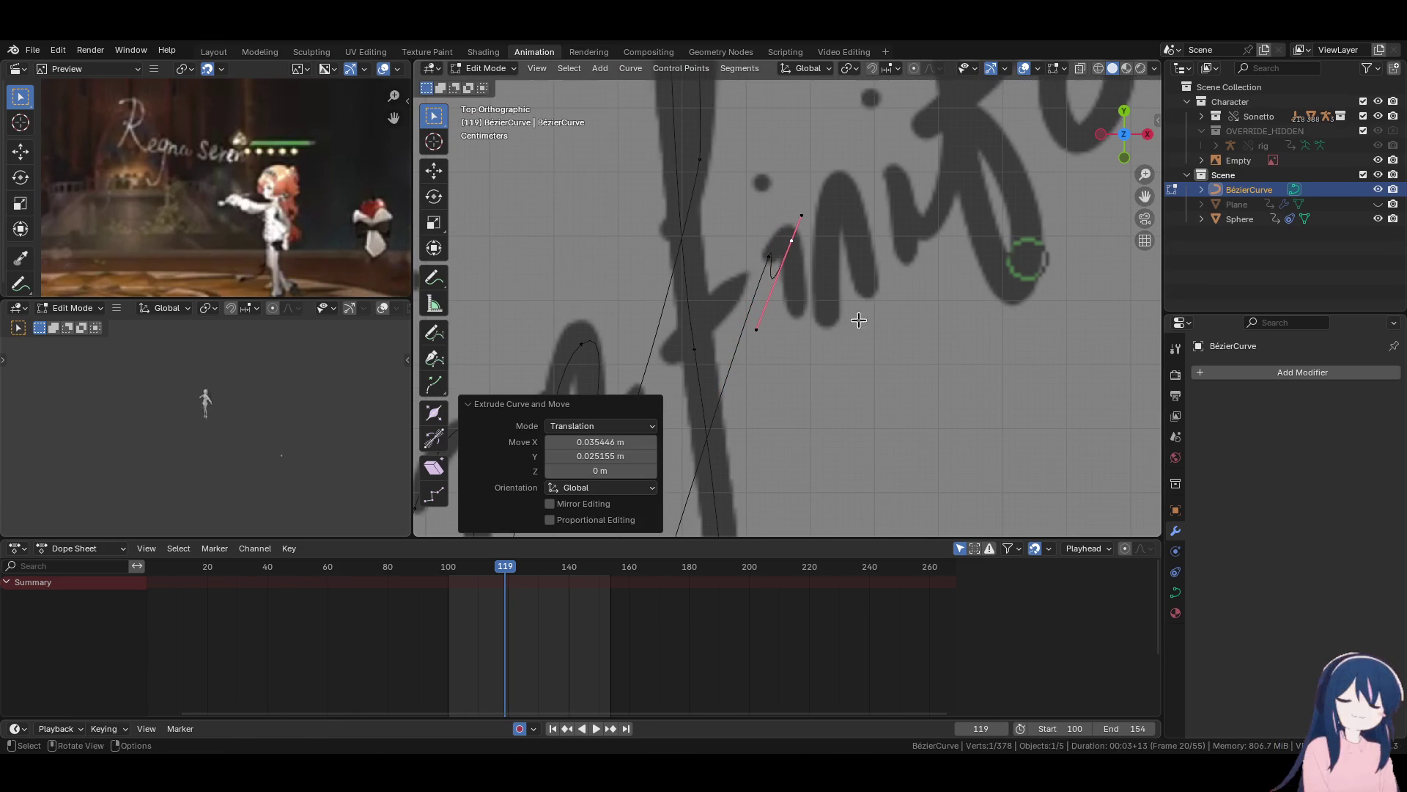
click(843, 352)
key(g)
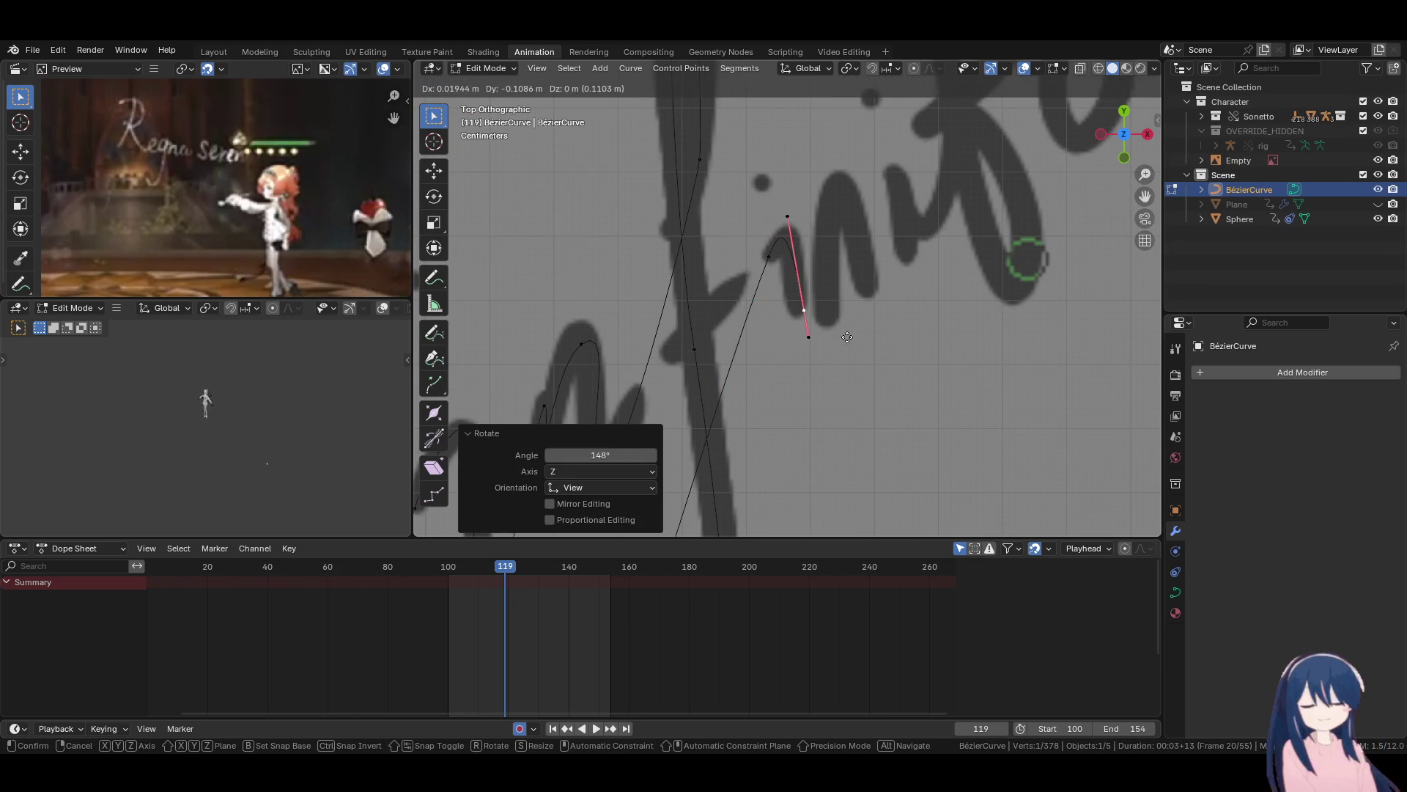
click(848, 337)
Drag the handle up along the i stroke and straighten it vertically.
key(g)
click(874, 317)
key(g)
click(796, 272)
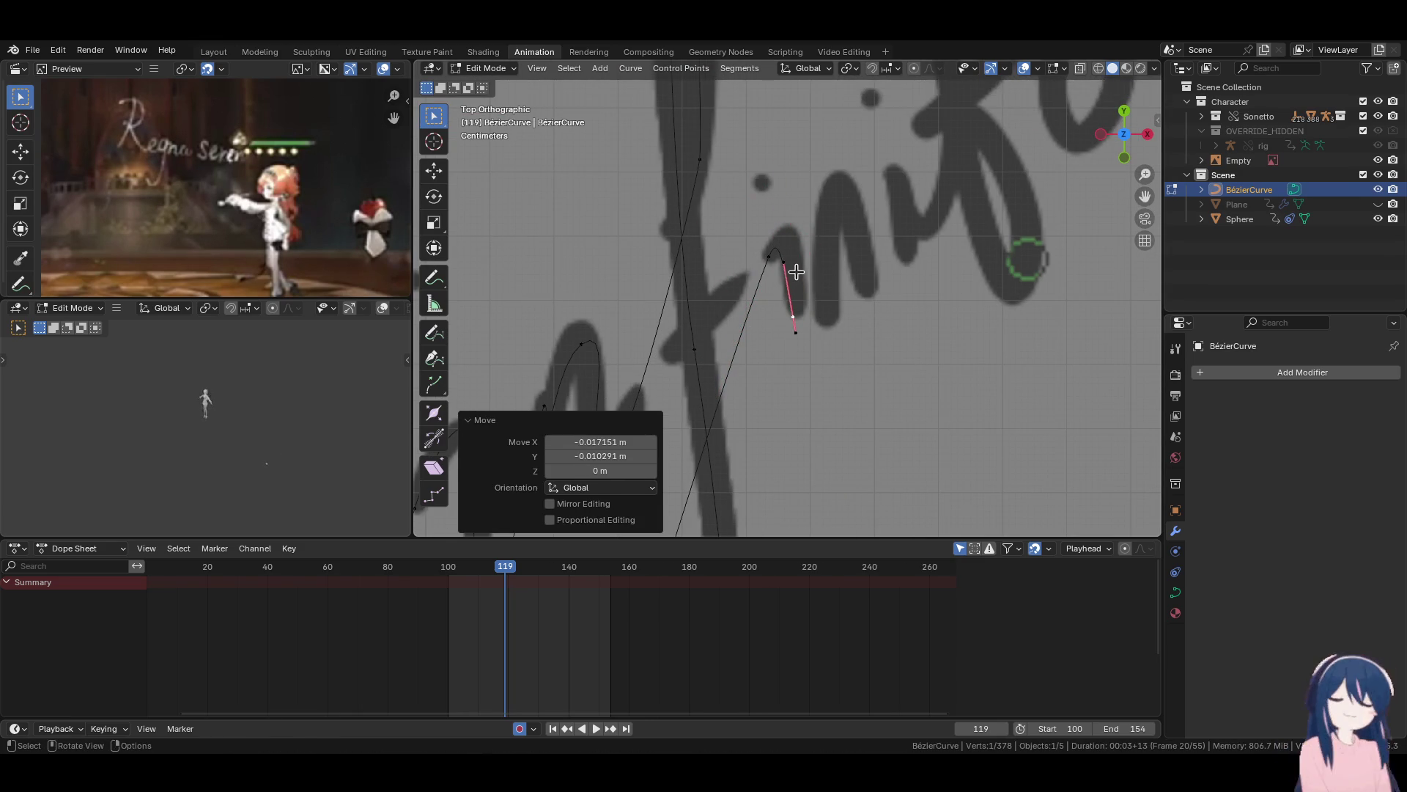
key(g)
click(806, 213)
key(g)
click(793, 326)
key(g)
click(794, 337)
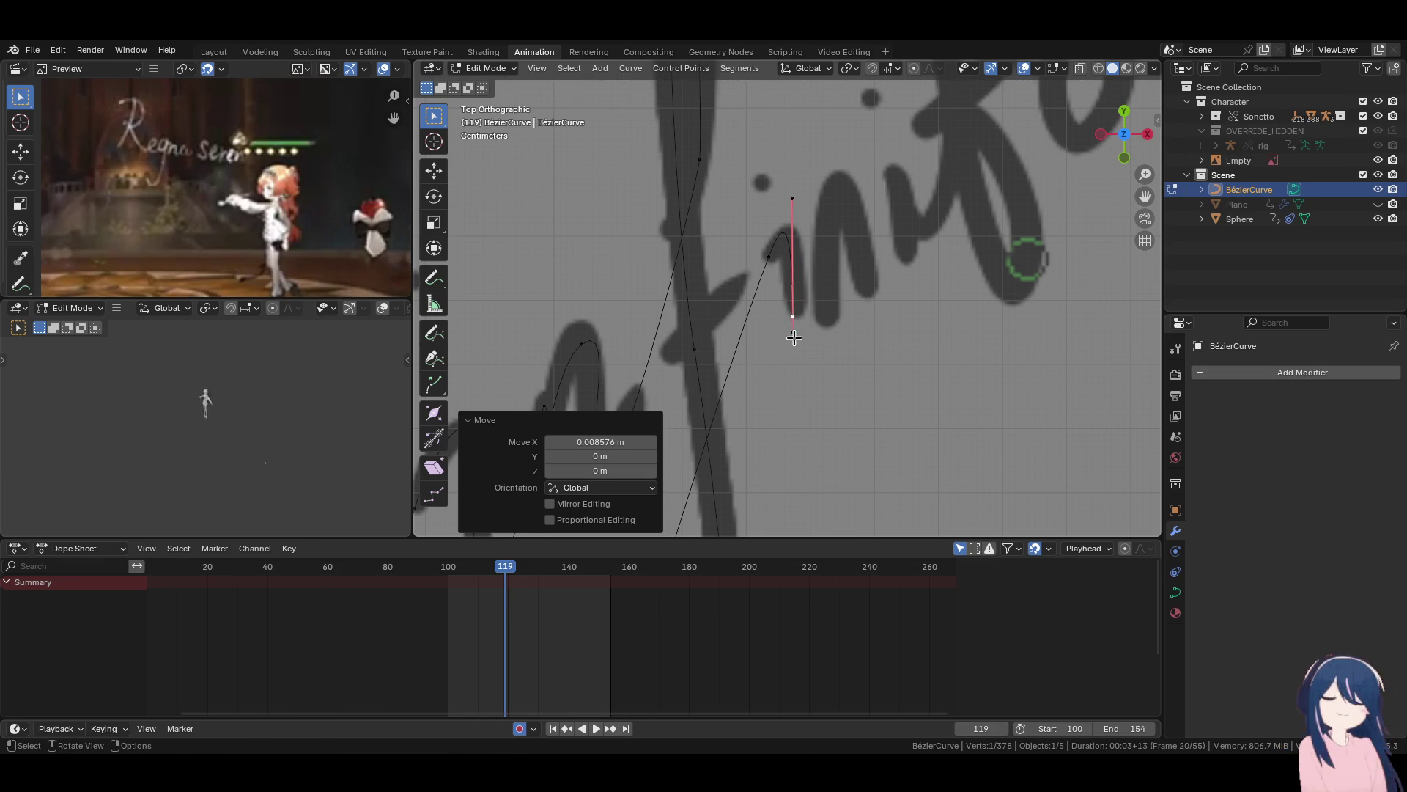
Extrude a new end point at the foot of the i stroke and position it.
key(e)
click(799, 342)
key(r)
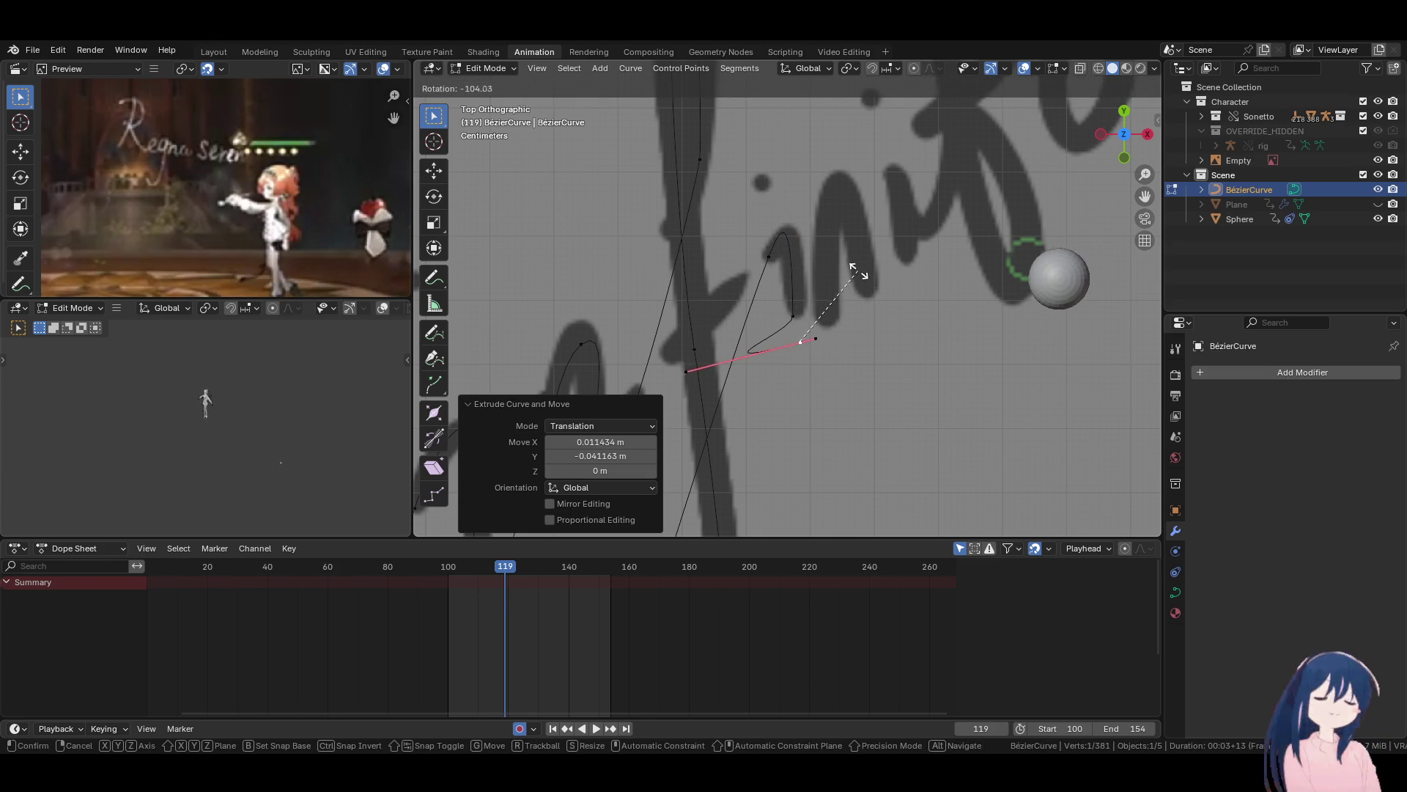
click(777, 365)
key(g)
click(847, 365)
key(g)
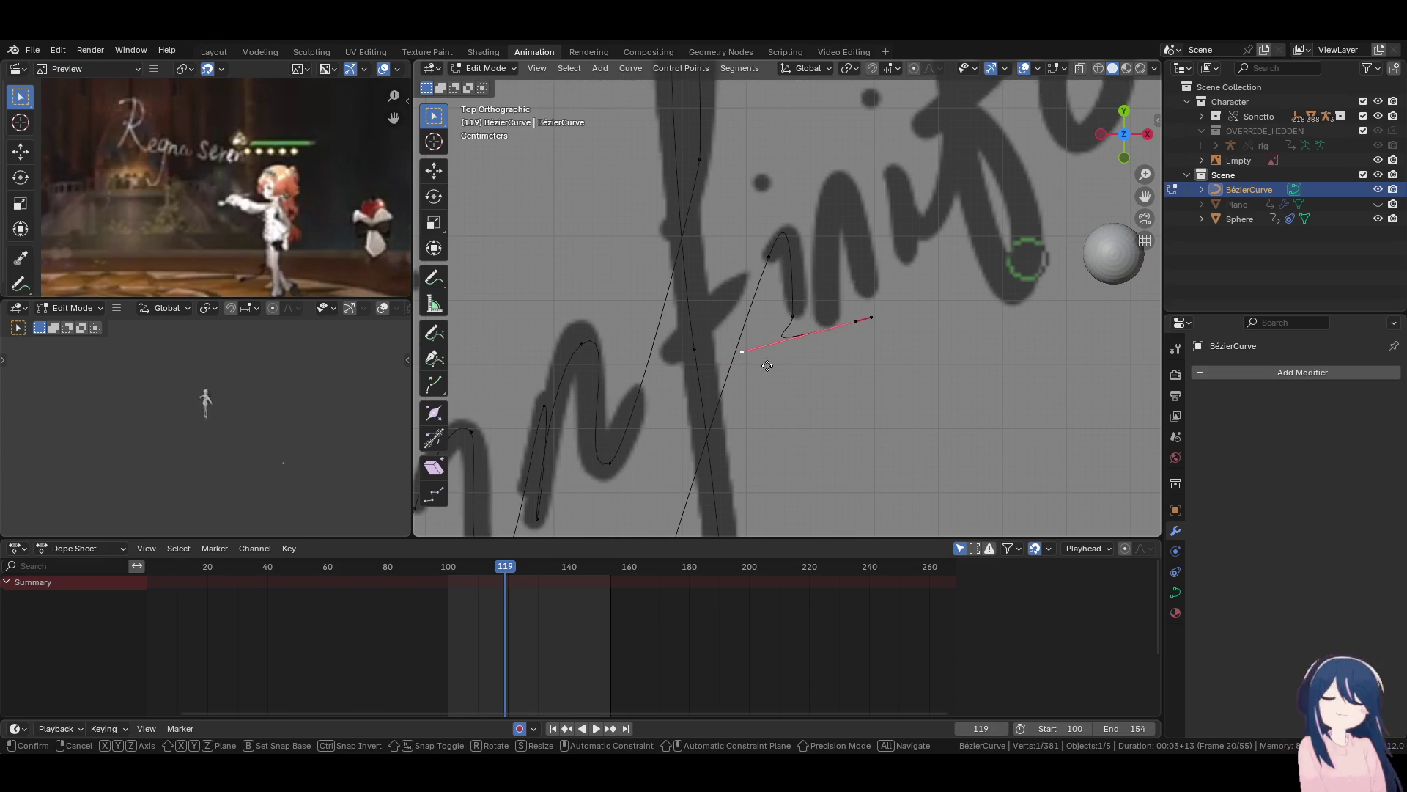
click(827, 345)
key(g)
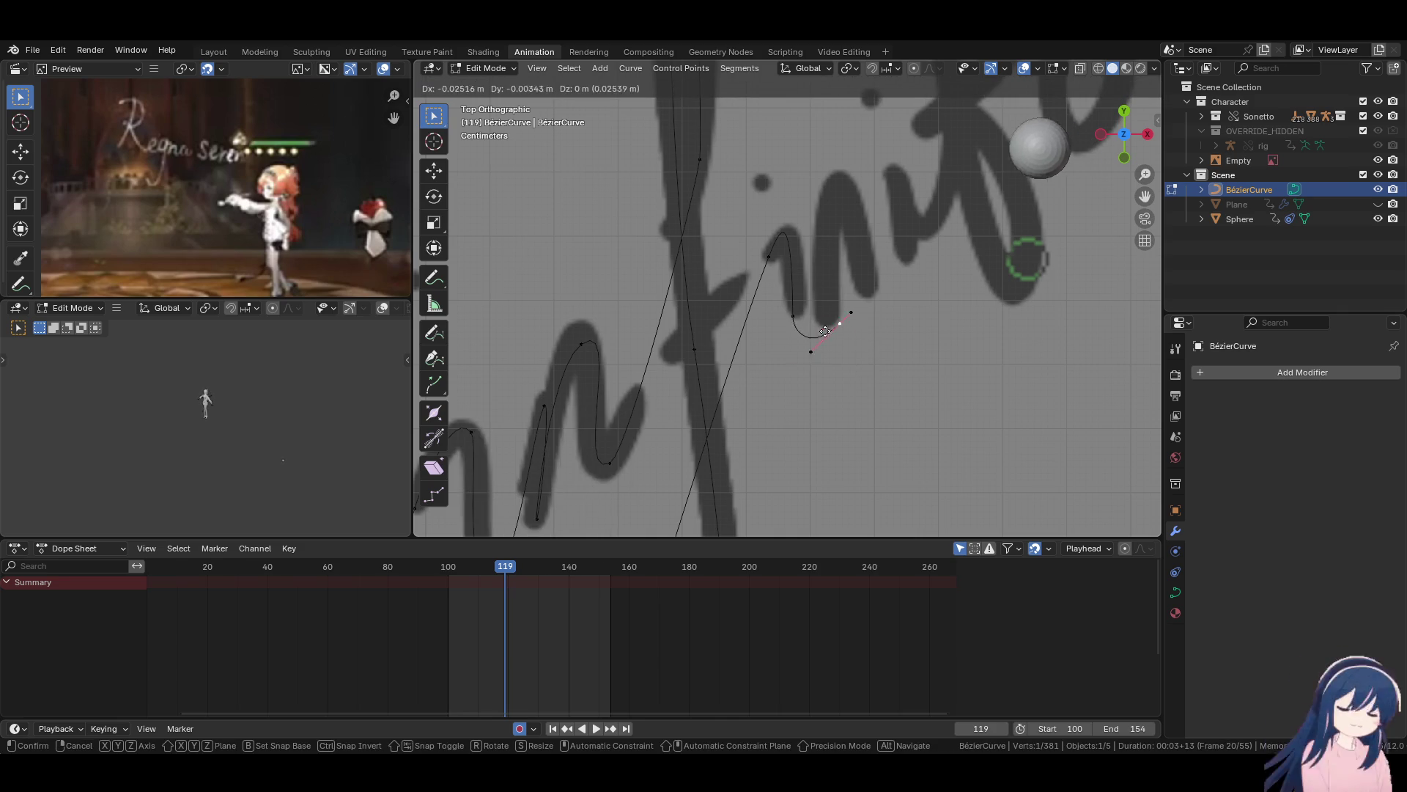
click(819, 335)
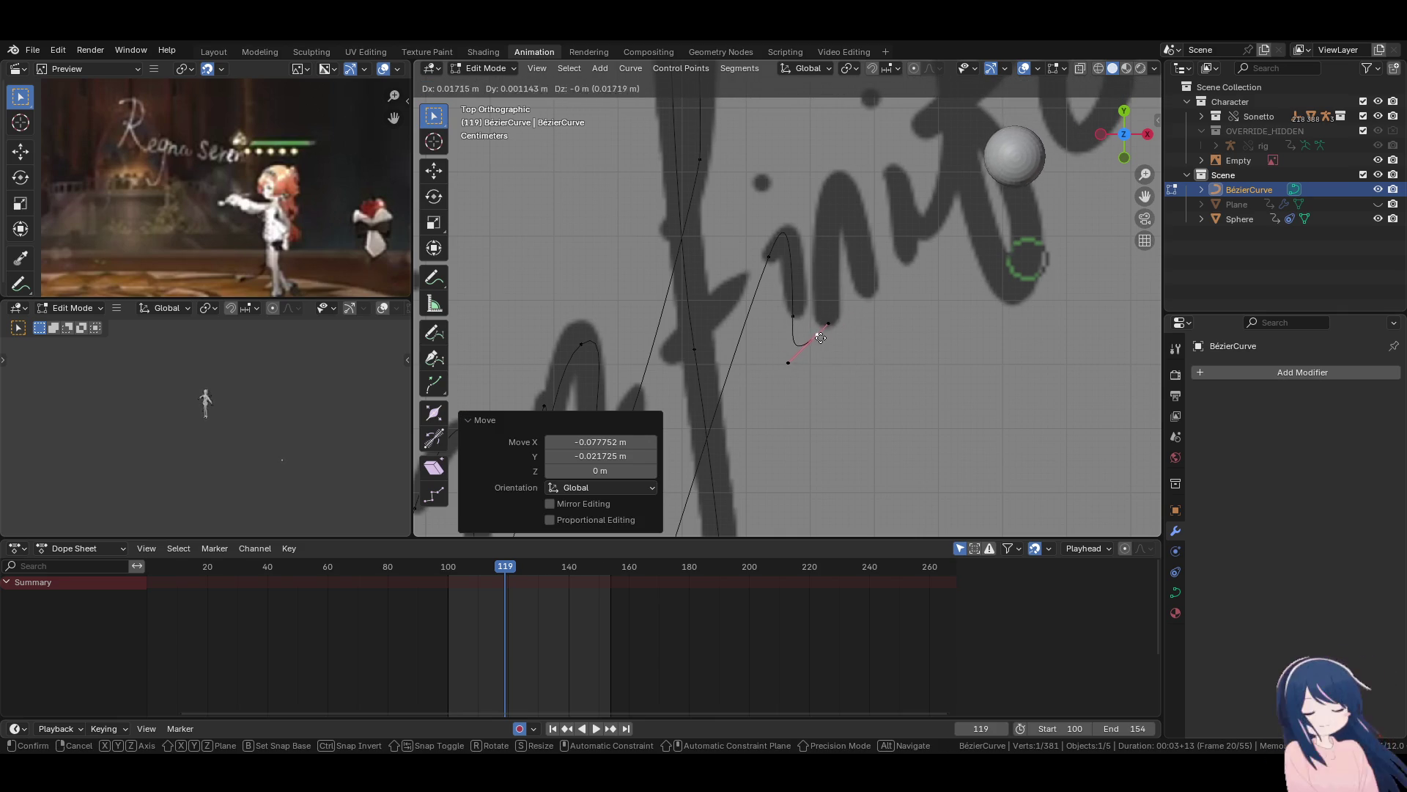
Shape the end point's handles into the i's small hook, then extrude a point up the next stroke.
key(g)
click(815, 333)
key(g)
click(816, 335)
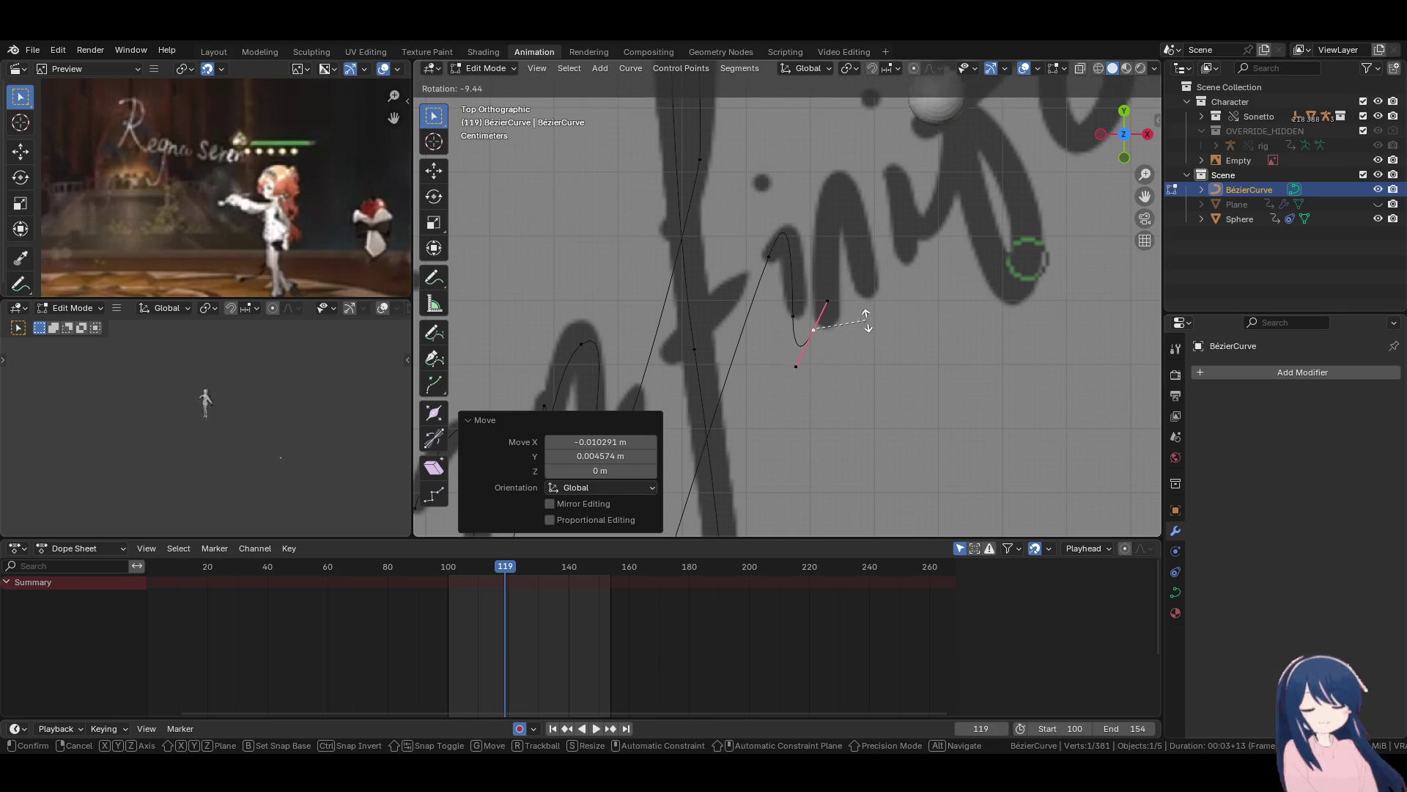
key(g)
click(807, 370)
key(g)
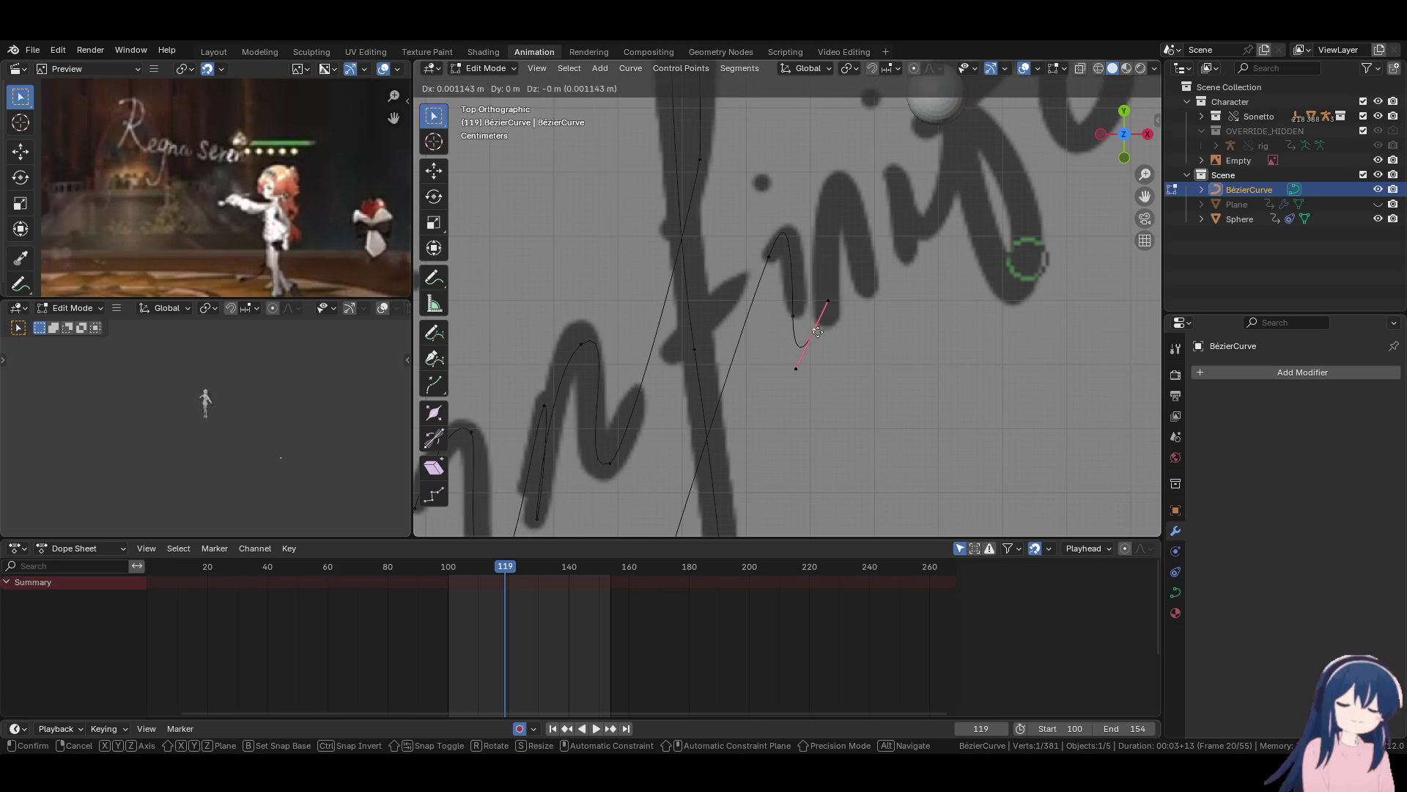
click(815, 306)
key(g)
click(812, 314)
key(g)
click(848, 324)
key(e)
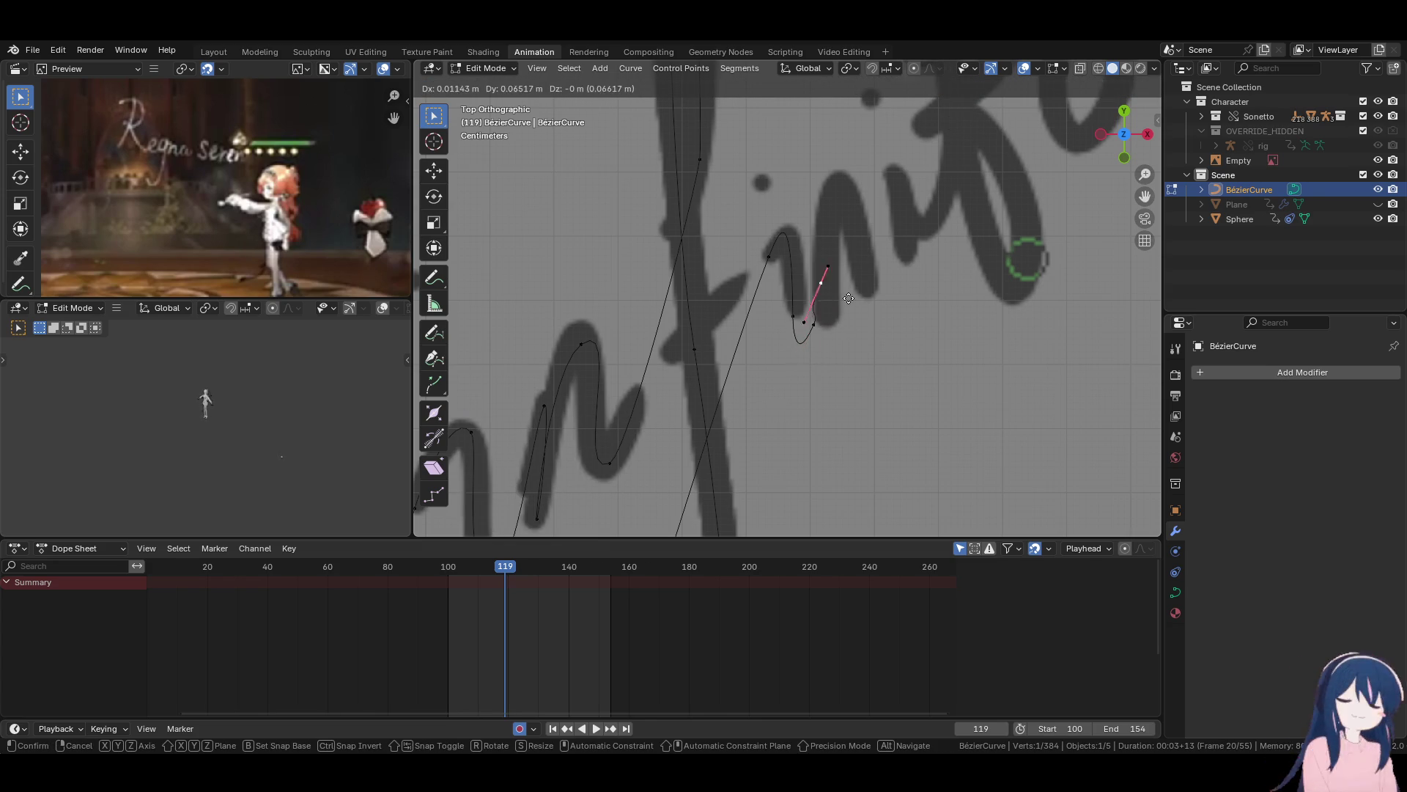
click(858, 251)
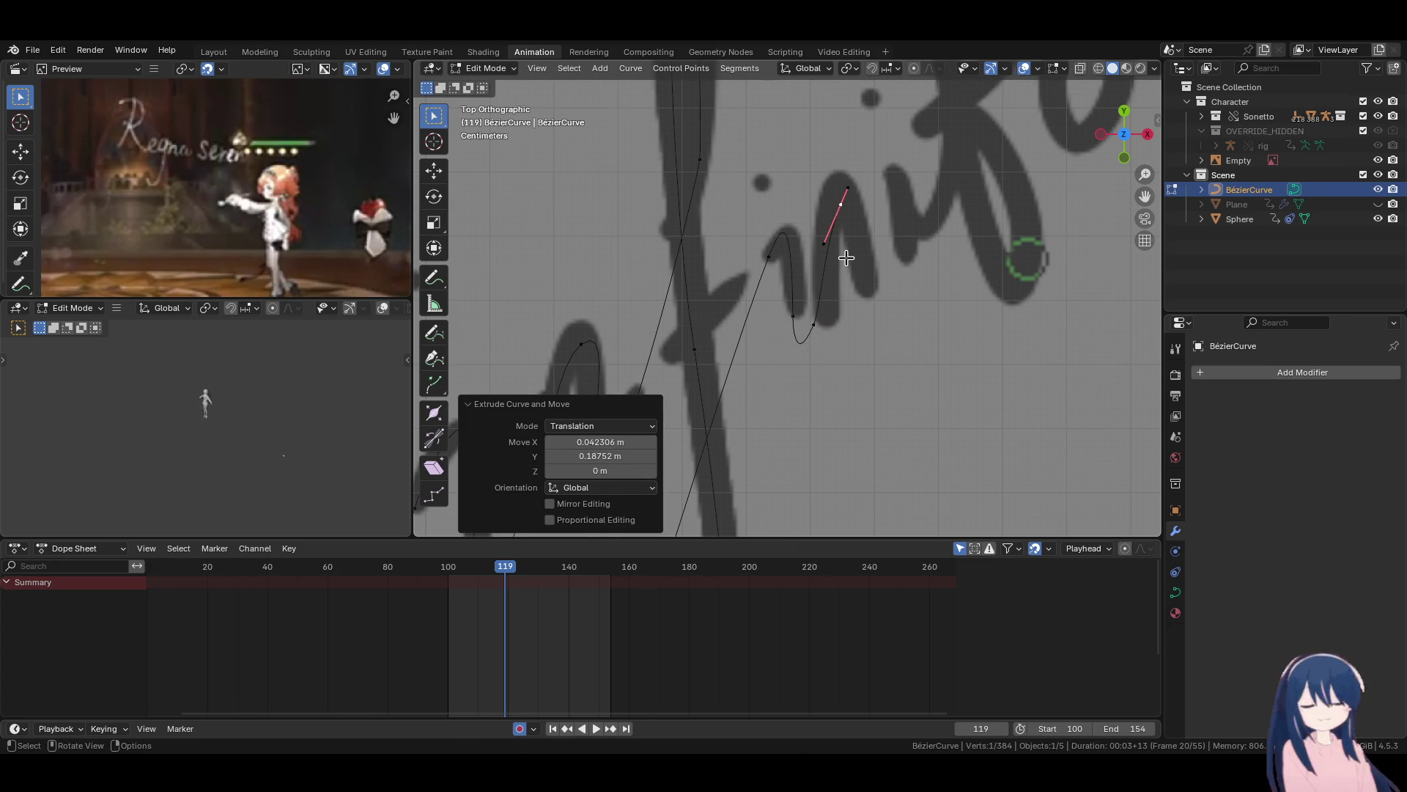
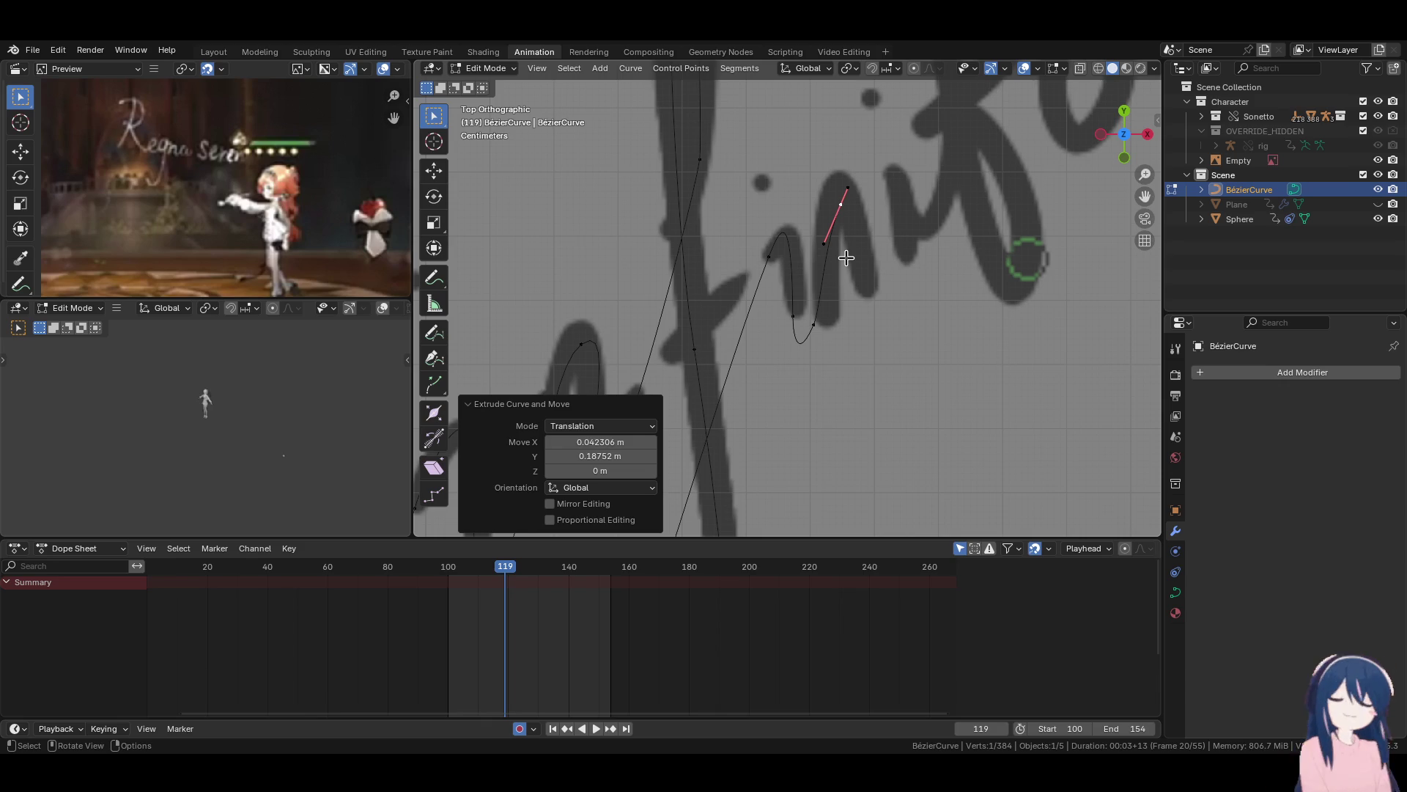
Reposition the selected curve point and turn its handle to follow the lettering.
key(g)
click(843, 220)
key(r)
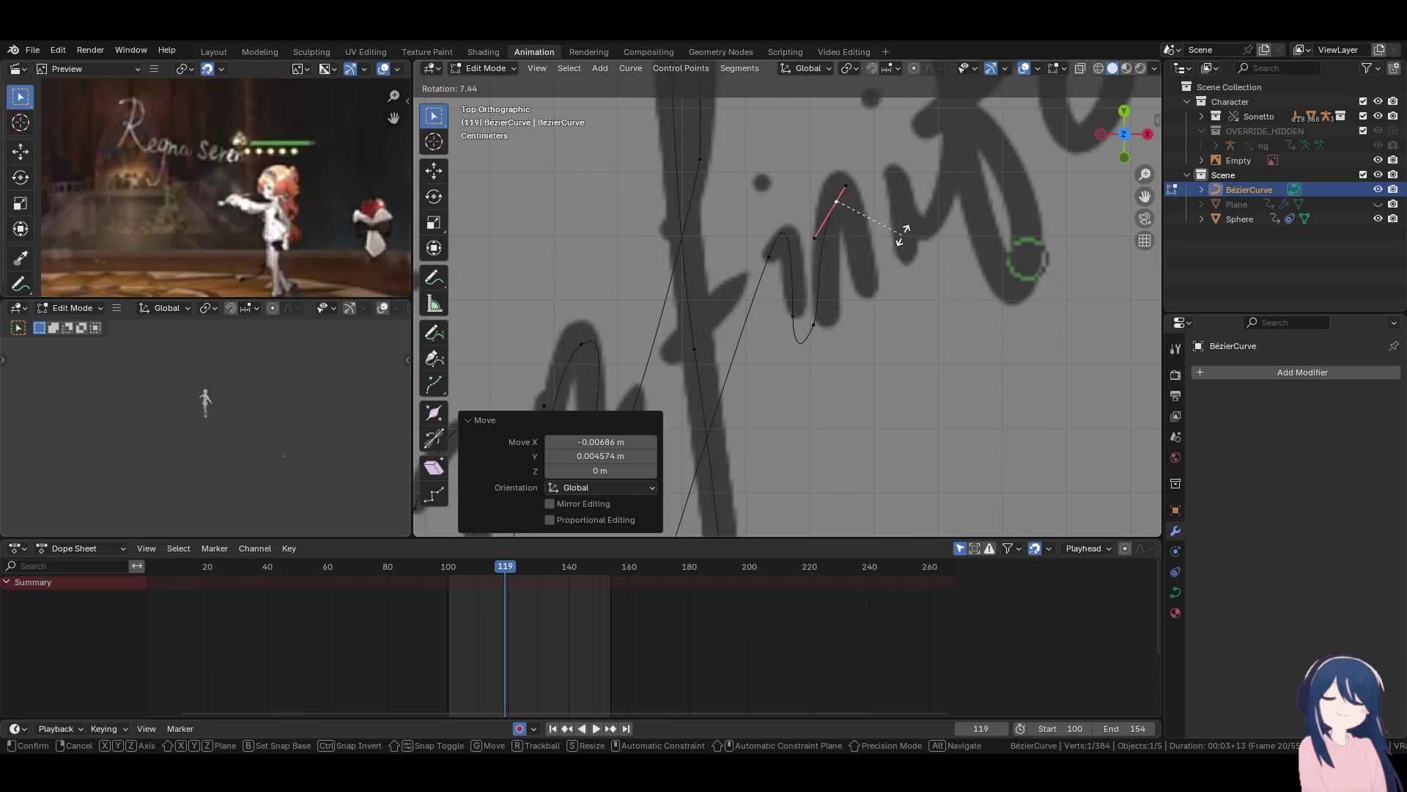
click(903, 234)
Extrude a new point onto the letter stroke with a vertical handle, then nudge it into place.
key(e)
click(933, 302)
key(r)
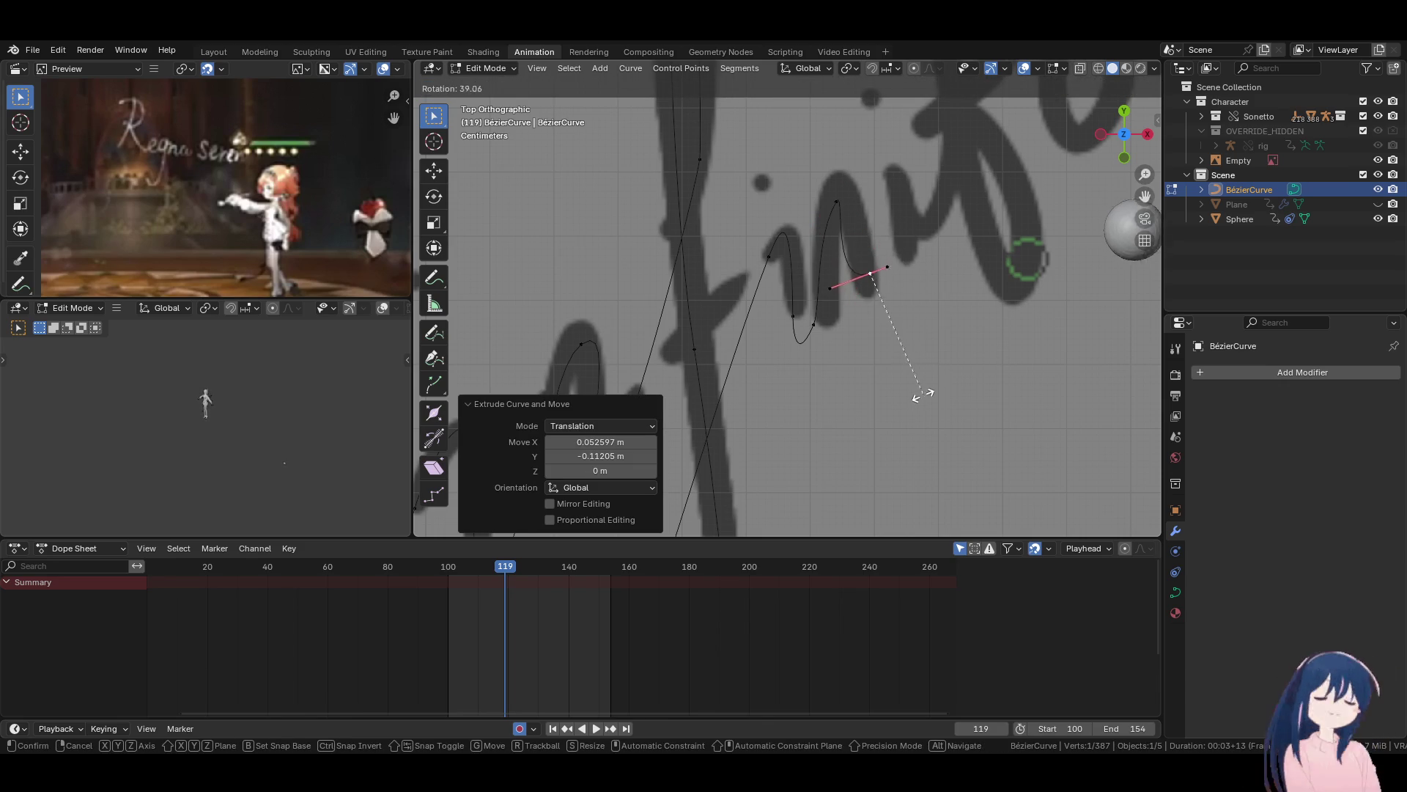
click(919, 344)
key(g)
click(914, 340)
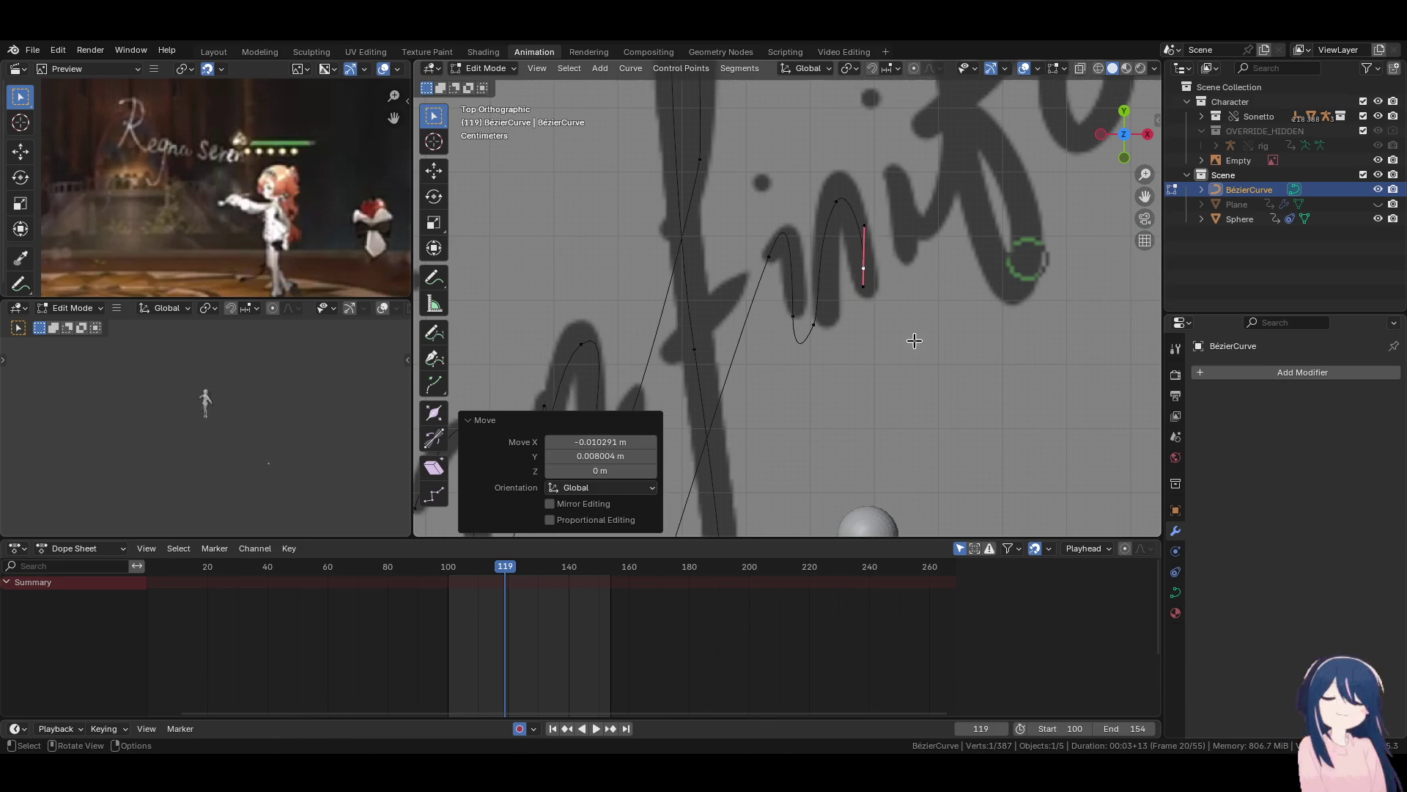
Reshape an earlier curve point's handle so the curve matches the script.
click(840, 199)
key(g)
click(869, 174)
click(848, 204)
key(g)
click(832, 193)
Move and tilt another point's handle to bend the curve along the letter.
click(816, 302)
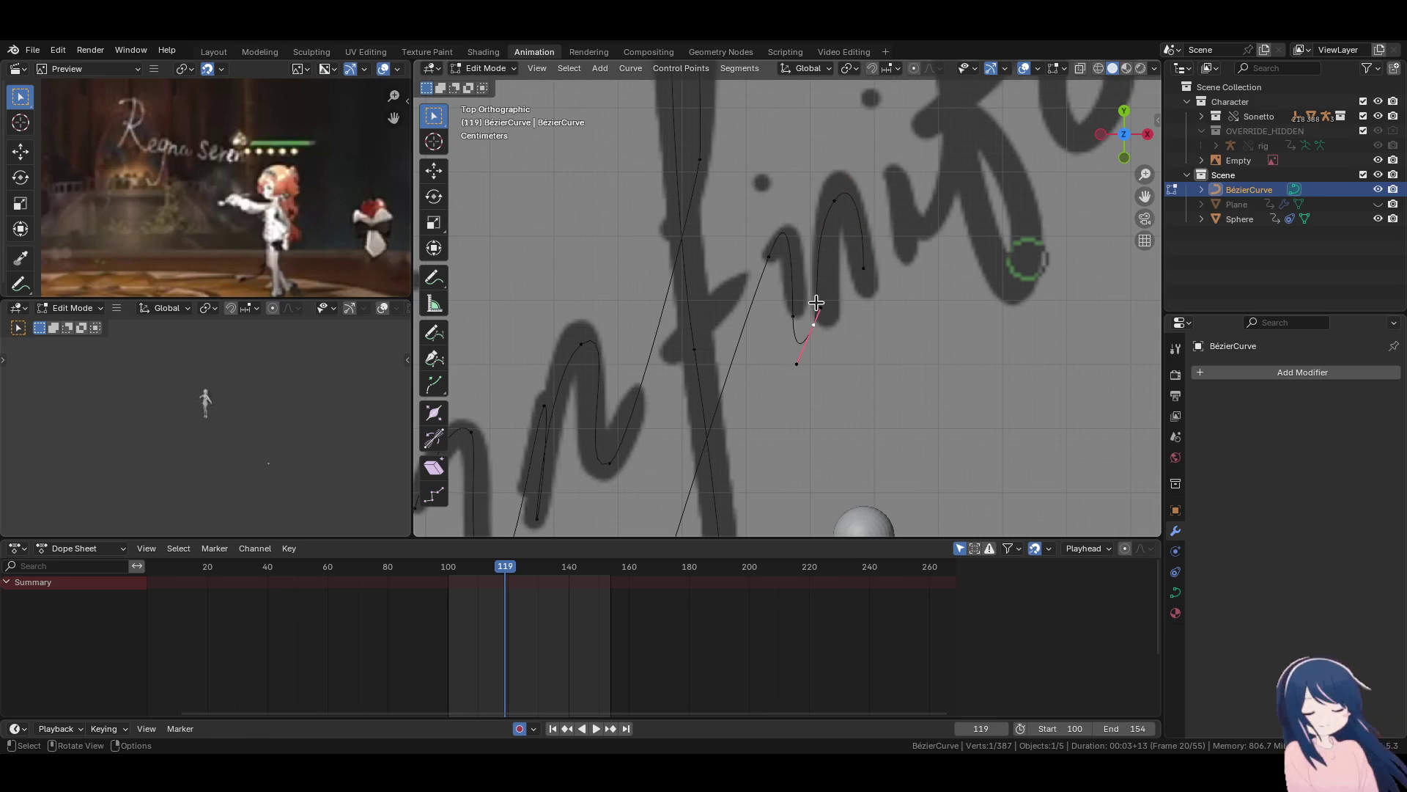
key(g)
click(871, 271)
key(g)
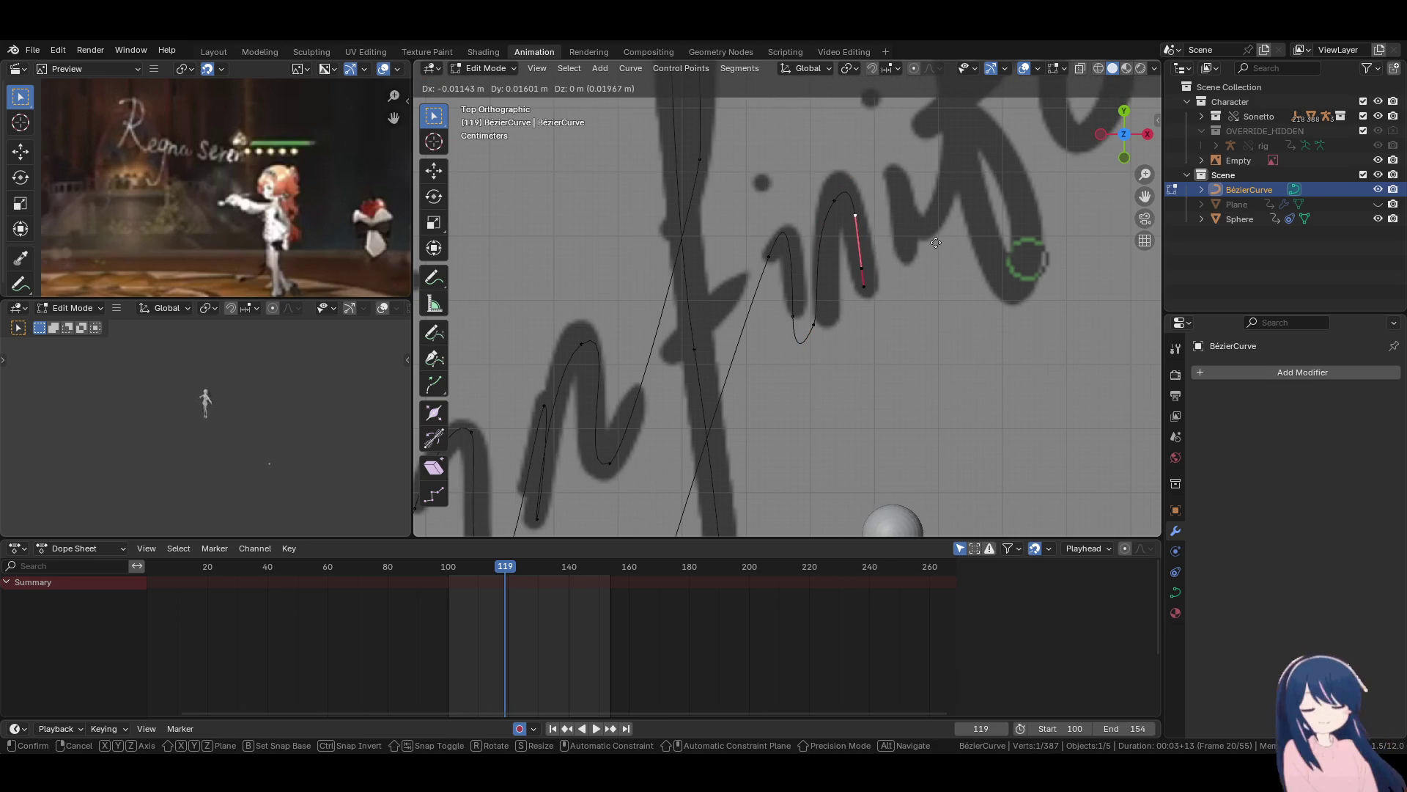
click(936, 243)
Place the curve's end point on the 'n' stroke and rotate its handle.
click(842, 205)
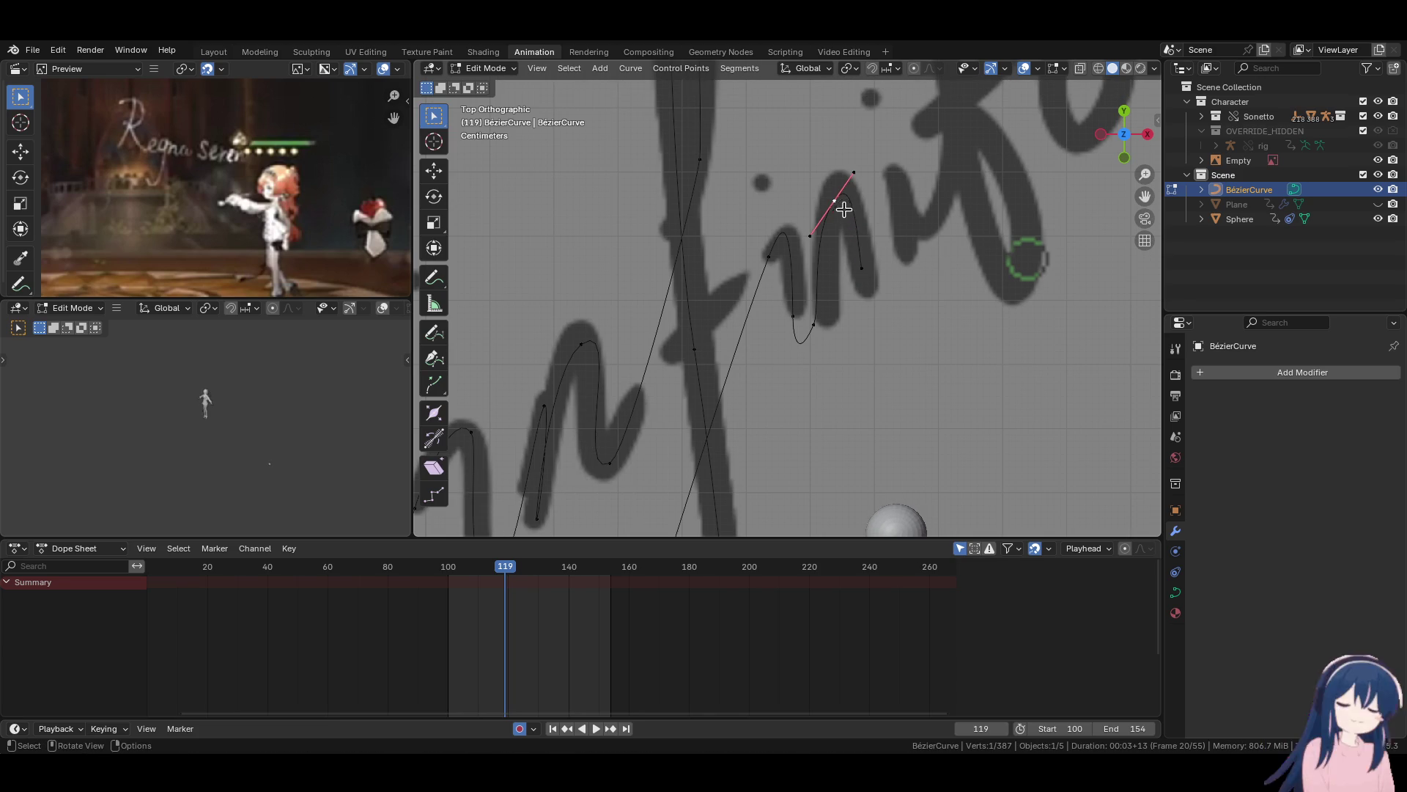
shift+middle_drag(865, 267, 823, 288)
key(r)
click(877, 302)
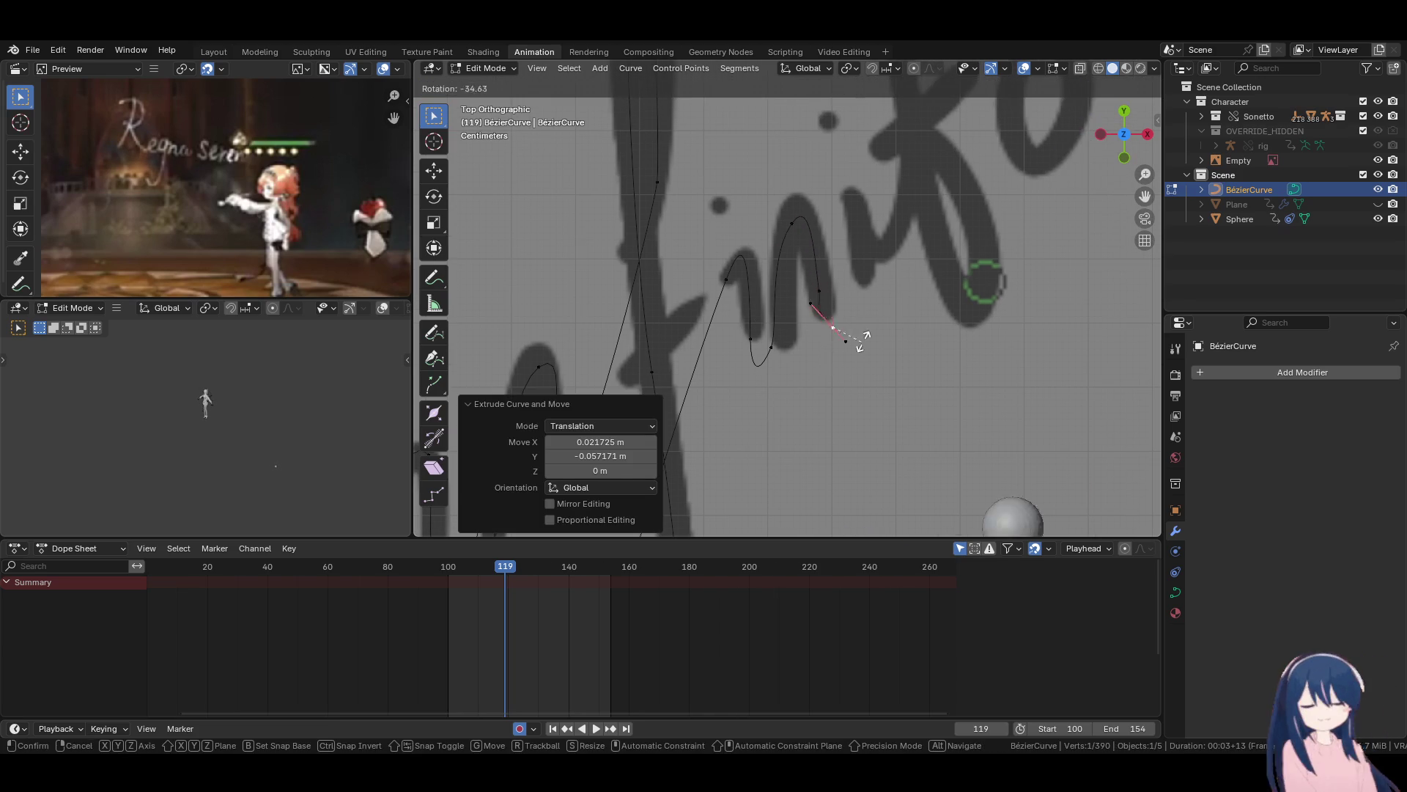
key(g)
click(894, 291)
key(r)
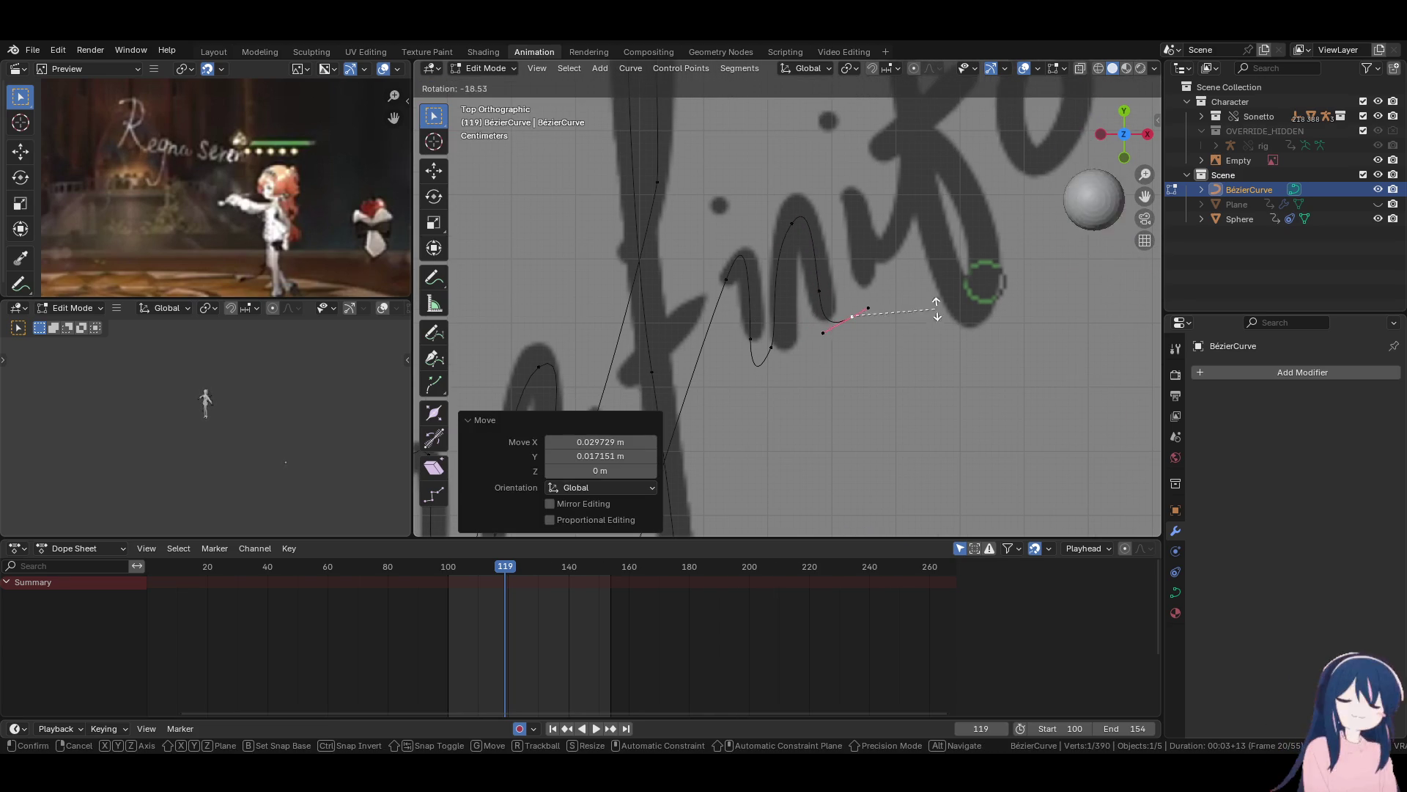
click(931, 274)
Scale the end point's handle to 0.767 and fine-tune the point's position.
key(s)
click(909, 292)
key(g)
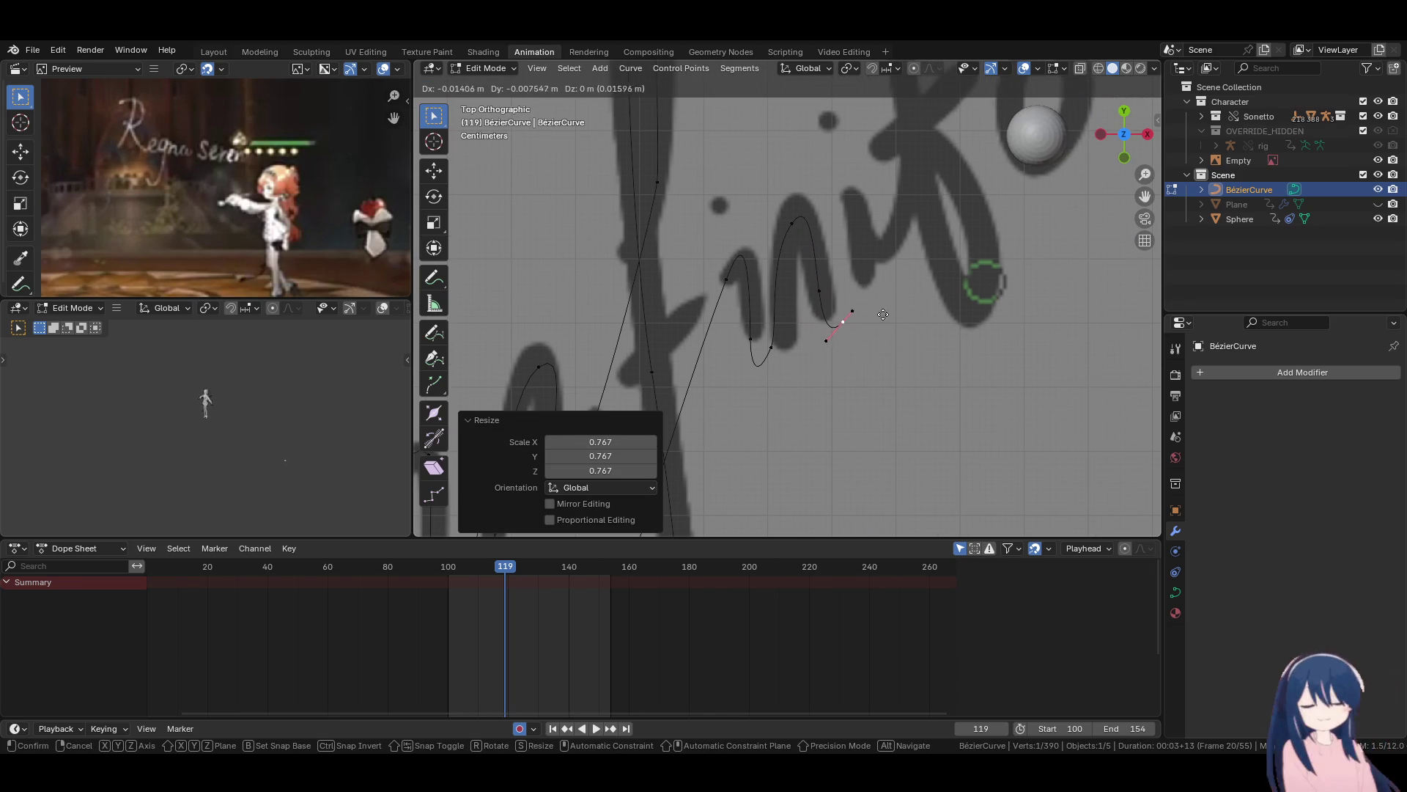
click(891, 368)
shift+middle_drag(891, 368, 878, 376)
key(g)
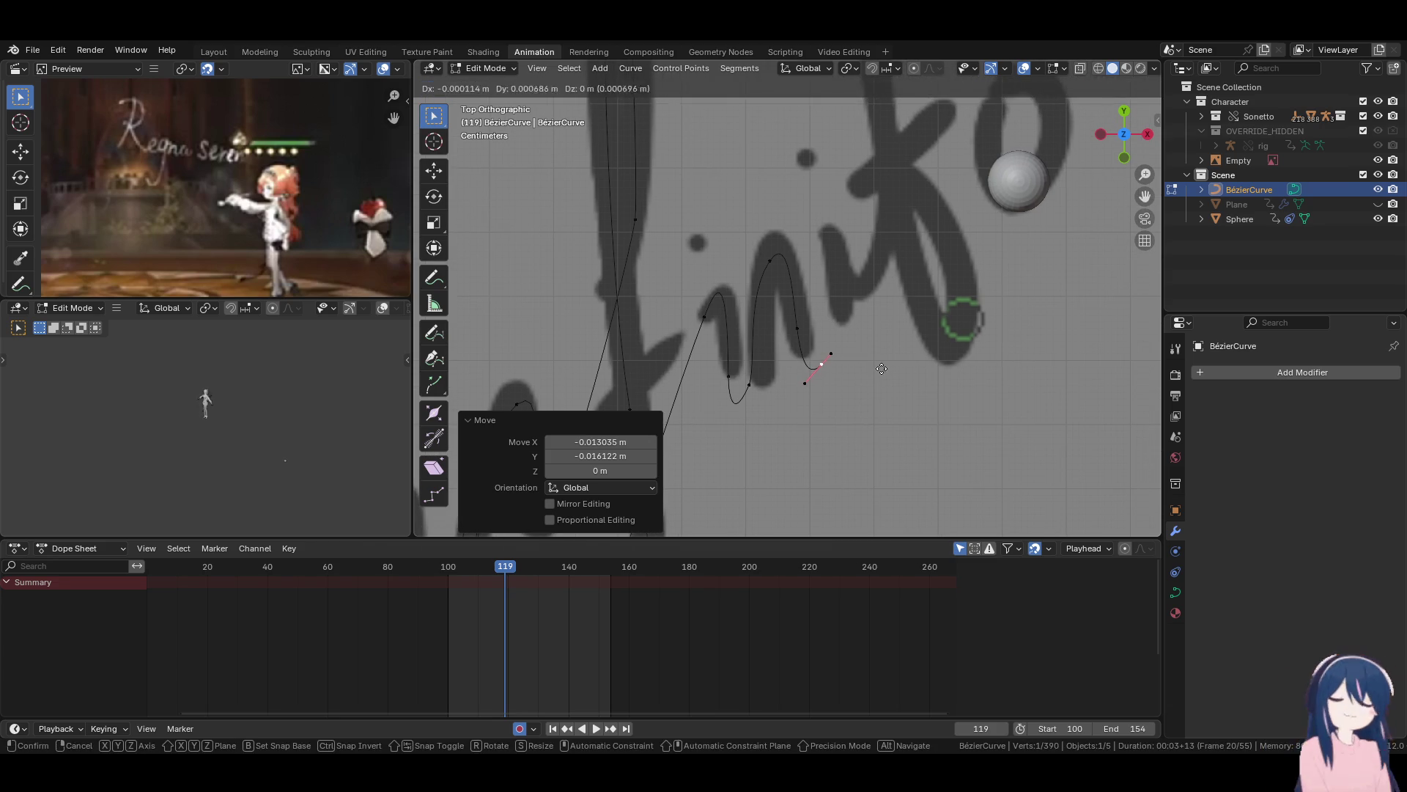
click(878, 376)
Extrude a point up to the top of the next letter's tall stroke and angle its handle.
key(e)
click(886, 249)
key(r)
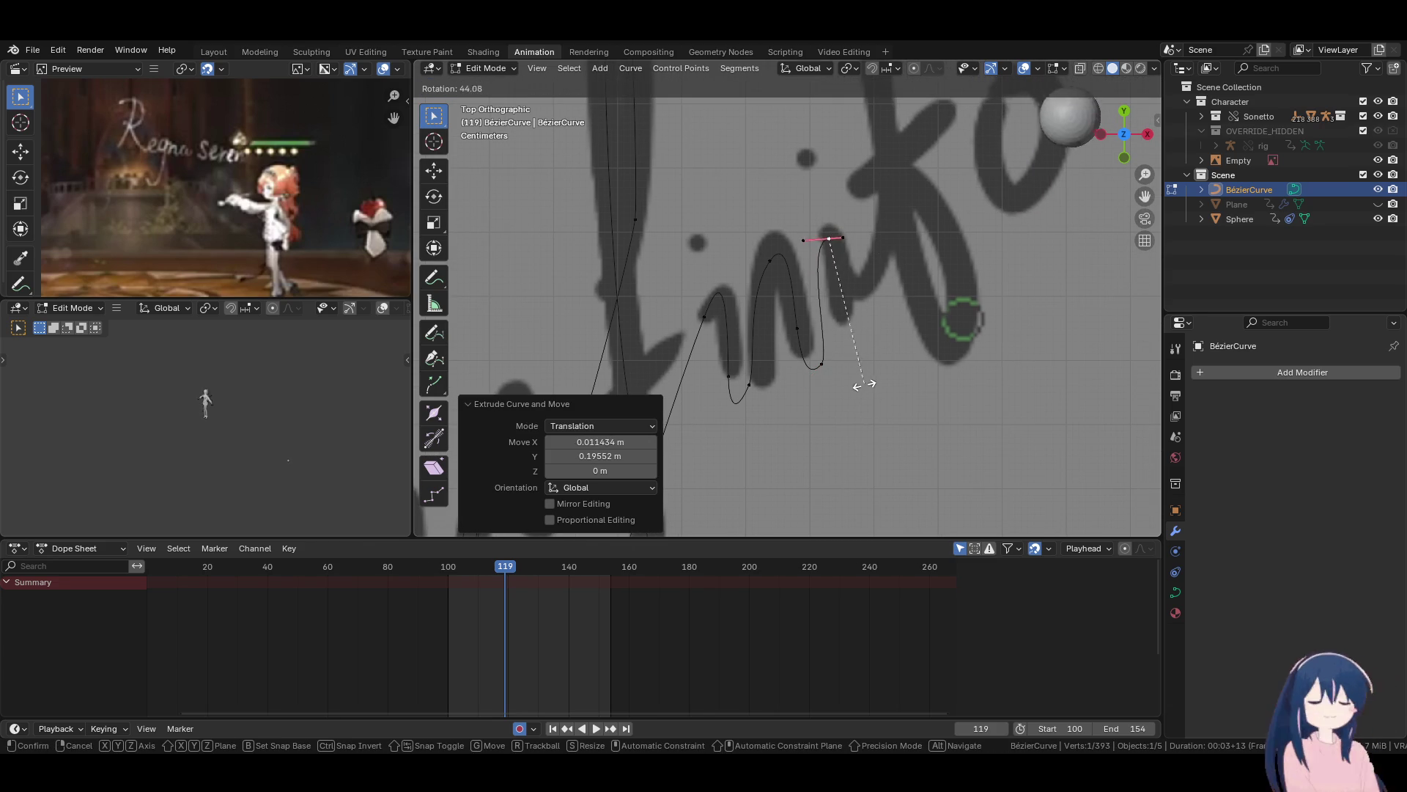
click(790, 380)
key(g)
click(801, 338)
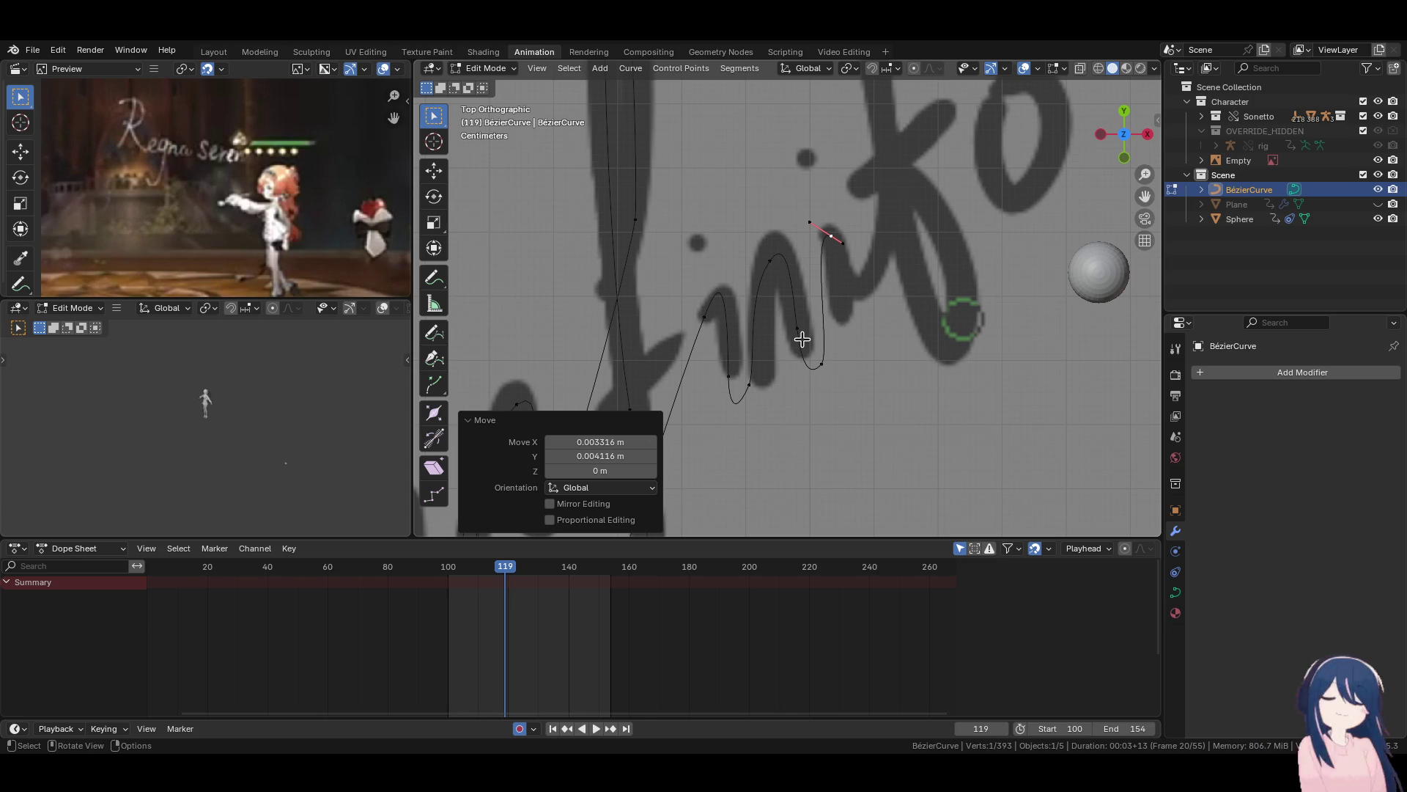
Extrude a new point along the stroke and rotate its handle to match the script.
scroll(801, 338, down, 5)
scroll(832, 316, up, 5)
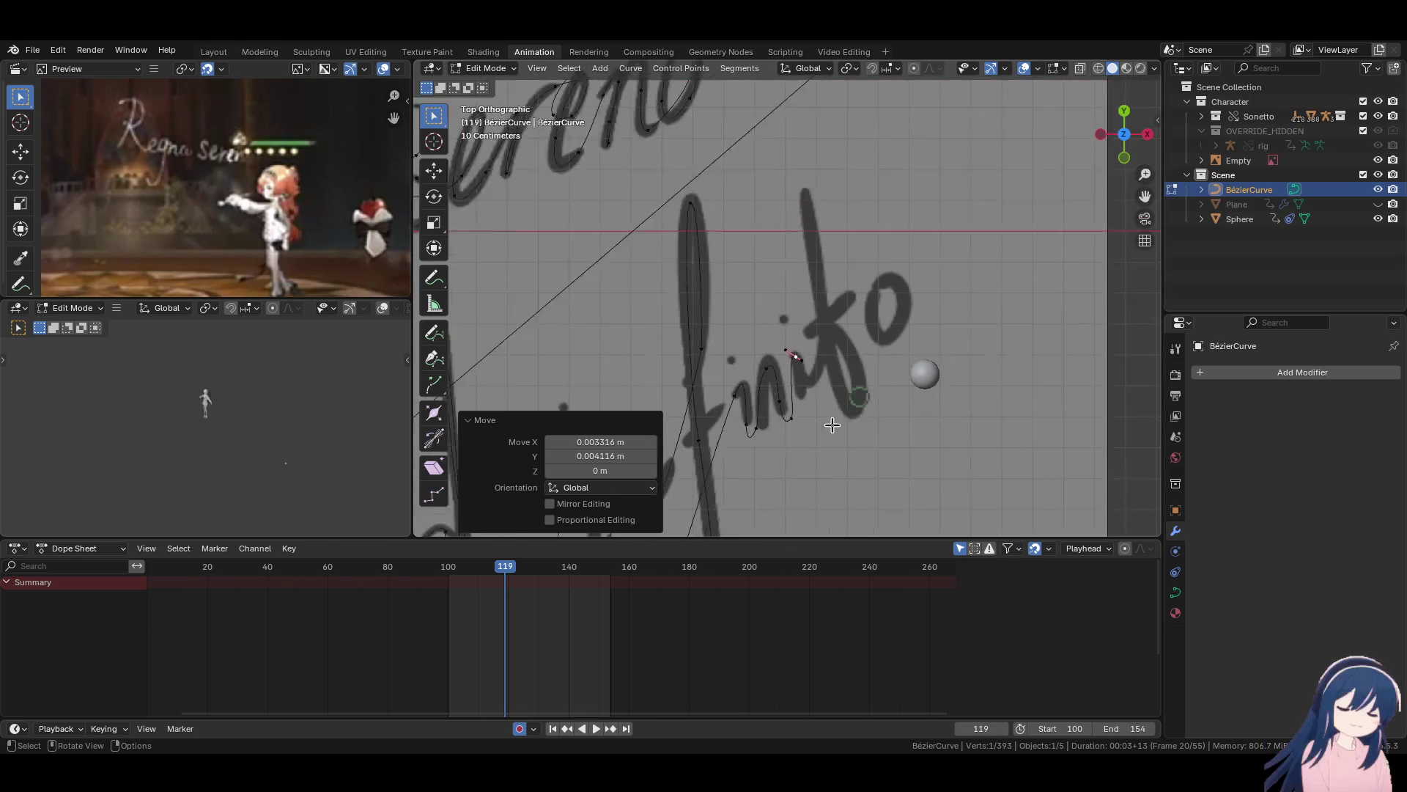
scroll(831, 316, up, 3)
key(e)
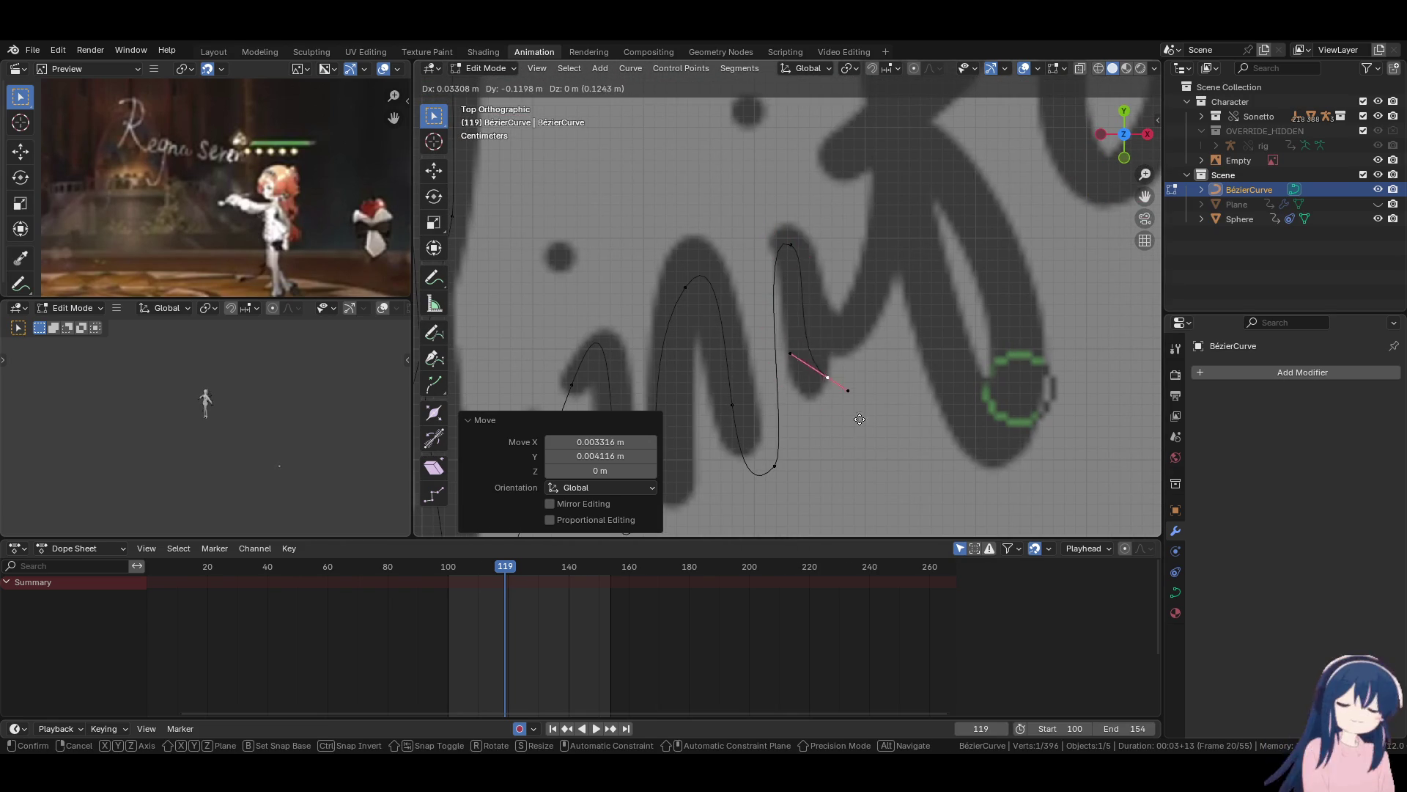
click(869, 466)
key(r)
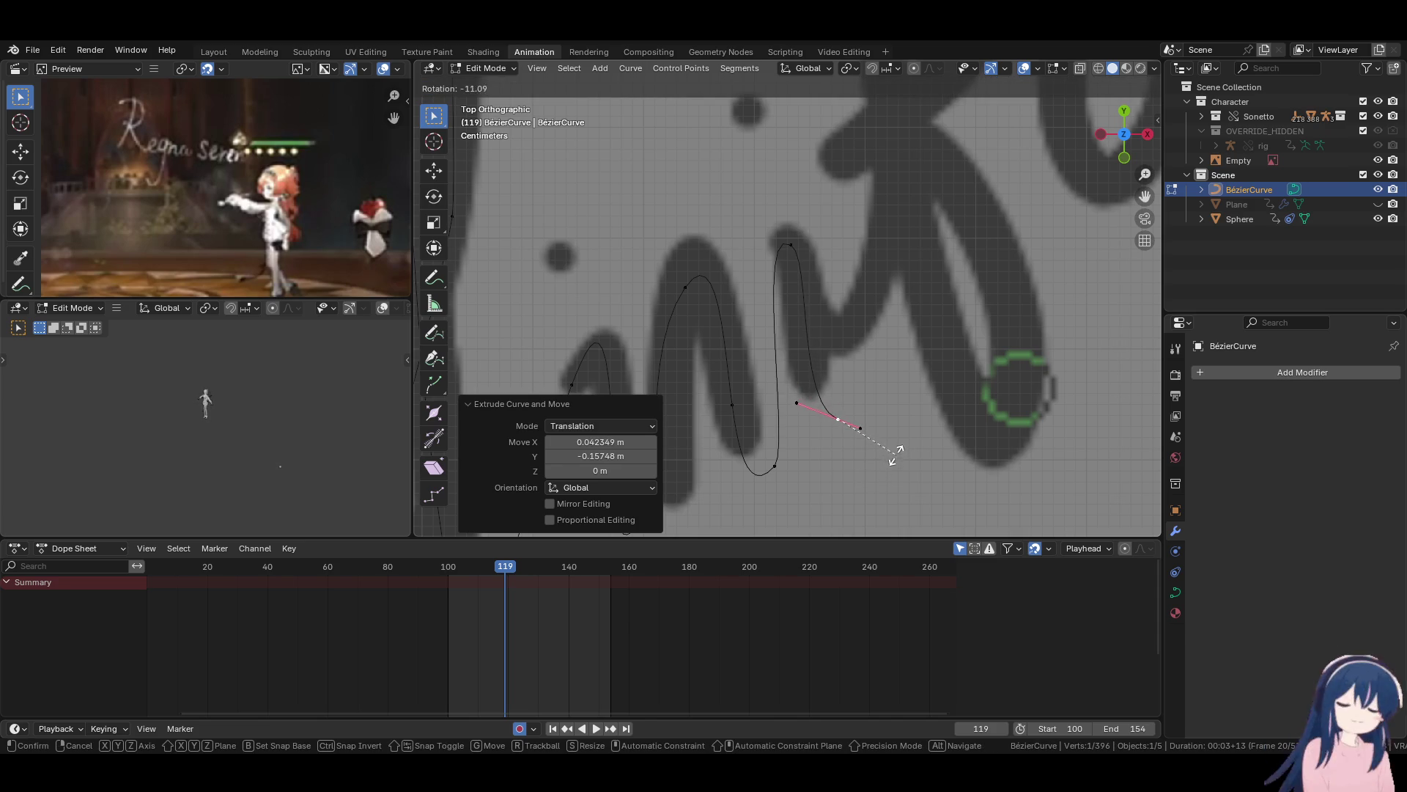
click(899, 435)
Extrude another point partway up the tall letter stroke.
scroll(890, 414, down, 3)
key(e)
click(883, 392)
scroll(891, 385, down, 4)
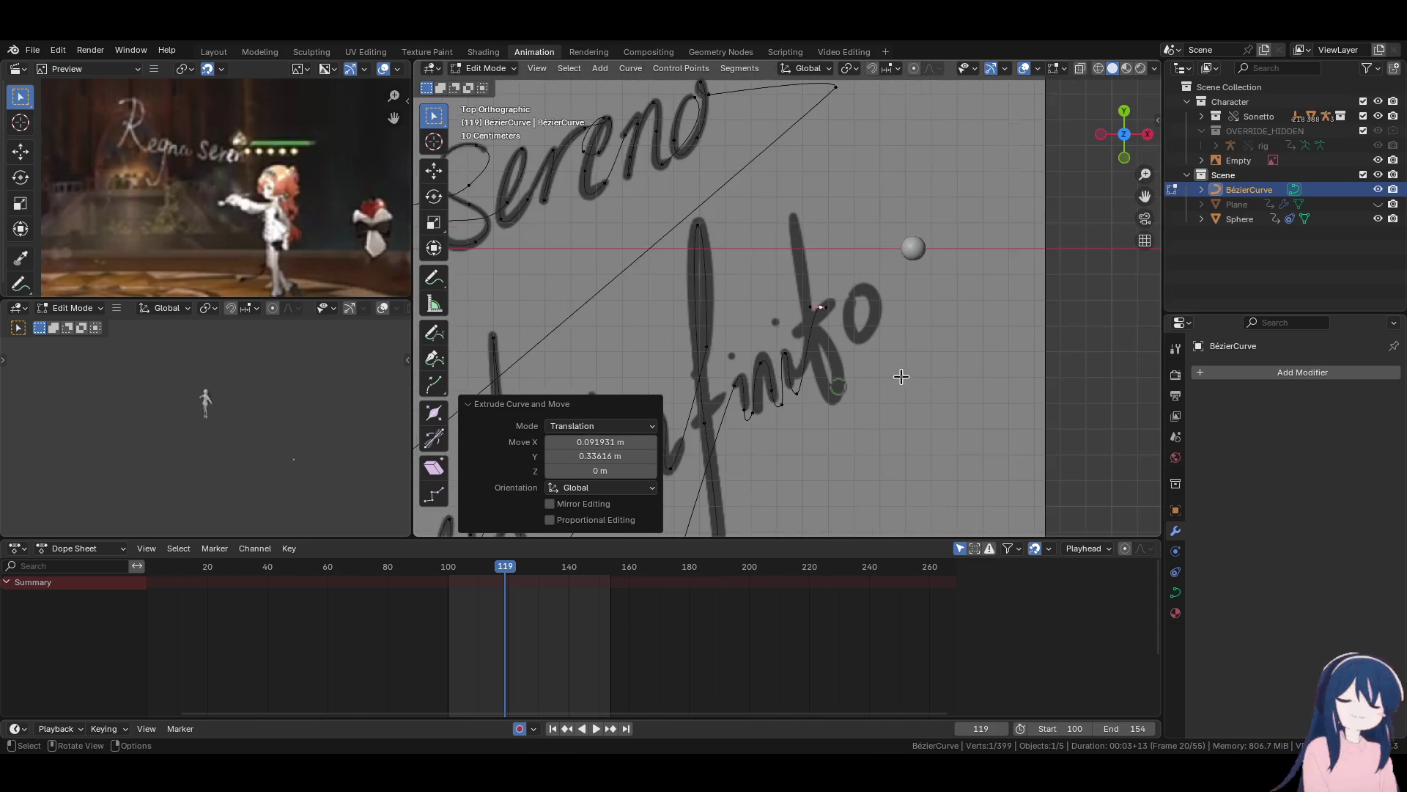
scroll(901, 376, up, 4)
Move the point to the stroke's top, turn its handle about -97°, then lower it slightly.
key(g)
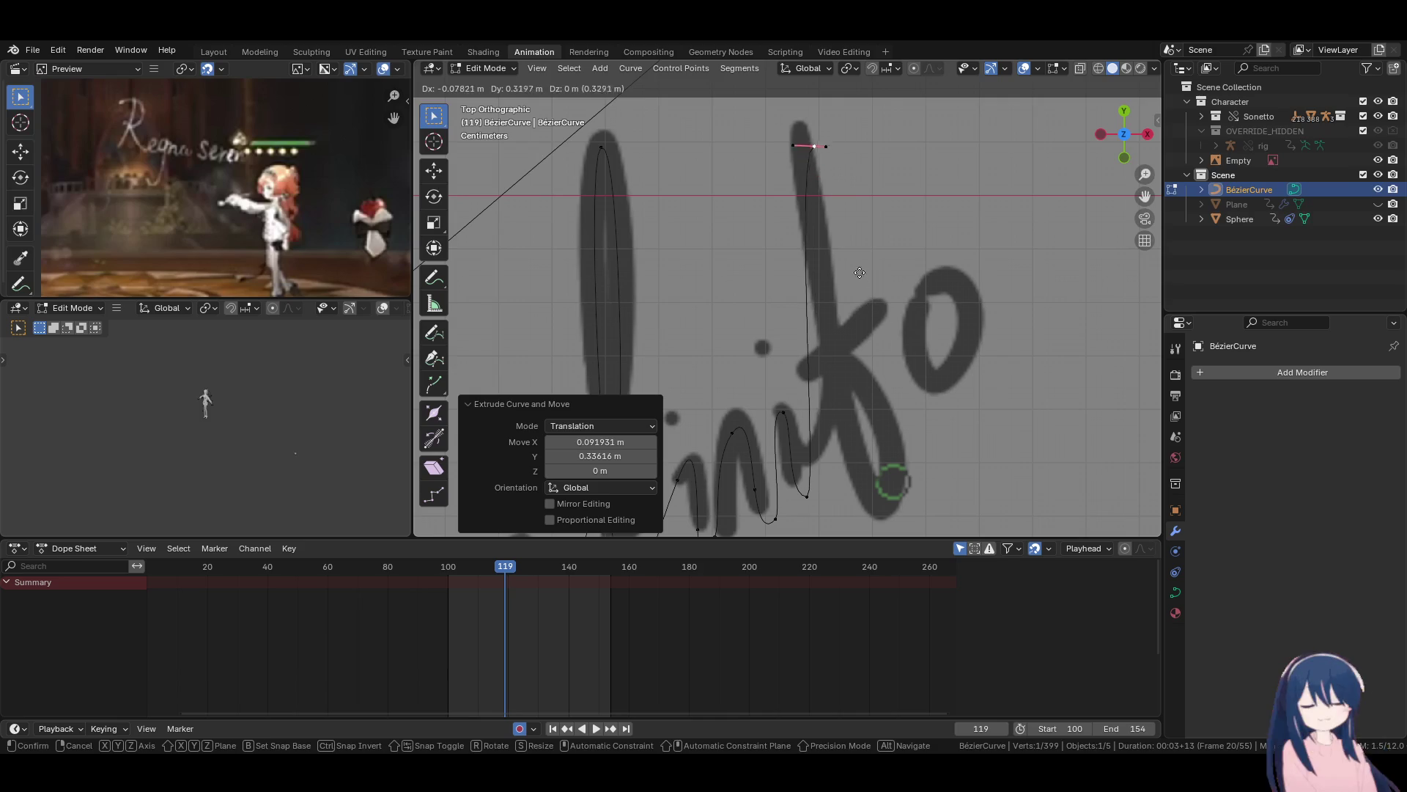
click(858, 263)
key(r)
click(862, 199)
key(g)
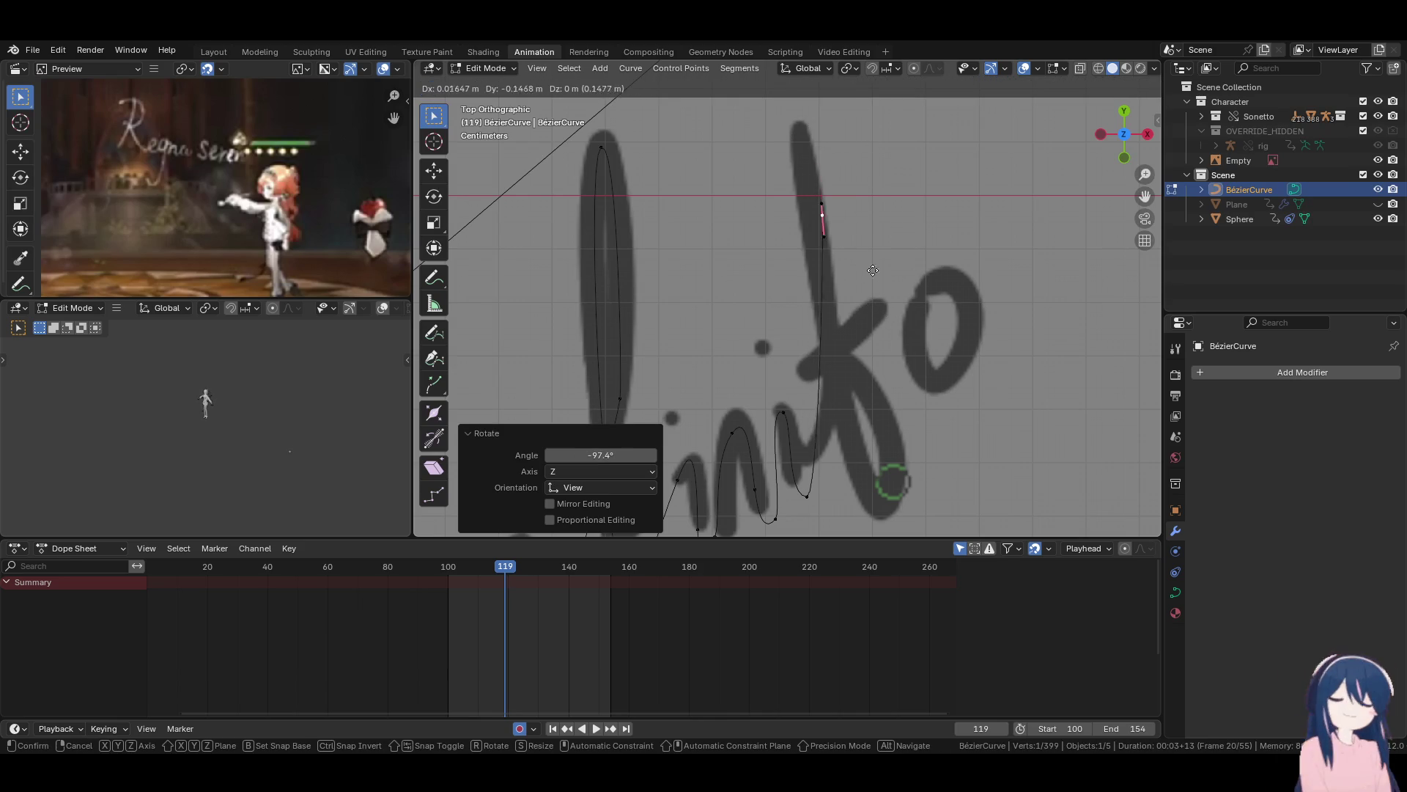
click(869, 323)
Drag the top point's handle upward until the curve follows the tall stroke.
key(g)
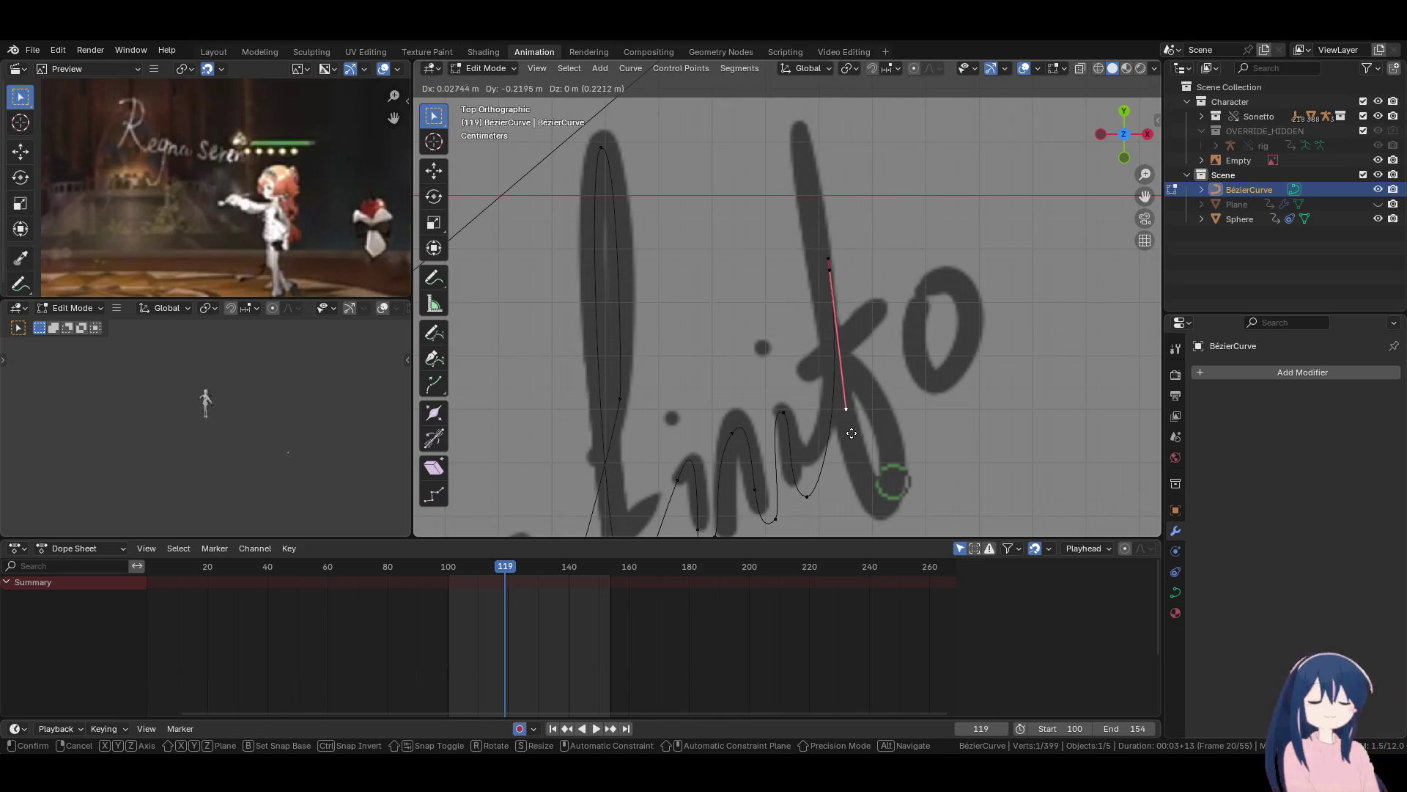
click(853, 431)
key(g)
click(868, 326)
key(g)
click(836, 203)
key(g)
click(812, 144)
key(g)
click(810, 149)
Extrude a point lower down the tall stroke and set its handle angle.
key(e)
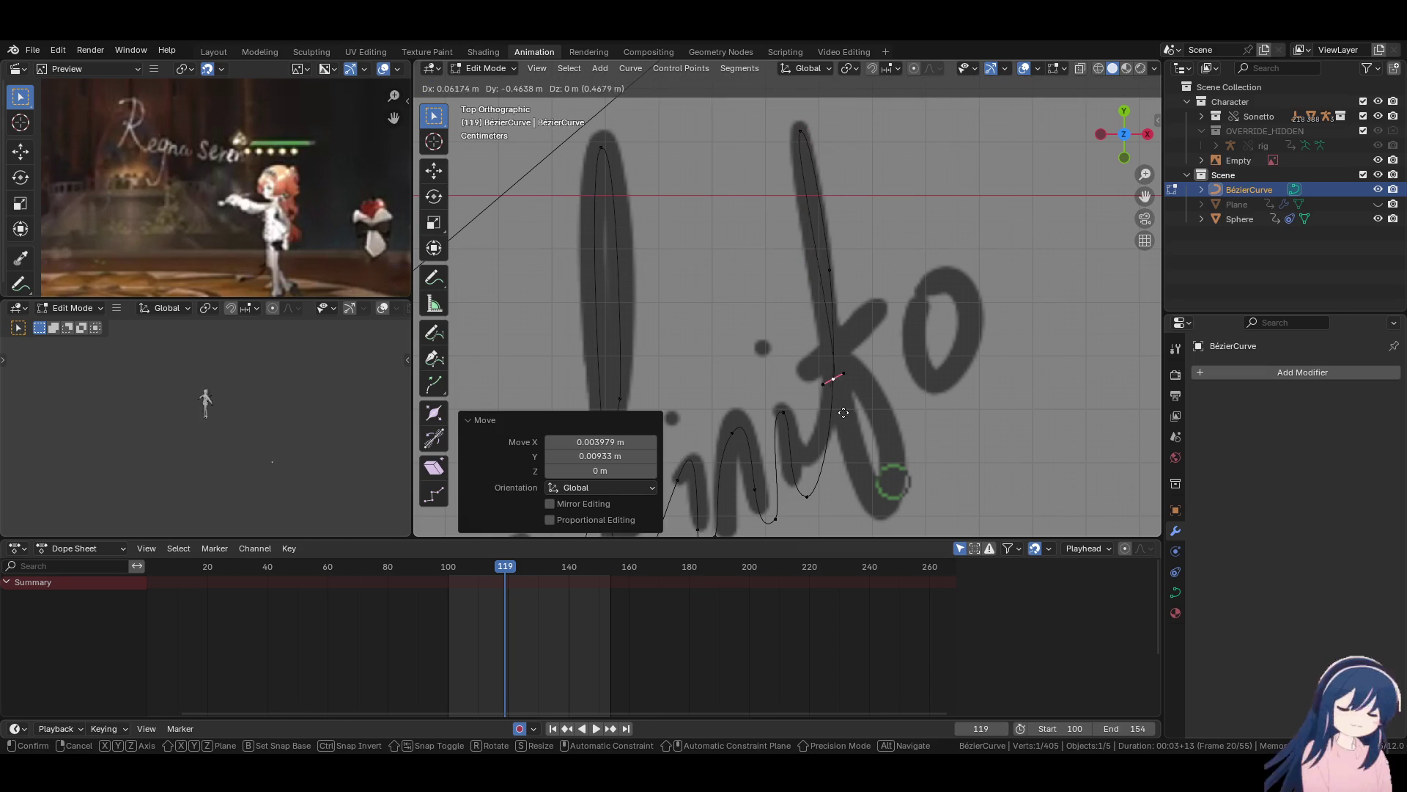
click(857, 454)
key(r)
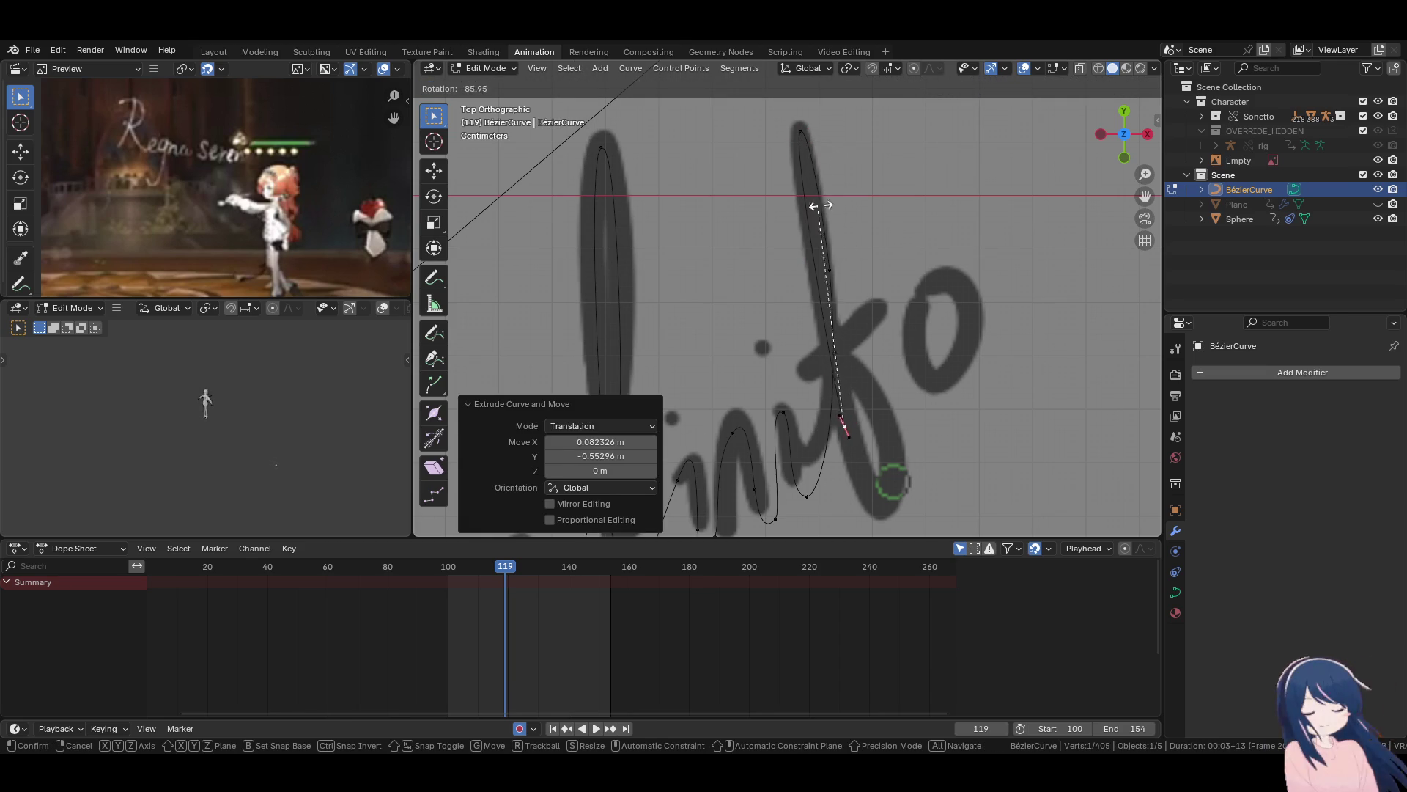
click(813, 203)
key(g)
click(826, 300)
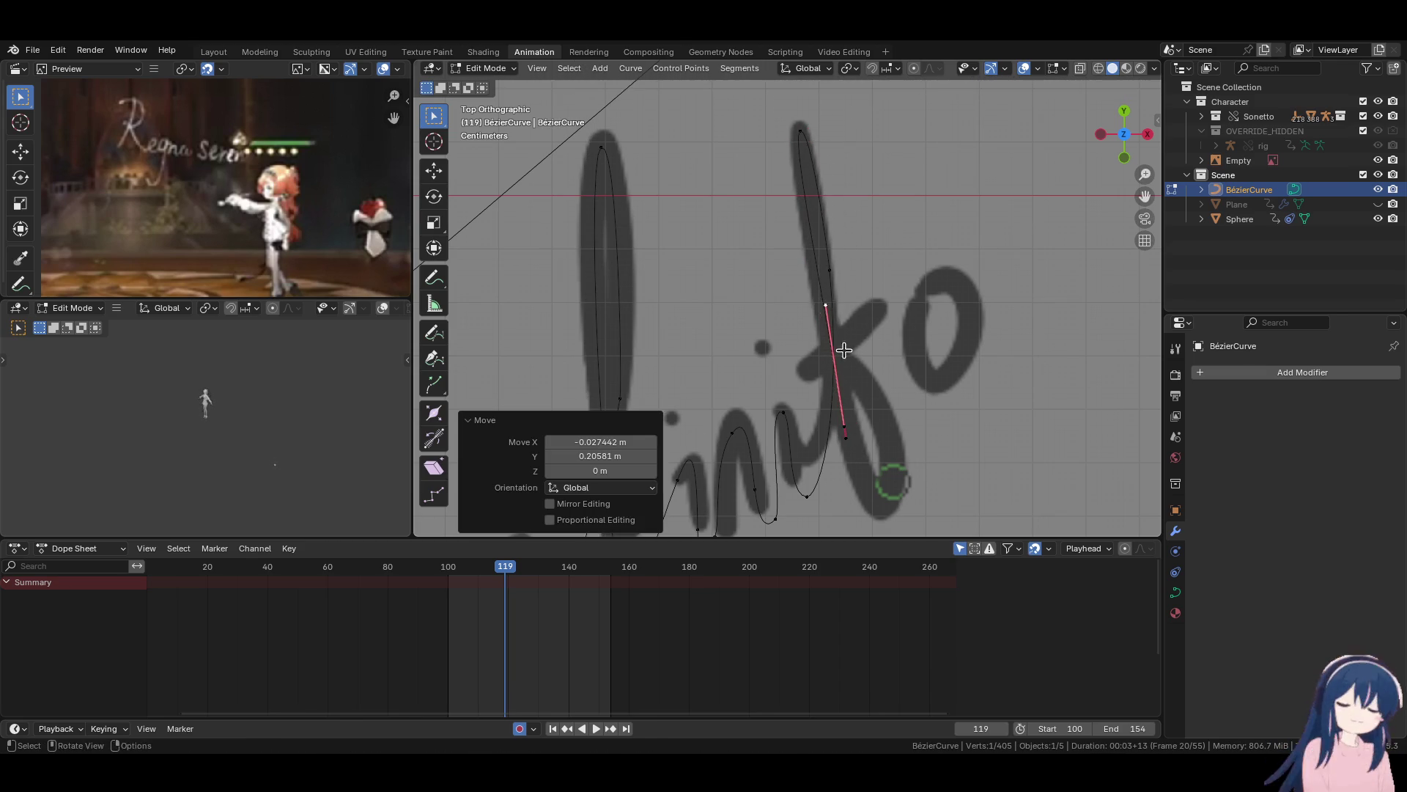
Refine the lower point's handle to form the loop at the stroke's base.
scroll(826, 300, up, 3)
shift+scroll(864, 314, down, 5)
key(g)
click(869, 346)
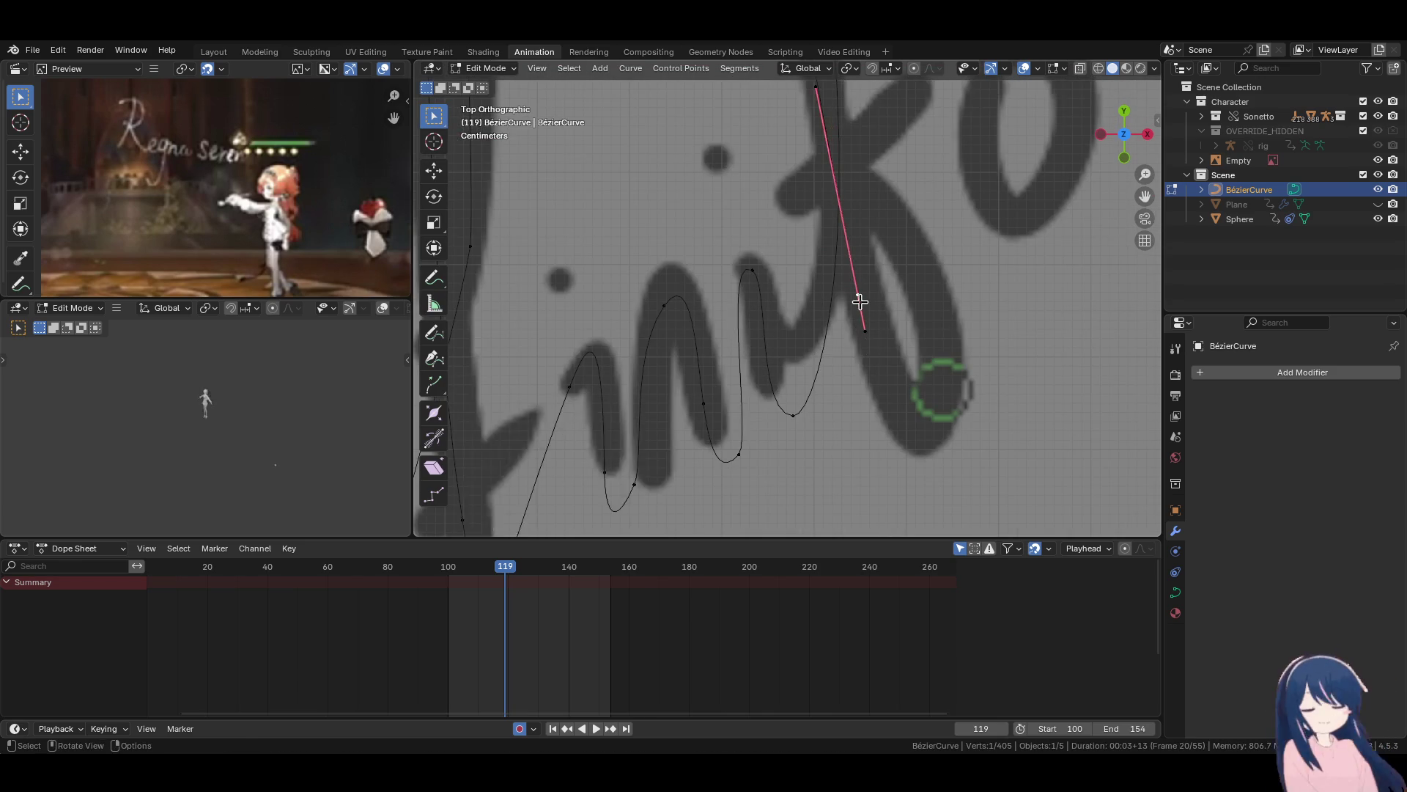
scroll(854, 305, down, 3)
key(g)
click(848, 409)
shift+scroll(848, 408, down, 3)
key(g)
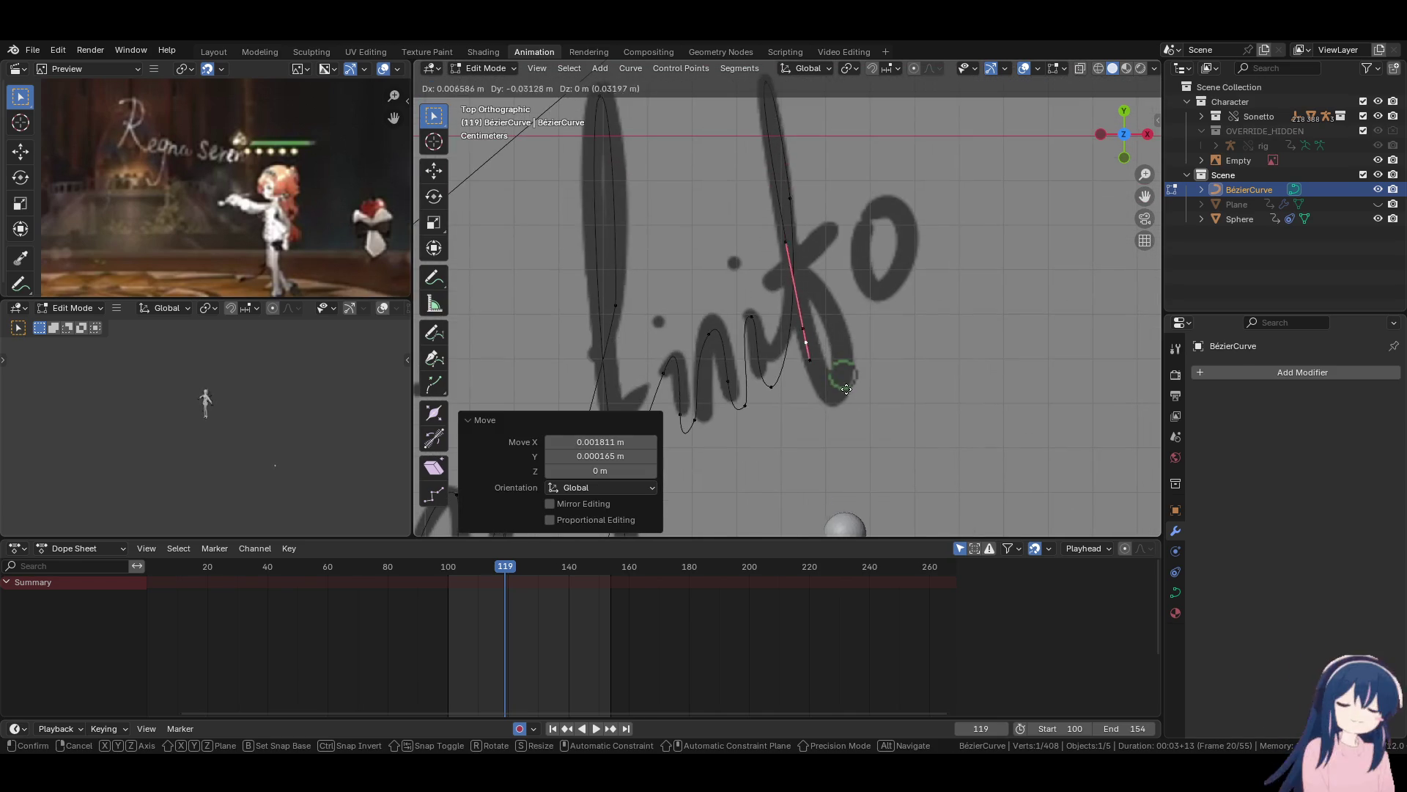
click(821, 410)
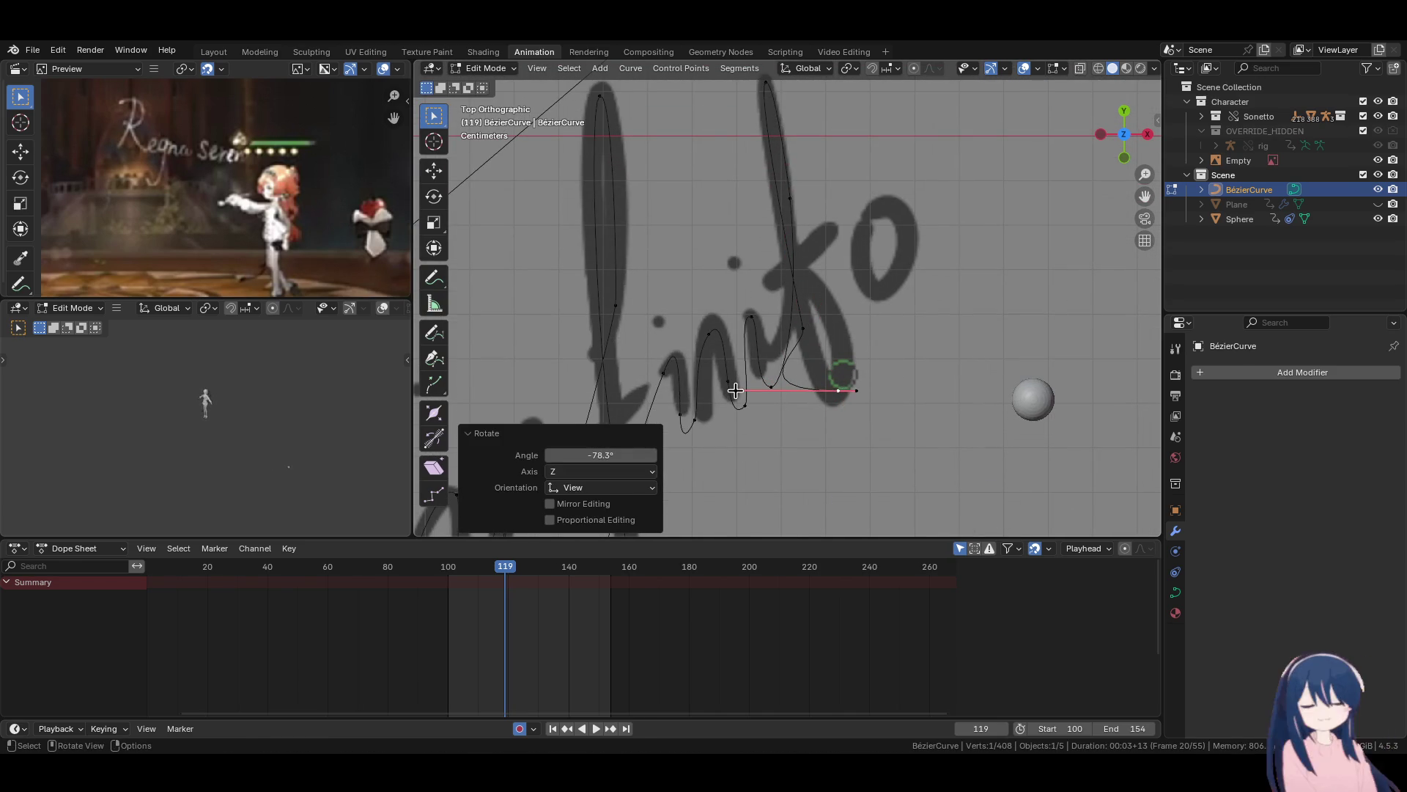
key(g)
click(835, 400)
key(g)
click(853, 420)
Extrude a point toward the next letter and rotate its handle toward the crossbar.
scroll(852, 419, up, 2)
key(e)
click(821, 267)
key(r)
click(884, 220)
Extrude a new point from the curve's end and rotate its handle about -46.6°.
click(835, 284)
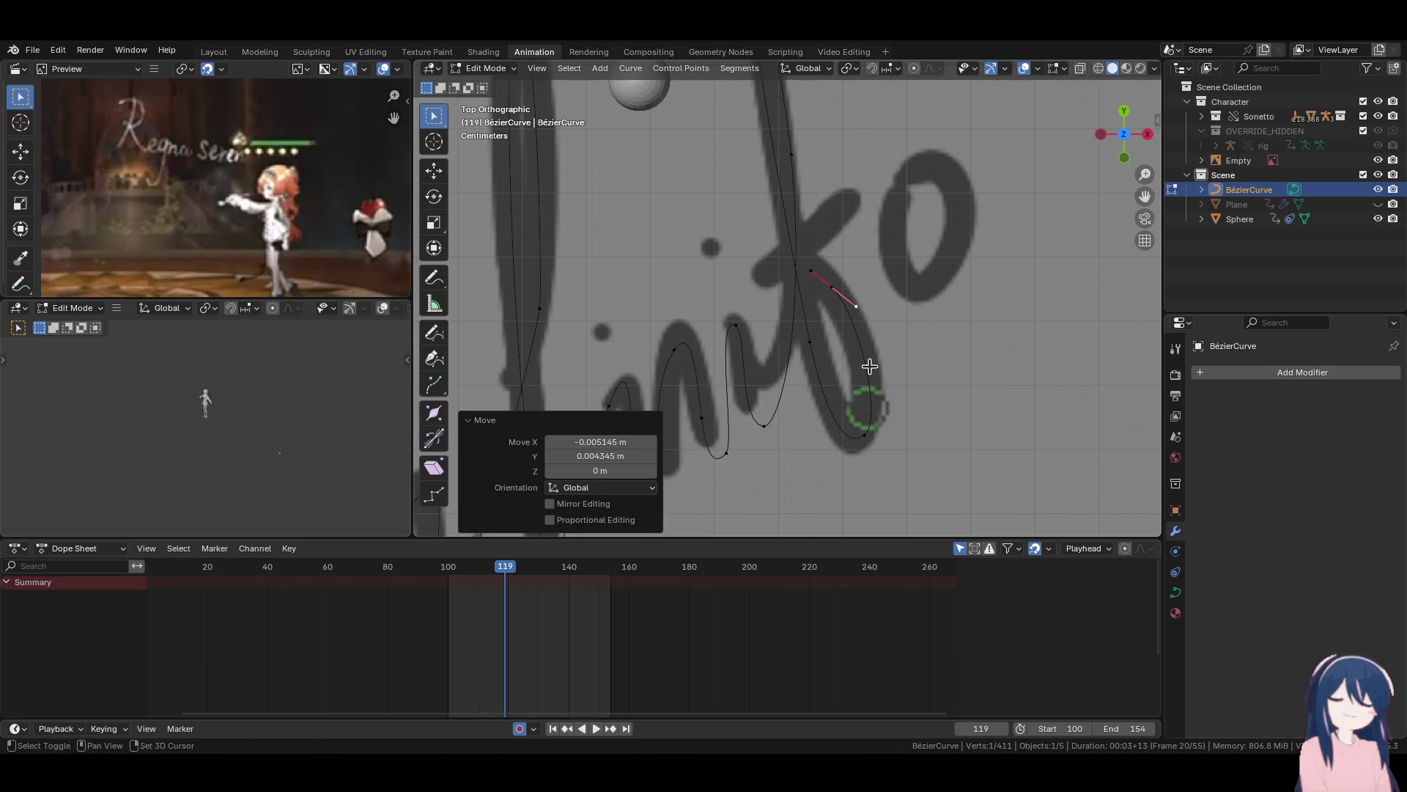
key(g)
click(834, 287)
key(e)
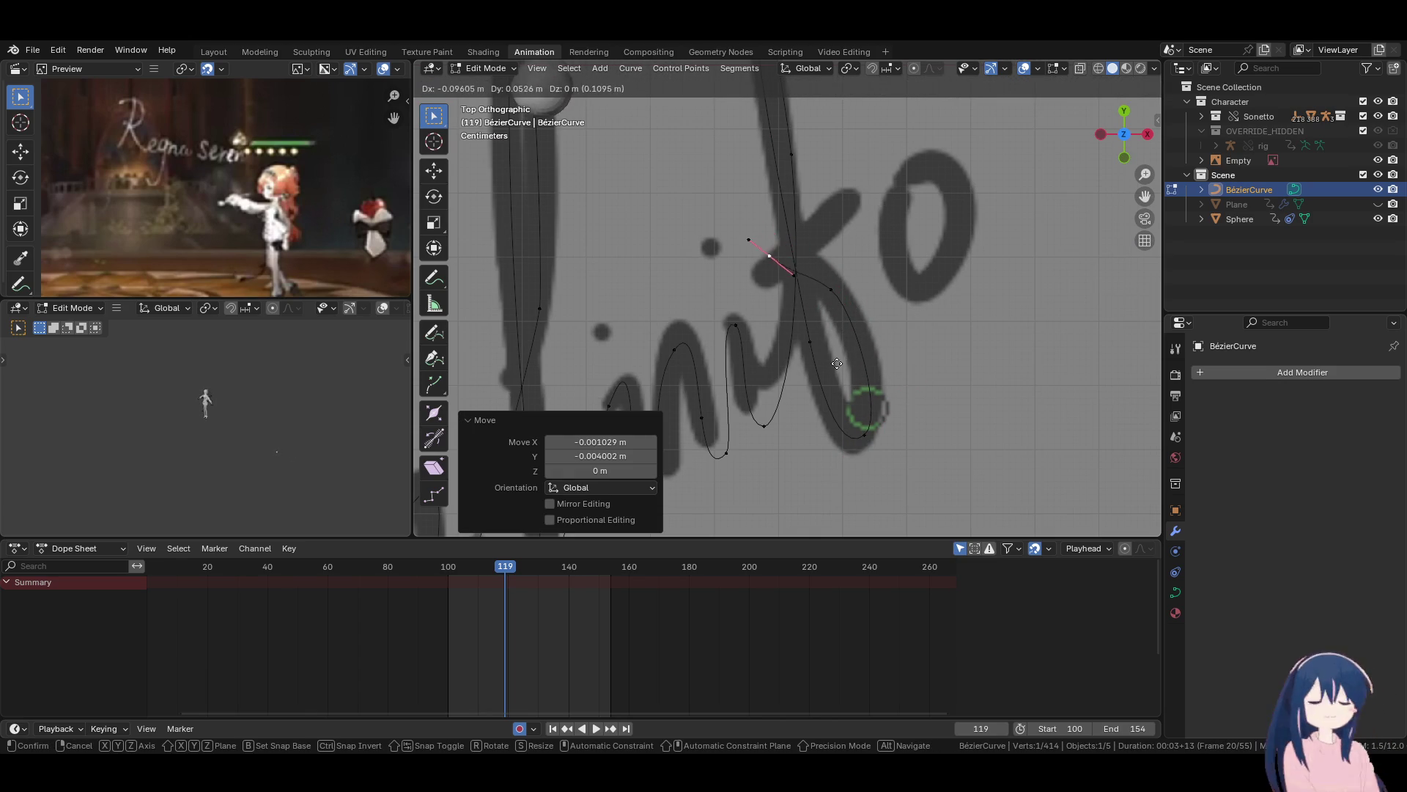
click(834, 369)
key(r)
click(880, 266)
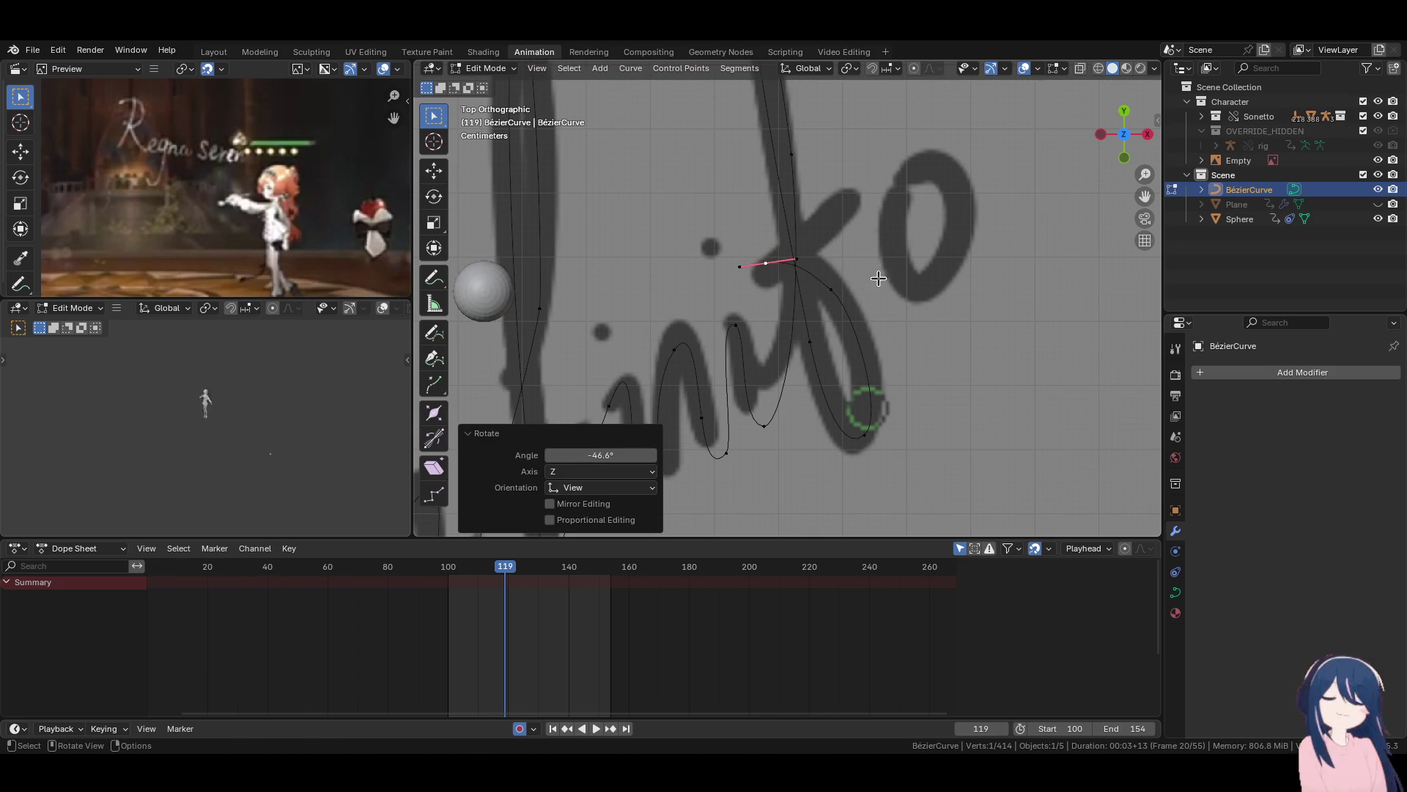
Reposition the nearby curve points and fine-tune their handles to fit the stroke.
drag(838, 296, 832, 289)
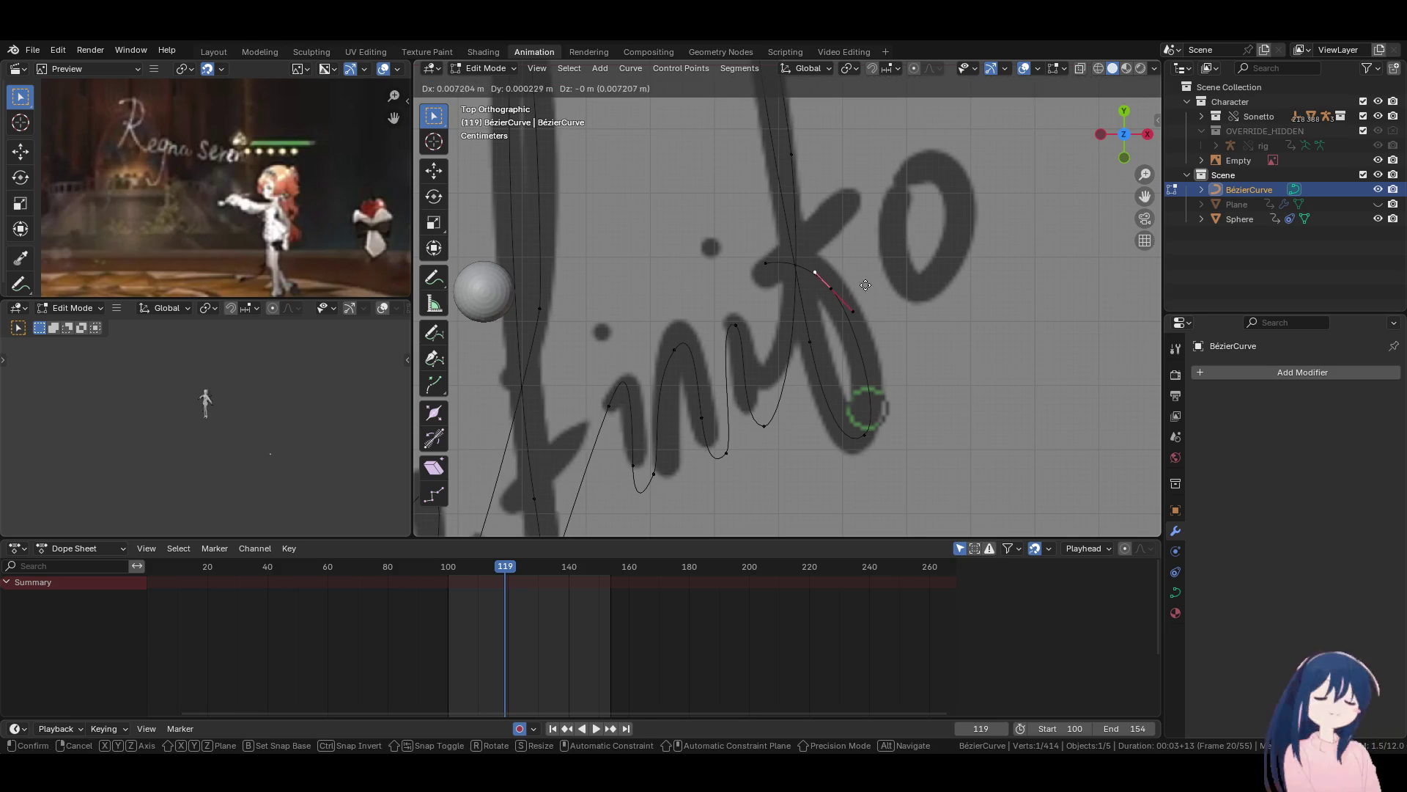
click(784, 268)
key(g)
click(809, 239)
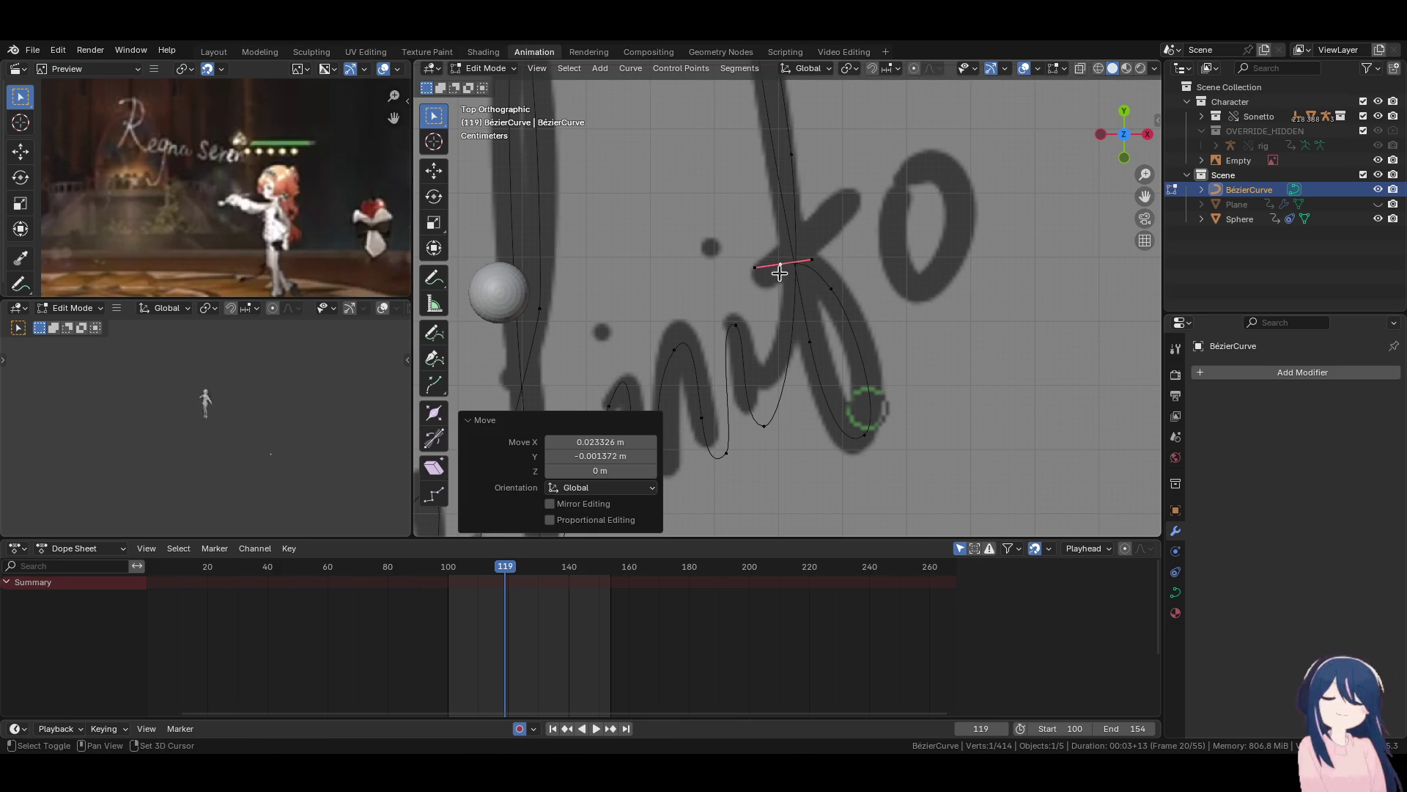
key(g)
click(836, 291)
click(776, 266)
key(g)
click(739, 285)
key(r)
click(883, 286)
Extrude several more points along the letters, rotating handles to follow the stroke.
key(g)
click(817, 283)
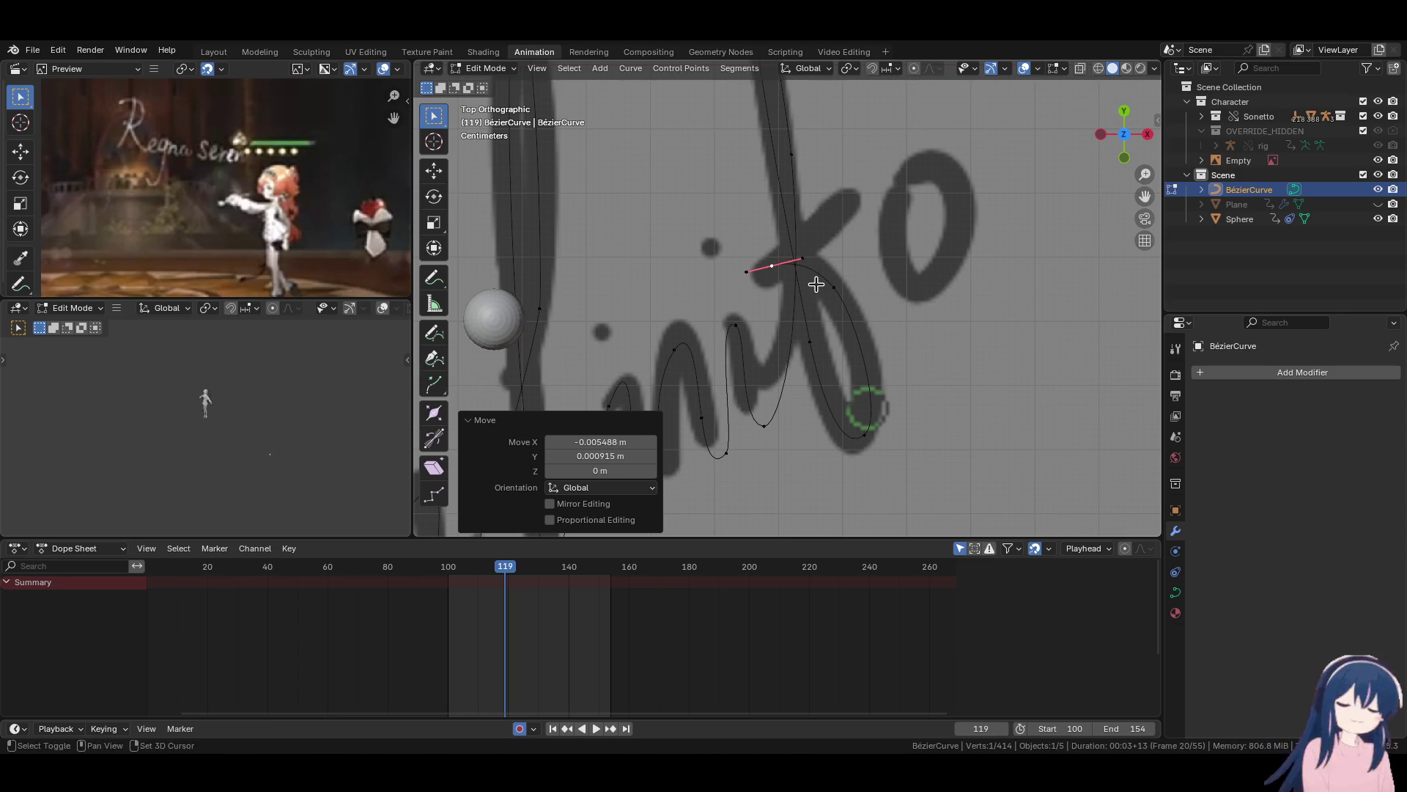
key(e)
click(801, 298)
key(r)
click(689, 282)
key(g)
click(828, 277)
key(r)
click(859, 277)
key(e)
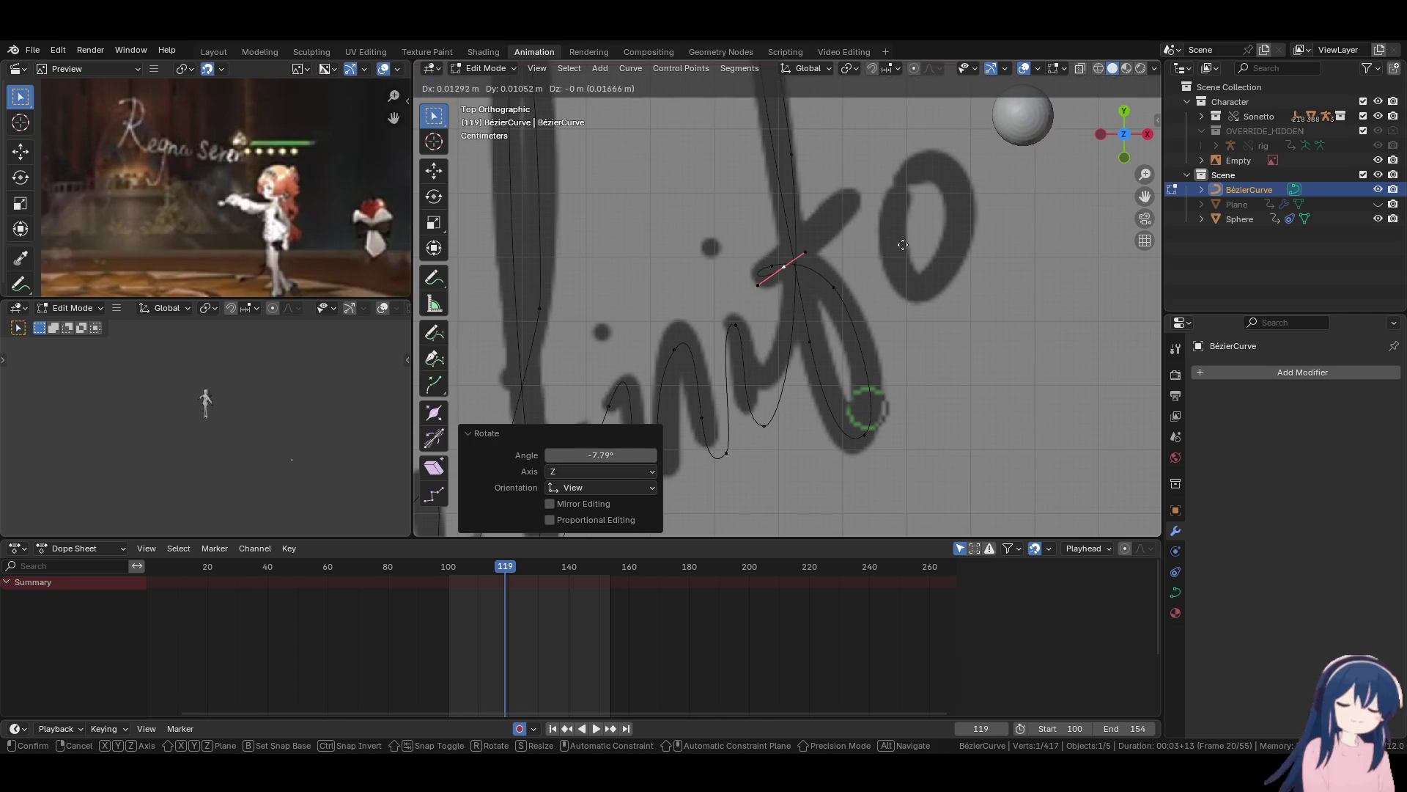
click(859, 276)
key(g)
click(902, 275)
key(g)
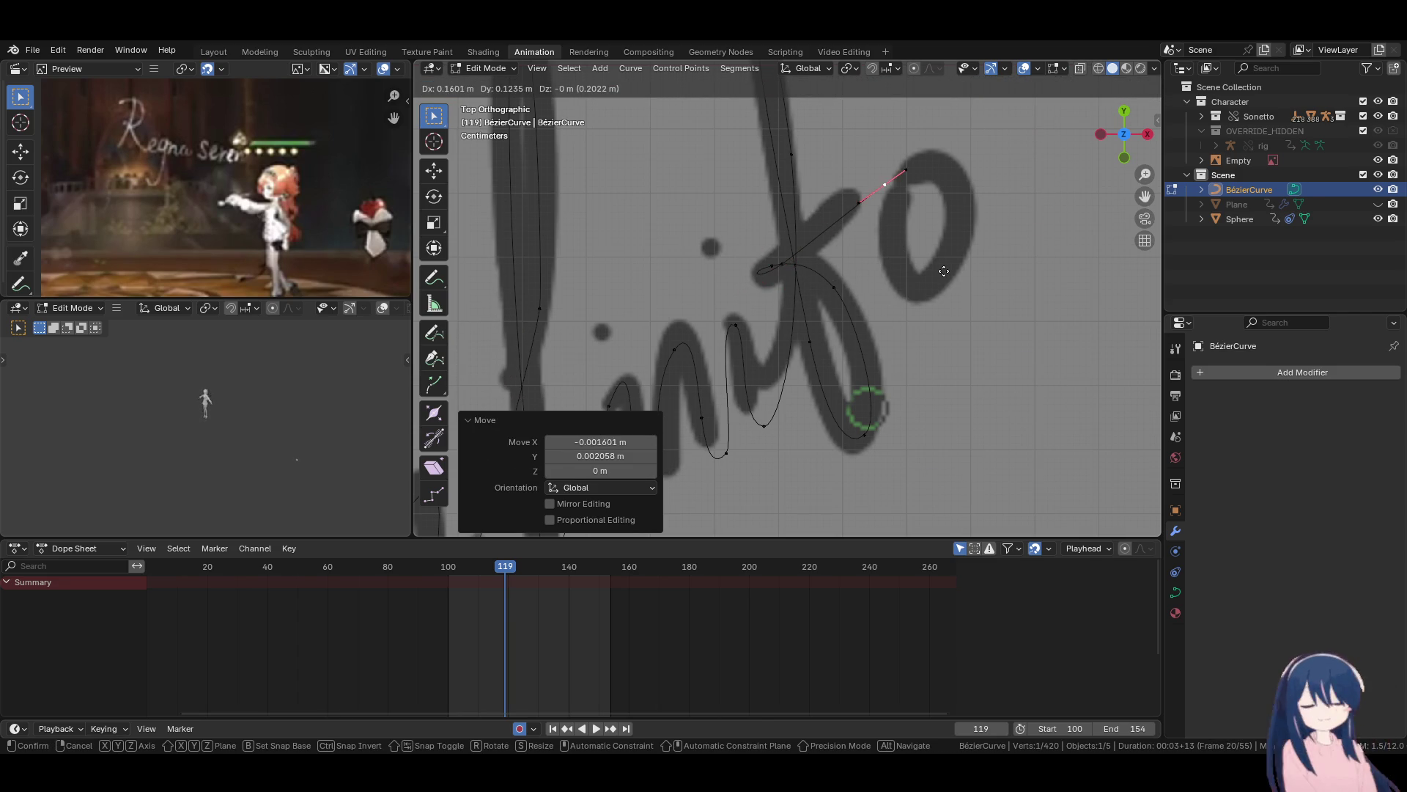
click(944, 271)
Adjust the control point at the f crossing and the upper control point to match the stroke.
click(769, 267)
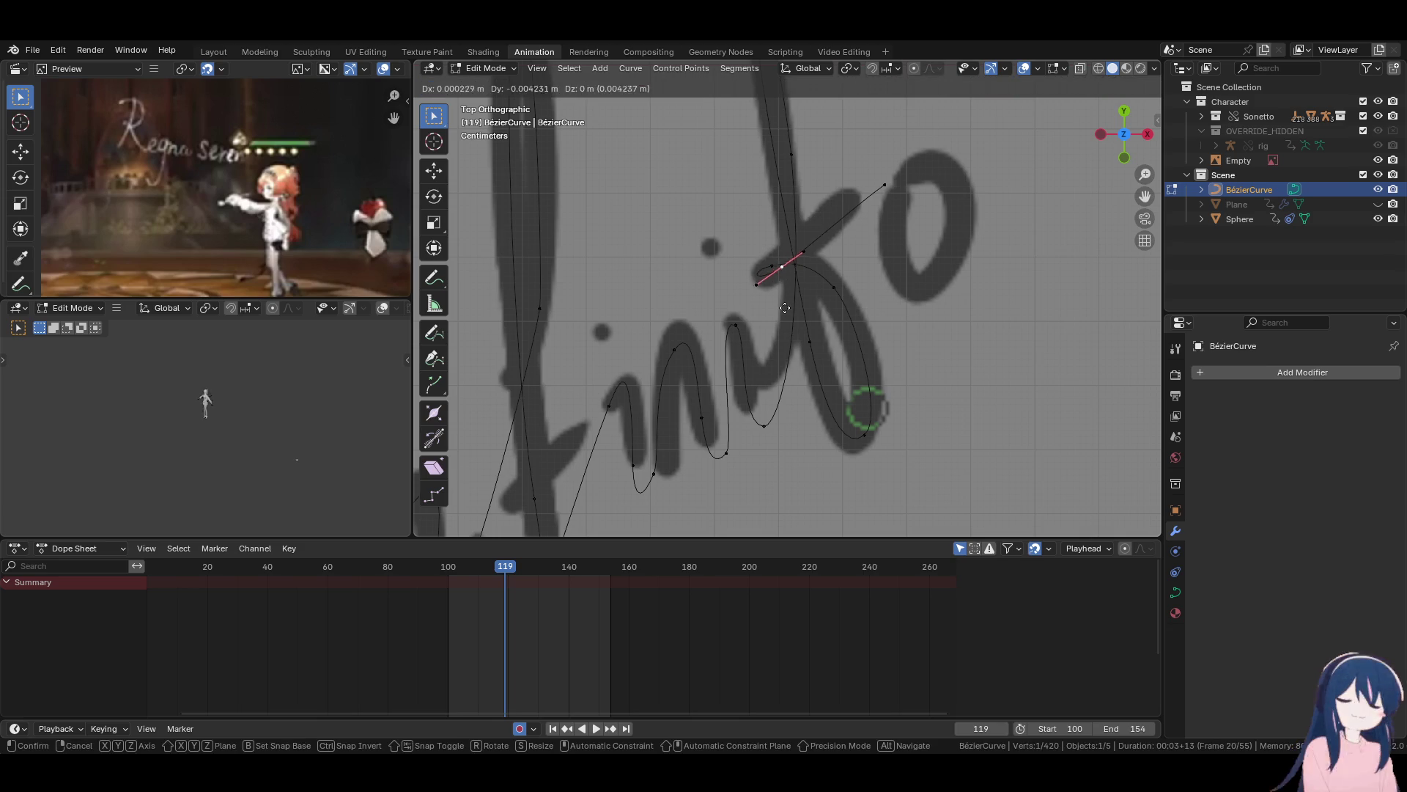
key(g)
click(766, 266)
key(r)
click(850, 263)
key(g)
click(878, 198)
click(880, 192)
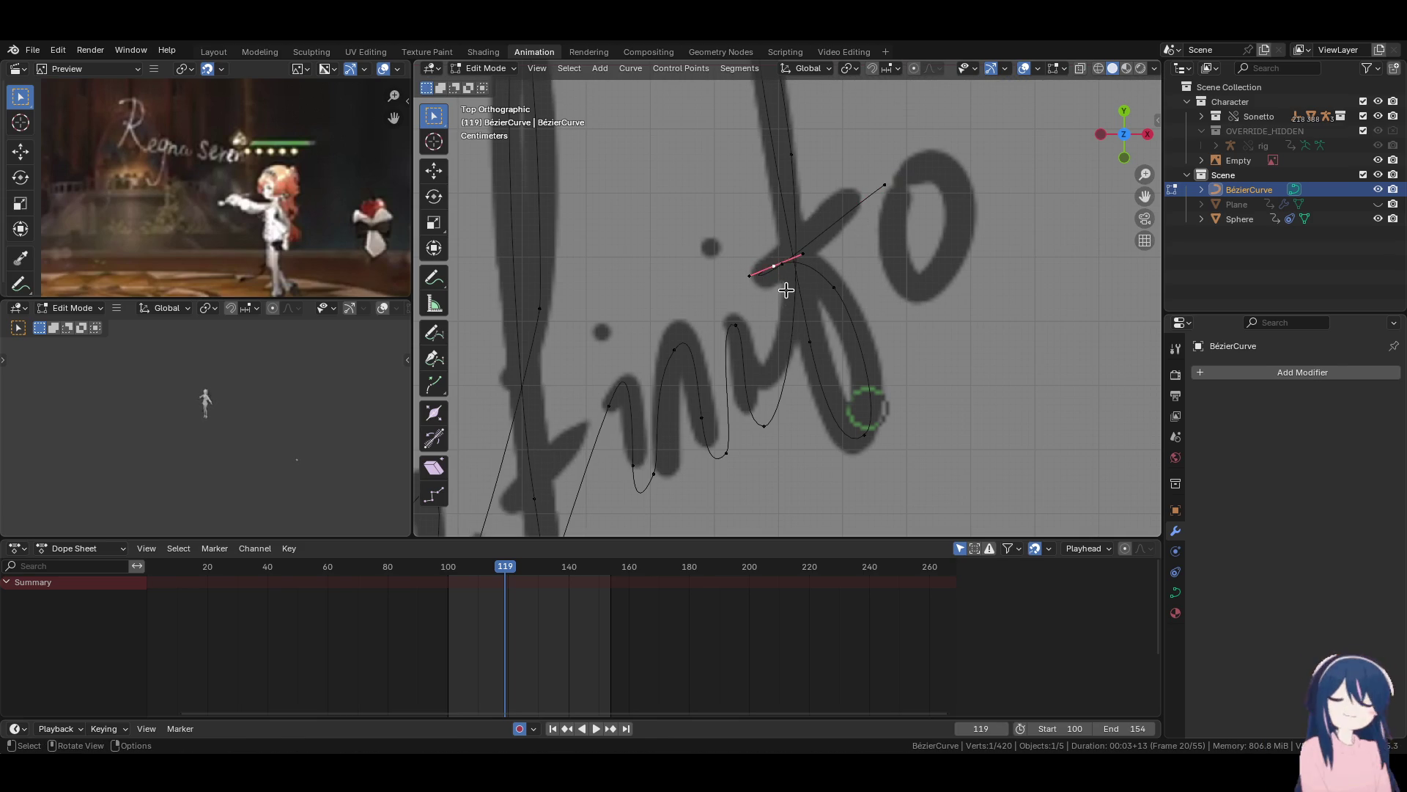
key(g)
click(788, 279)
click(882, 211)
key(g)
click(881, 203)
click(774, 269)
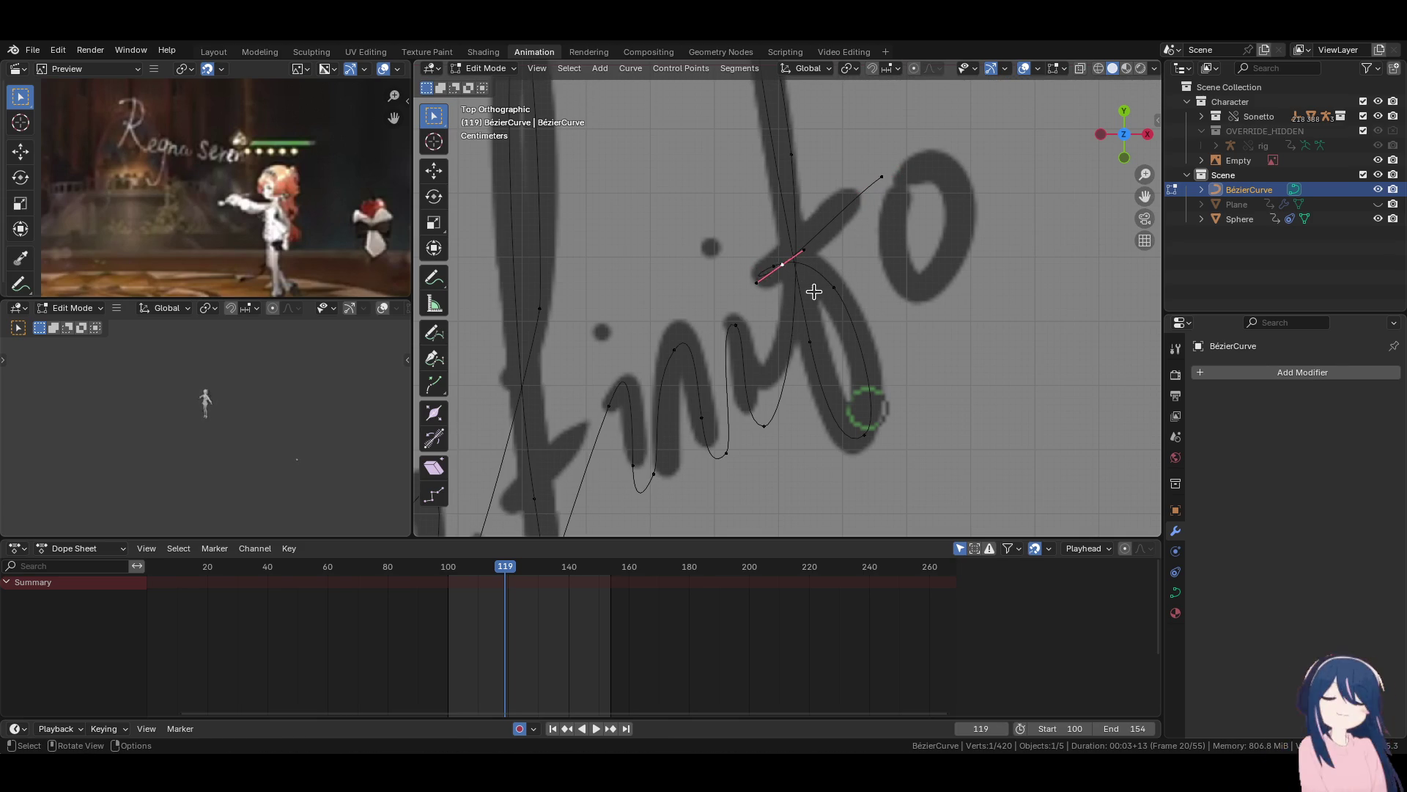
key(r)
click(848, 279)
Reposition the outer handle point leading into the final o.
shift+middle_drag(888, 194, 823, 264)
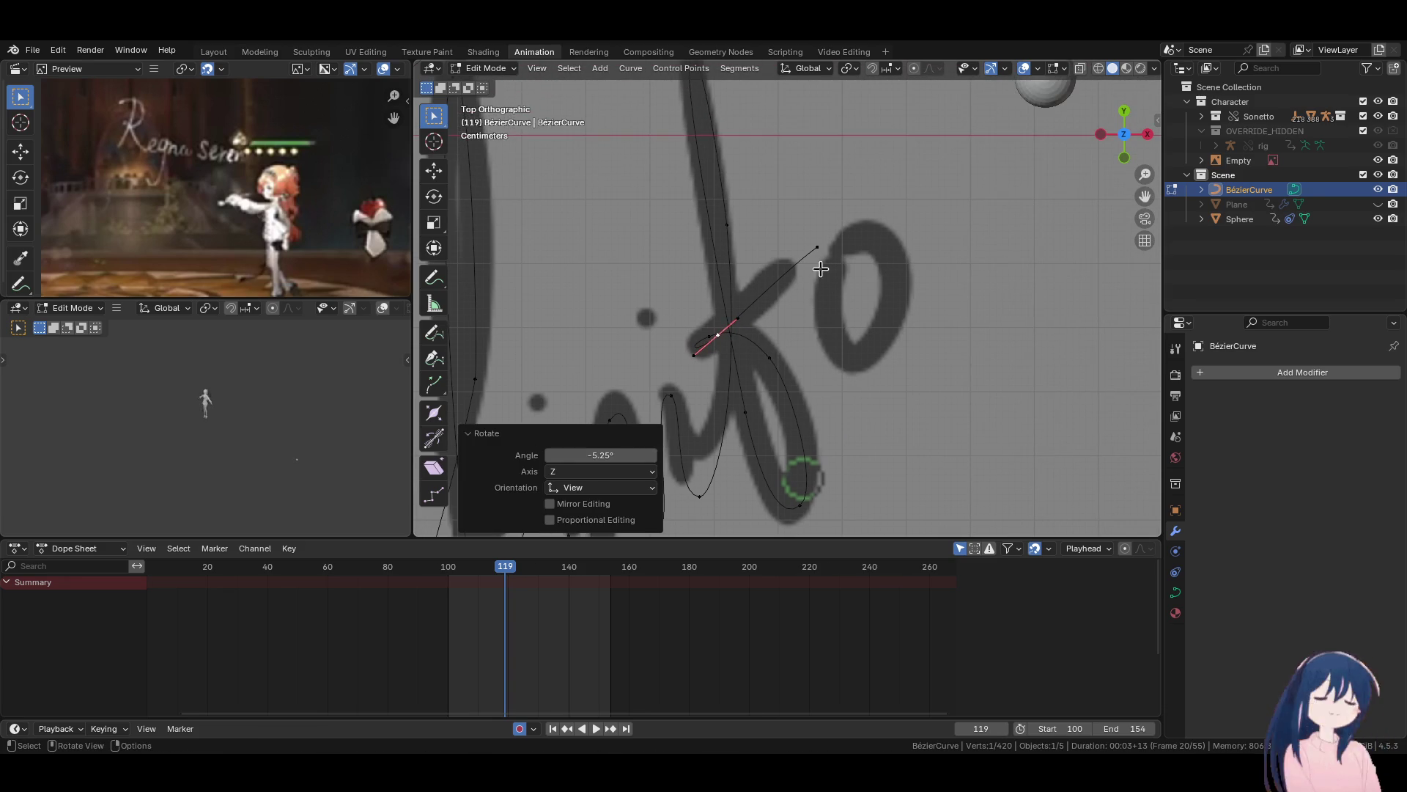
click(818, 248)
key(g)
click(826, 258)
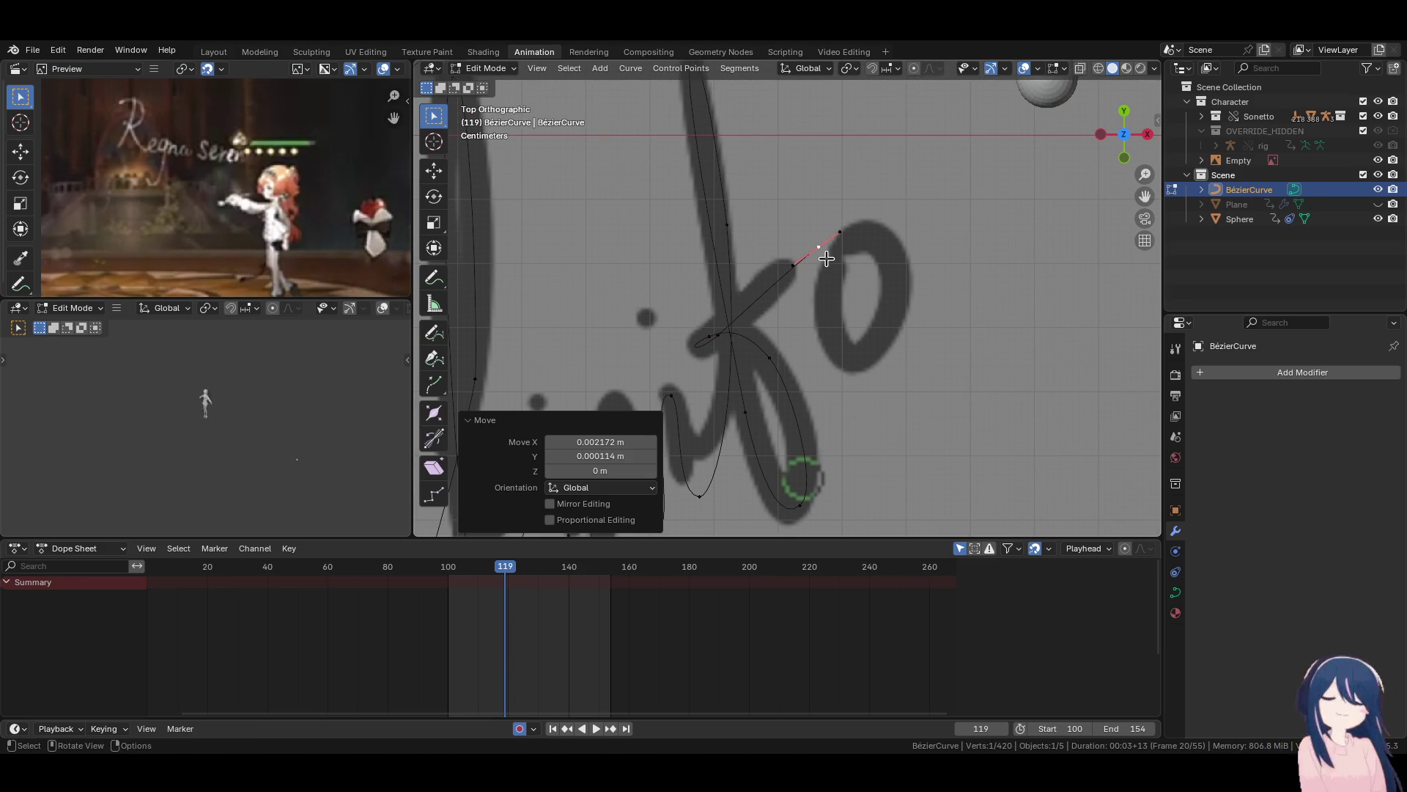
key(g)
click(869, 239)
key(g)
click(883, 251)
Extrude a point down into the o and align its handles along the letter.
key(e)
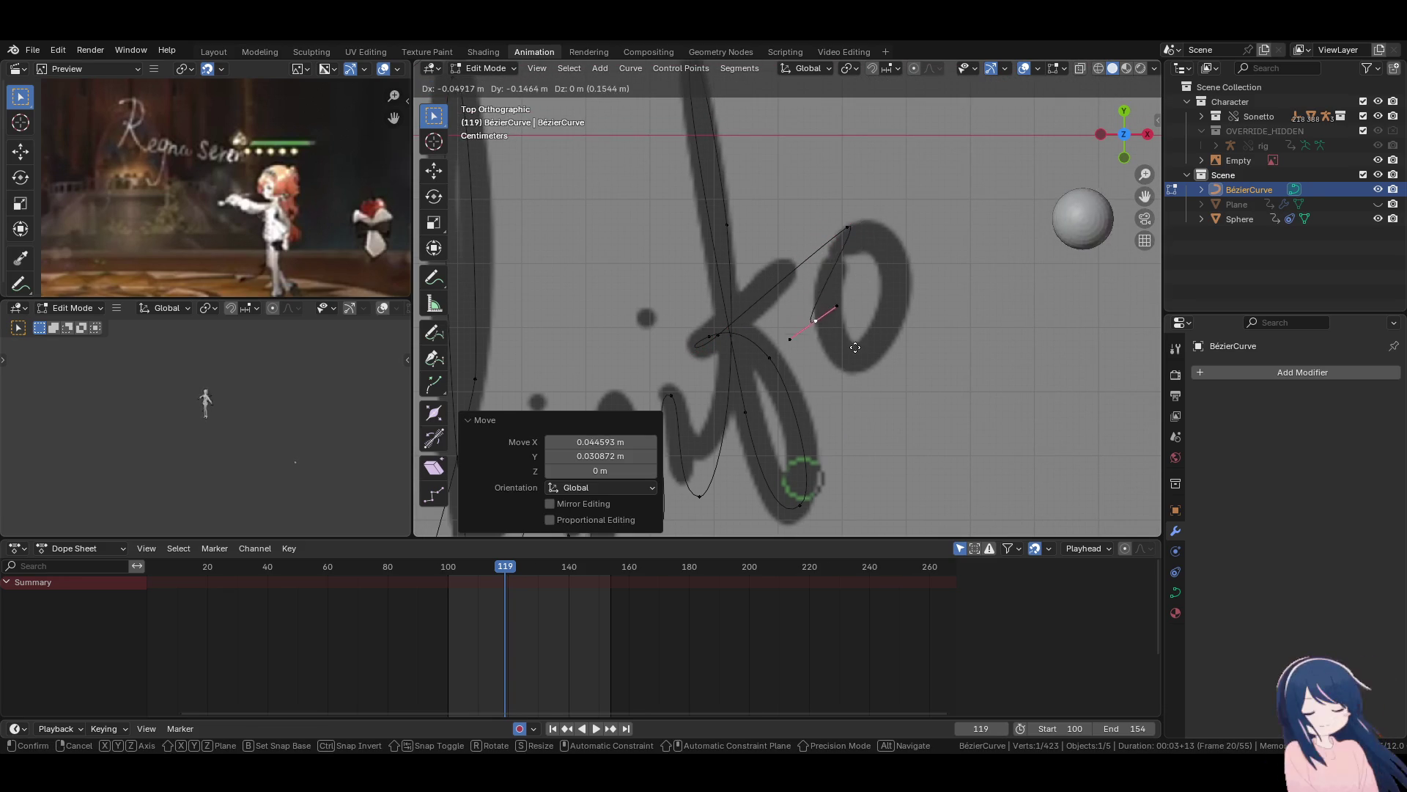
click(847, 227)
key(ctrl+z)
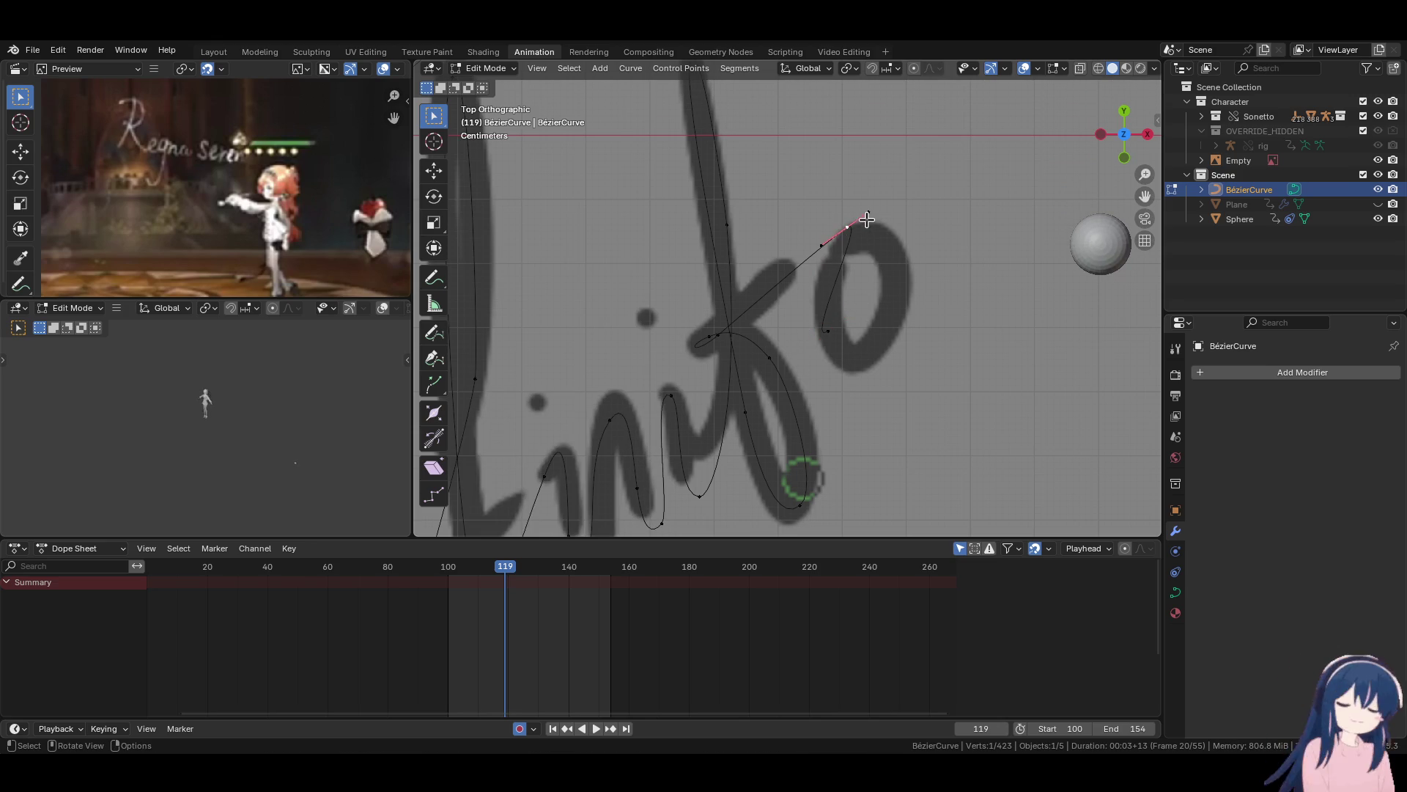
key(ctrl+shift+z)
key(r)
click(826, 469)
key(g)
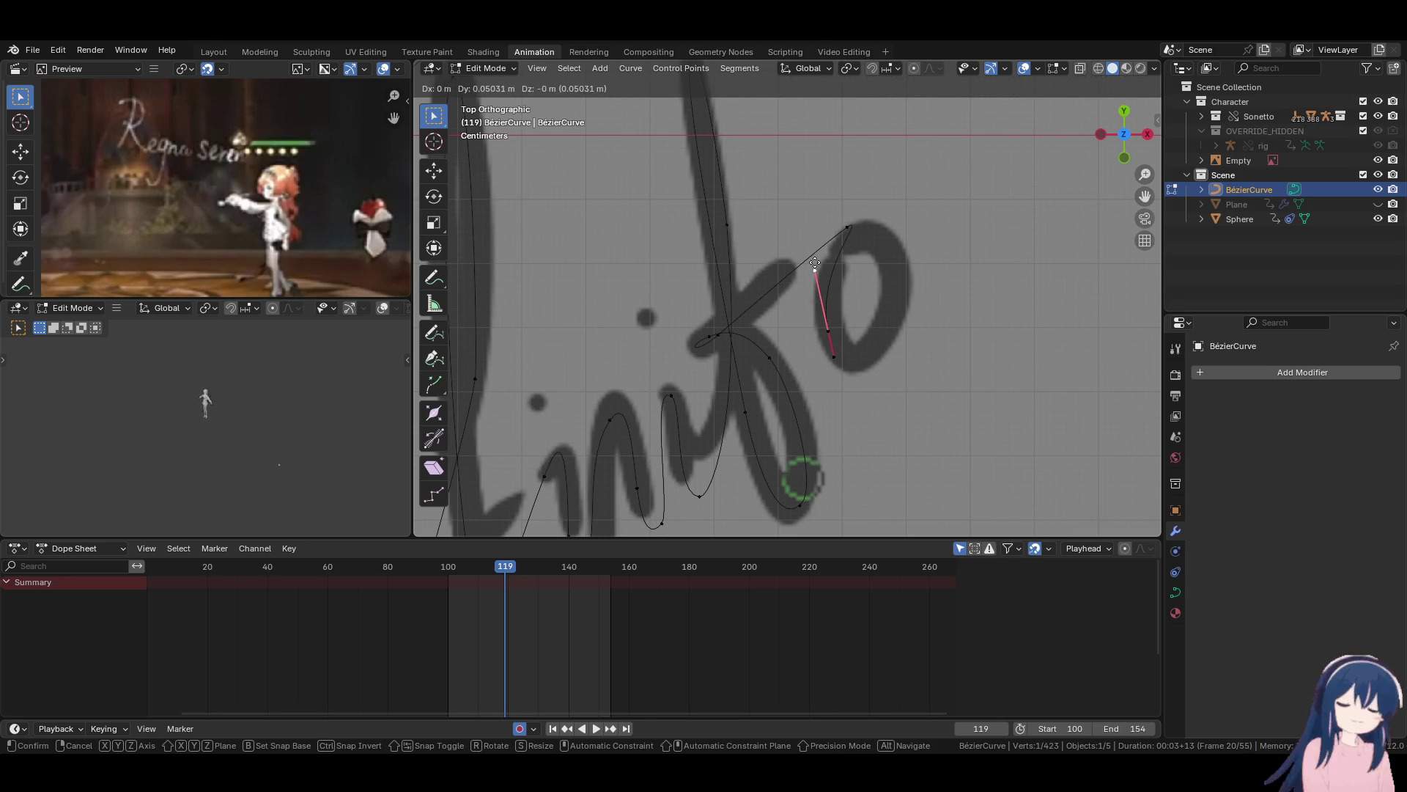
click(815, 263)
Add the next point around the o and rotate its handle into place.
key(e)
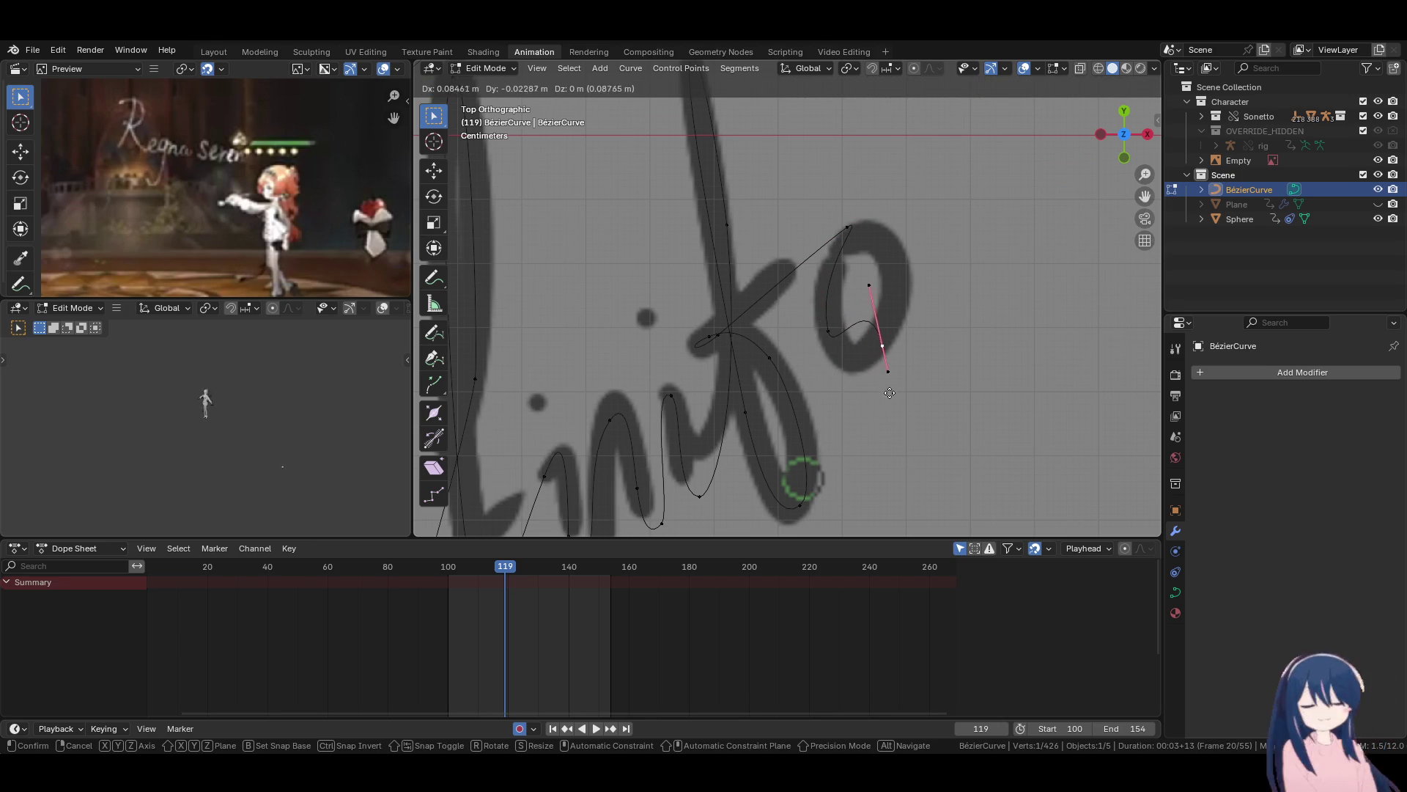
click(889, 394)
key(r)
click(920, 220)
key(g)
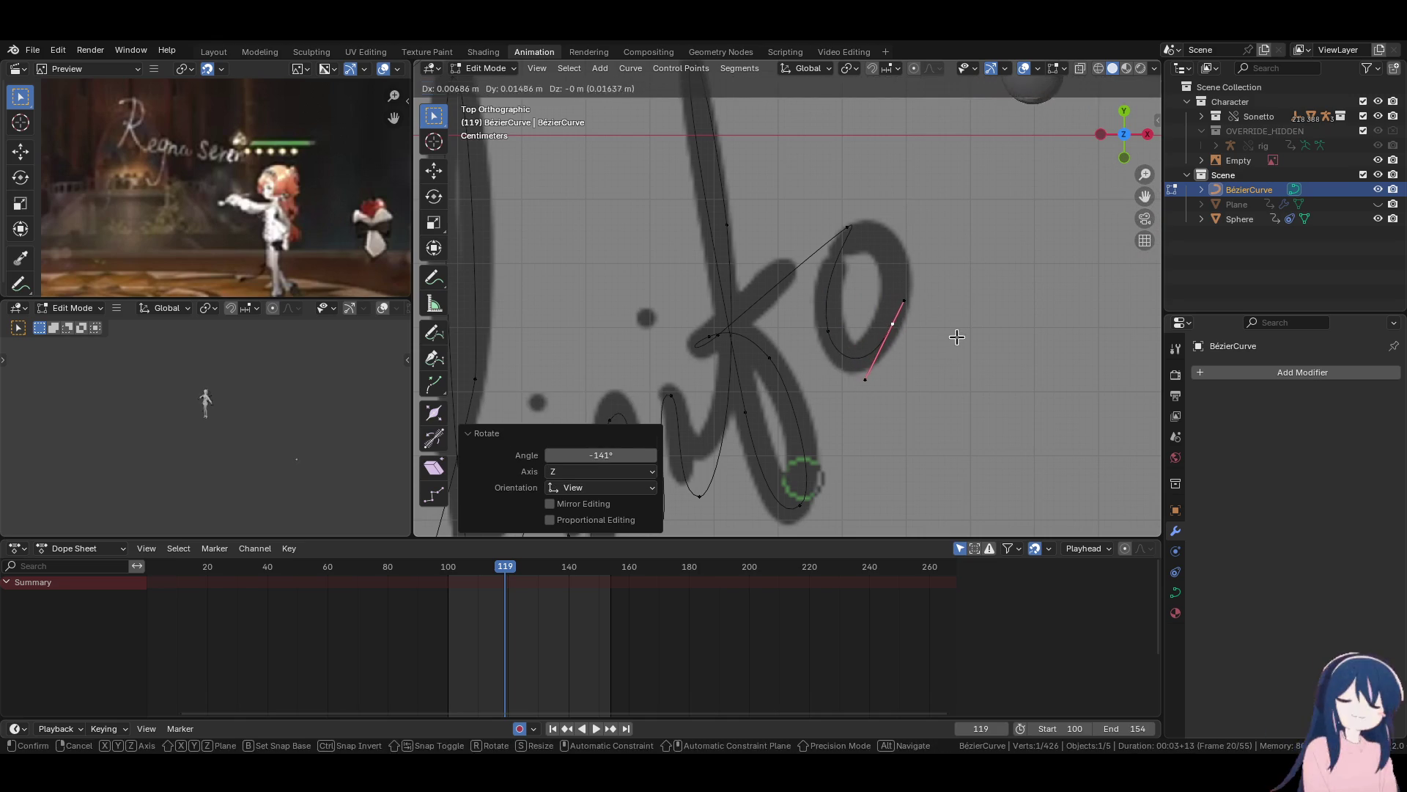
click(952, 341)
key(r)
click(893, 330)
key(ctrl+z)
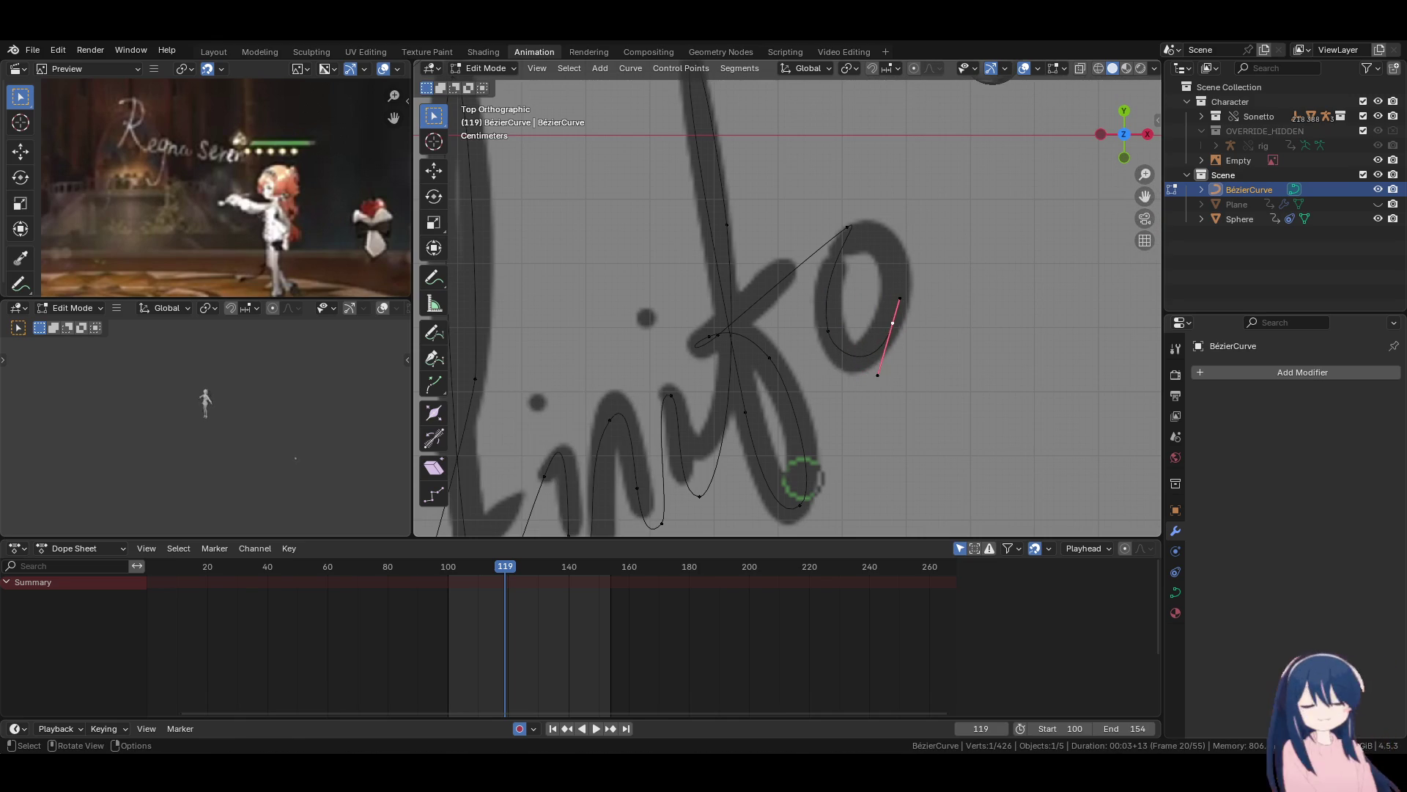
Extrude a point up to the top of the o and position it.
key(e)
click(919, 285)
key(r)
click(938, 289)
key(g)
click(947, 293)
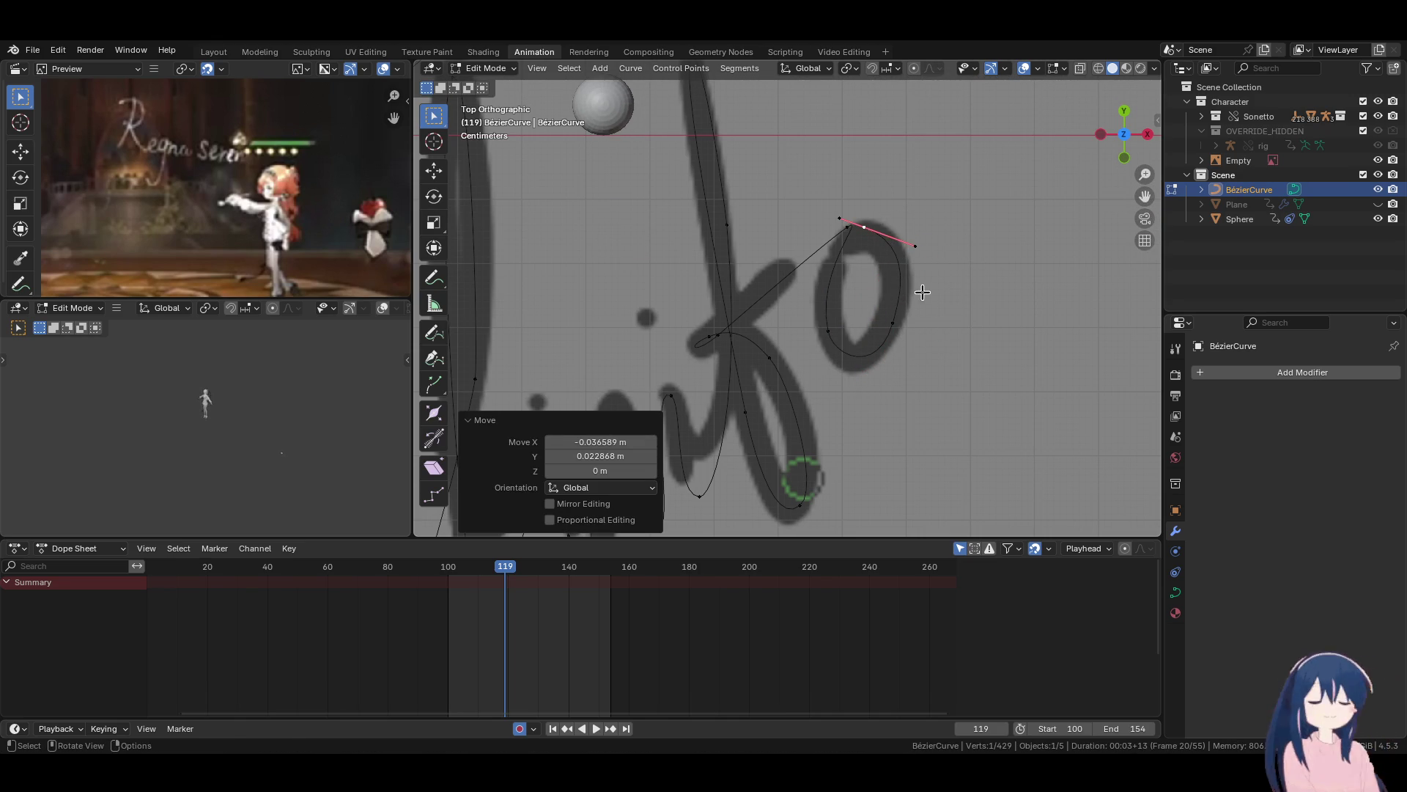
key(g)
click(891, 240)
Rotate, level and shorten the handle at the top of the o.
key(r)
key(Escape)
key(r)
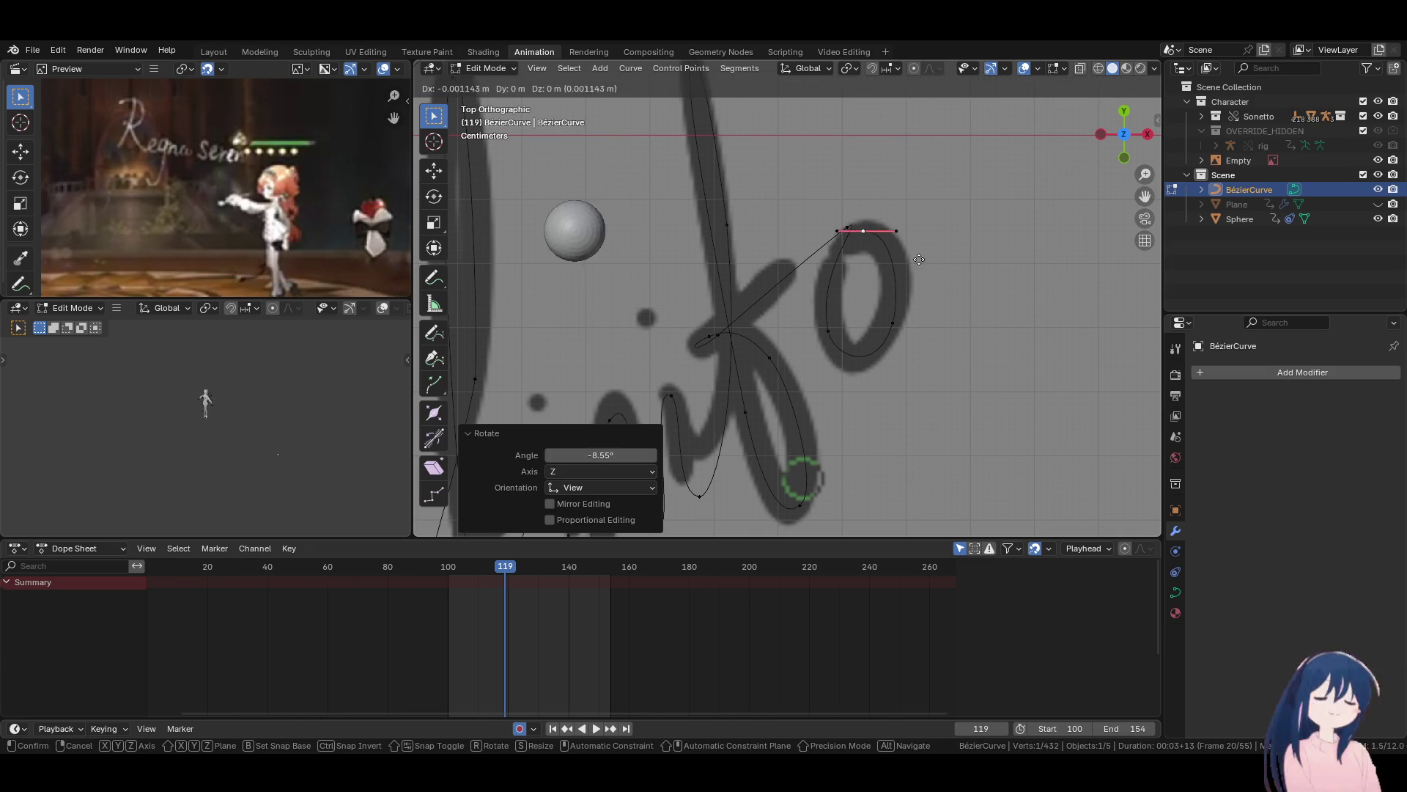
click(876, 245)
key(s)
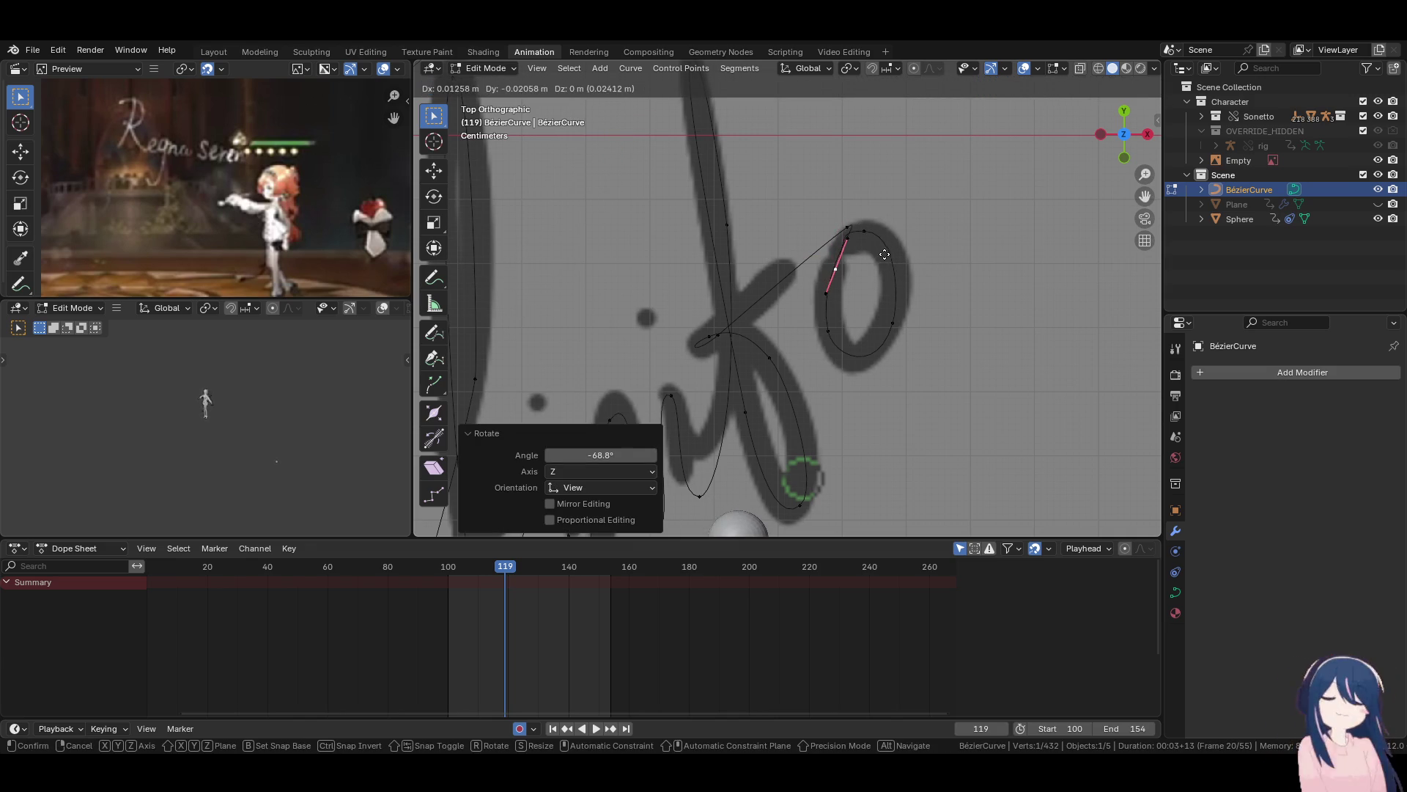
click(850, 268)
key(g)
key(Escape)
key(g)
key(Escape)
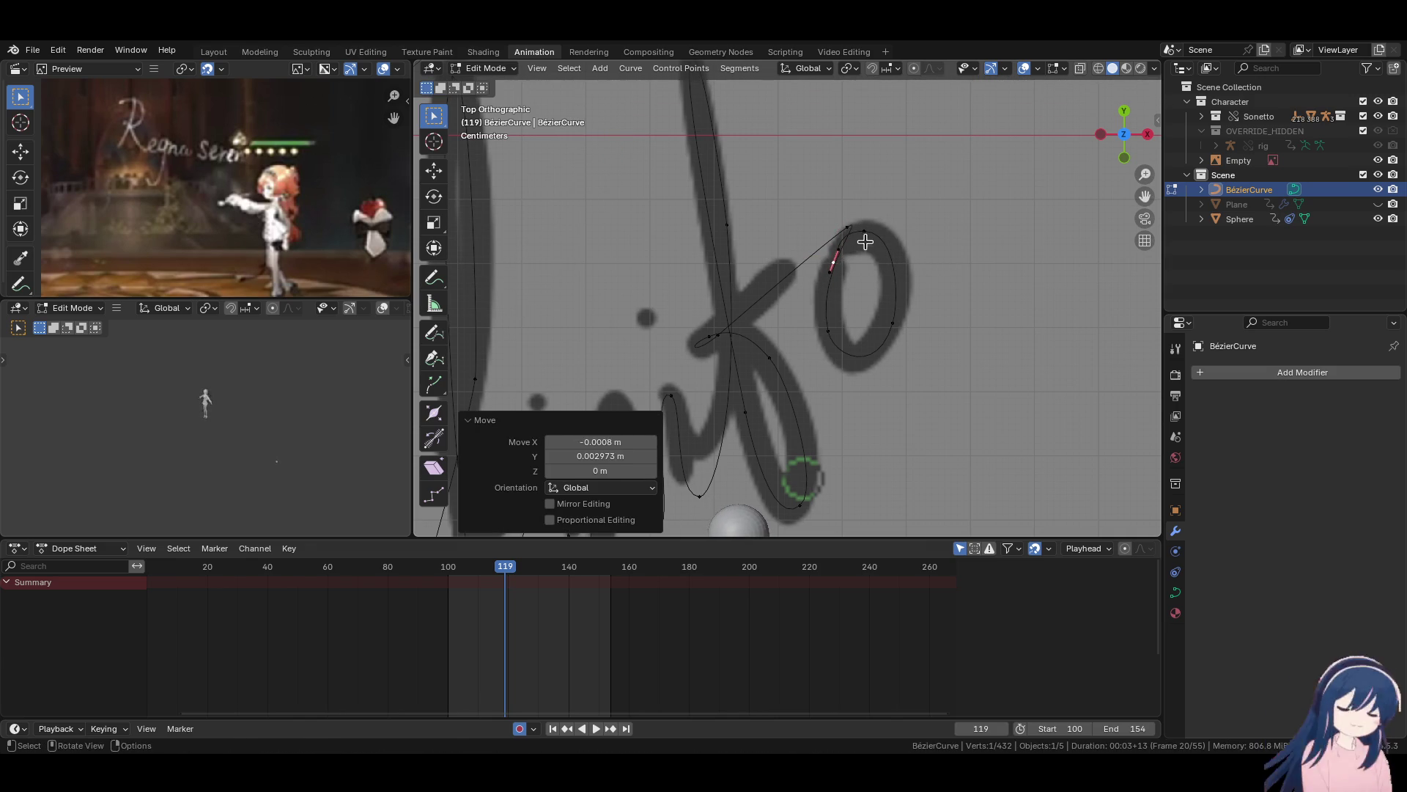
key(g)
key(s)
click(871, 238)
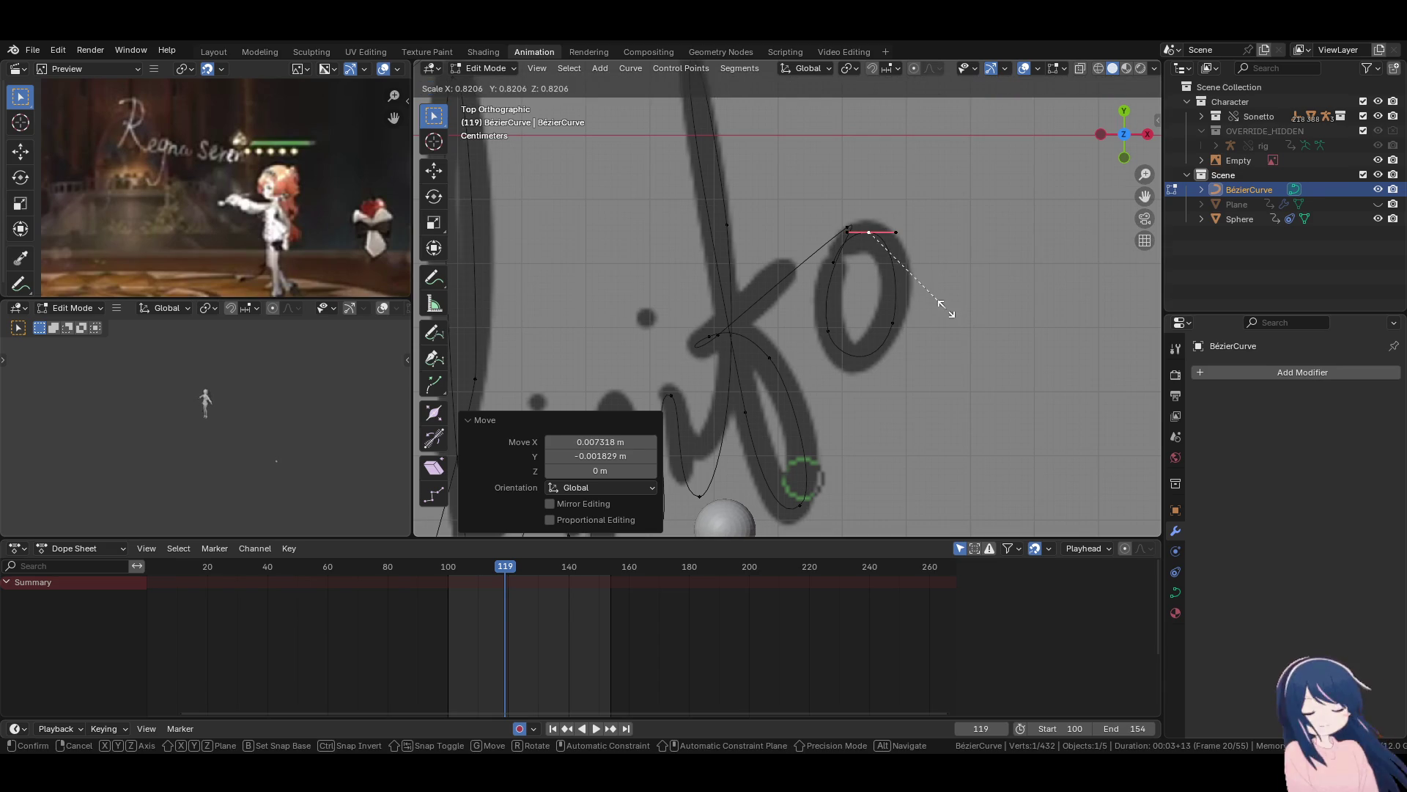
Extrude a point out past the o to the right and place the curve's end point.
click(834, 261)
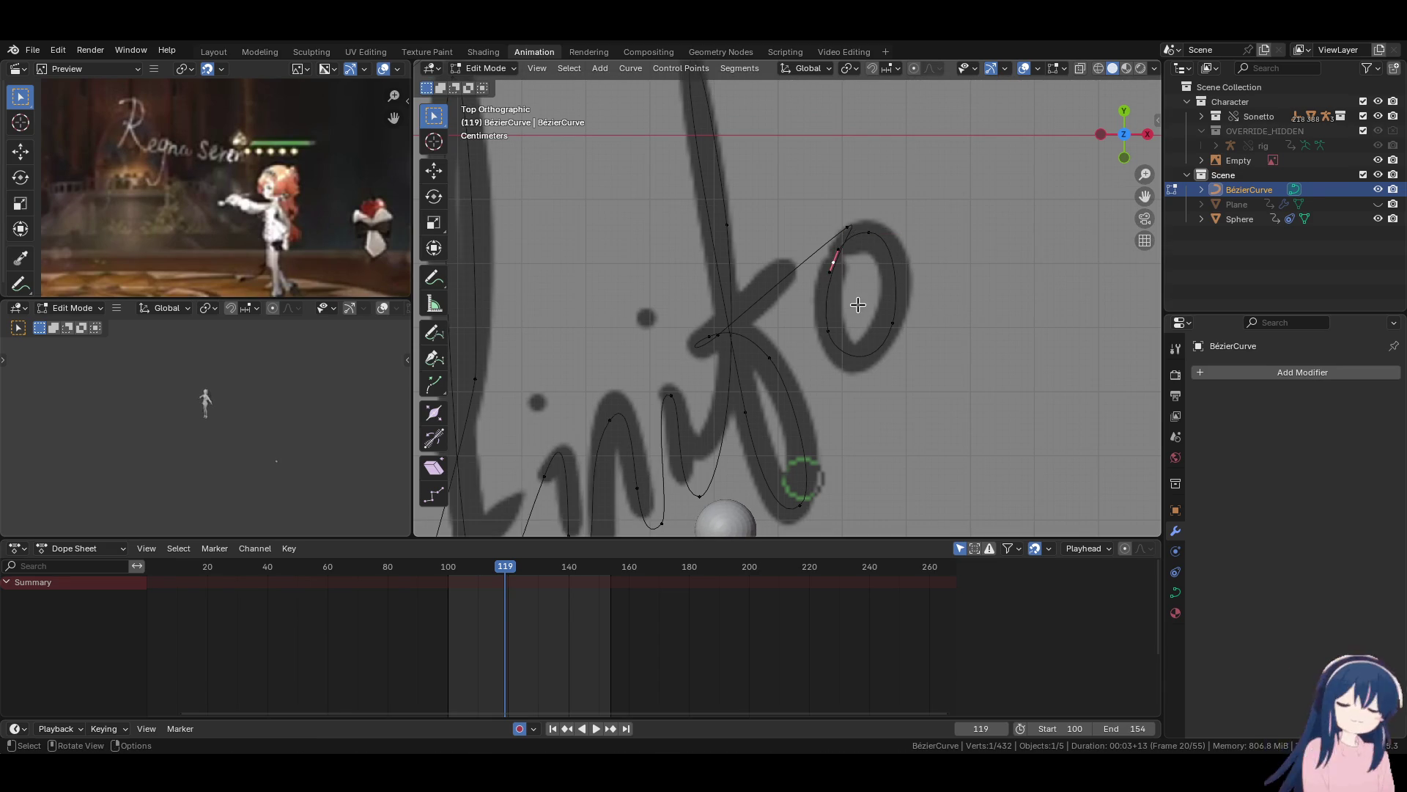
key(e)
click(947, 271)
key(r)
click(958, 203)
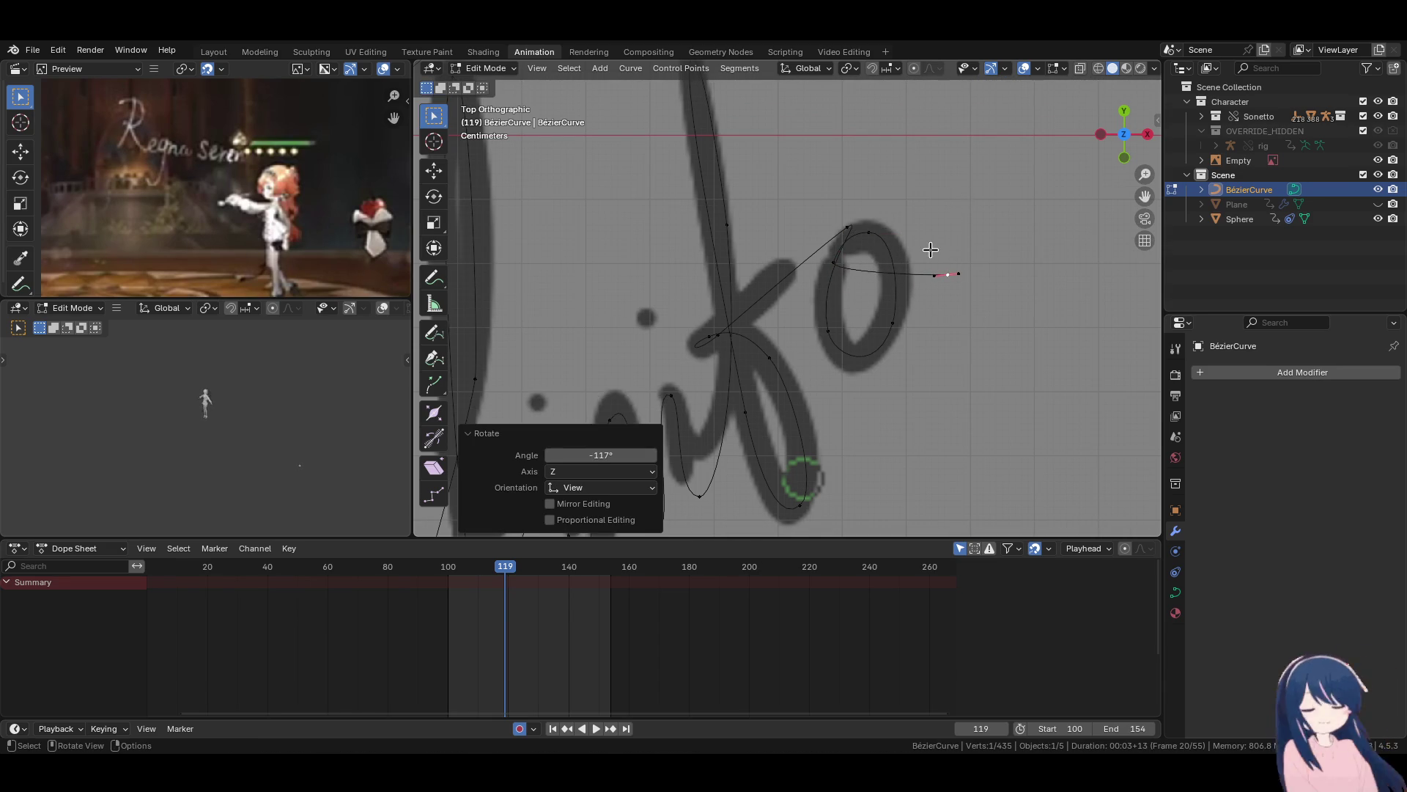
scroll(930, 246, down, 4)
scroll(810, 351, up, 5)
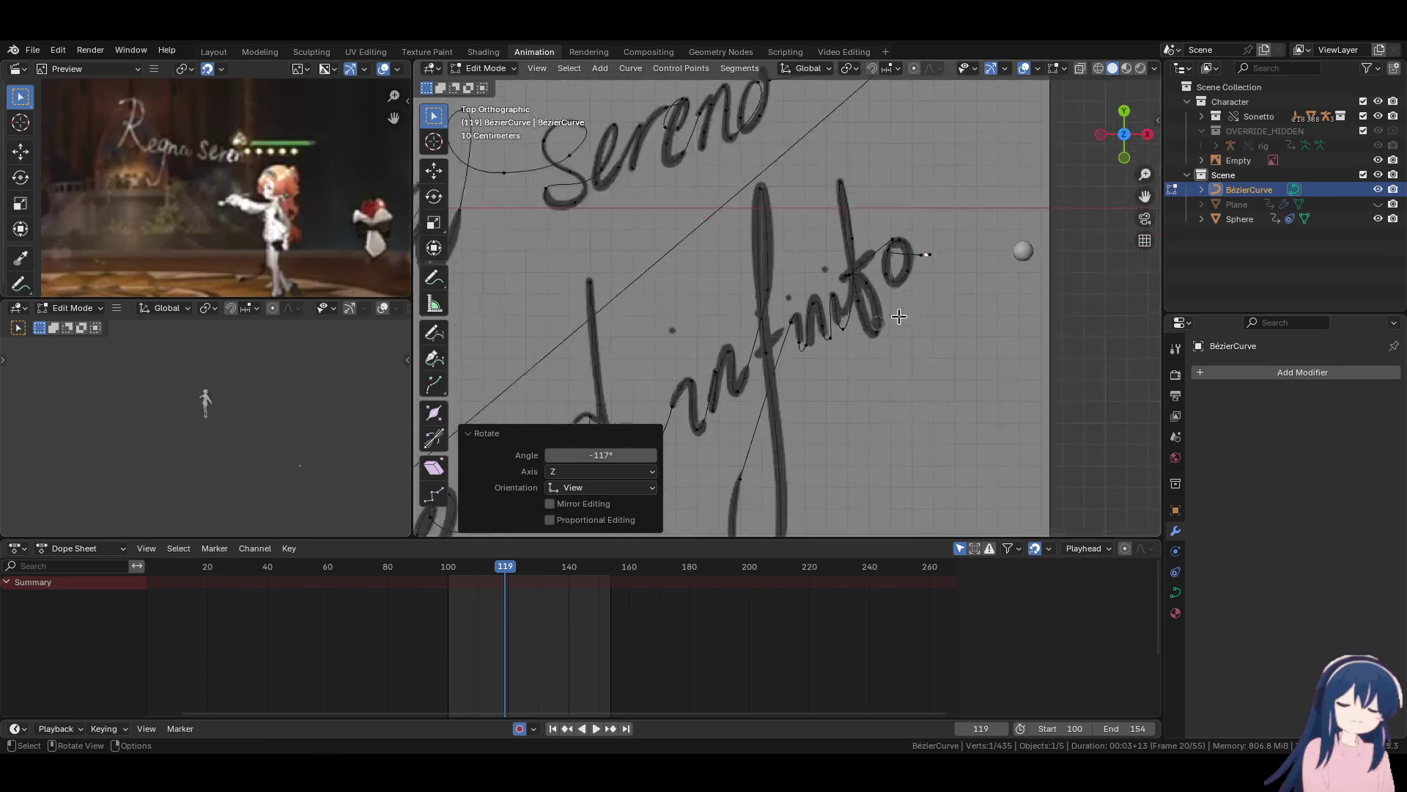
key(g)
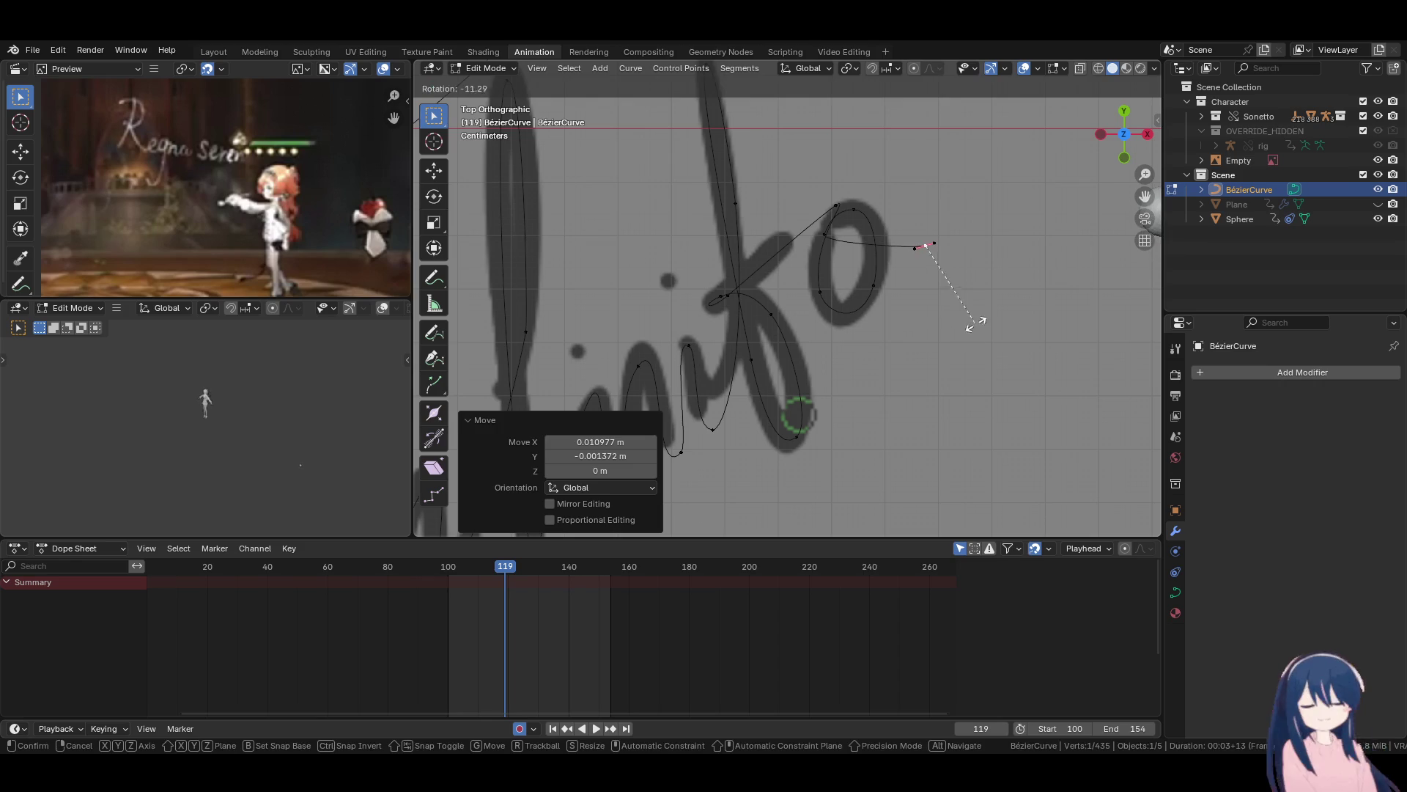
click(982, 317)
Move the point inside the o and tweak its handle.
scroll(875, 393, up, 4)
key(g)
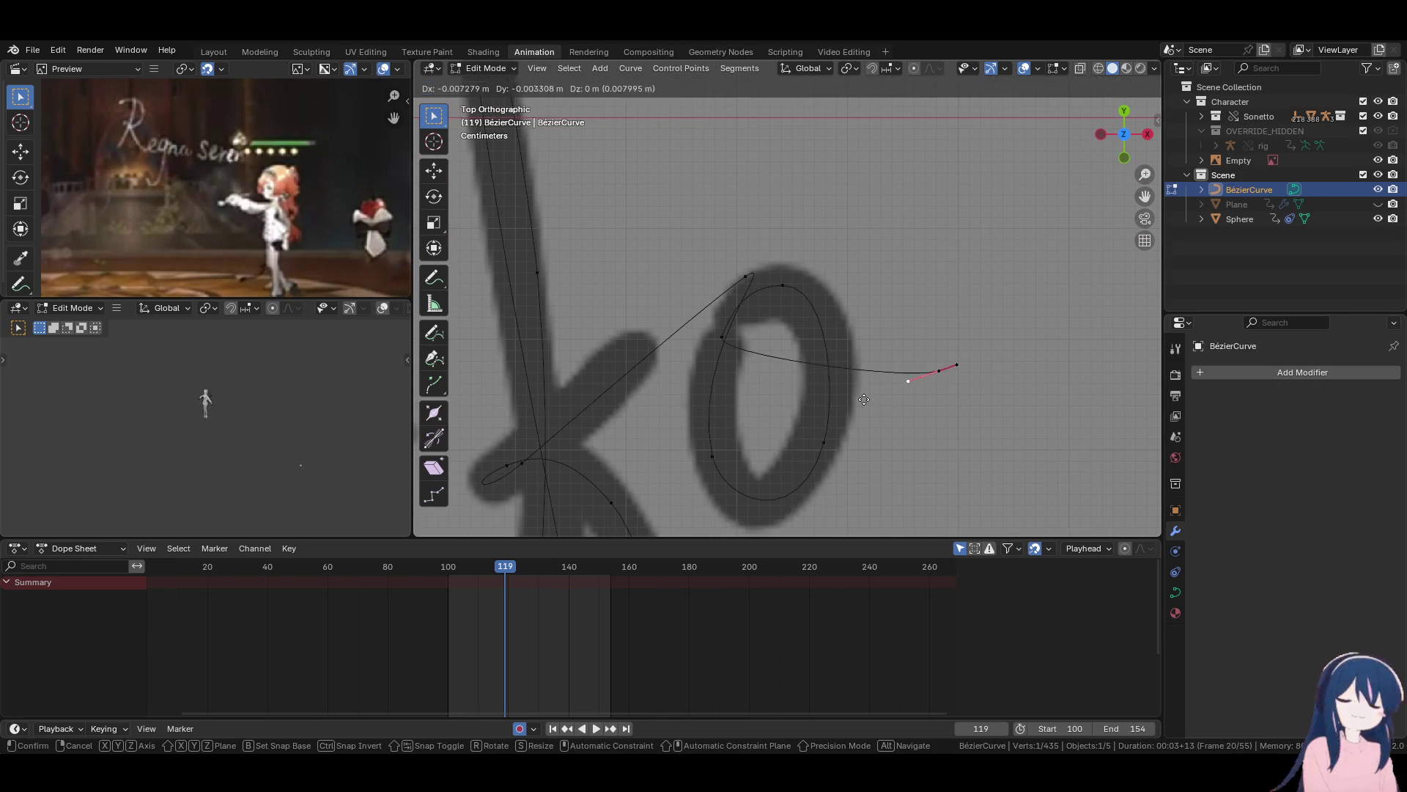
click(686, 447)
scroll(822, 405, down, 5)
key(g)
click(861, 336)
key(g)
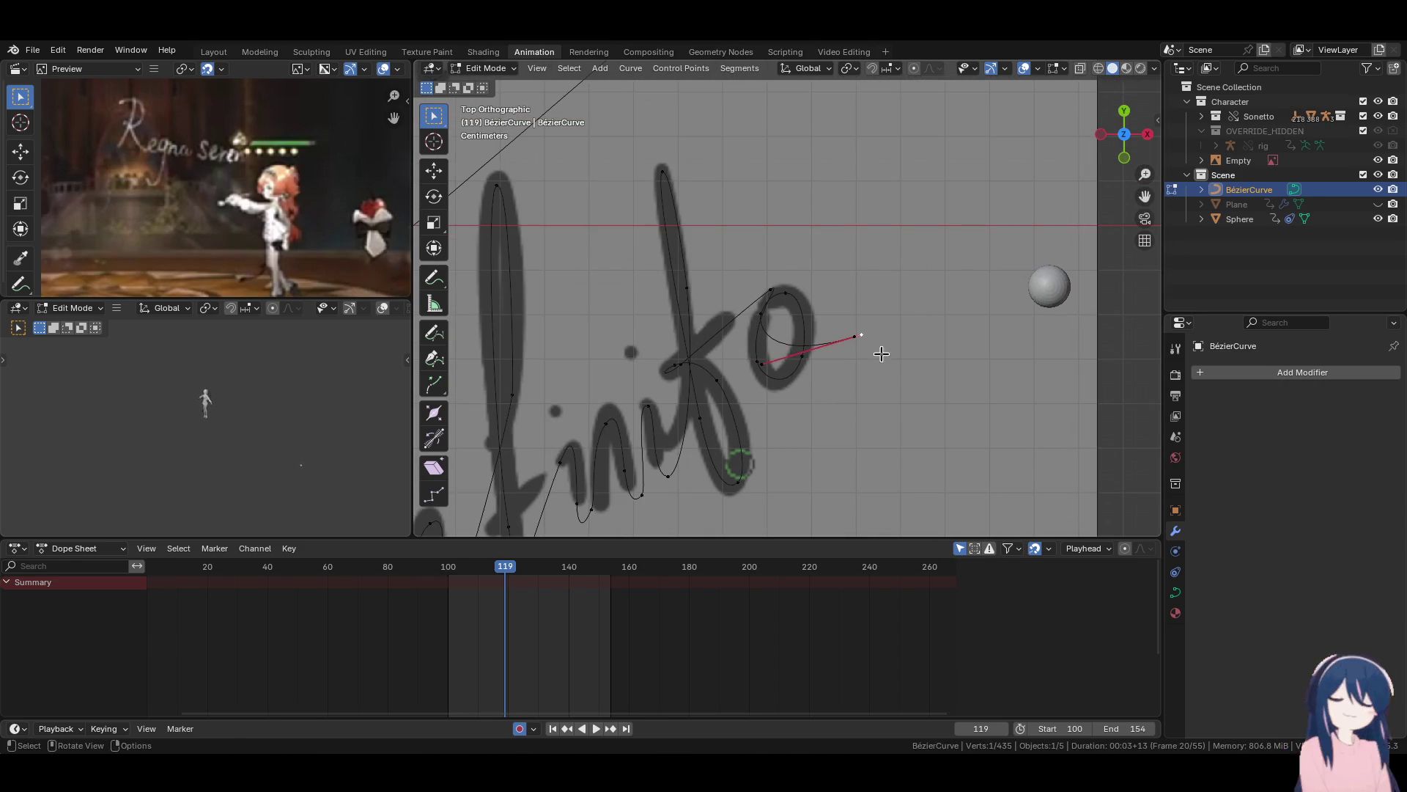
click(883, 345)
key(g)
right_click(912, 351)
Extrude a rising tail point up and right, return to Object Mode, and select the Sphere.
key(e)
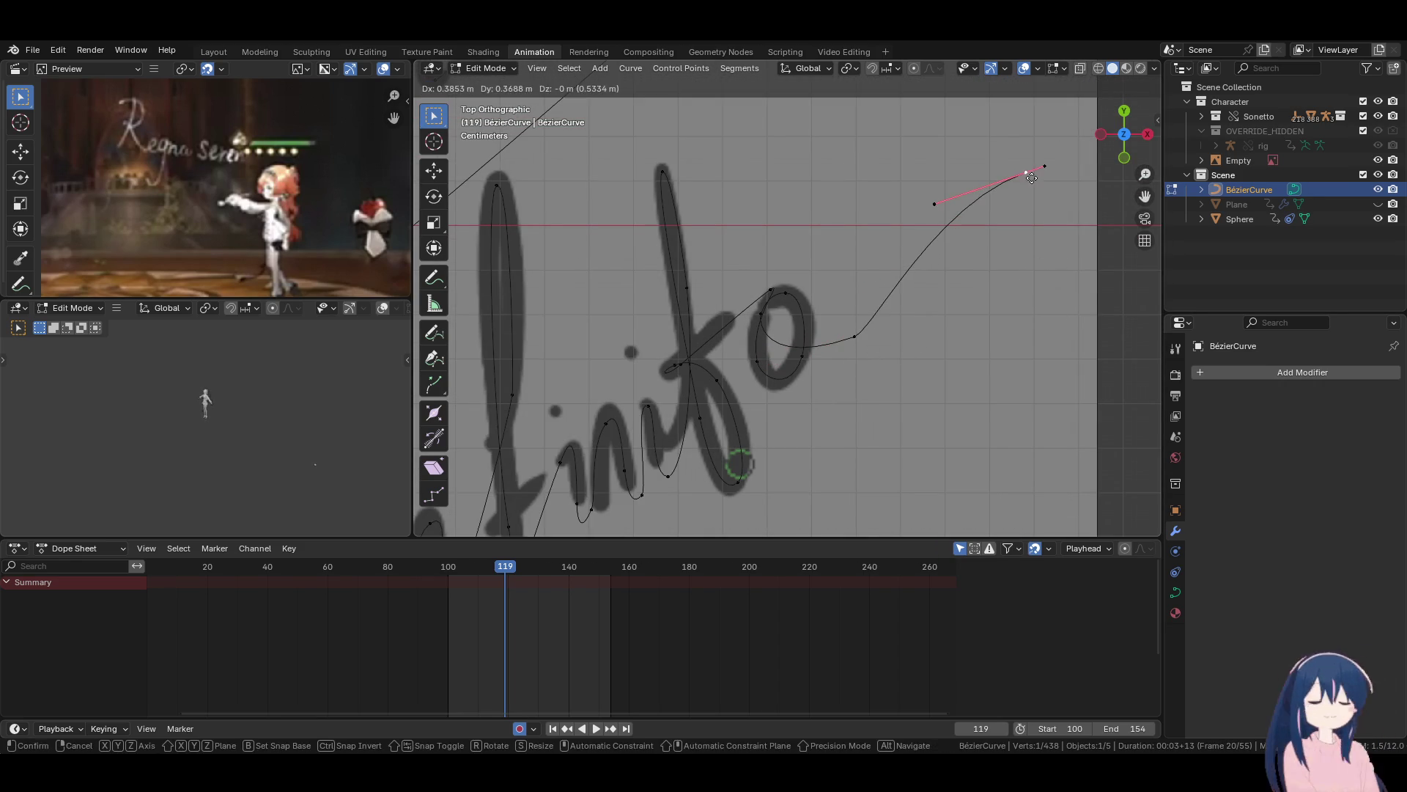
click(1070, 189)
key(r)
click(1086, 255)
scroll(985, 332, down, 3)
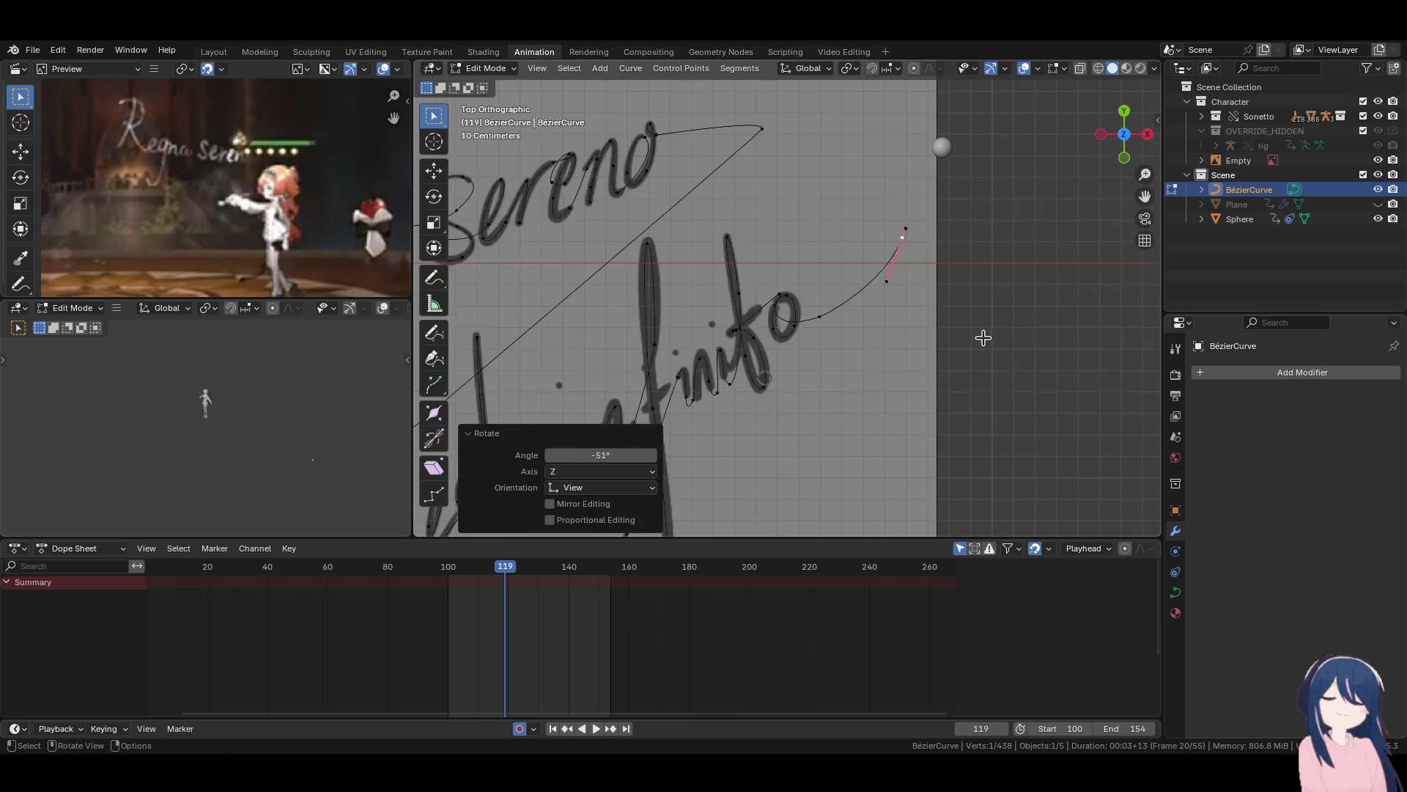
key(g)
click(988, 332)
scroll(872, 327, down, 4)
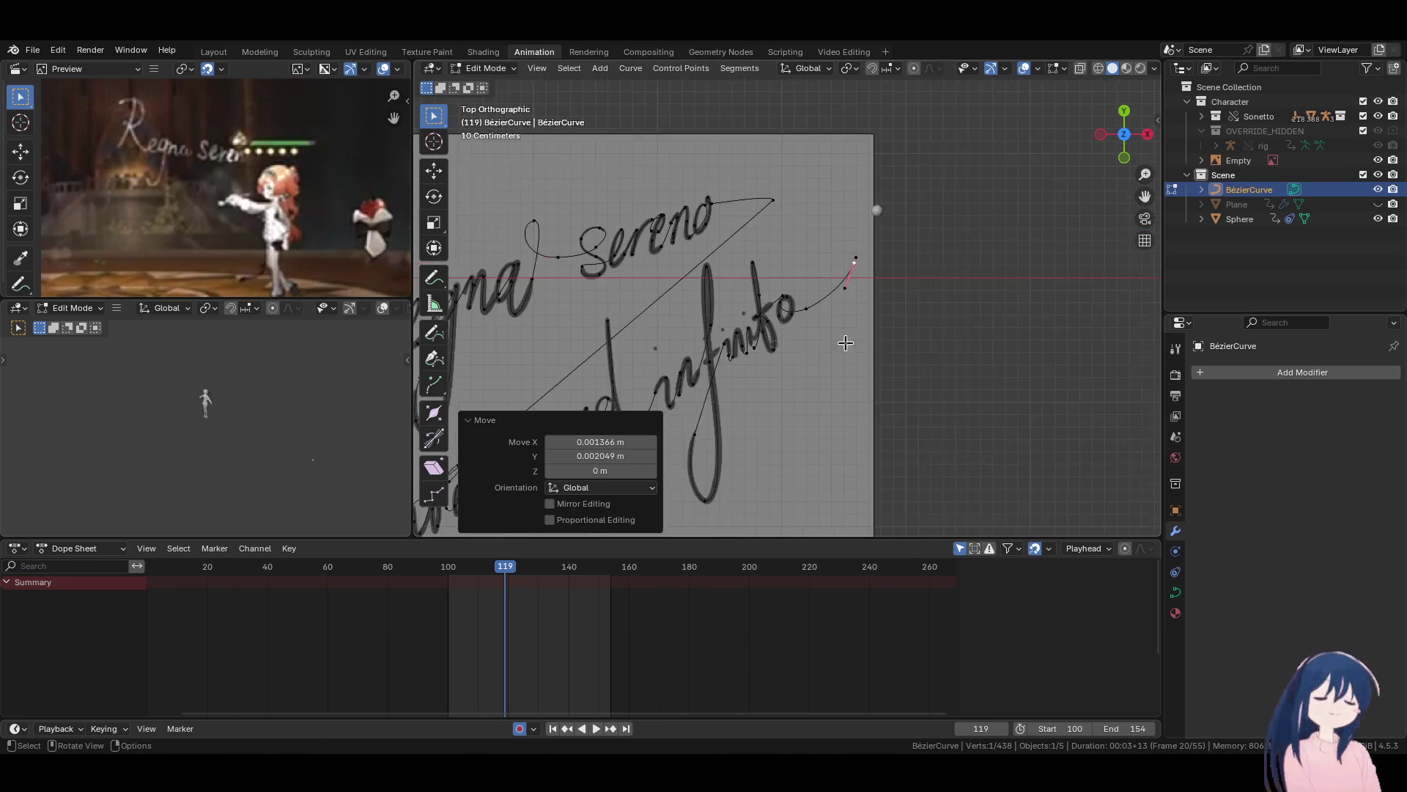
key(Tab)
click(916, 191)
scroll(916, 198, down, 2)
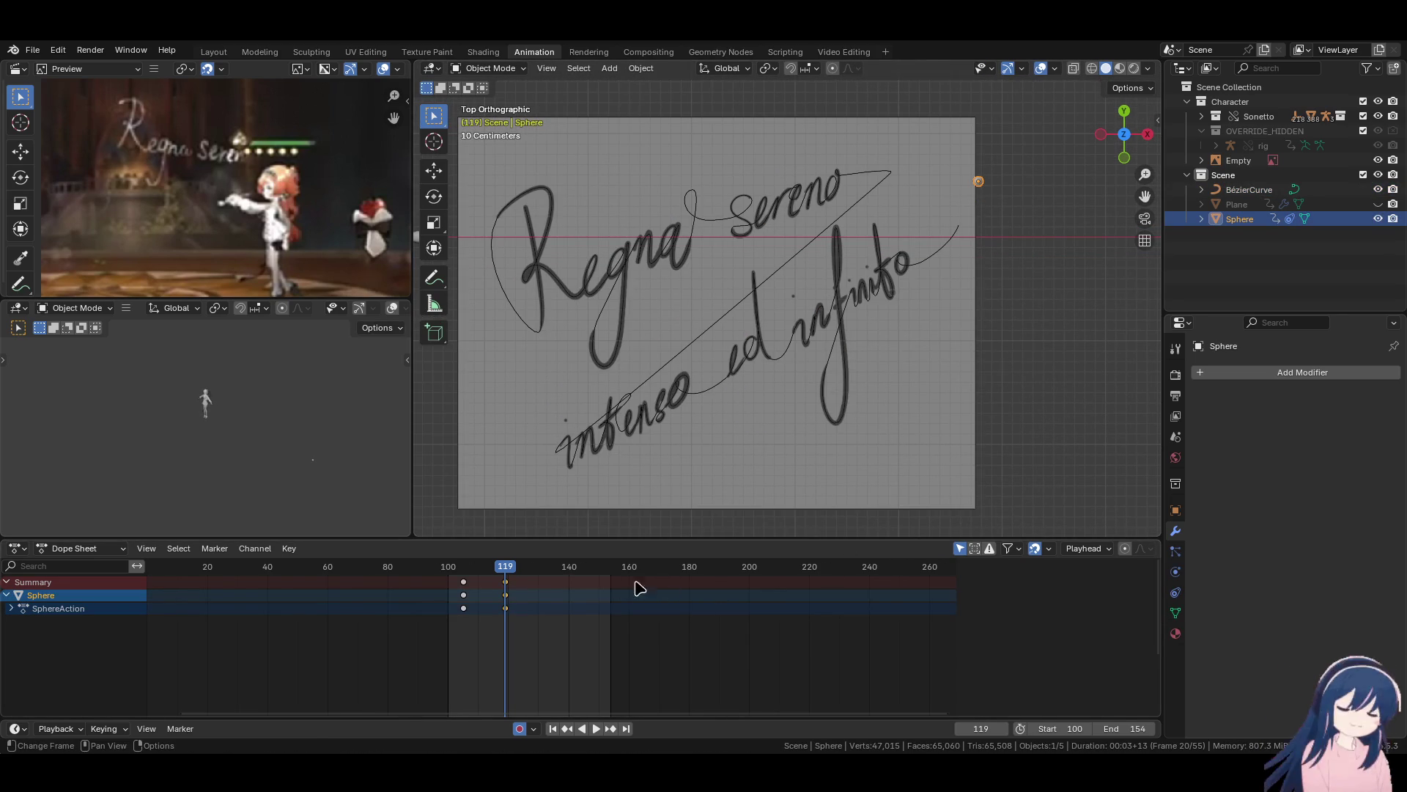
Shift the frame-119 keyframes to frame 132 and play back the animation to check timing.
drag(505, 584, 572, 584)
key(shift+Left)
key(space)
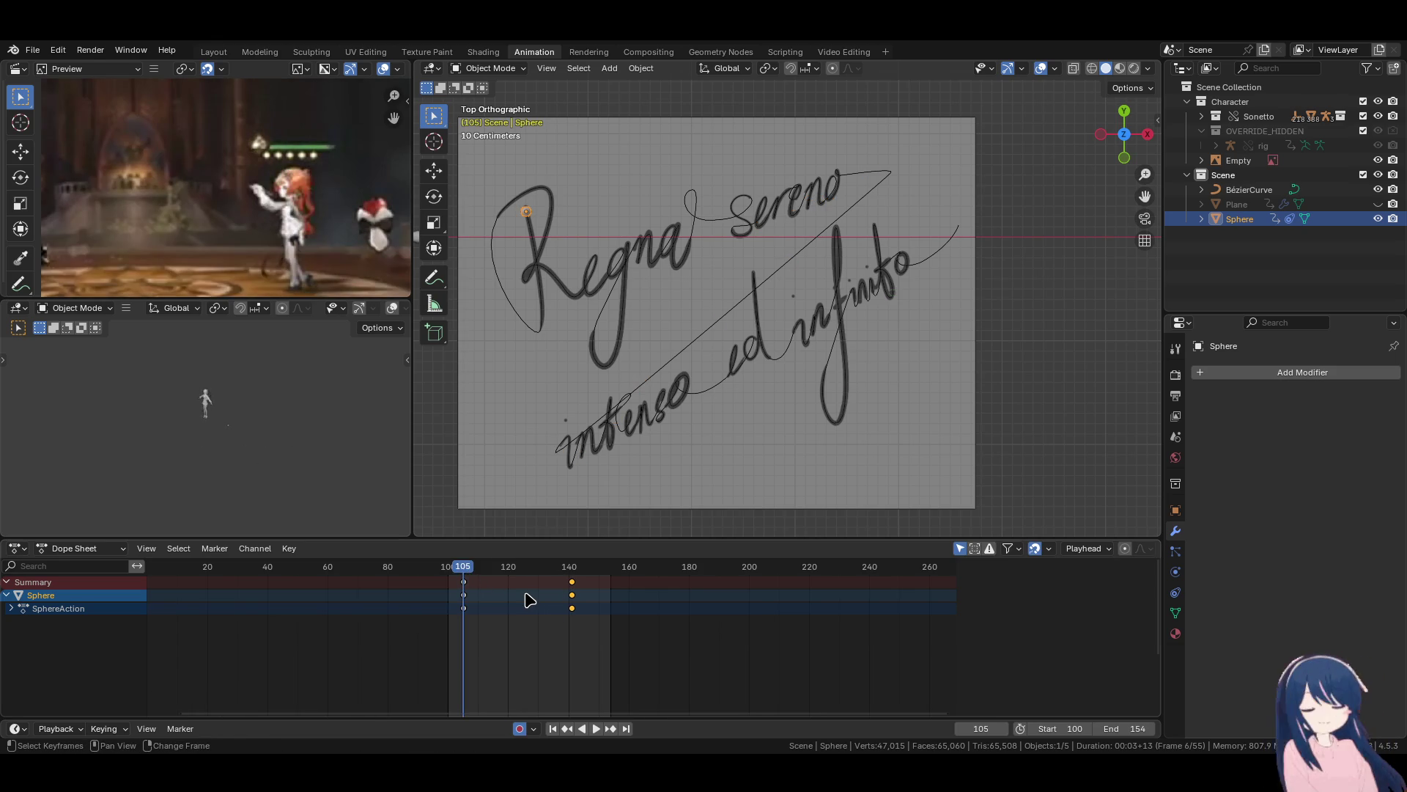
key(space)
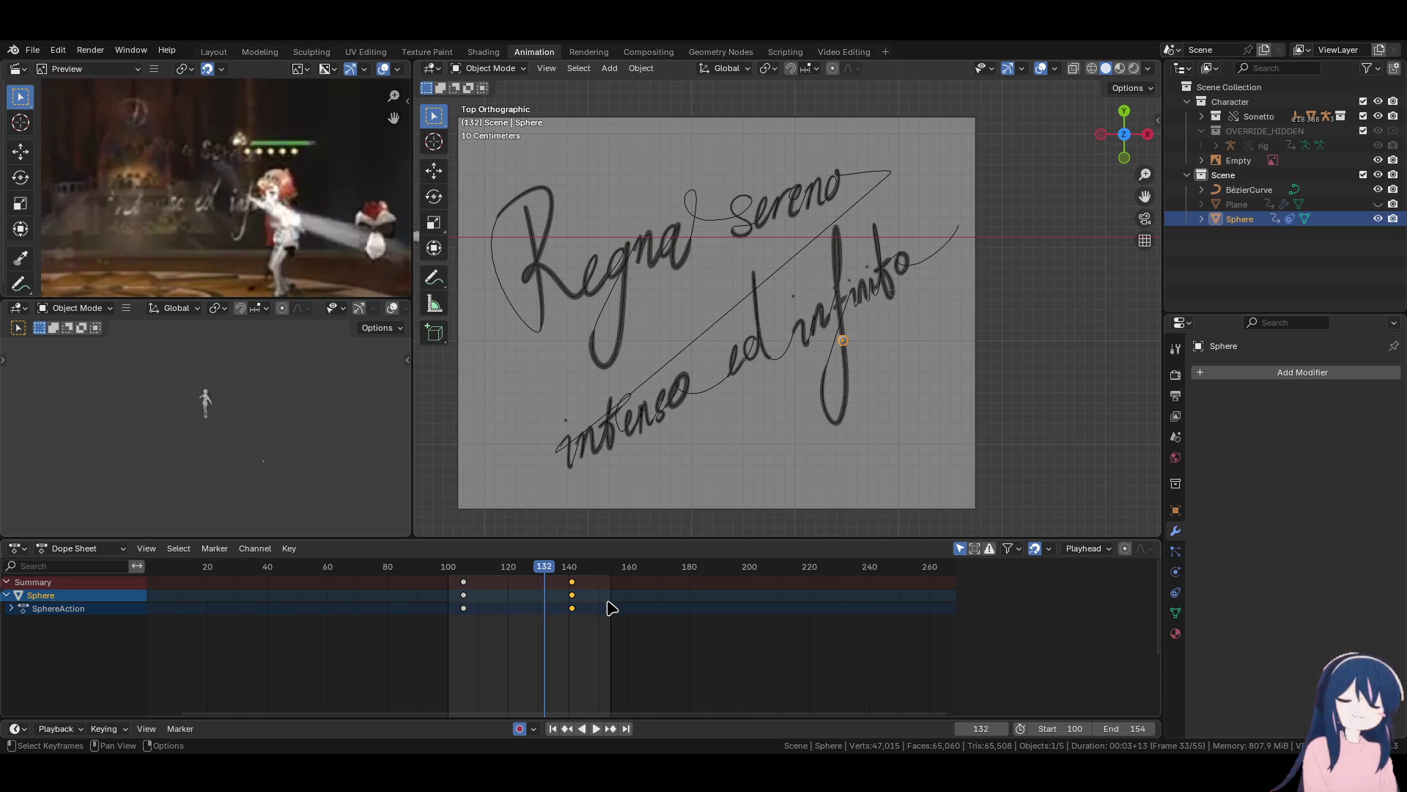
key(Right)
key(Right)
key(Left)
key(Right)
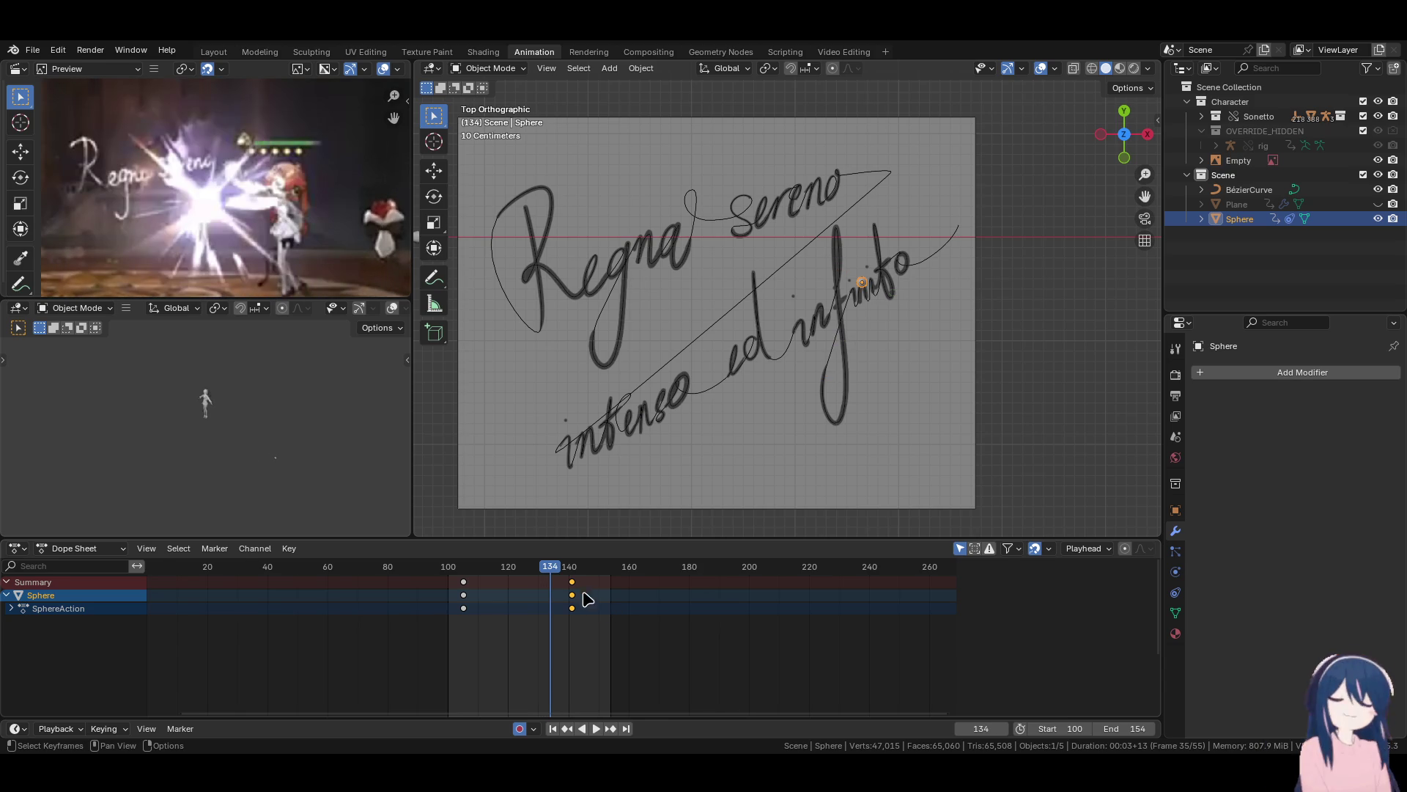
Move the sphere's end keyframes from 141 to 133, preview the Follow Path offset, and save.
drag(572, 581, 546, 581)
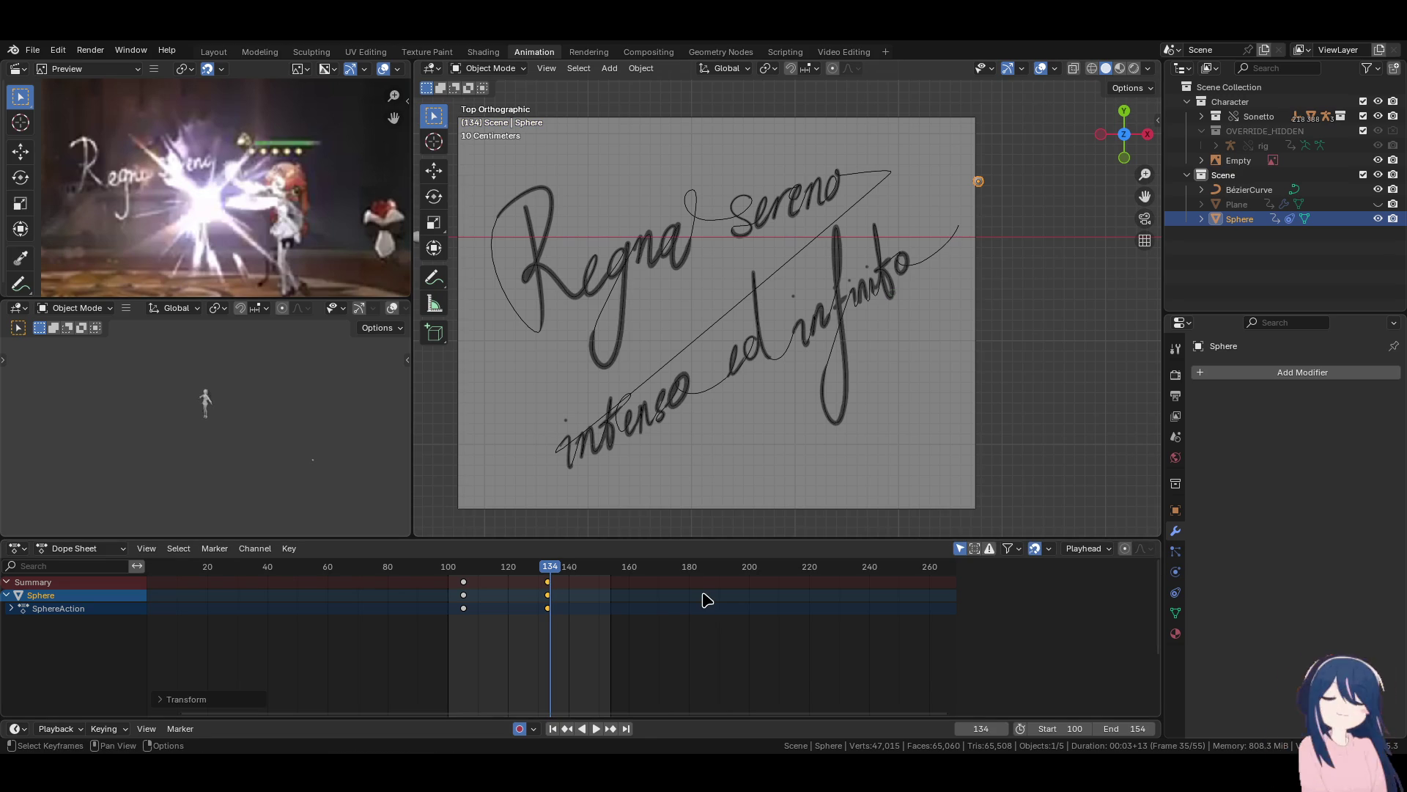
key(Left)
click(1176, 592)
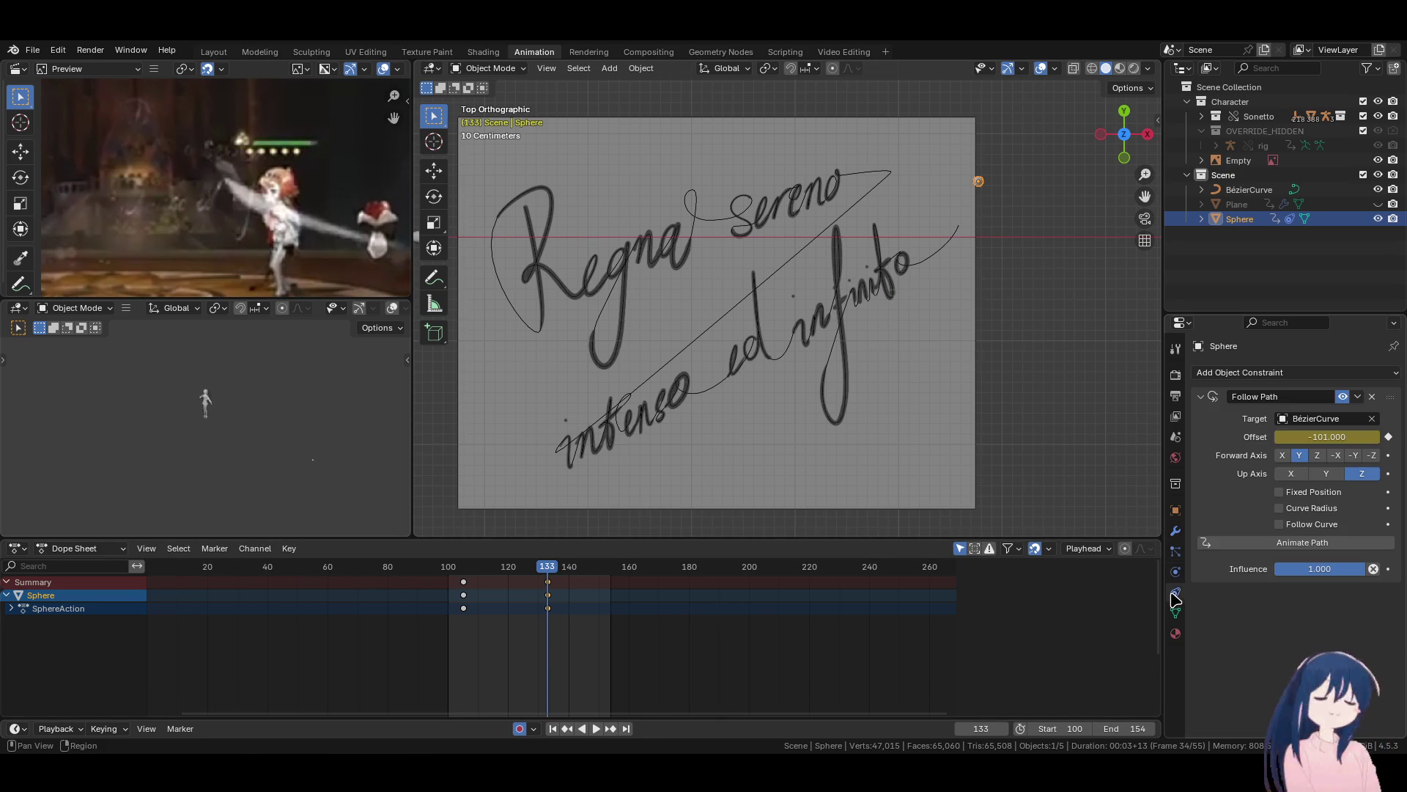
drag(1326, 437, 1366, 437)
key(shift+Left)
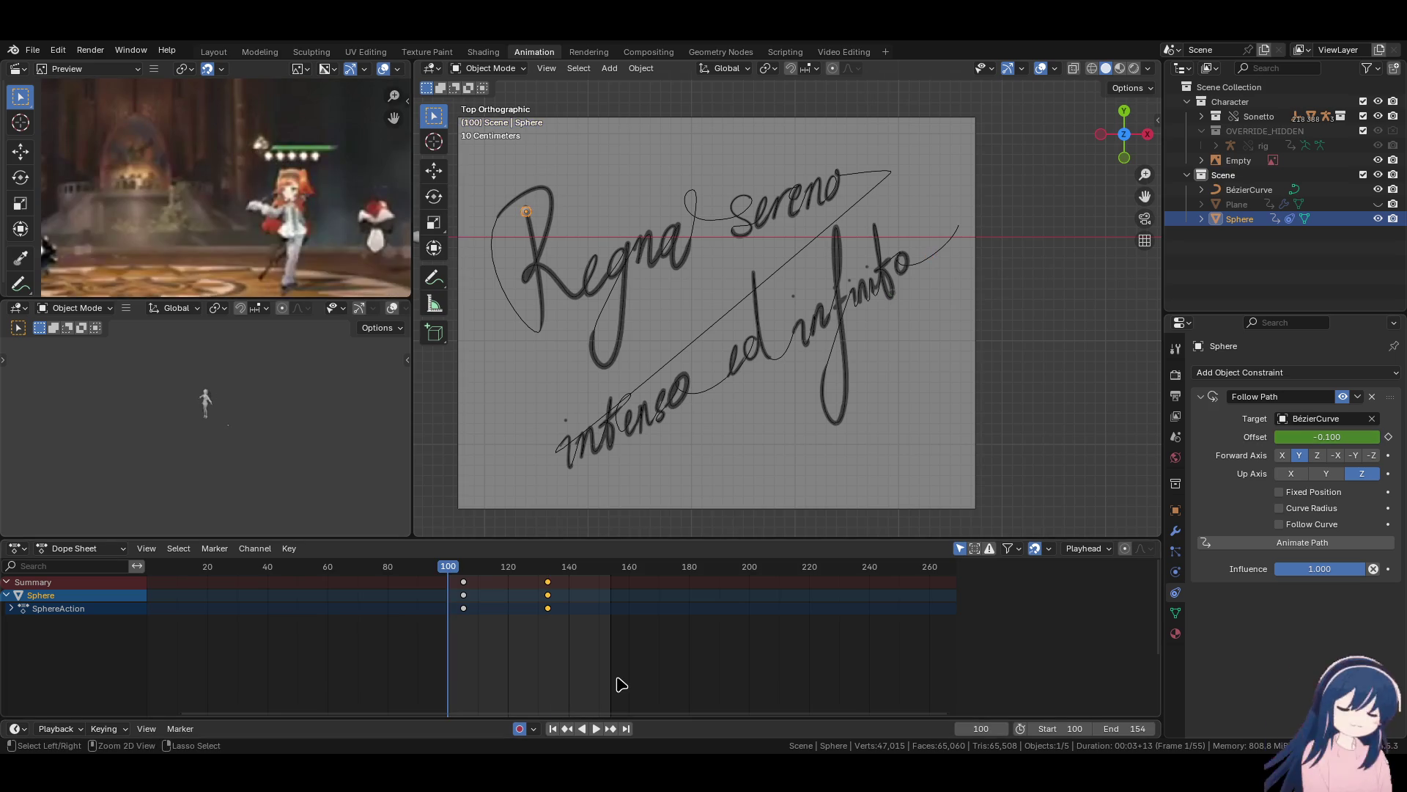
key(ctrl+s)
click(834, 51)
Mute Channel 1's reference audio strip and return to the Animation workspace.
click(135, 662)
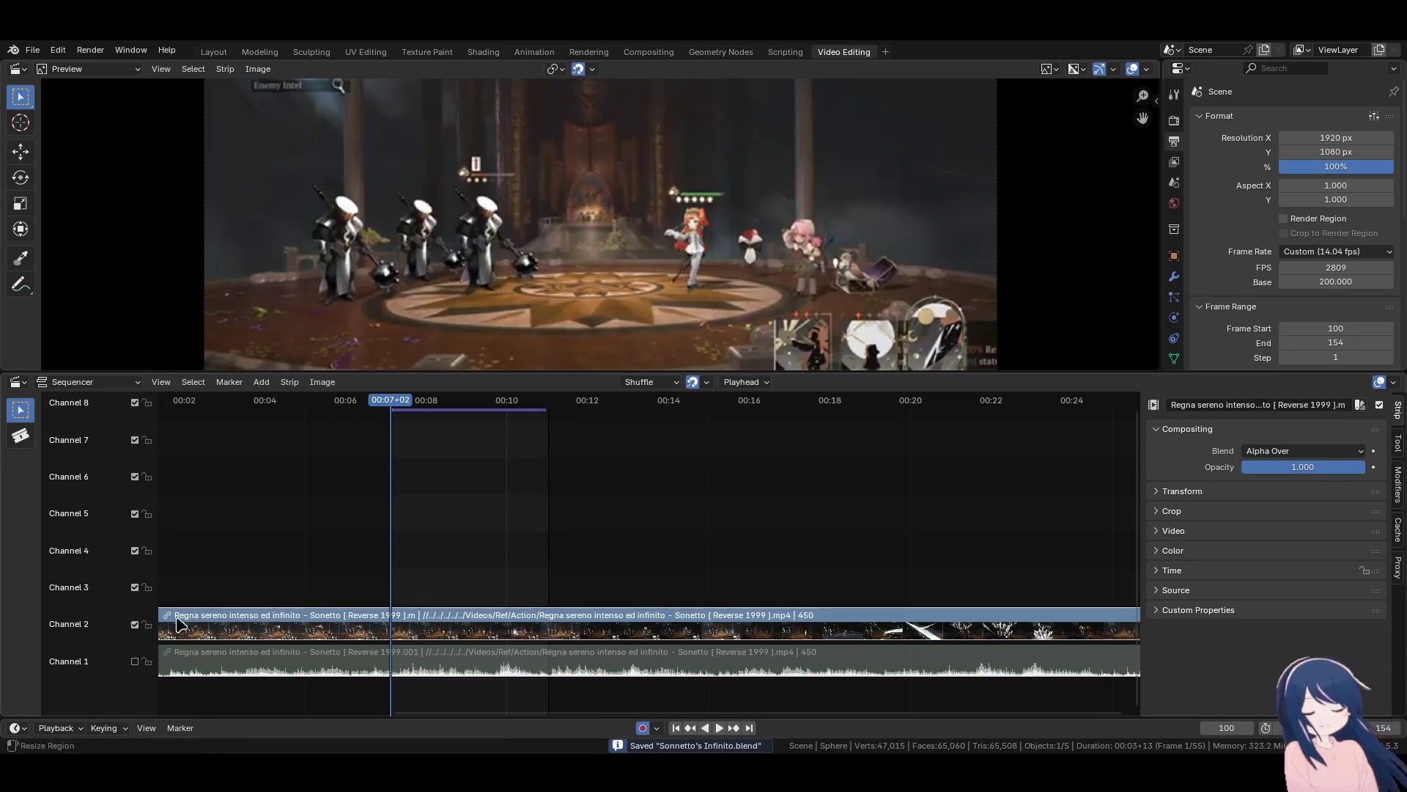
click(648, 52)
click(588, 52)
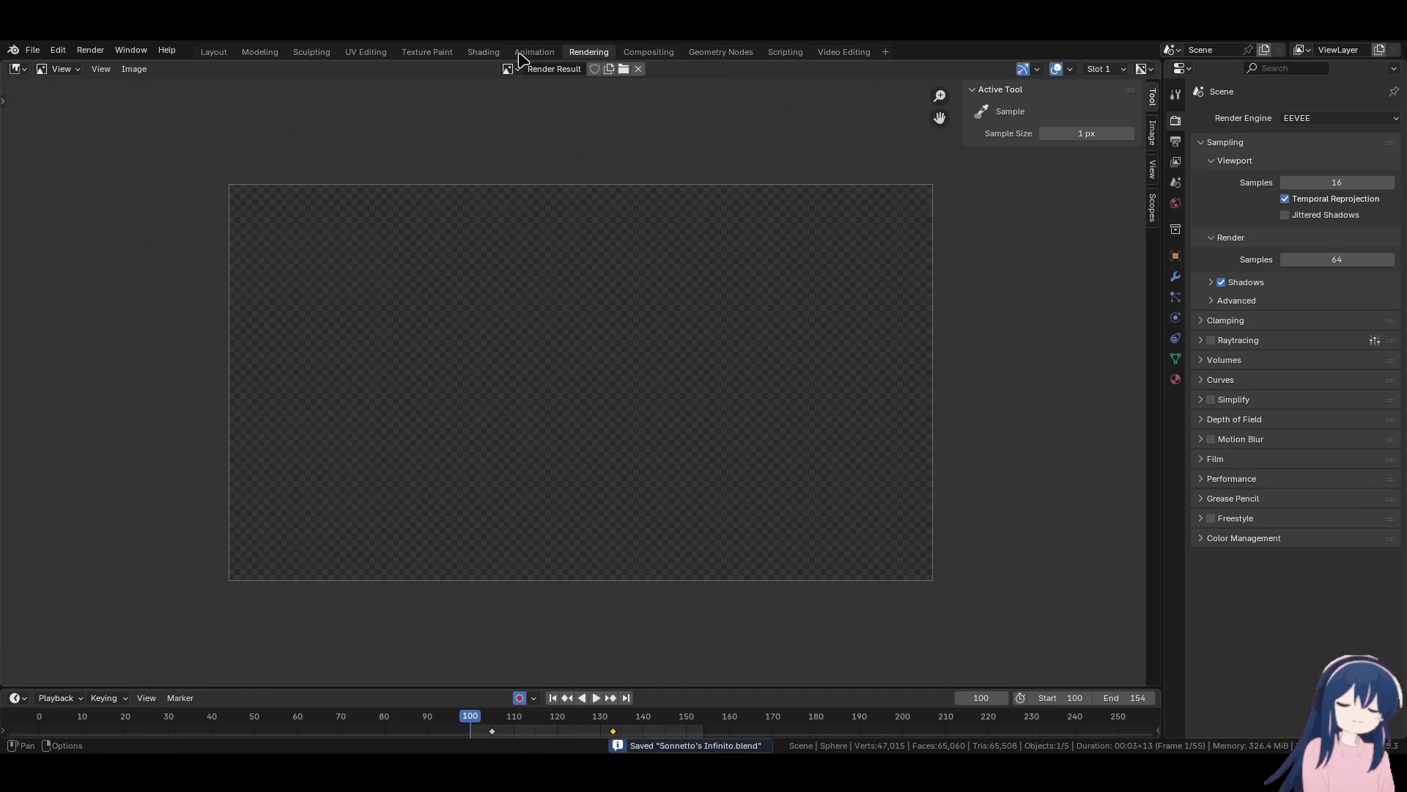
click(534, 52)
Set the sphere's Follow Path Offset to -100 and keyframe it at frame 154.
key(Down)
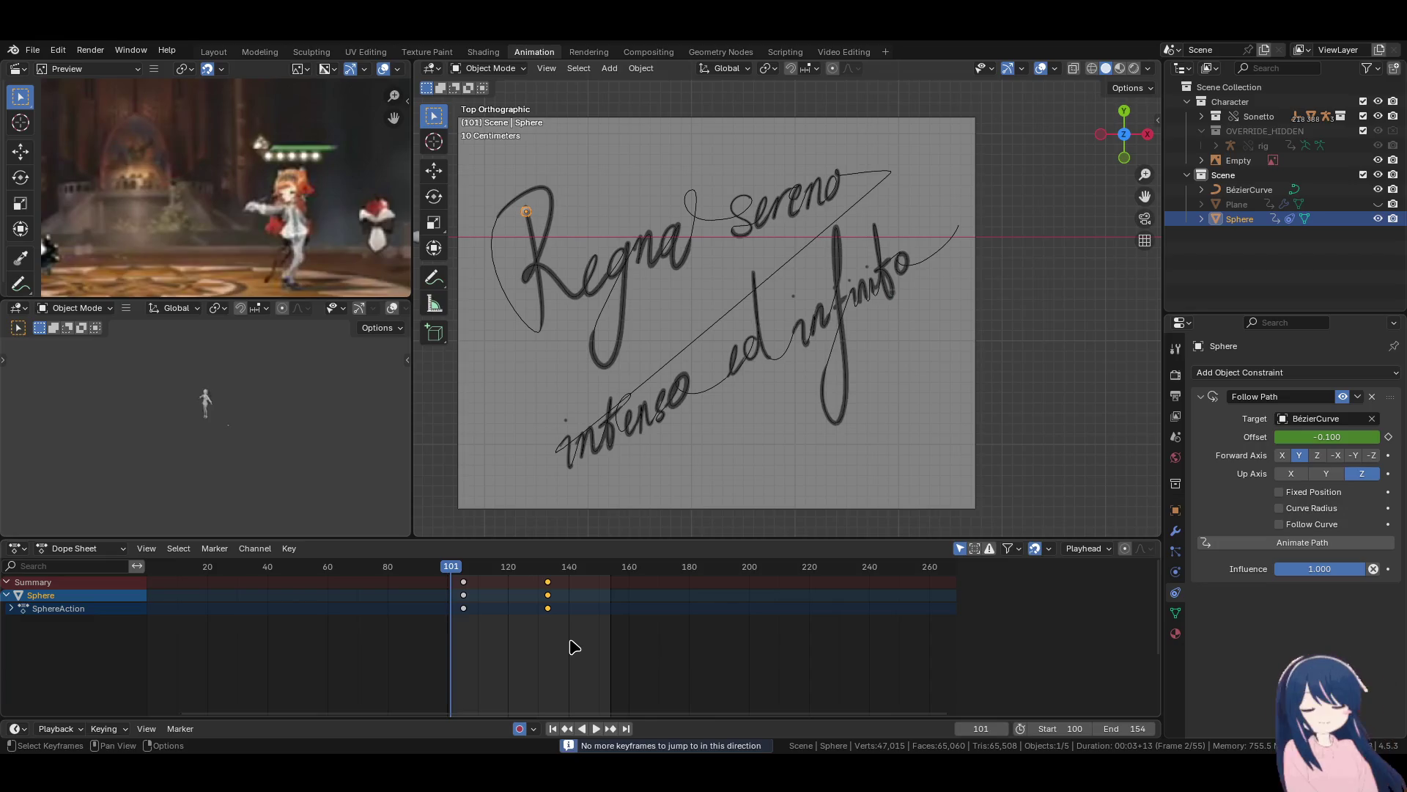
key(Up)
key(Up)
drag(1327, 437, 1301, 437)
key(space)
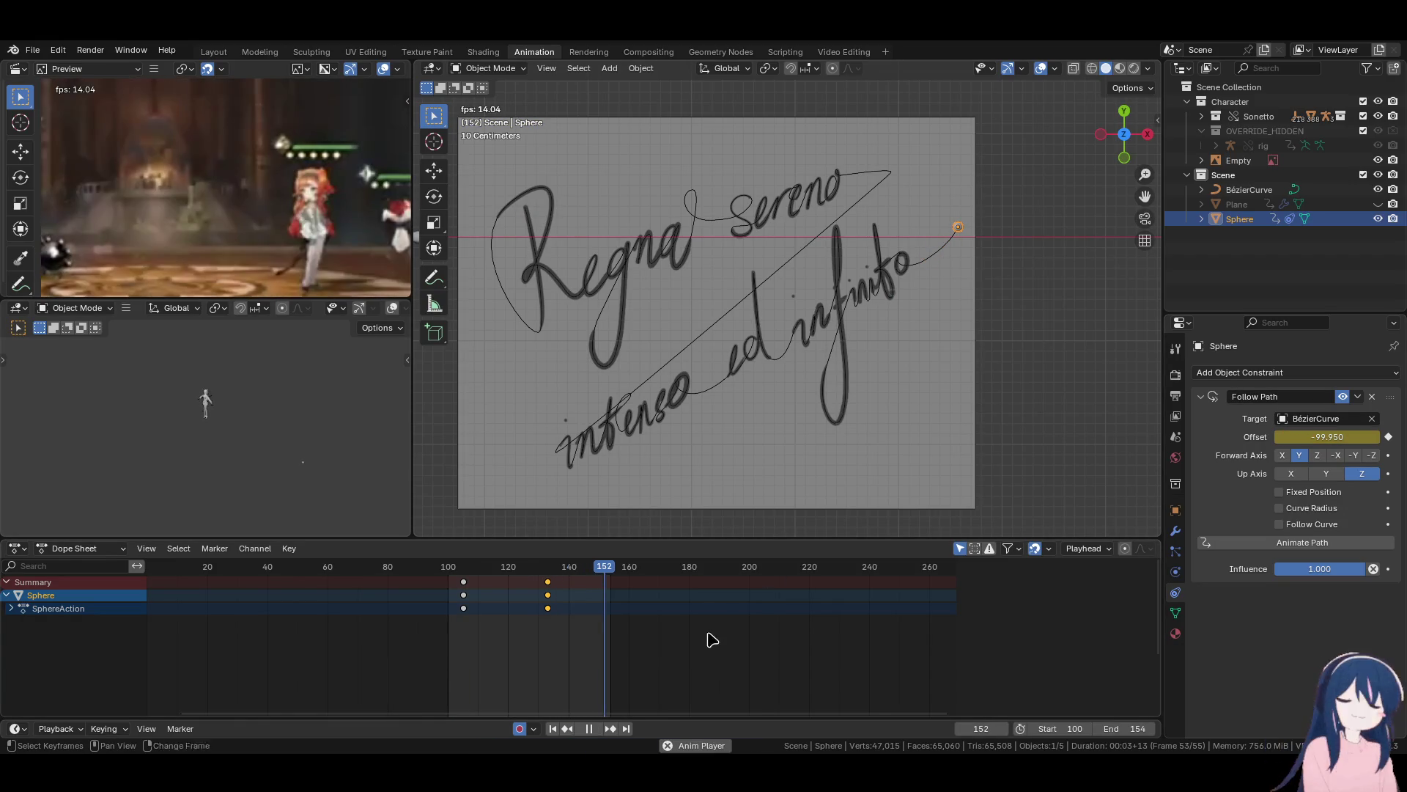
key(space)
click(1325, 433)
text(-)
key(Return)
key(i)
Move the end keyframe from frame 154 to 133, save, and play the animation.
key(space)
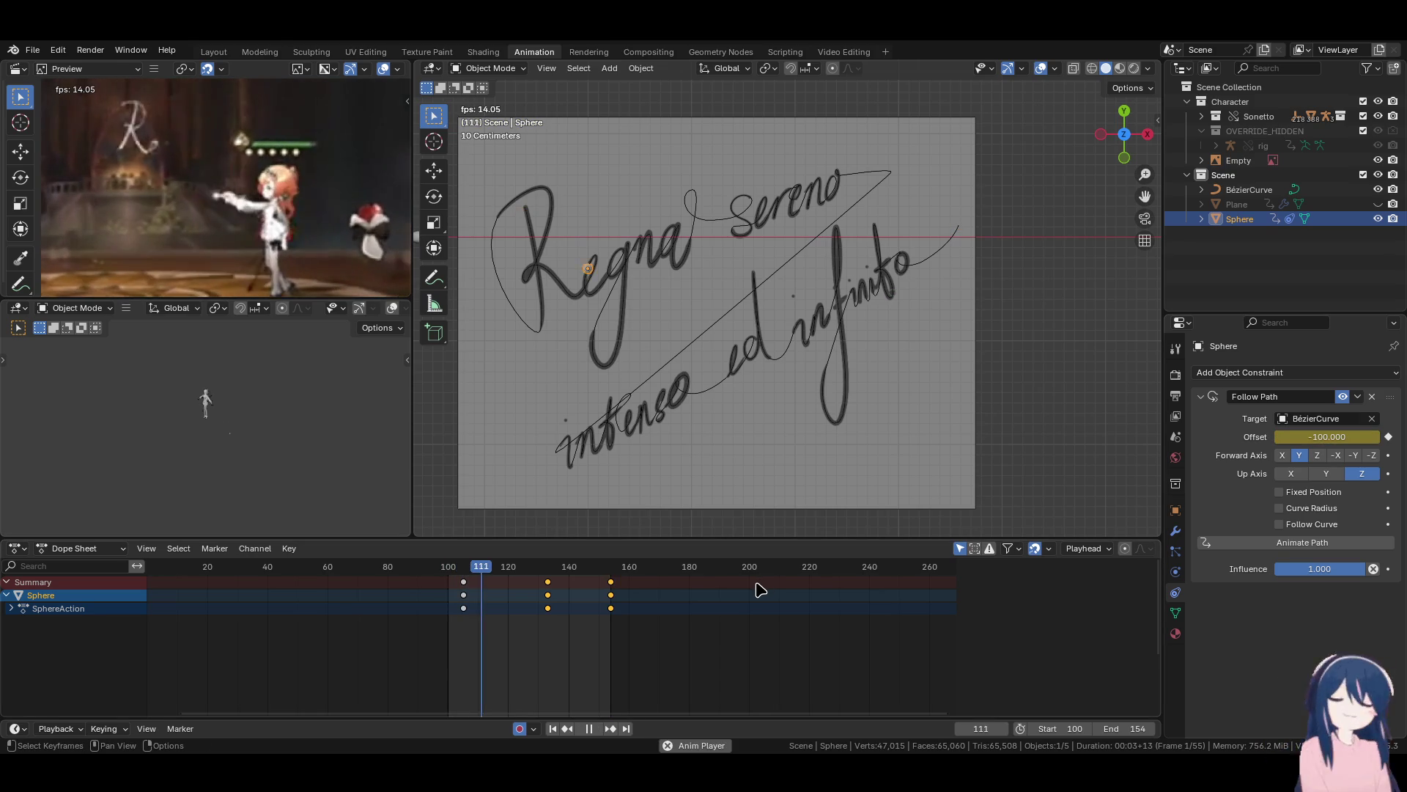
key(space)
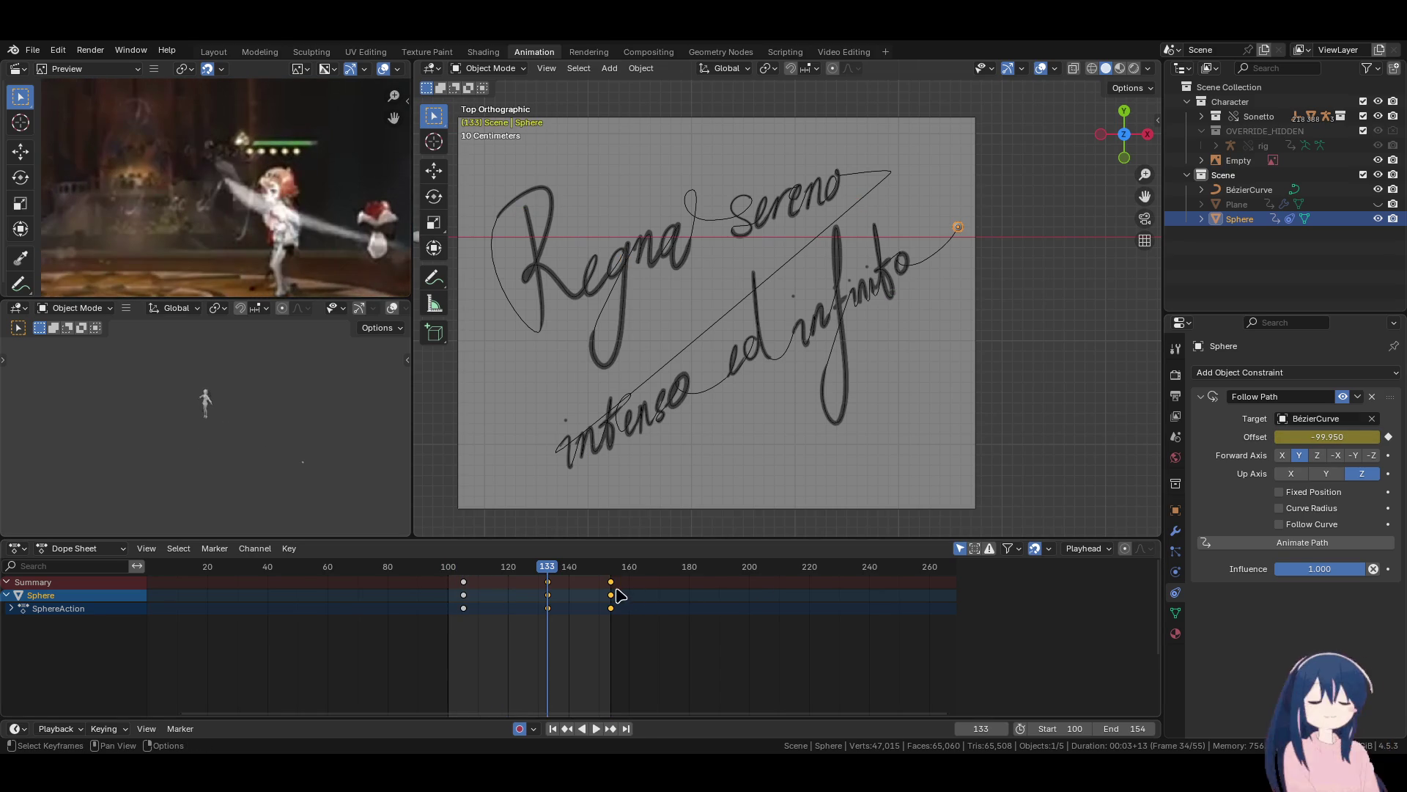
drag(614, 591, 548, 586)
key(ctrl+s)
key(space)
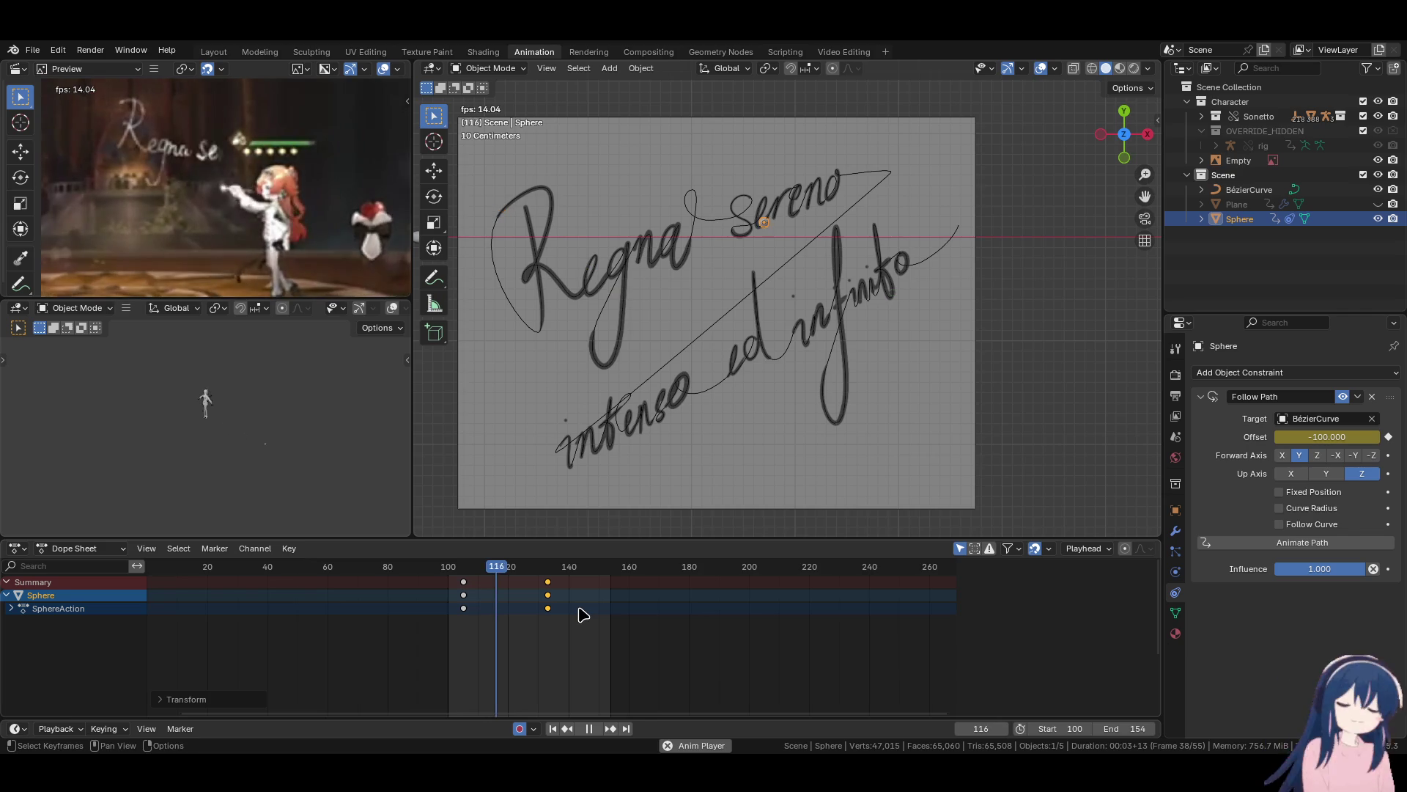
key(space)
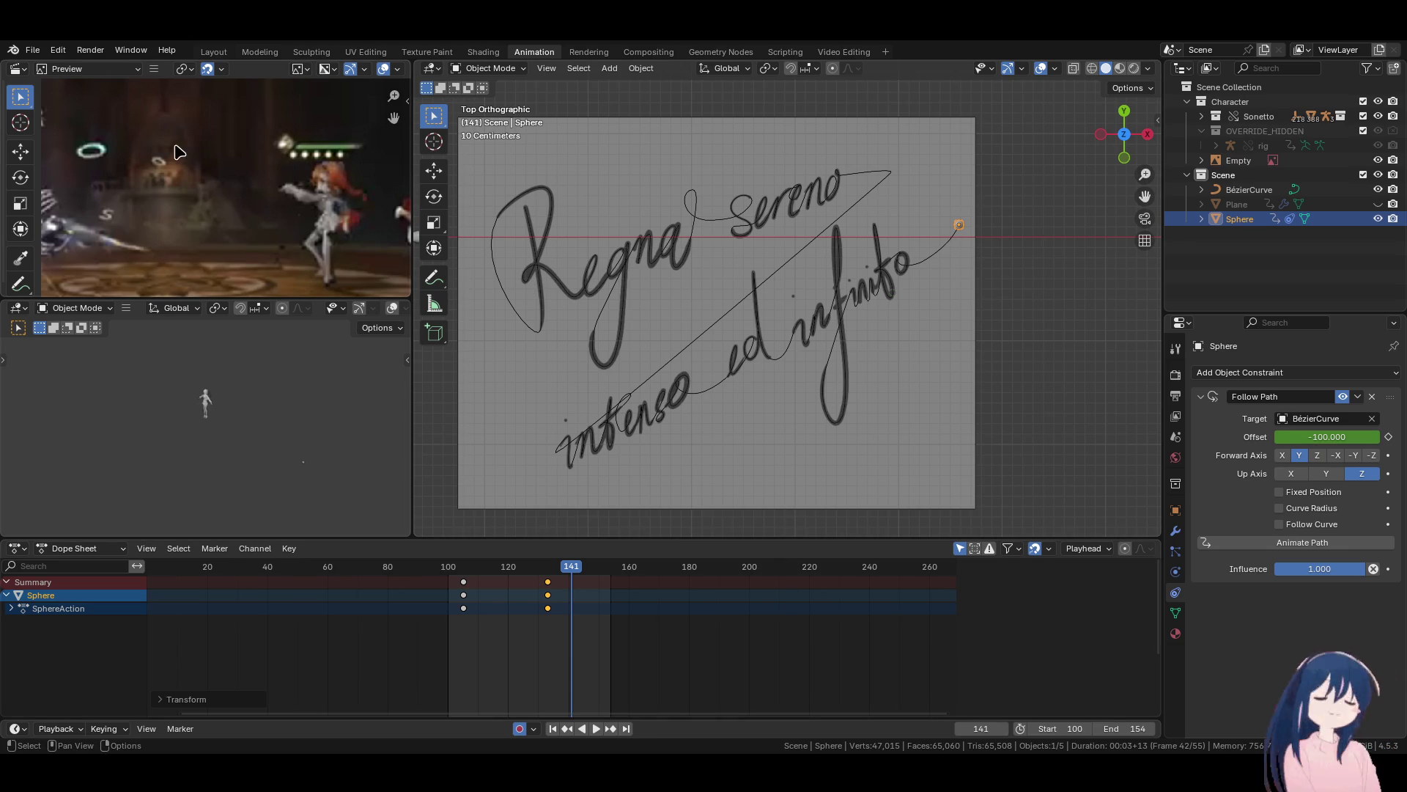
click(511, 576)
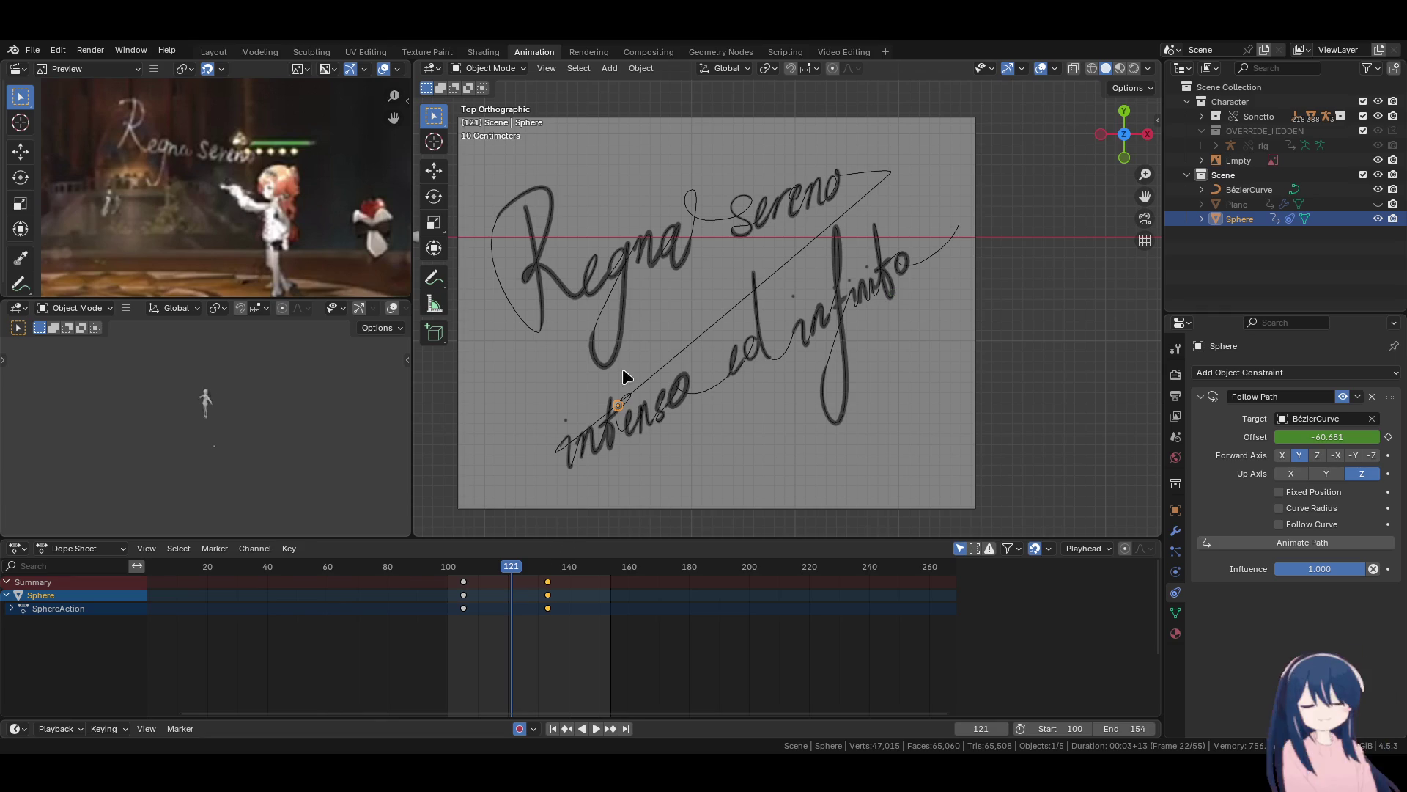
Give the signature Bézier curve a 0.01 m Bevel Depth in its Geometry settings.
click(715, 328)
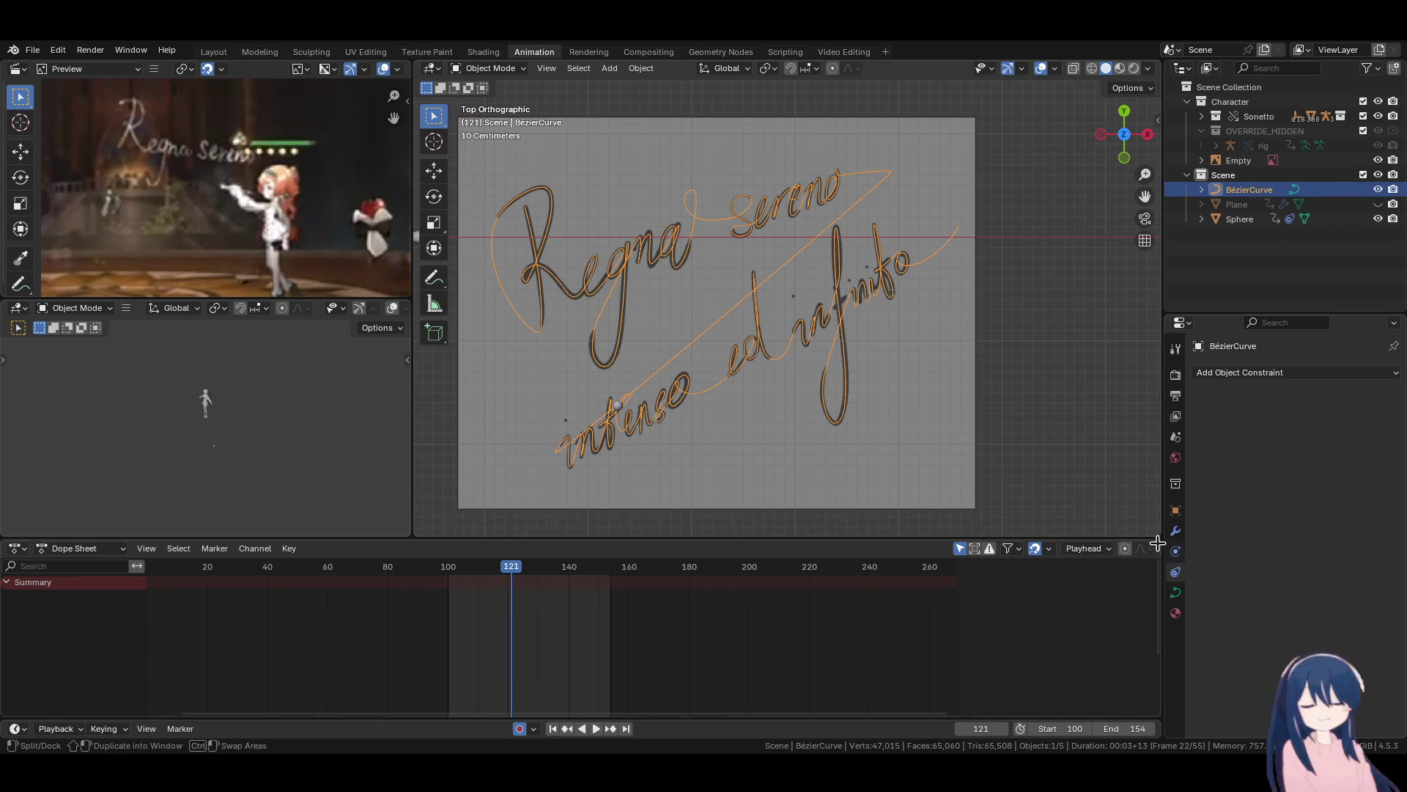
click(1175, 530)
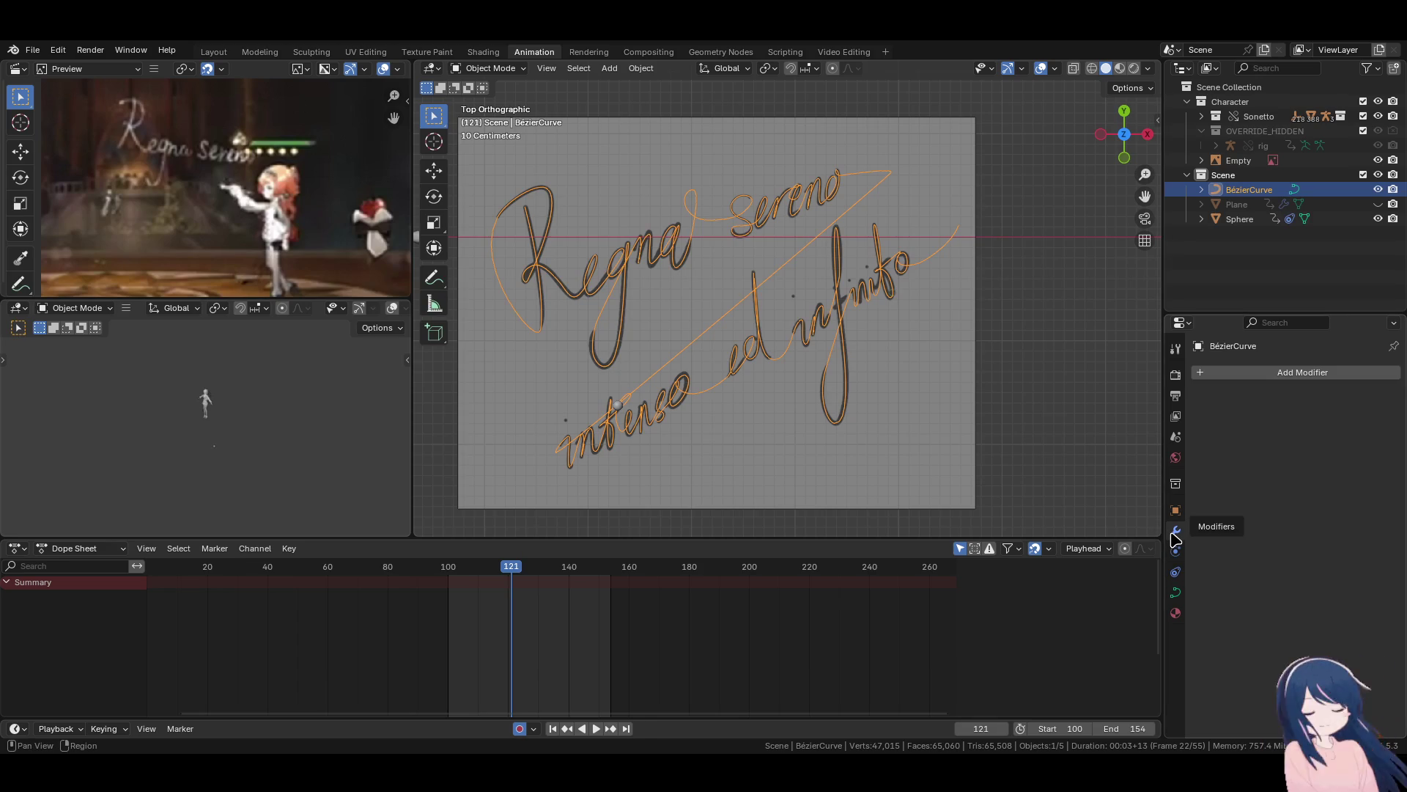
click(1175, 590)
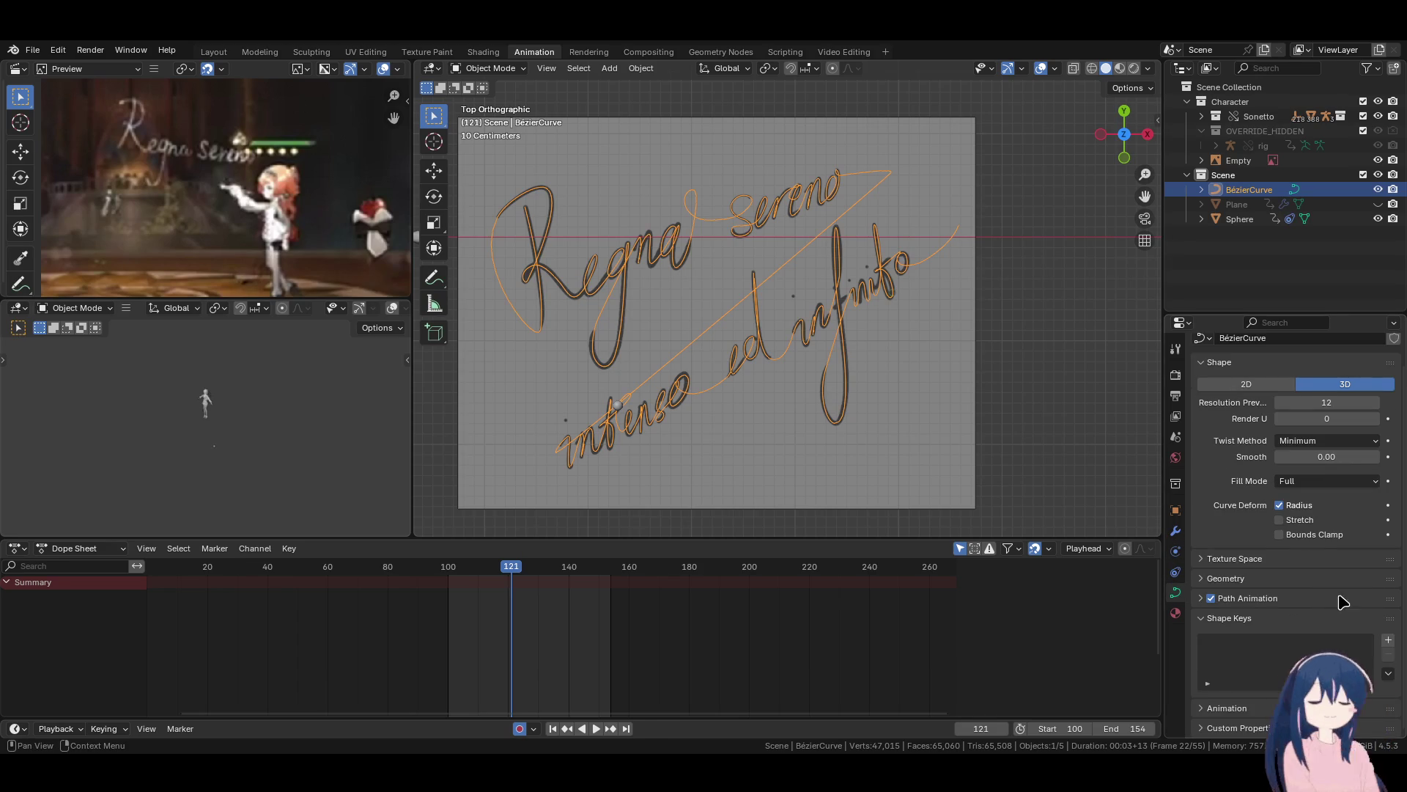
click(1250, 579)
scroll(1249, 586, down, 6)
click(1249, 579)
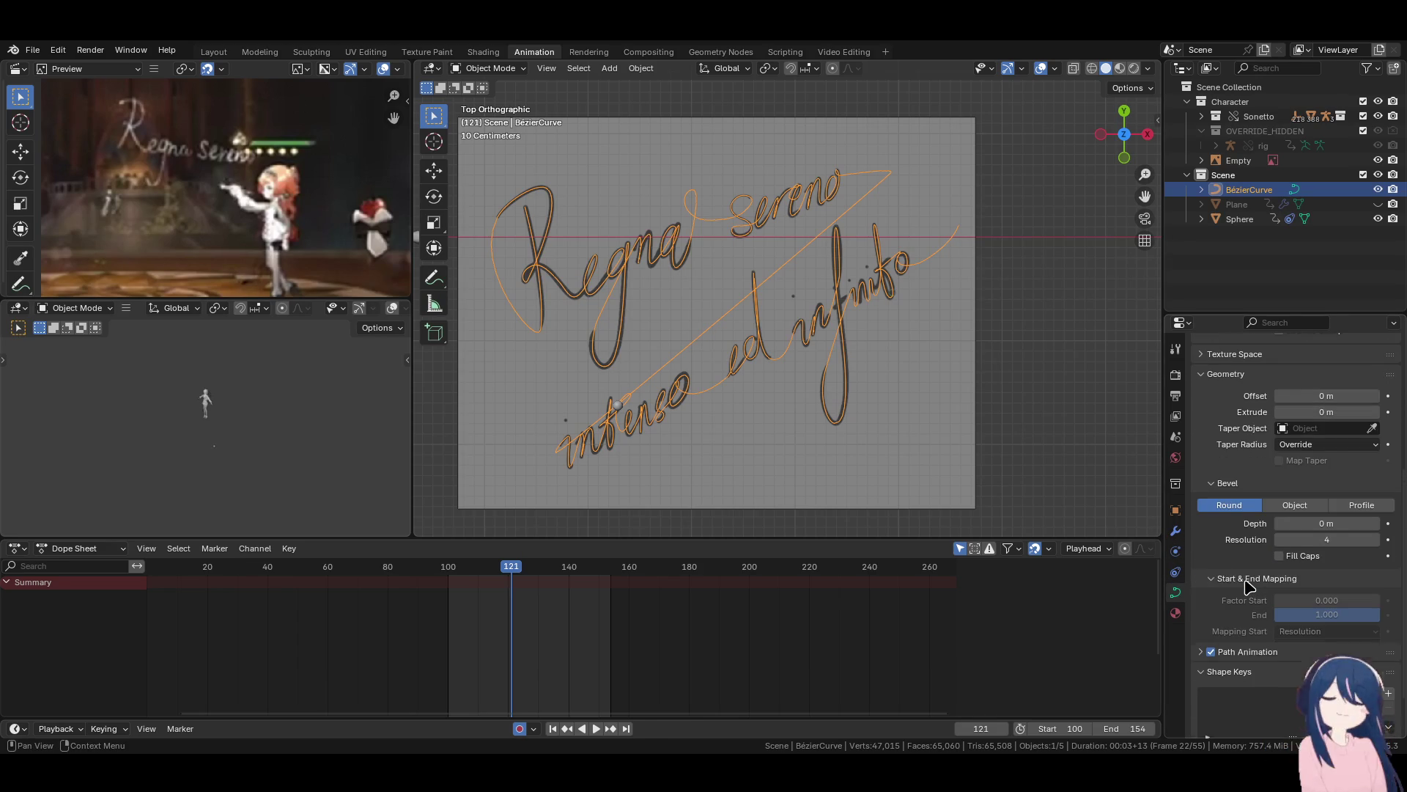
scroll(1249, 579, down, 2)
mouse_move(1326, 465)
mouse_down()
mouse_move(1349, 465)
mouse_move(1304, 469)
mouse_up()
scroll(652, 310, up, 3)
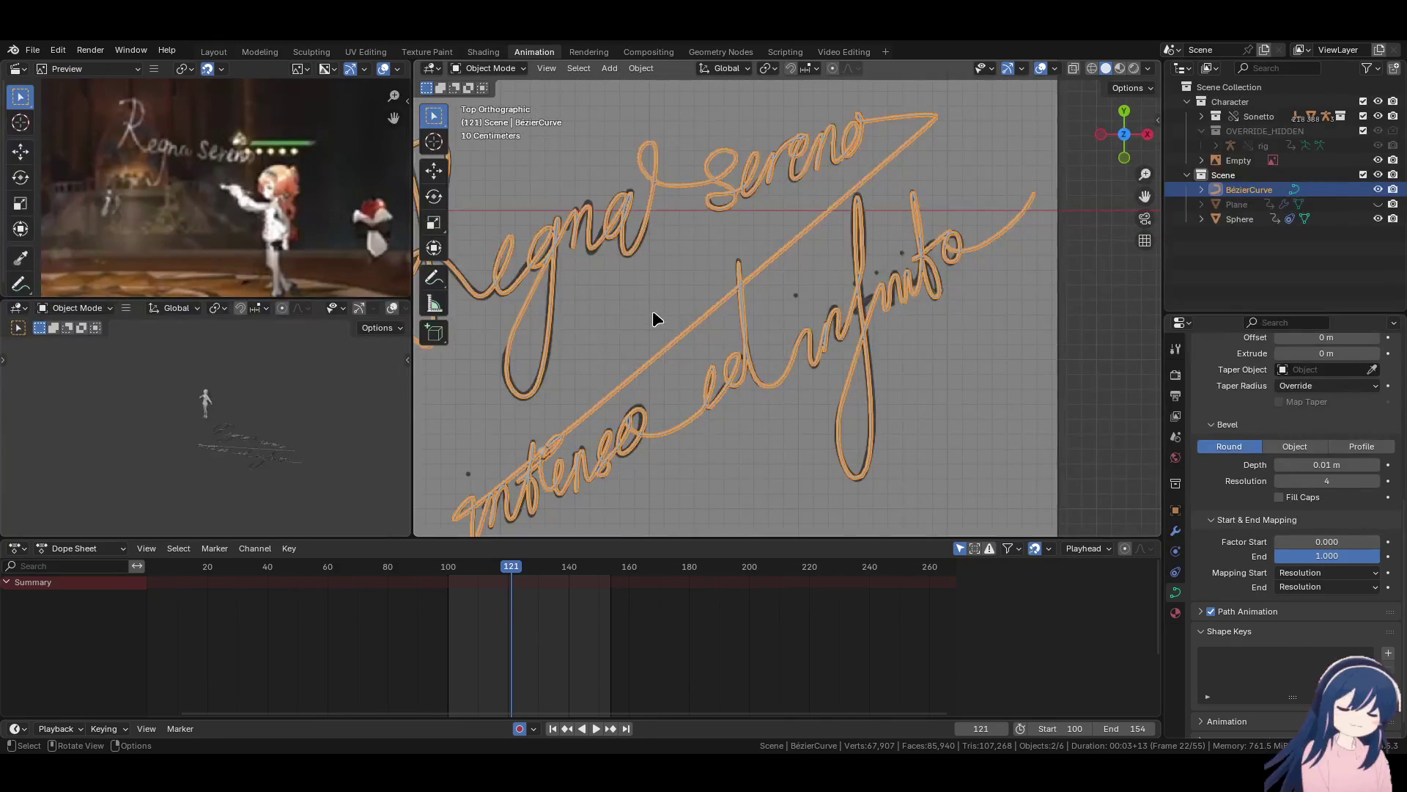
scroll(652, 310, up, 3)
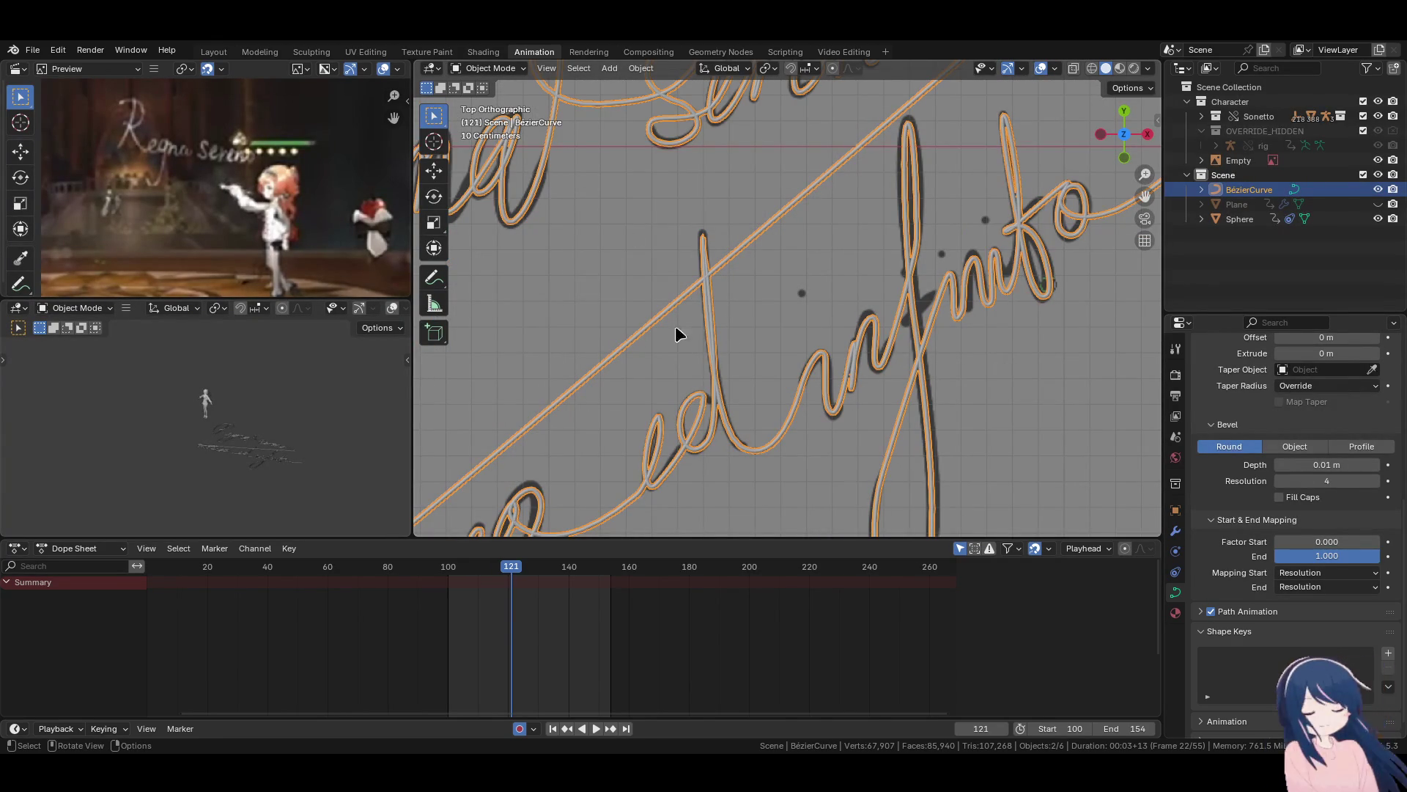
scroll(771, 406, up, 2)
key(Tab)
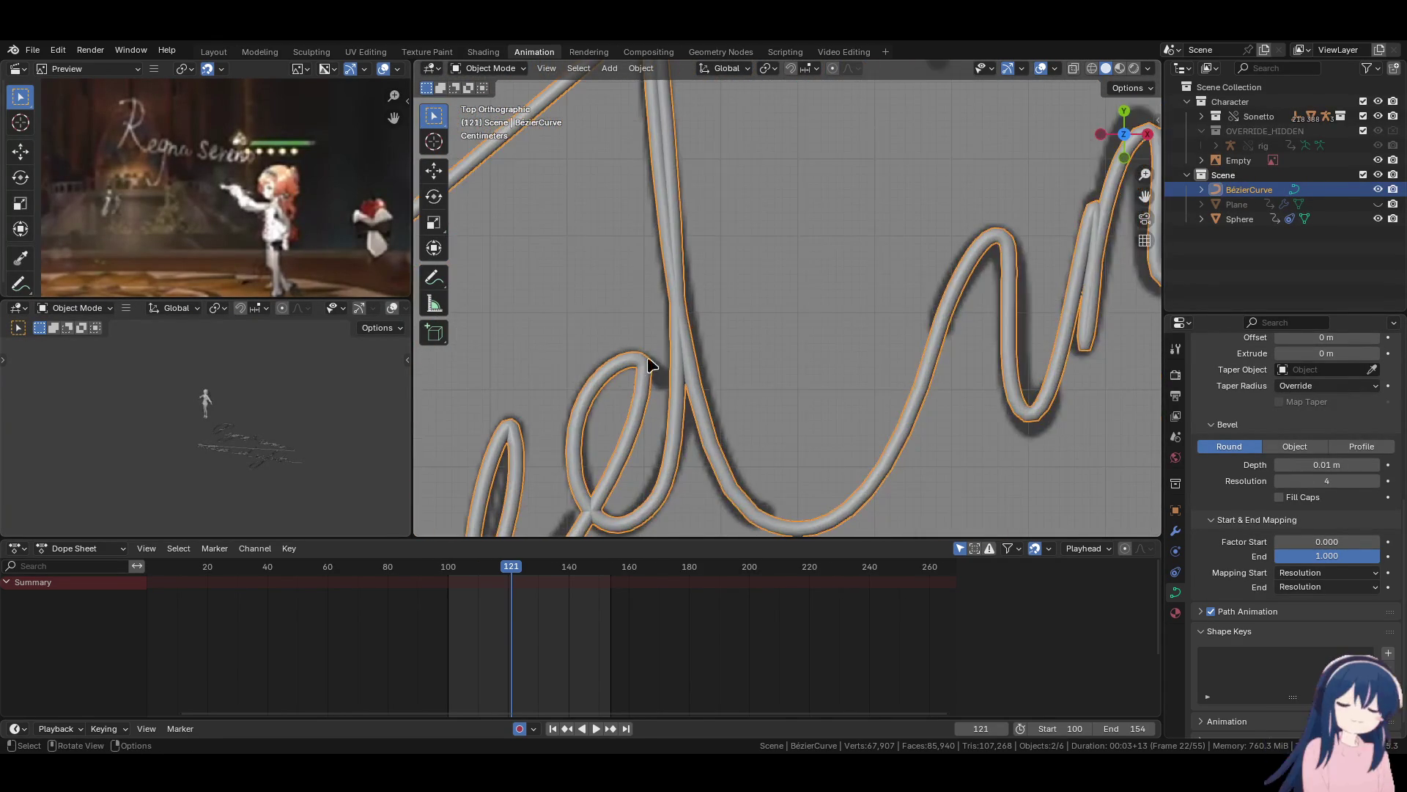
Reposition the control point and its upper handle on the 'e' loop of 'ed'.
scroll(661, 378, up, 4)
click(724, 328)
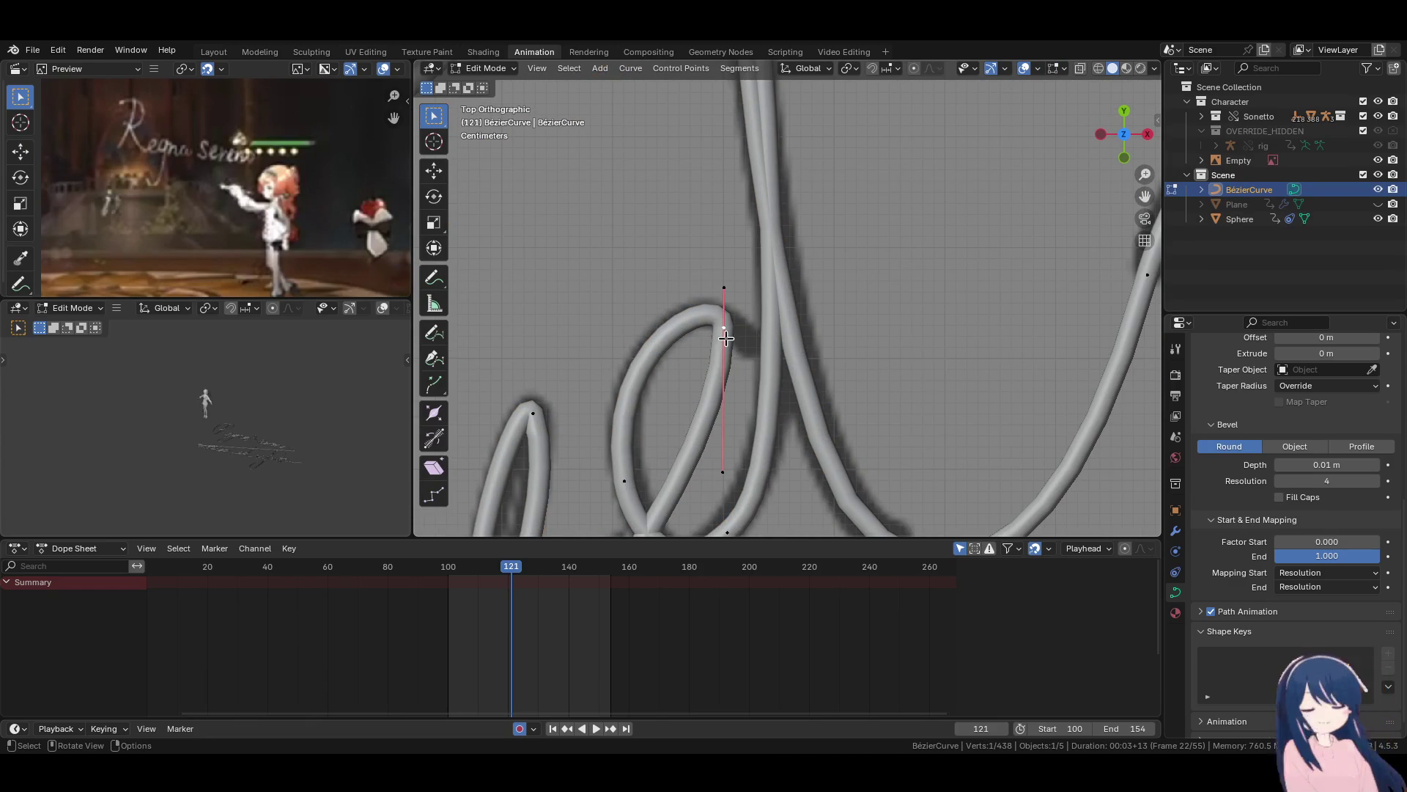
key(g)
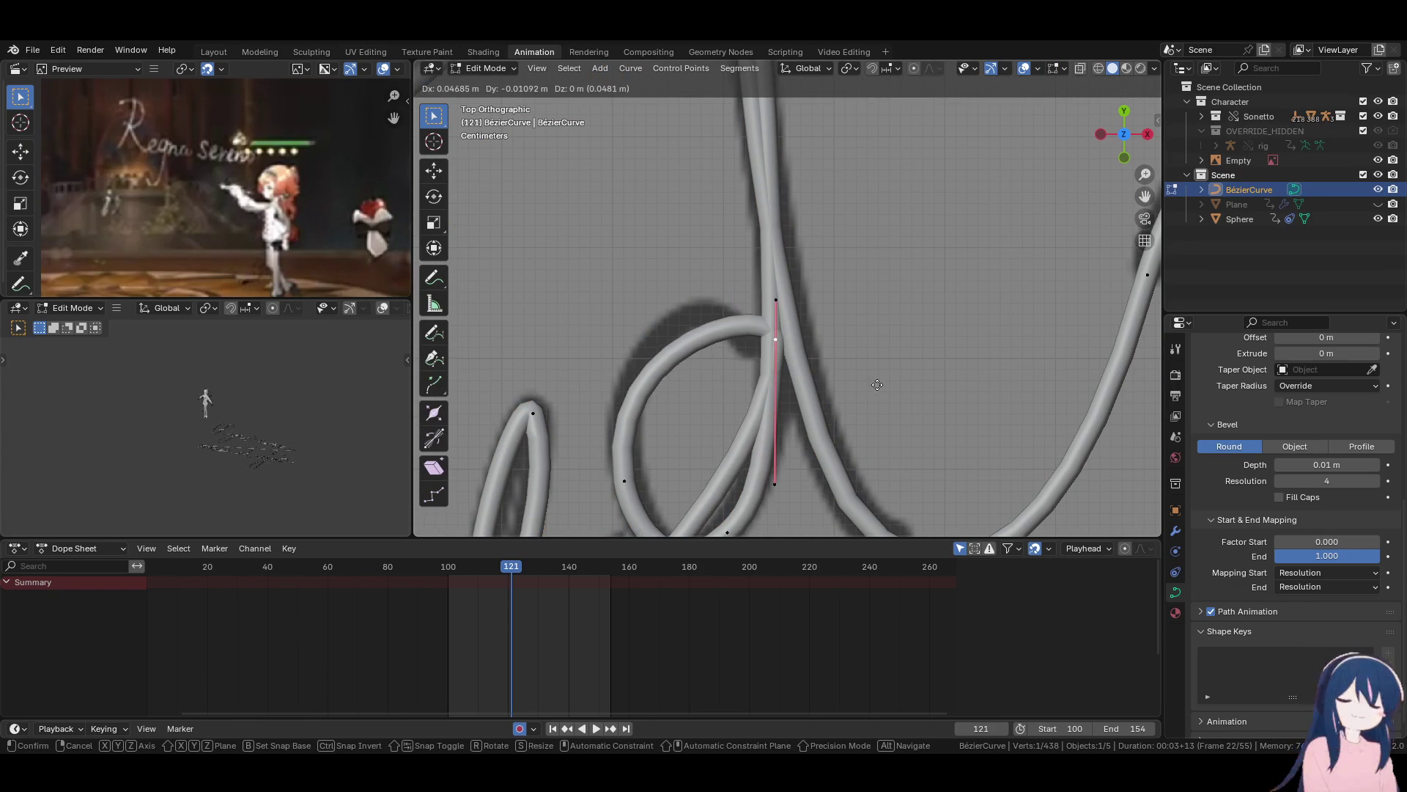
click(769, 377)
click(766, 299)
key(g)
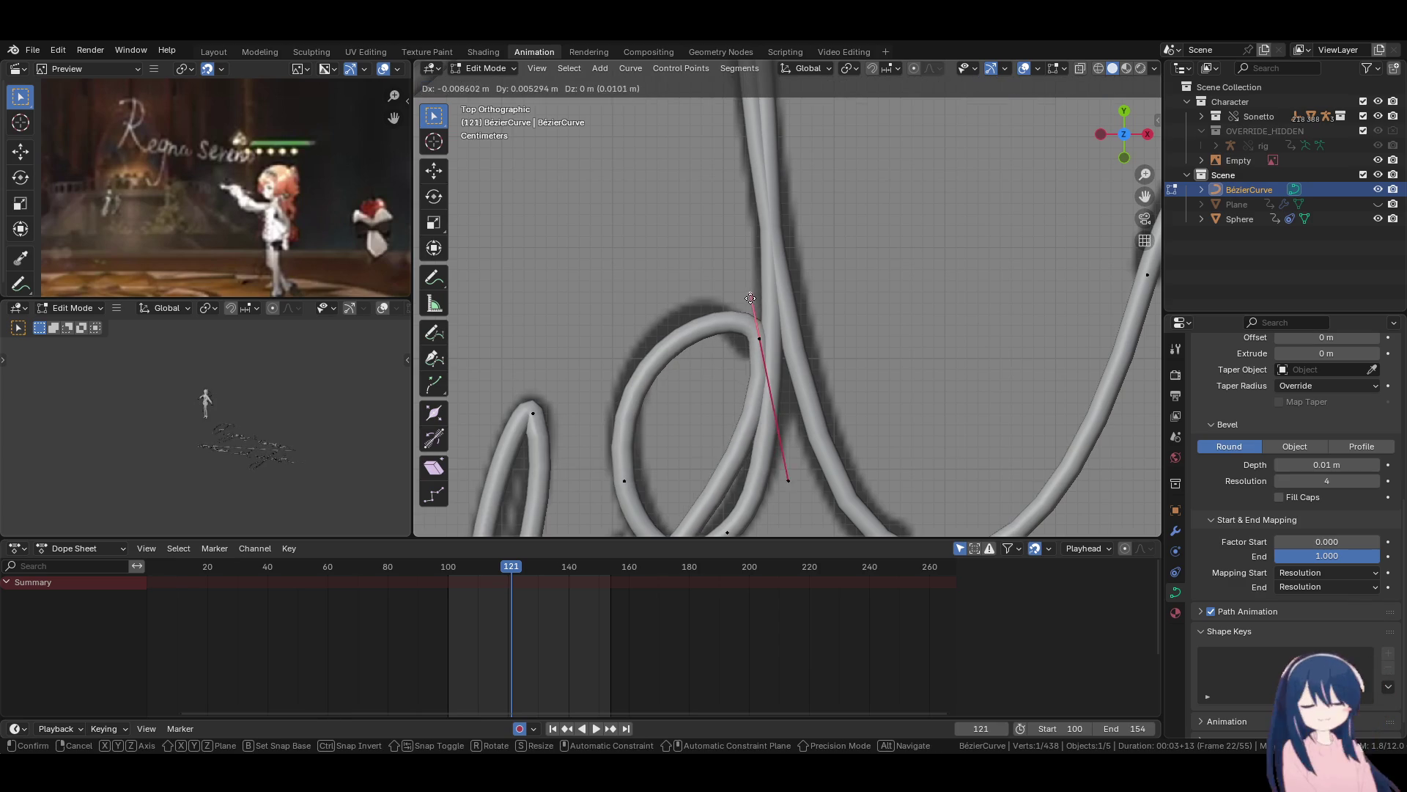
click(746, 297)
Try trimming the bevel's start mapping, leaving End mapping at 1.000.
scroll(814, 301, down, 5)
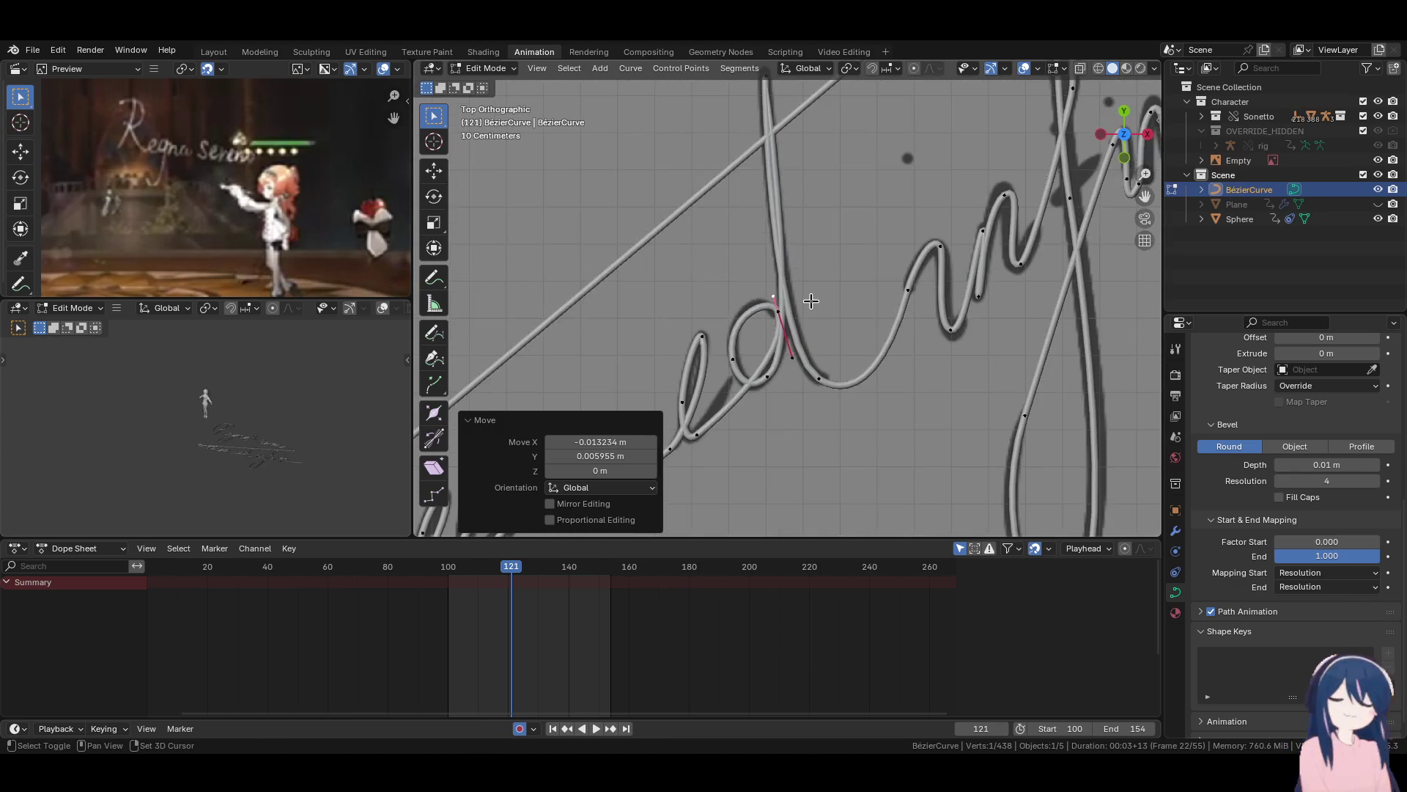
scroll(814, 300, down, 4)
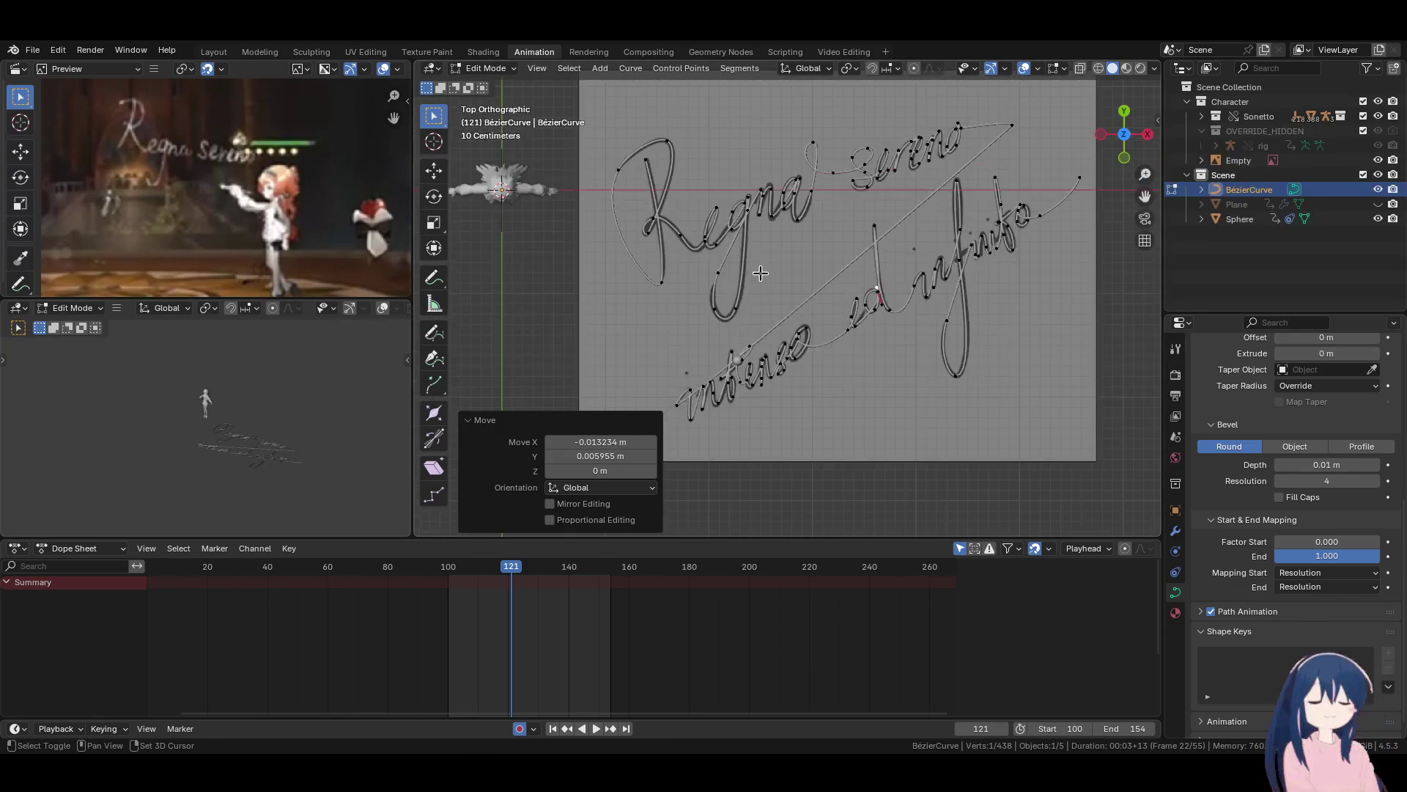
scroll(806, 381, up, 2)
scroll(820, 345, down, 1)
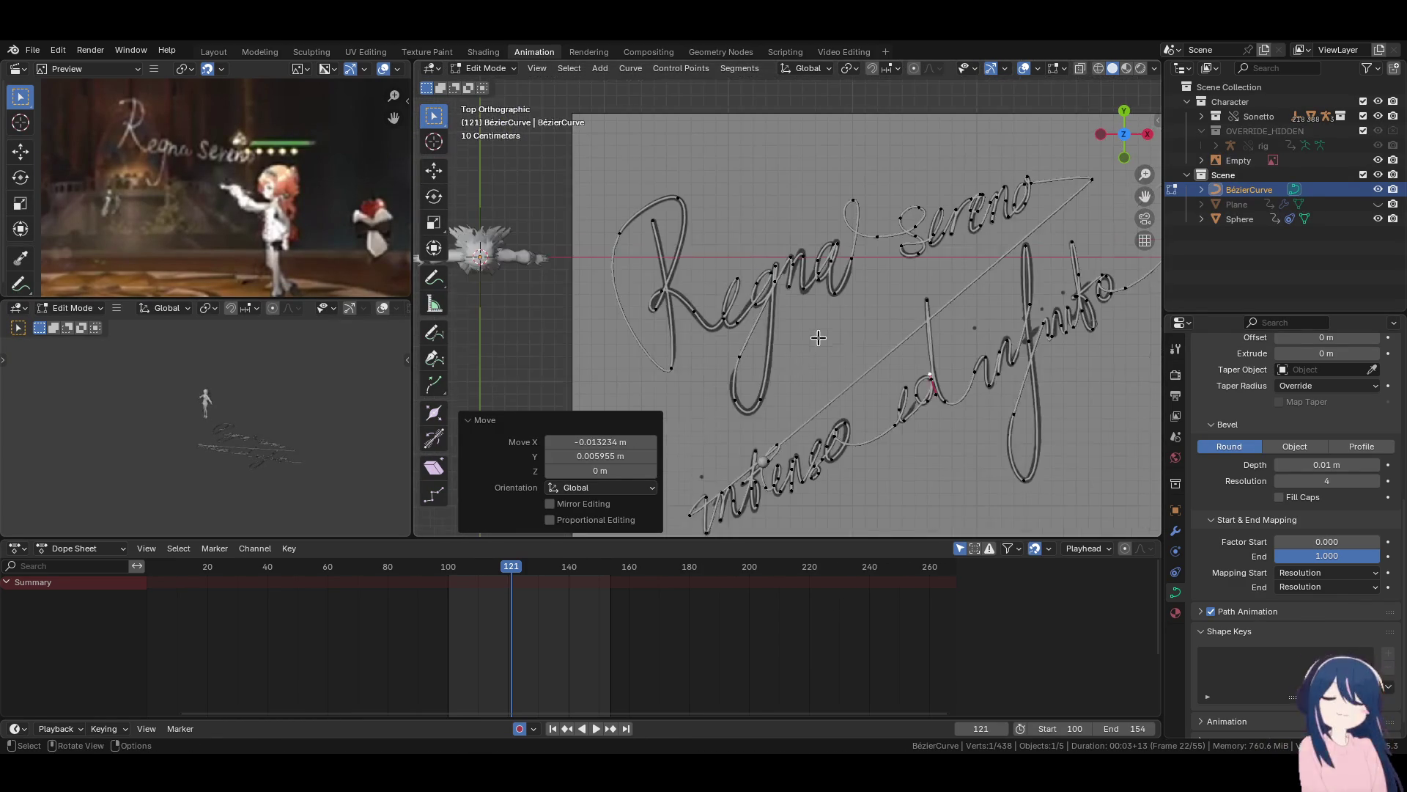
scroll(846, 387, down, 3)
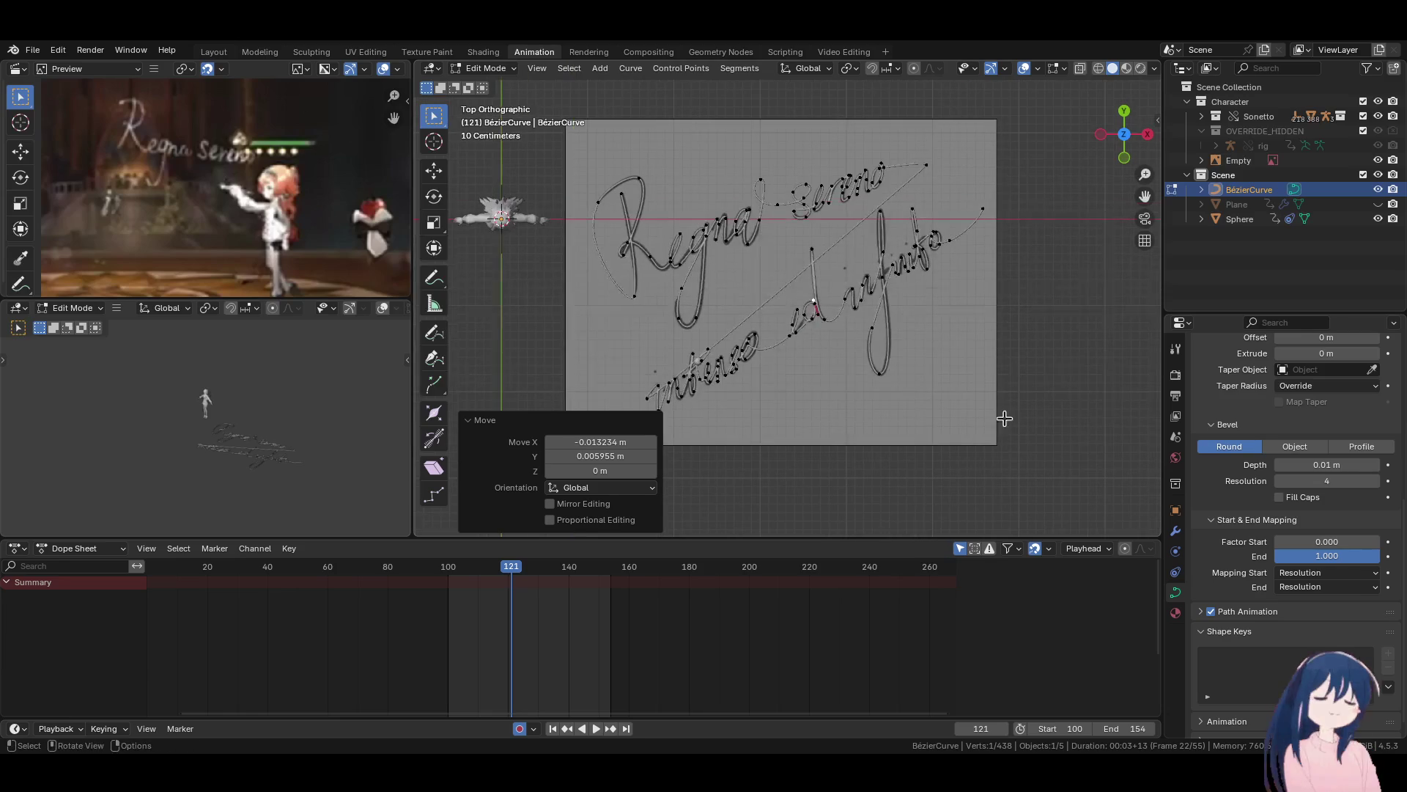
mouse_move(1321, 541)
mouse_down()
mouse_move(1308, 540)
mouse_move(1315, 555)
mouse_move(1221, 556)
mouse_move(1378, 556)
mouse_up()
scroll(958, 367, up, 2)
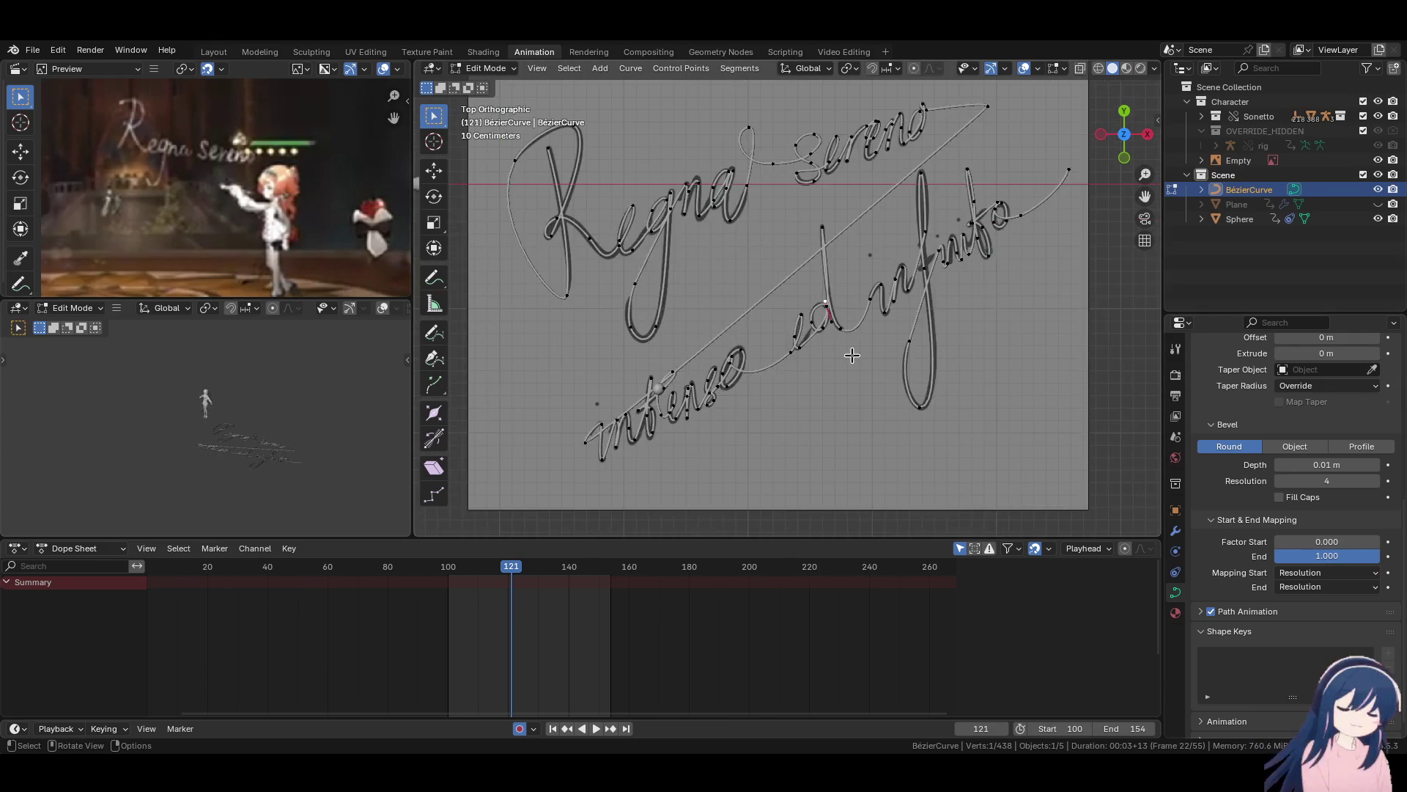
scroll(852, 355, up, 1)
Switch back to Object Mode and open the curve's Add Modifier list.
click(484, 69)
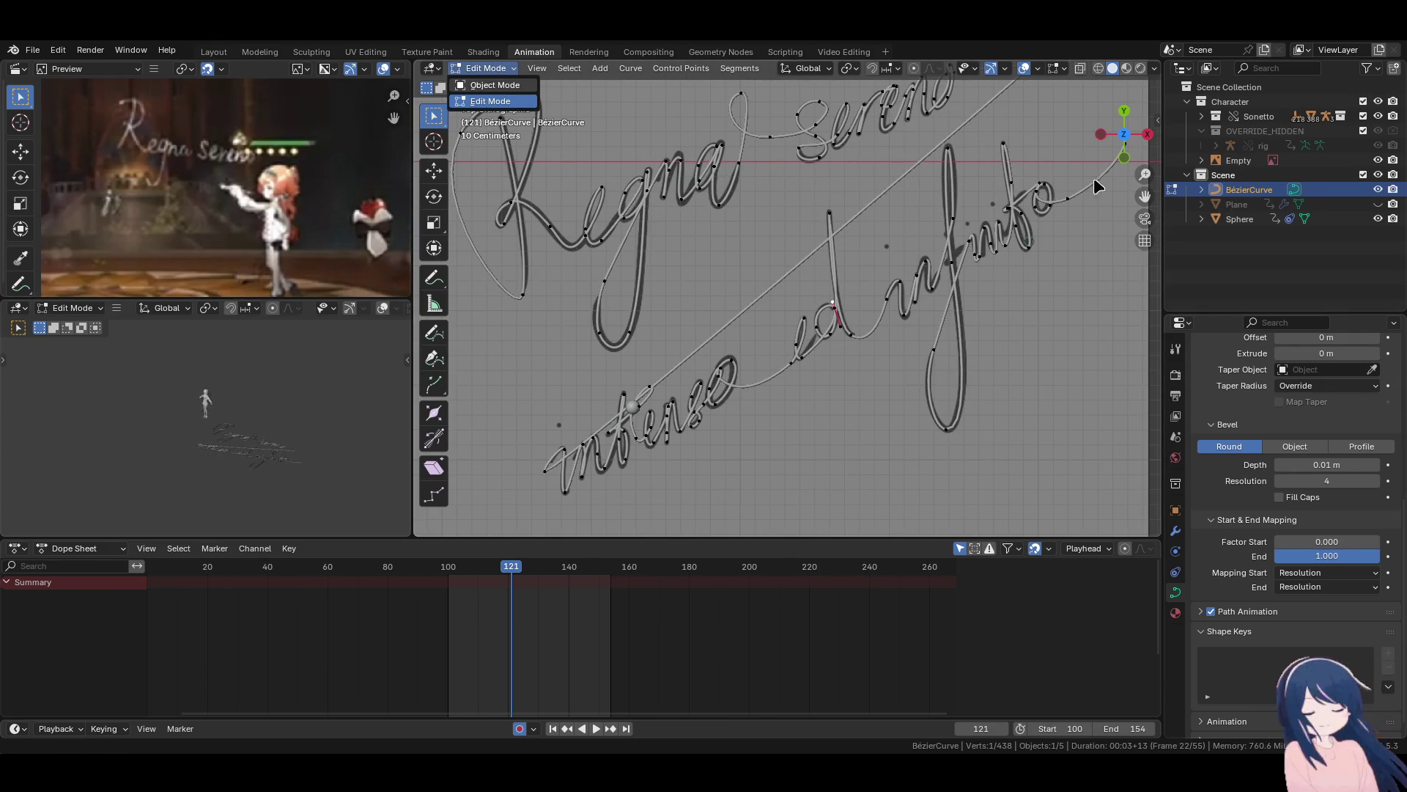
click(495, 85)
scroll(852, 314, up, 2)
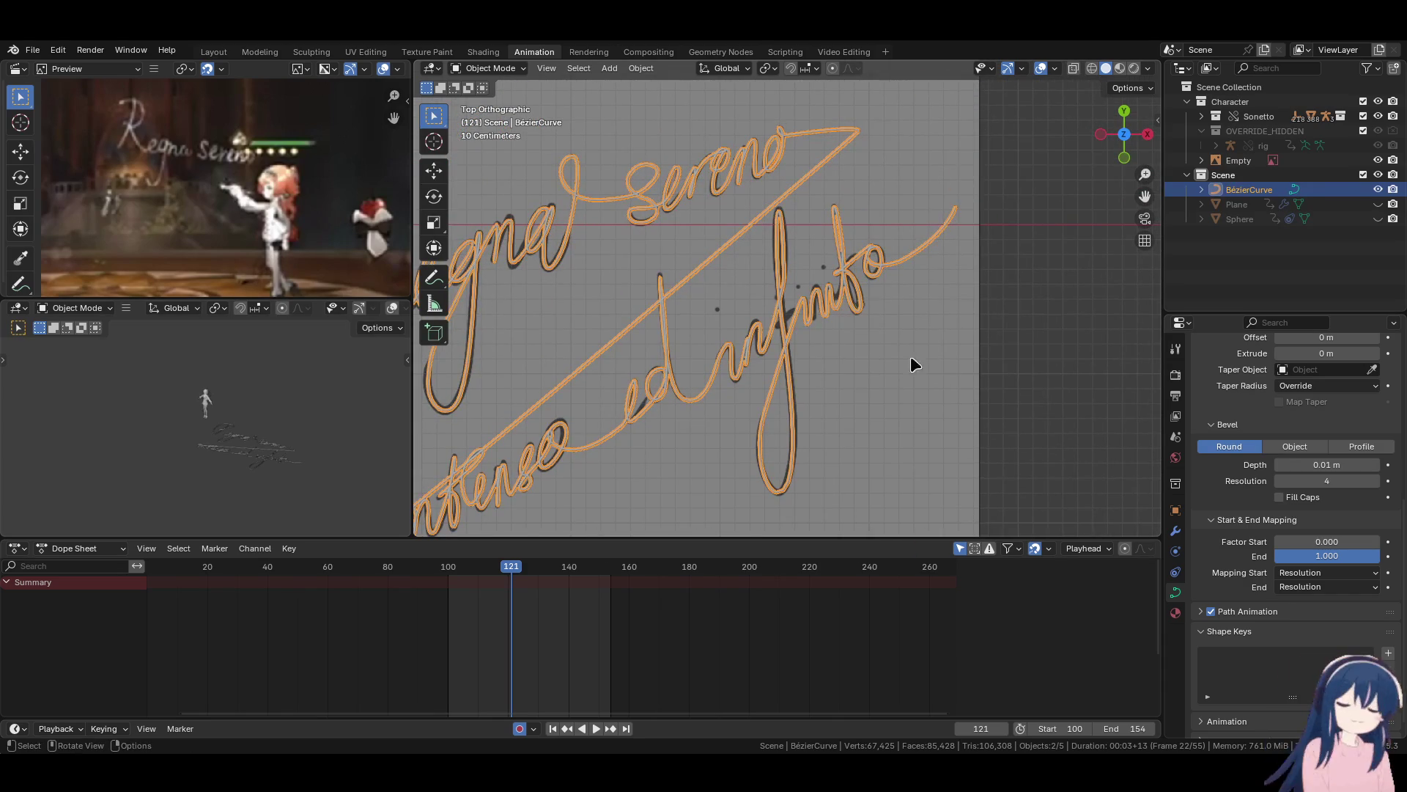
click(1176, 531)
click(1268, 370)
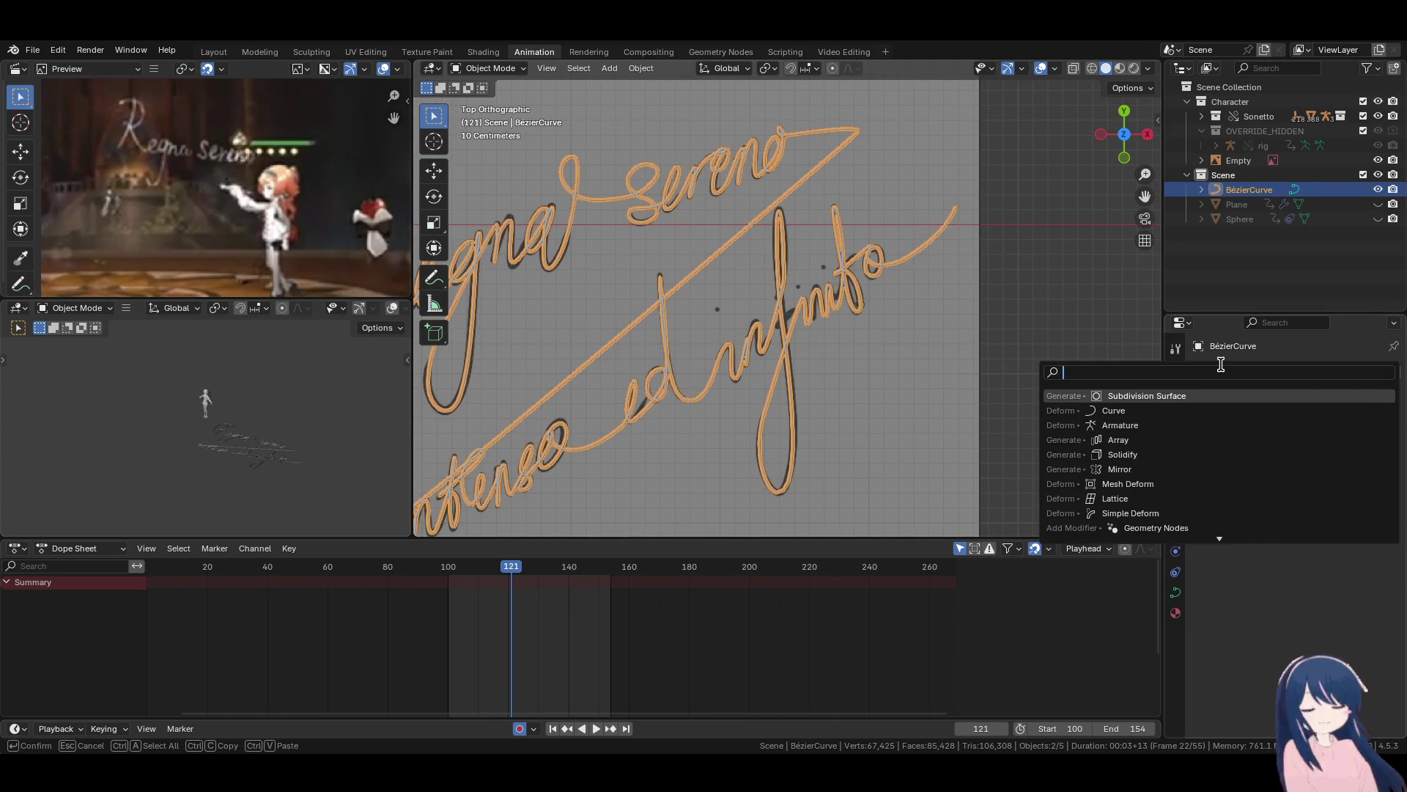
text(di)
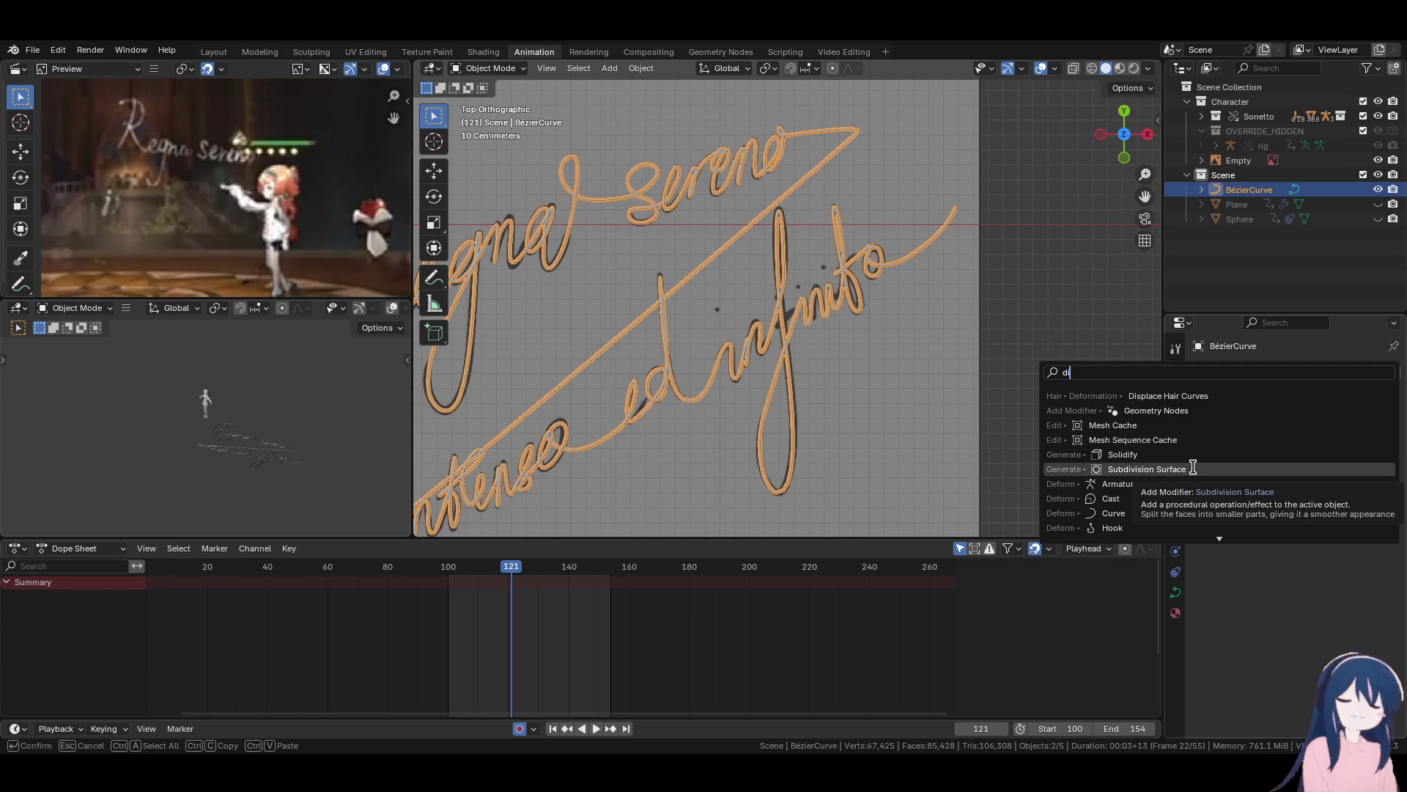
text(spl)
key(BackSpace)
key(BackSpace)
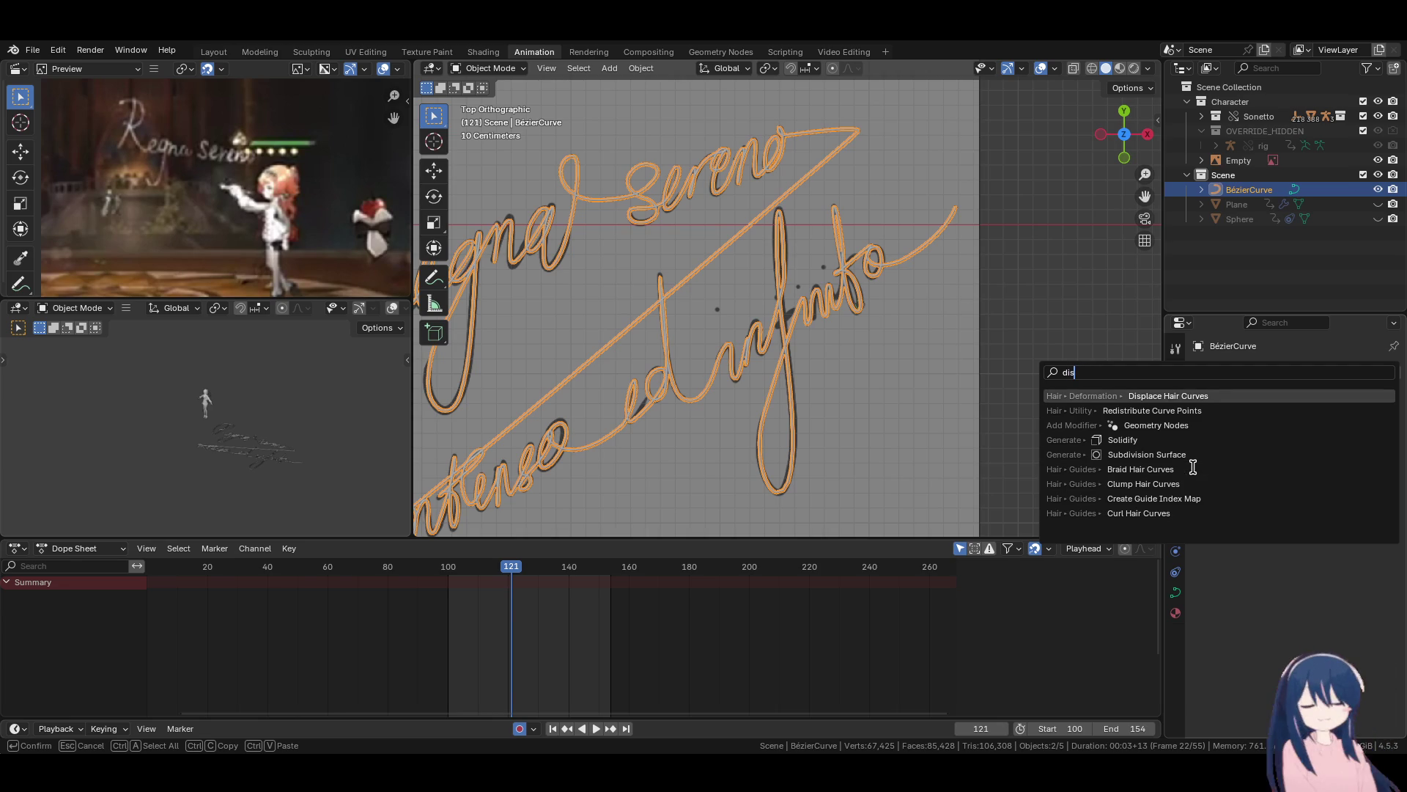
text(pl)
key(BackSpace)
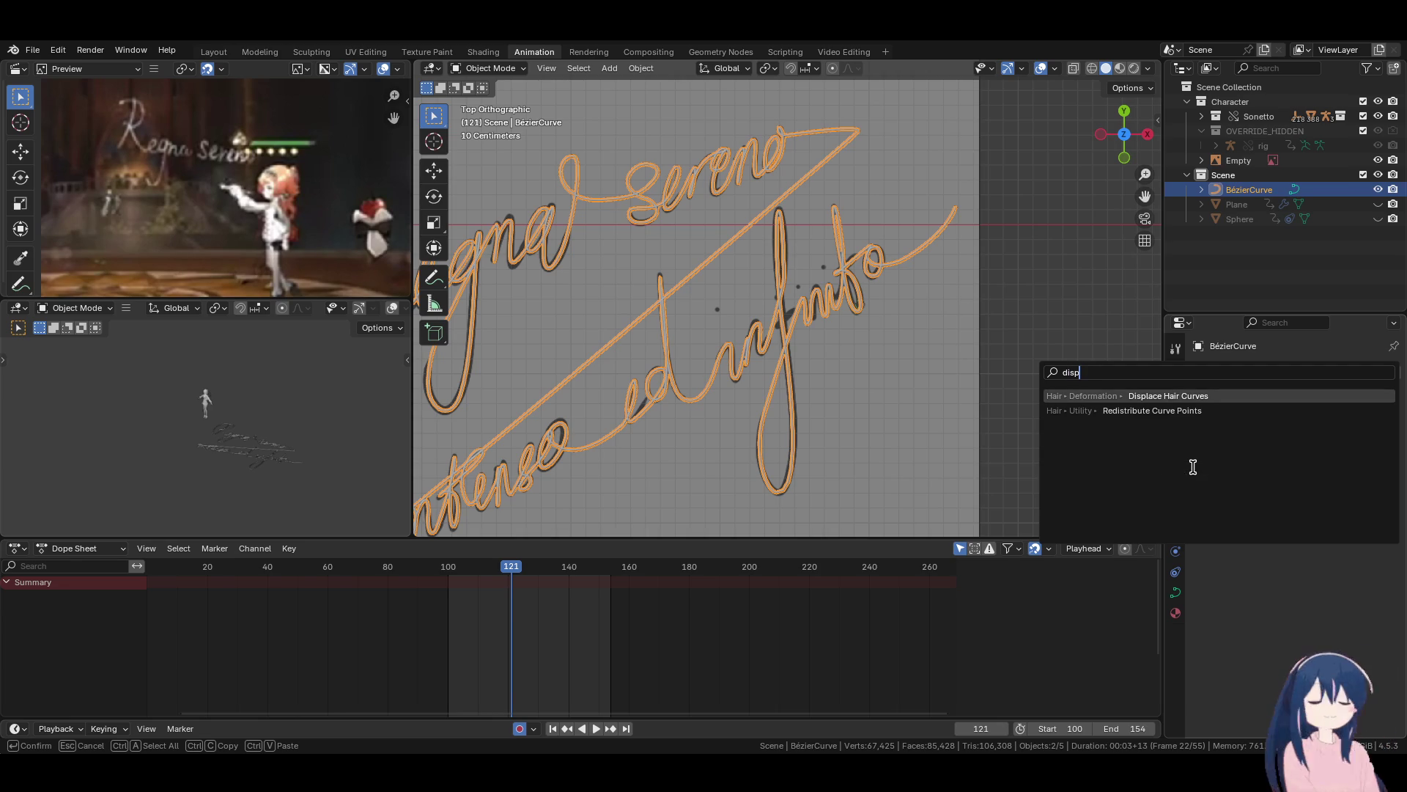
key(BackSpace)
key(BackSpace)
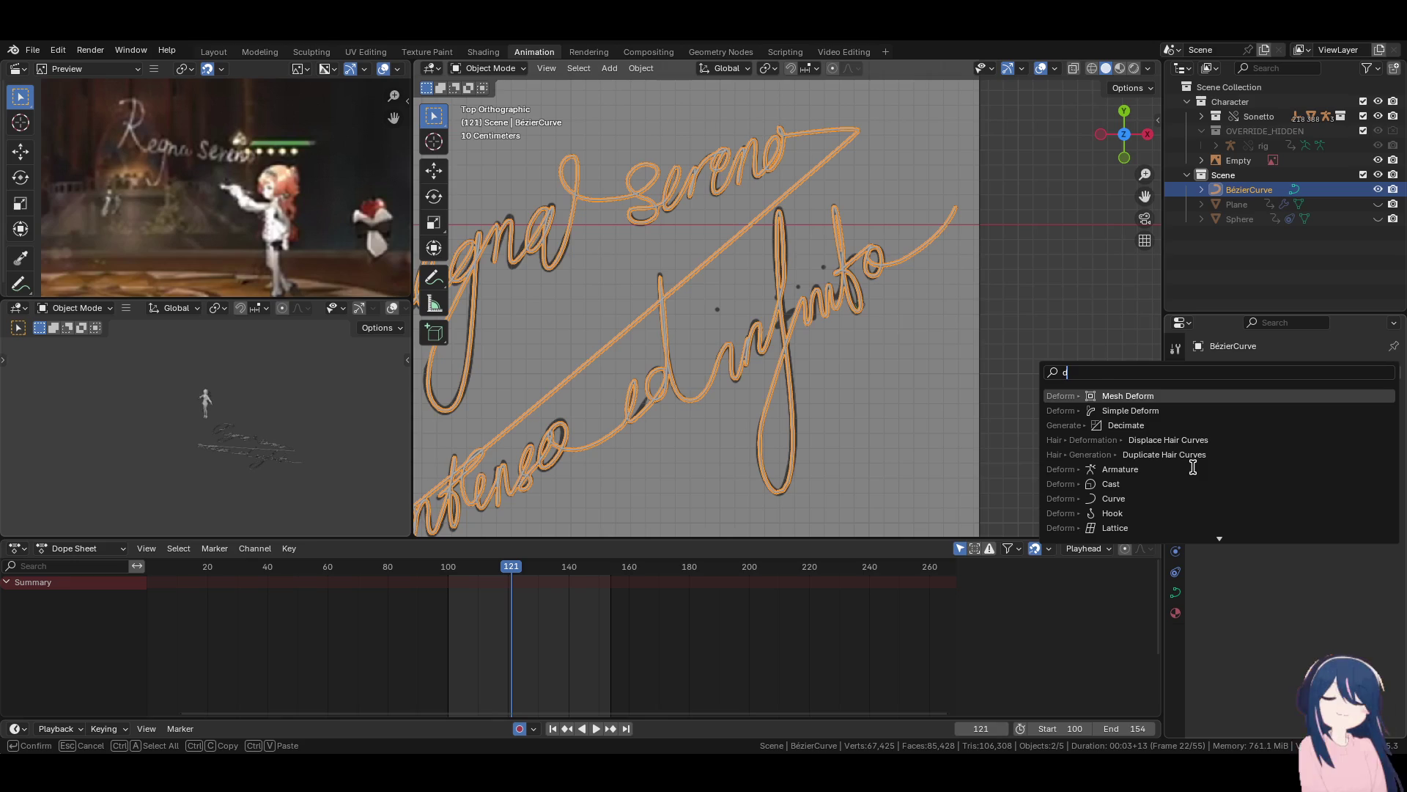
key(BackSpace)
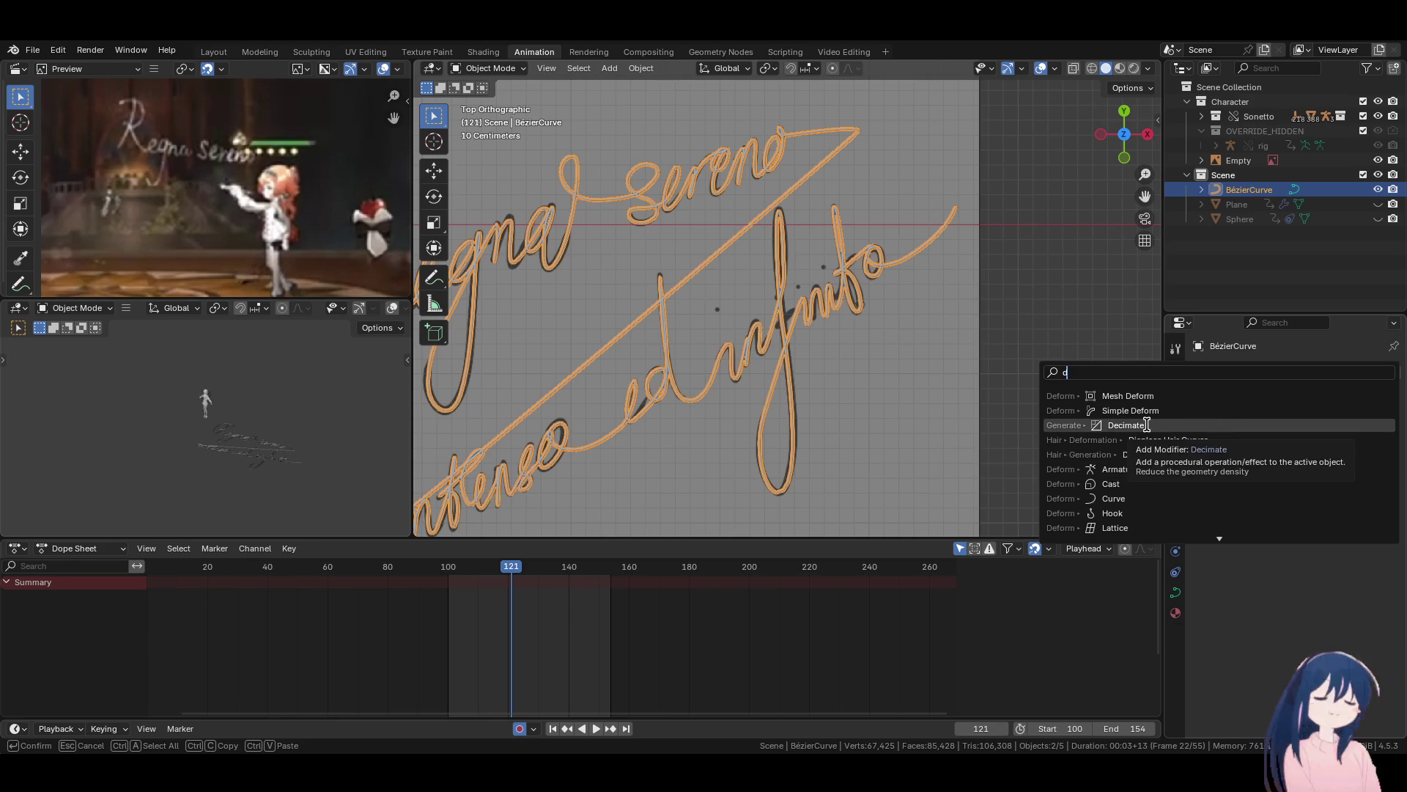
key(Escape)
click(1290, 373)
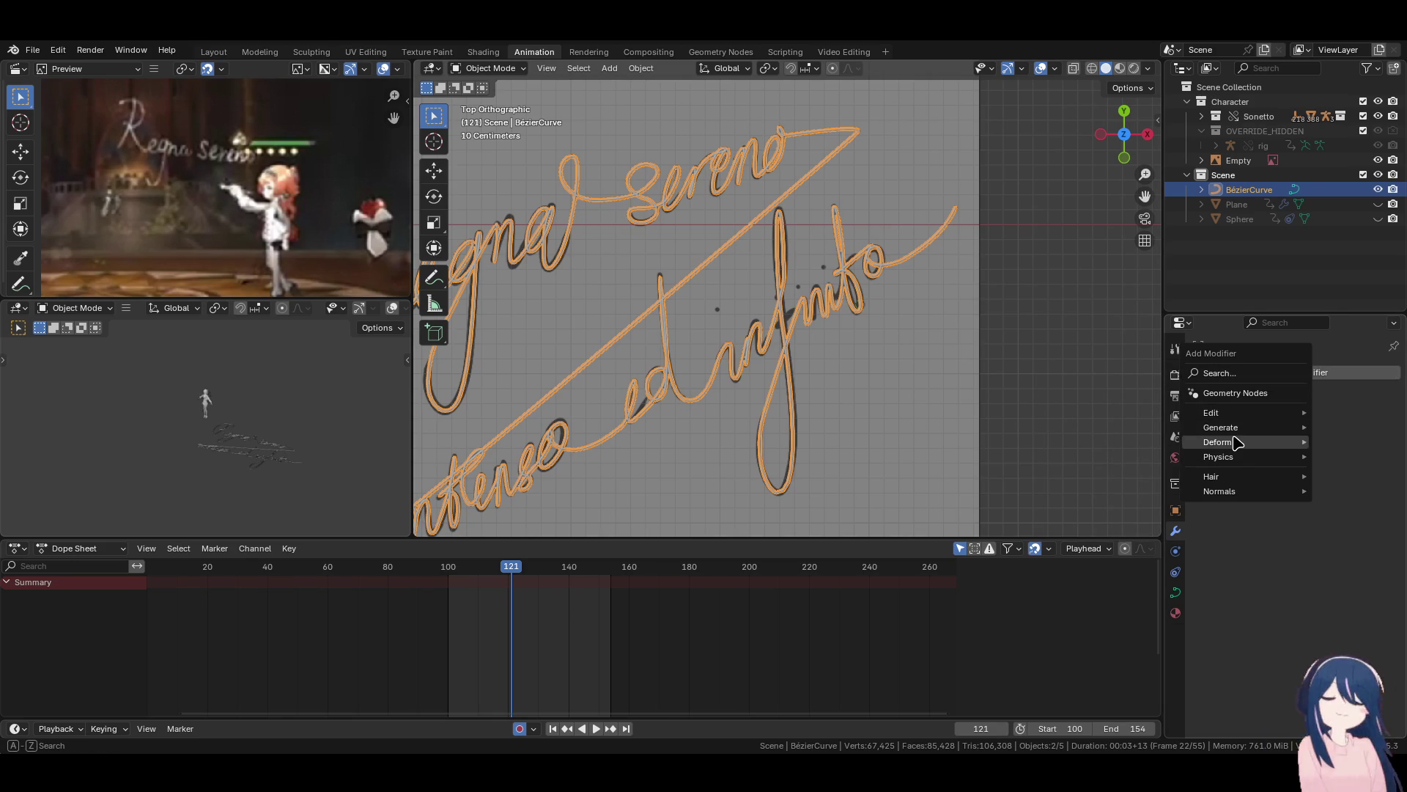
mouse_move(1234, 442)
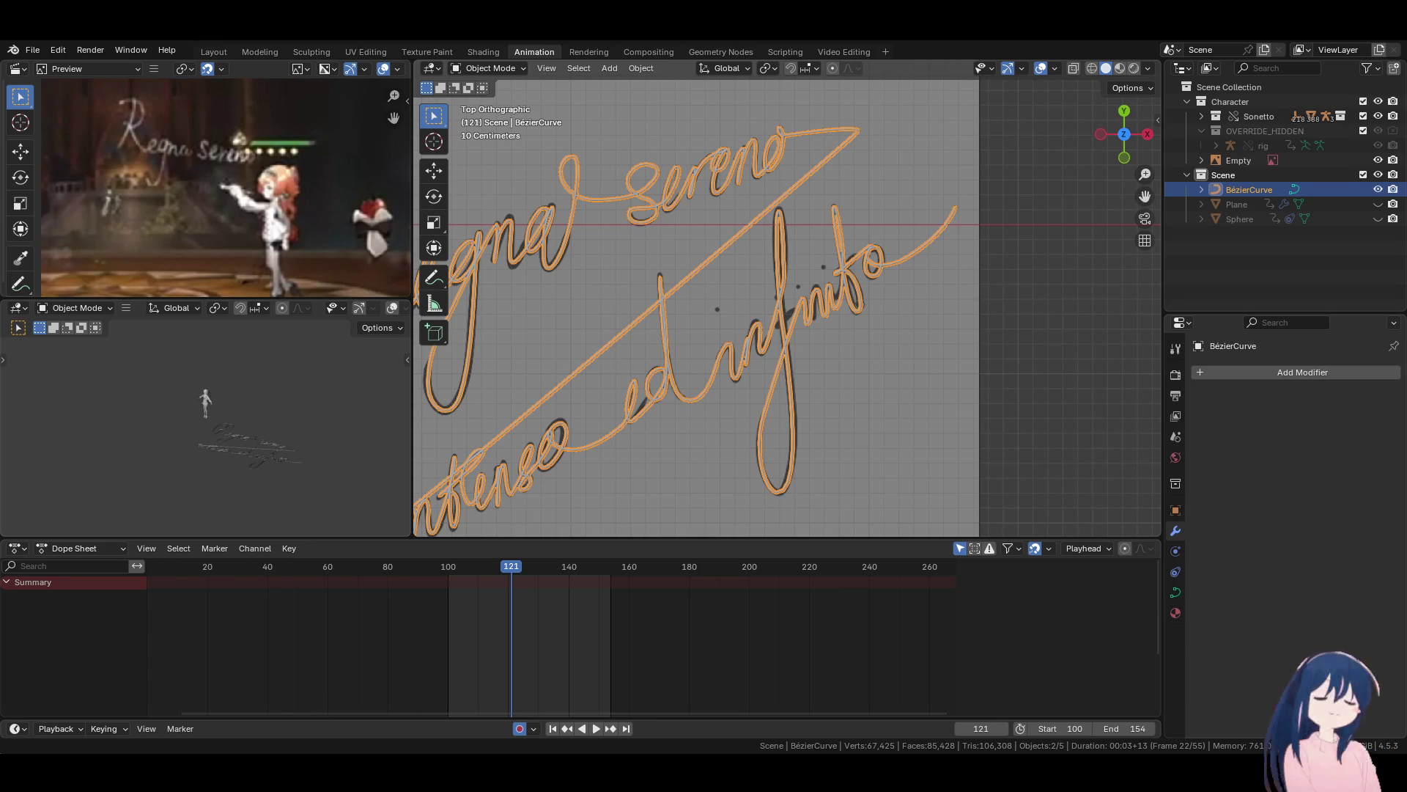
Open the add-modifier list and dismiss it without adding anything.
click(1246, 372)
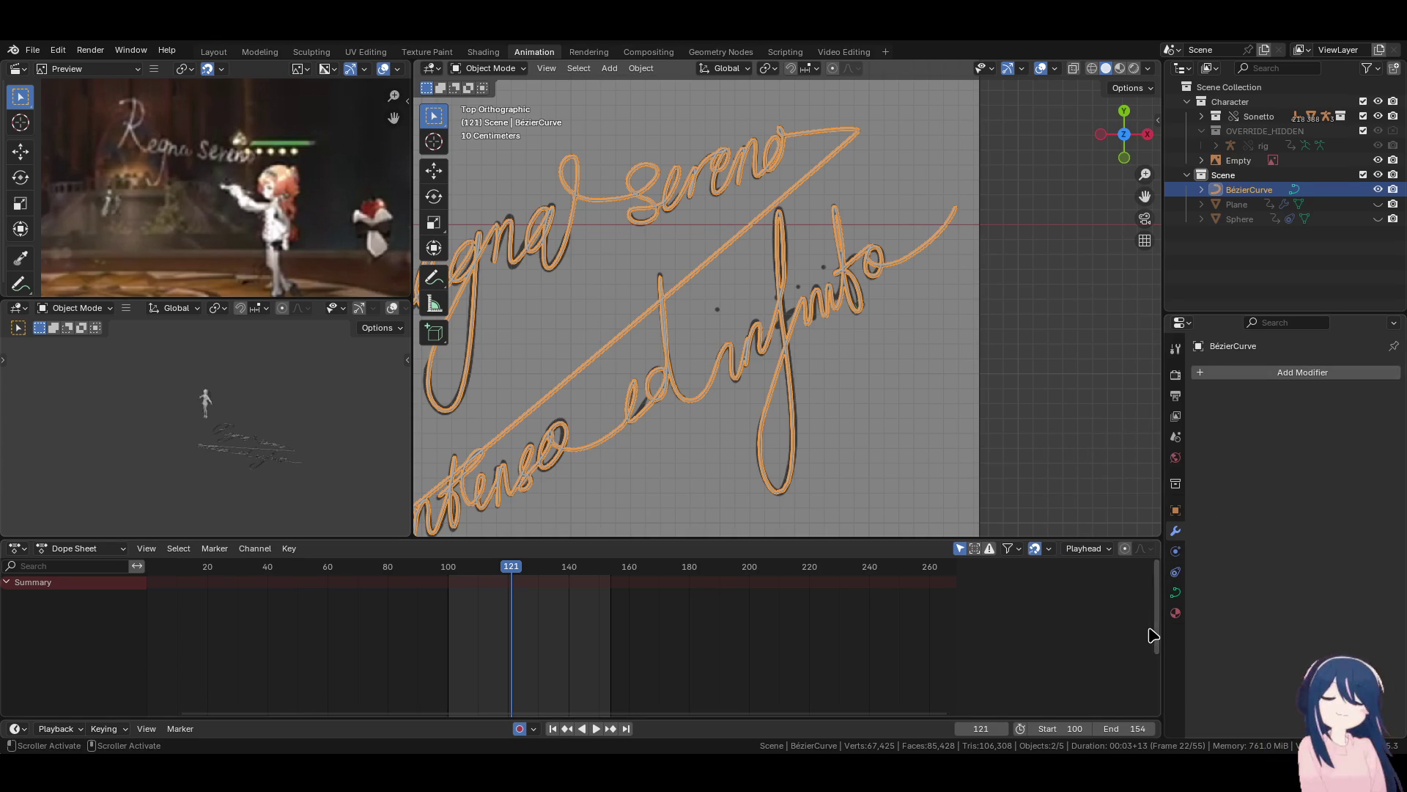
key(shift+a)
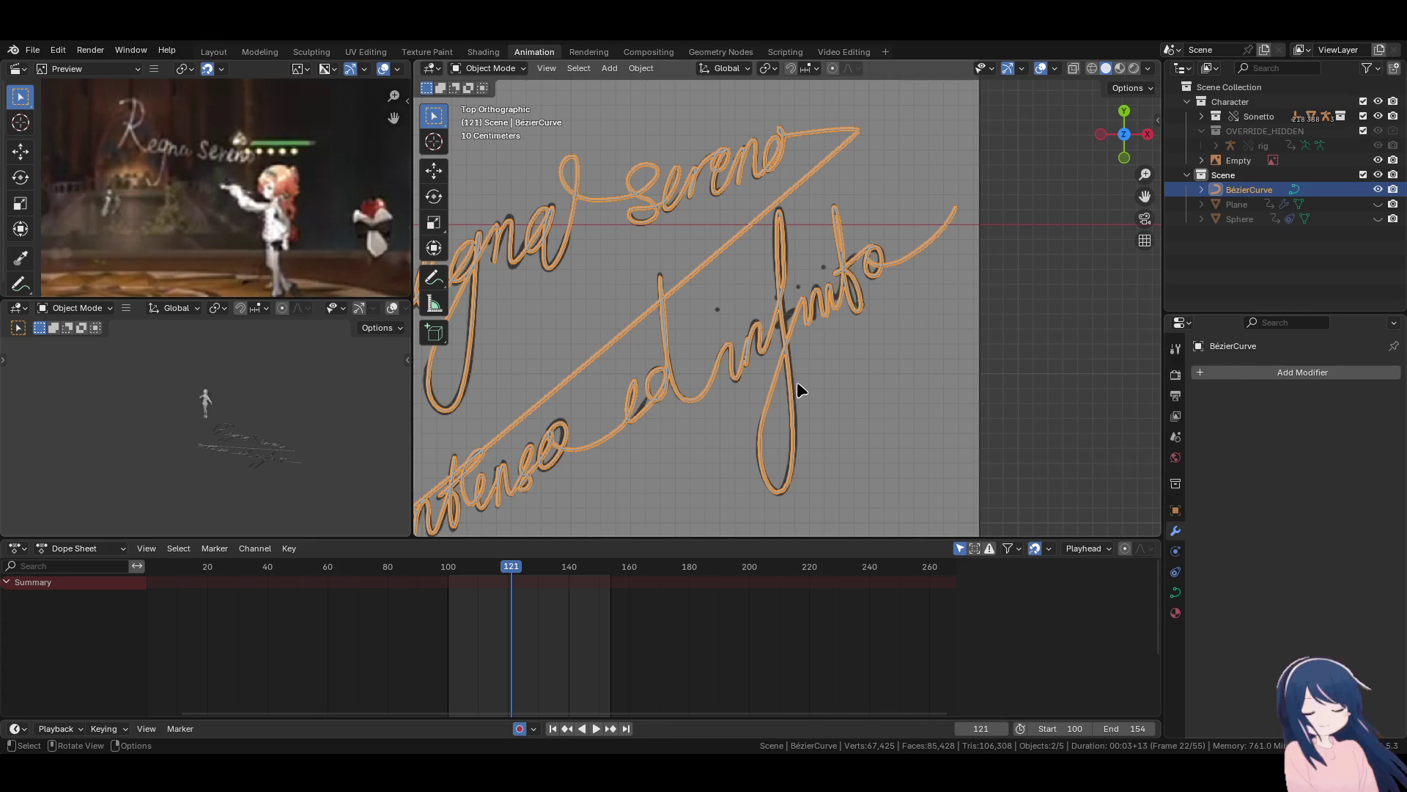
click(878, 381)
scroll(838, 381, down, 6)
scroll(780, 379, up, 3)
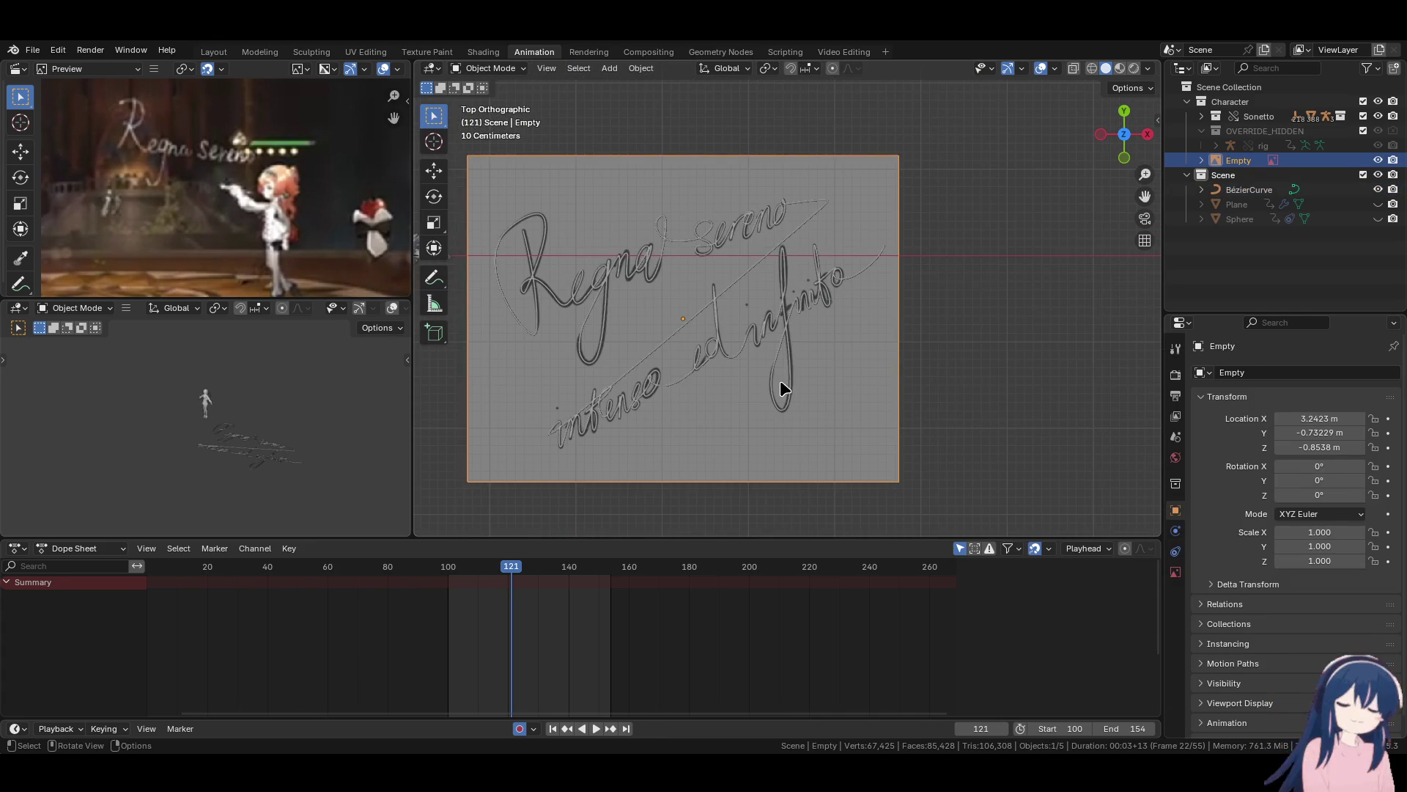
Unhide the Sphere, hide the reference image Empty, and select the Sphere.
click(1378, 219)
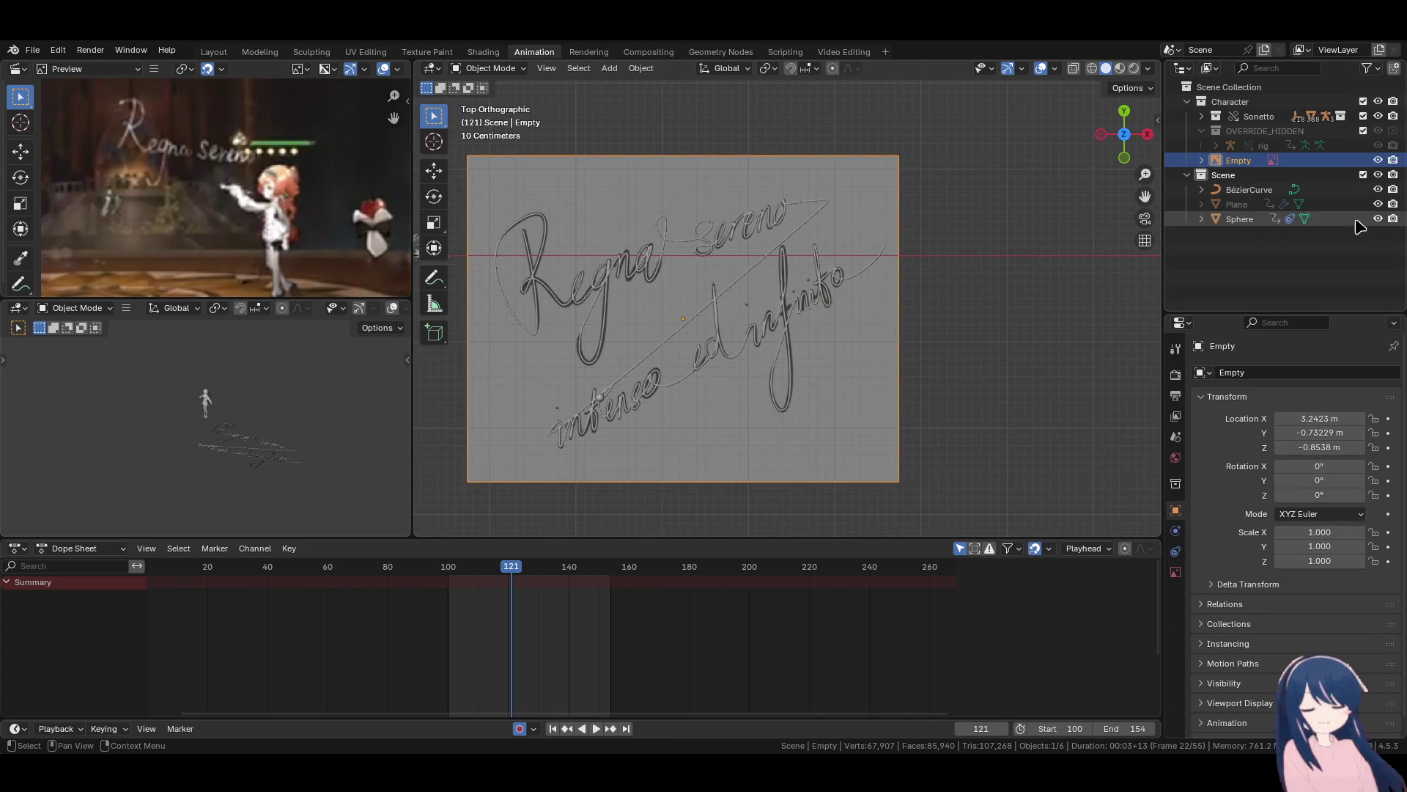
click(1378, 159)
click(1247, 221)
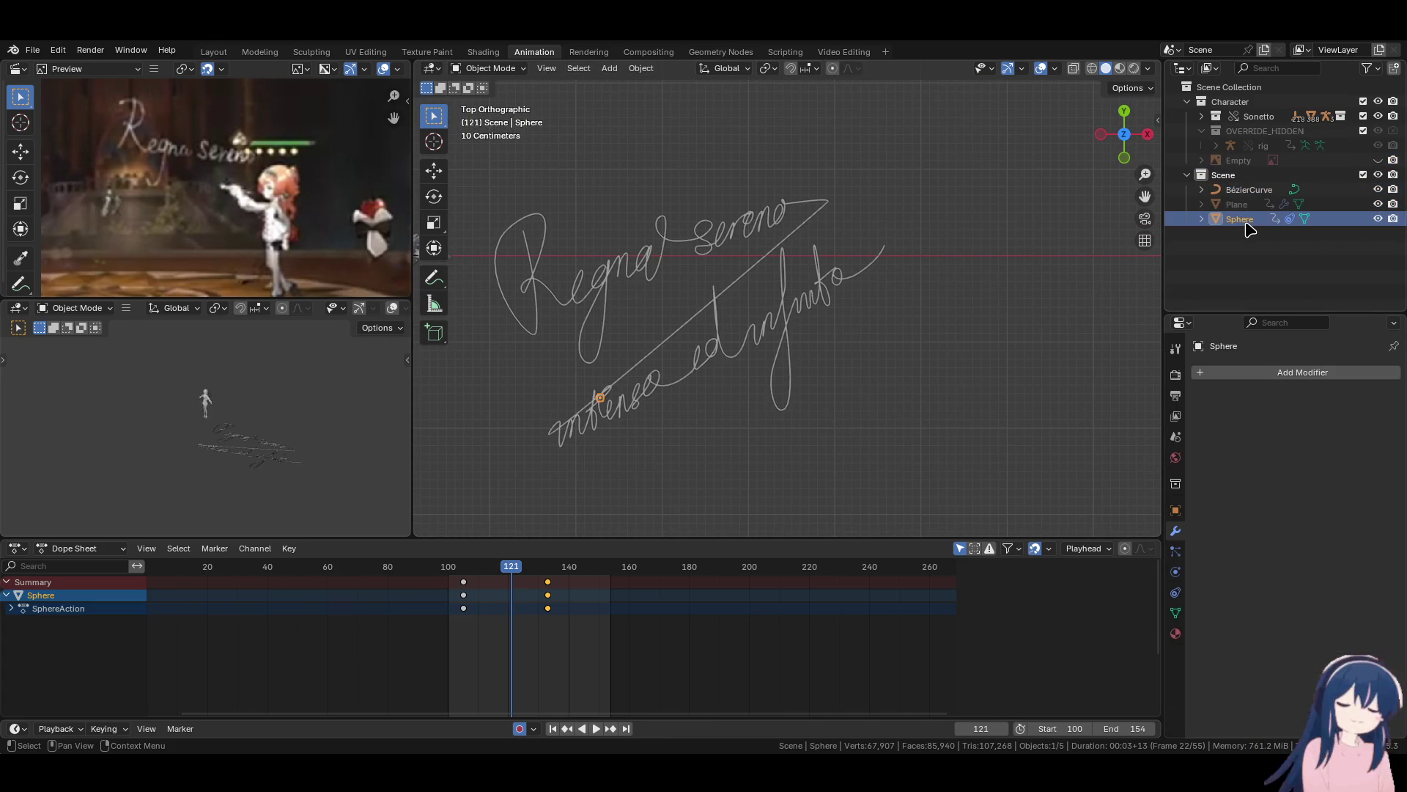
click(1265, 373)
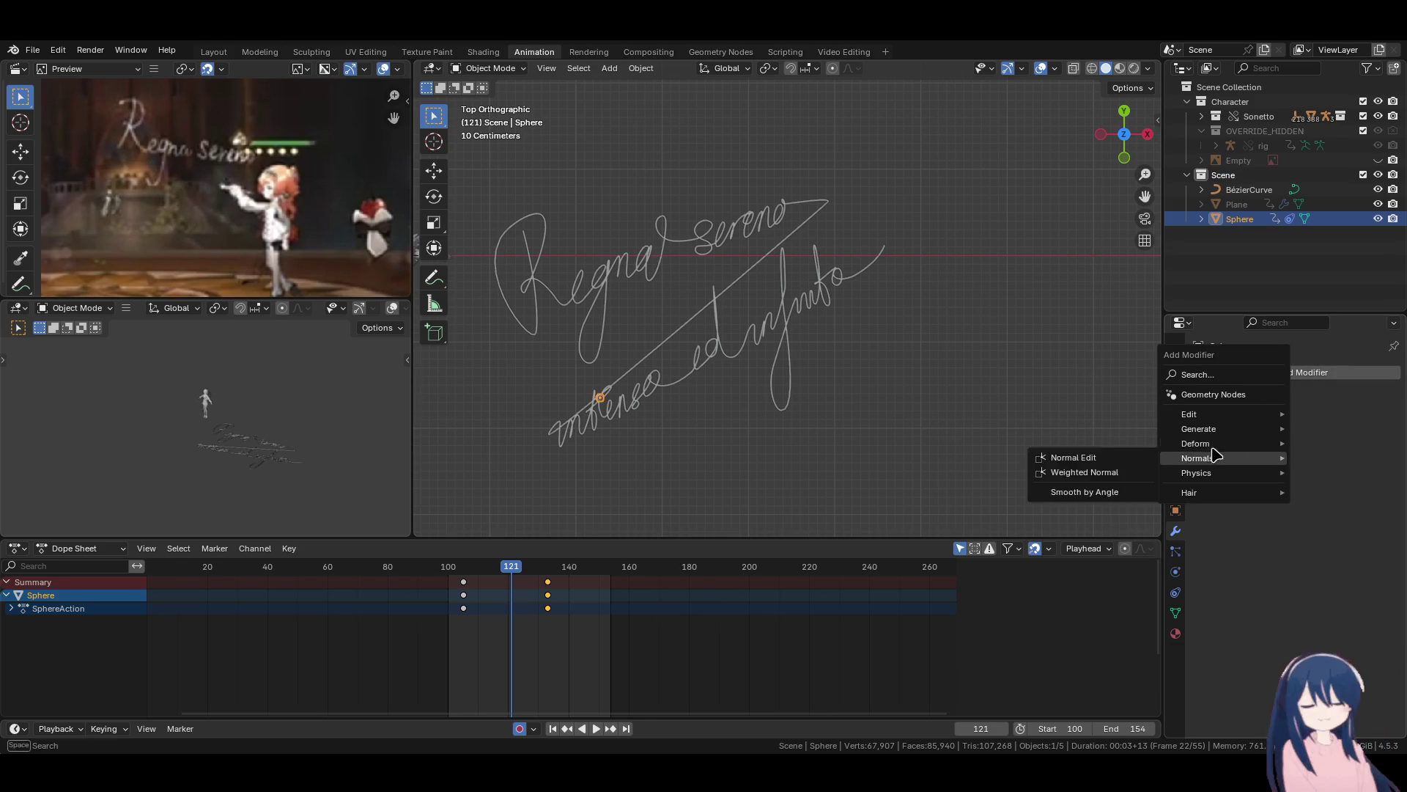
mouse_move(1184, 444)
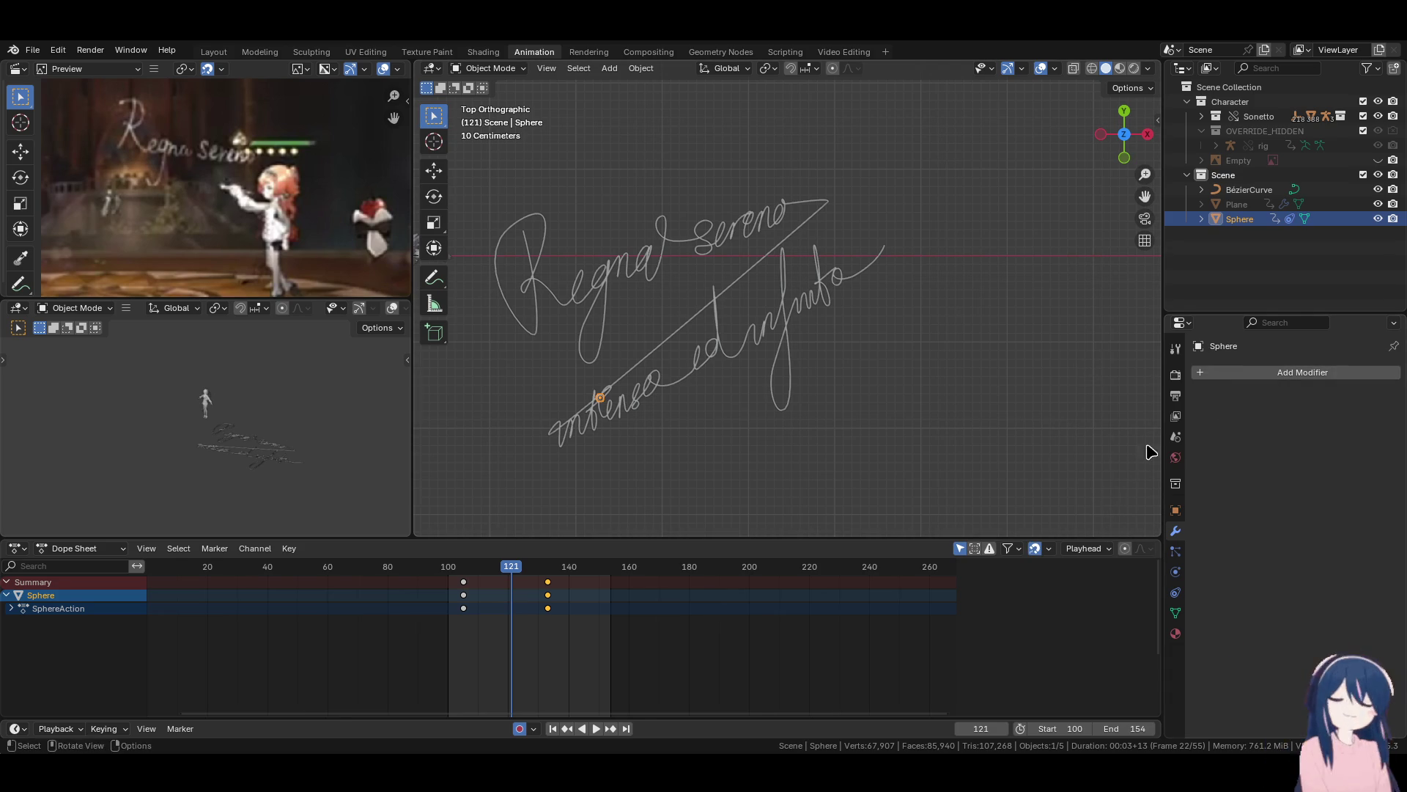
click(778, 306)
Select the signature curve and show its shape and geometry settings.
click(800, 317)
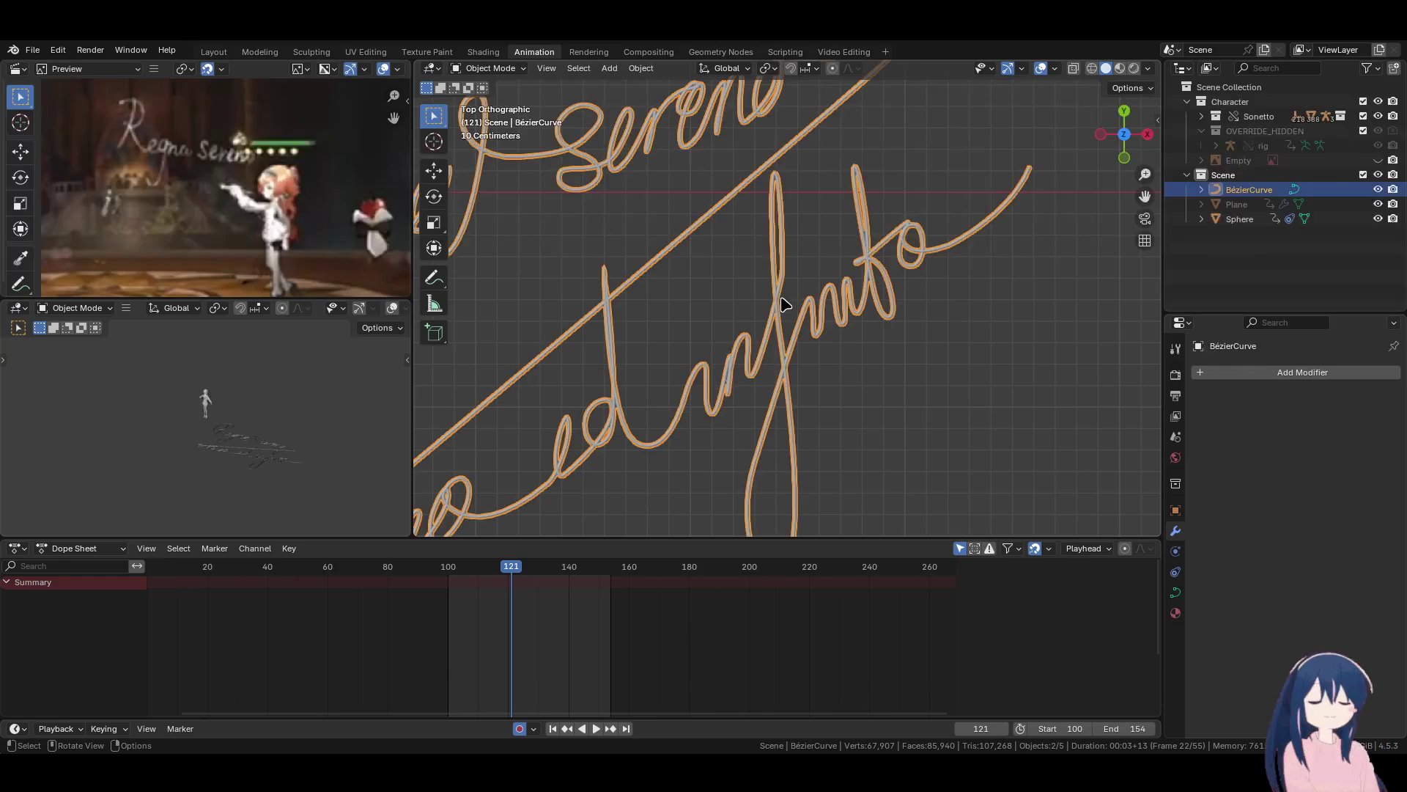
right_click(785, 308)
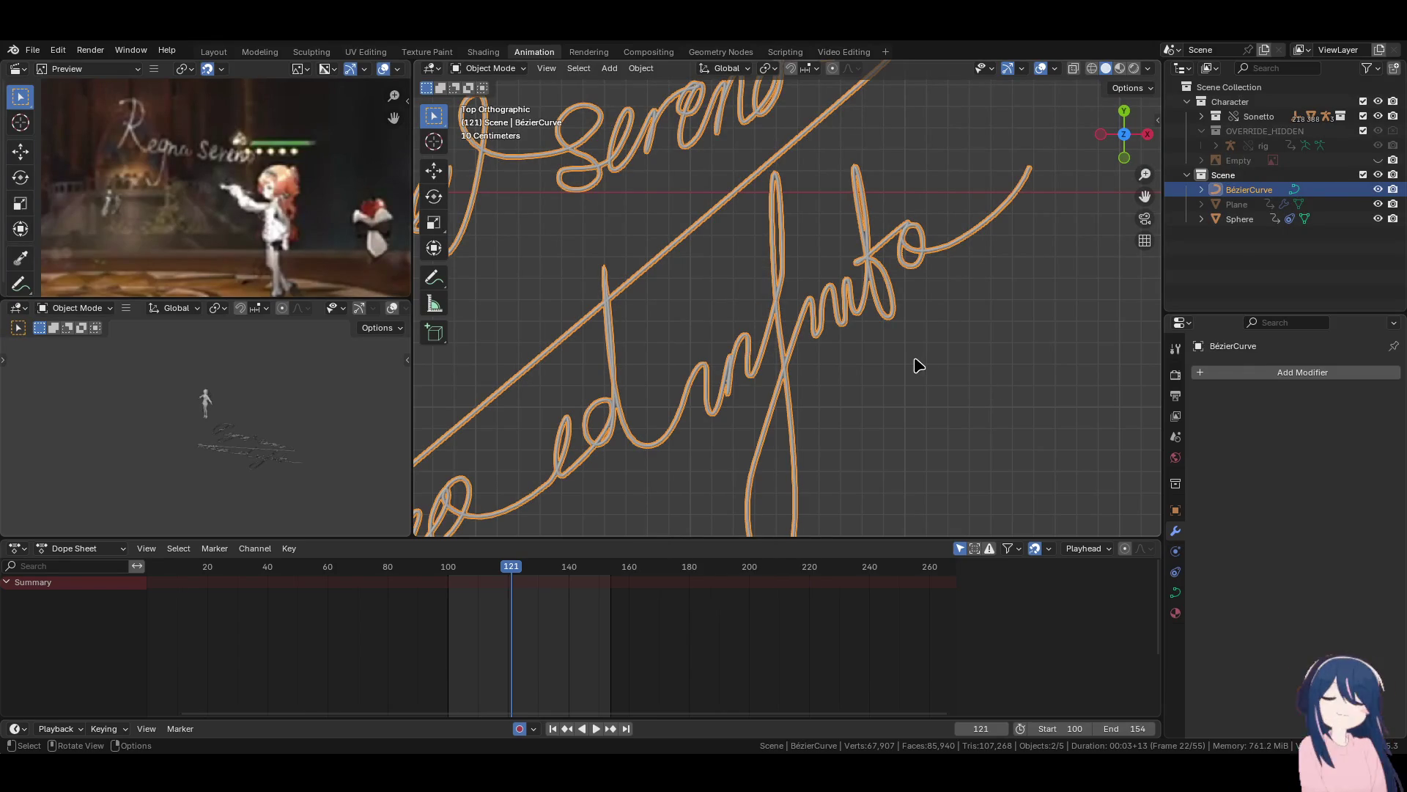
scroll(1015, 218, up, 6)
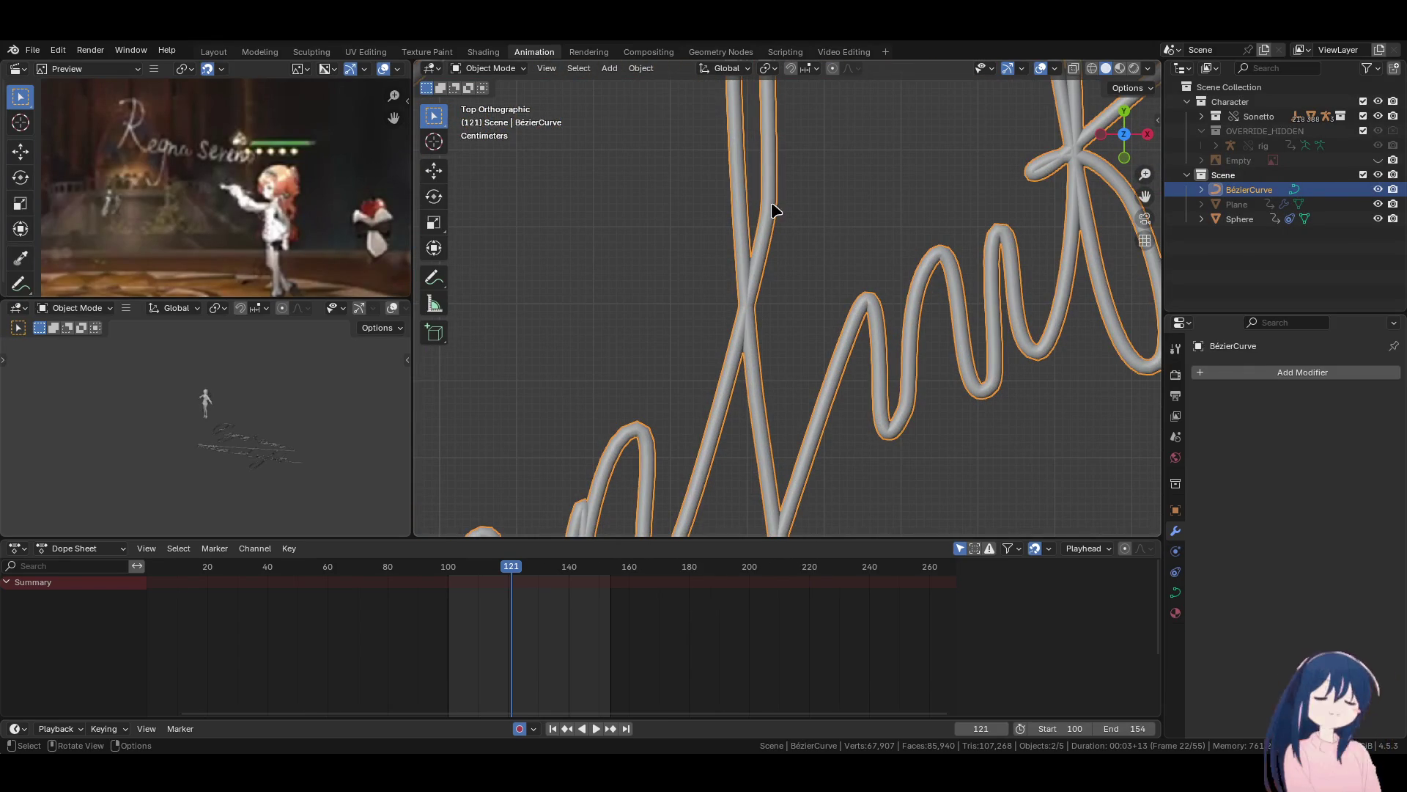
click(1176, 592)
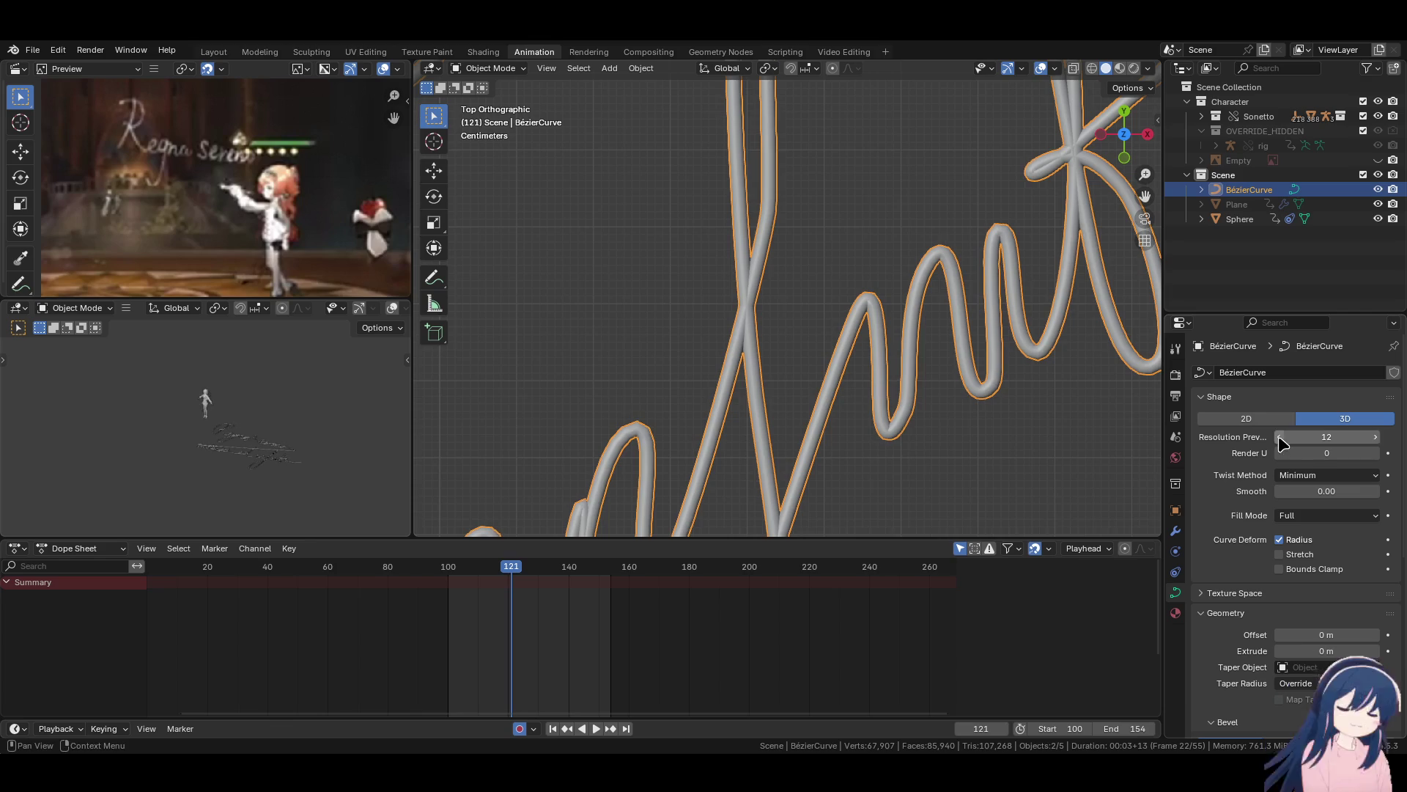
Turn on the Wireframe overlay in Viewport Overlays.
click(1052, 68)
click(964, 316)
click(805, 293)
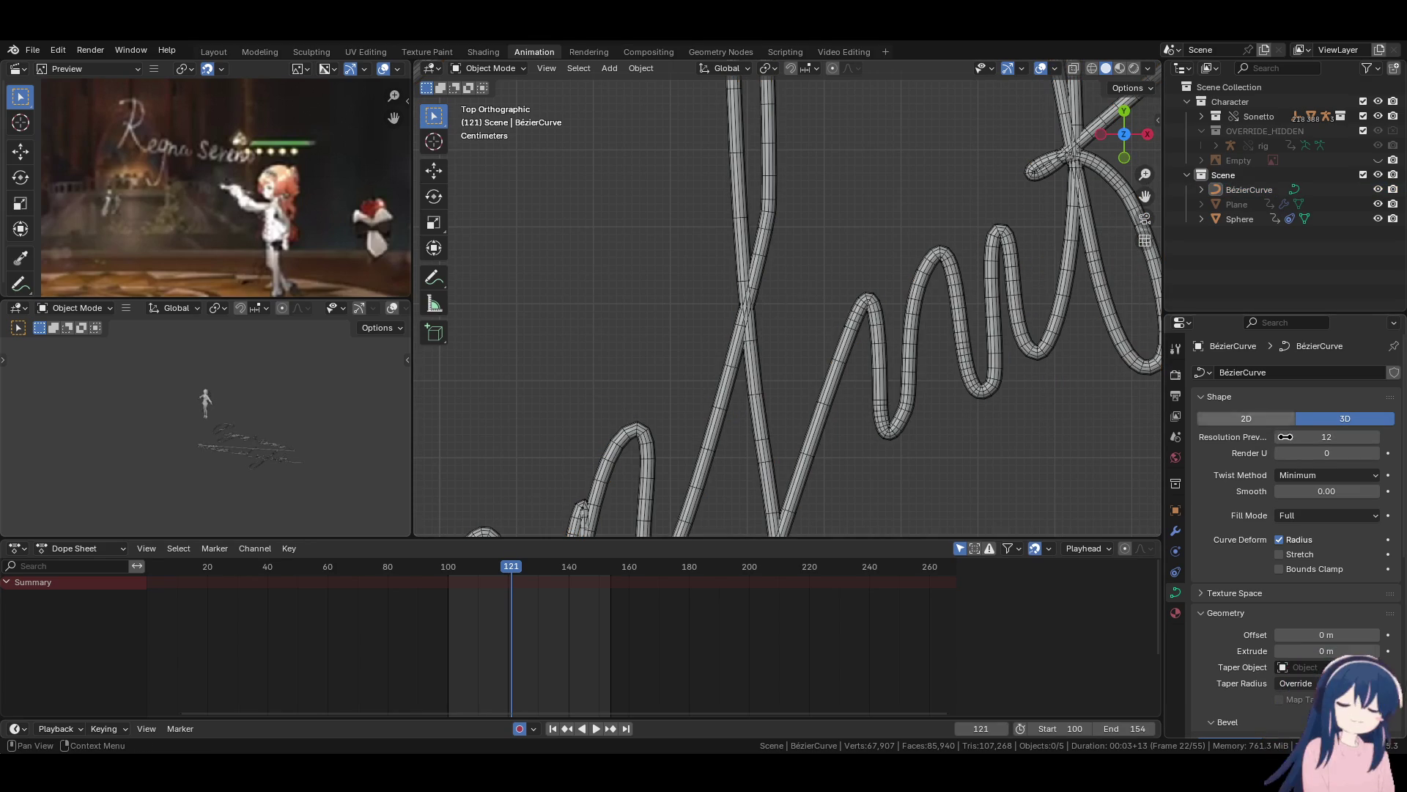
Raise the curve's Resolution Preview U to 13, then set it back to 12.
click(1376, 436)
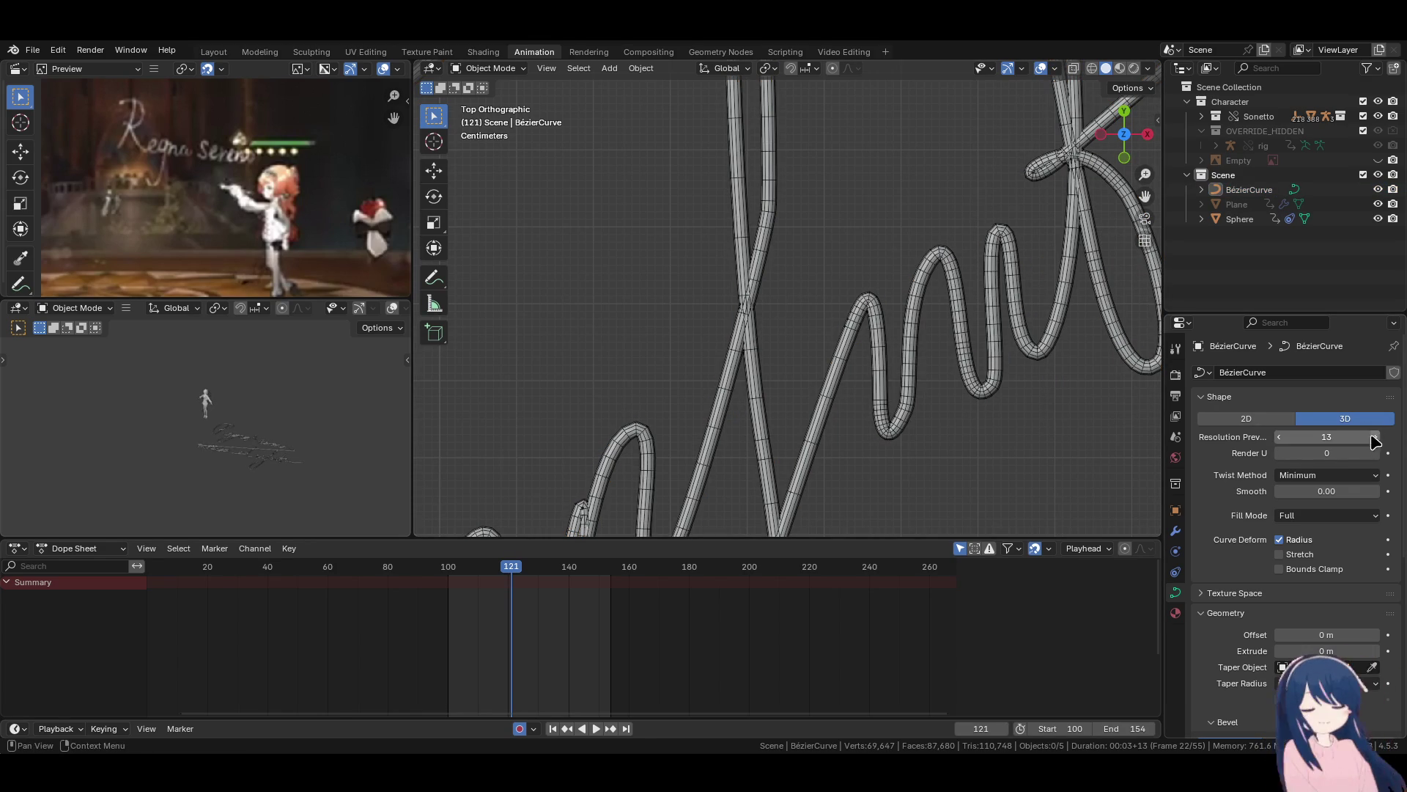
click(1281, 442)
scroll(879, 408, down, 5)
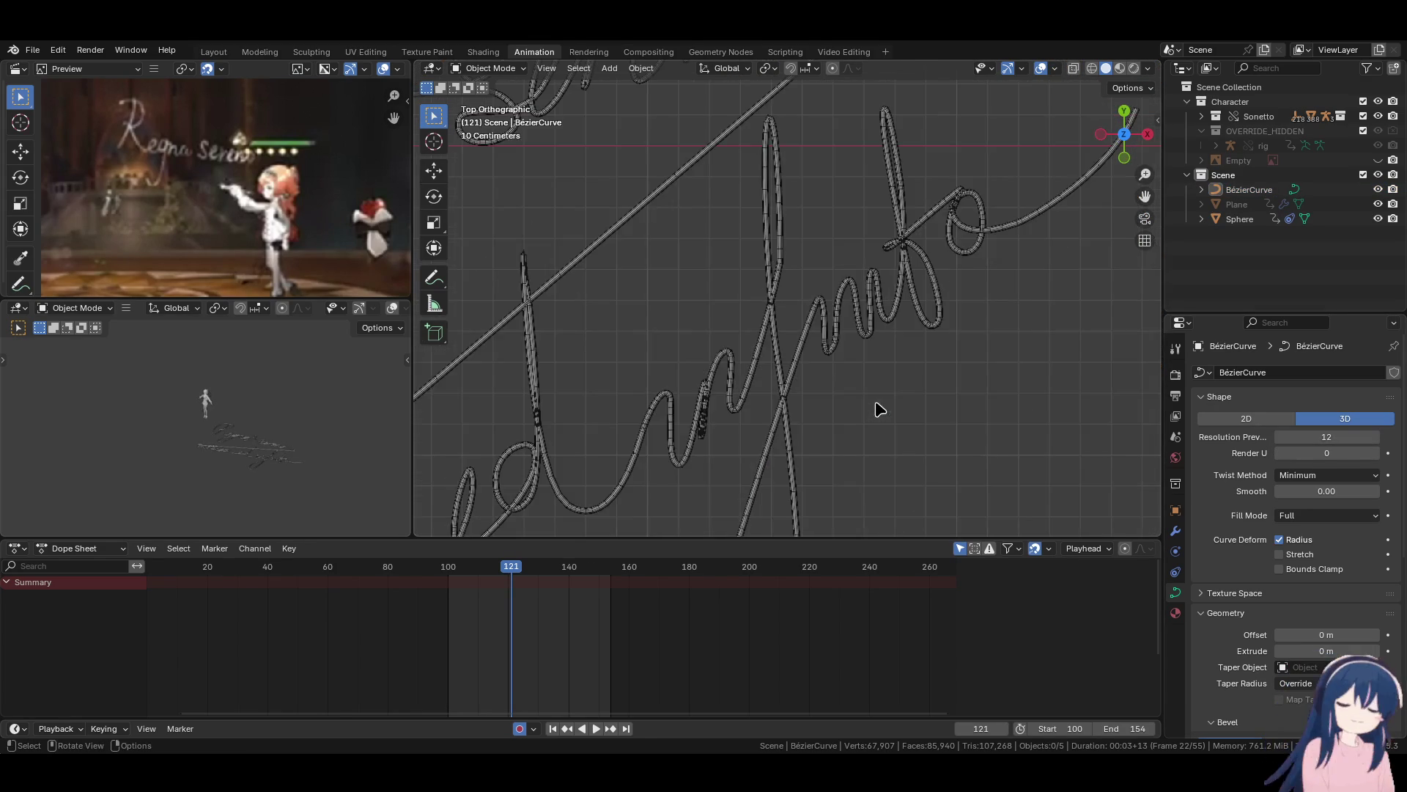
scroll(828, 375, up, 4)
Reselect the signature curve in the Modifiers tab and open its context menu.
click(762, 291)
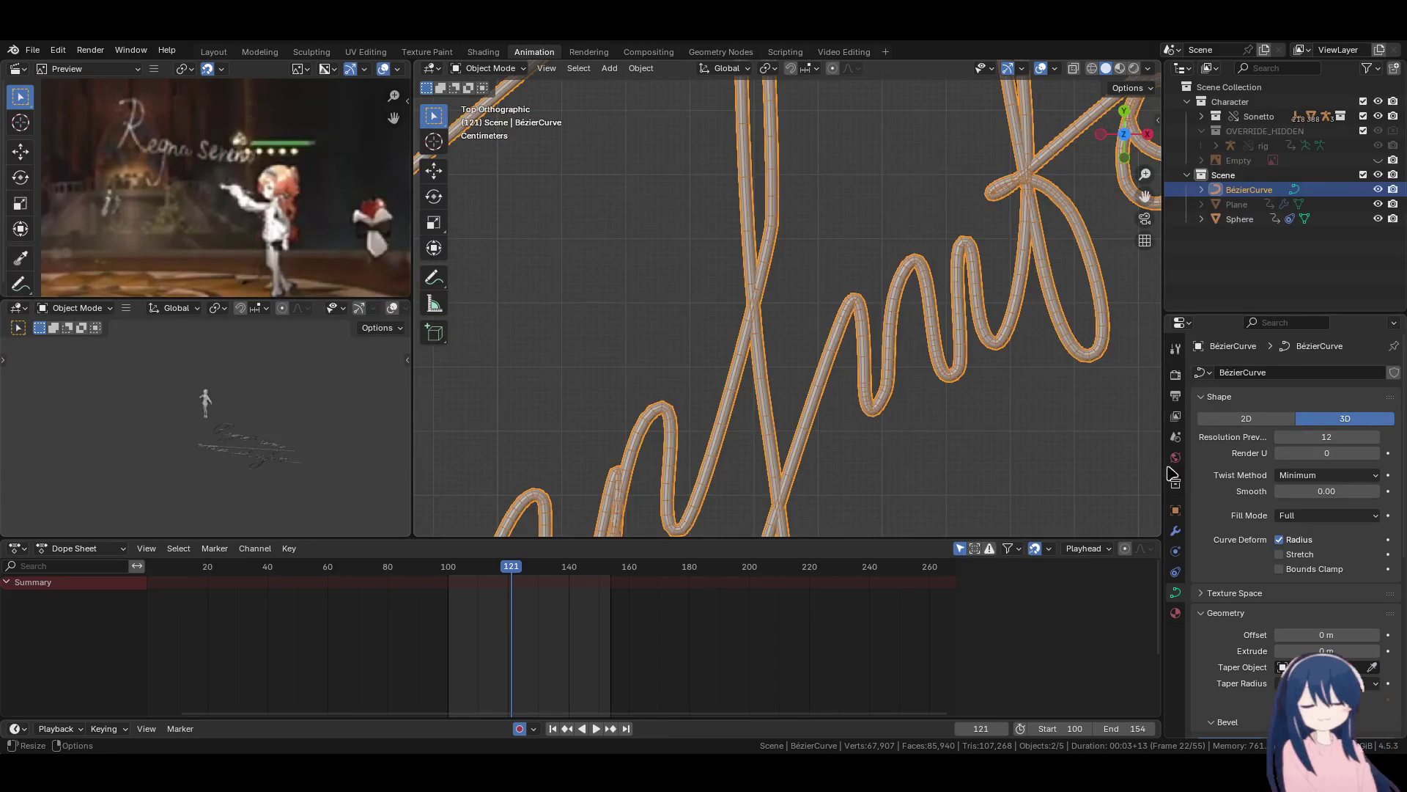
click(1175, 532)
click(855, 292)
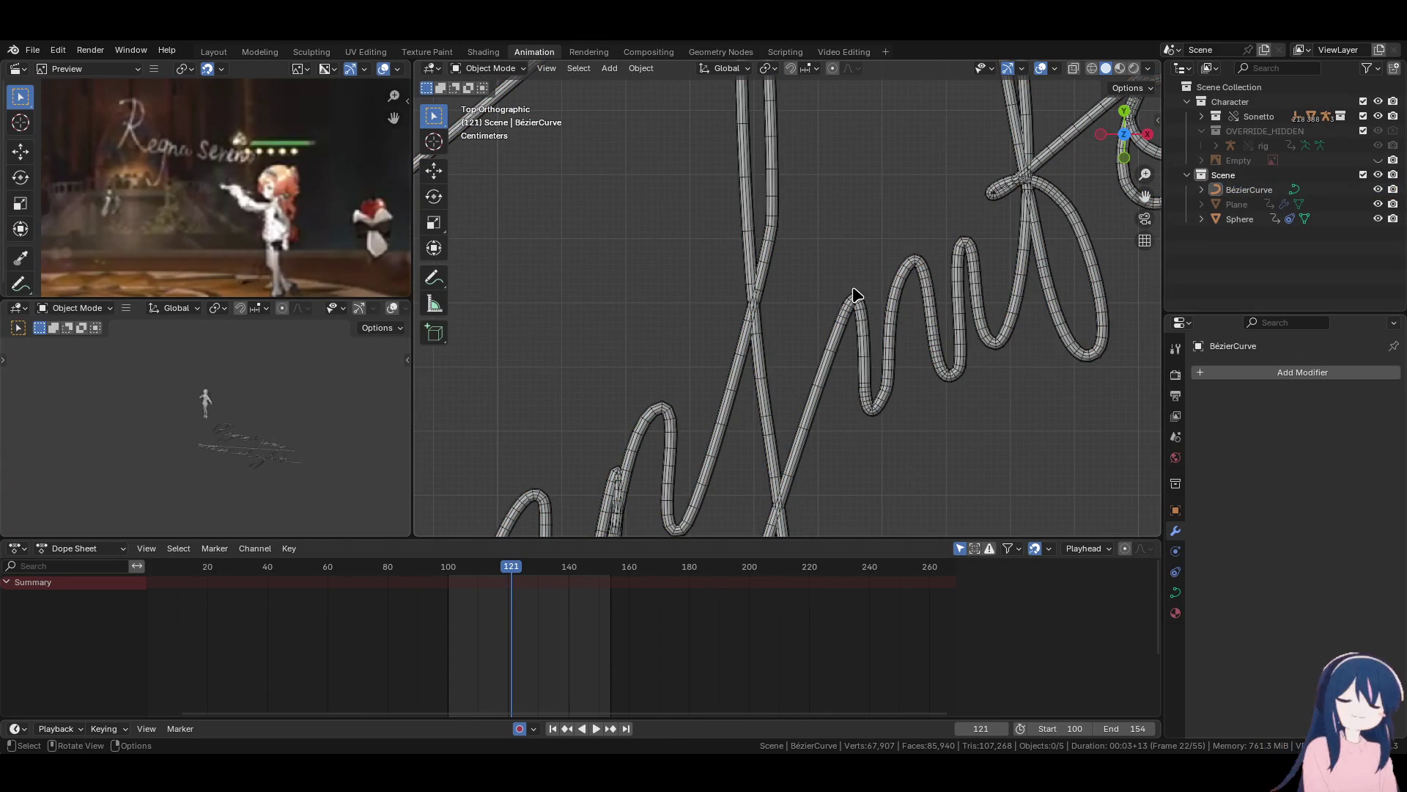
click(758, 275)
right_click(760, 279)
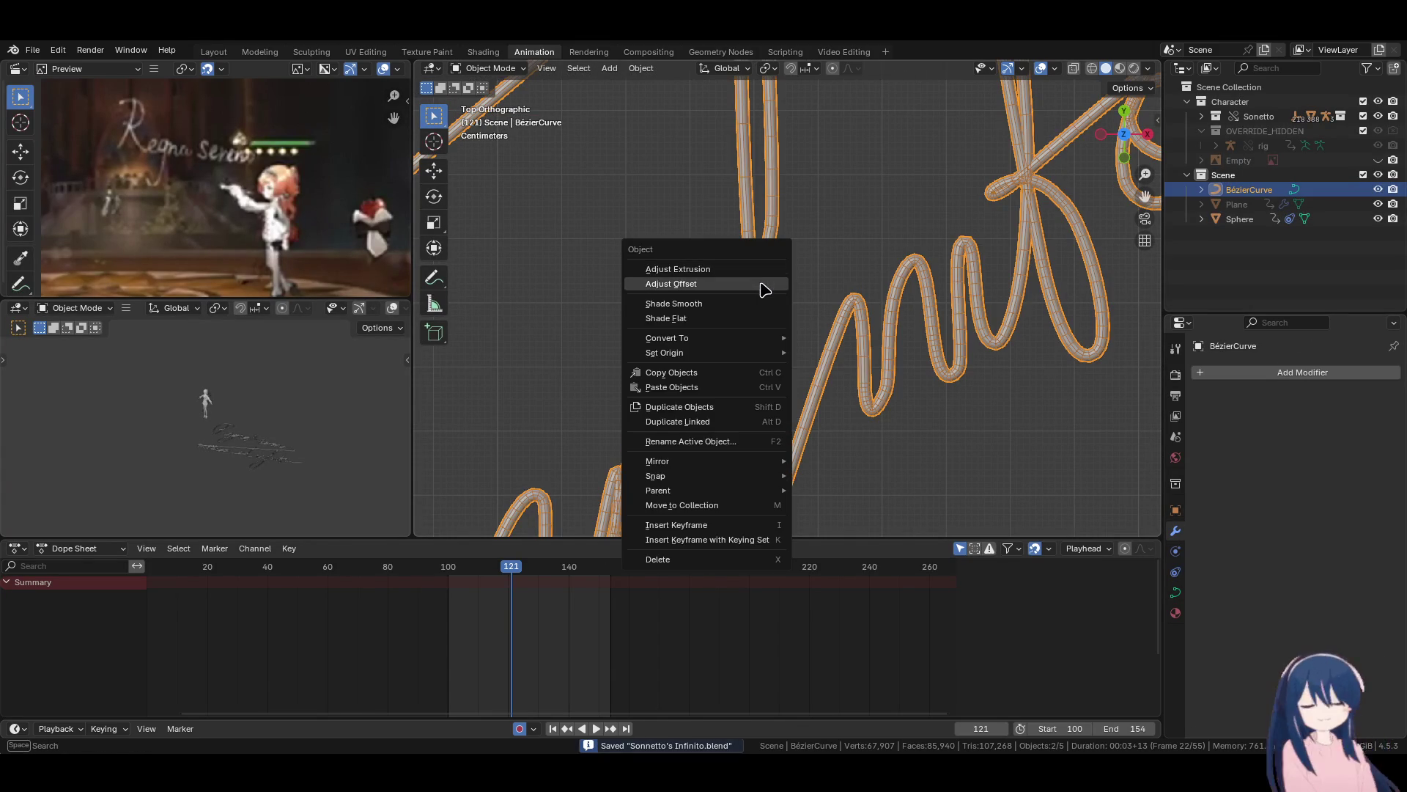
Convert the signature curve to a mesh and add a Displace modifier.
mouse_move(759, 339)
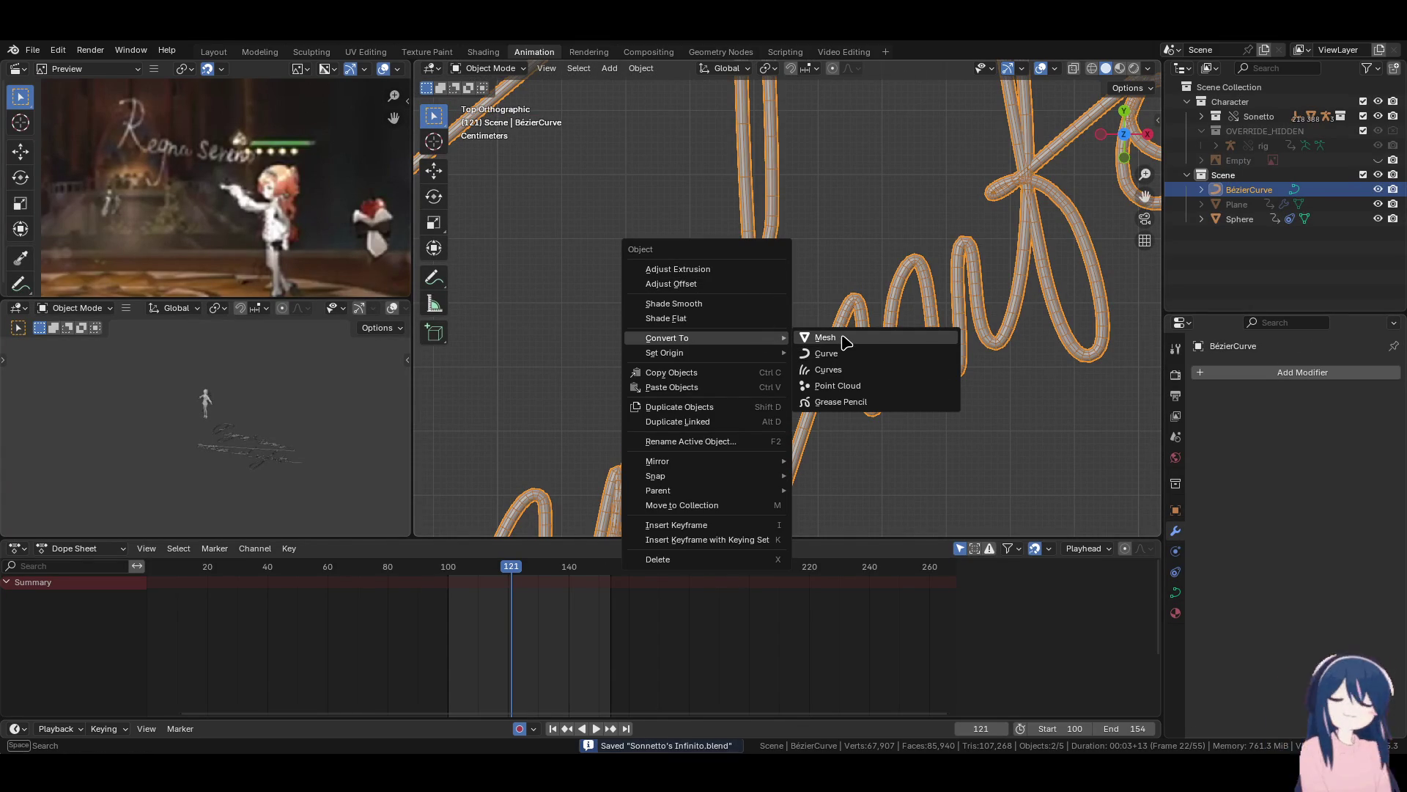
click(843, 338)
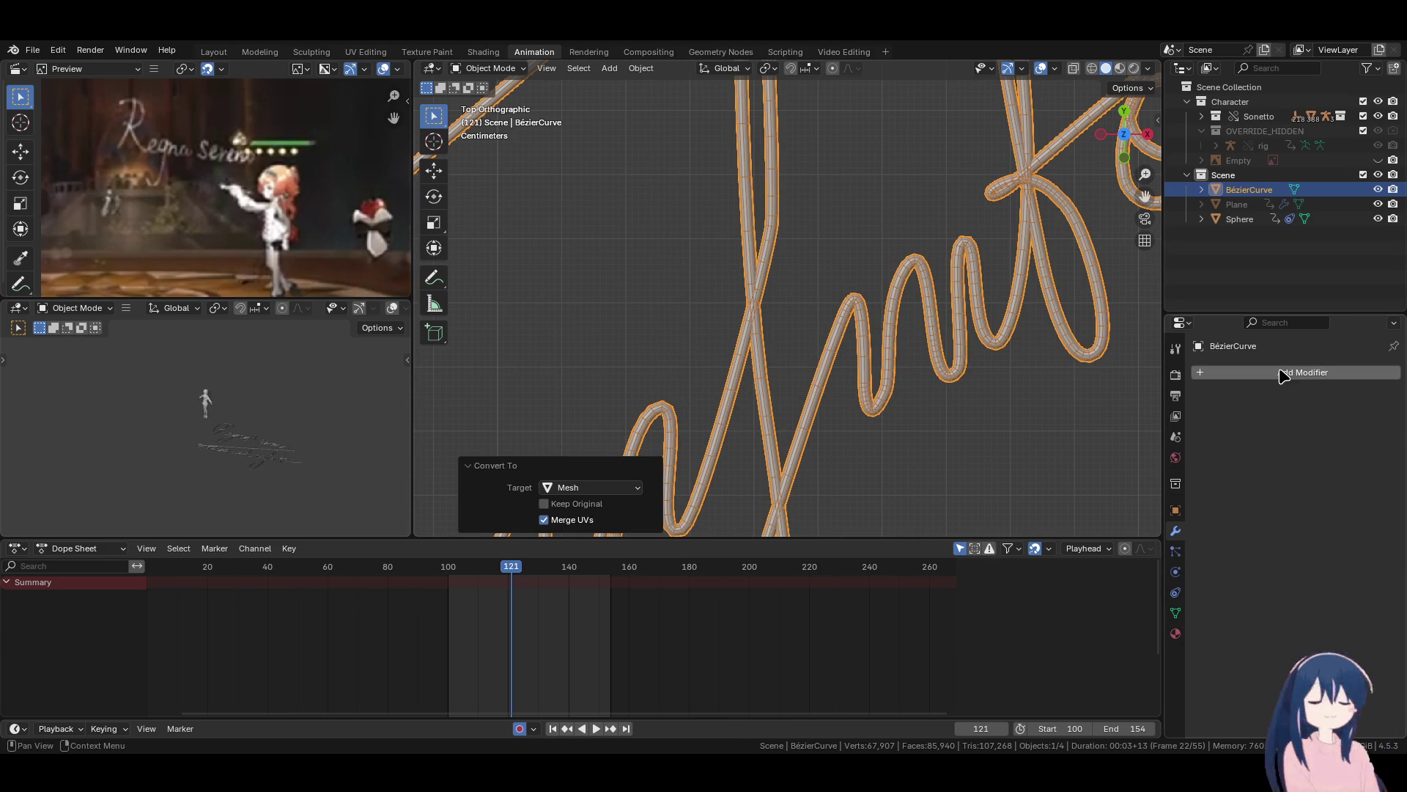
click(1250, 371)
text(d)
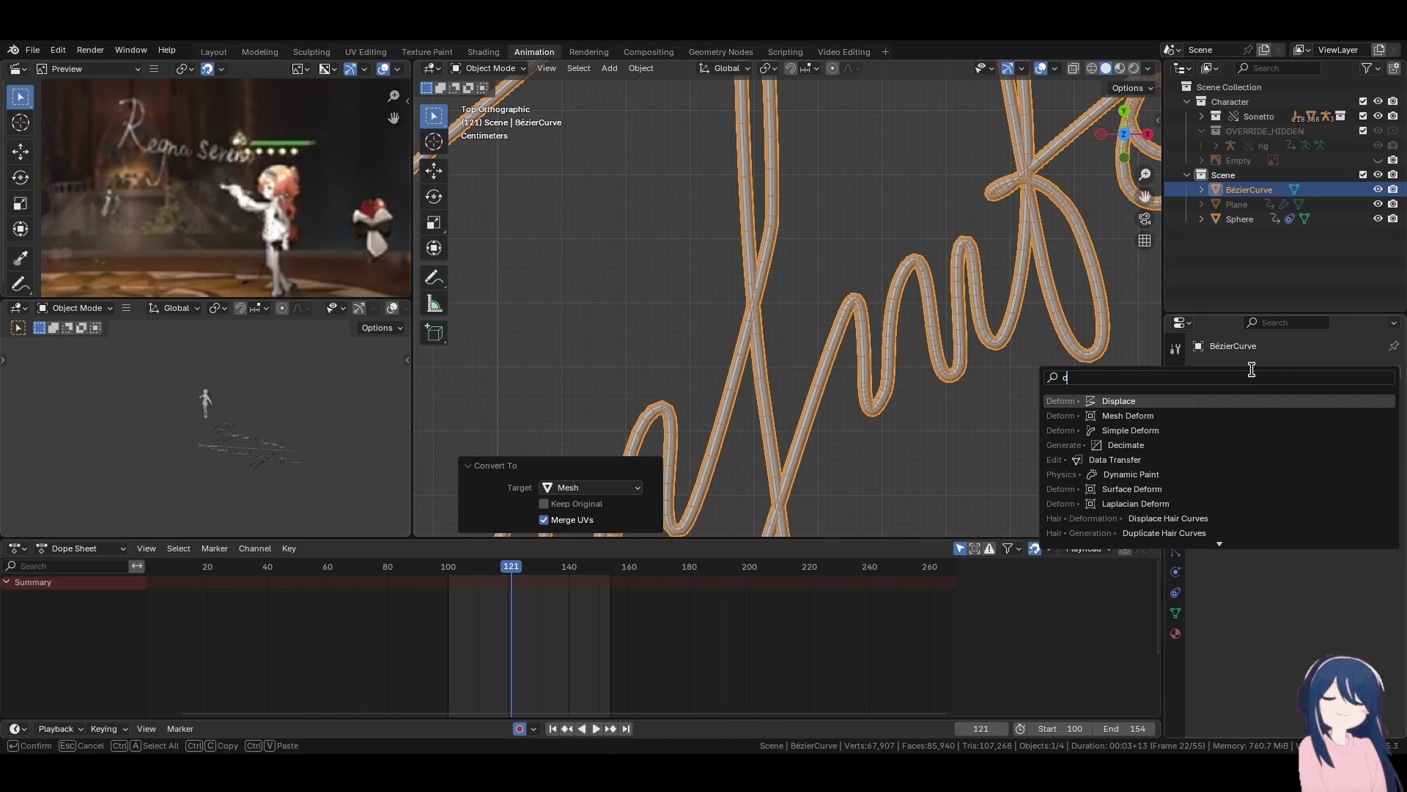
click(1094, 403)
Lower the Displace modifier's Strength to 0.030.
scroll(843, 279, down, 5)
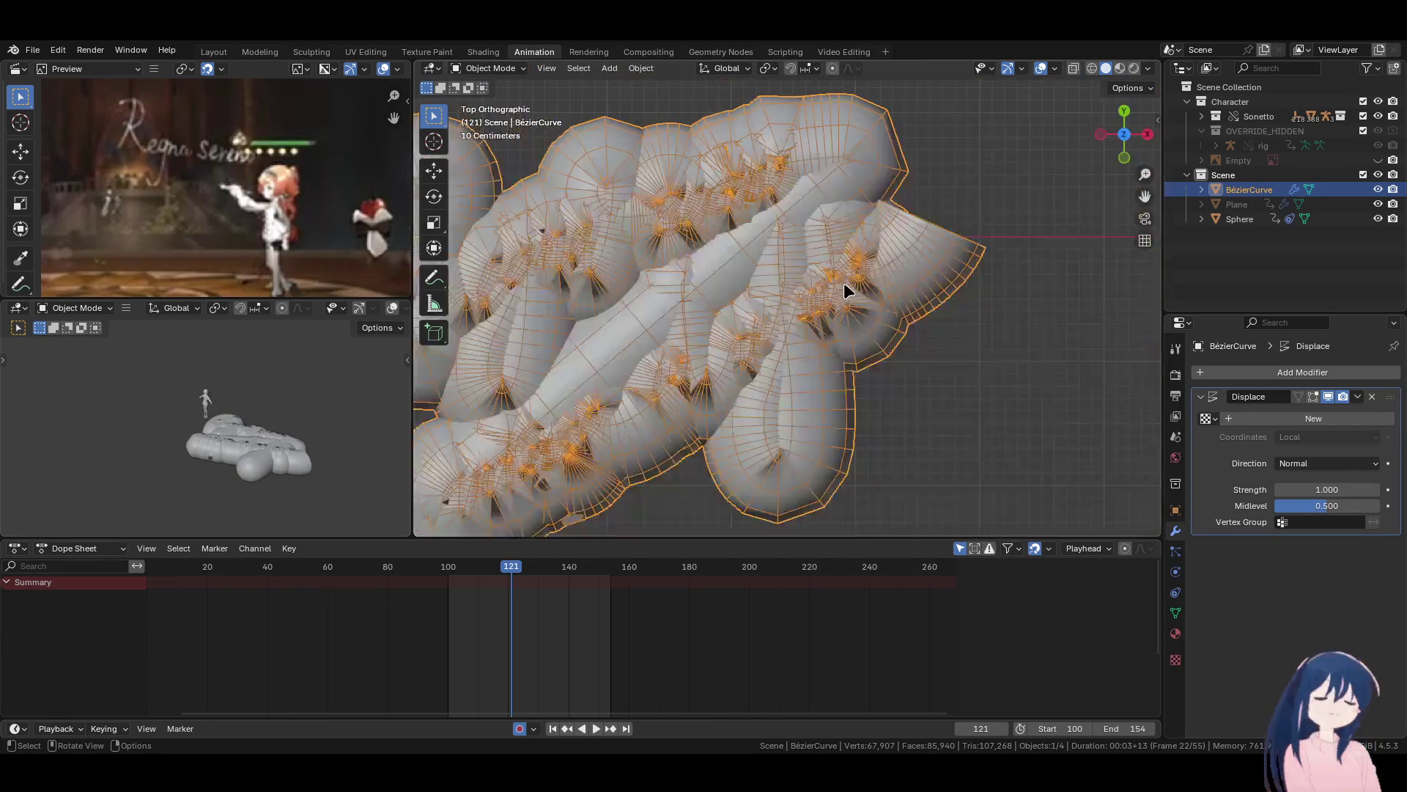
scroll(842, 284, up, 3)
drag(1327, 489, 1323, 489)
scroll(894, 388, up, 5)
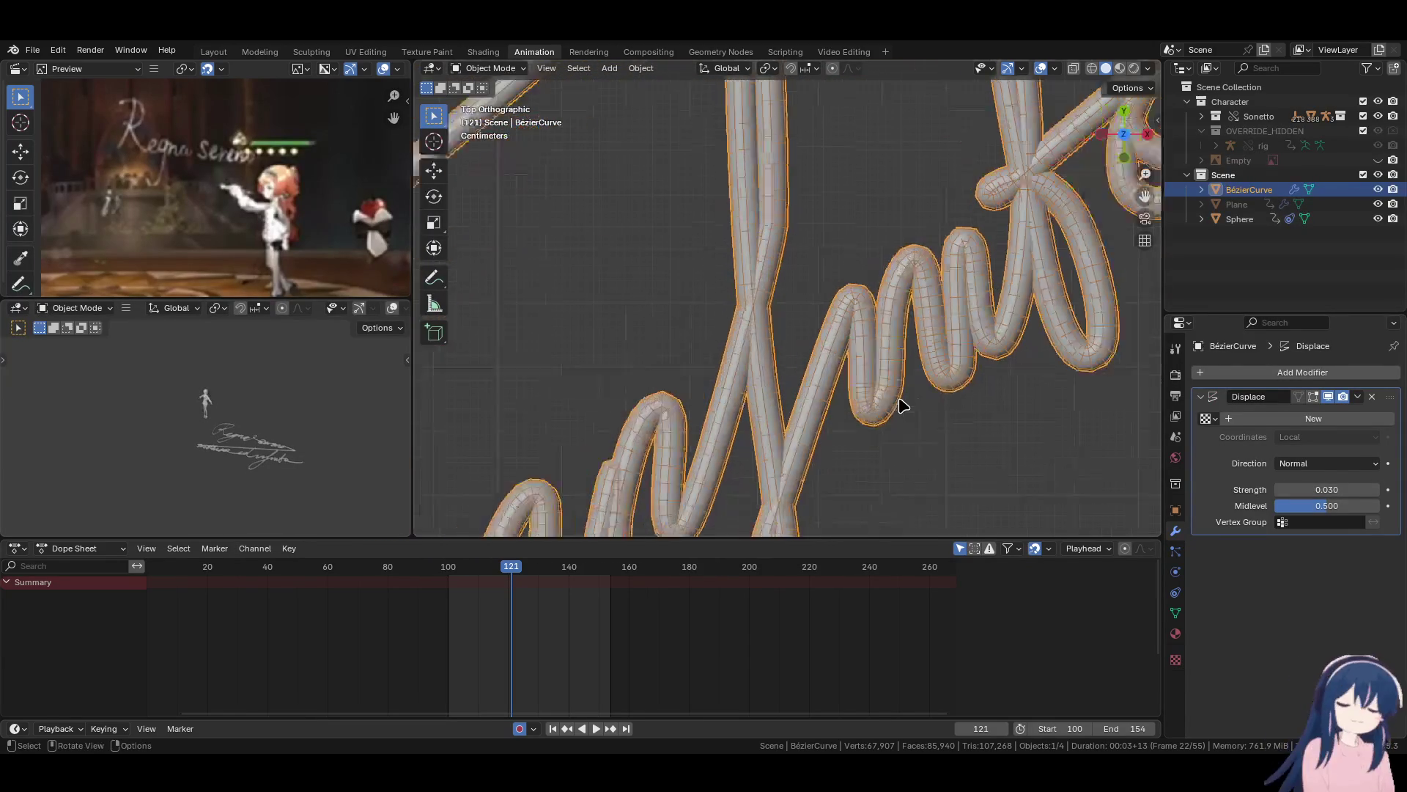
shift+scroll(891, 378, up, 3)
click(1176, 659)
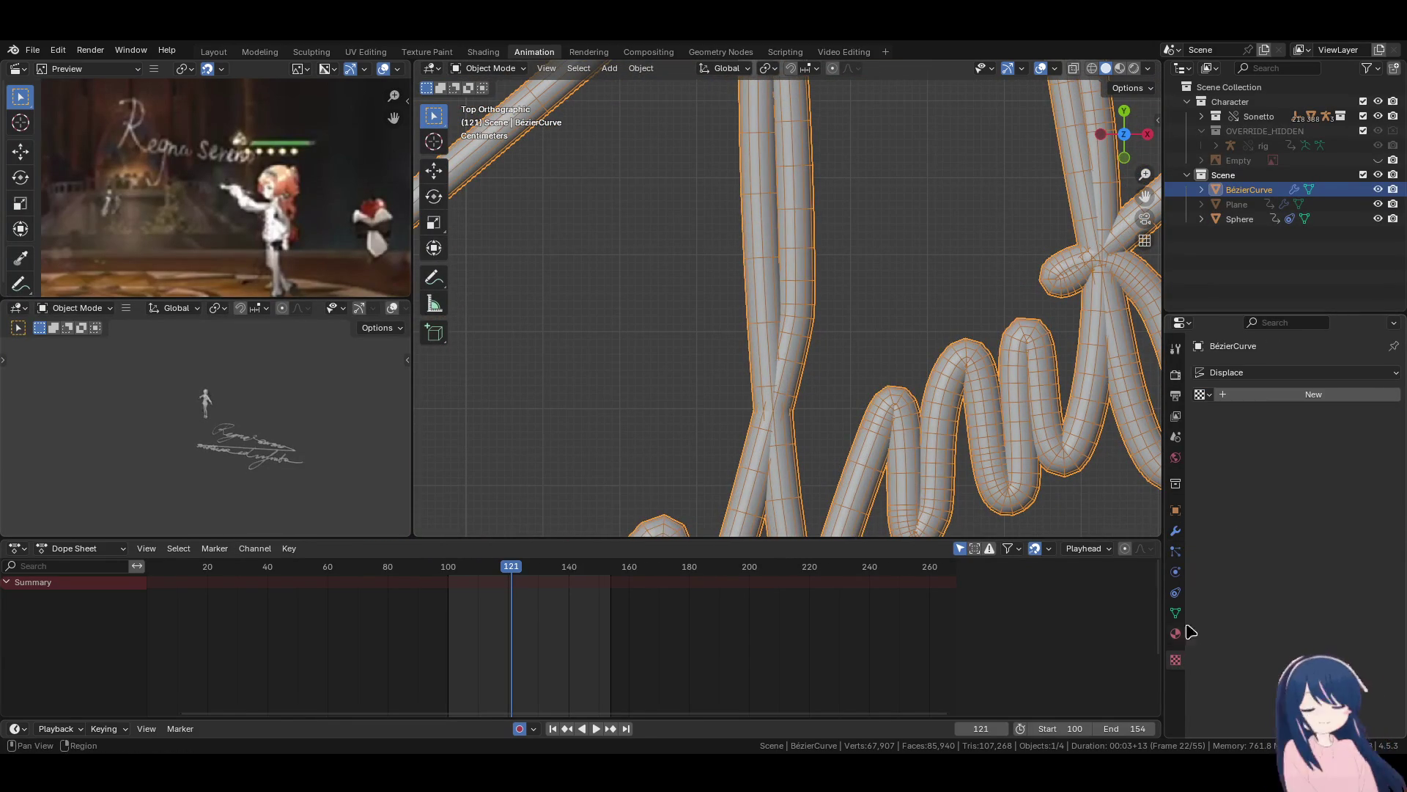
Create a new Clouds texture to drive the displacement.
click(1205, 396)
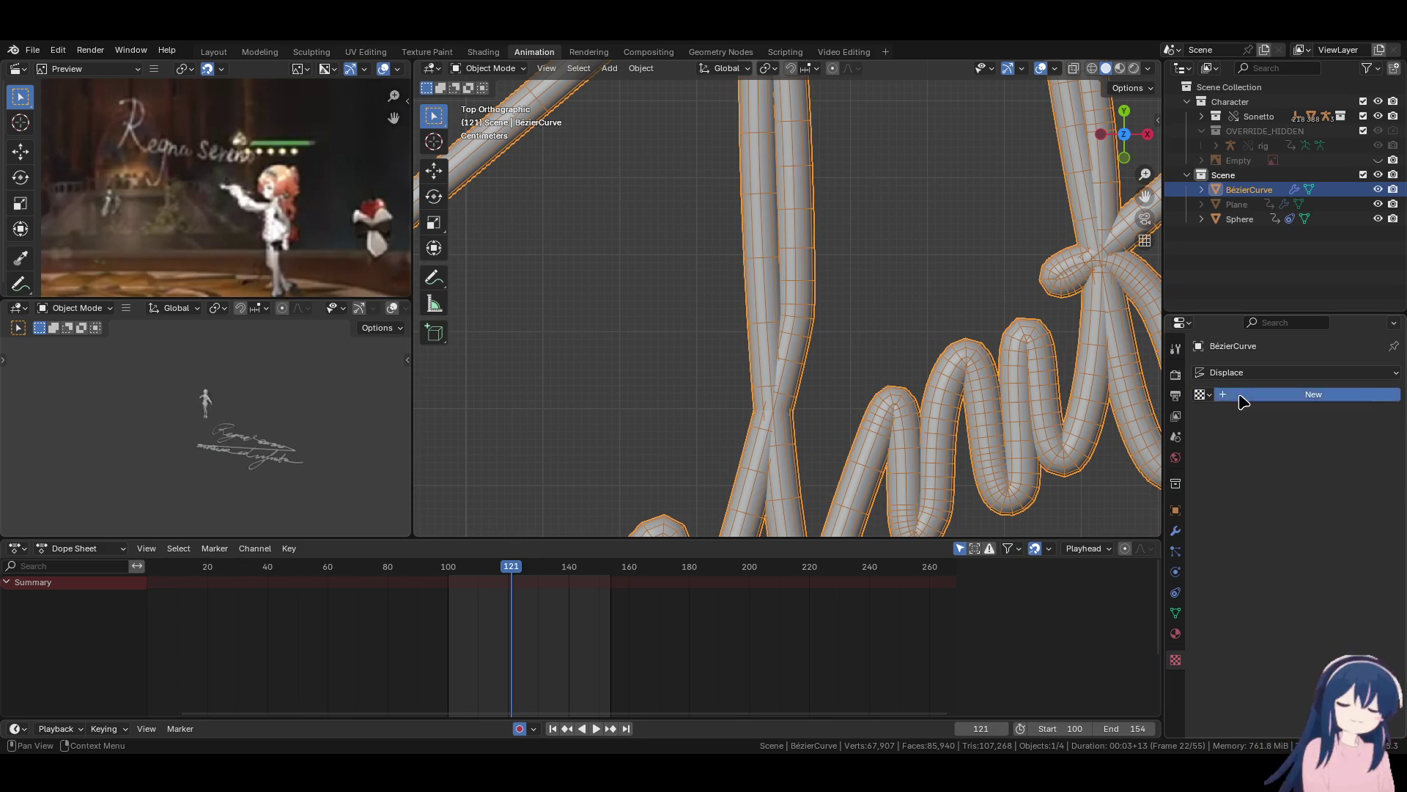
click(1239, 395)
click(1338, 416)
click(1255, 464)
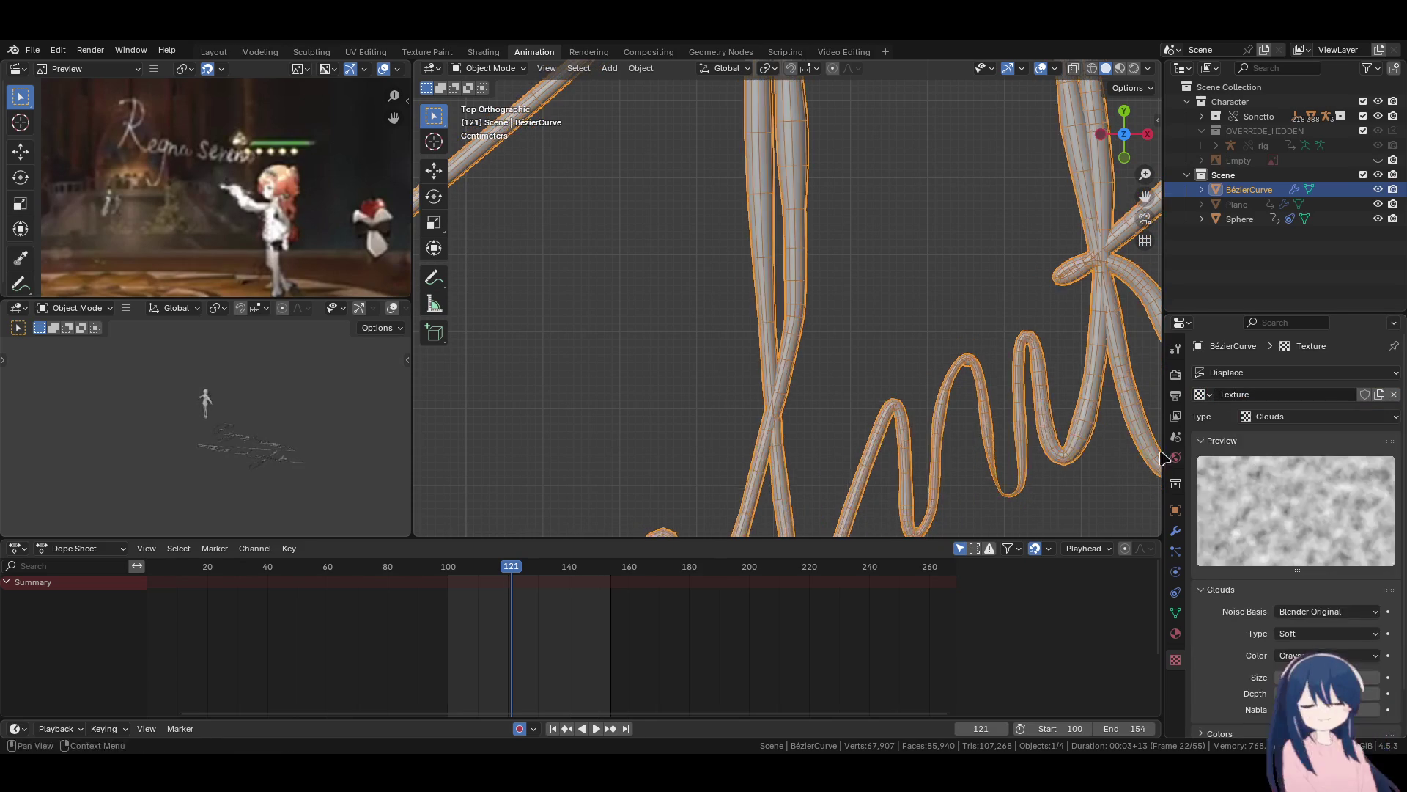
mouse_move(880, 410)
shift+middle_down()
mouse_move(792, 415)
mouse_move(806, 411)
shift+middle_up()
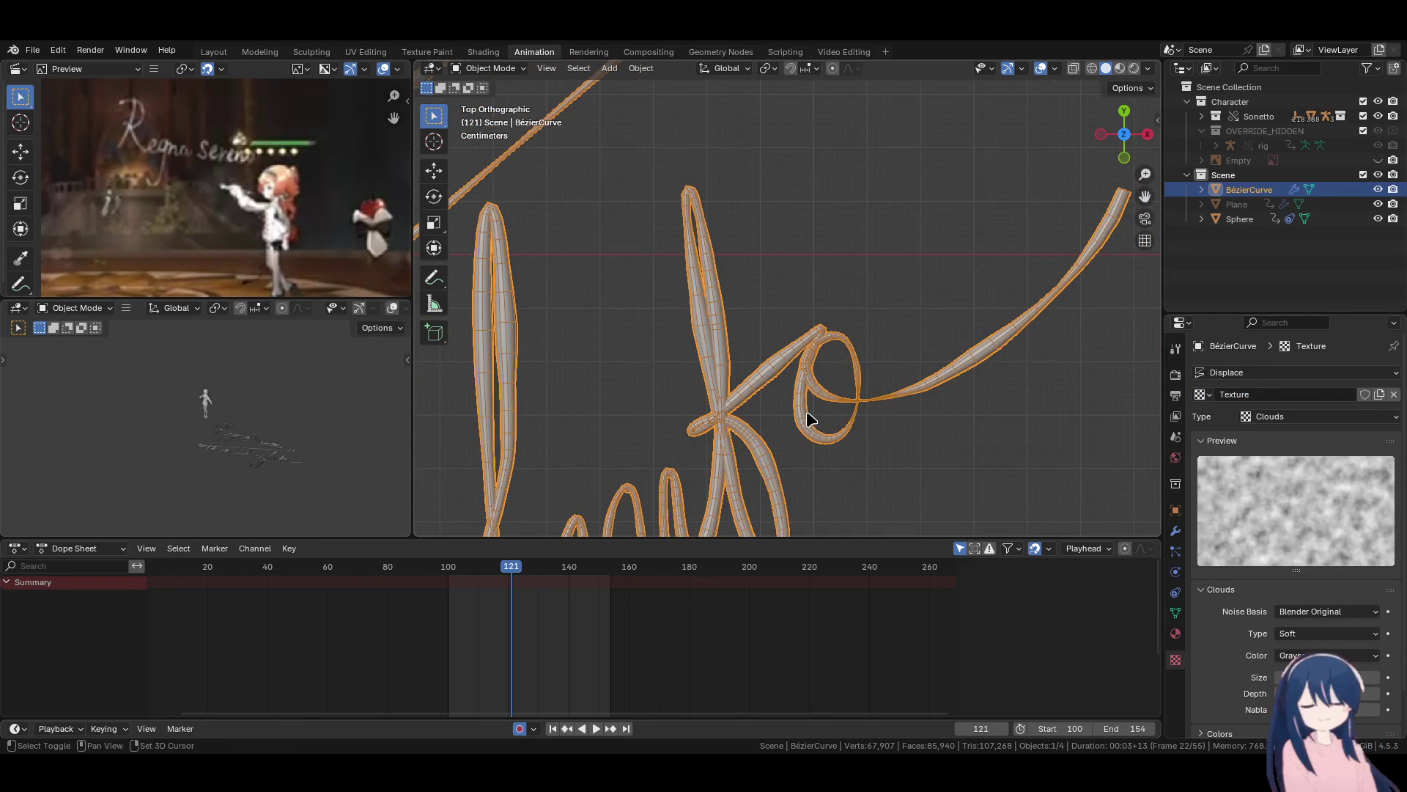
Set the Clouds Size to 0.25 and Depth to 1, keeping Soft noise after trying Hard.
scroll(1254, 633, down, 2)
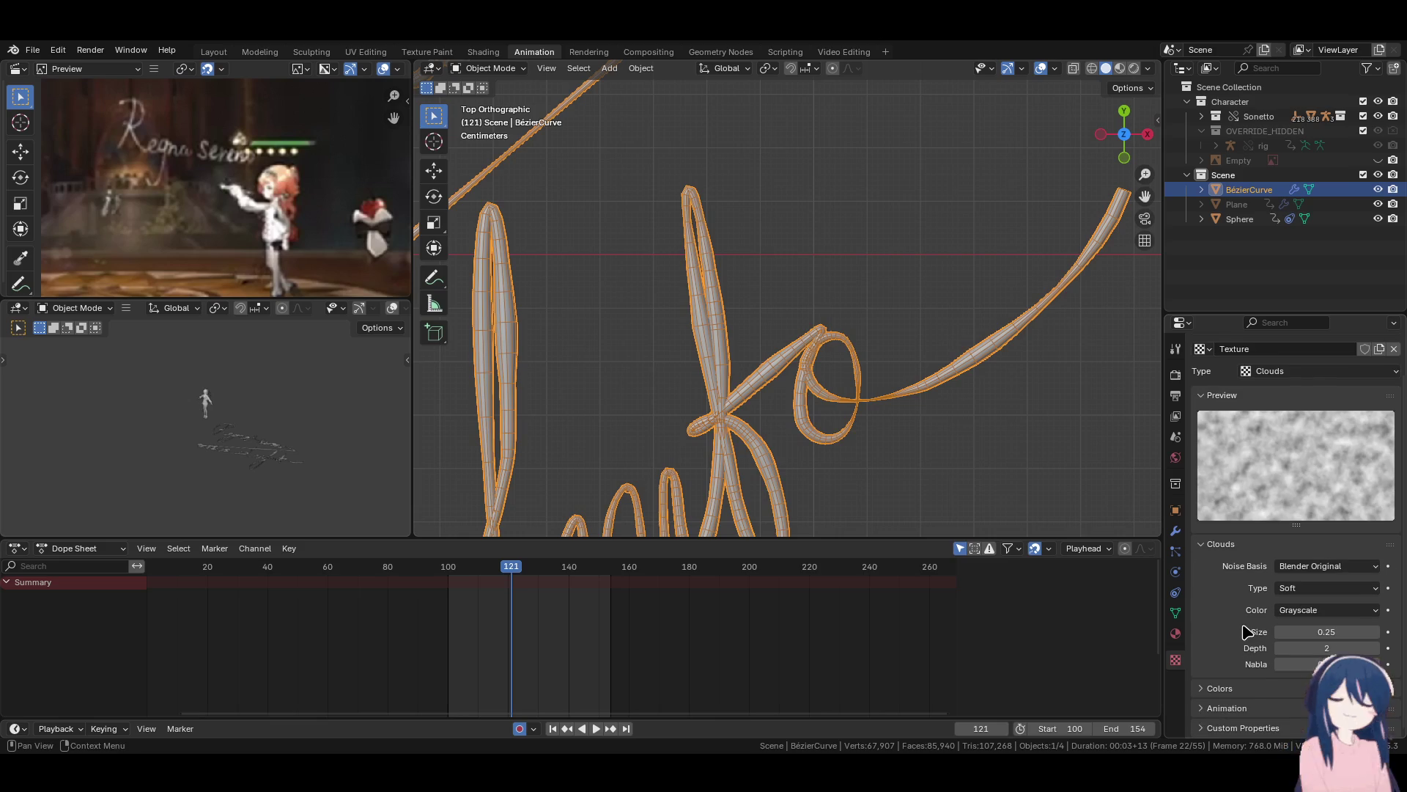
mouse_move(1326, 631)
mouse_down()
mouse_move(1312, 647)
mouse_move(1327, 648)
mouse_up()
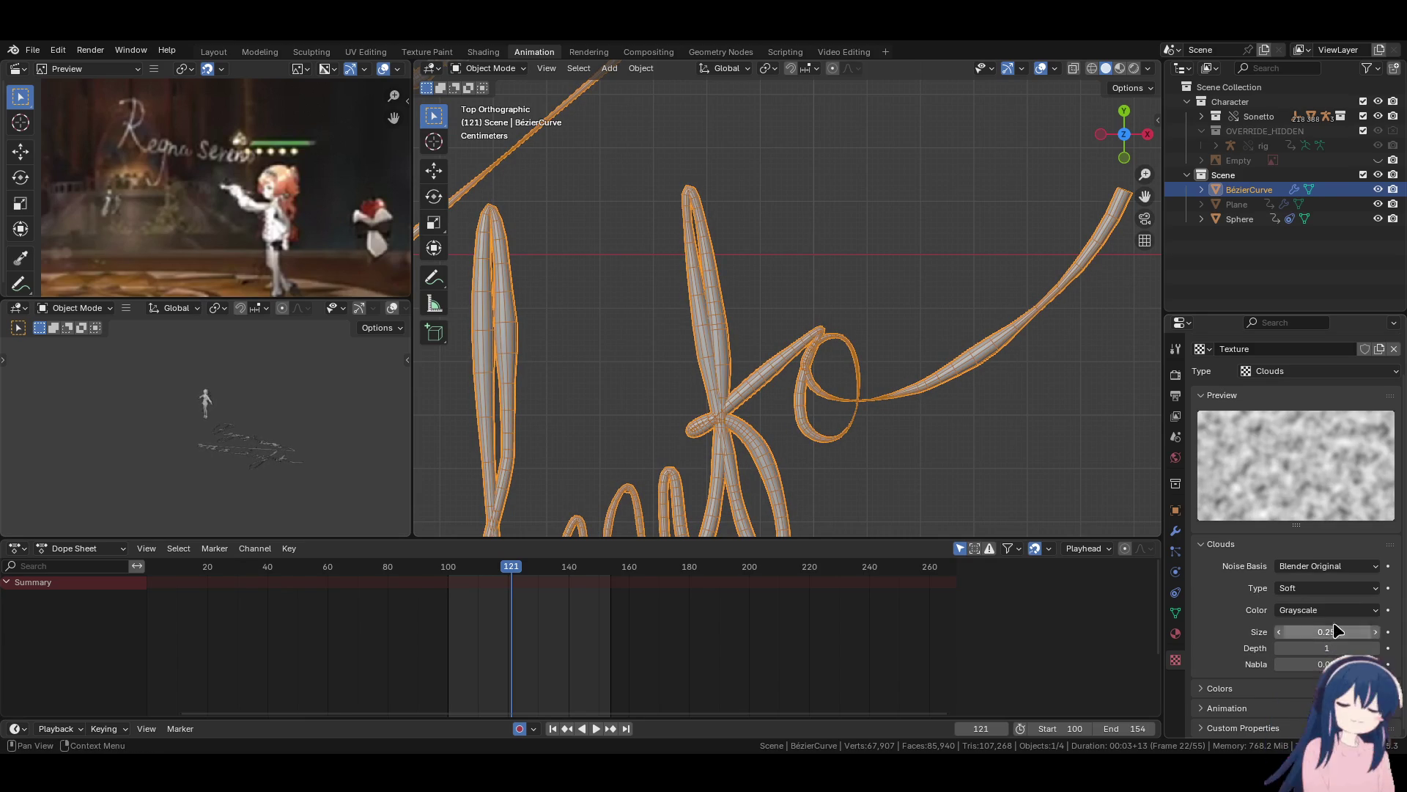
click(1328, 621)
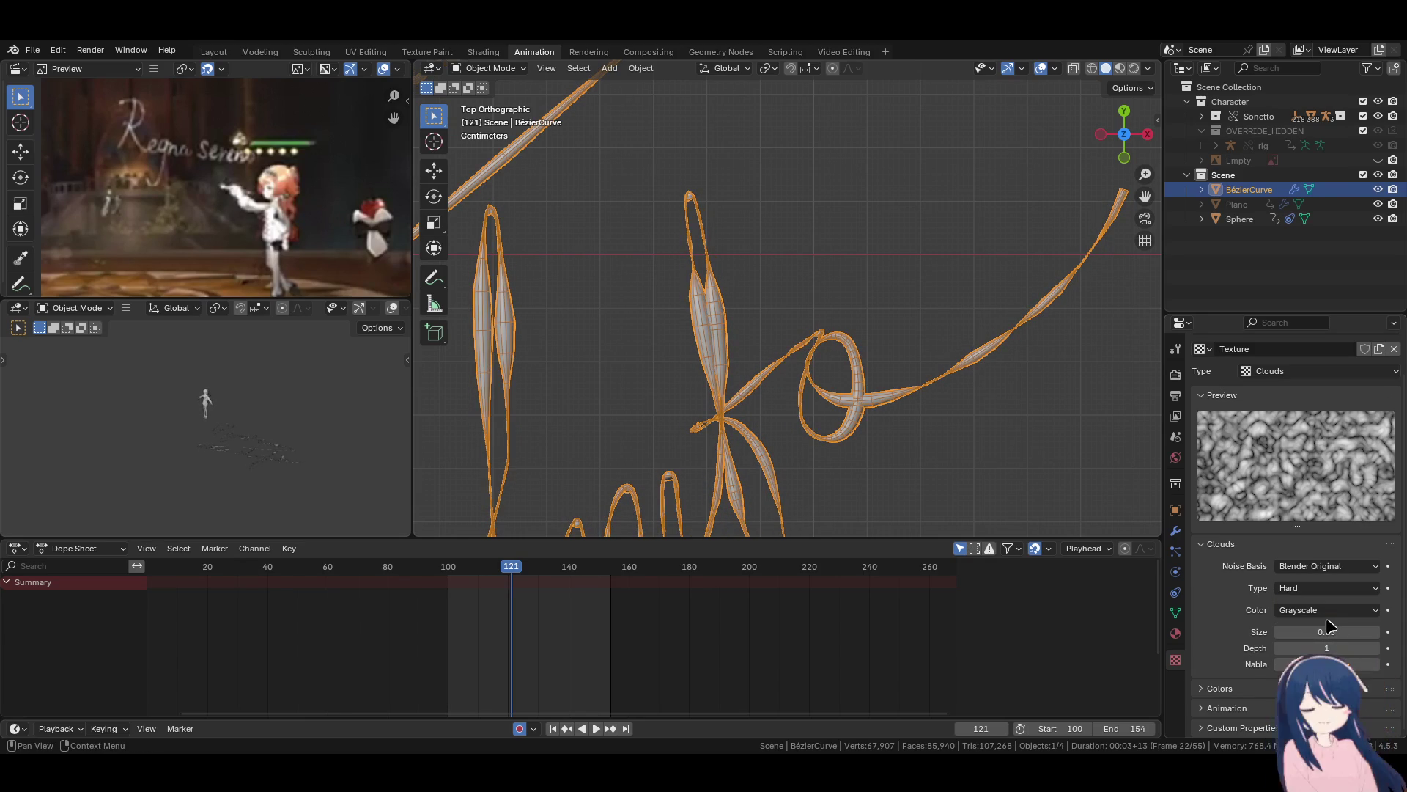
click(1328, 604)
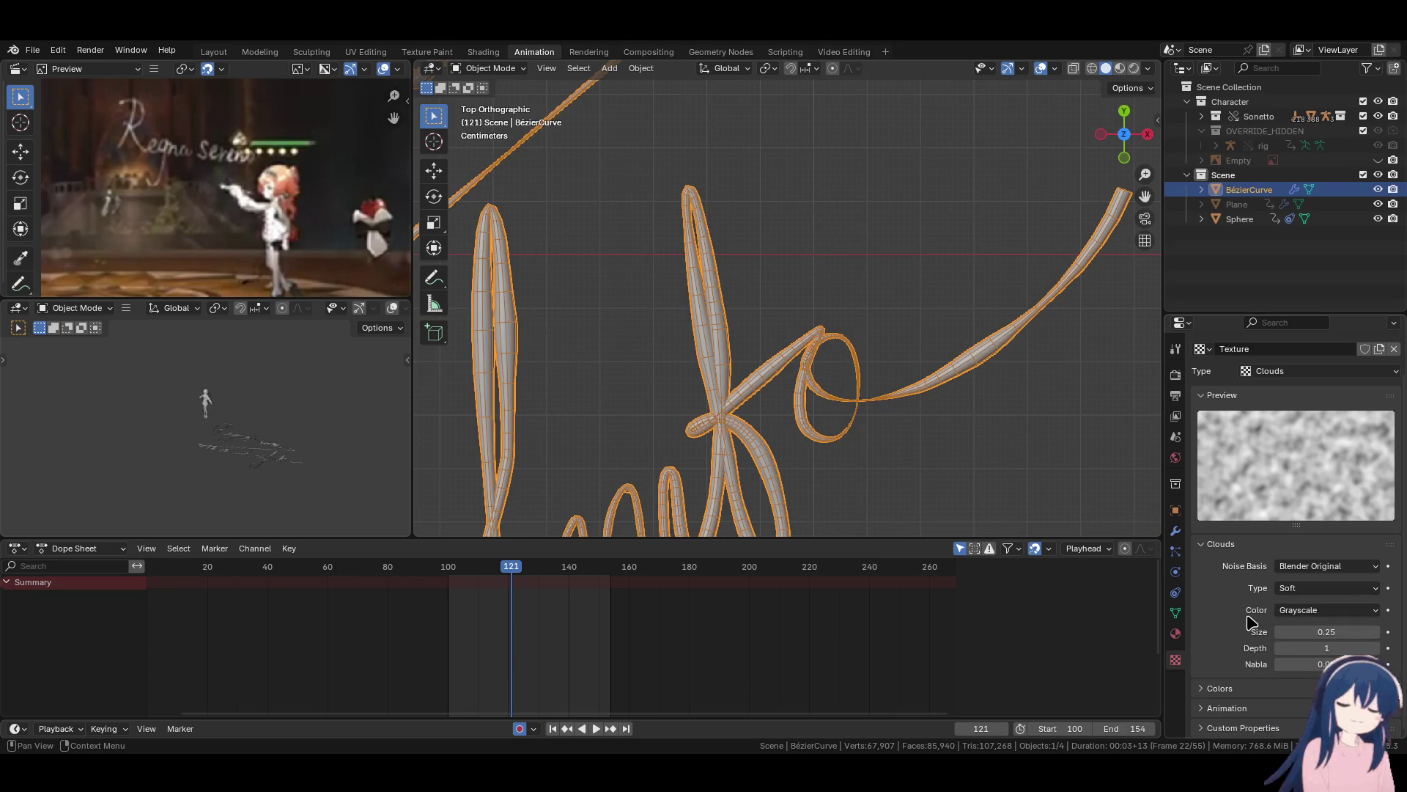
click(1248, 690)
scroll(1249, 666, down, 5)
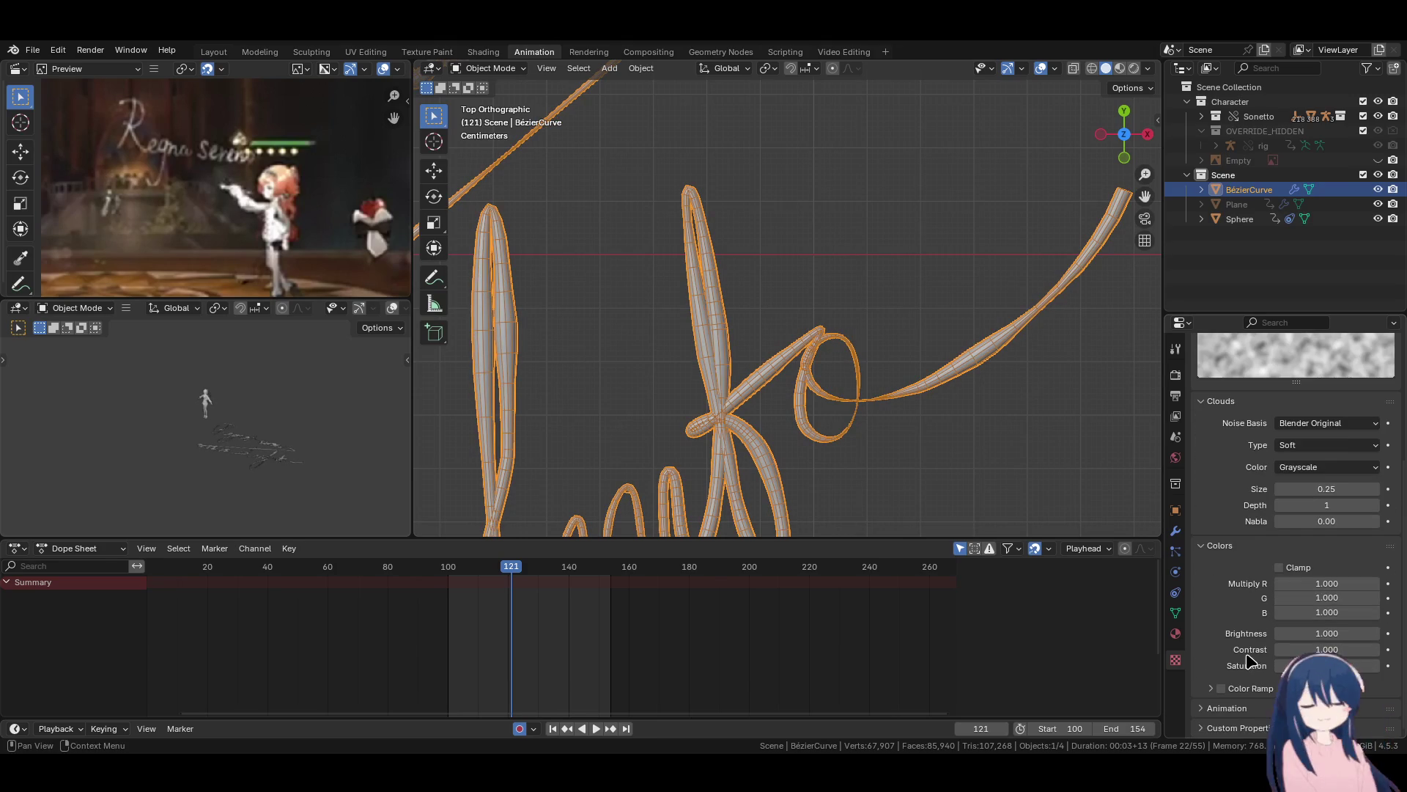
scroll(1251, 702, down, 3)
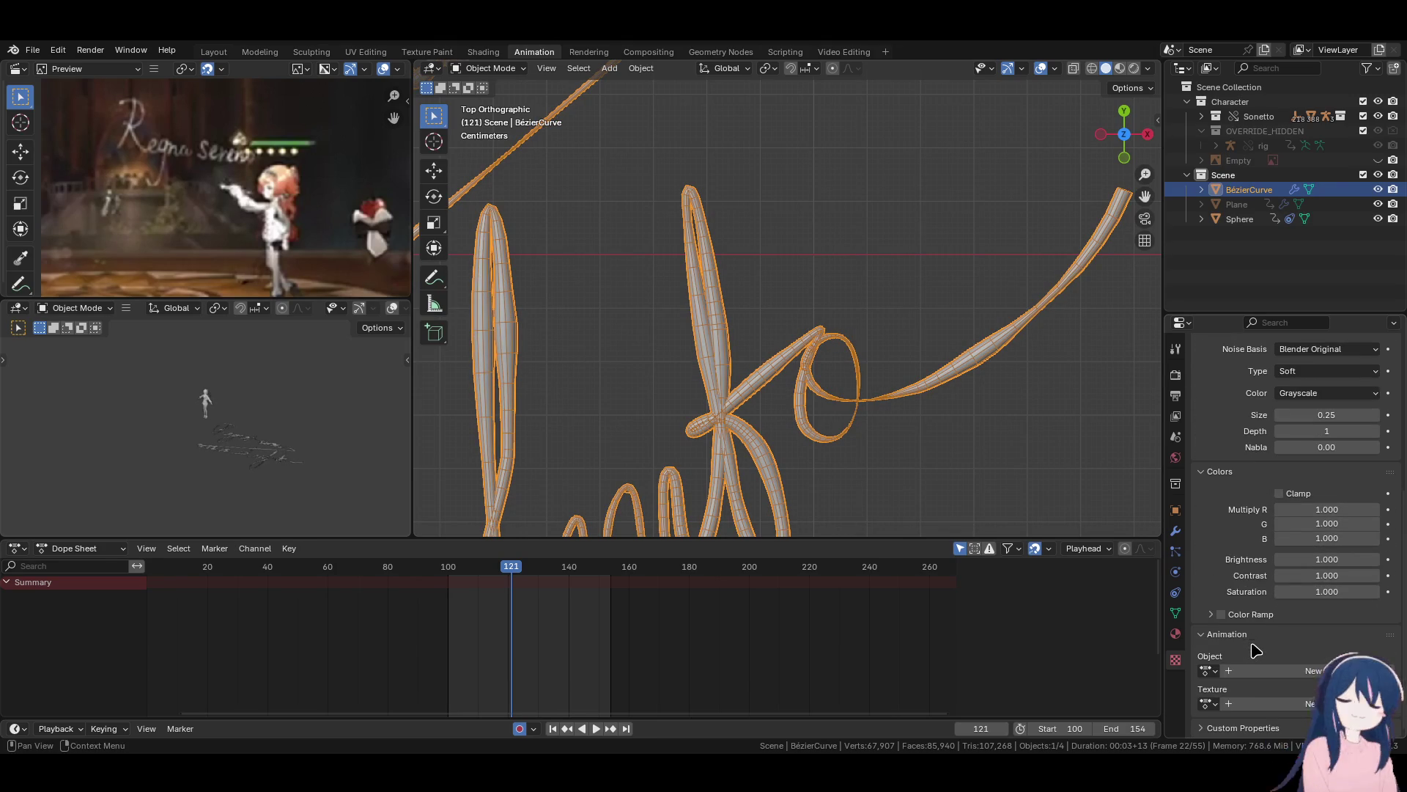
scroll(1026, 522, down, 2)
shift+middle_drag(685, 371, 817, 411)
scroll(860, 418, up, 4)
scroll(864, 421, down, 6)
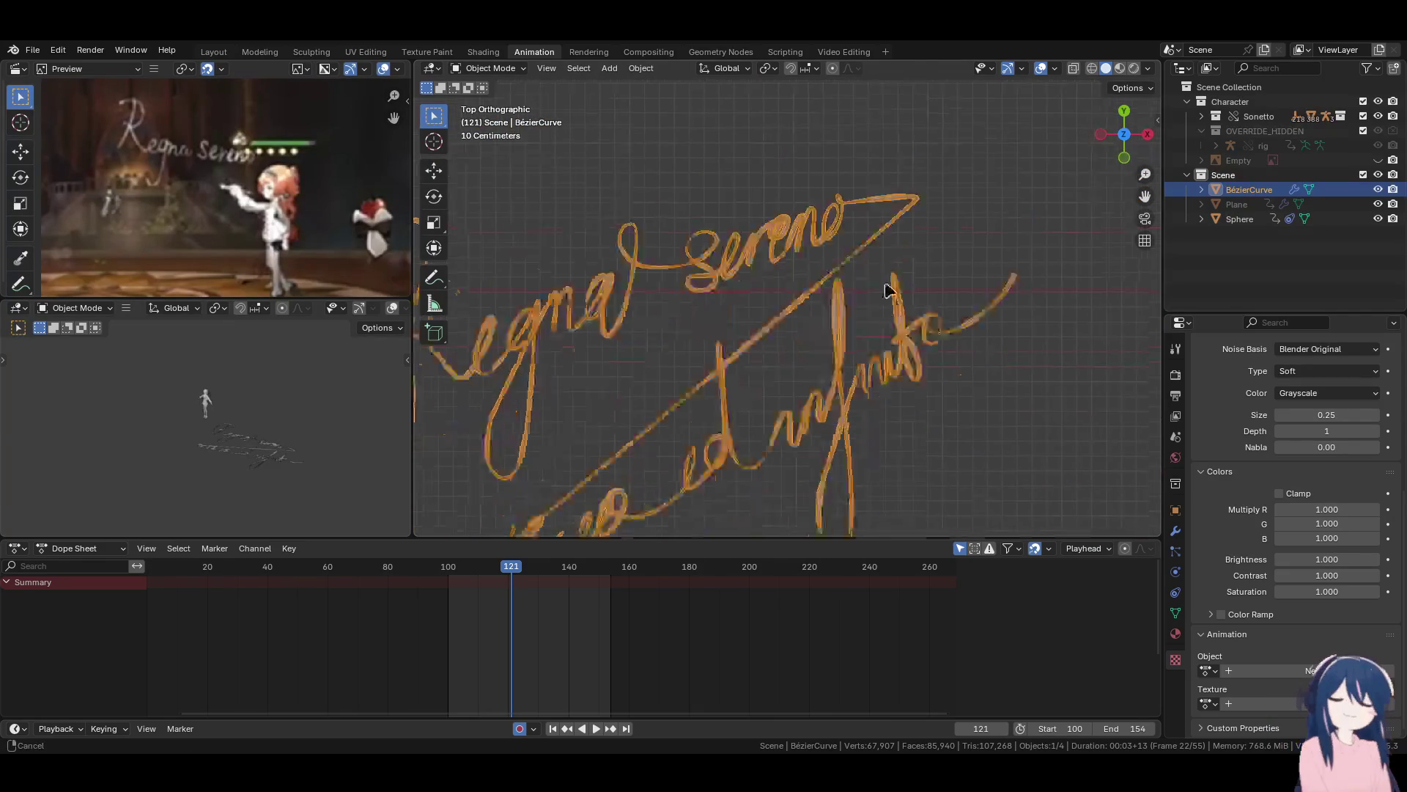
Deselect the curve, frame the whole signature, and turn off the Wireframe overlay.
click(792, 416)
shift+middle_drag(791, 416, 908, 454)
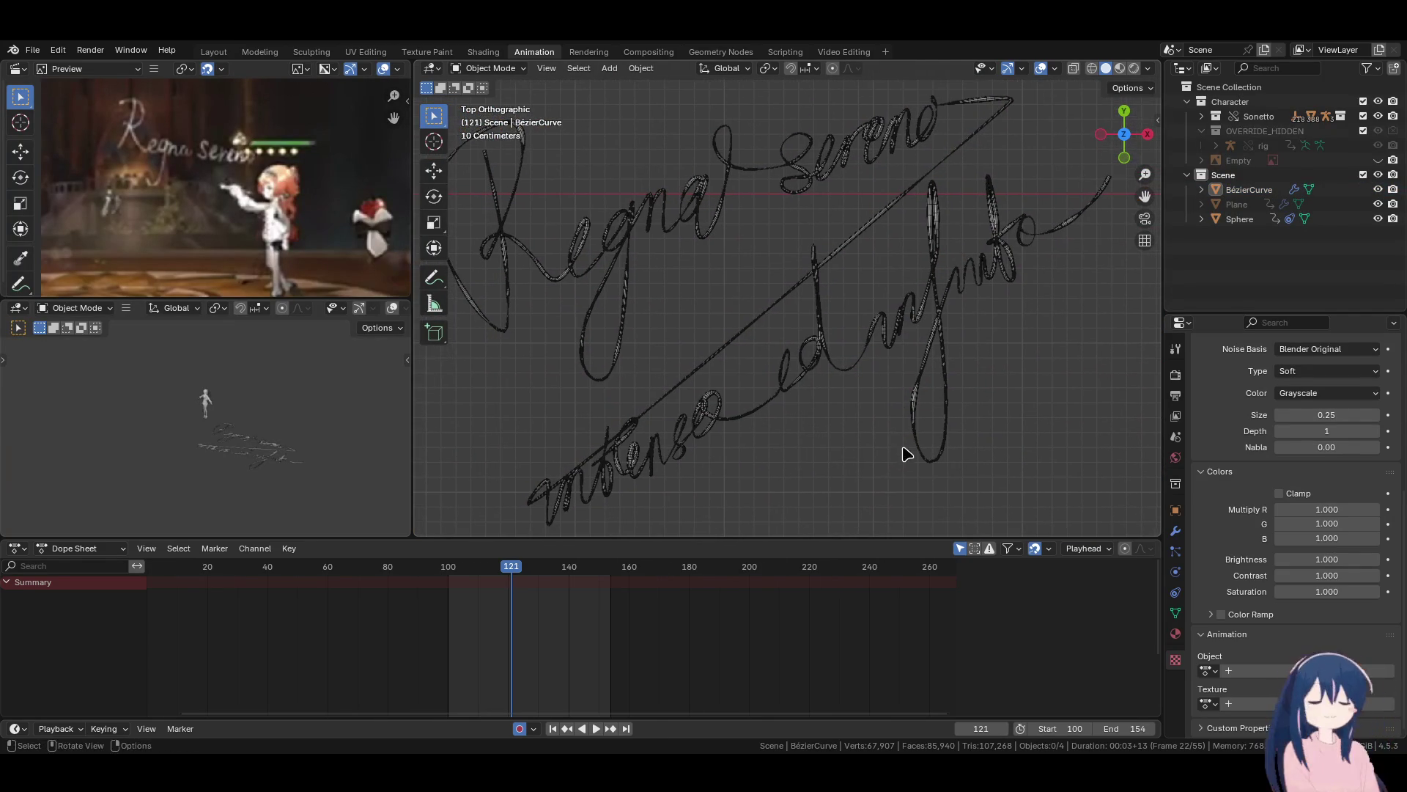
click(1055, 69)
click(965, 317)
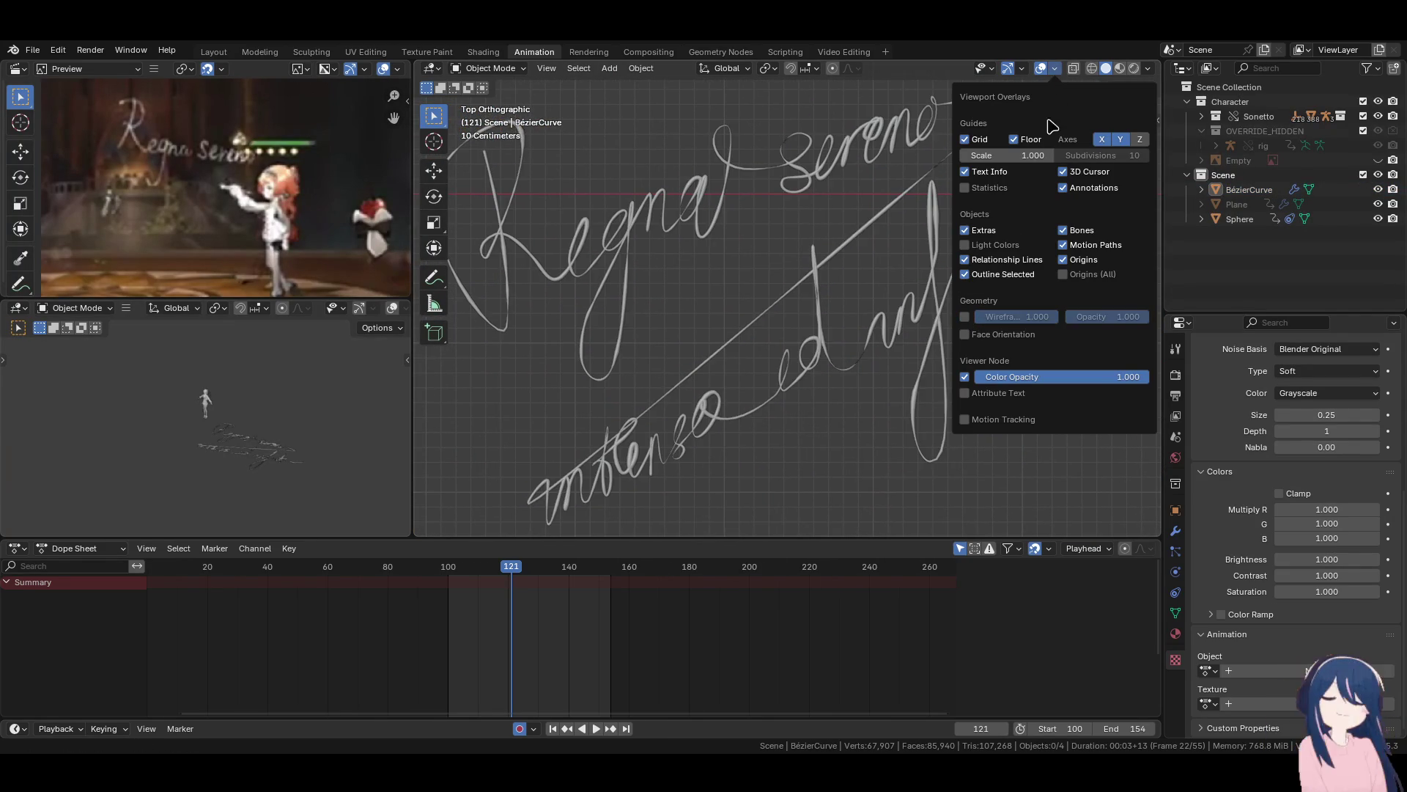
Set viewport shading lighting to Flat so the strokes appear bright white.
click(1147, 68)
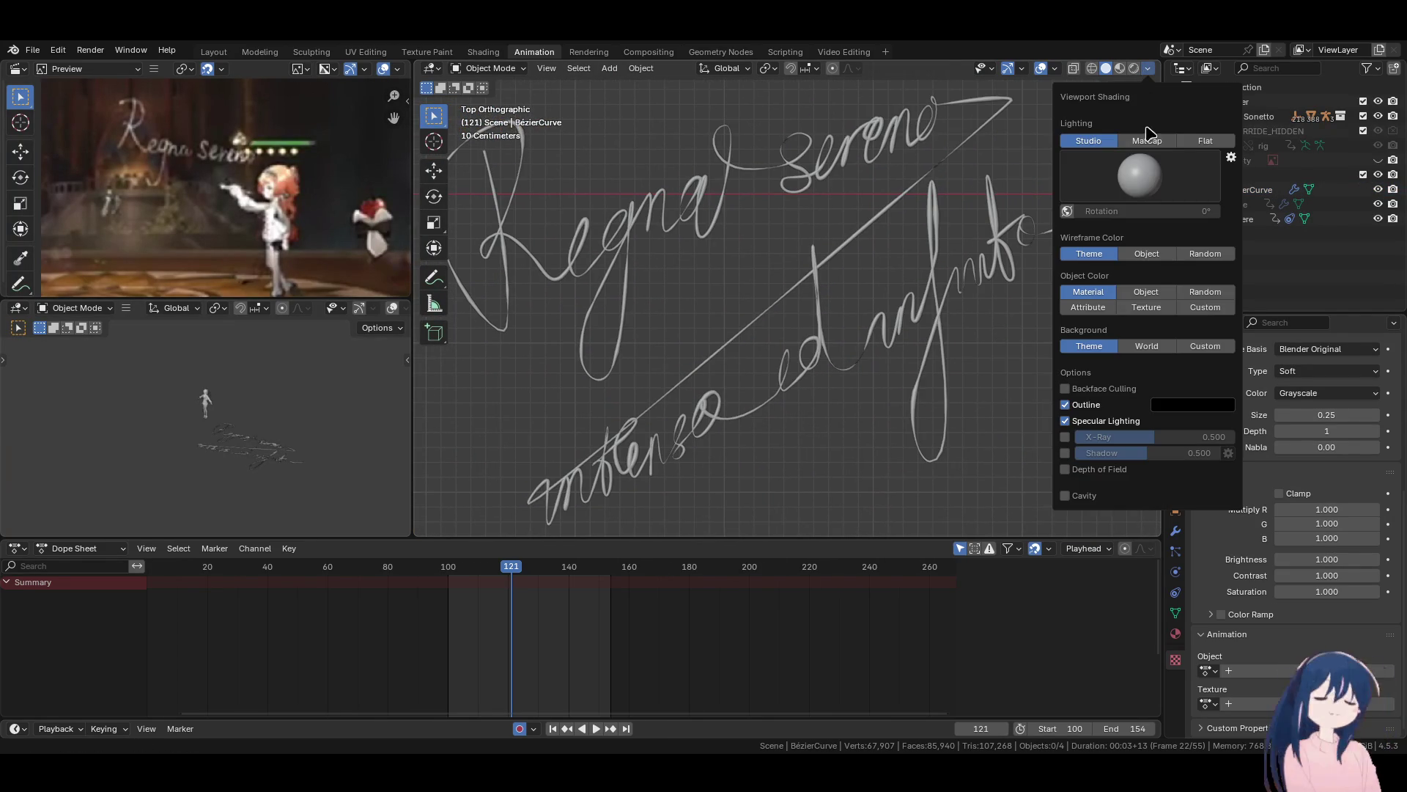
click(1202, 141)
scroll(850, 418, down, 2)
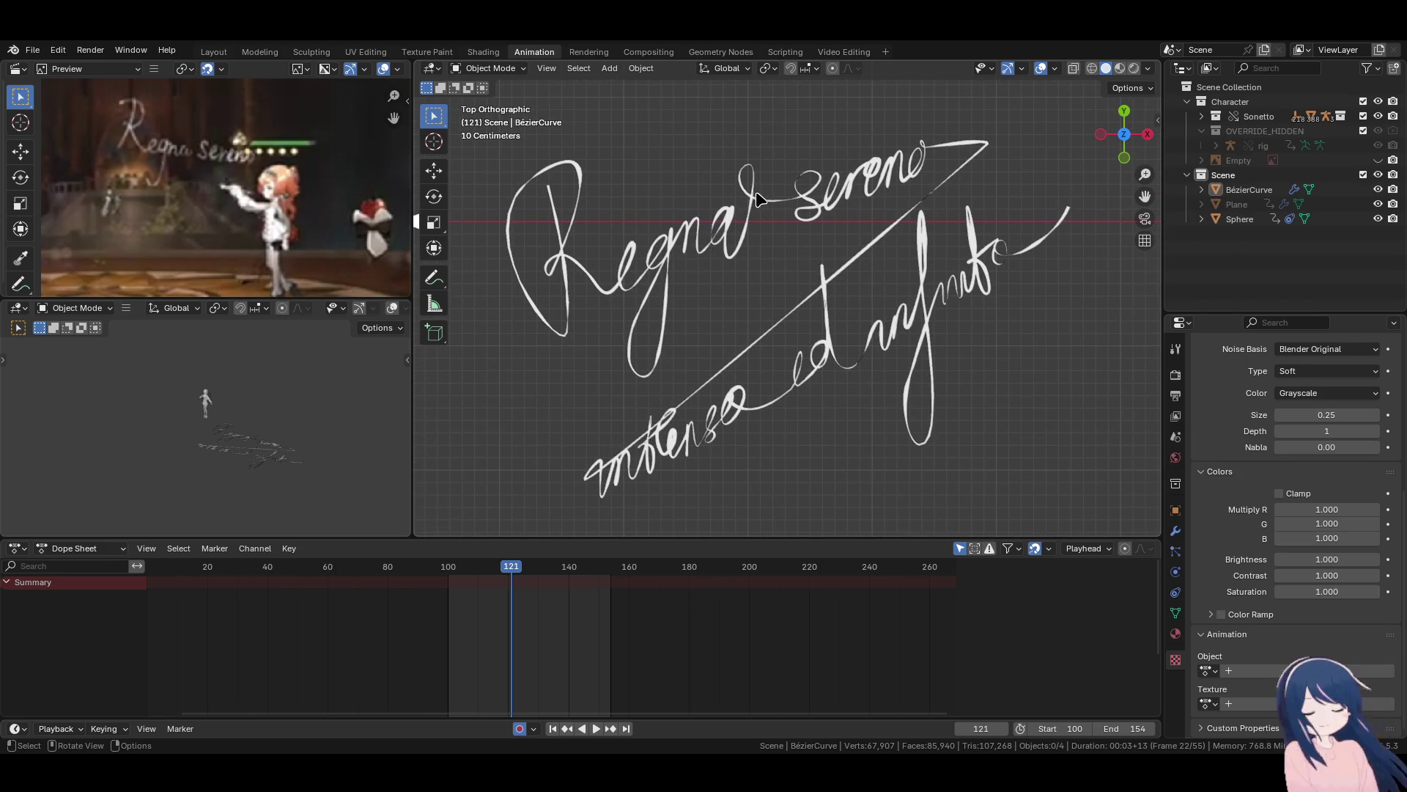
click(1176, 660)
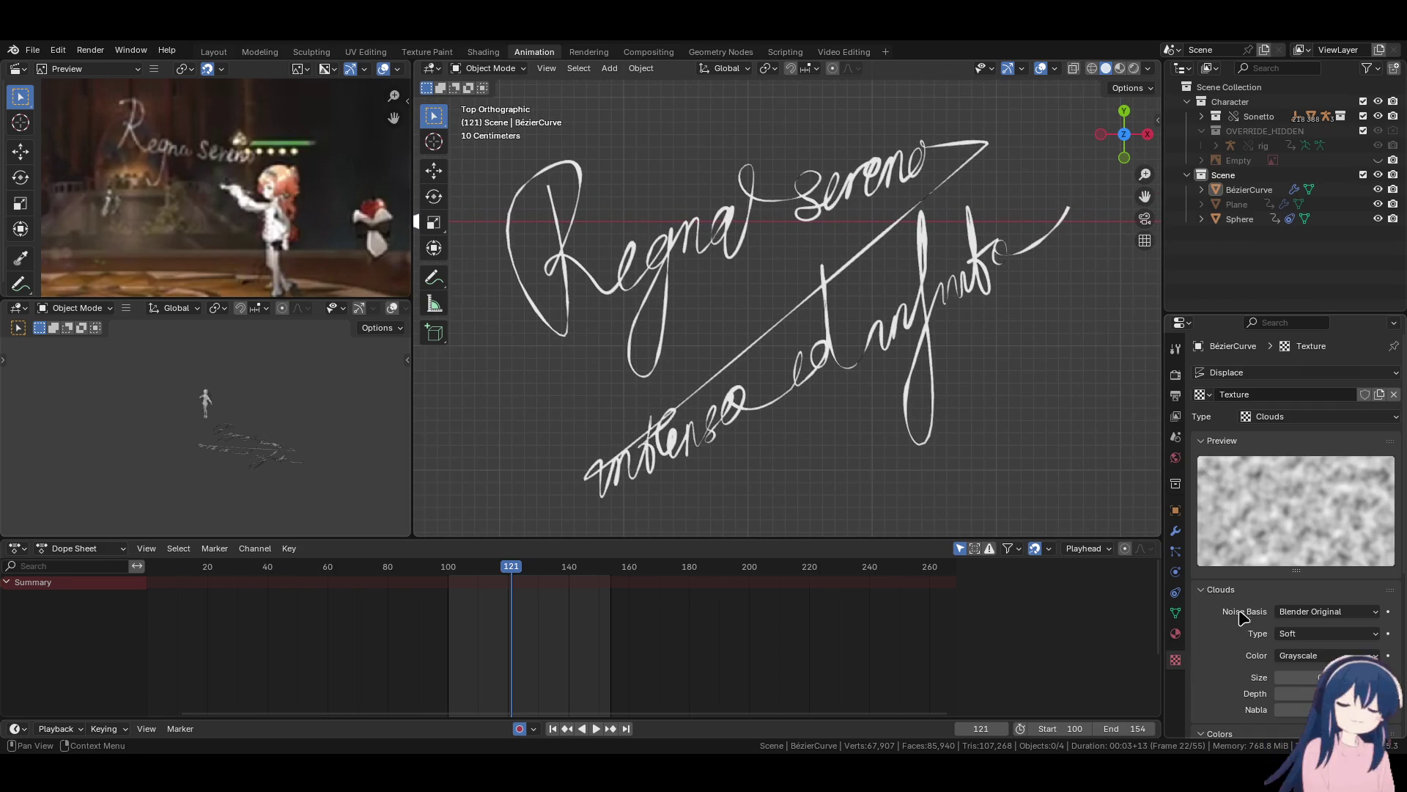
scroll(1253, 529, down, 2)
scroll(1261, 522, down, 4)
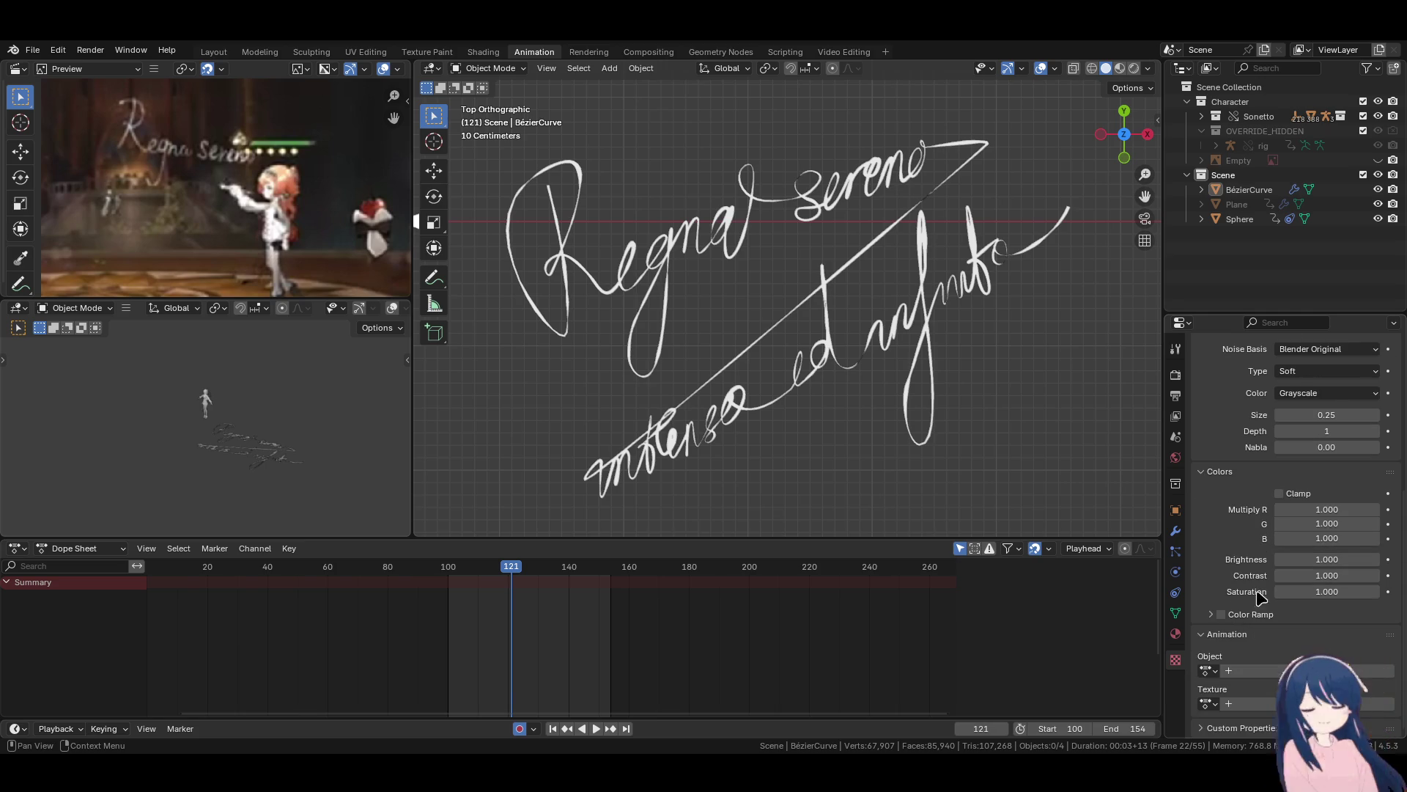
Enable the Clouds texture's Color Ramp, with the black stop at 0.472 and white at 0.465.
click(1221, 615)
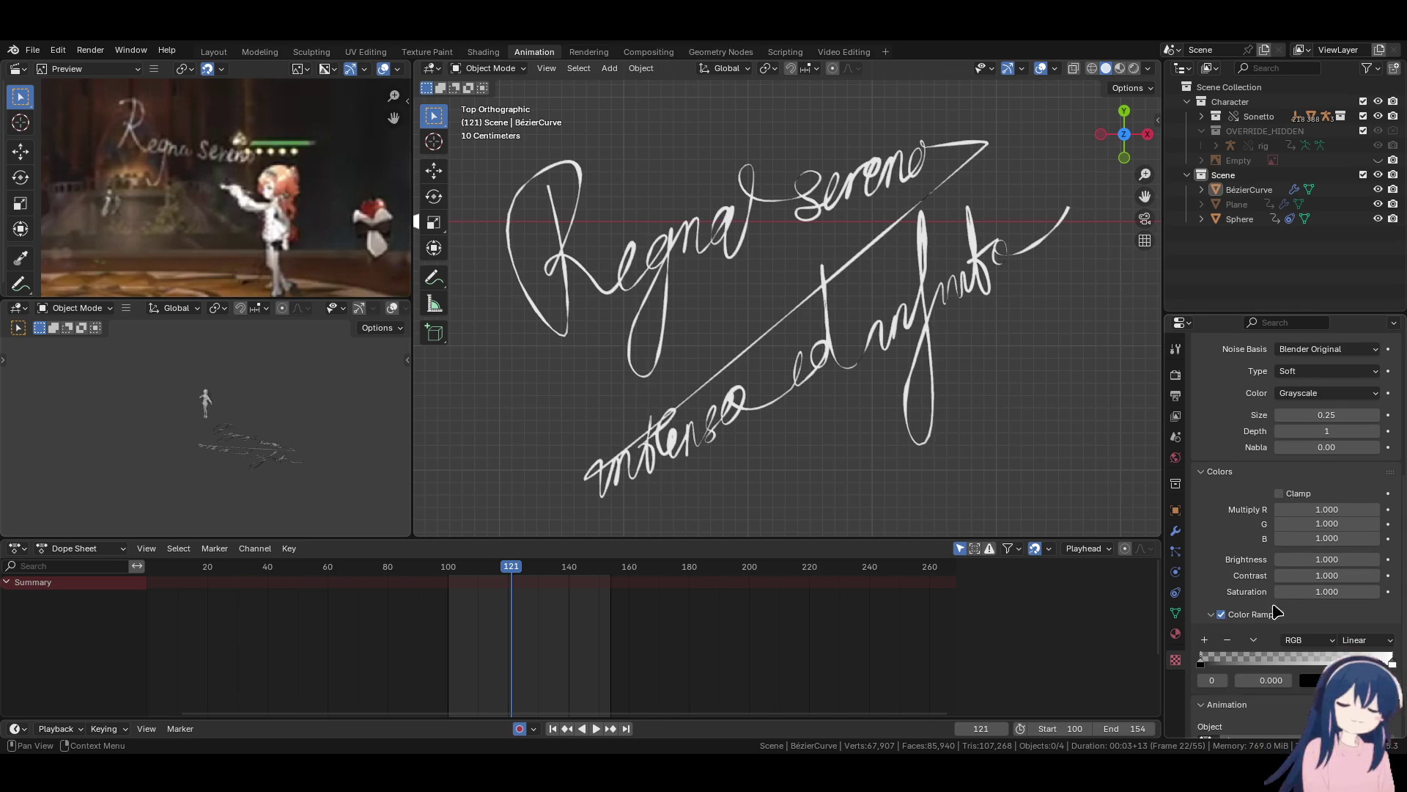
click(1211, 615)
mouse_move(1391, 591)
mouse_down()
mouse_move(1247, 594)
mouse_move(1320, 592)
mouse_move(1275, 592)
mouse_move(1313, 592)
mouse_move(1300, 592)
mouse_up()
mouse_move(1201, 592)
mouse_down()
mouse_move(1295, 593)
mouse_move(1198, 592)
mouse_up()
mouse_move(1300, 593)
mouse_down()
mouse_move(1353, 592)
mouse_move(1246, 592)
mouse_move(1400, 594)
mouse_move(1304, 592)
mouse_move(1371, 592)
mouse_up()
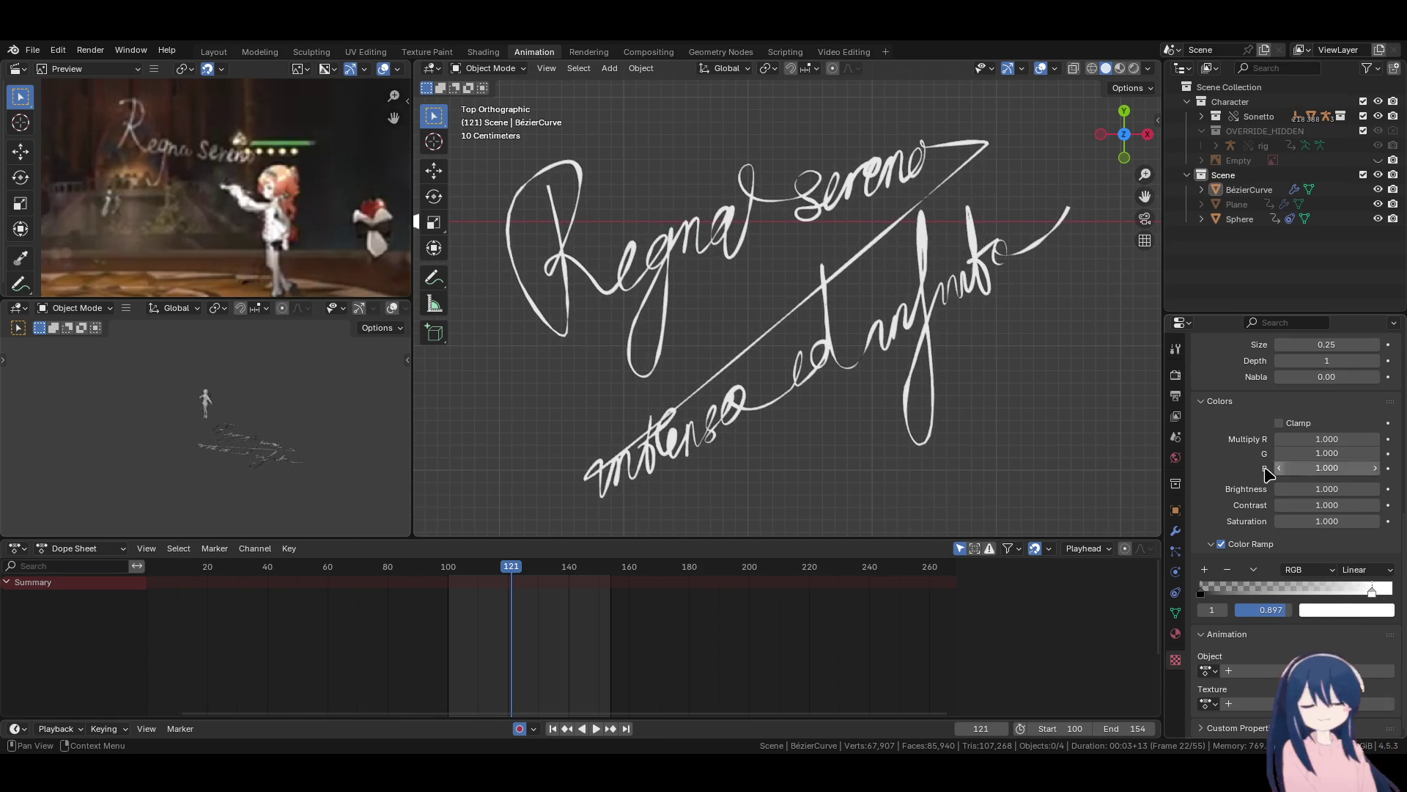
scroll(1273, 470, up, 10)
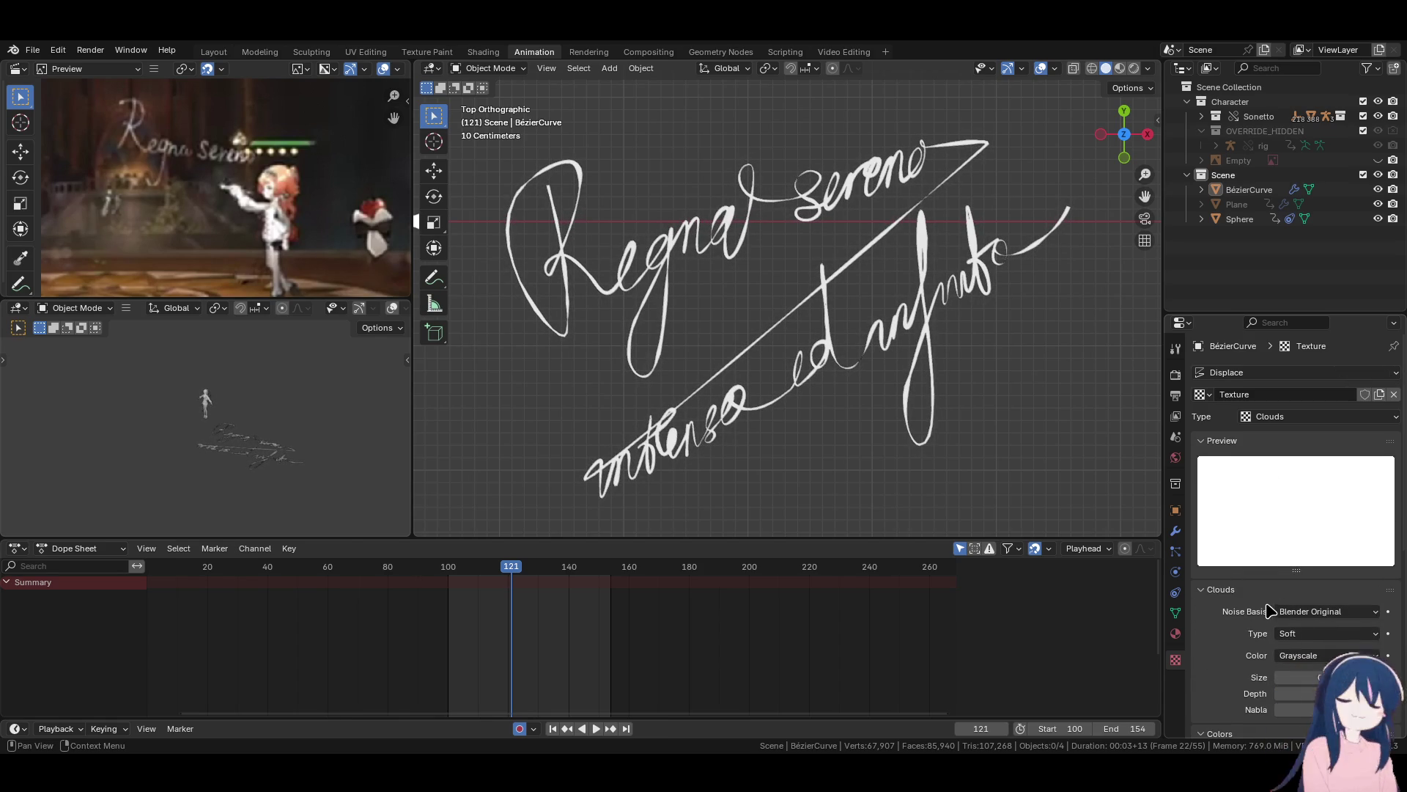
scroll(1271, 607, down, 3)
mouse_move(1327, 590)
mouse_down()
mouse_move(1345, 589)
mouse_move(1312, 590)
mouse_move(1347, 589)
mouse_move(1313, 589)
mouse_up()
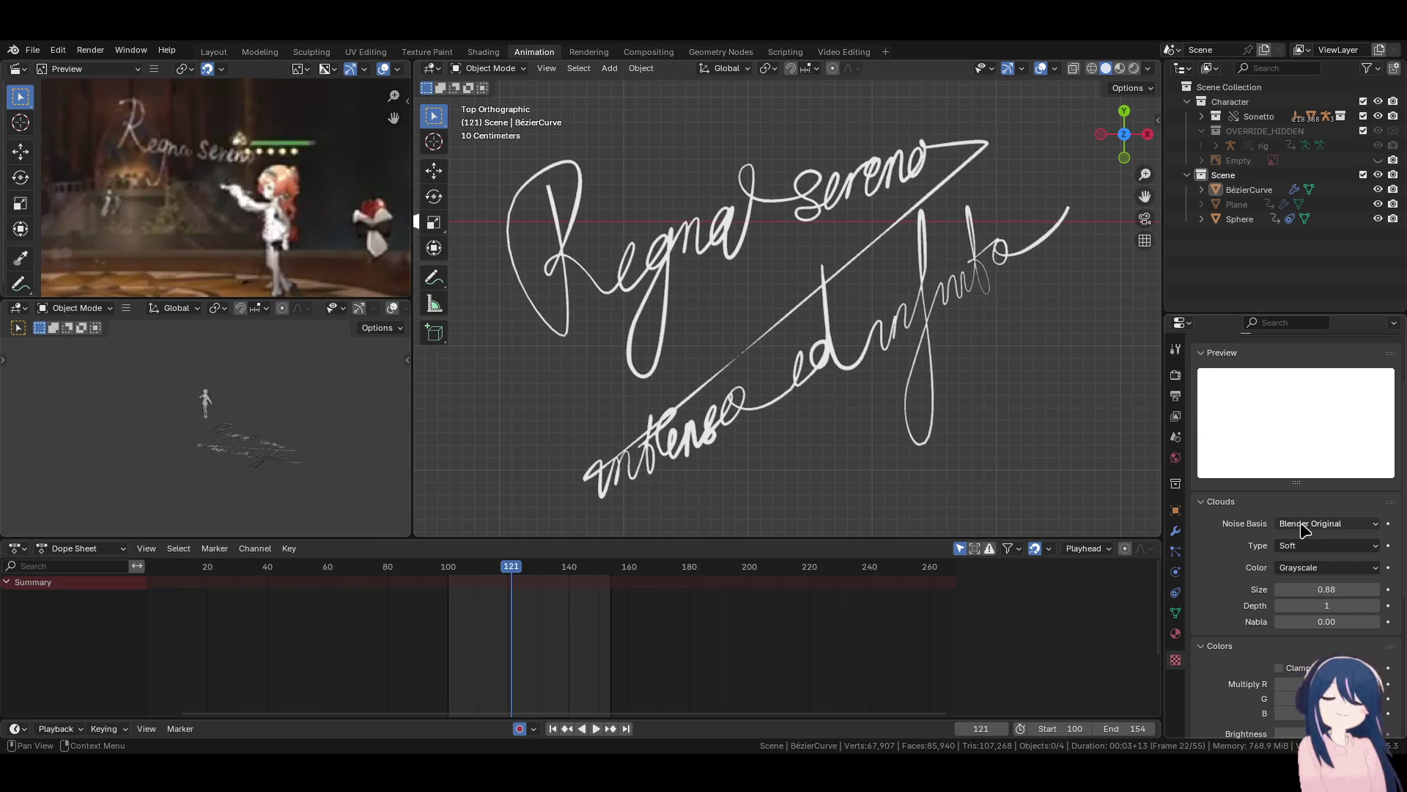
Set the Clouds noise Depth to 2 and Nabla to 0.10.
click(1375, 605)
click(1375, 622)
scroll(1214, 618, down, 5)
scroll(1217, 619, up, 5)
scroll(1218, 619, down, 4)
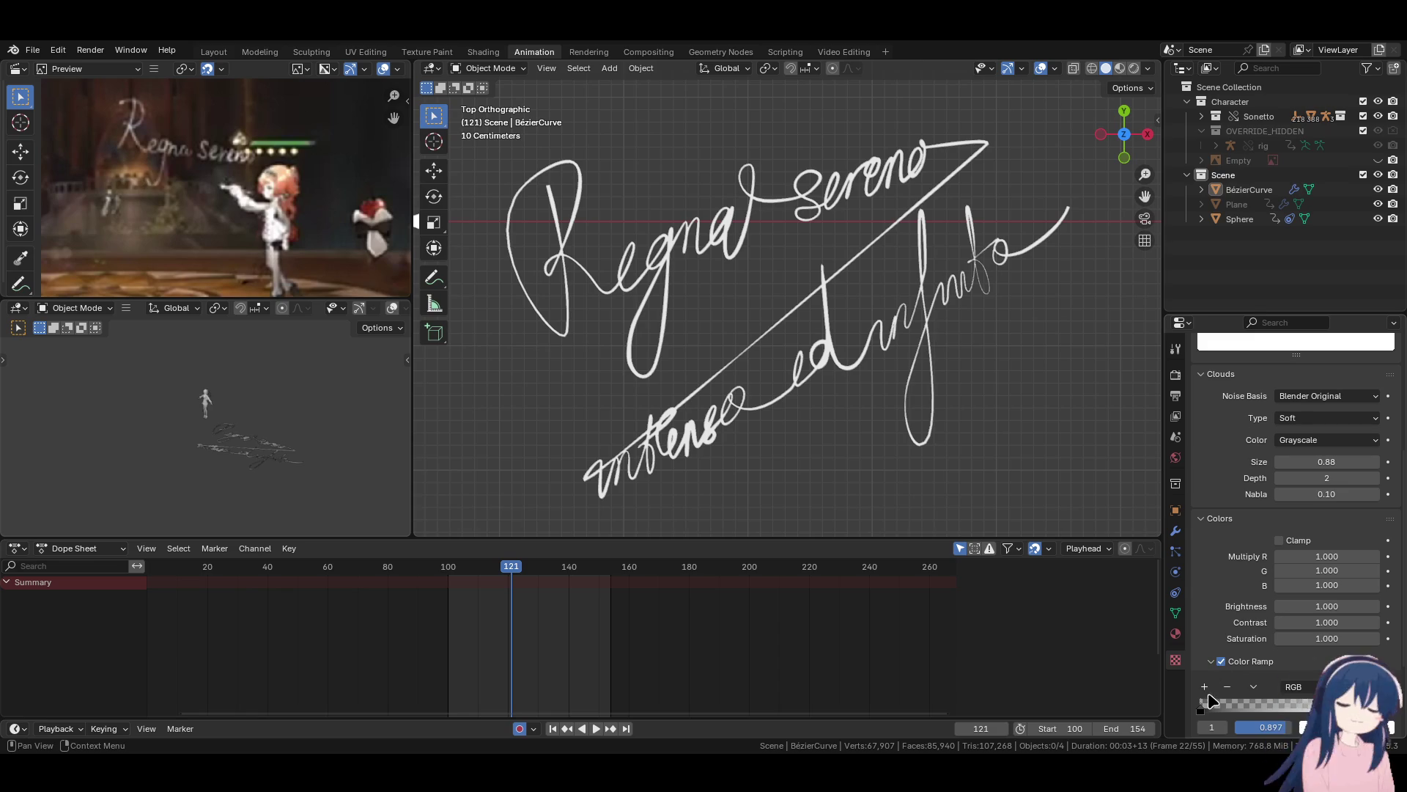
drag(1246, 709, 1376, 710)
scroll(1253, 554, up, 4)
scroll(1253, 555, down, 5)
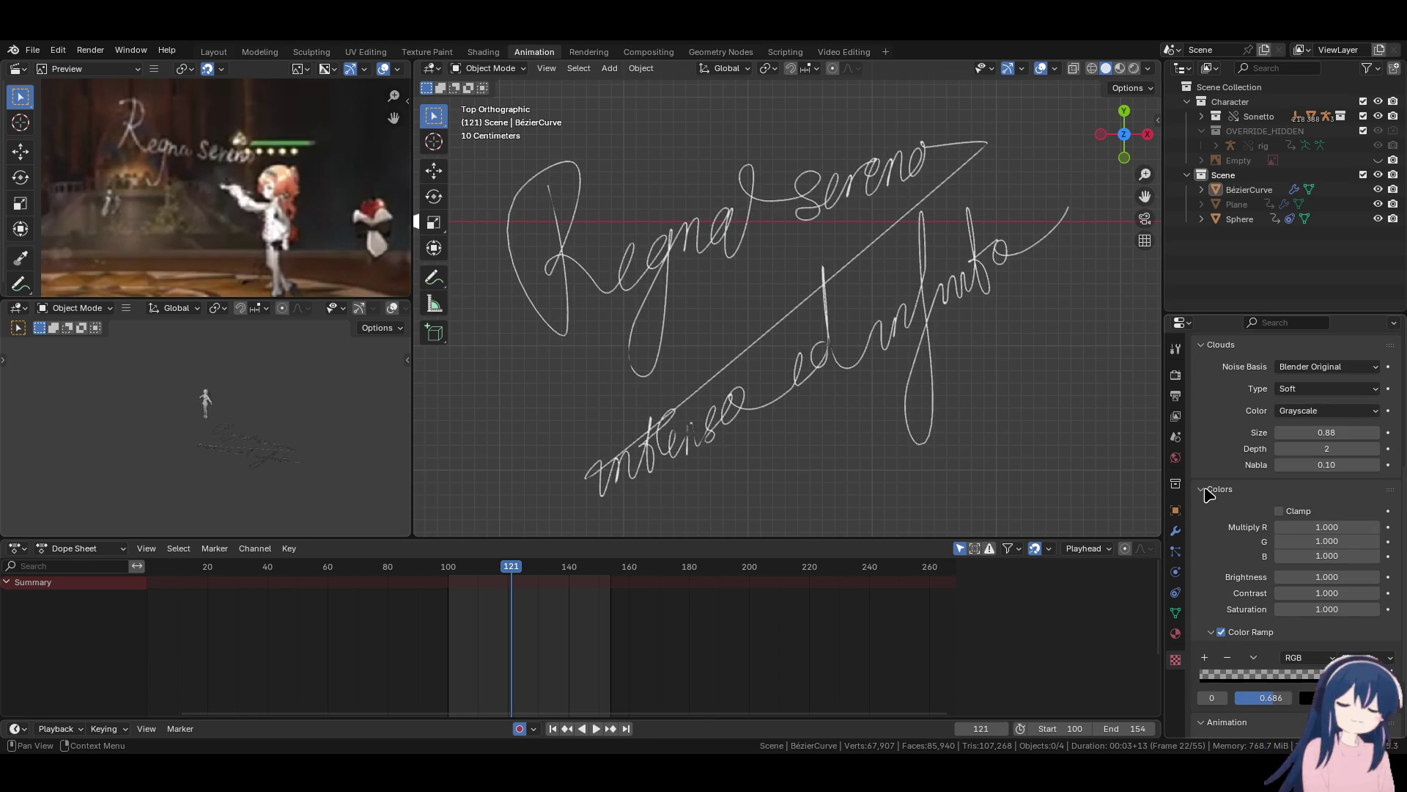
Collapse the Colors and Clouds panels and move the ramp stops to 0.266 and 0.531.
click(1209, 491)
click(1210, 475)
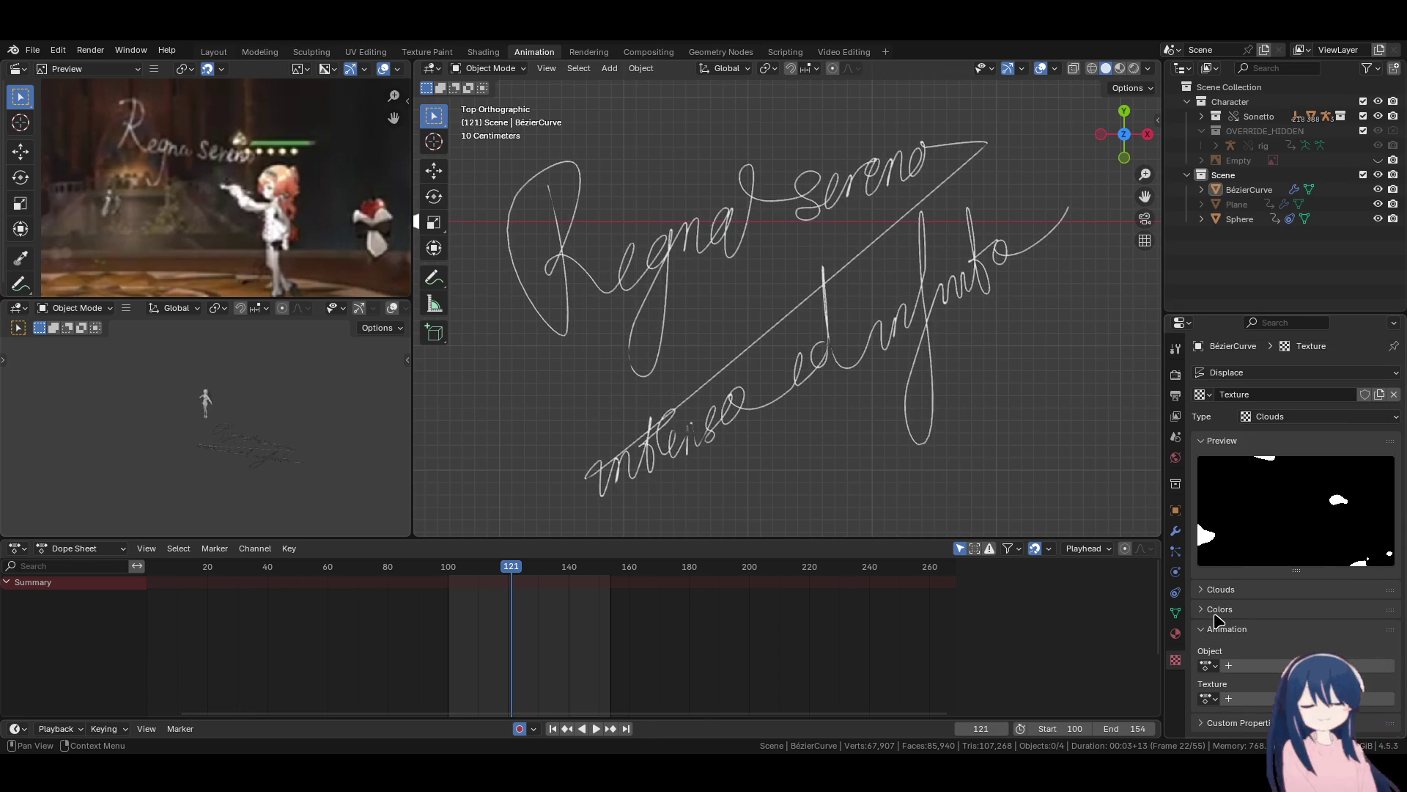
scroll(1231, 618, down, 5)
mouse_move(1332, 649)
mouse_down()
mouse_move(1224, 652)
mouse_move(1250, 654)
mouse_up()
mouse_move(1372, 658)
mouse_down()
mouse_move(1221, 655)
mouse_move(1379, 660)
mouse_up()
Switch the ramp interpolation to Ease and slide the white stop to 0.624.
click(1367, 631)
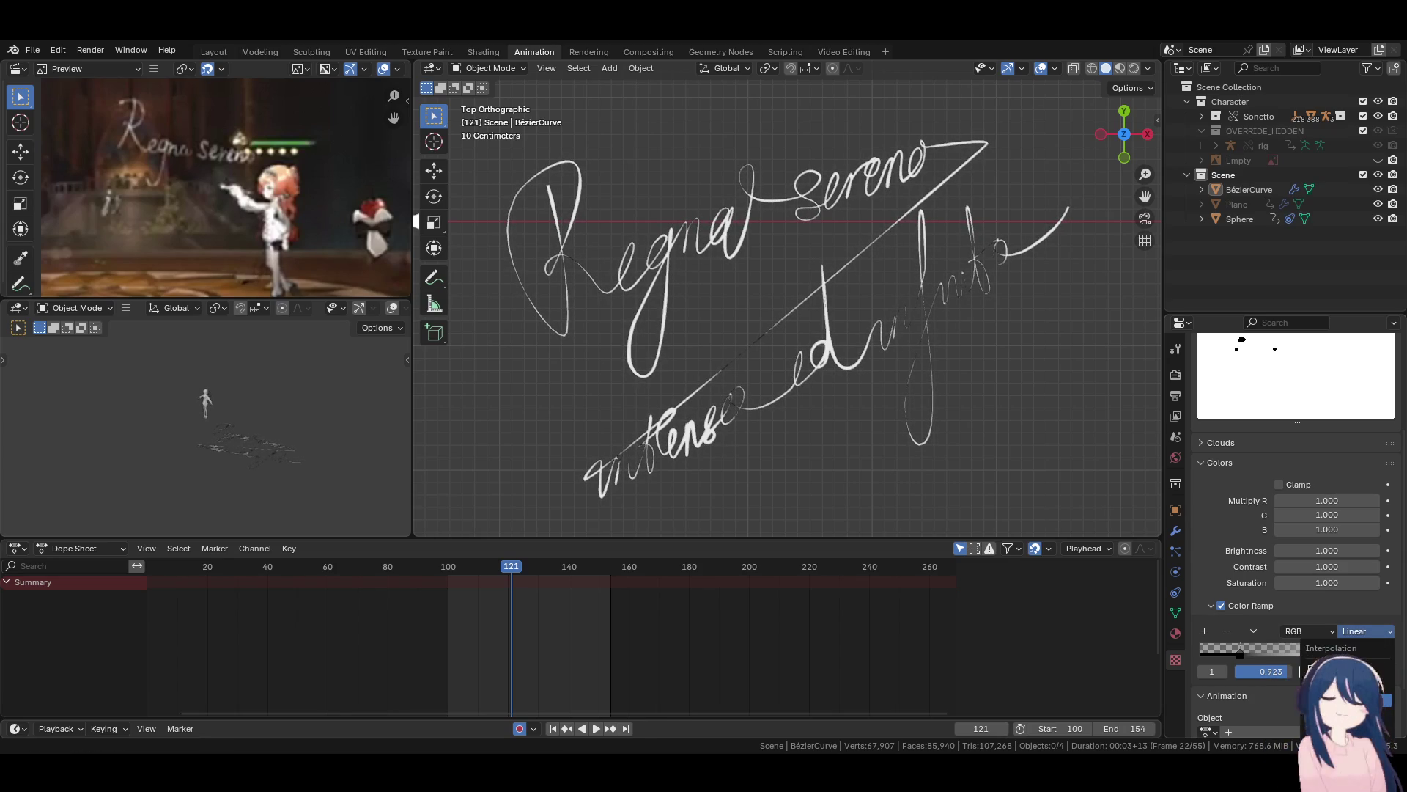
click(1341, 666)
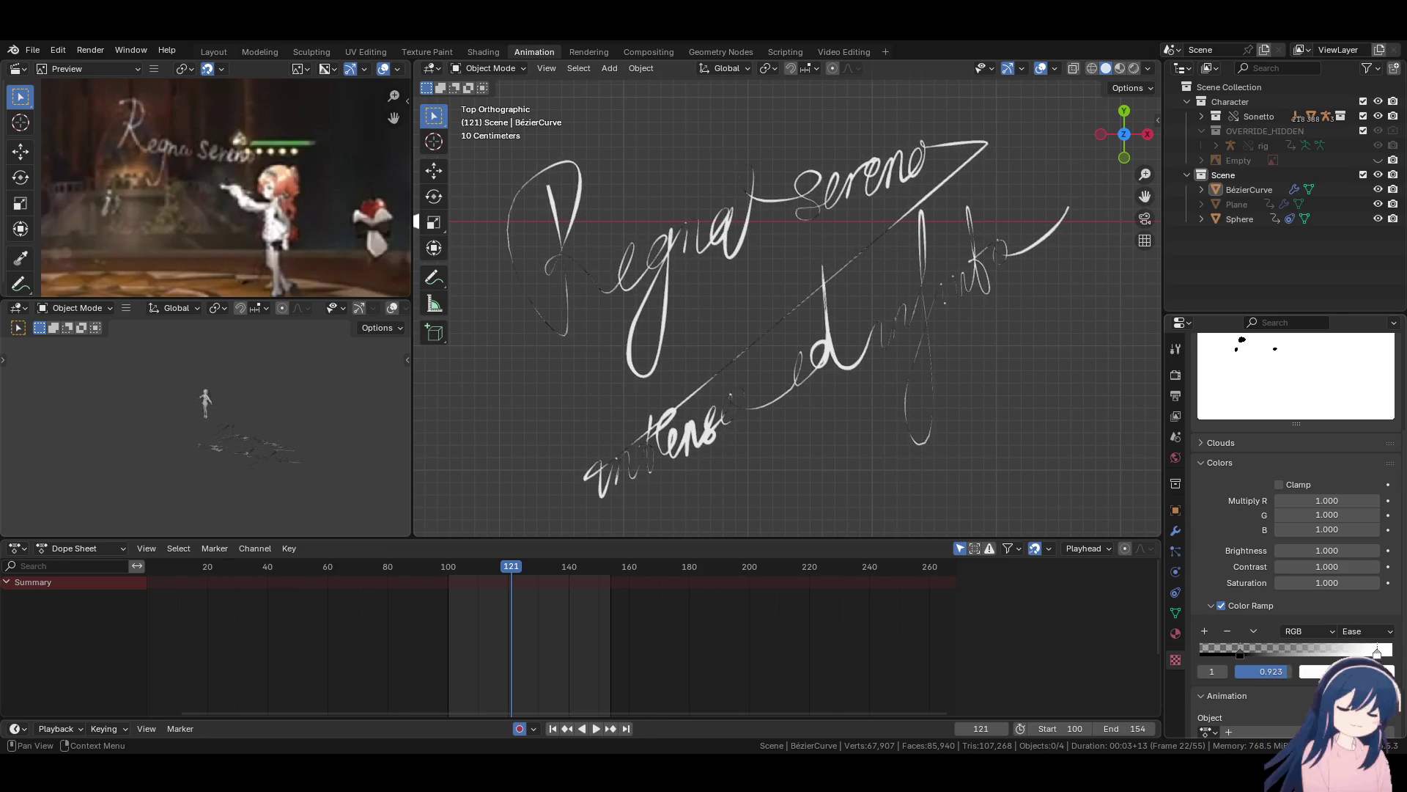
mouse_move(1379, 660)
mouse_down()
mouse_move(1320, 659)
mouse_move(1335, 659)
mouse_up()
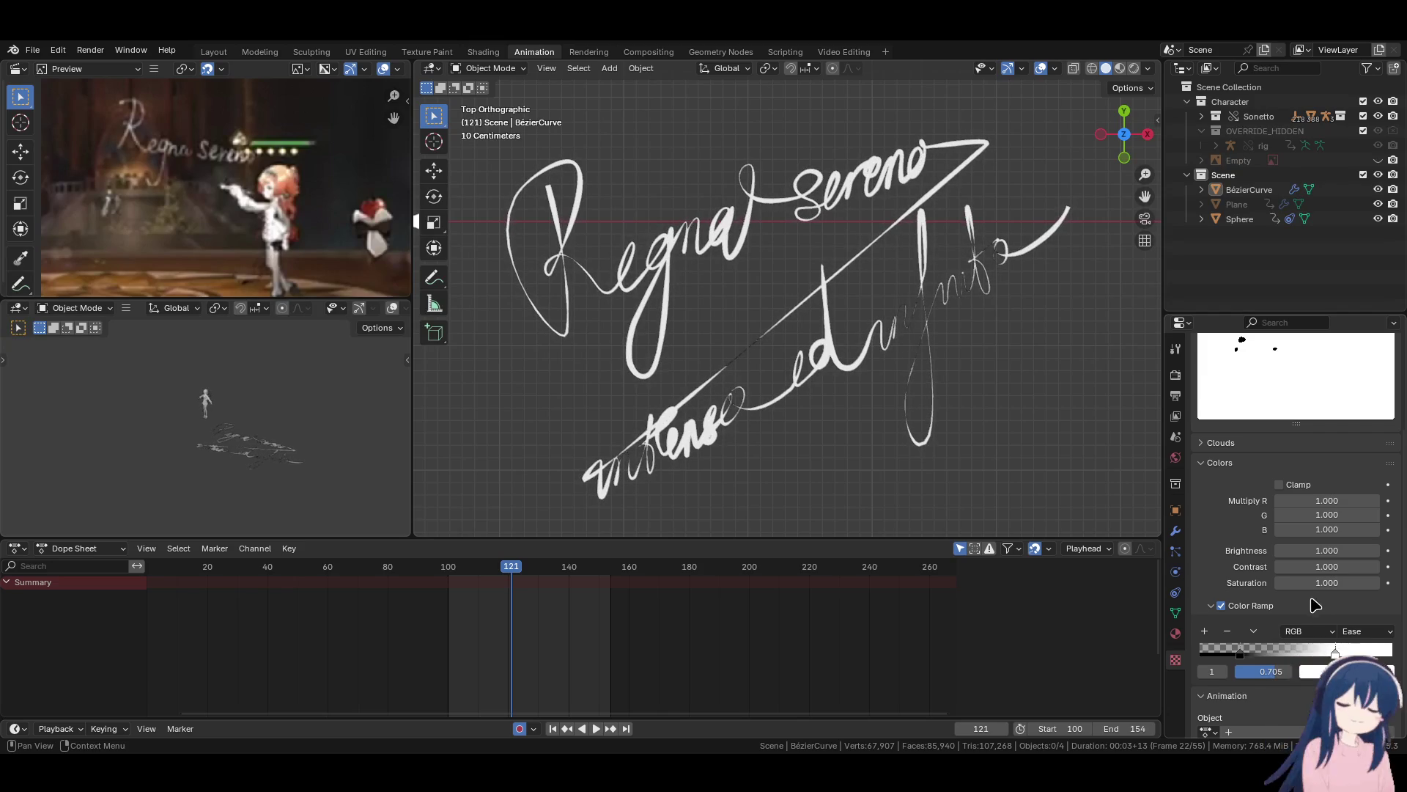
scroll(1309, 595, down, 2)
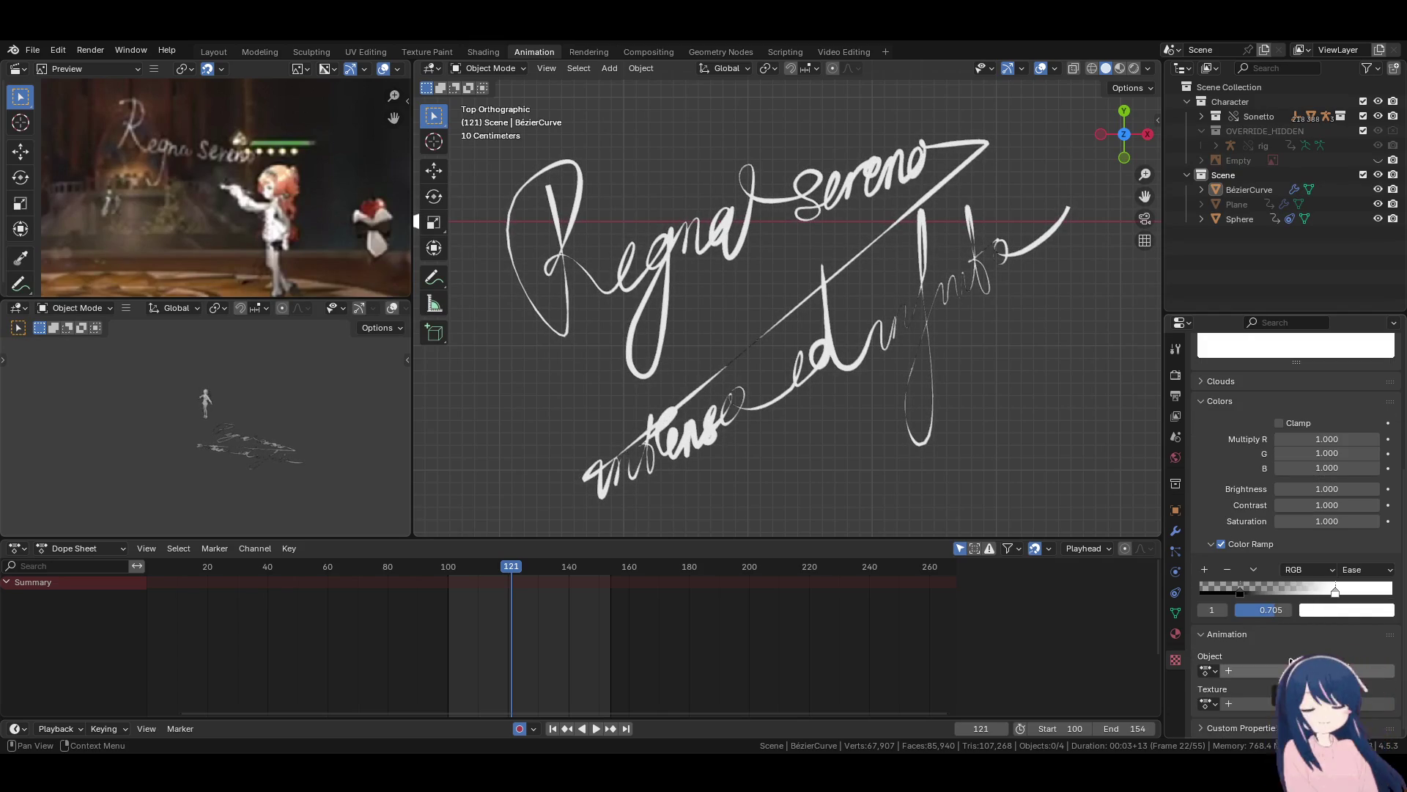
scroll(1297, 640, up, 4)
scroll(1296, 639, up, 1)
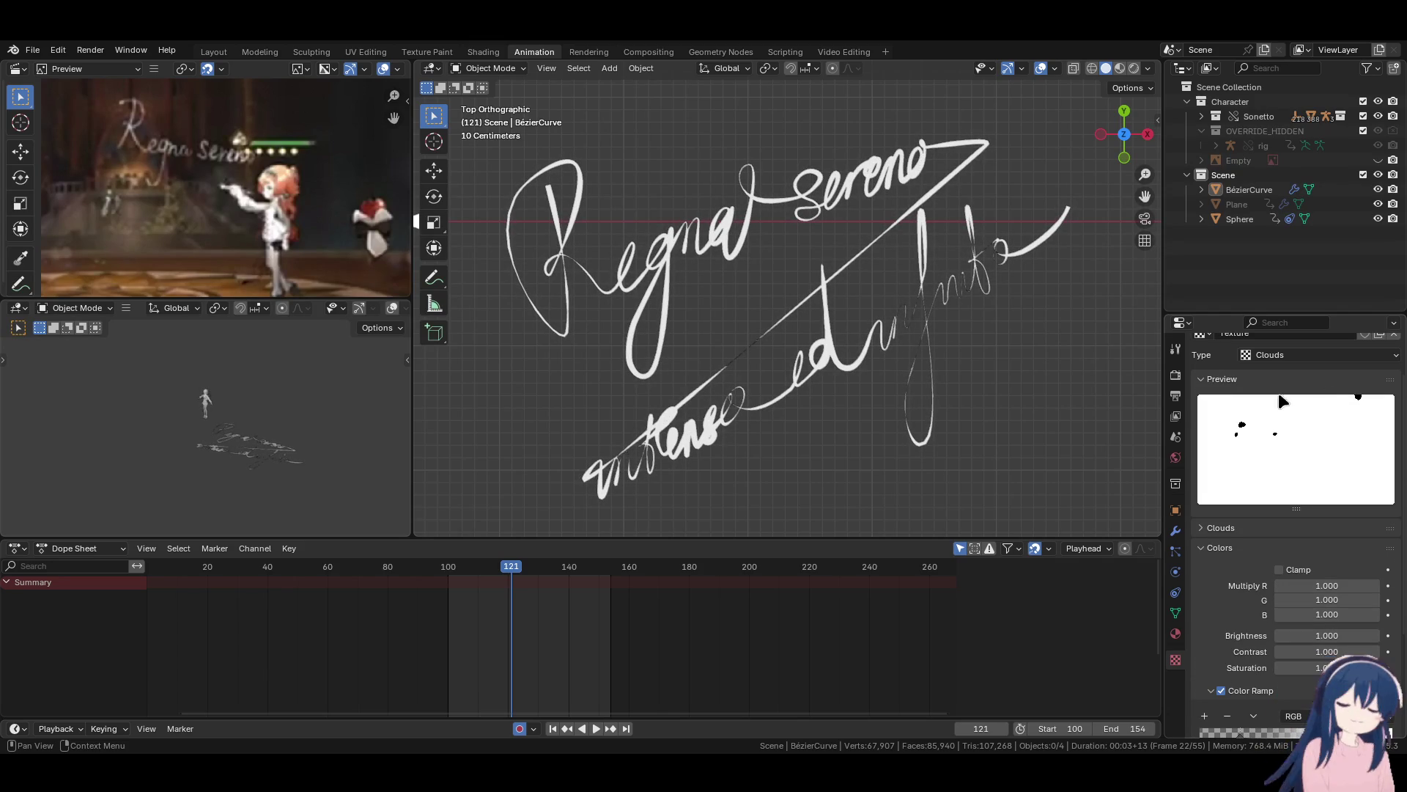
click(1221, 527)
Try the Clouds Color output, then return it to Grayscale.
drag(1326, 616, 1332, 603)
click(1328, 595)
click(1328, 630)
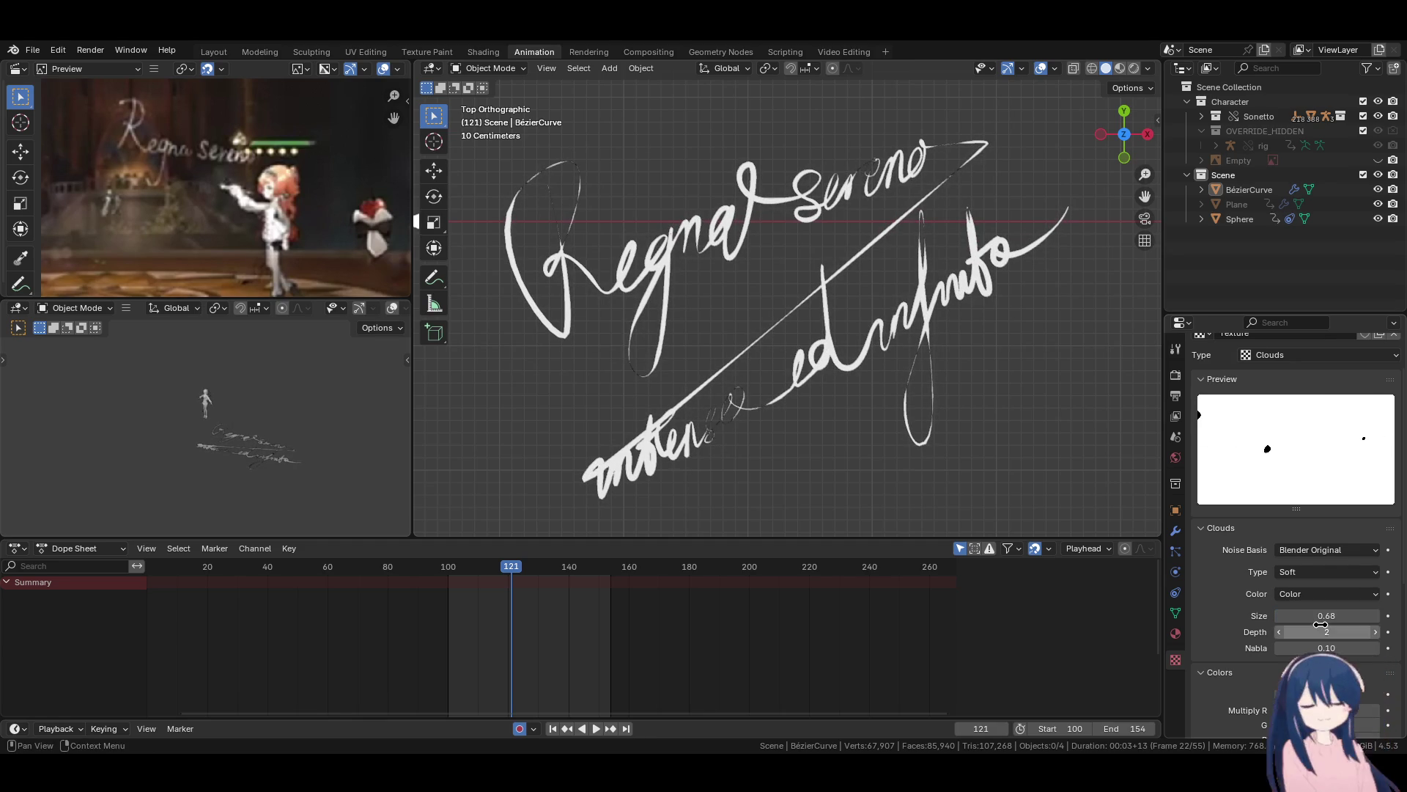
click(1330, 601)
click(1273, 601)
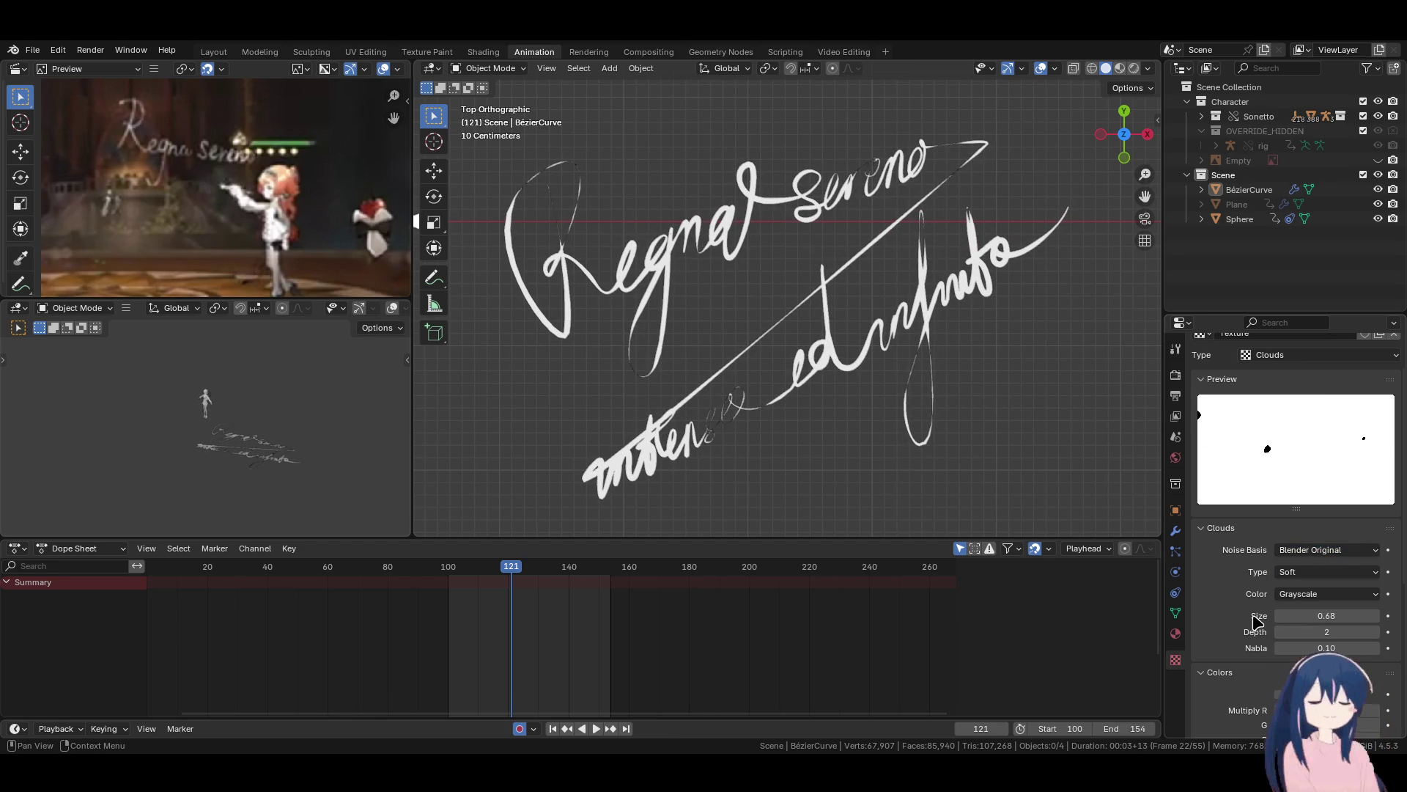
Set the Clouds Size to about 0.86 and drag the ramp stop to about 0.72.
drag(1312, 615, 1343, 616)
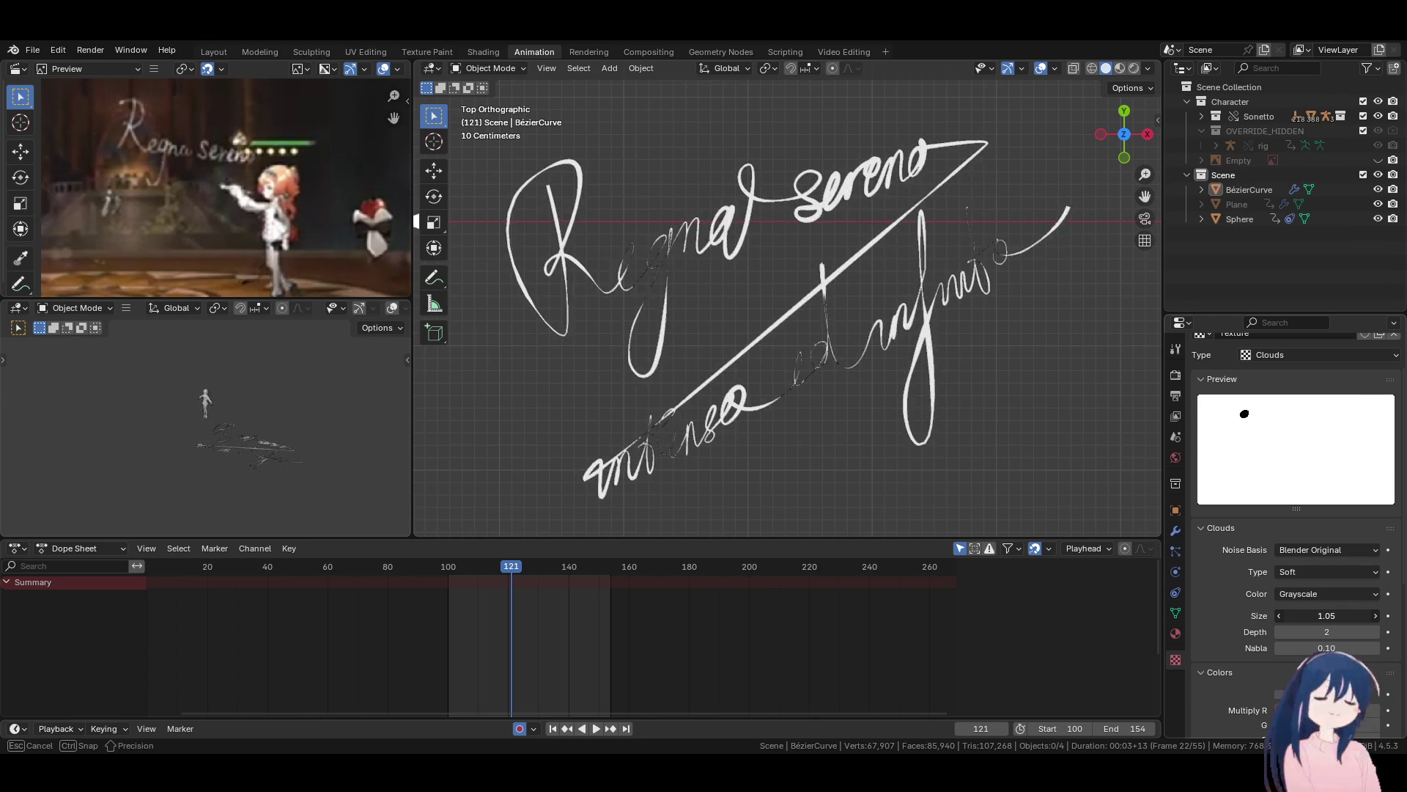
drag(1342, 615, 1386, 616)
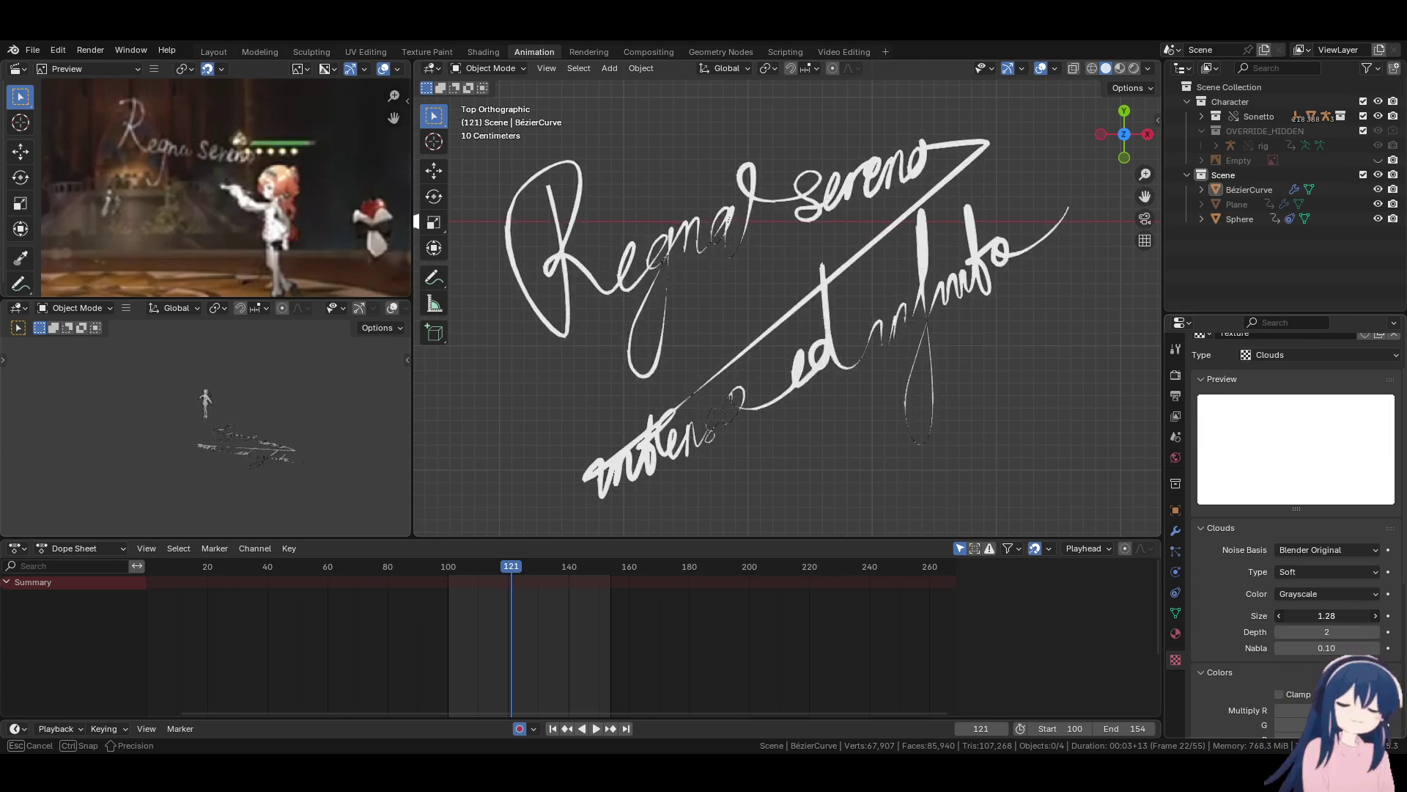
drag(1355, 616, 1337, 616)
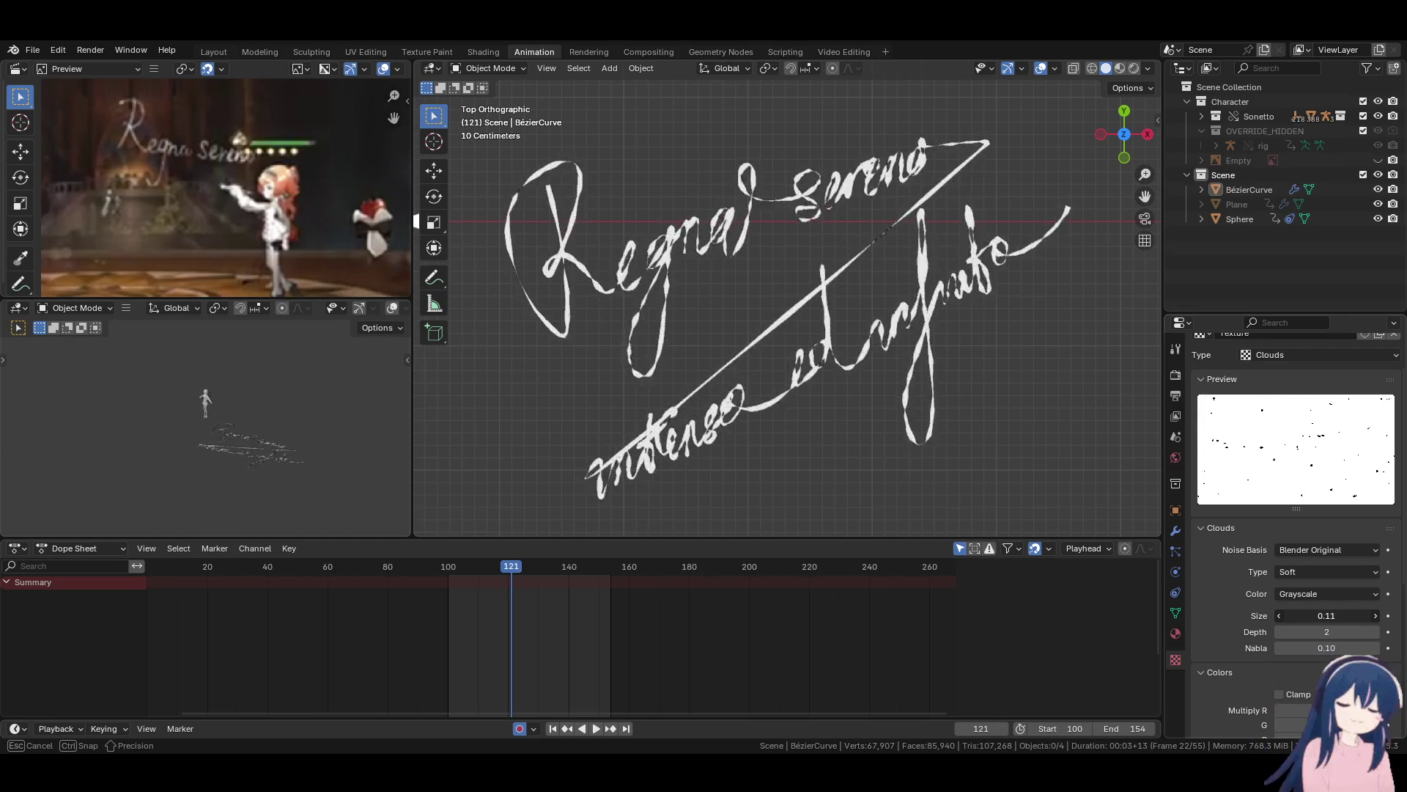
mouse_move(1327, 616)
mouse_down()
mouse_move(1268, 615)
mouse_move(1399, 615)
mouse_up()
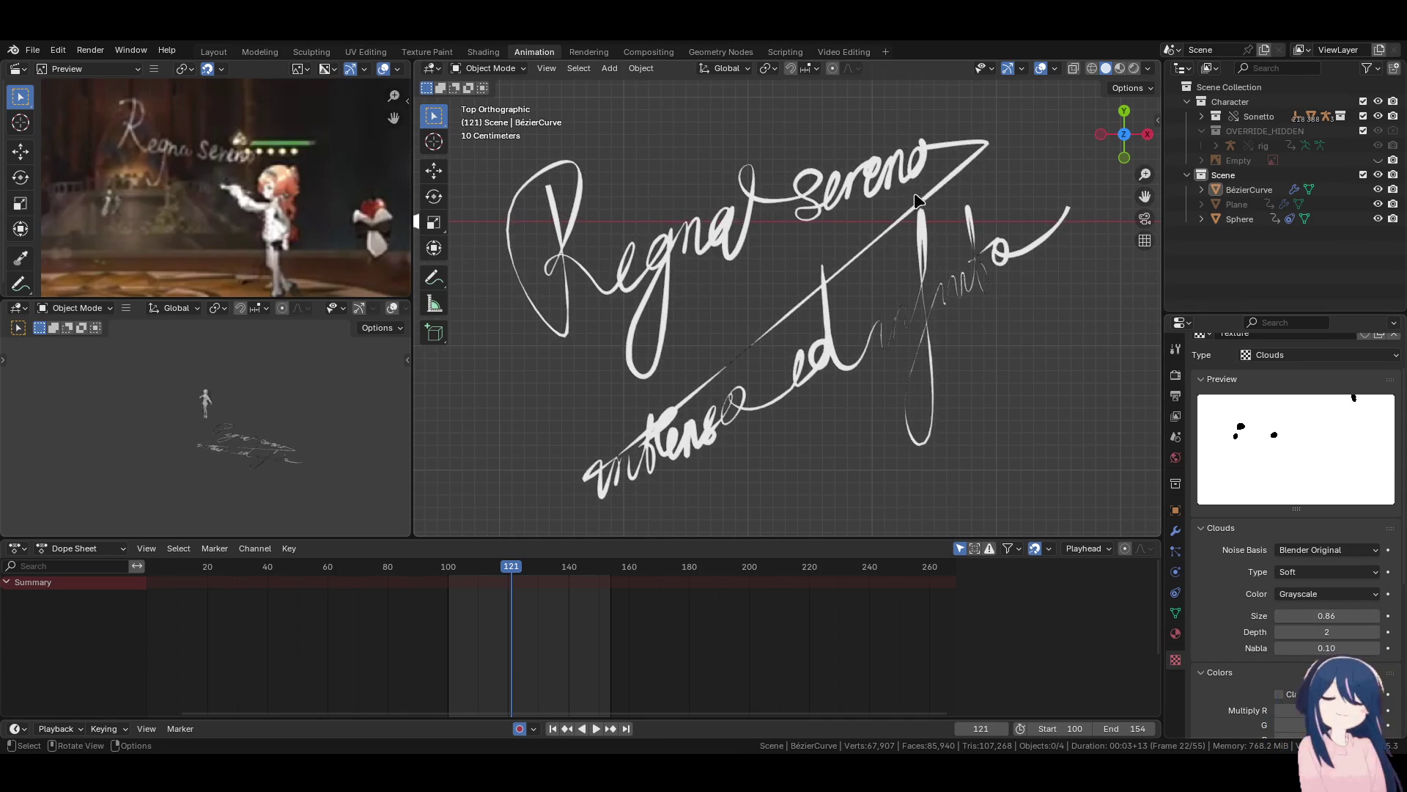
scroll(1264, 630, down, 4)
scroll(1264, 630, down, 5)
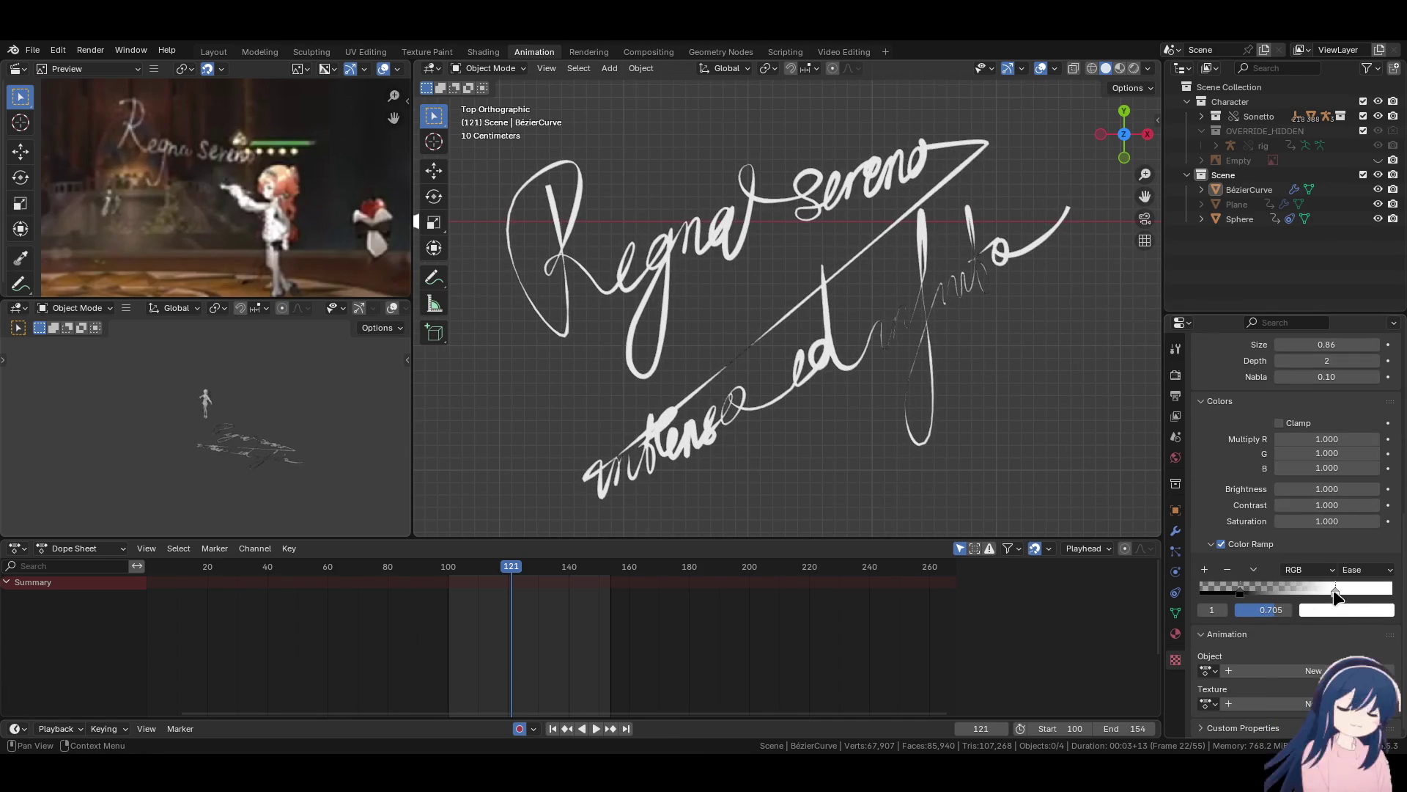
mouse_move(1329, 592)
mouse_down()
mouse_move(1404, 600)
mouse_move(1296, 600)
mouse_move(1381, 604)
mouse_move(1366, 604)
mouse_up()
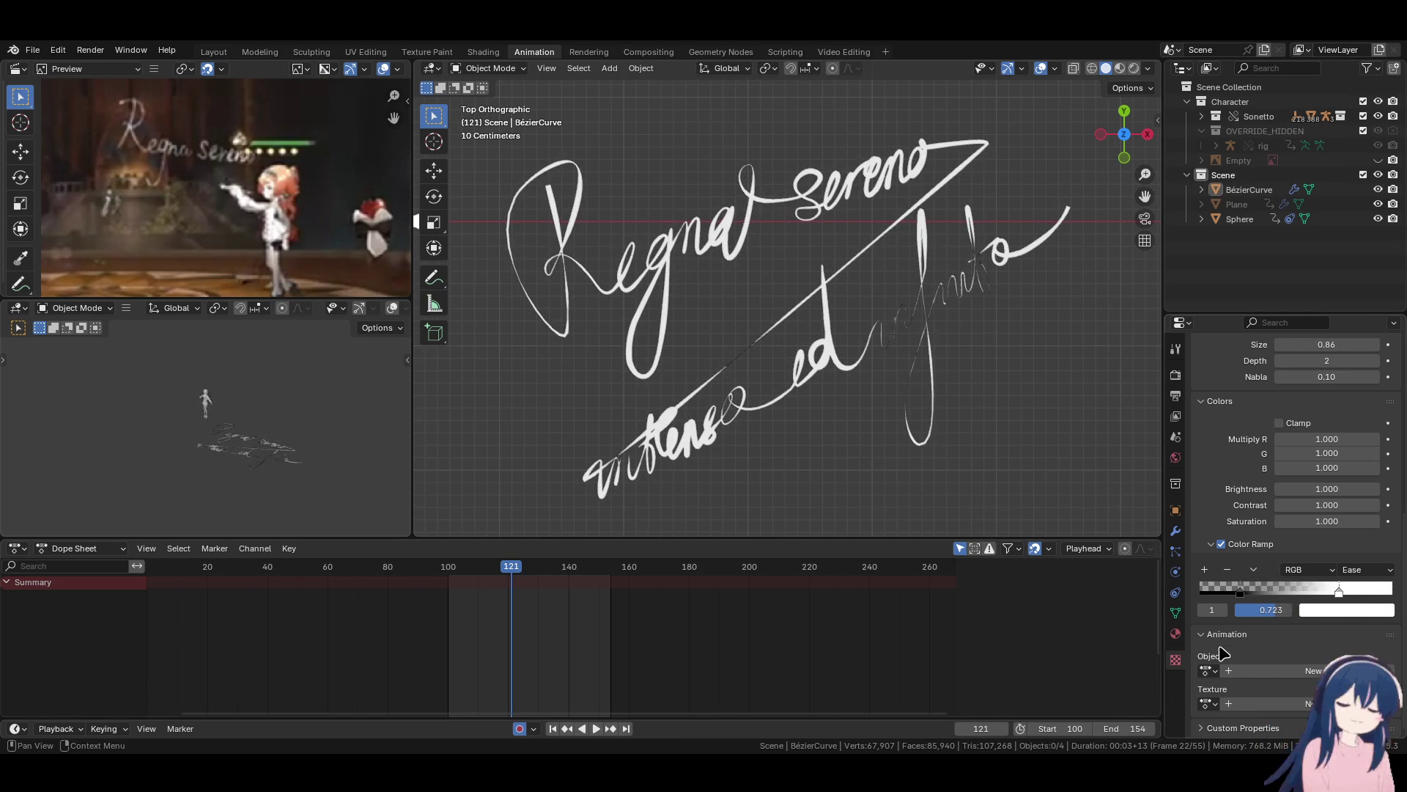
Show the signature object's constraint properties and select the signature curve.
click(1177, 532)
click(1175, 551)
click(1175, 592)
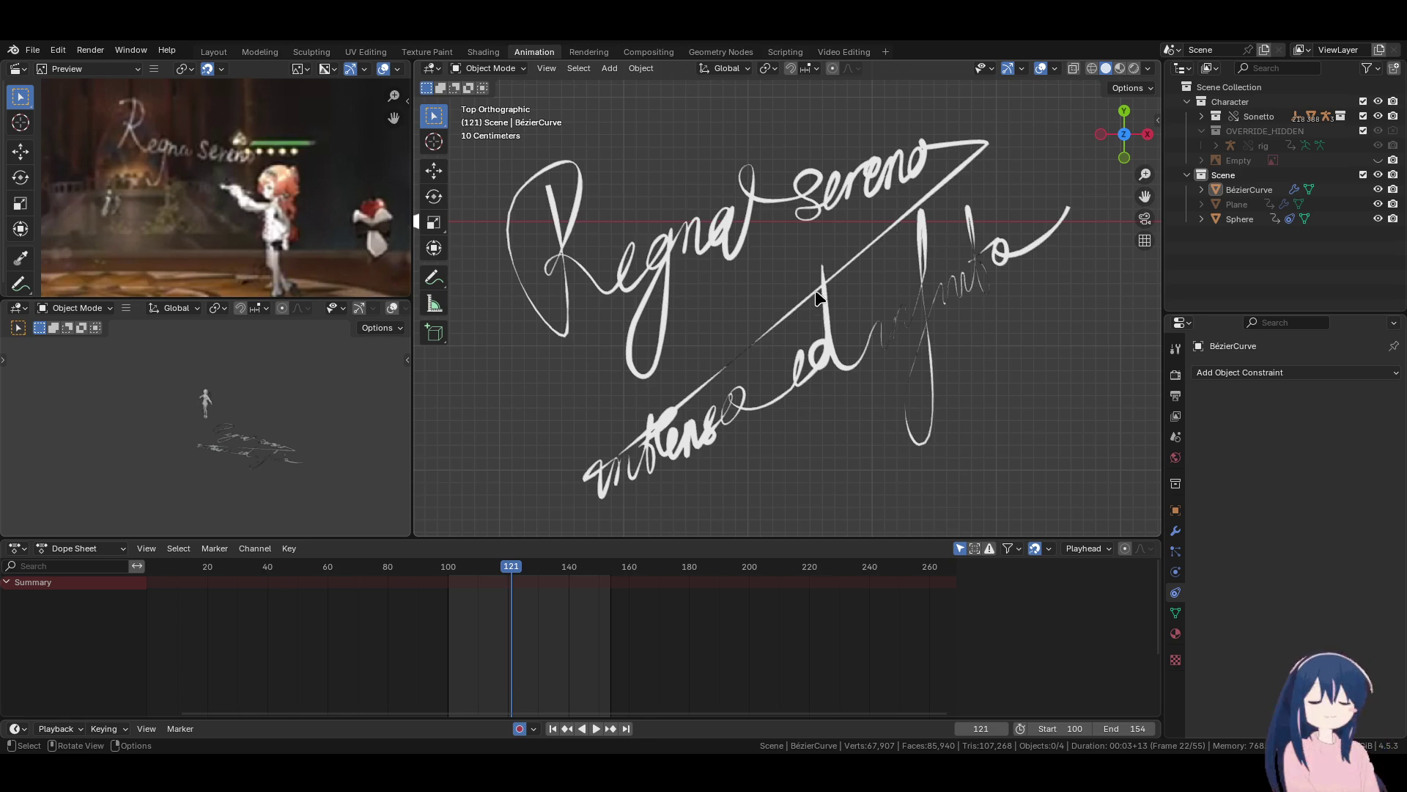
click(851, 372)
Deselect everything and revert the file to its last saved version.
key(Tab)
key(Tab)
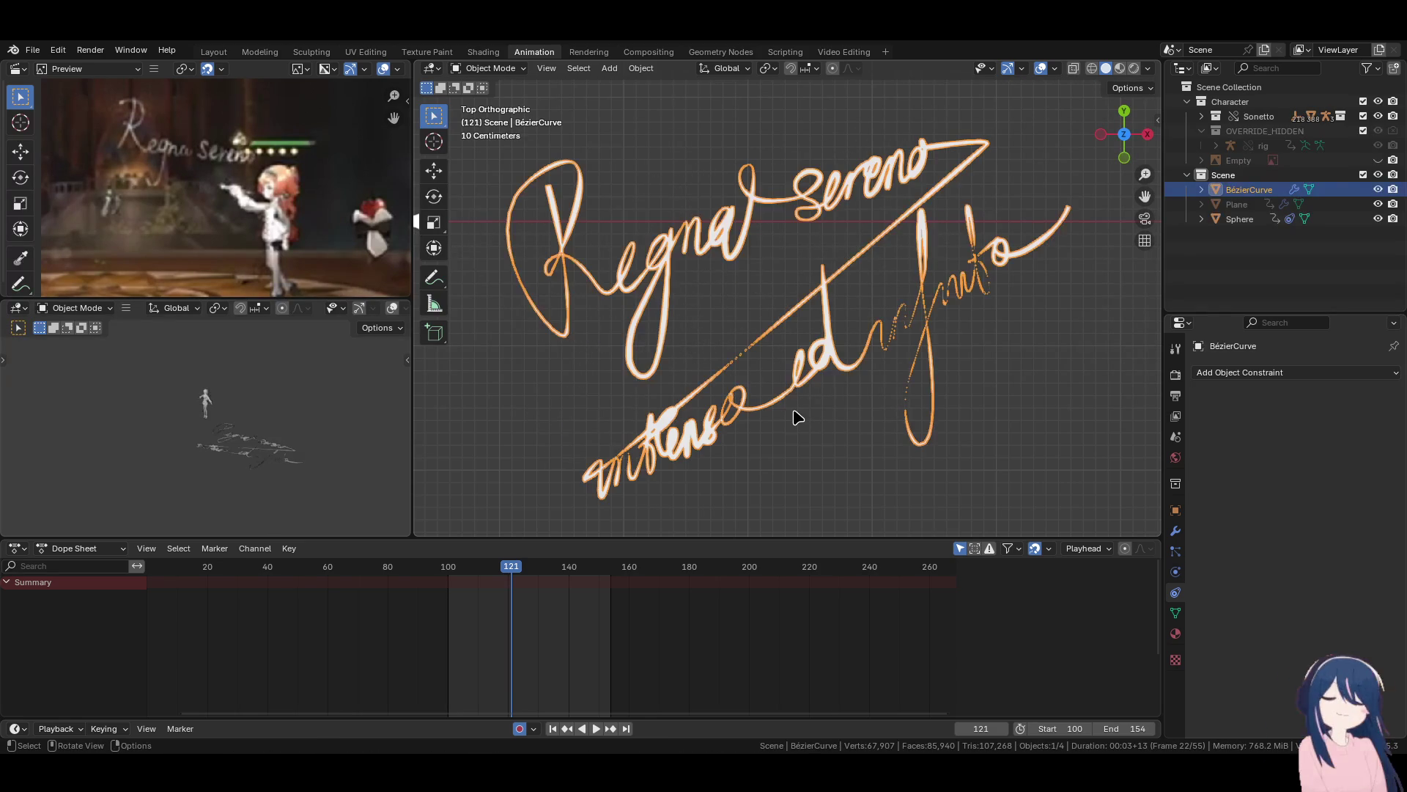
key(alt+a)
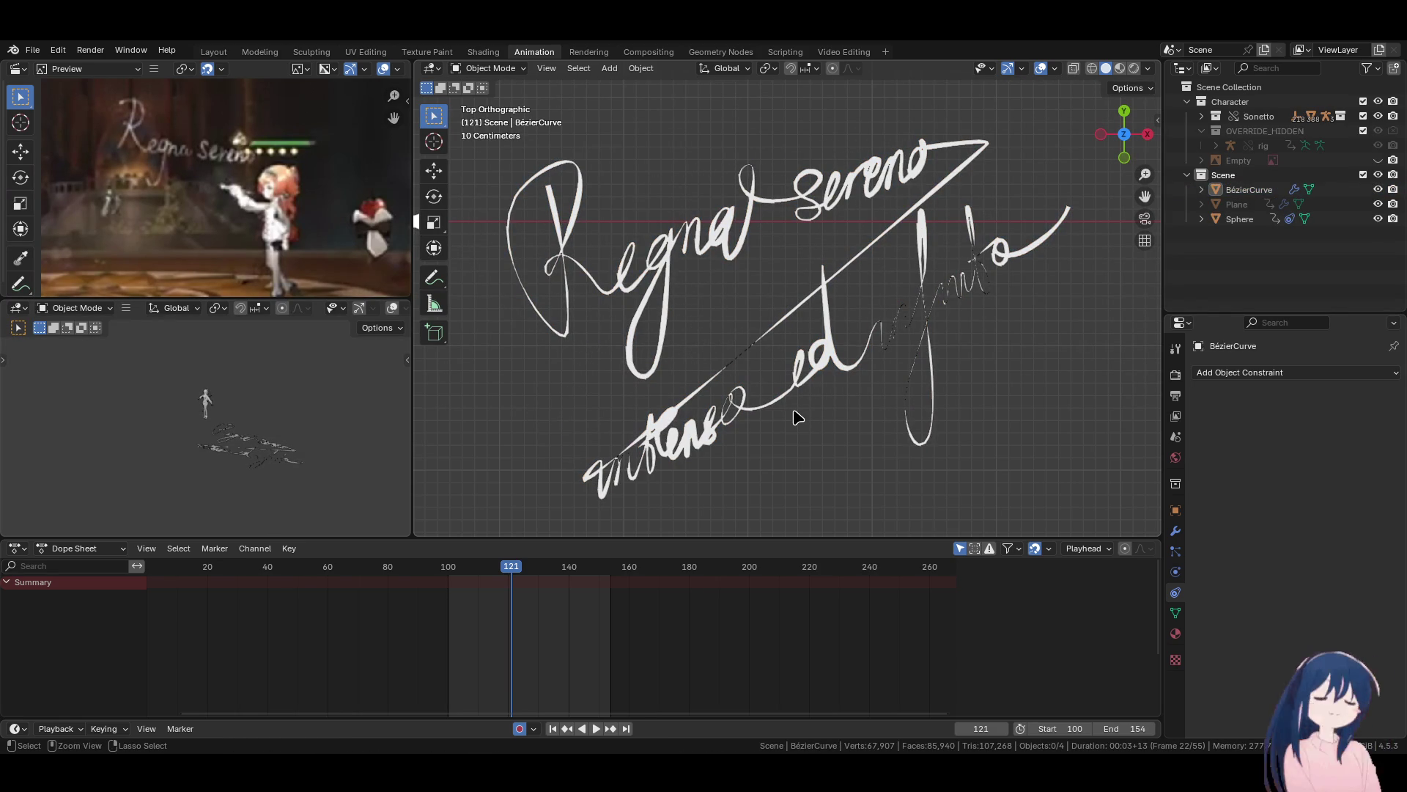
click(32, 49)
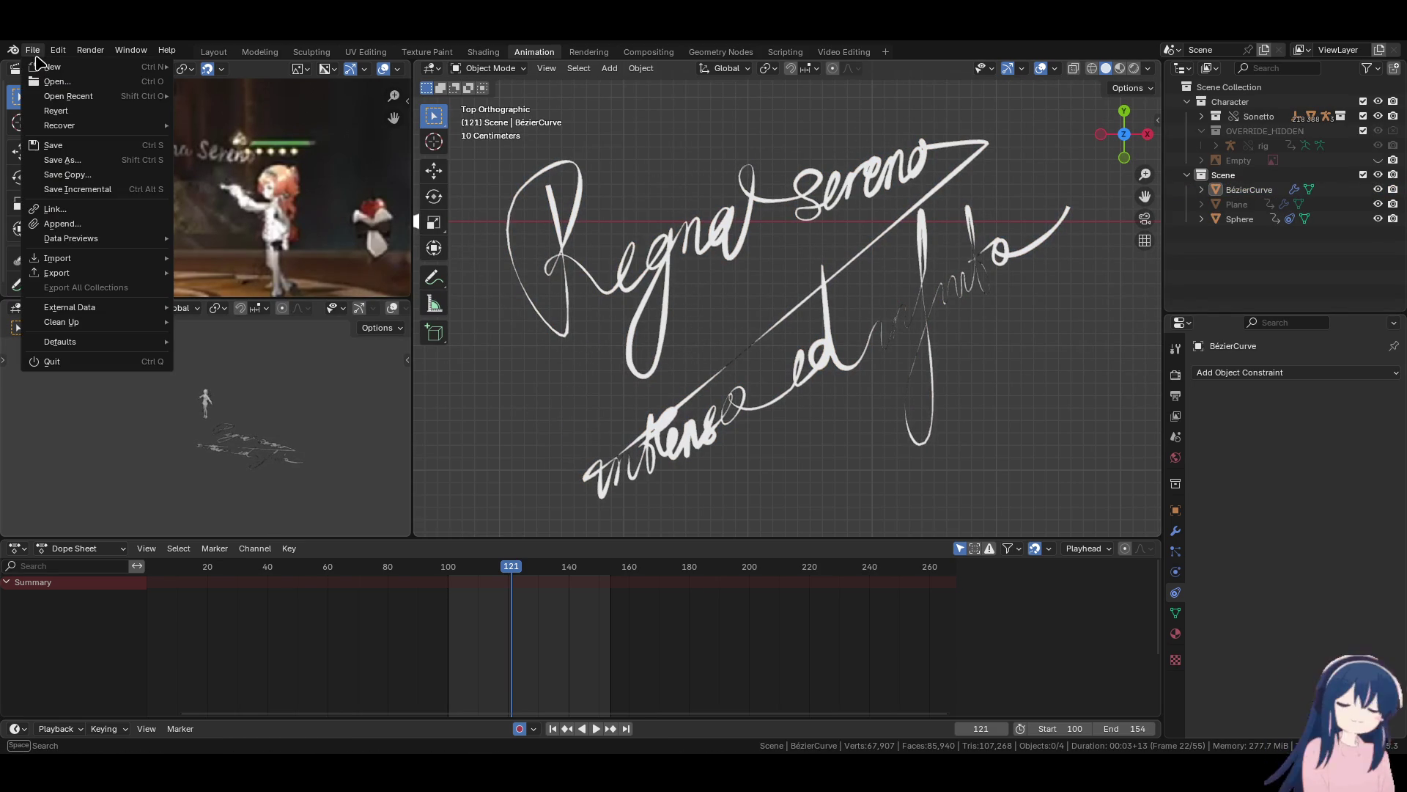
click(58, 110)
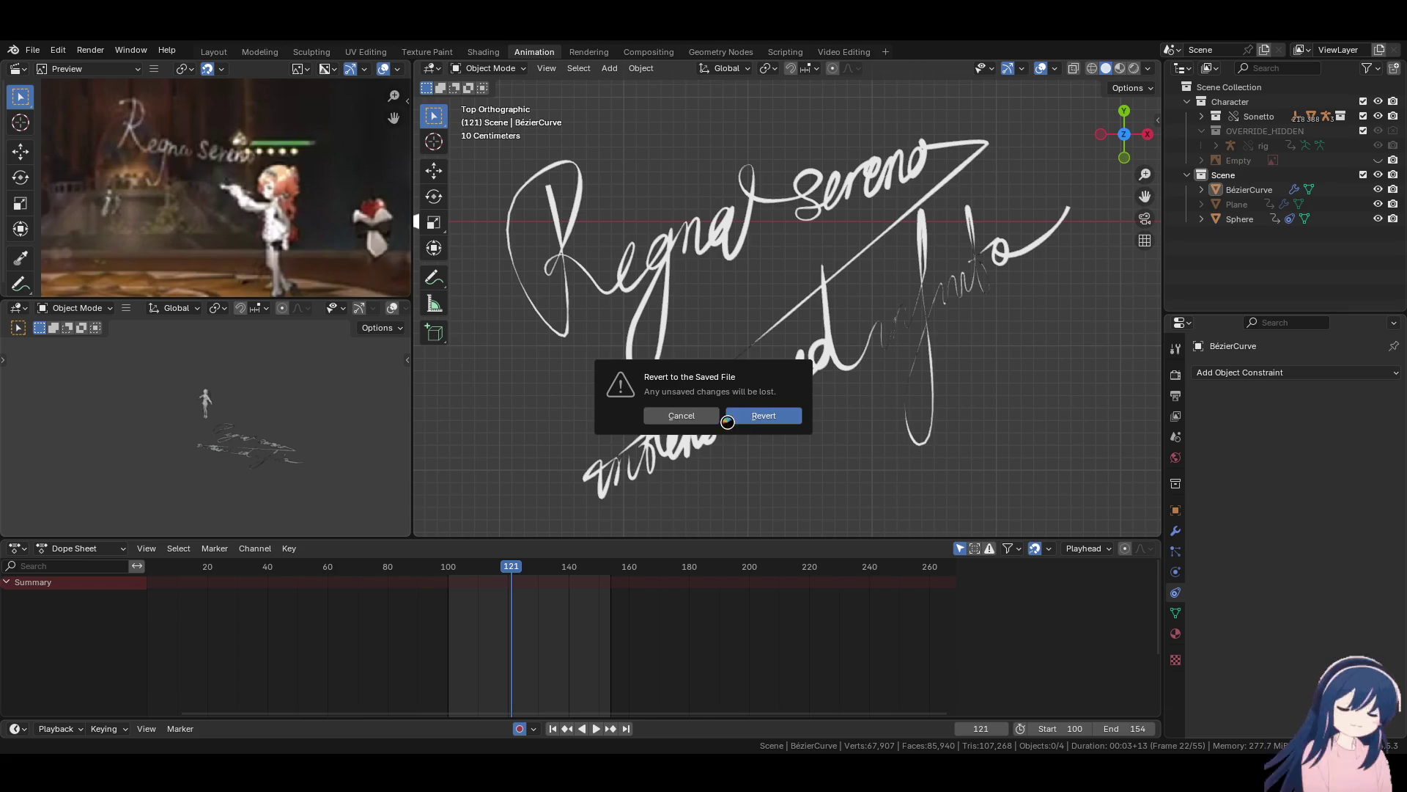
click(731, 424)
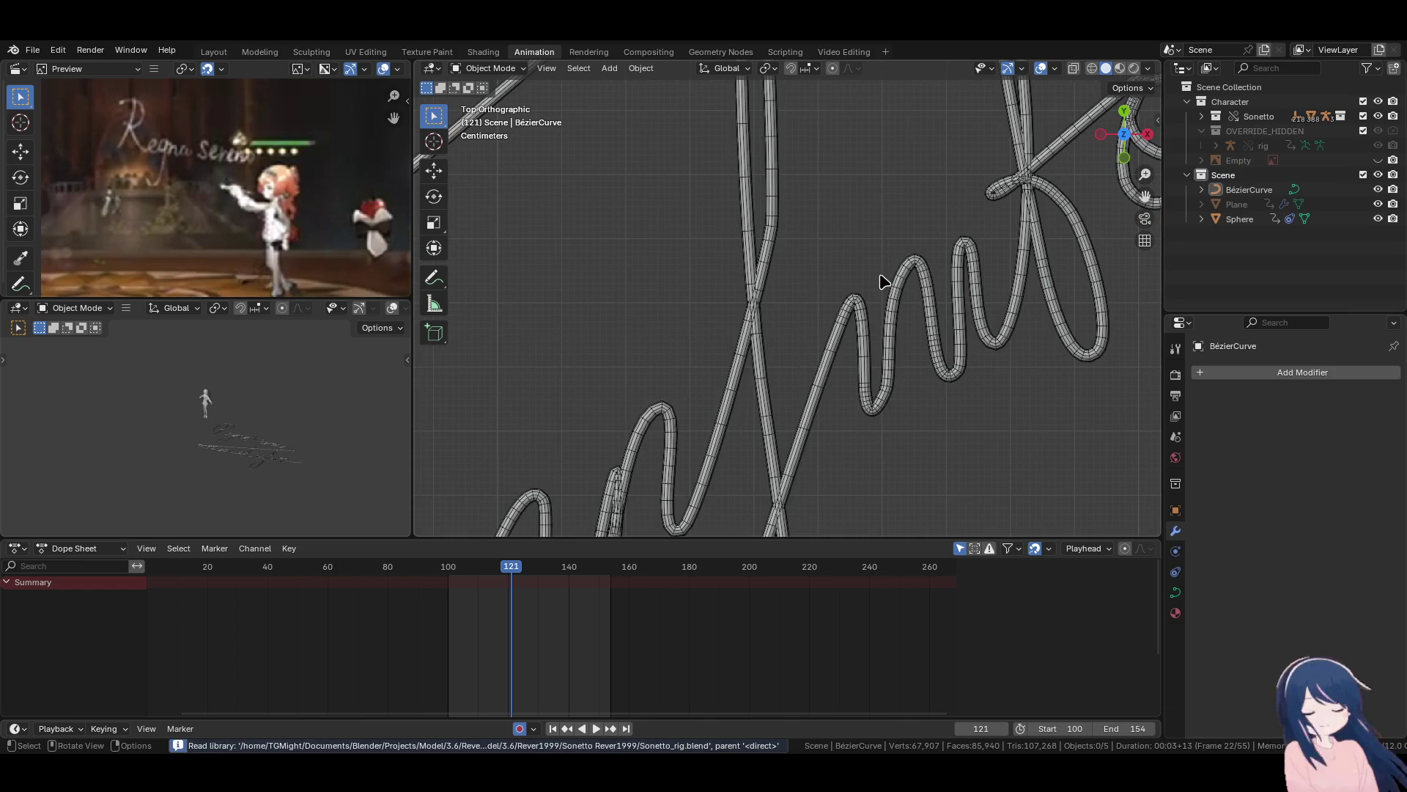
Turn off the Wireframe viewport overlay on the signature.
scroll(884, 281, down, 6)
scroll(721, 313, down, 2)
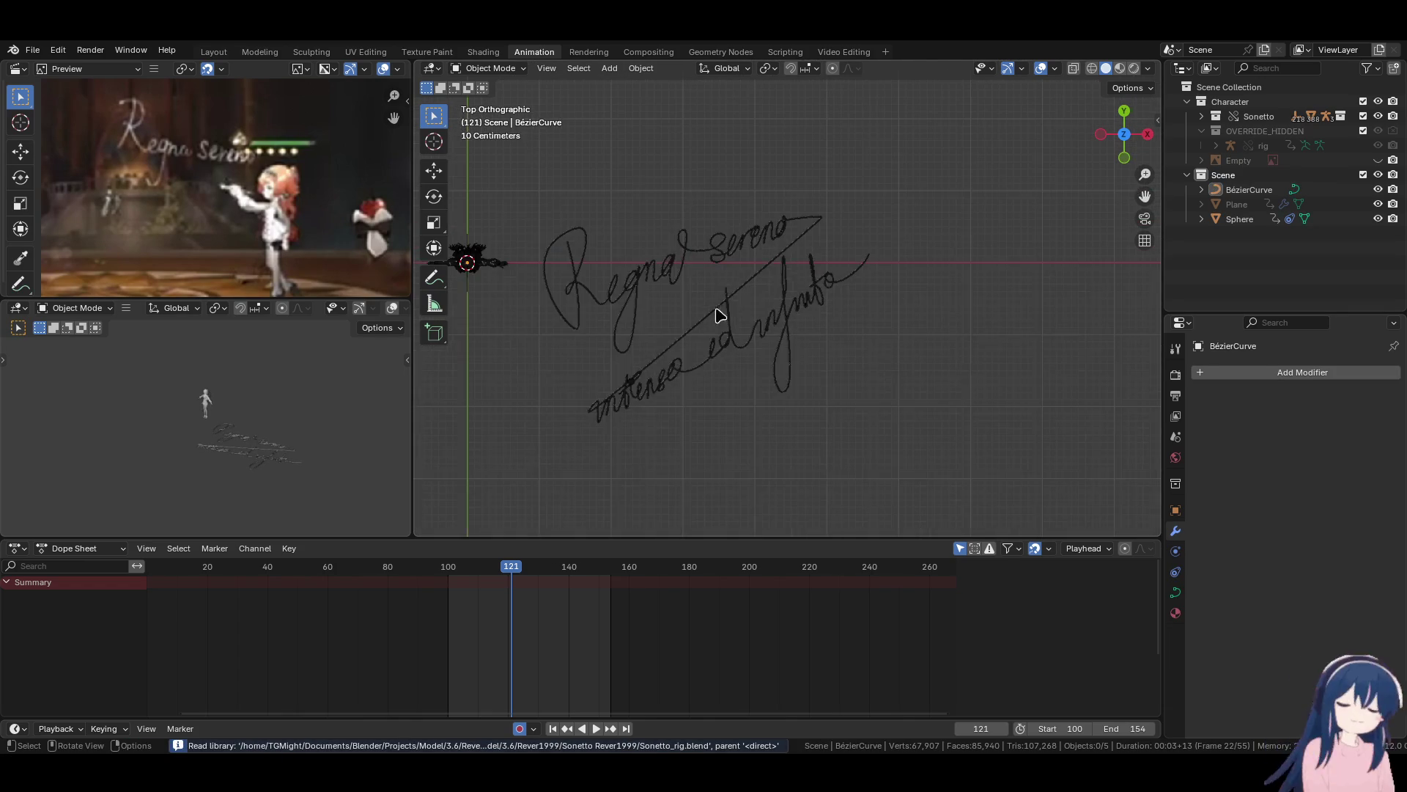
click(1055, 69)
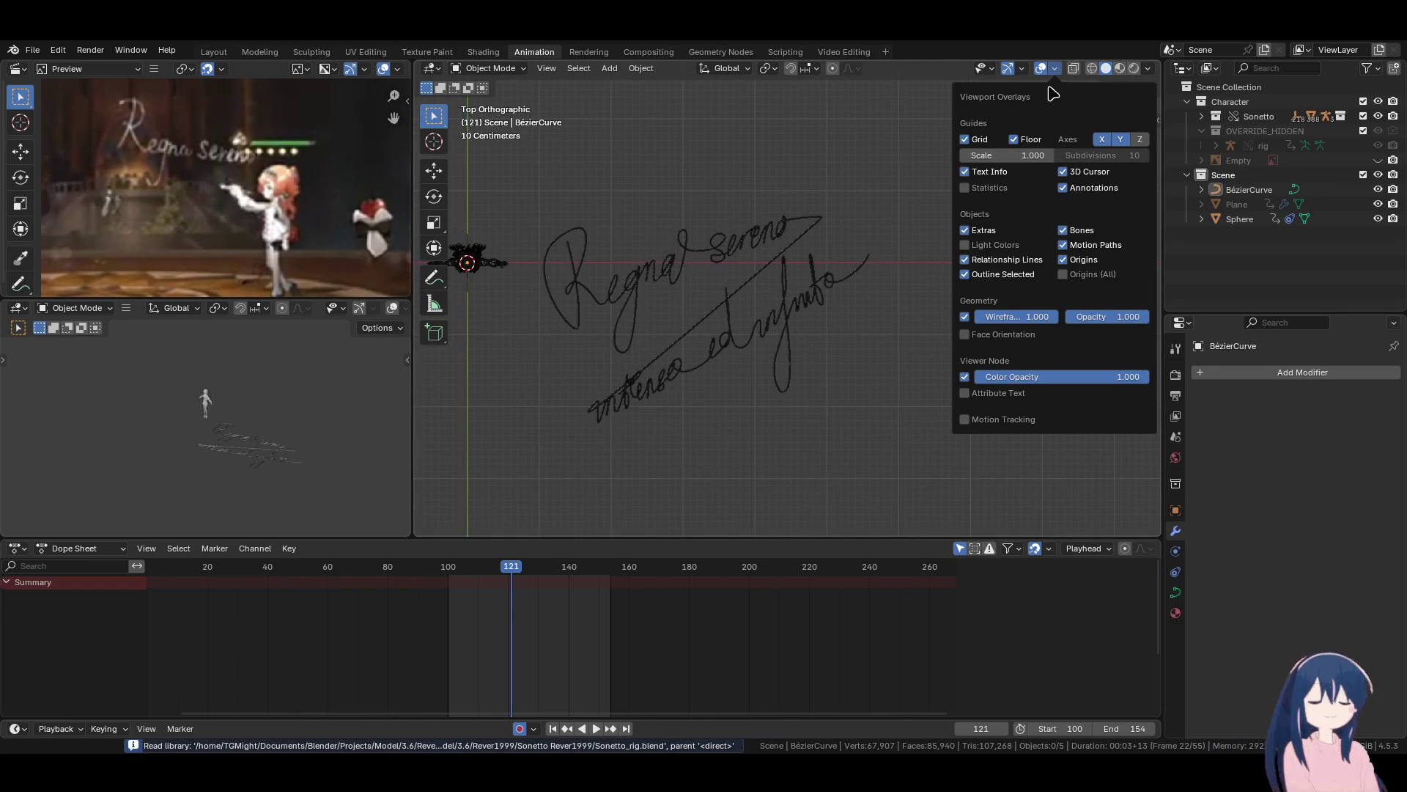
click(966, 316)
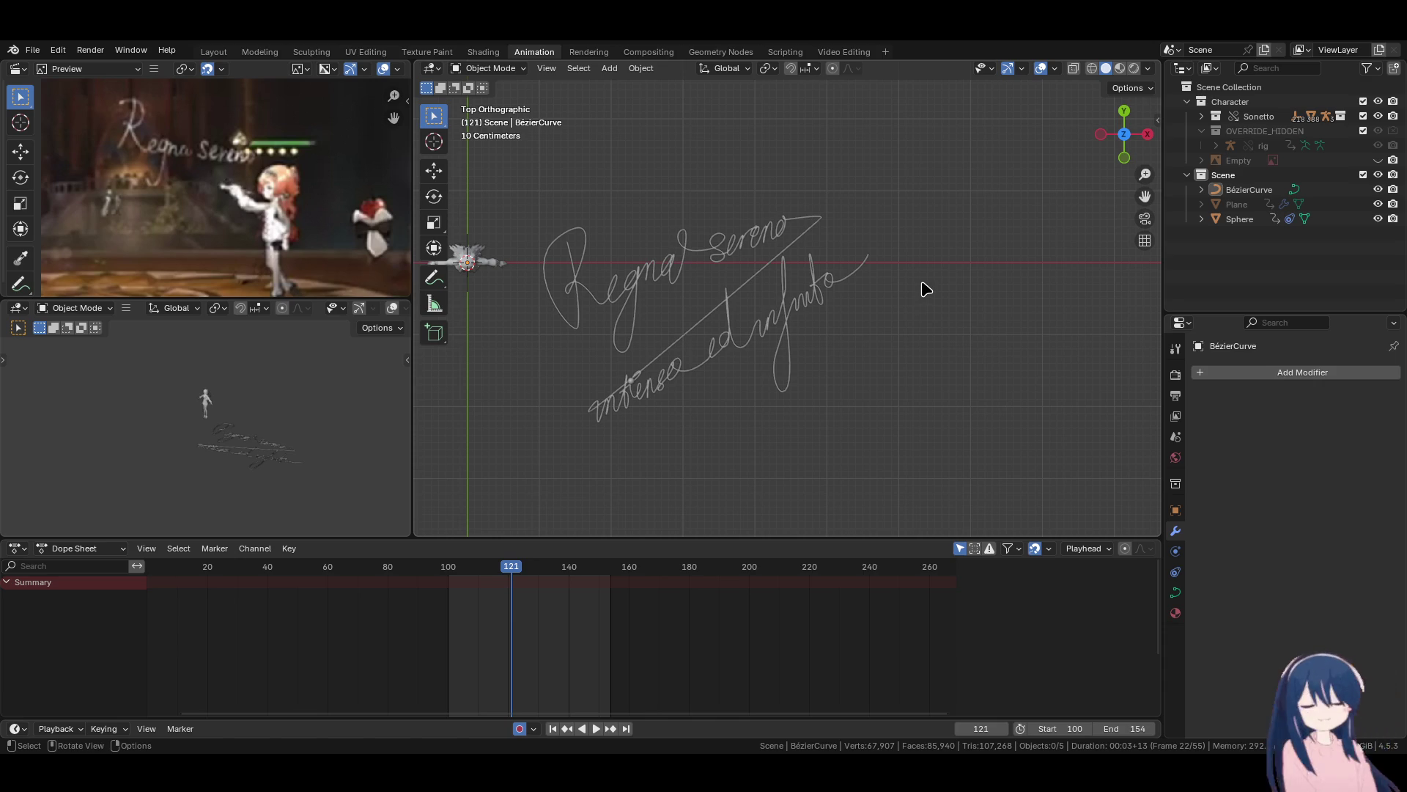
Select the signature Bézier curve and set its bevel Depth to 0 m.
scroll(925, 289, up, 1)
scroll(902, 275, up, 5)
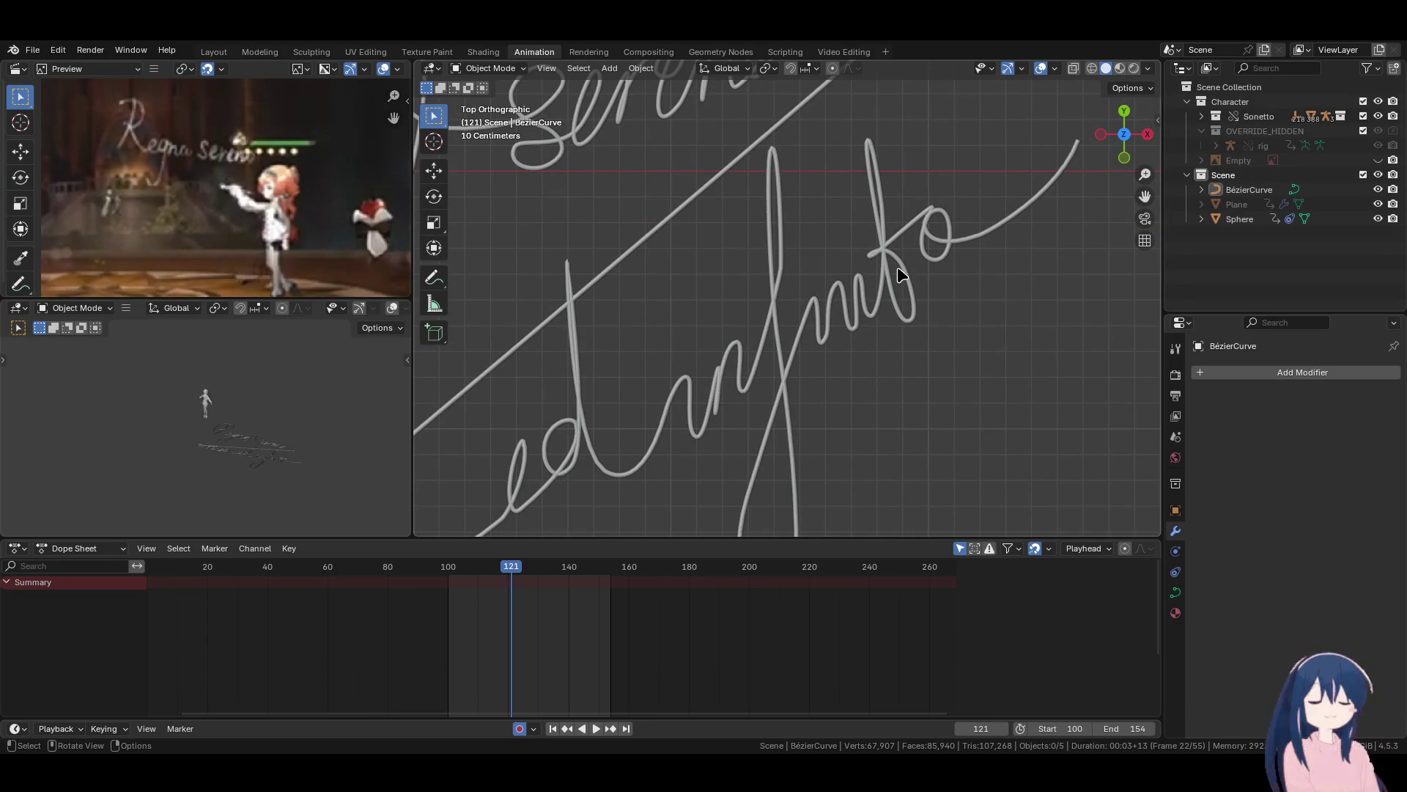
click(874, 277)
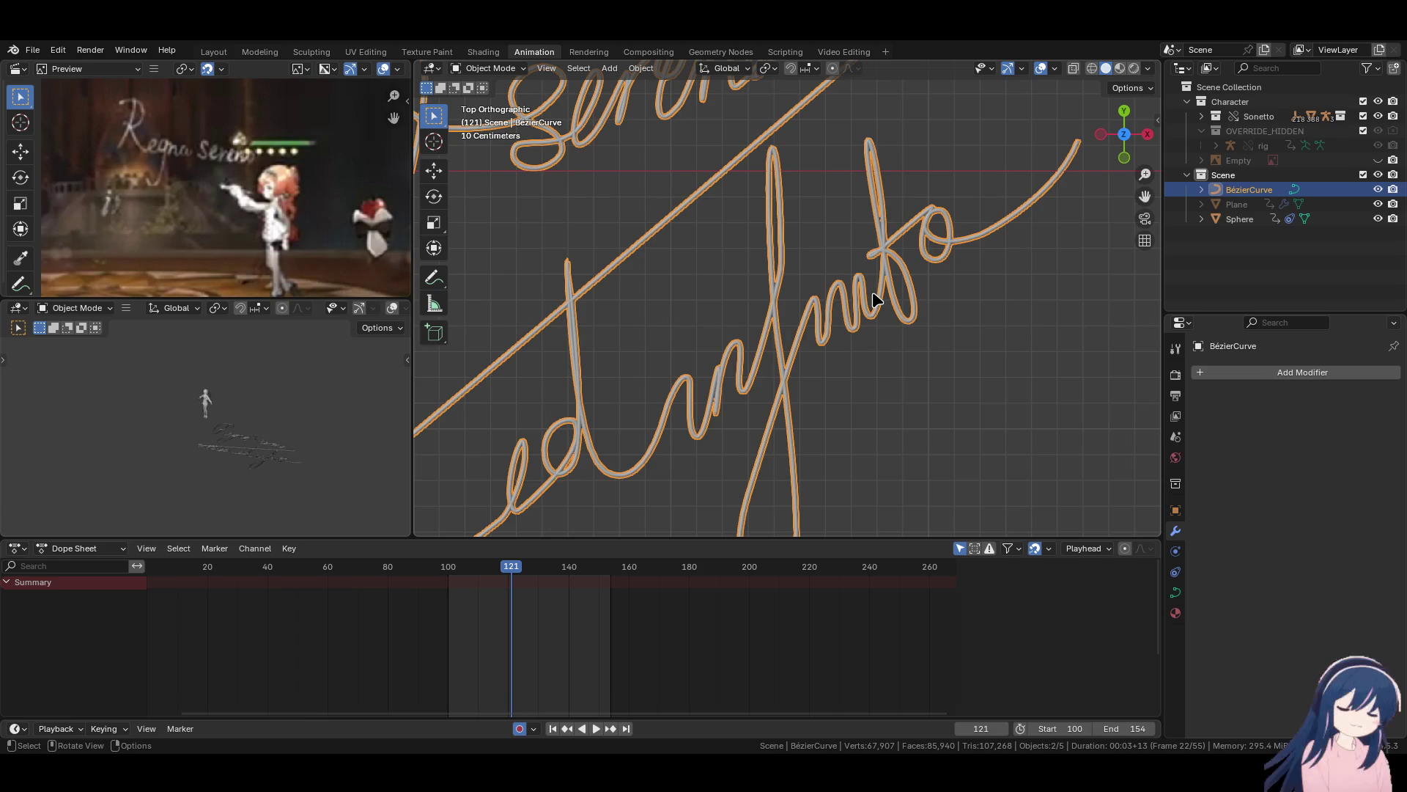
click(1176, 591)
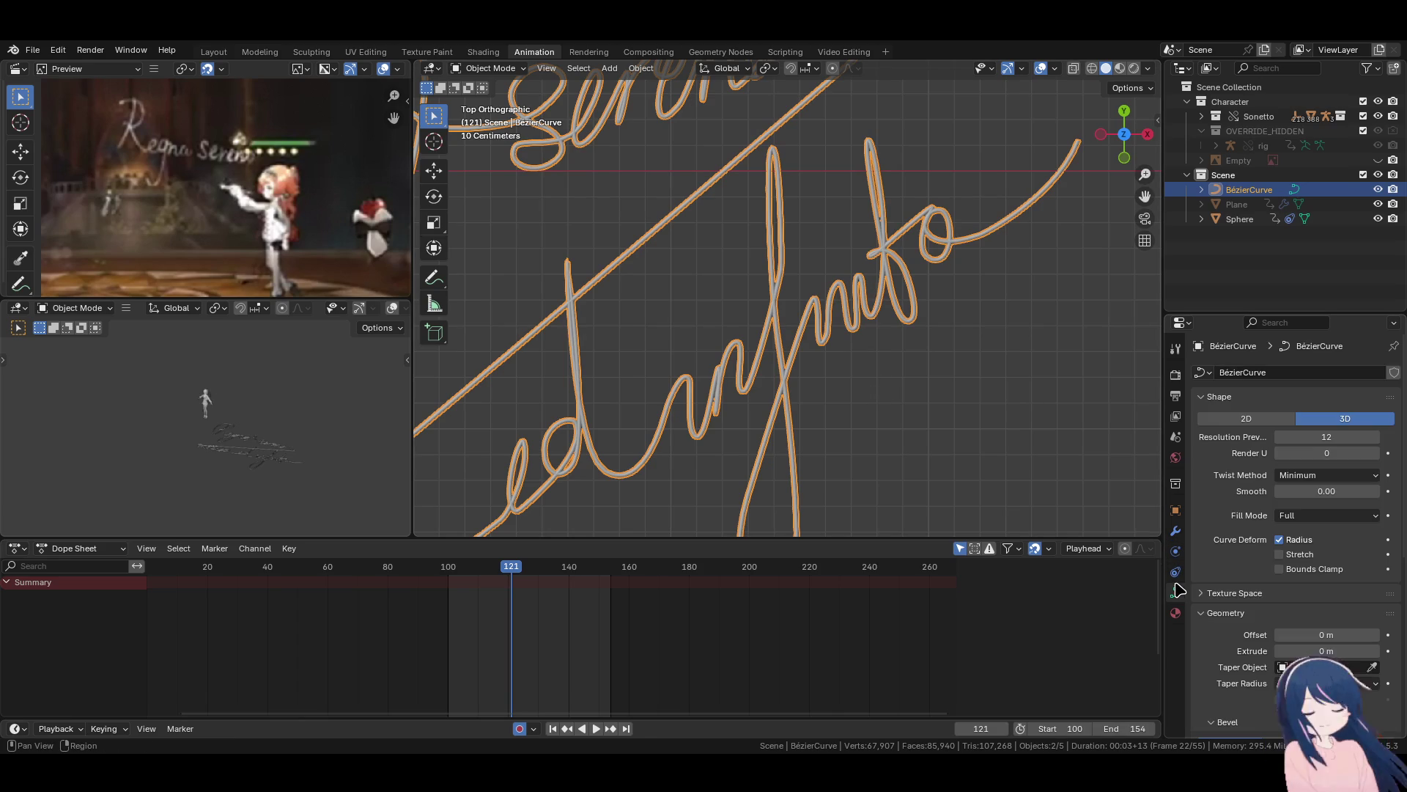
scroll(1246, 513, down, 8)
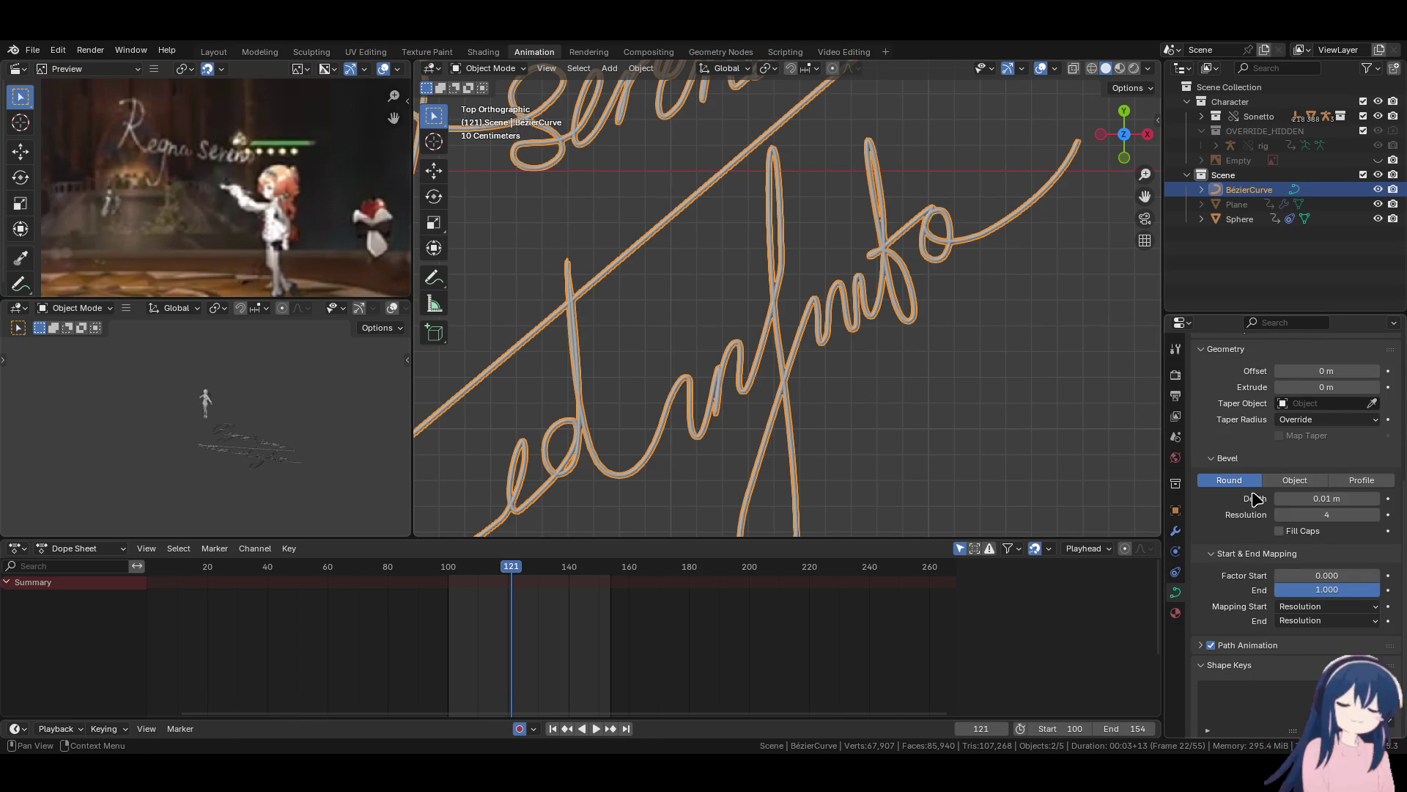
drag(1339, 498, 1290, 498)
click(855, 374)
scroll(857, 373, down, 6)
scroll(896, 371, up, 4)
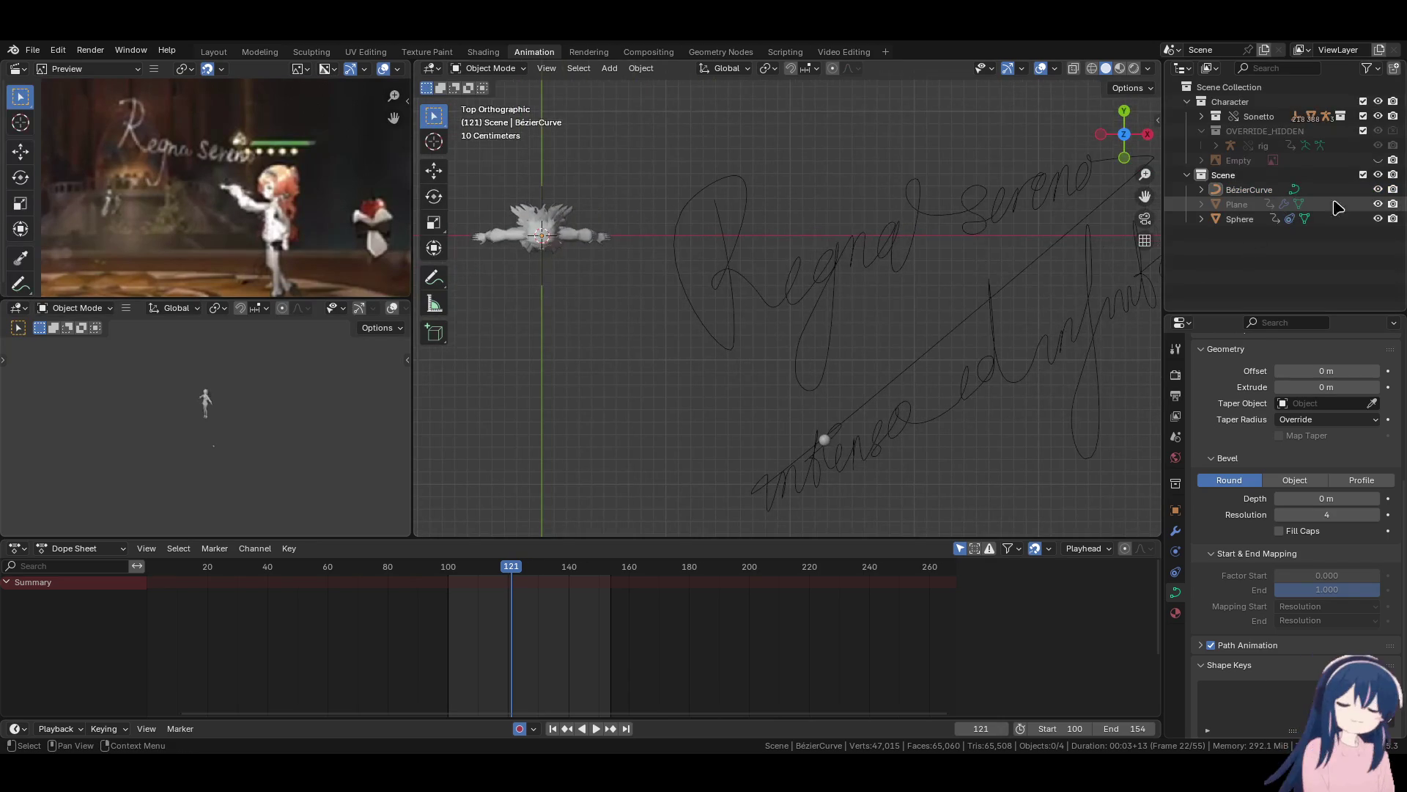
Show the outliner's viewport visibility column and select the signature mesh Plane.
click(1246, 205)
click(1367, 68)
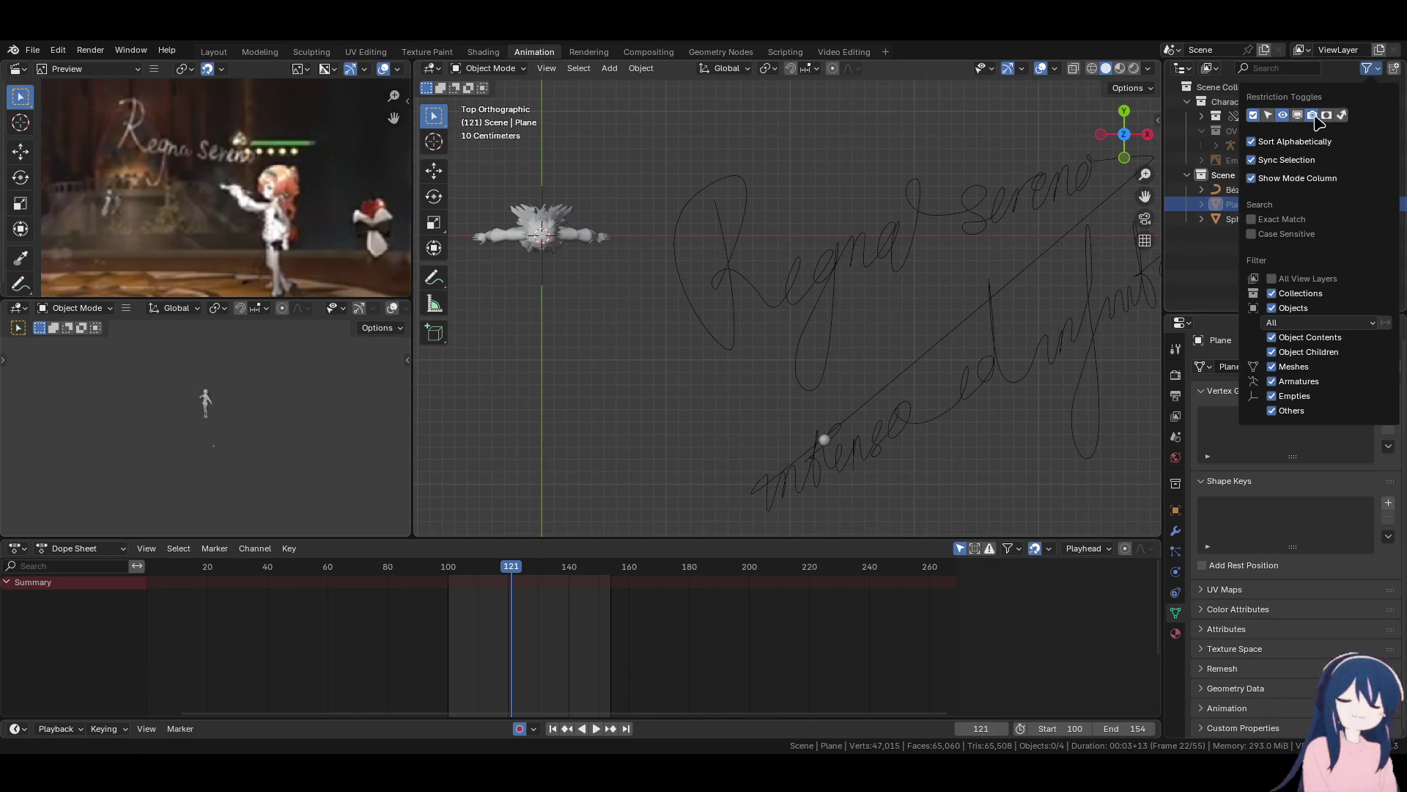
click(1298, 115)
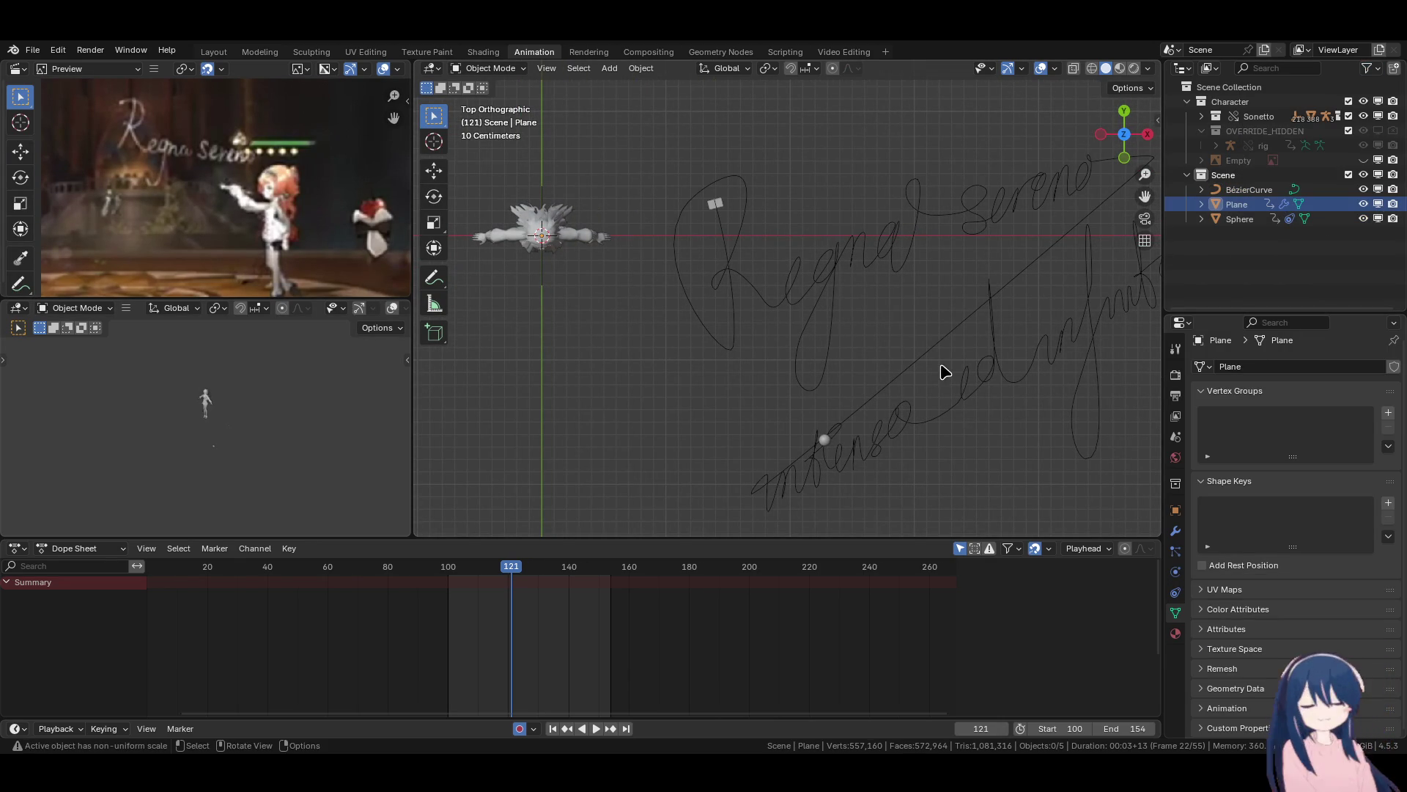
shift+middle_drag(912, 342, 886, 358)
click(689, 220)
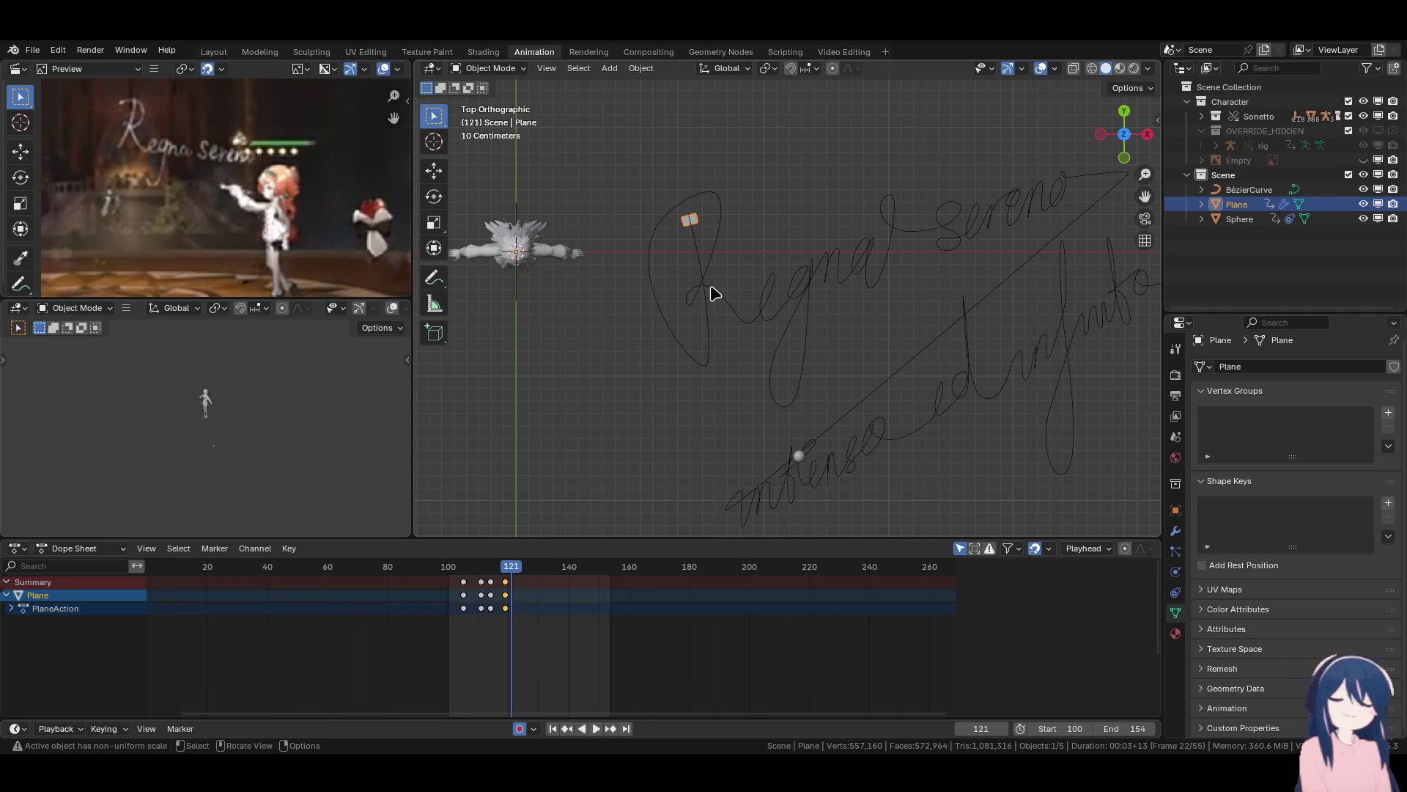
Move through the keyframes to frame 133 and reselect the Plane.
key(Up)
key(Down)
key(Down)
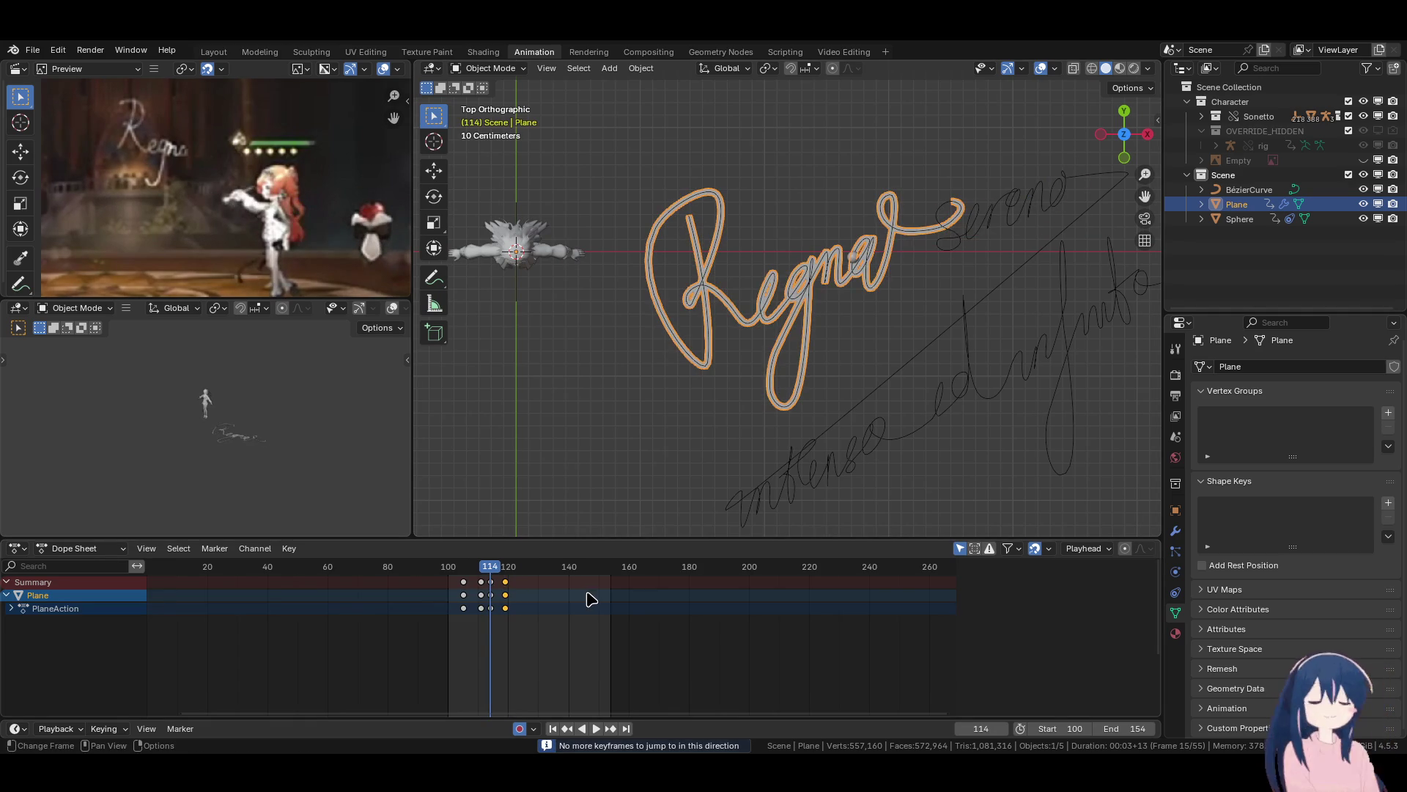
key(Up)
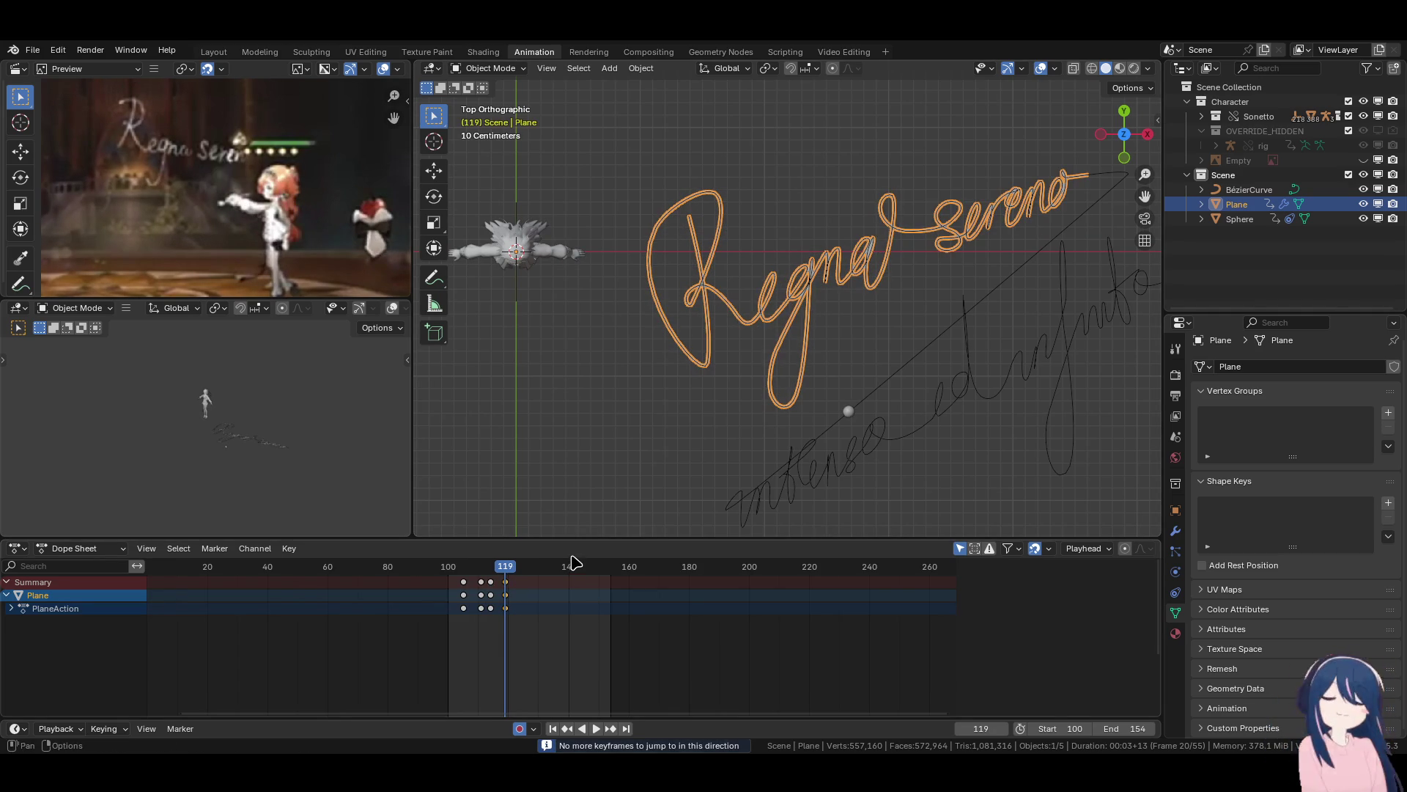
shift+middle_drag(914, 386, 751, 382)
click(683, 407)
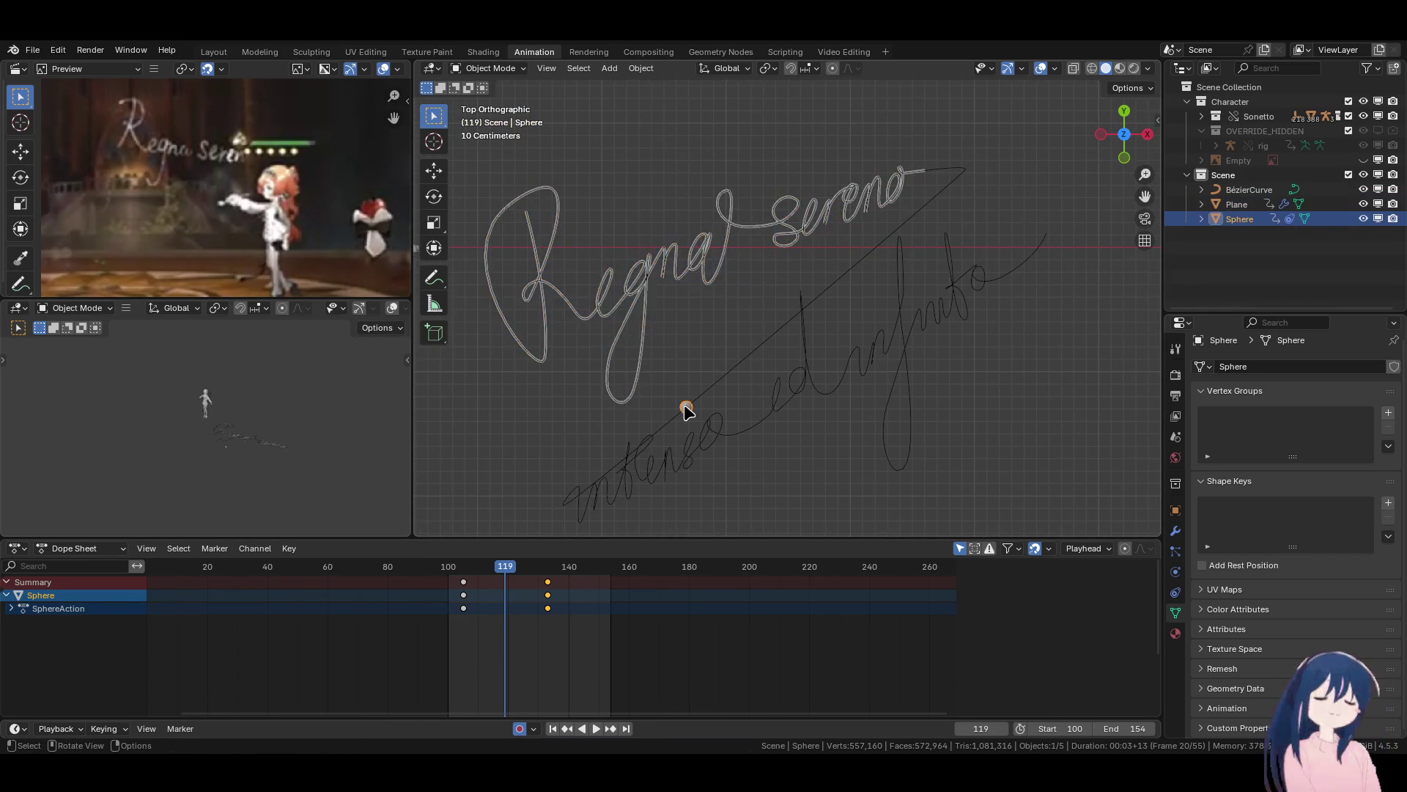
key(Up)
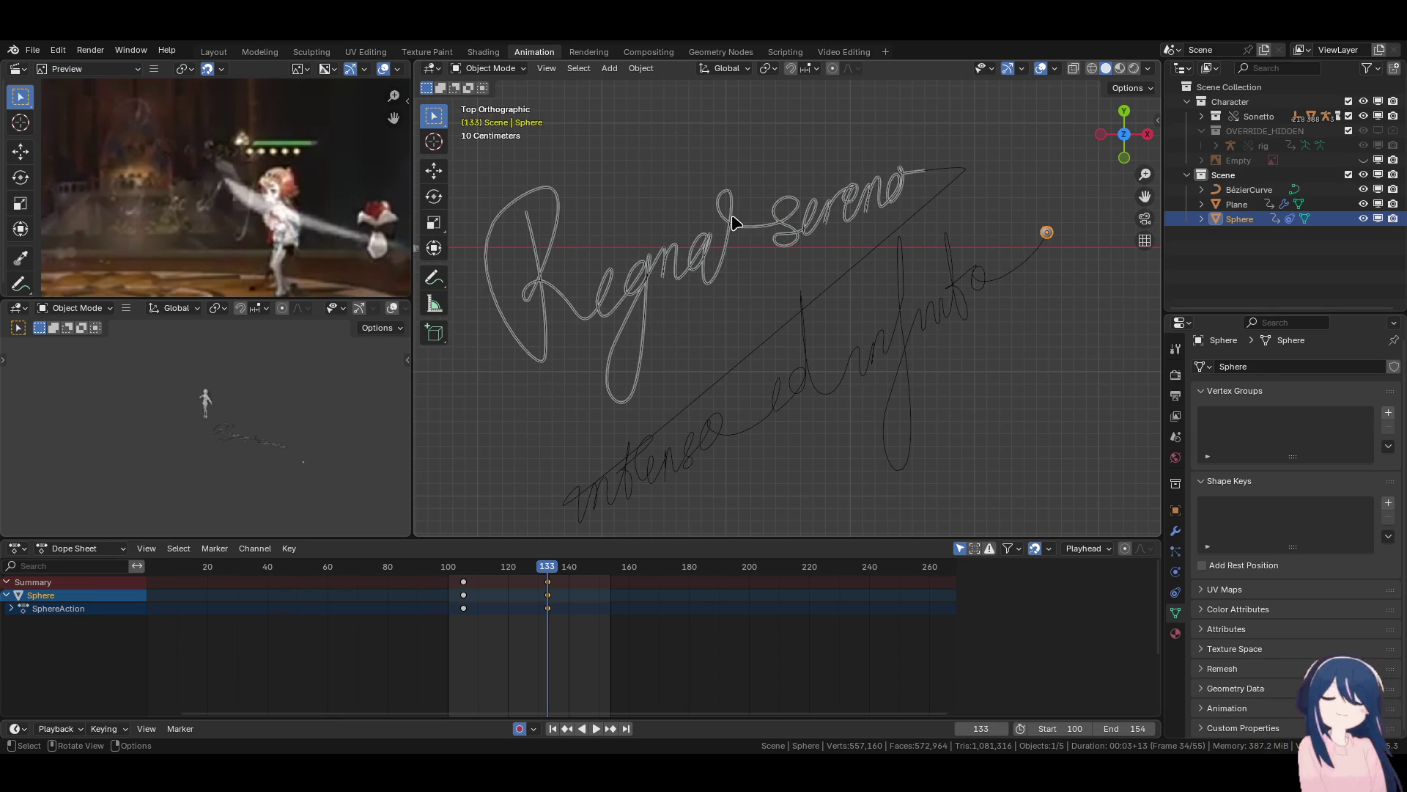
click(733, 218)
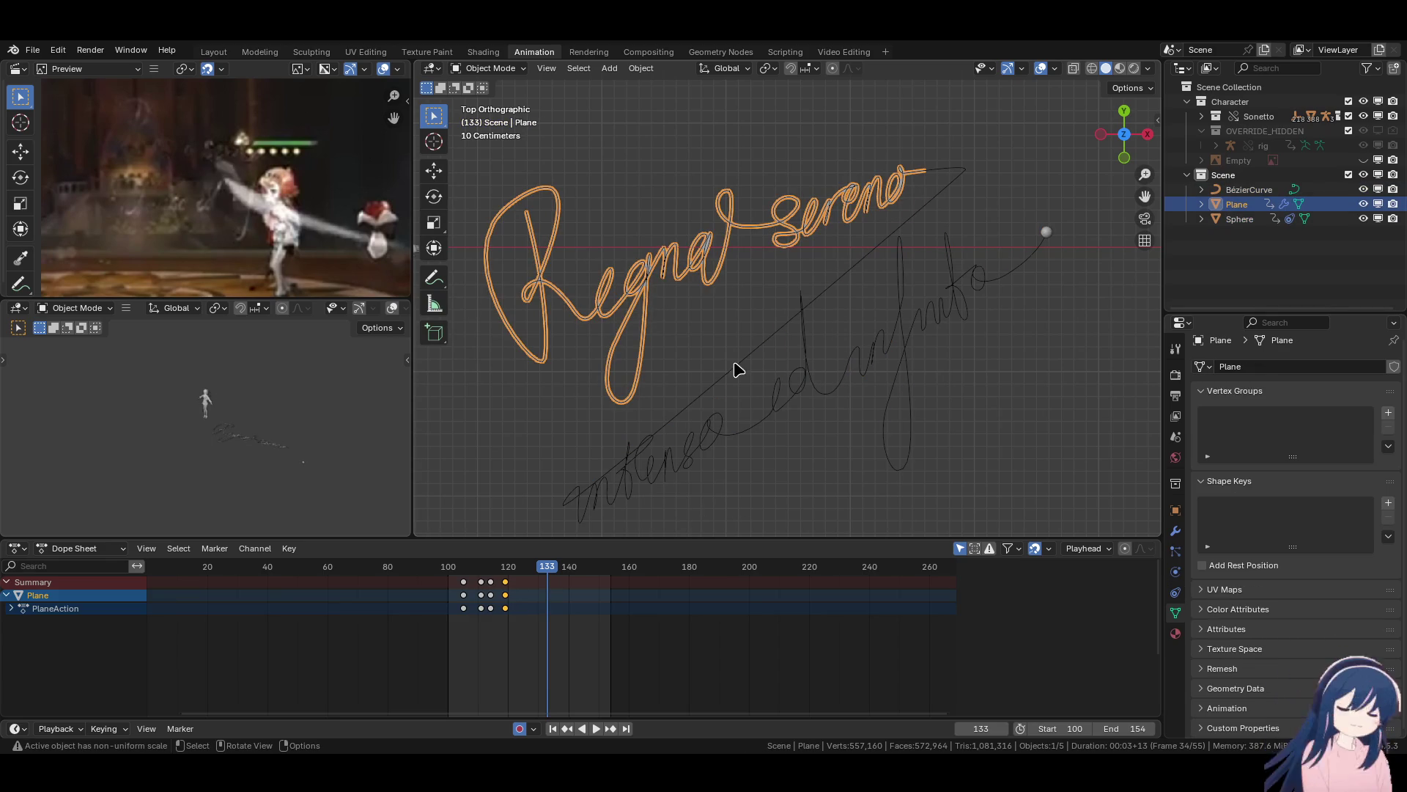
Scale the Plane to 2.328 along X, auto-keyed at frame 133.
key(s)
key(x)
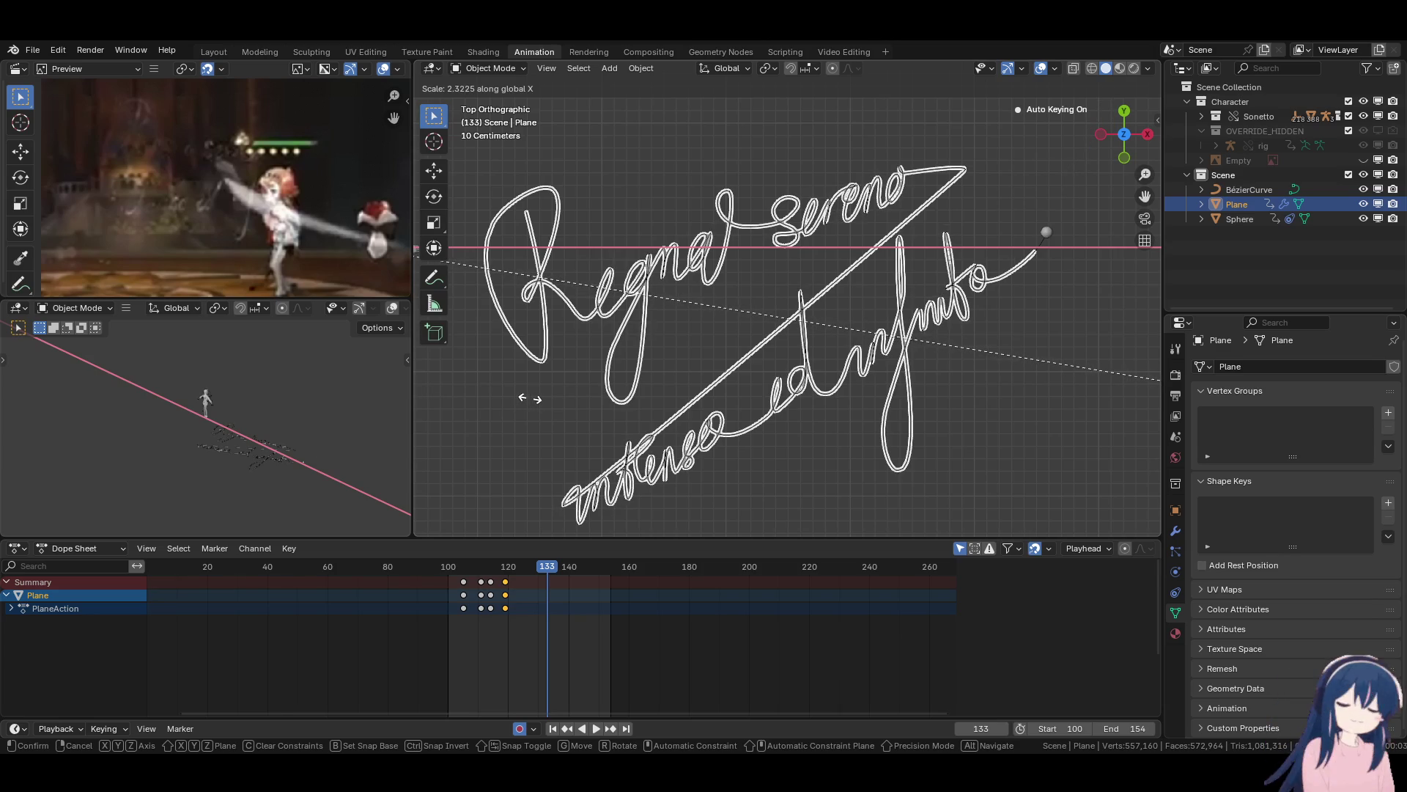
click(533, 403)
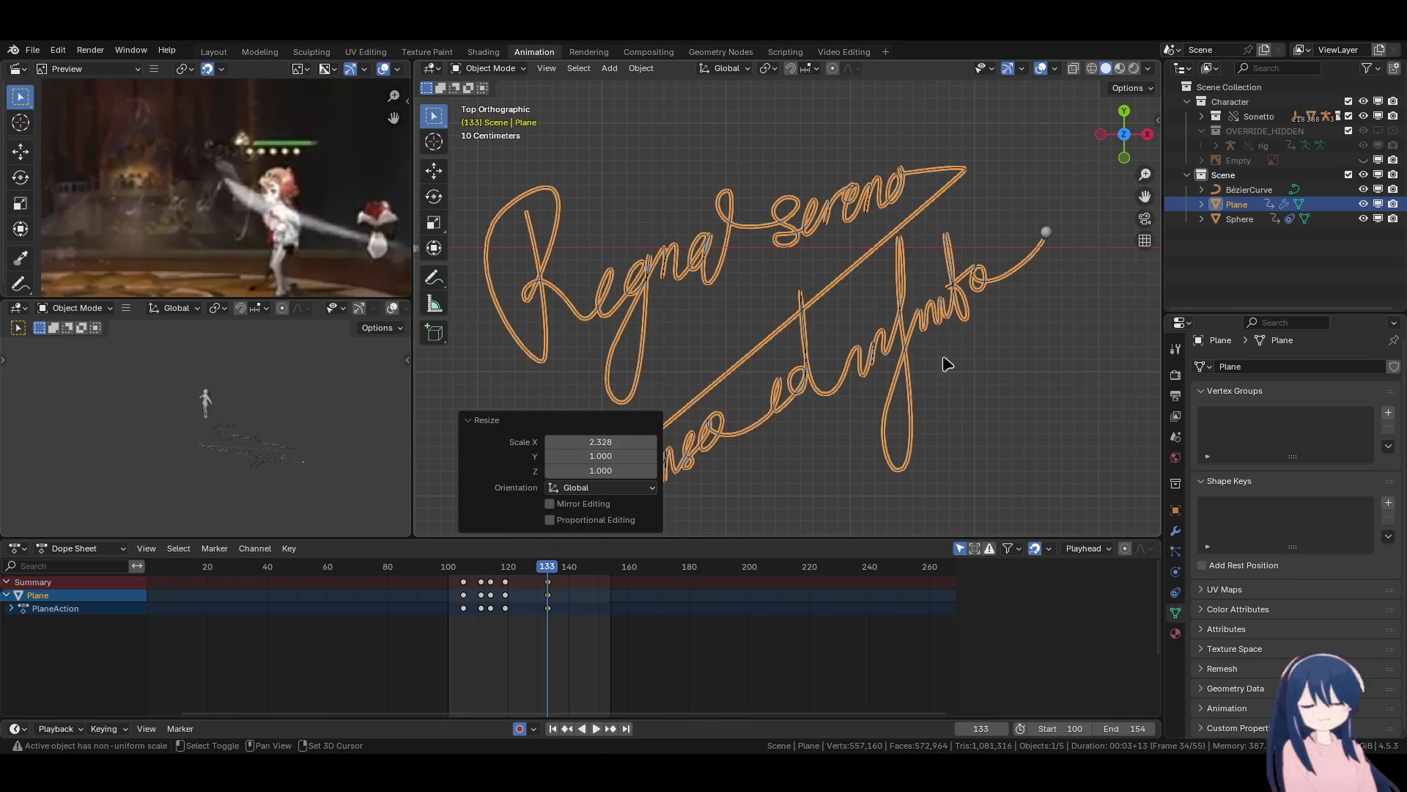
scroll(969, 363, up, 10)
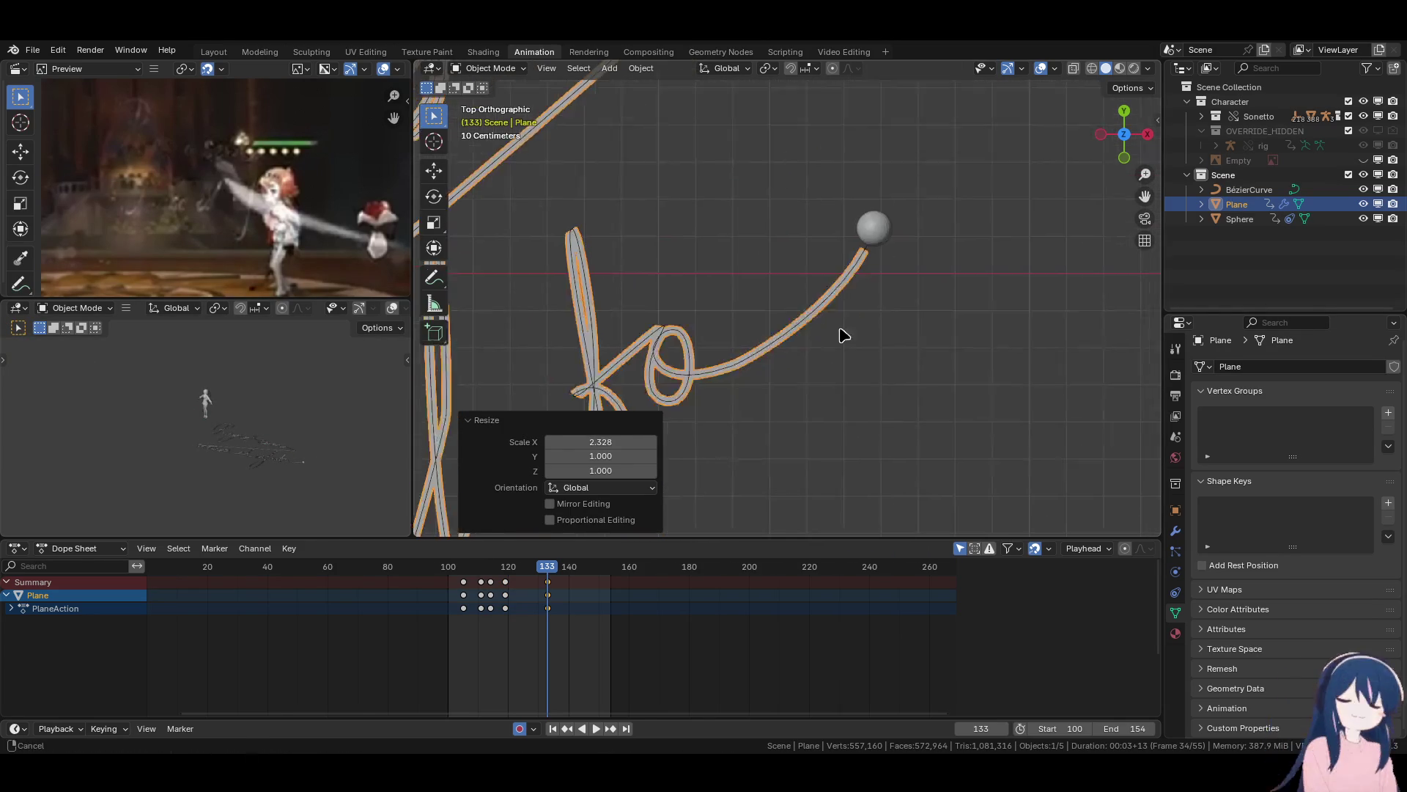
scroll(840, 341, up, 4)
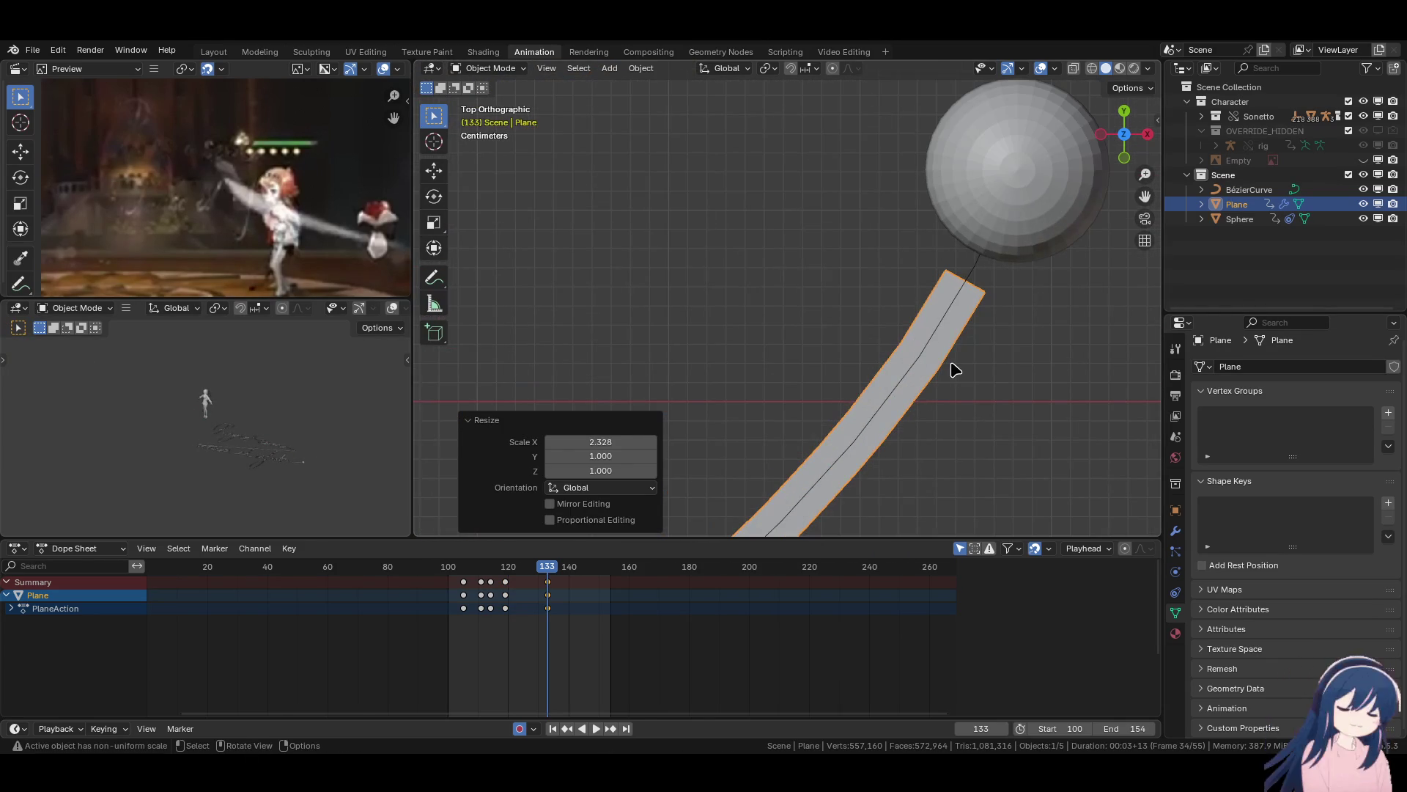
click(1054, 69)
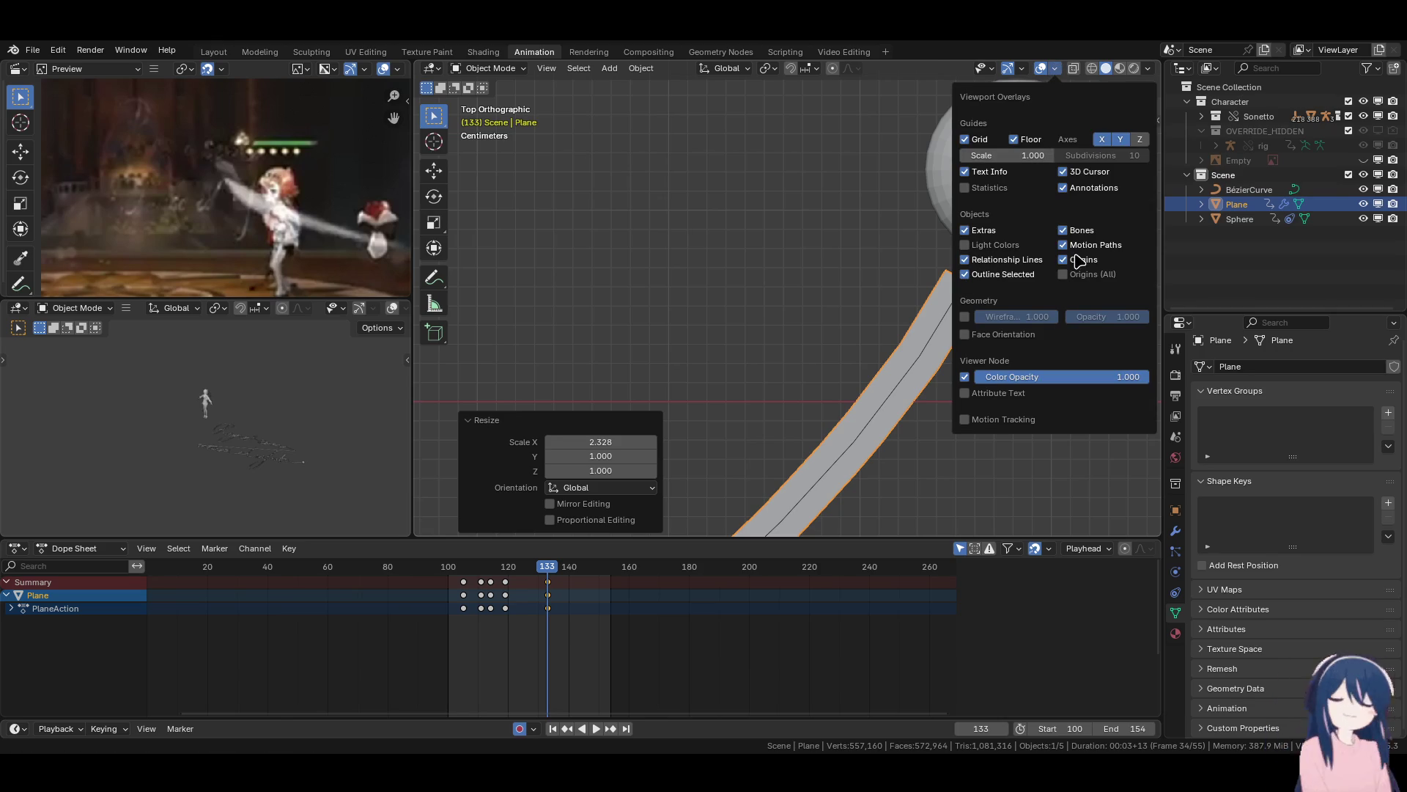
click(965, 316)
scroll(789, 321, down, 8)
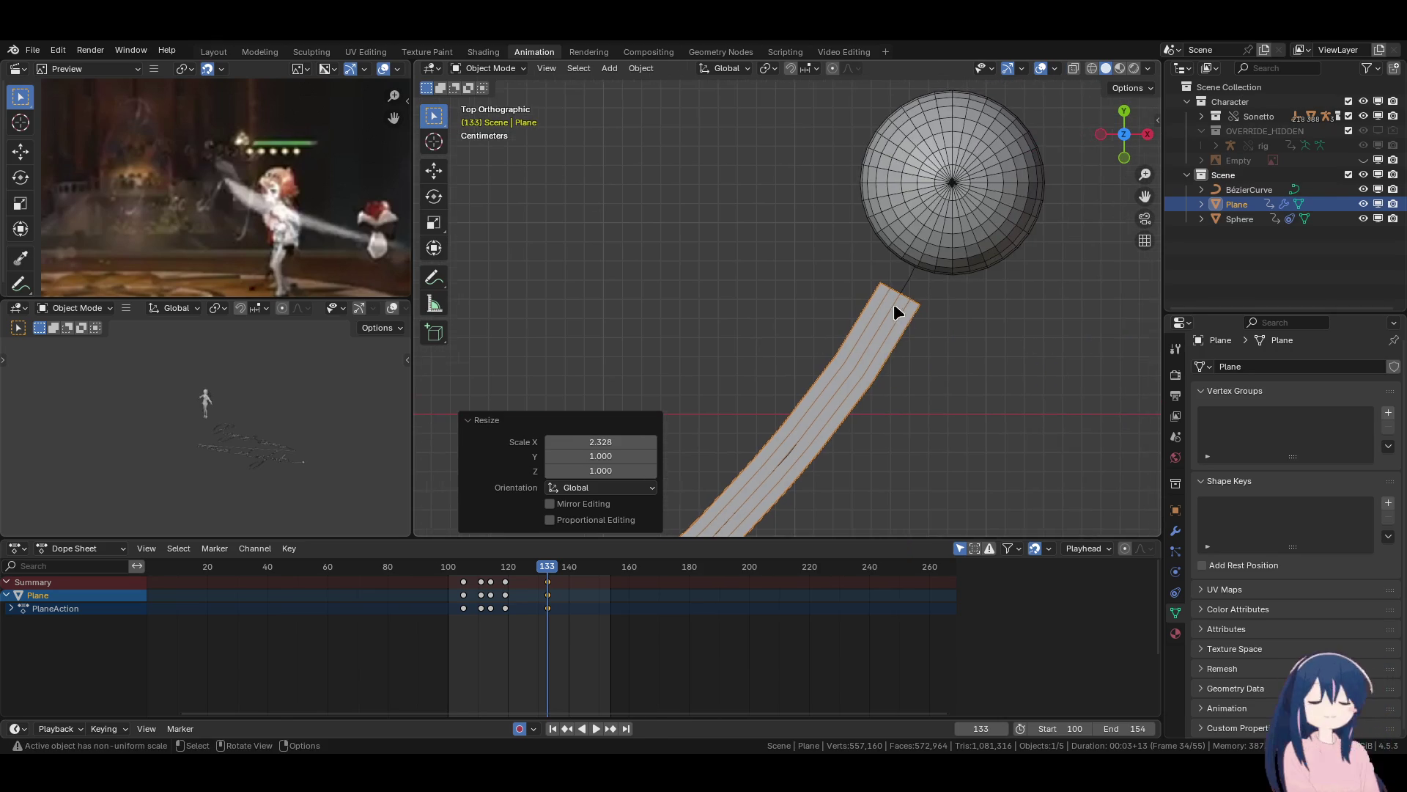
scroll(825, 366, up, 5)
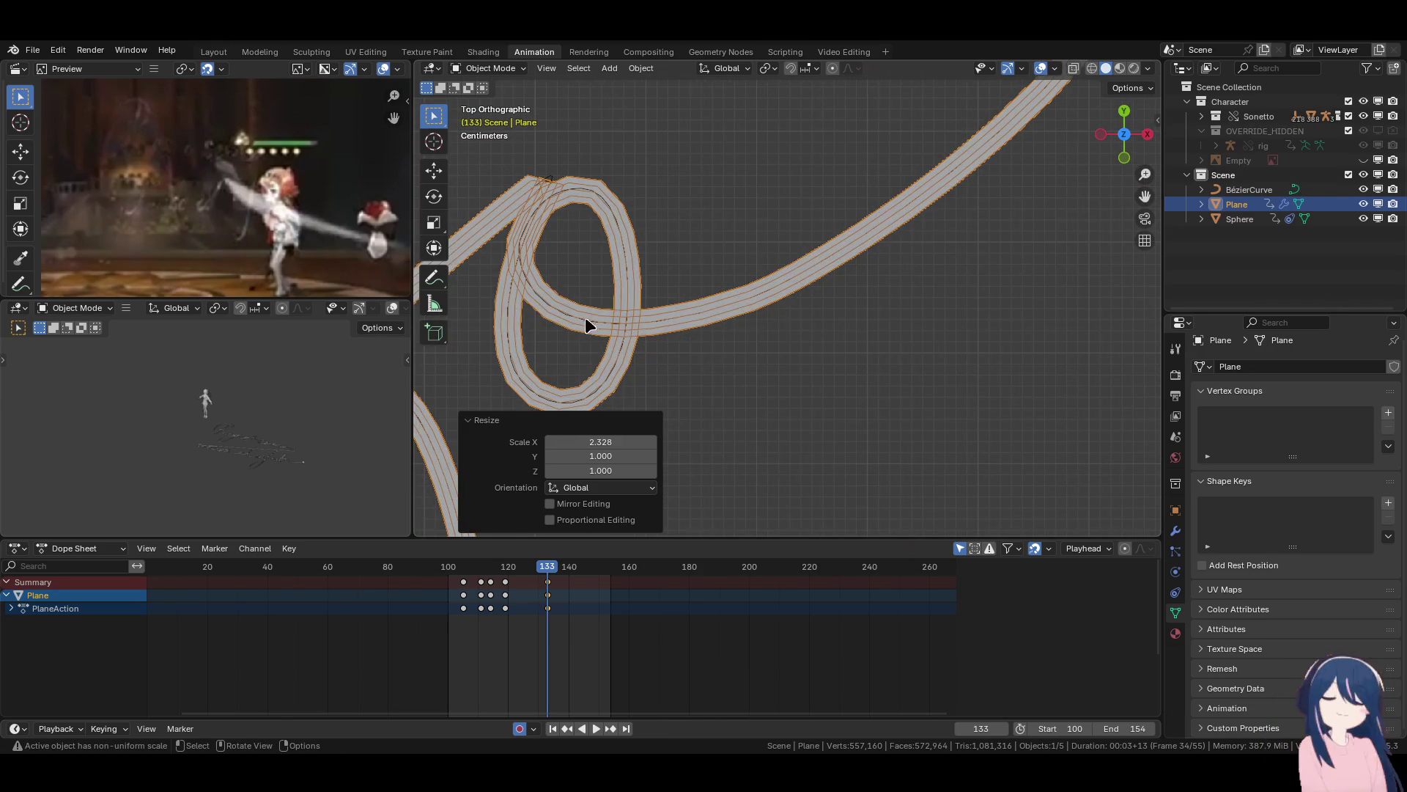
shift+middle_drag(564, 325, 839, 339)
scroll(838, 339, up, 5)
shift+middle_drag(697, 323, 832, 357)
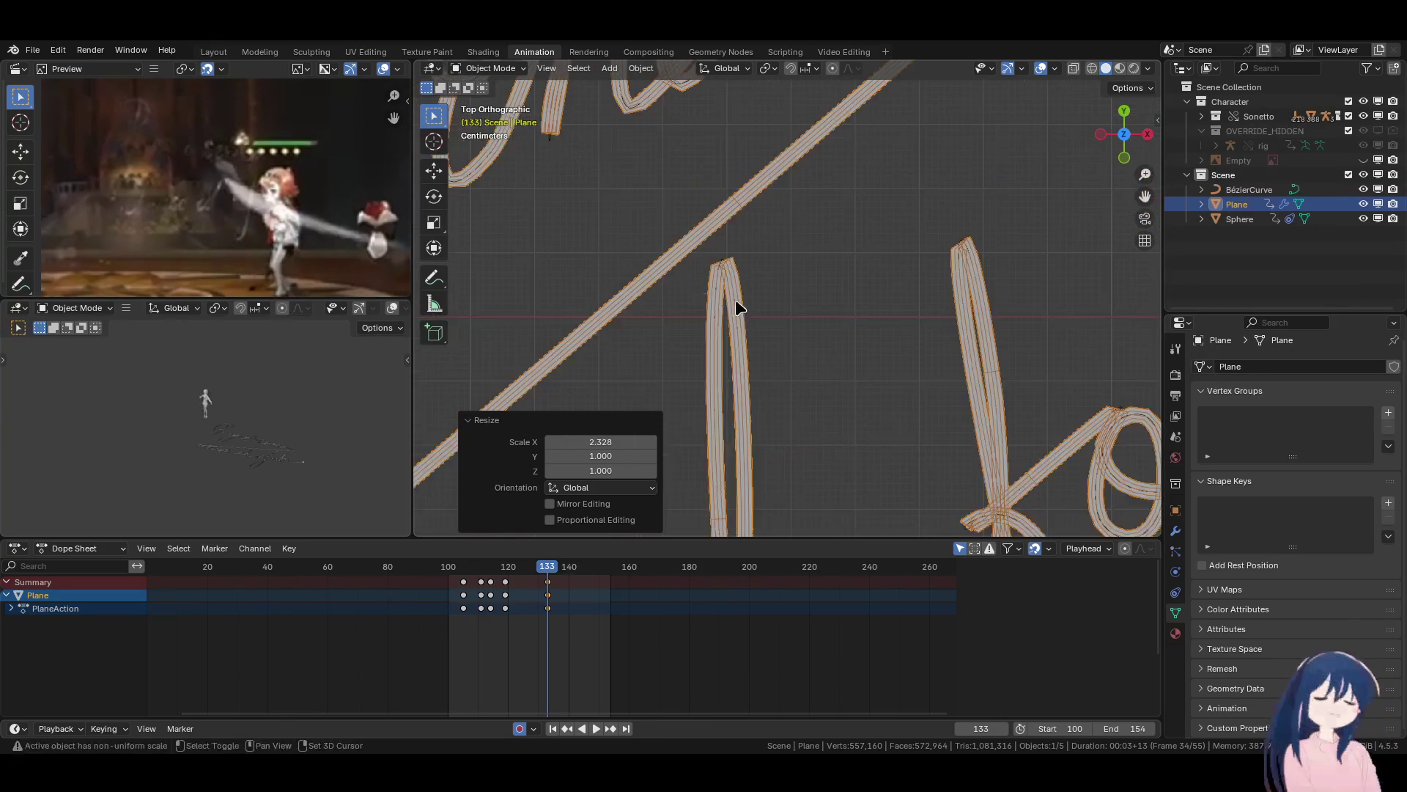
scroll(832, 357, down, 3)
shift+middle_drag(670, 257, 762, 403)
scroll(762, 403, up, 2)
scroll(704, 326, down, 2)
mouse_move(697, 335)
shift+middle_down()
mouse_move(922, 315)
mouse_move(983, 251)
mouse_move(880, 322)
shift+middle_up()
scroll(880, 322, down, 5)
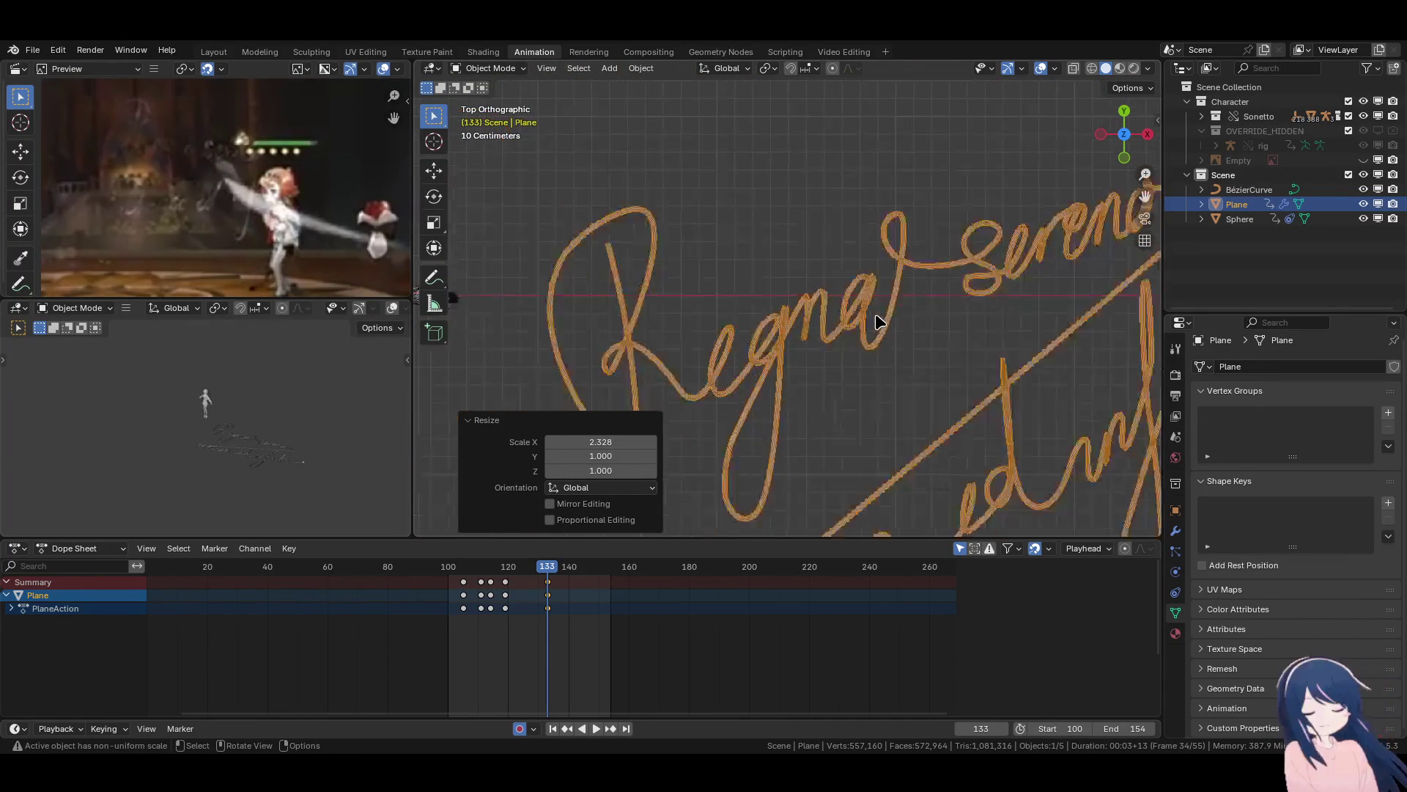
key(Tab)
scroll(848, 419, up, 4)
key(Tab)
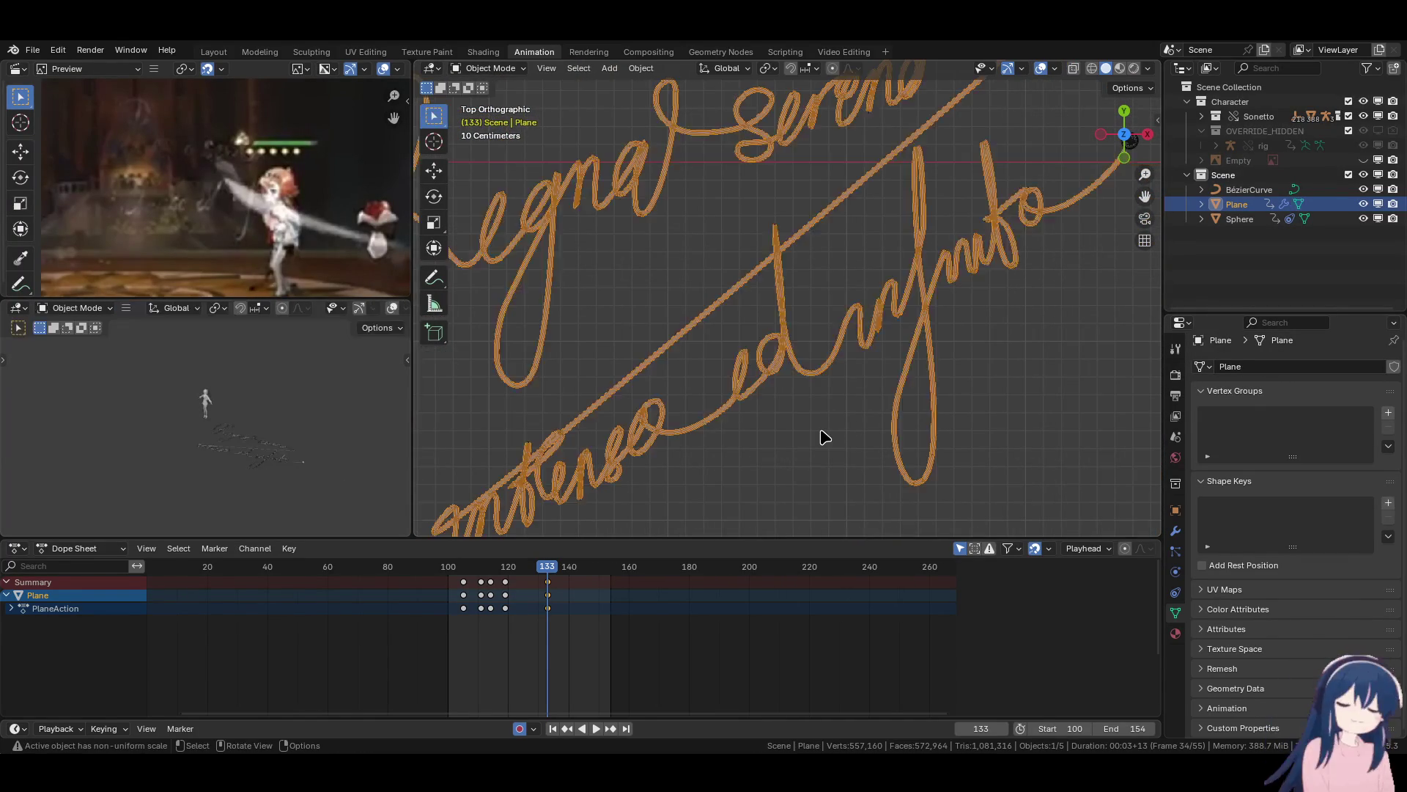
click(824, 438)
scroll(755, 323, down, 2)
scroll(754, 323, up, 6)
scroll(758, 326, up, 2)
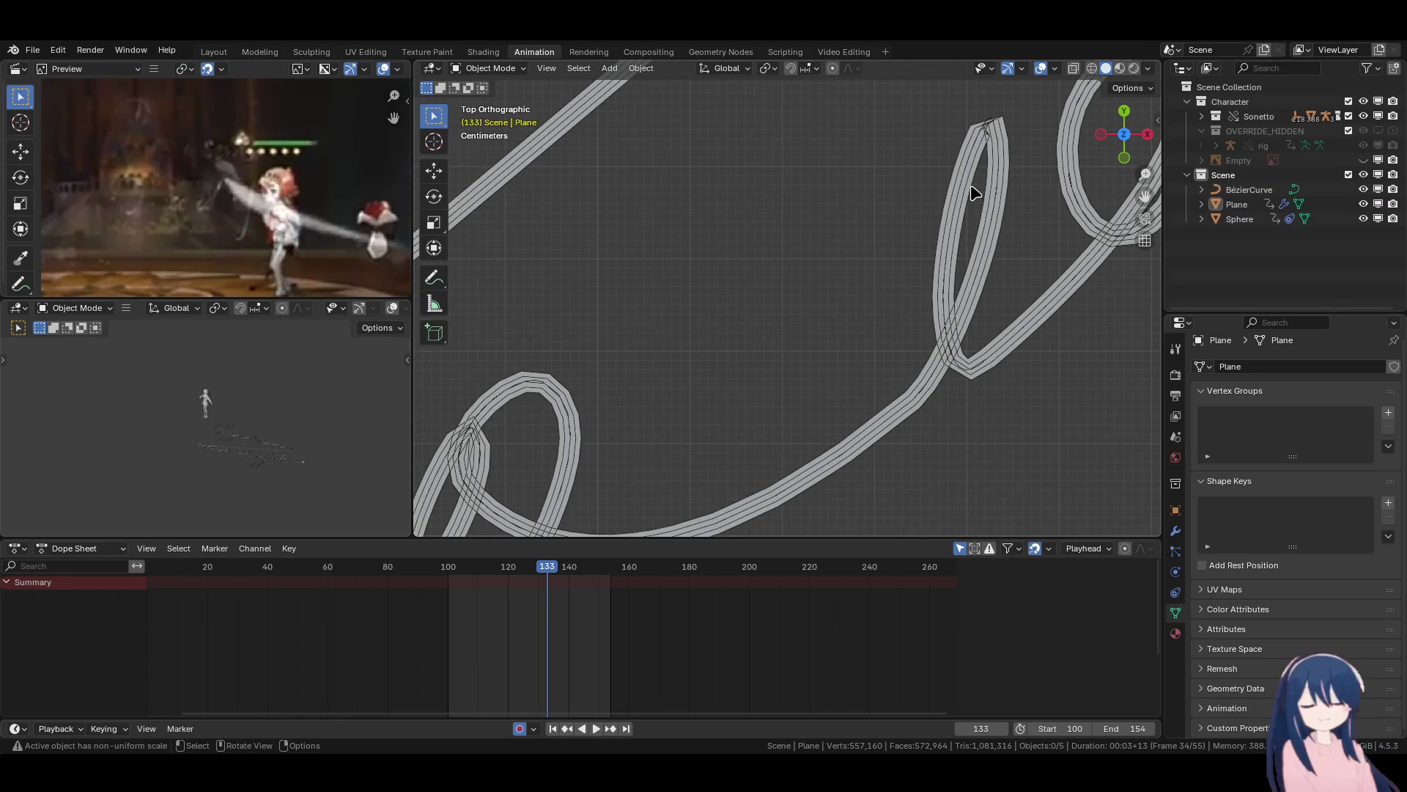
scroll(903, 412, down, 6)
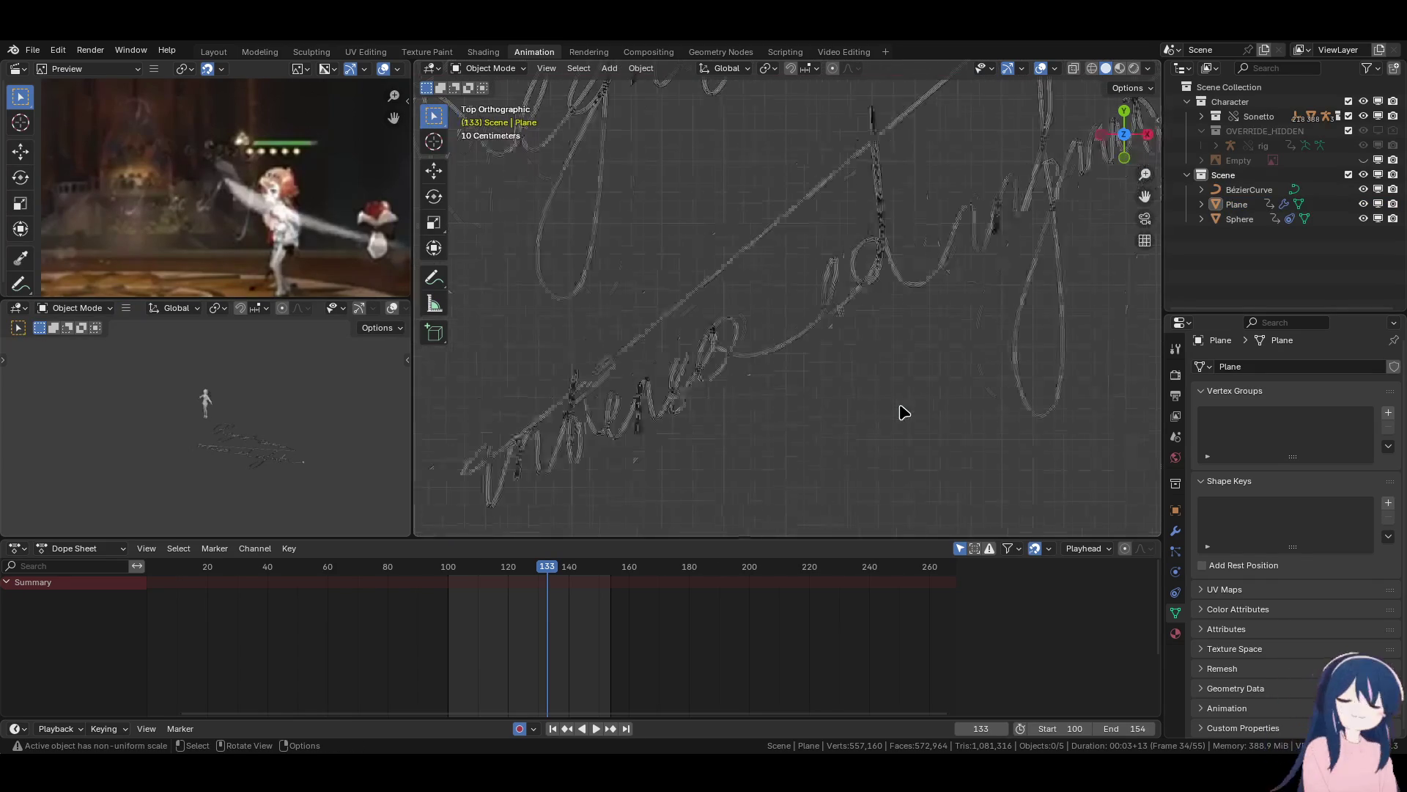
In Edit Mode on the Plane, try loop cuts across the strip and undo them.
key(Tab)
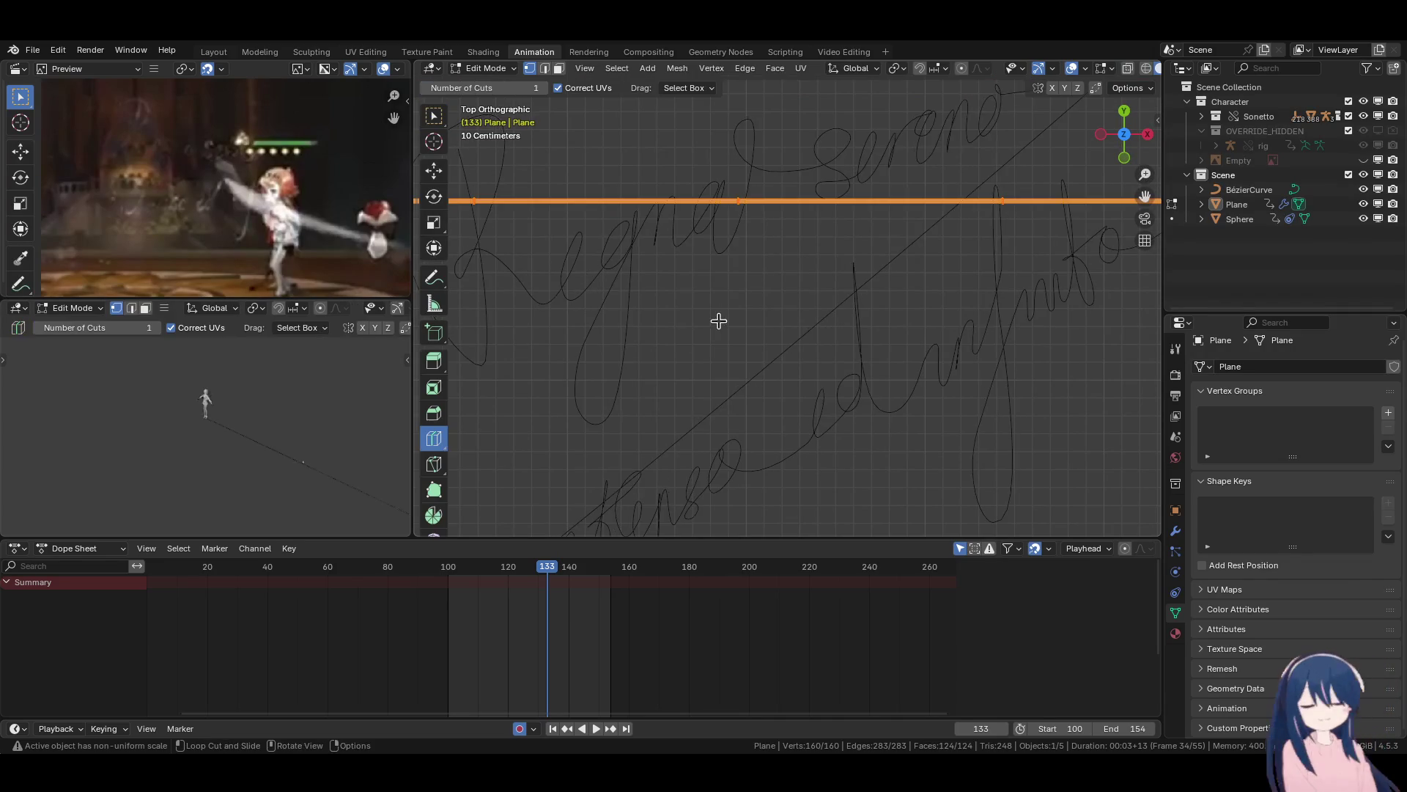
scroll(681, 322, down, 5)
scroll(681, 322, right, 5)
scroll(848, 336, down, 2)
scroll(838, 336, left, 5)
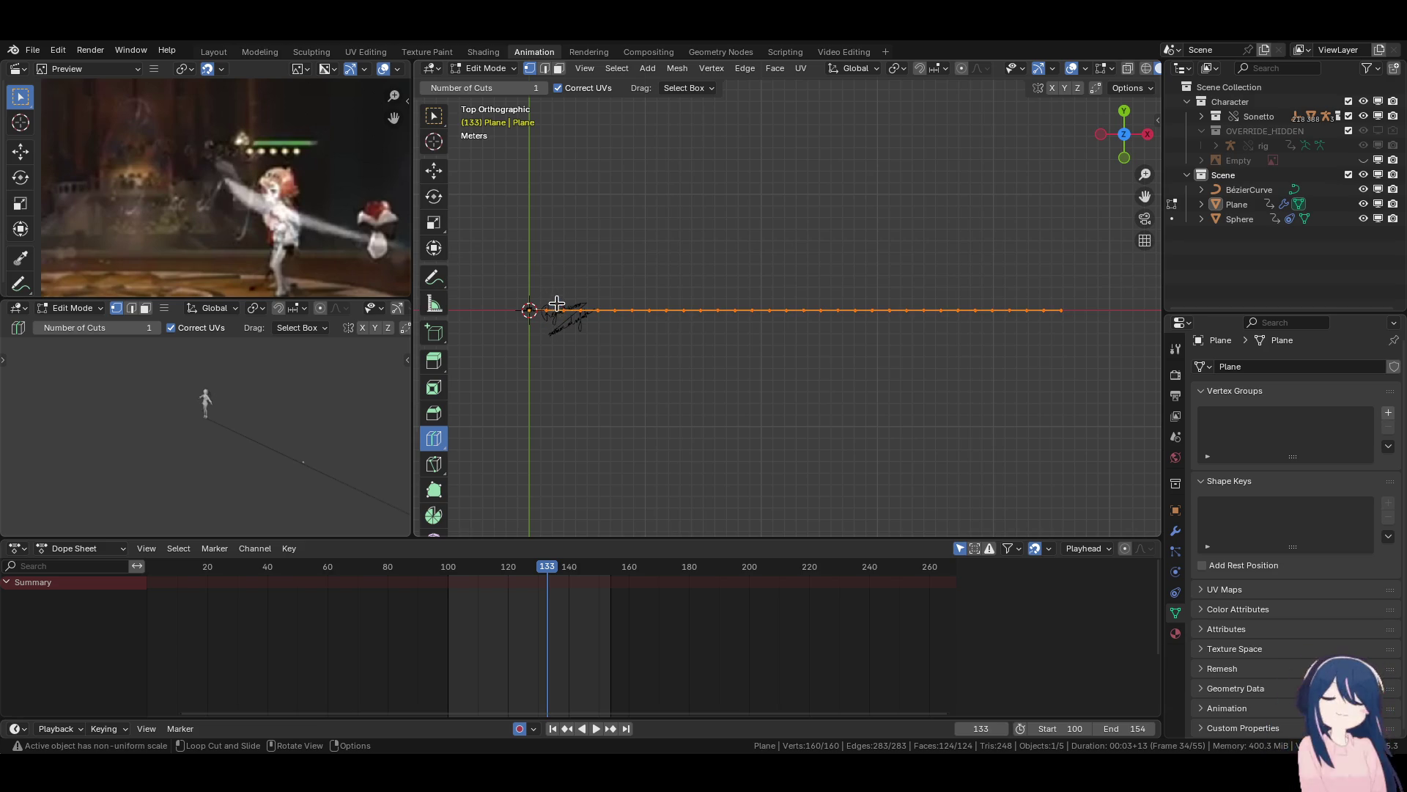
click(571, 299)
key(a)
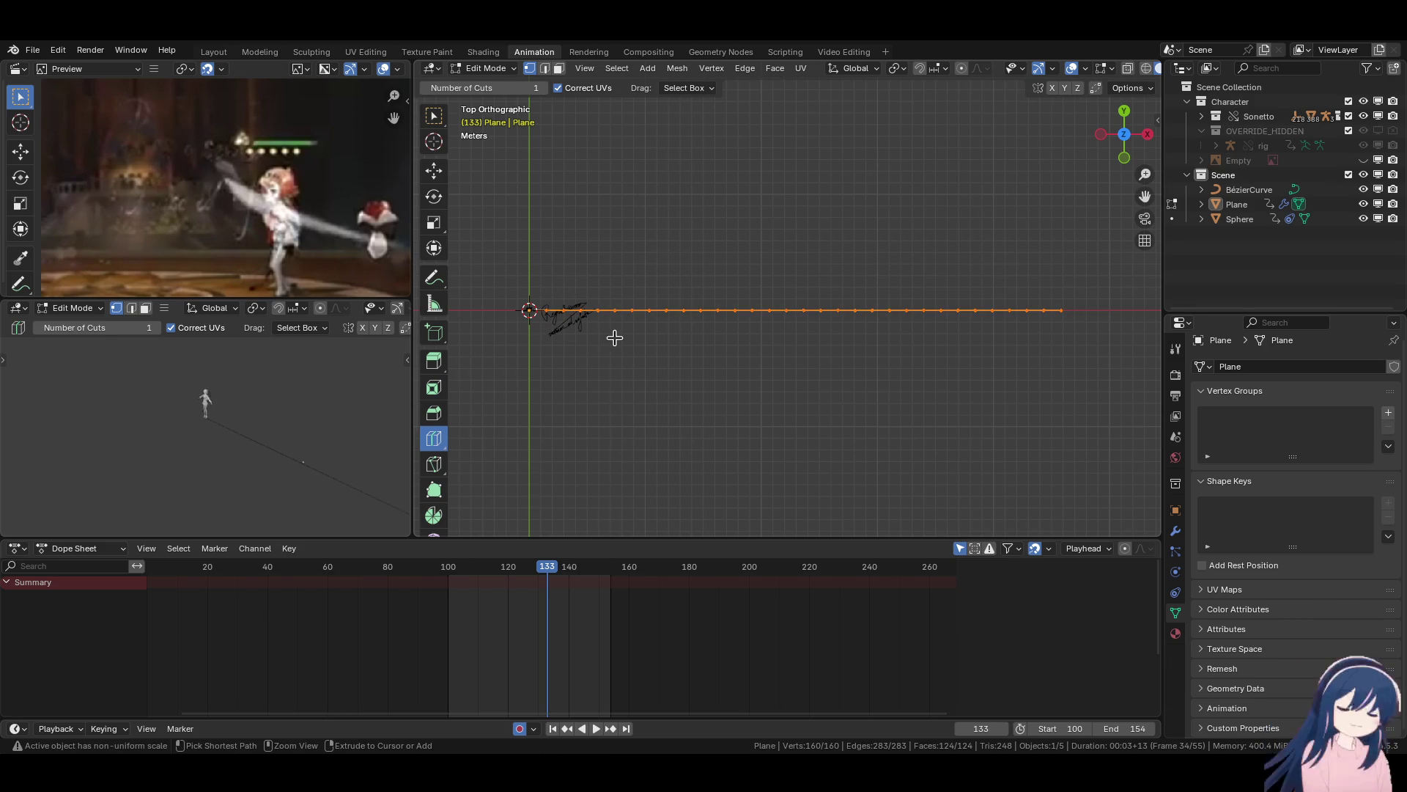
click(561, 307)
key(ctrl+z)
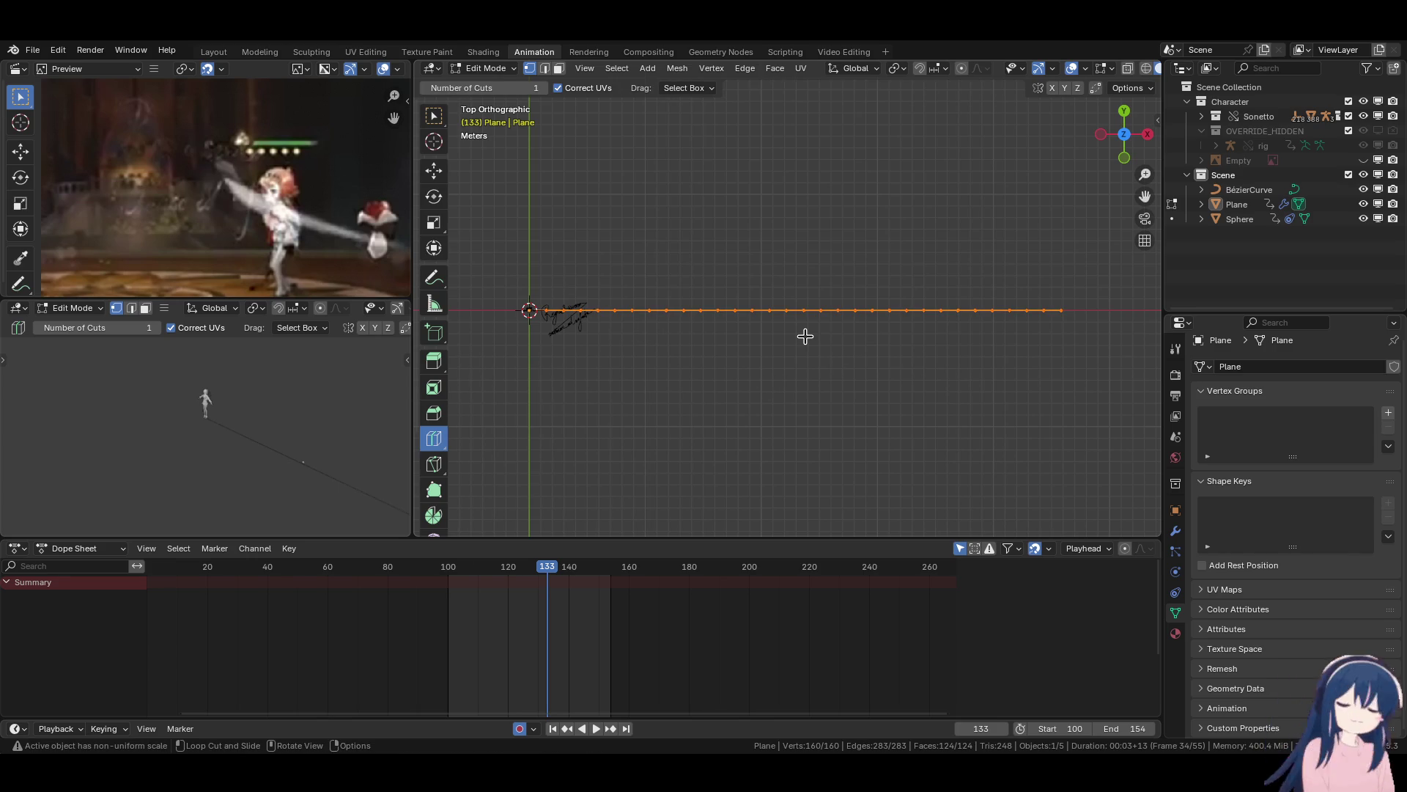
scroll(807, 339, up, 6)
scroll(833, 323, up, 5)
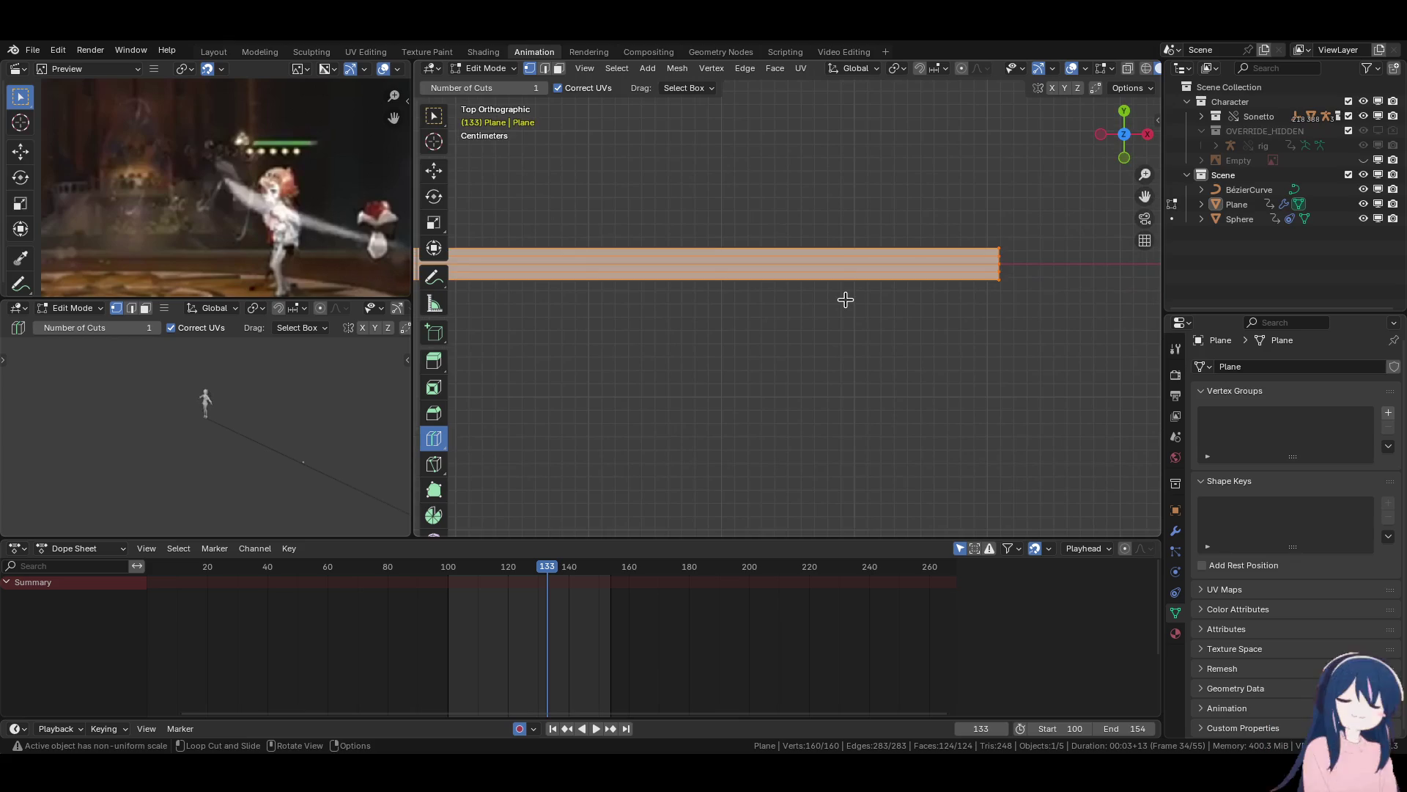
scroll(771, 329, up, 5)
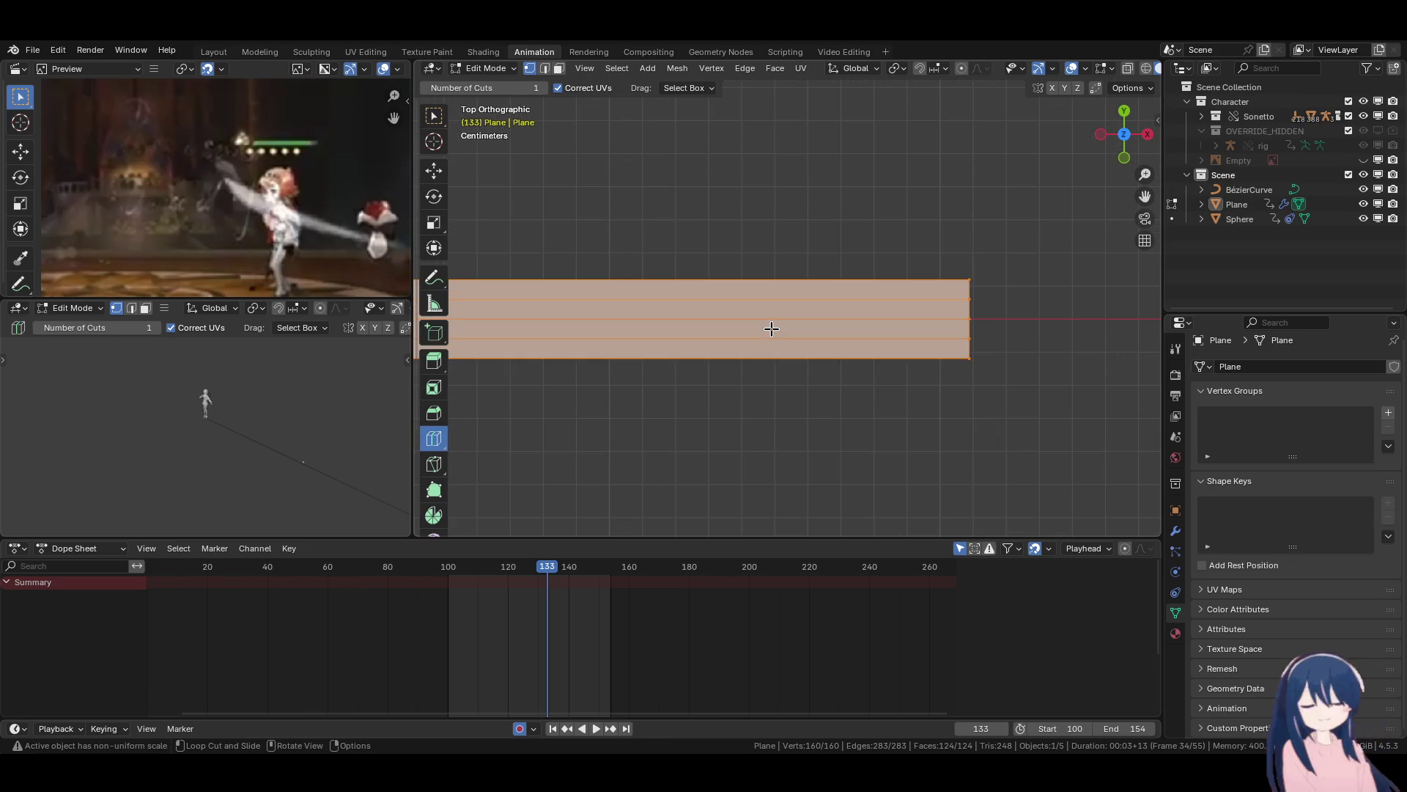
Dissolve two lengthwise edge loops, leaving the strip two face rows high.
alt+click(828, 337)
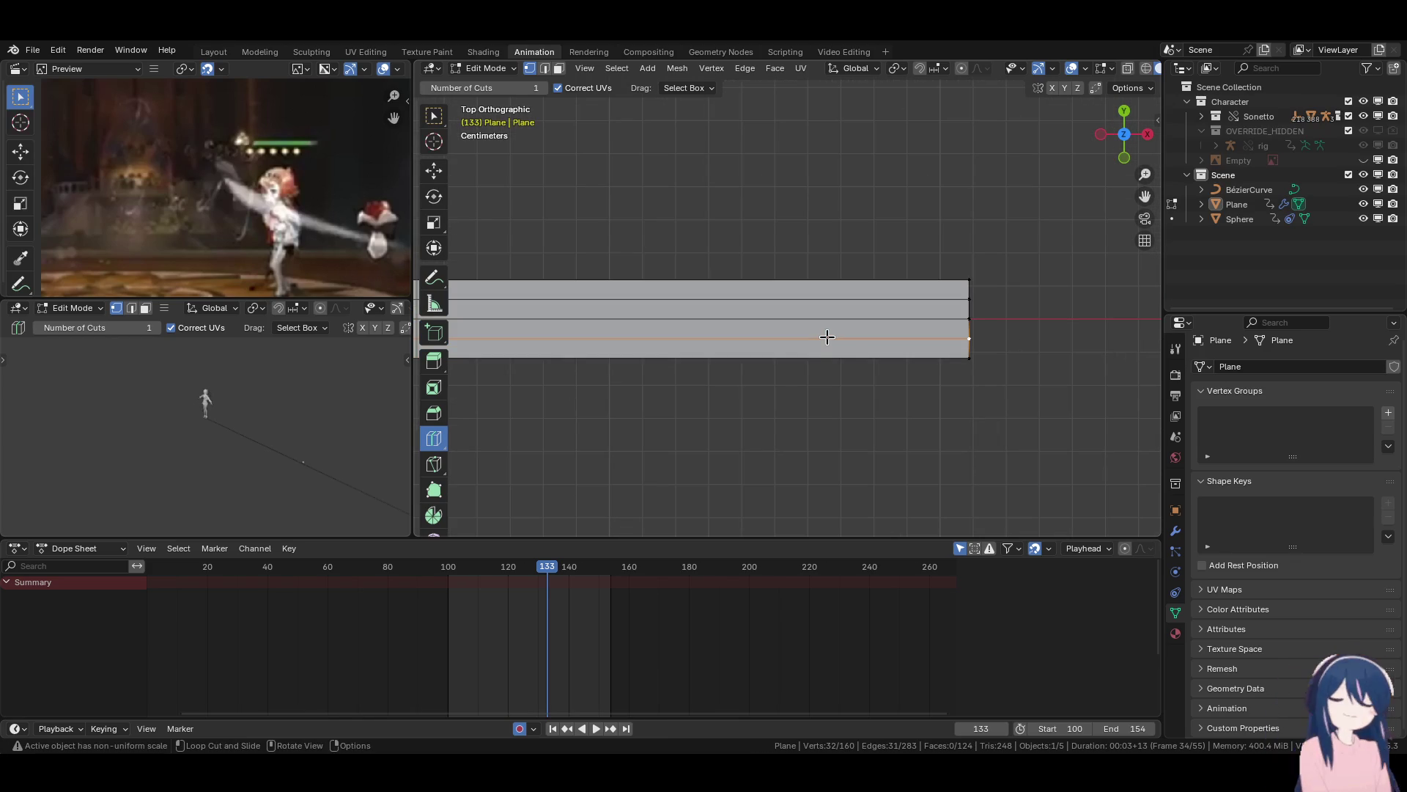
key(x)
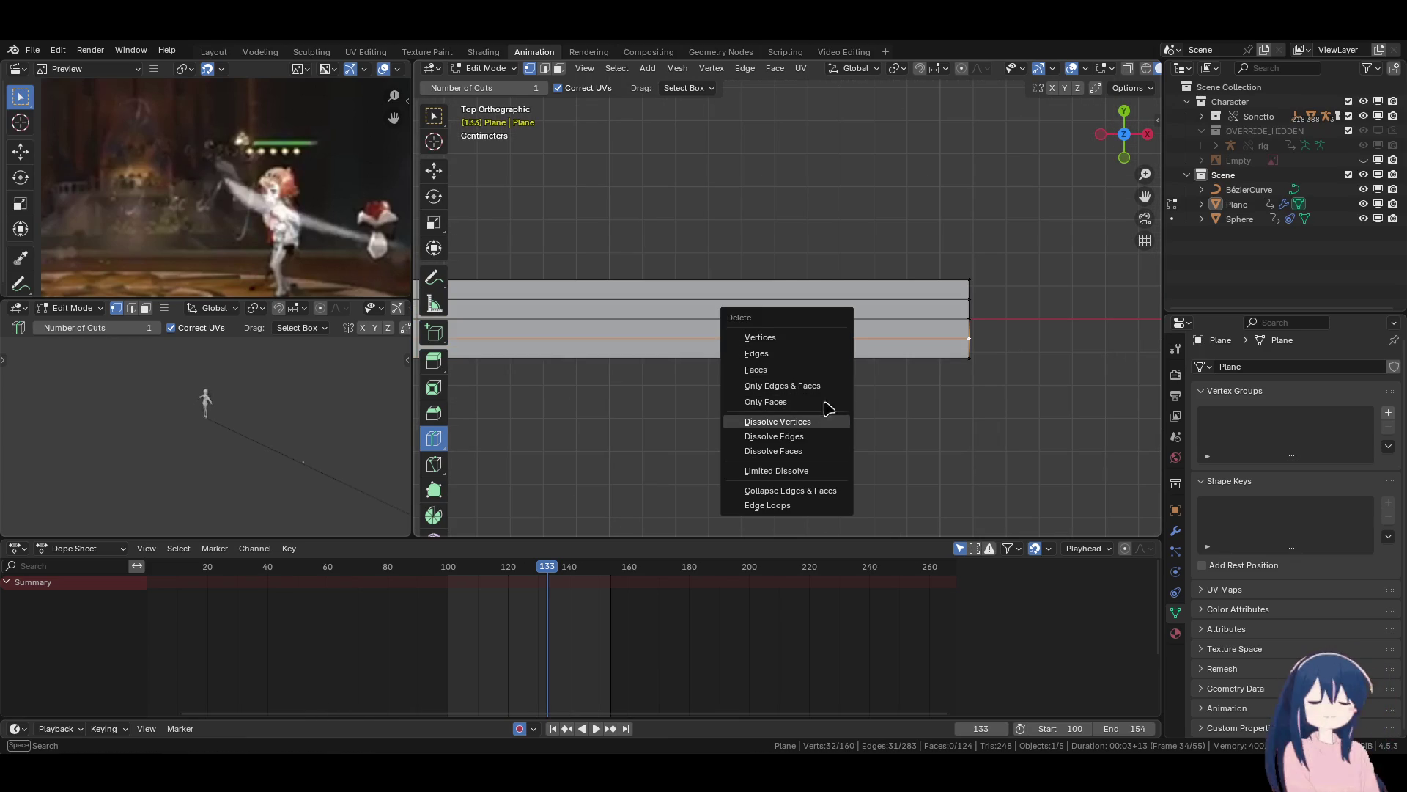
click(827, 422)
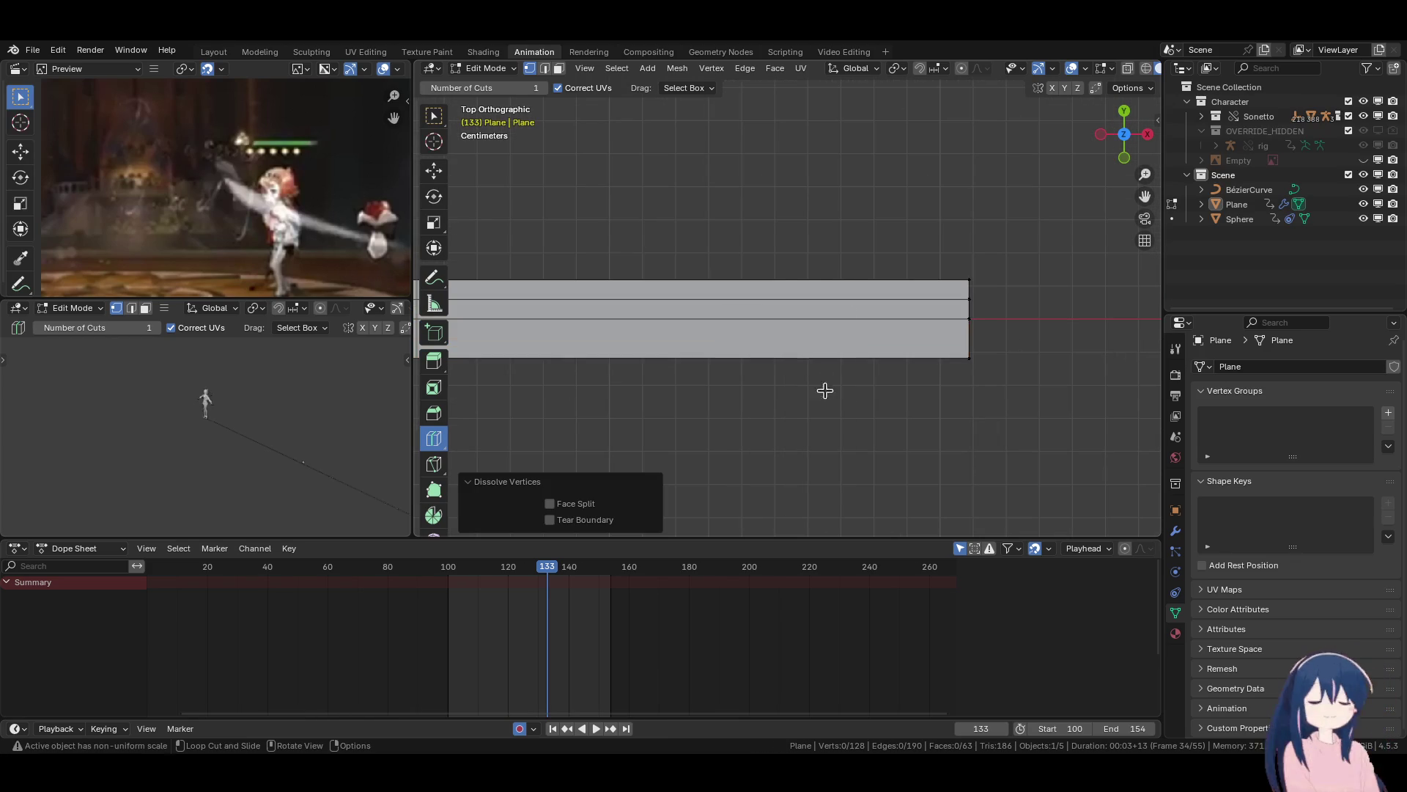
alt+click(826, 299)
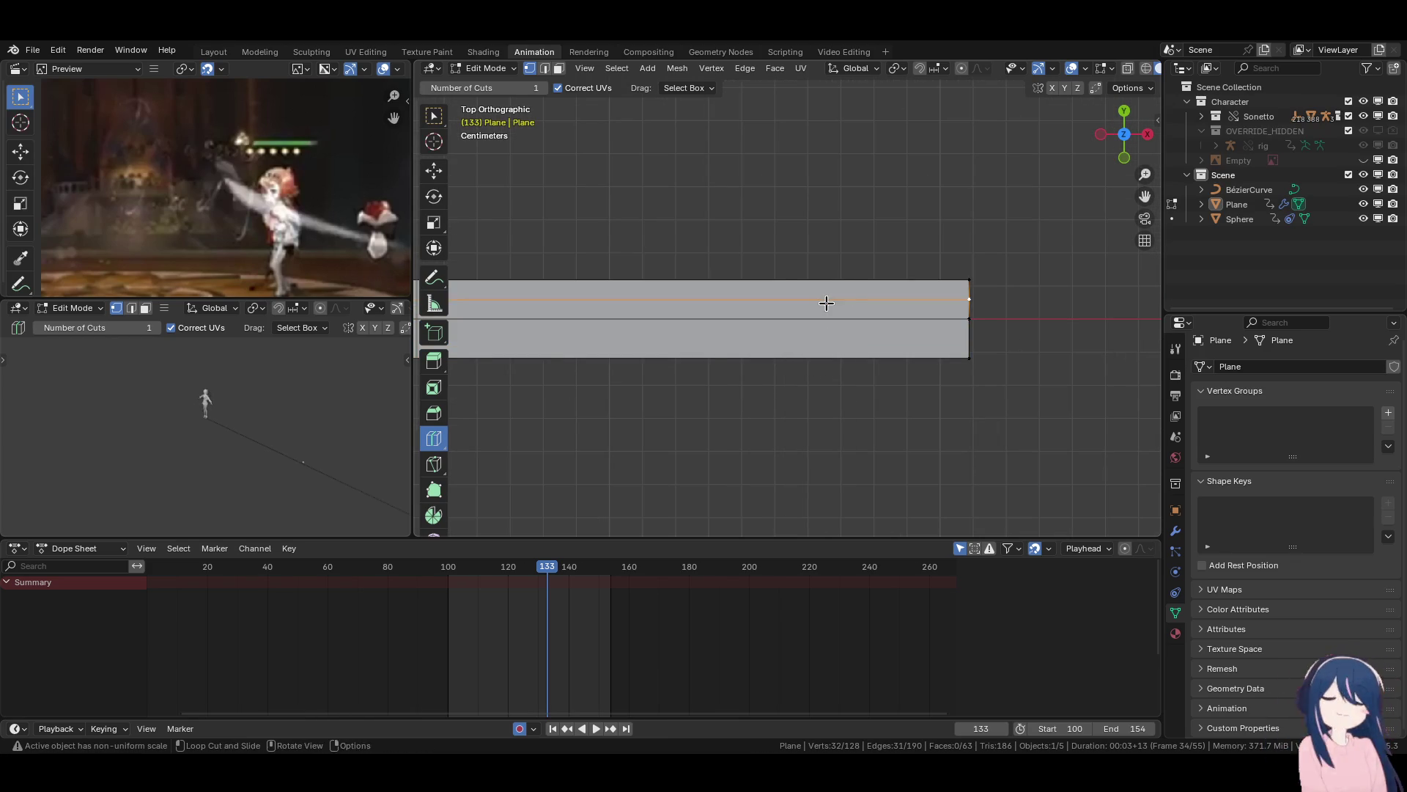
key(x)
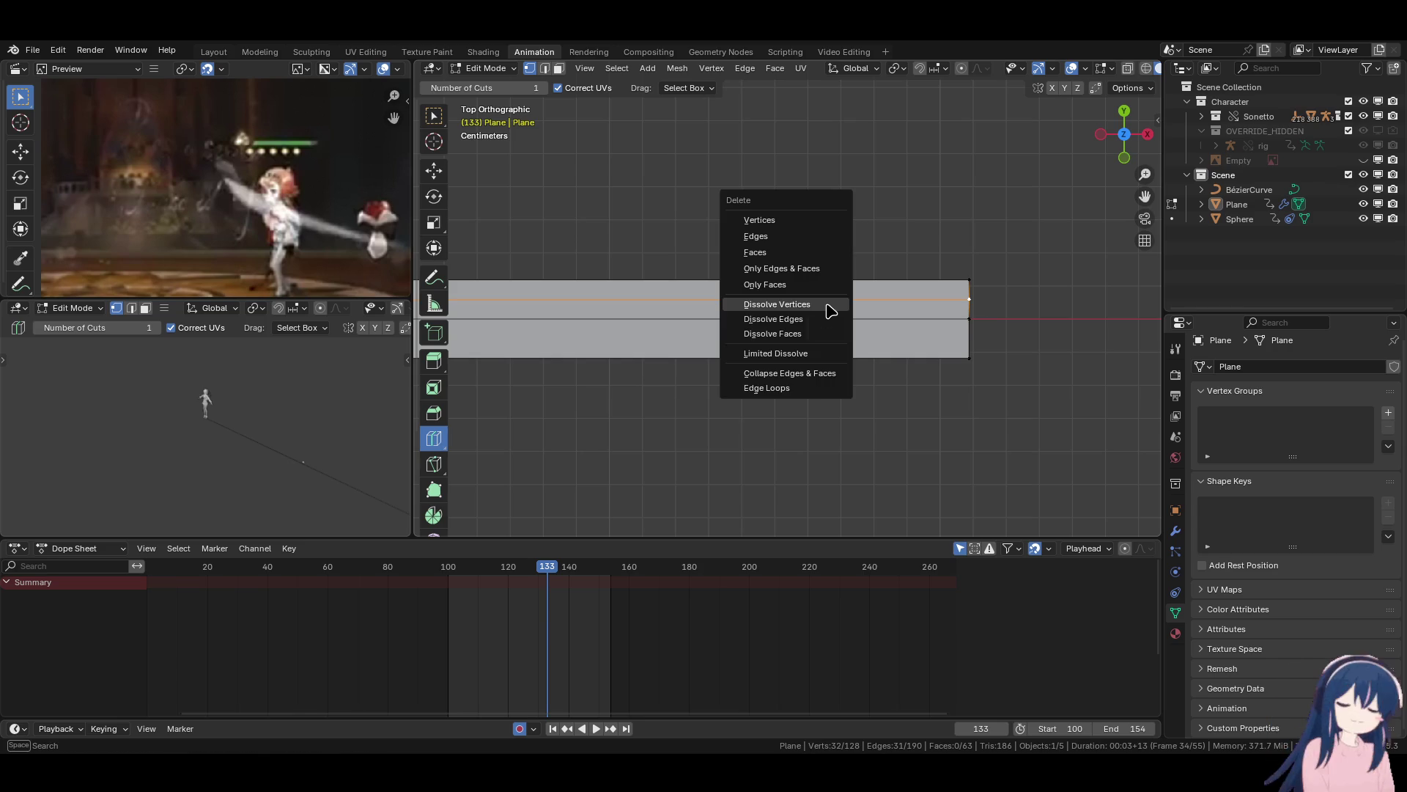
click(830, 311)
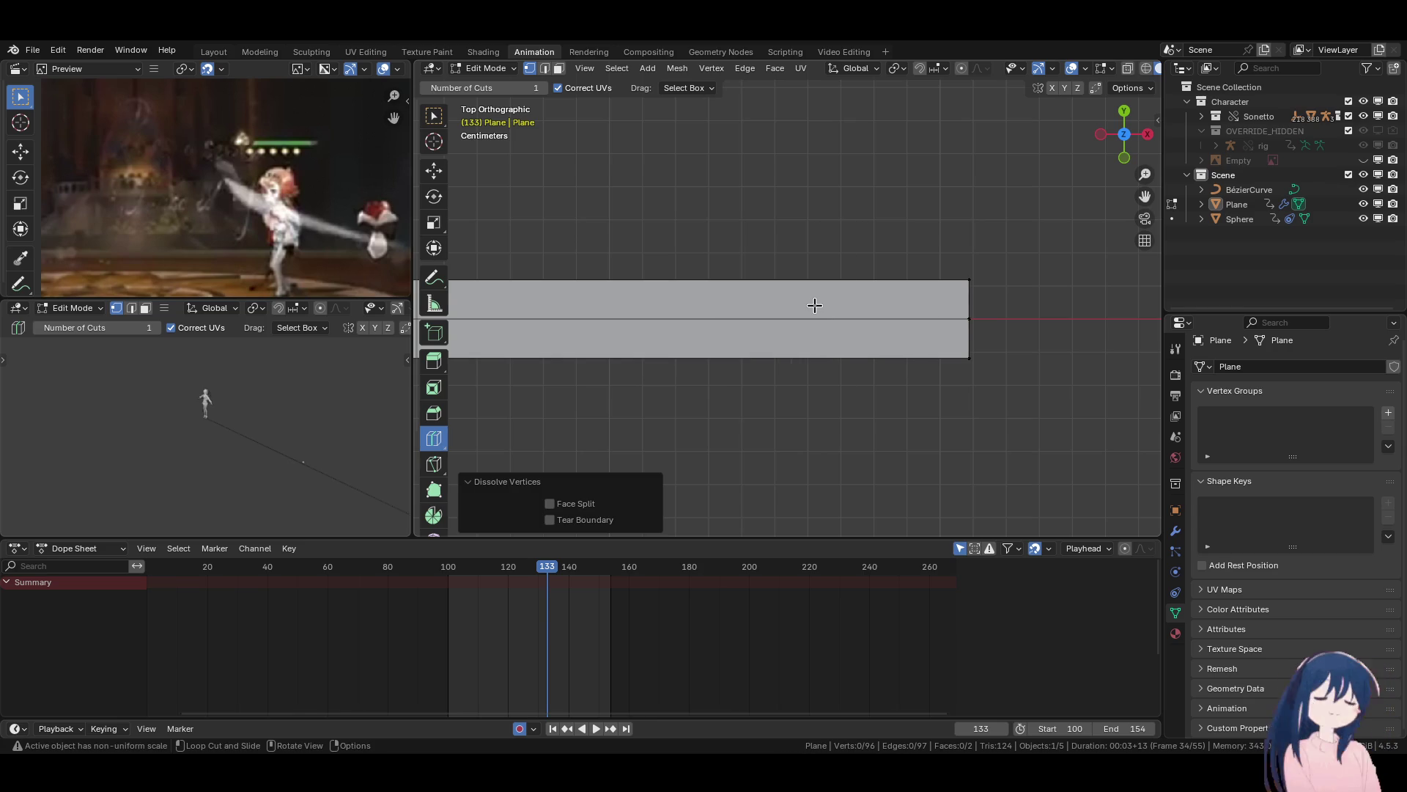
Subdivide the whole strip with 2 cuts and return to Object Mode.
key(a)
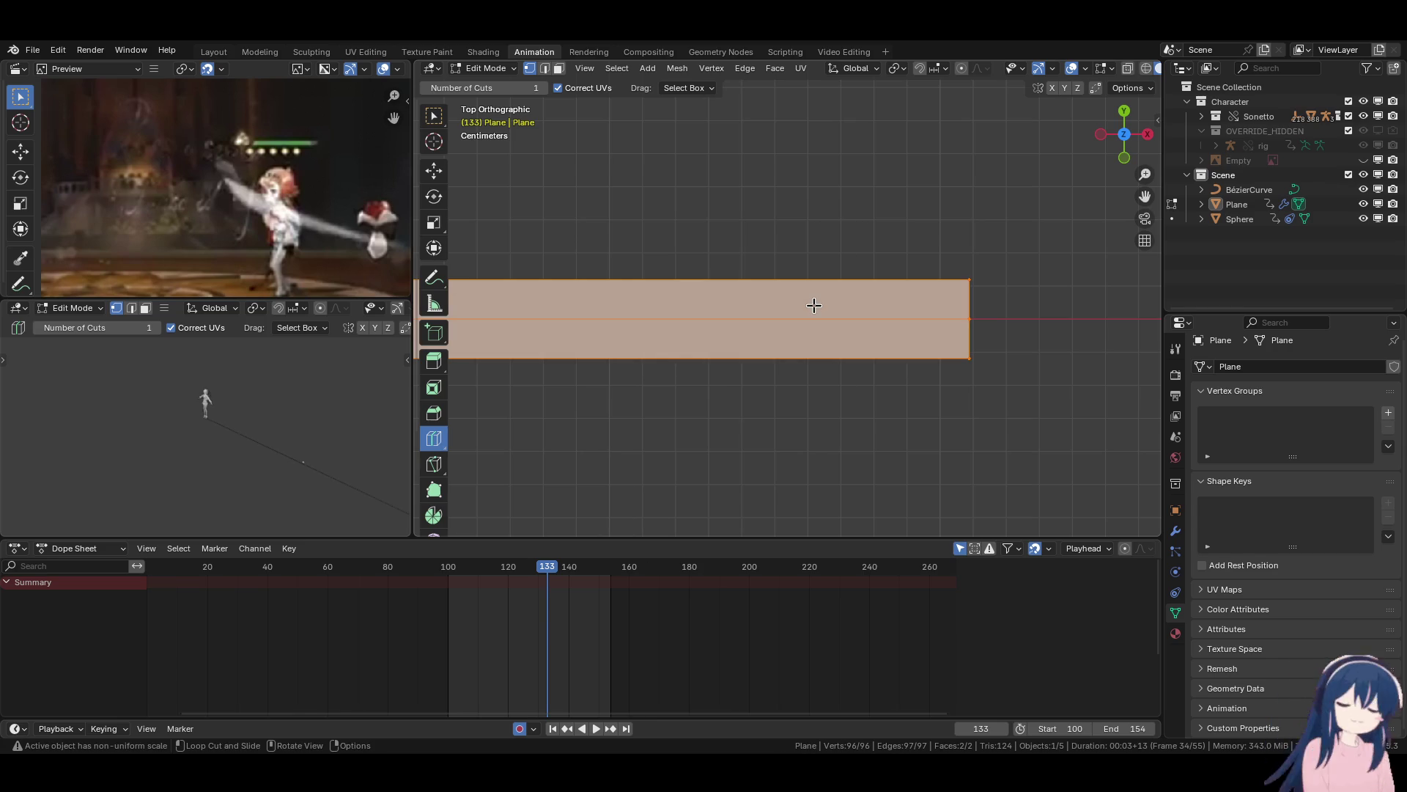
key(F3)
text(sub)
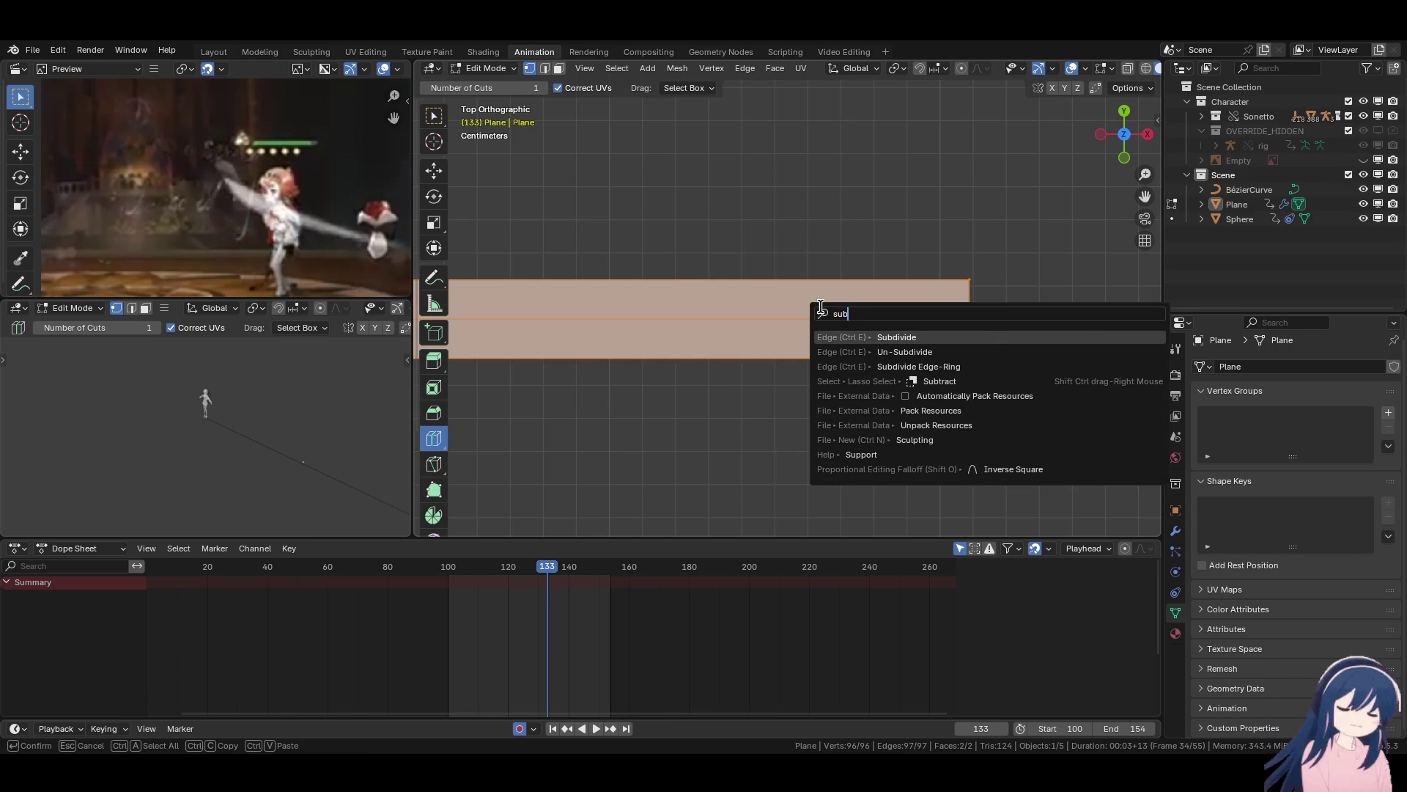
click(890, 335)
scroll(720, 368, down, 5)
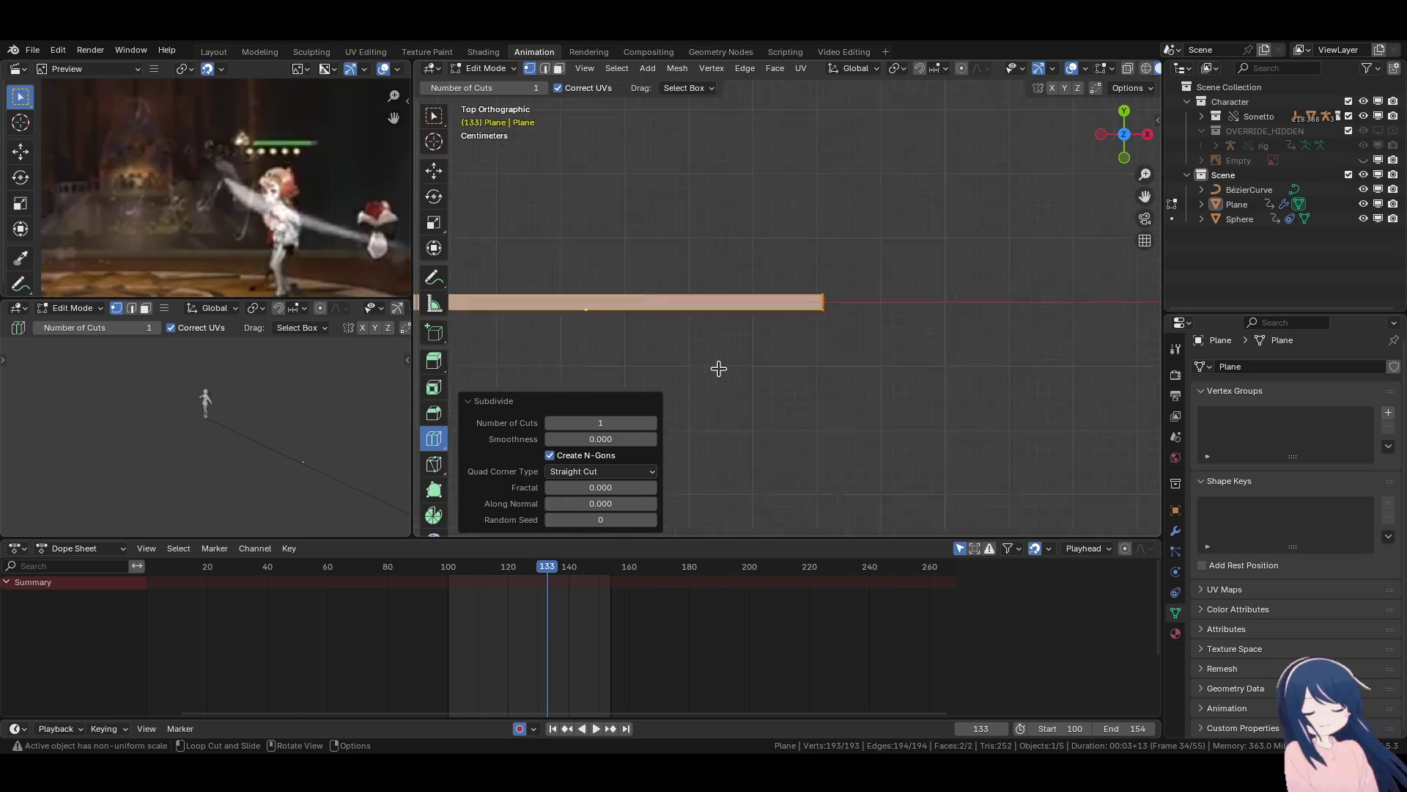
scroll(733, 373, up, 3)
scroll(722, 366, down, 5)
scroll(829, 384, up, 4)
scroll(842, 383, down, 1)
scroll(874, 384, up, 1)
scroll(878, 385, down, 2)
scroll(733, 399, up, 2)
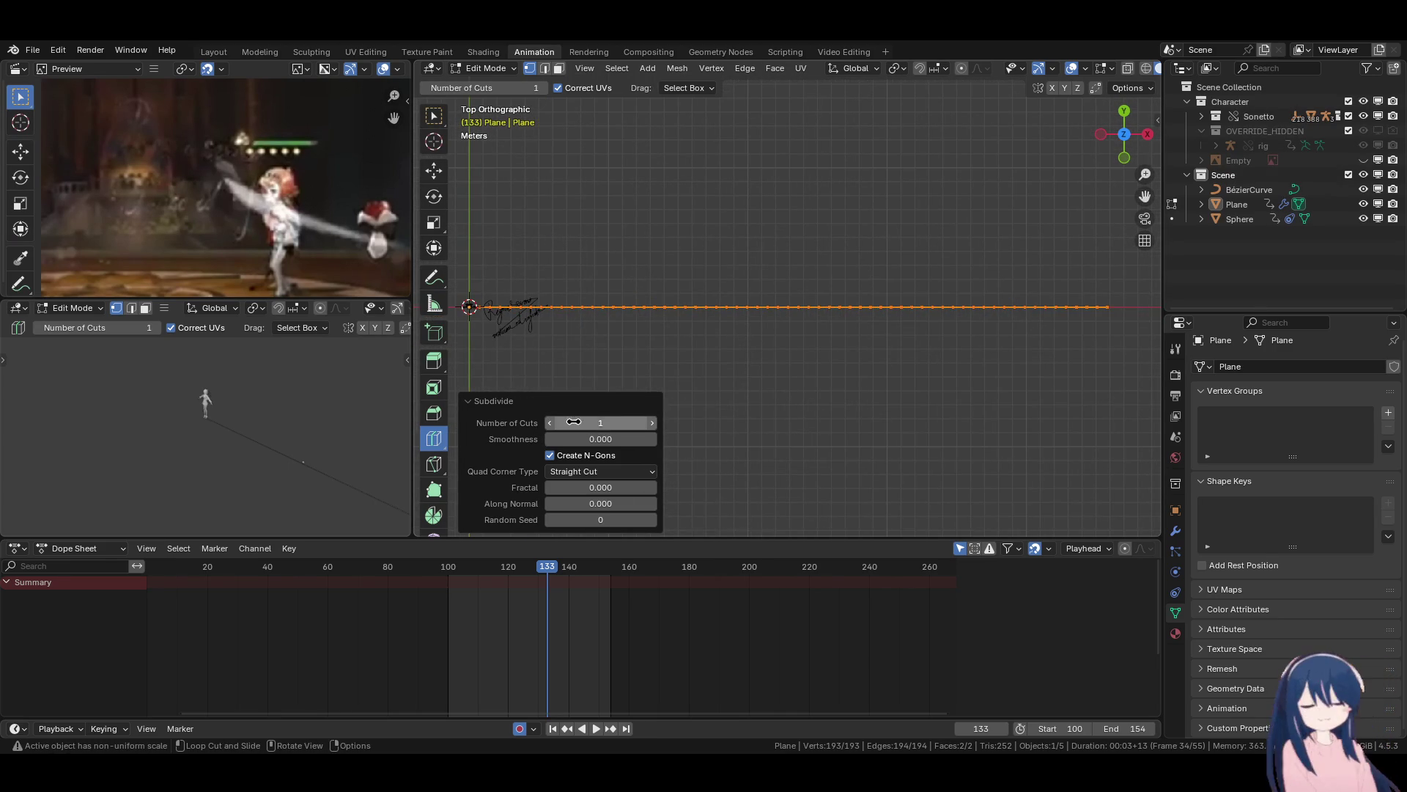
click(653, 424)
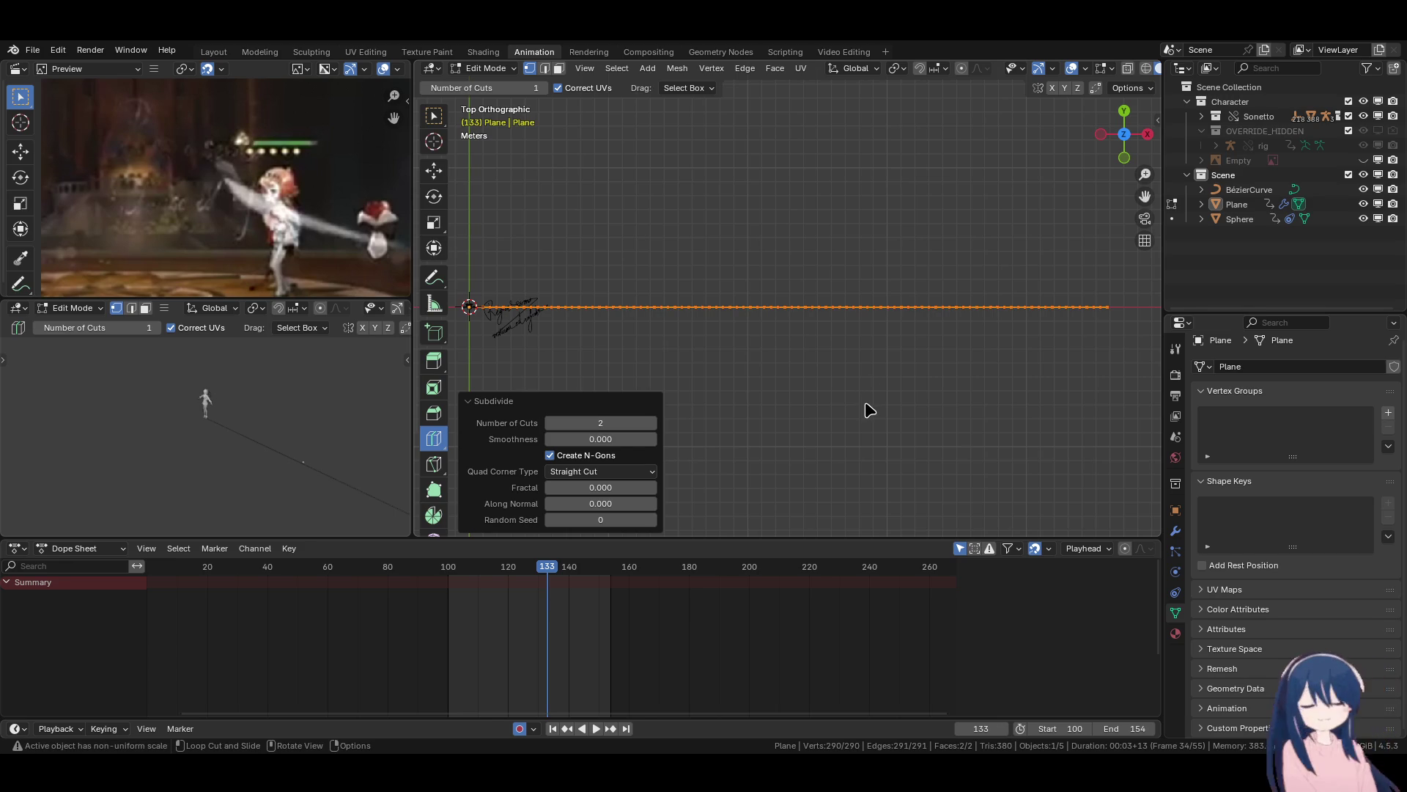
key(Tab)
ctrl+scroll(729, 361, left, 3)
scroll(663, 374, up, 5)
ctrl+scroll(768, 377, left, 4)
scroll(768, 377, up, 8)
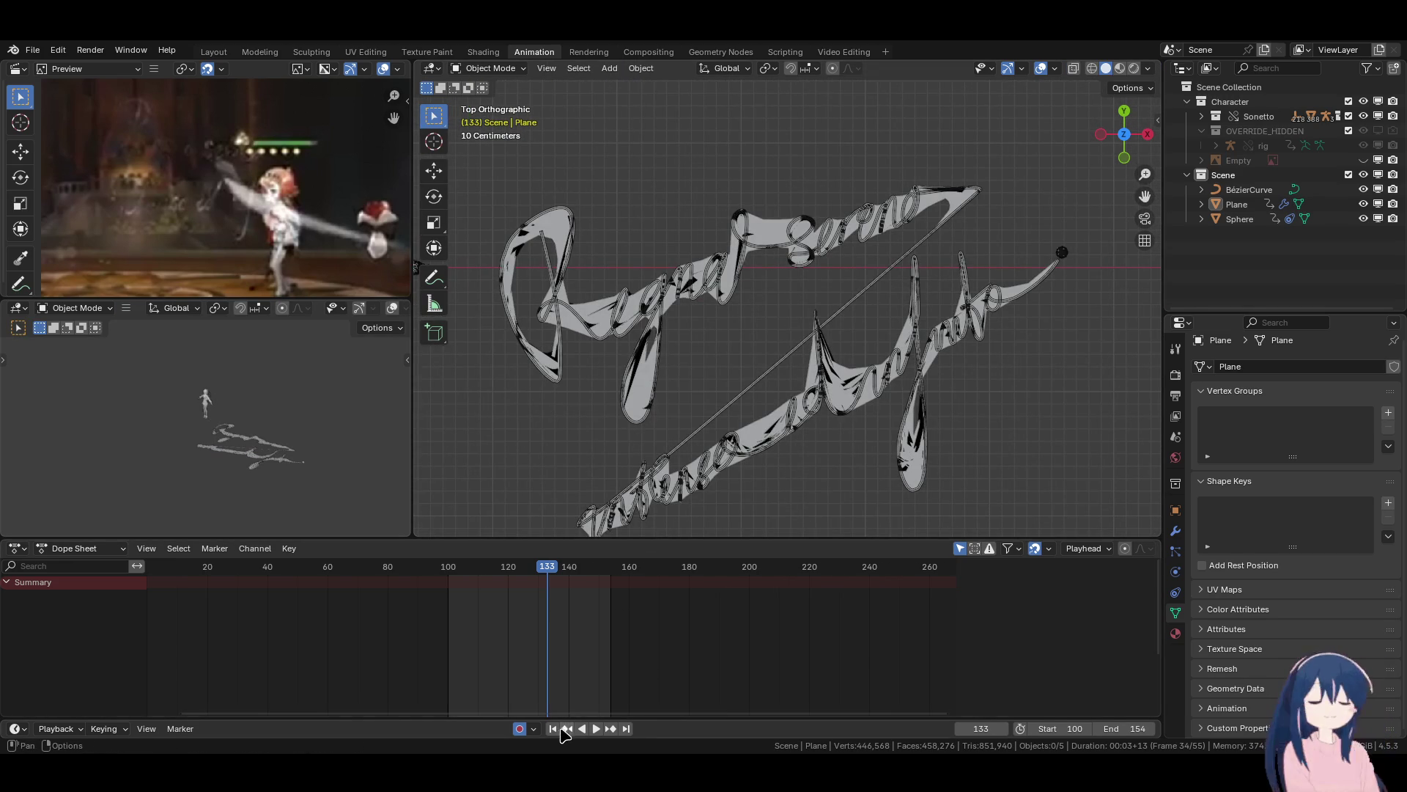
Jump to the start frame, set the frame rate to 24 fps, and select the Plane.
key(shift+Left)
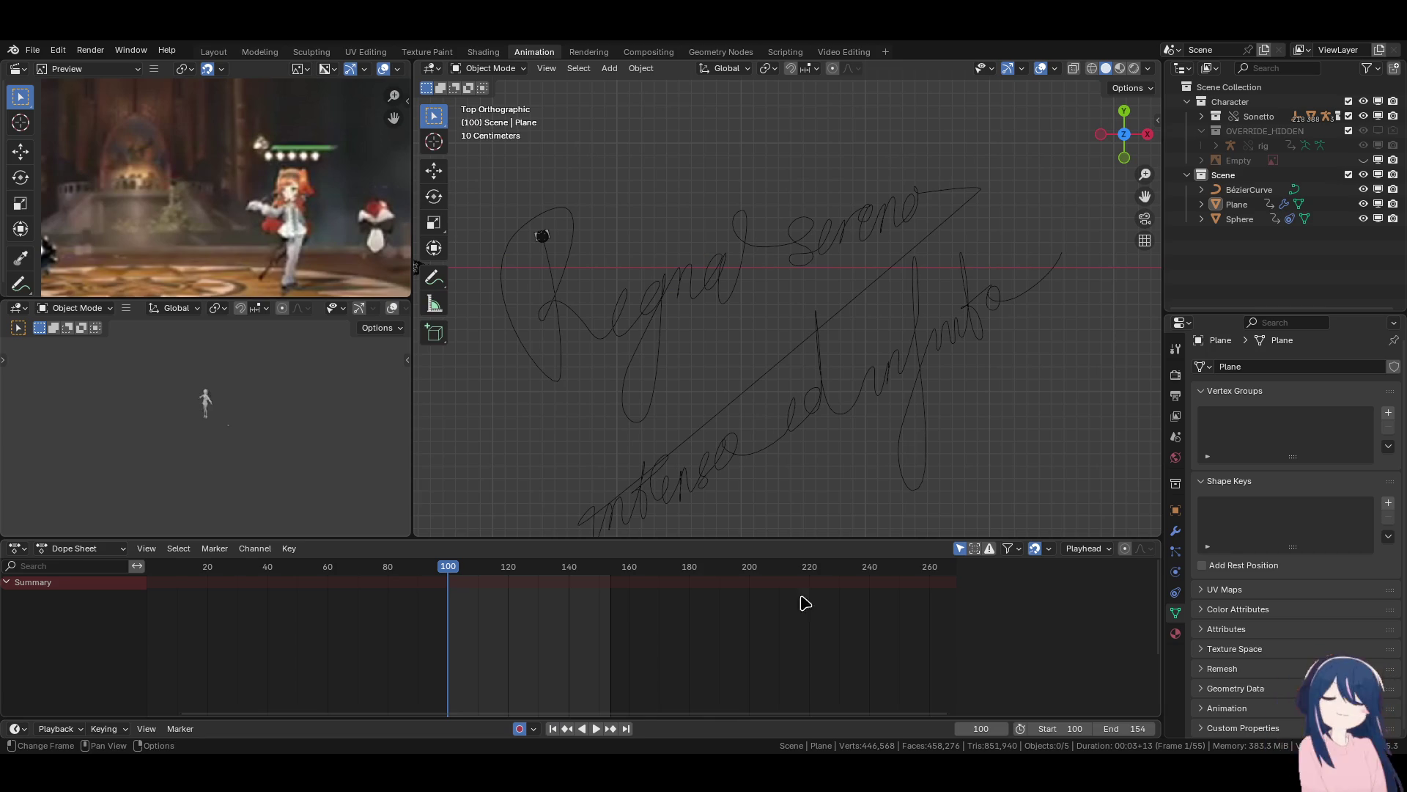
click(1176, 395)
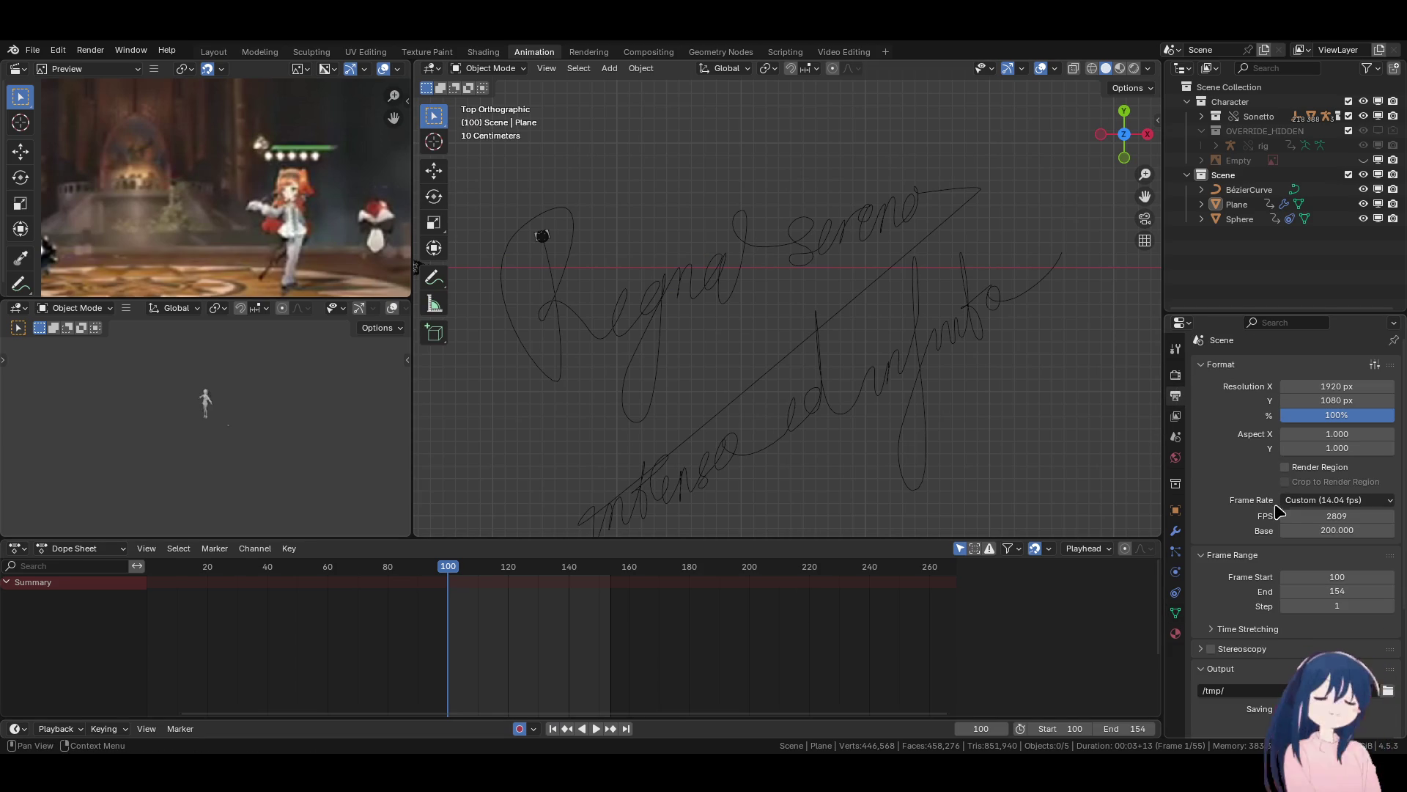
click(1311, 506)
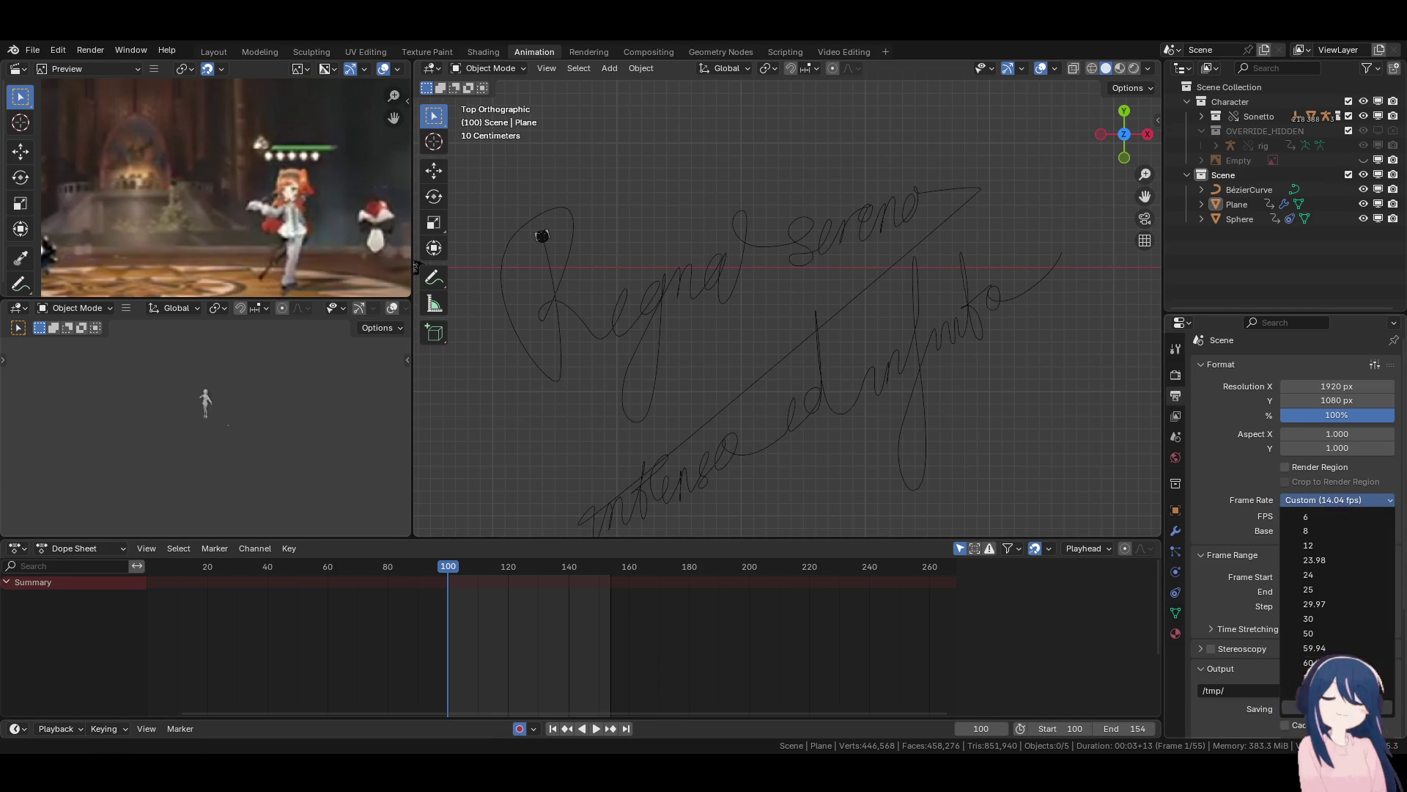
click(1319, 575)
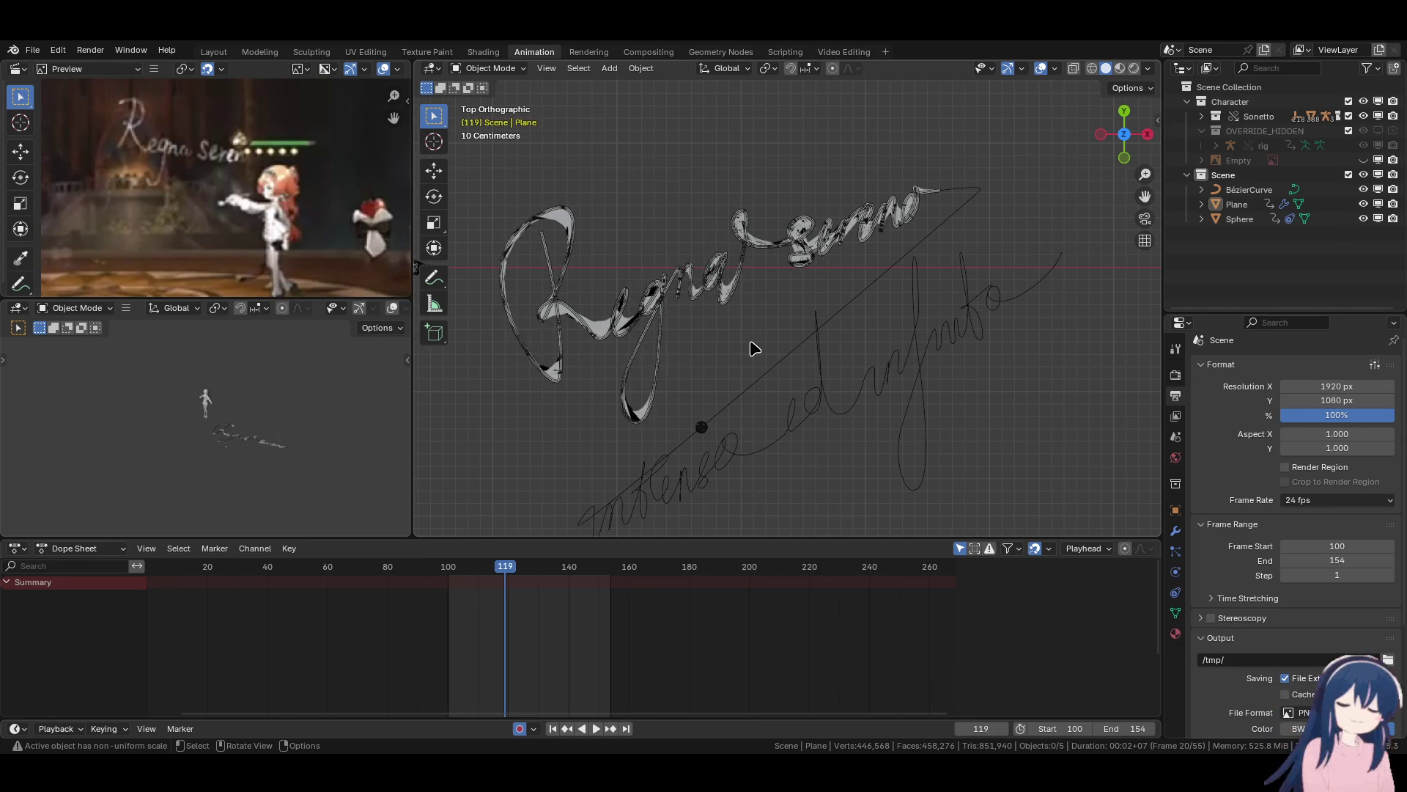
scroll(709, 287, up, 5)
click(628, 371)
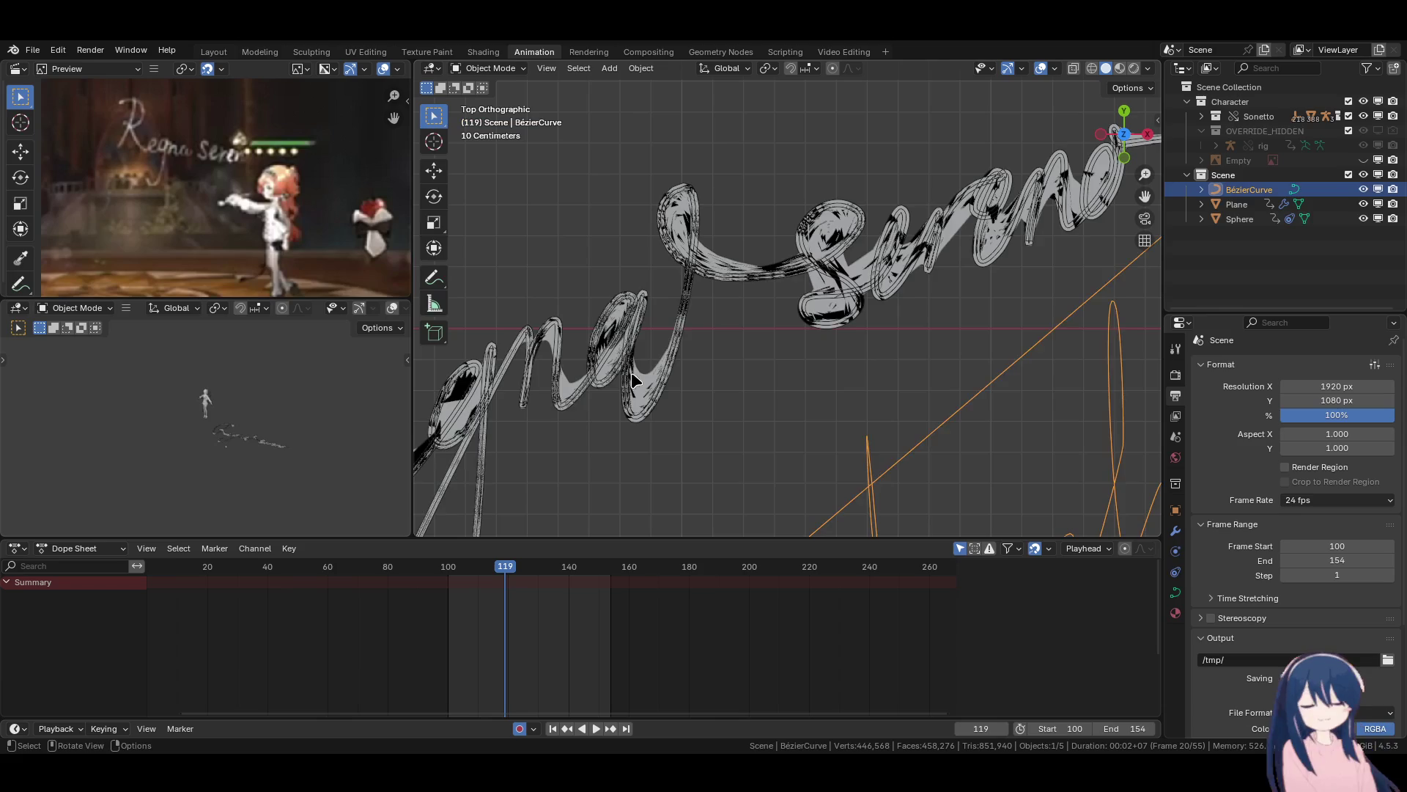
Toggle the Plane's Subdivision modifier off and back on in the viewport.
click(1176, 530)
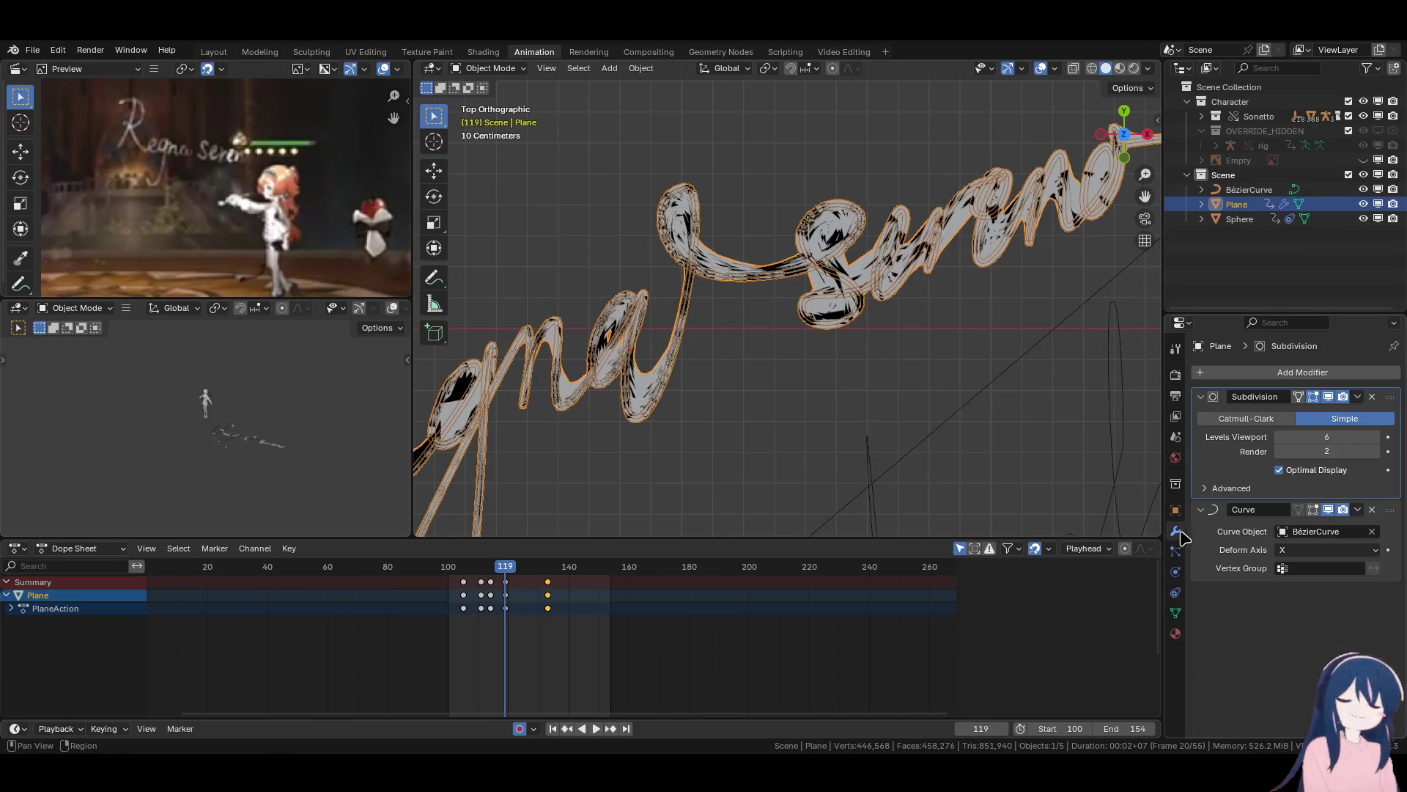
click(1328, 397)
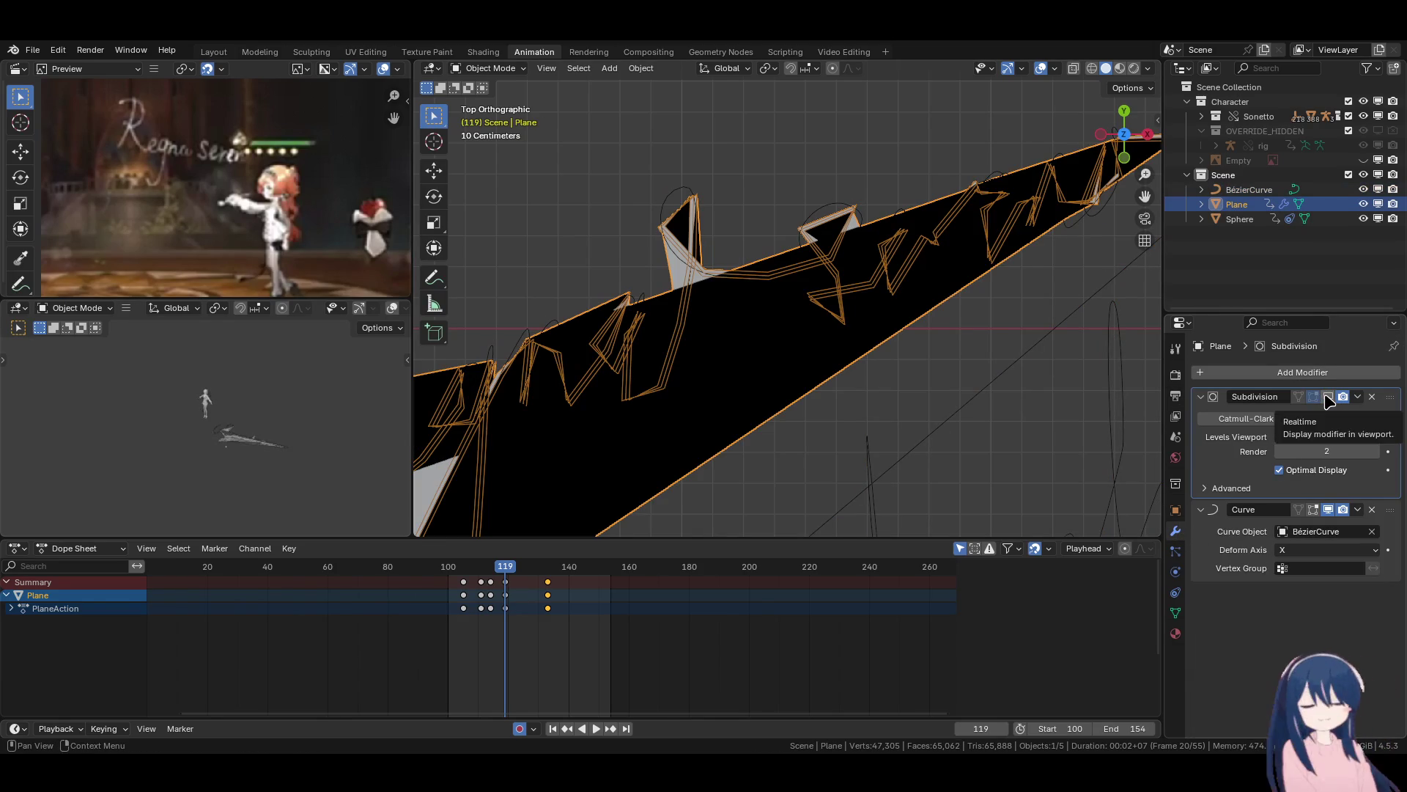
click(1328, 397)
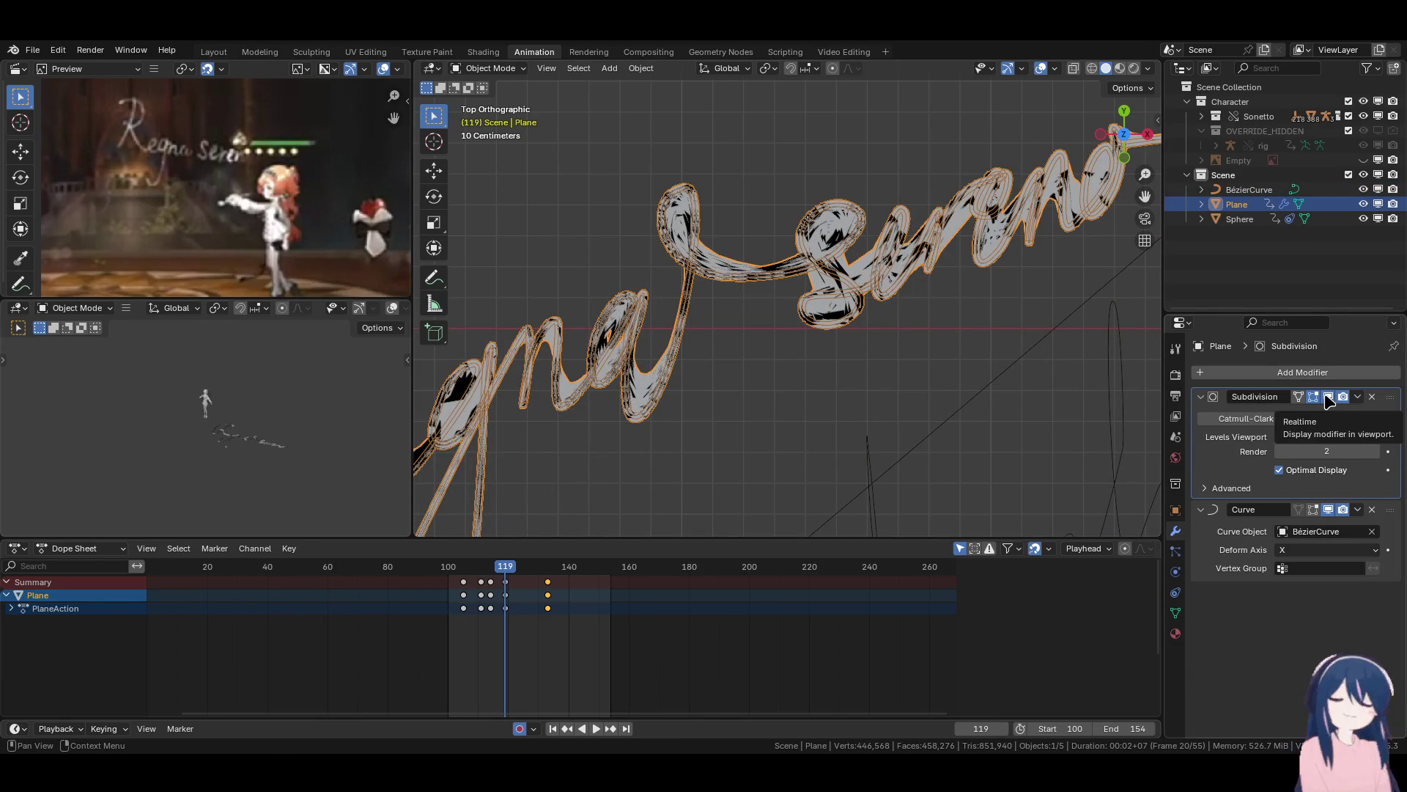
click(933, 400)
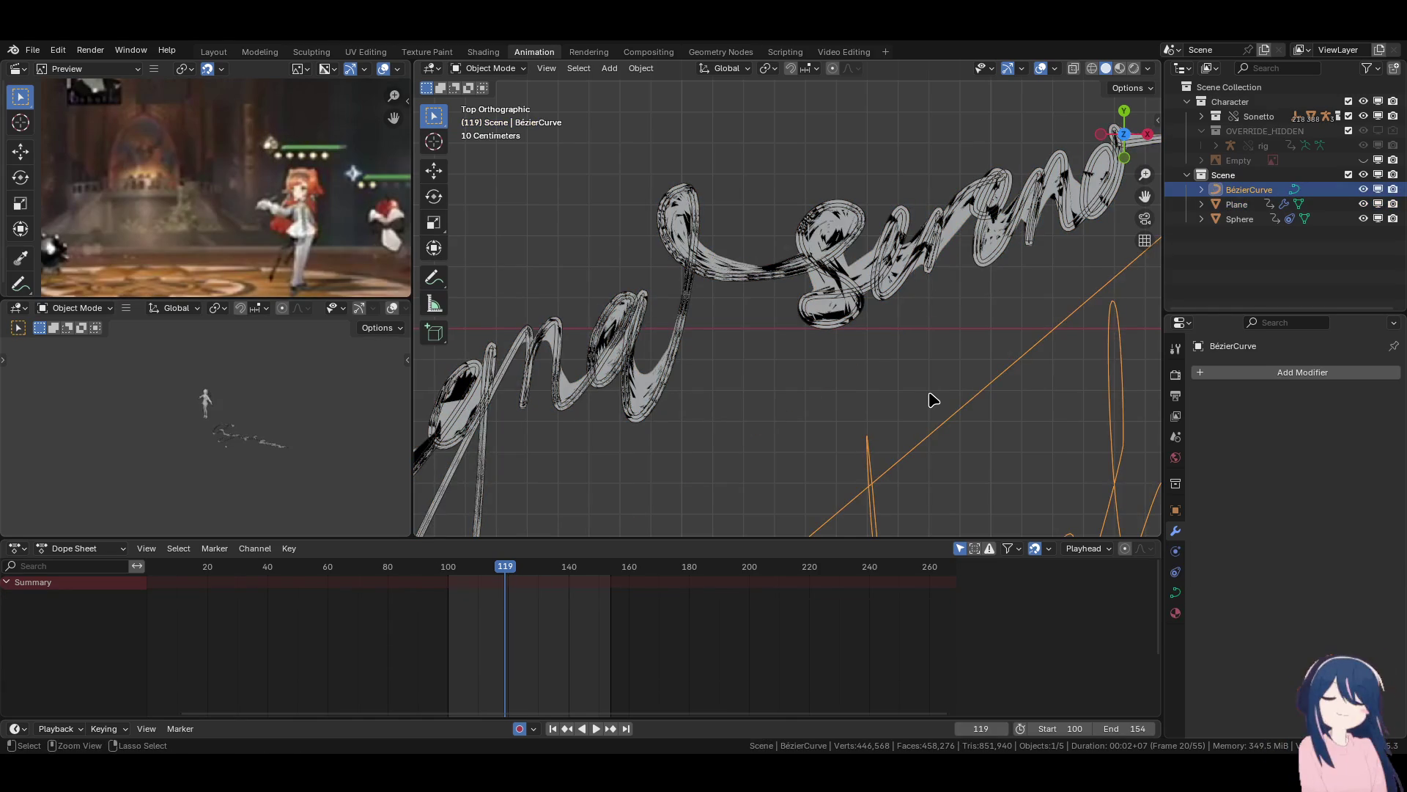
key(ctrl+z)
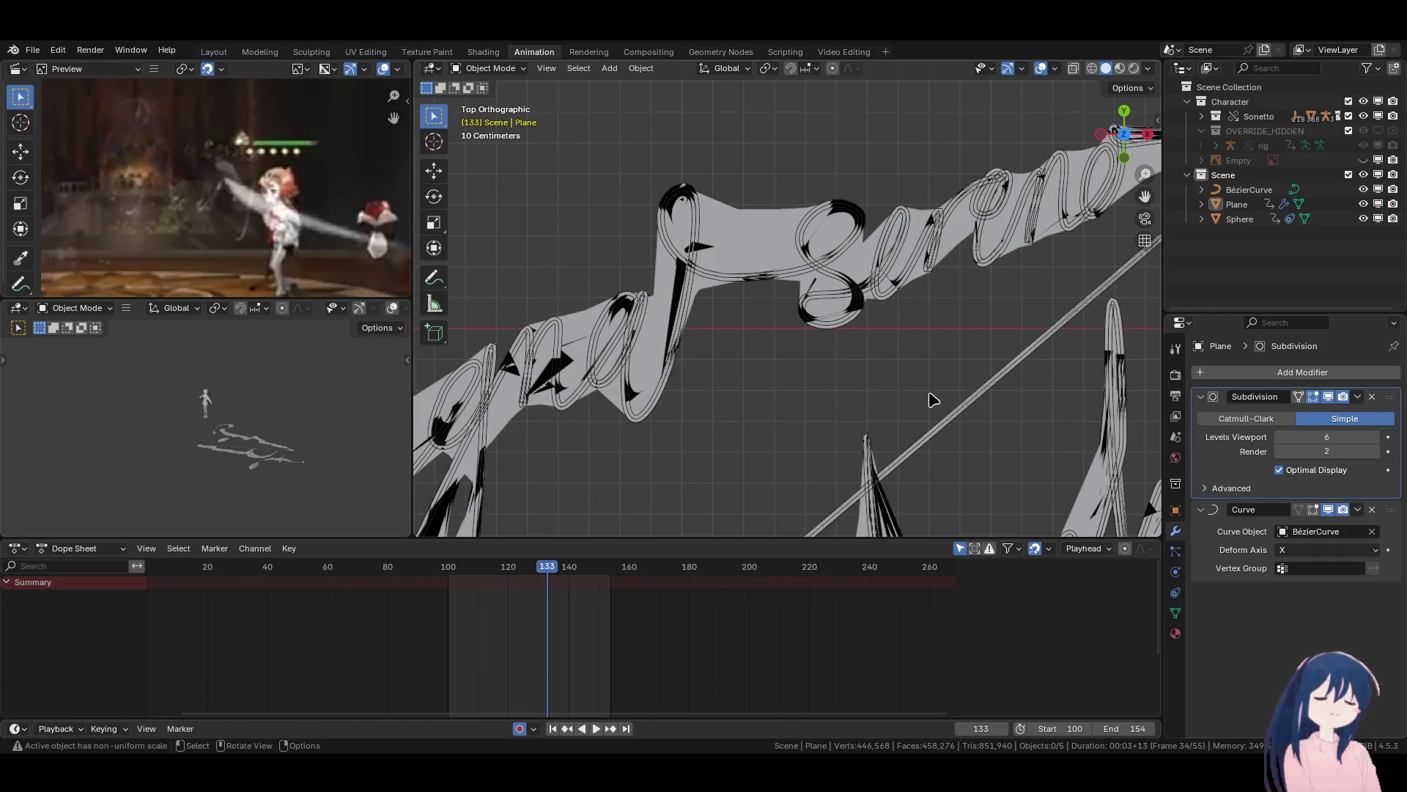
Add an extra edge loop across the strip, then return to Object Mode and deselect.
key(Tab)
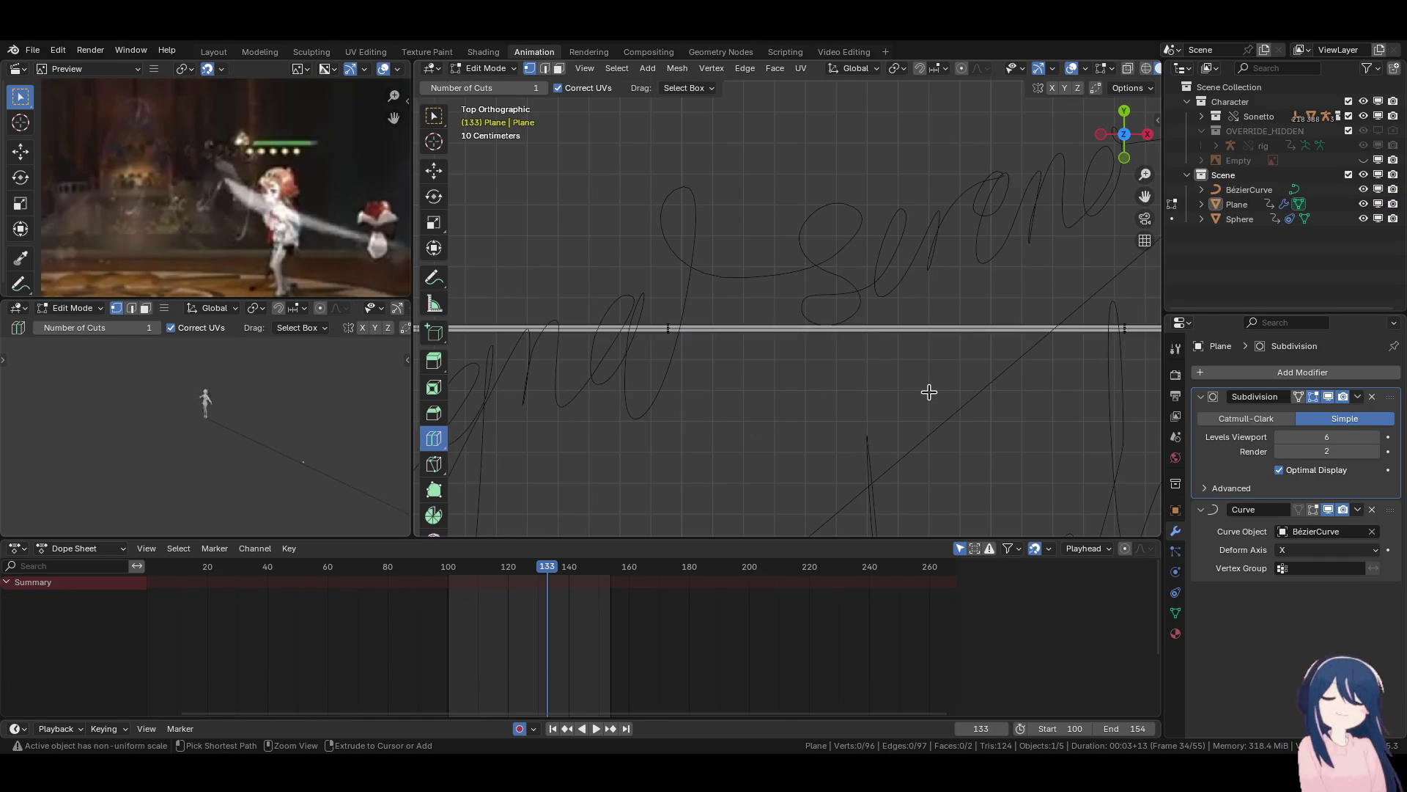
click(930, 392)
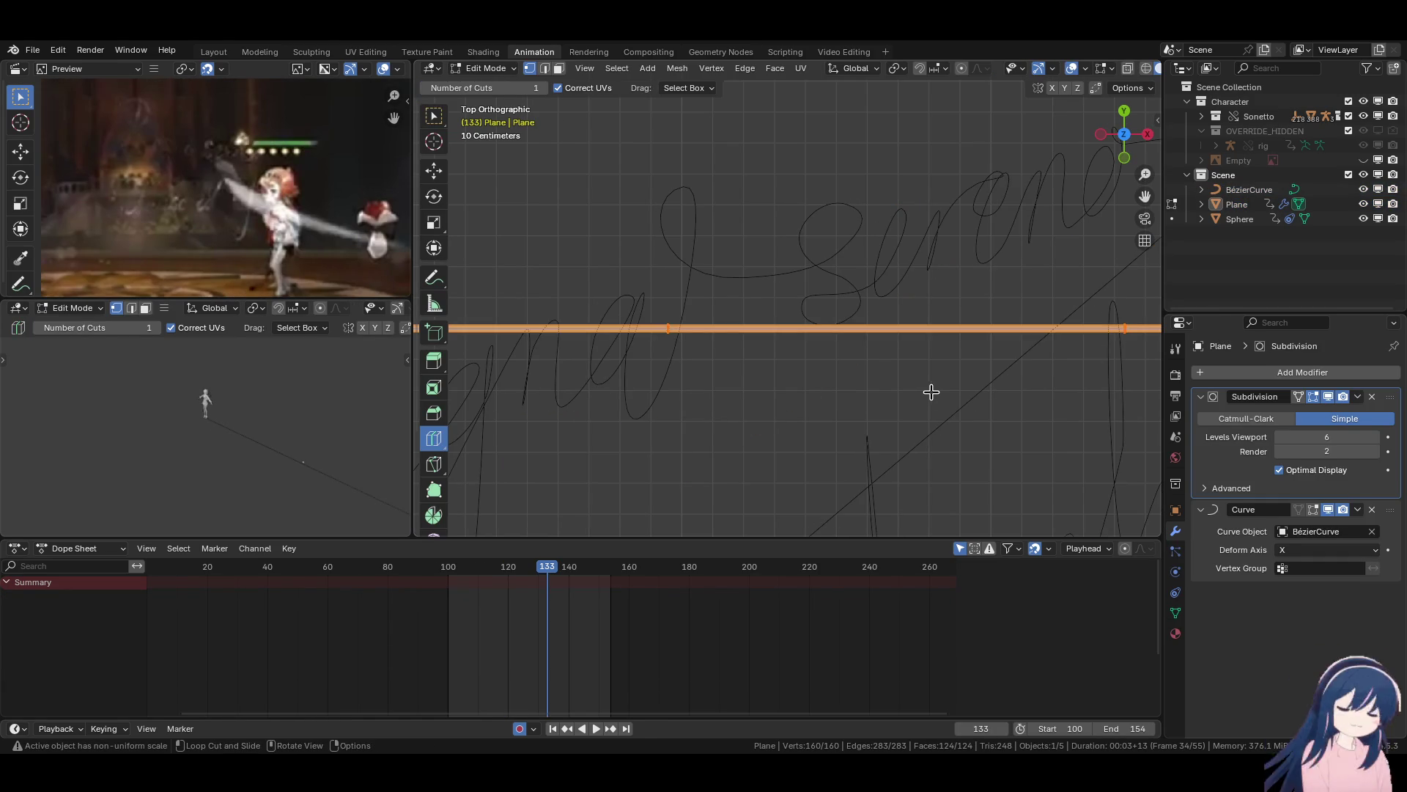
key(Tab)
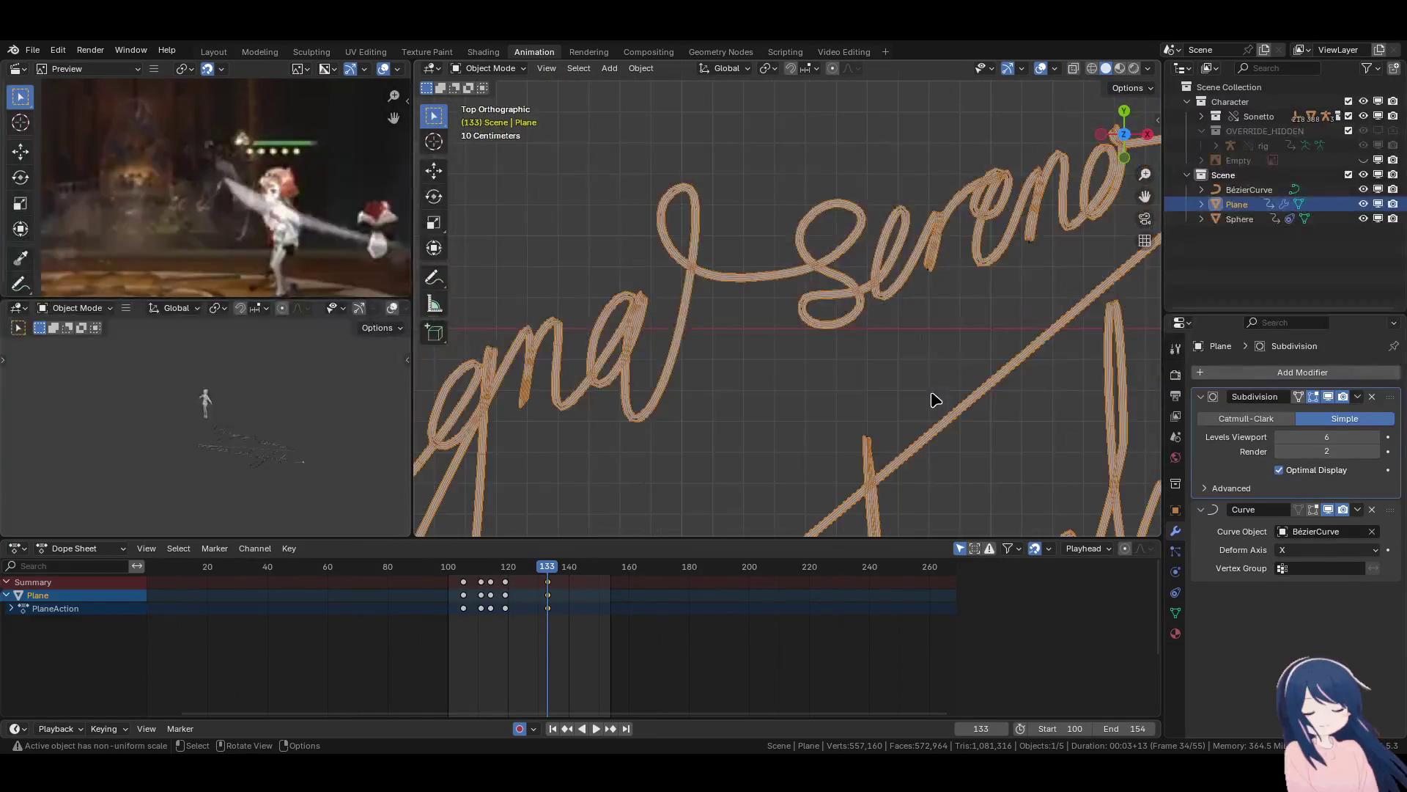
click(855, 390)
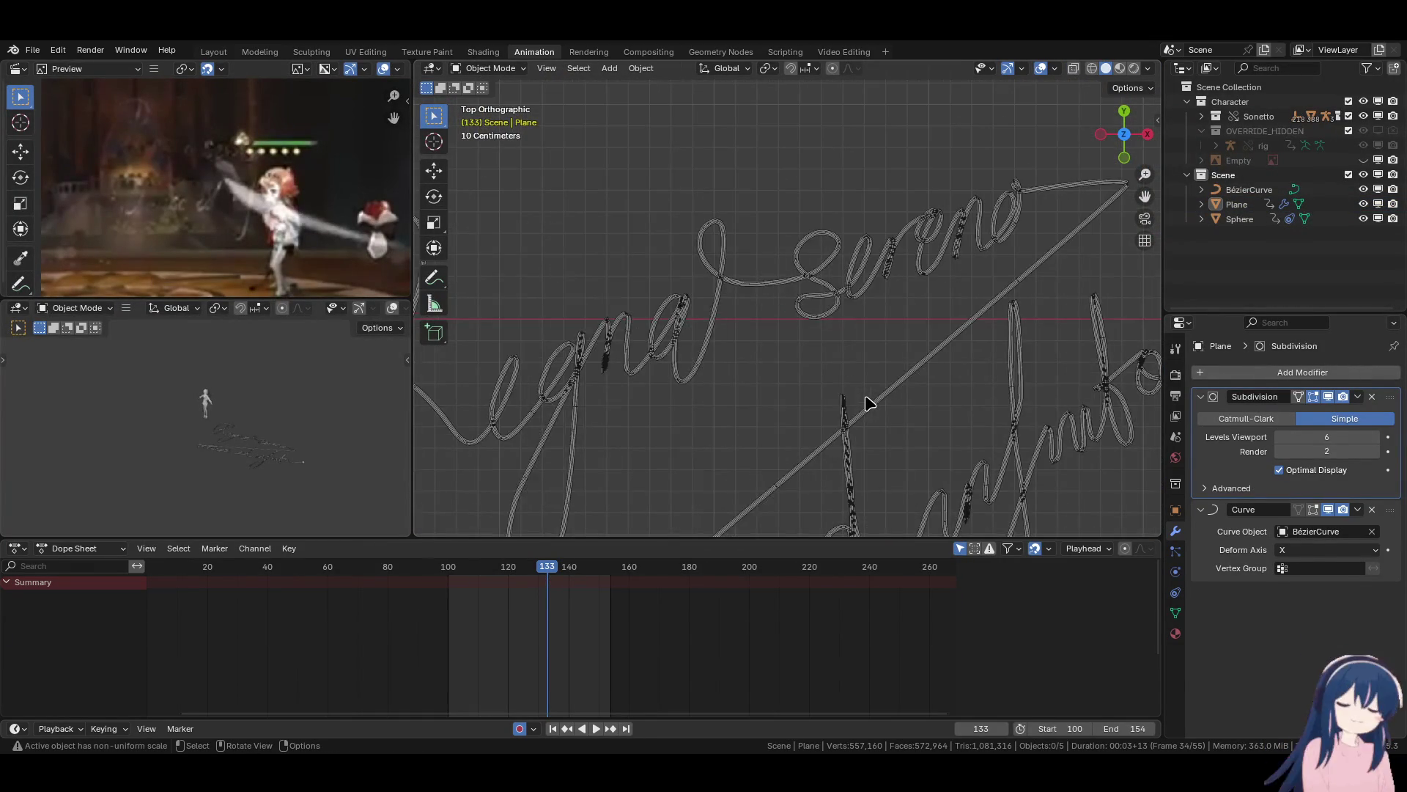
scroll(868, 403, down, 2)
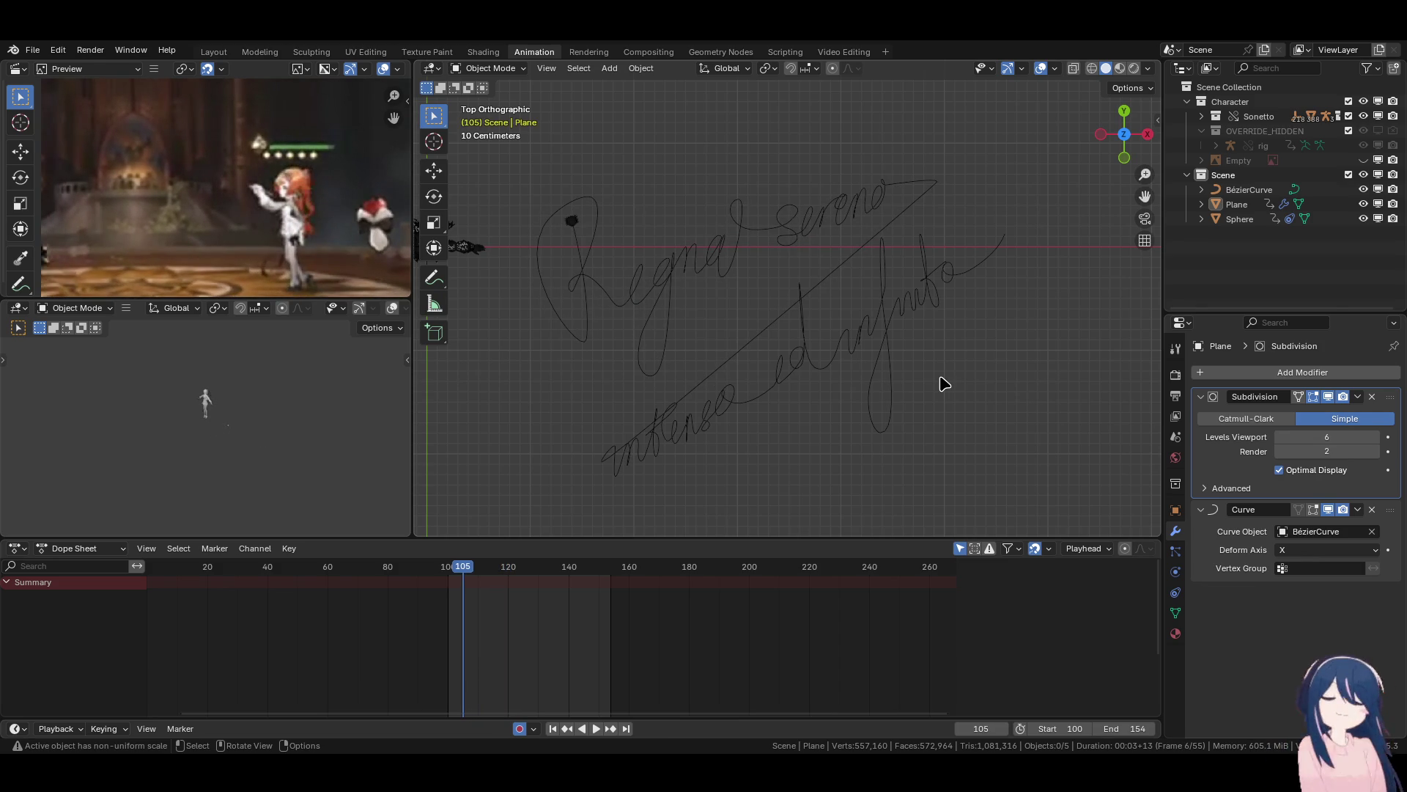
Zoom in on the strip and step frames back and forth, ending at frame 120.
mouse_move(640, 235)
ctrl+middle_down()
mouse_move(760, 305)
mouse_move(932, 351)
mouse_move(779, 355)
ctrl+middle_up()
key(Left)
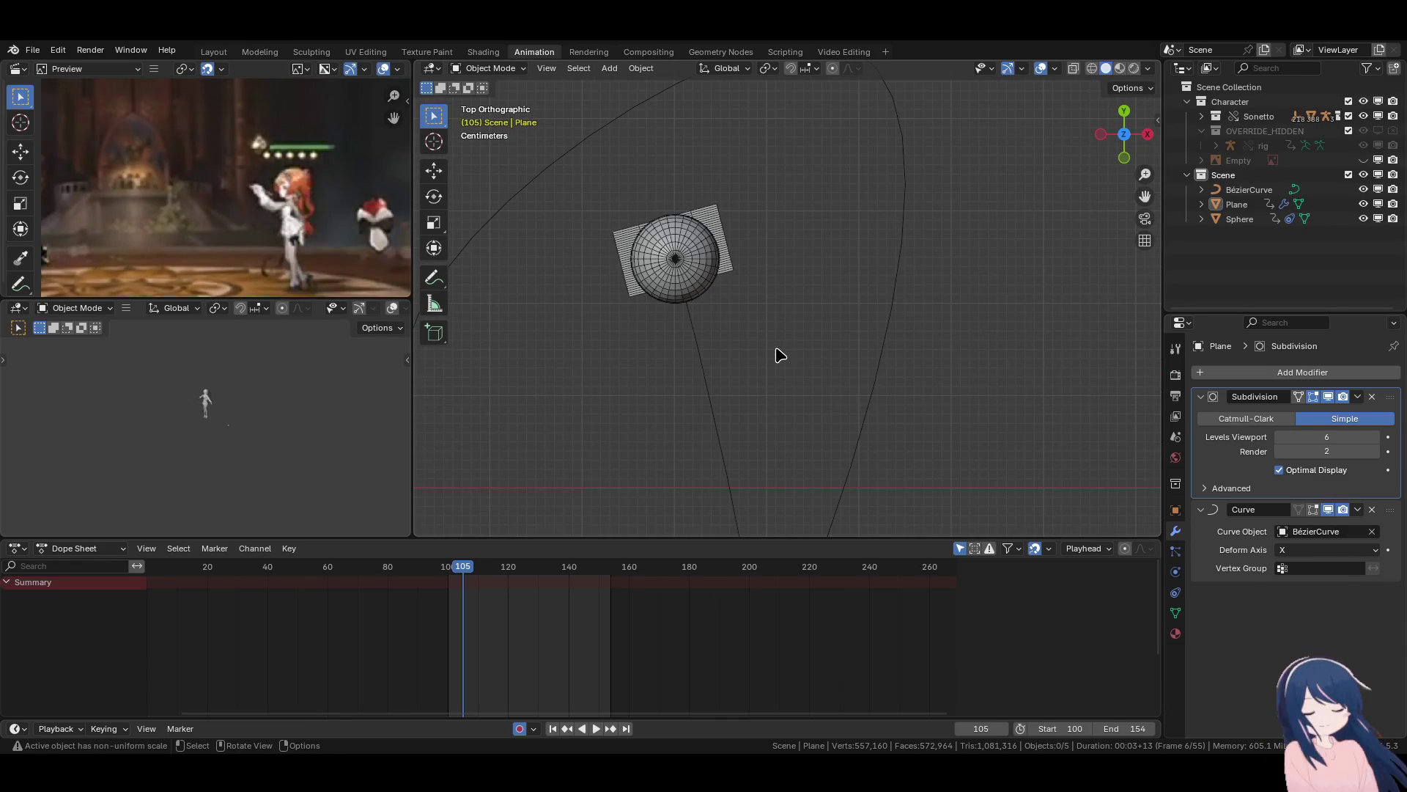
key(Right)
key(Right)
key(Left)
key(Left)
key(Right)
key(Right)
key(Right)
key(Right)
key(Right)
key(Right)
key(Right)
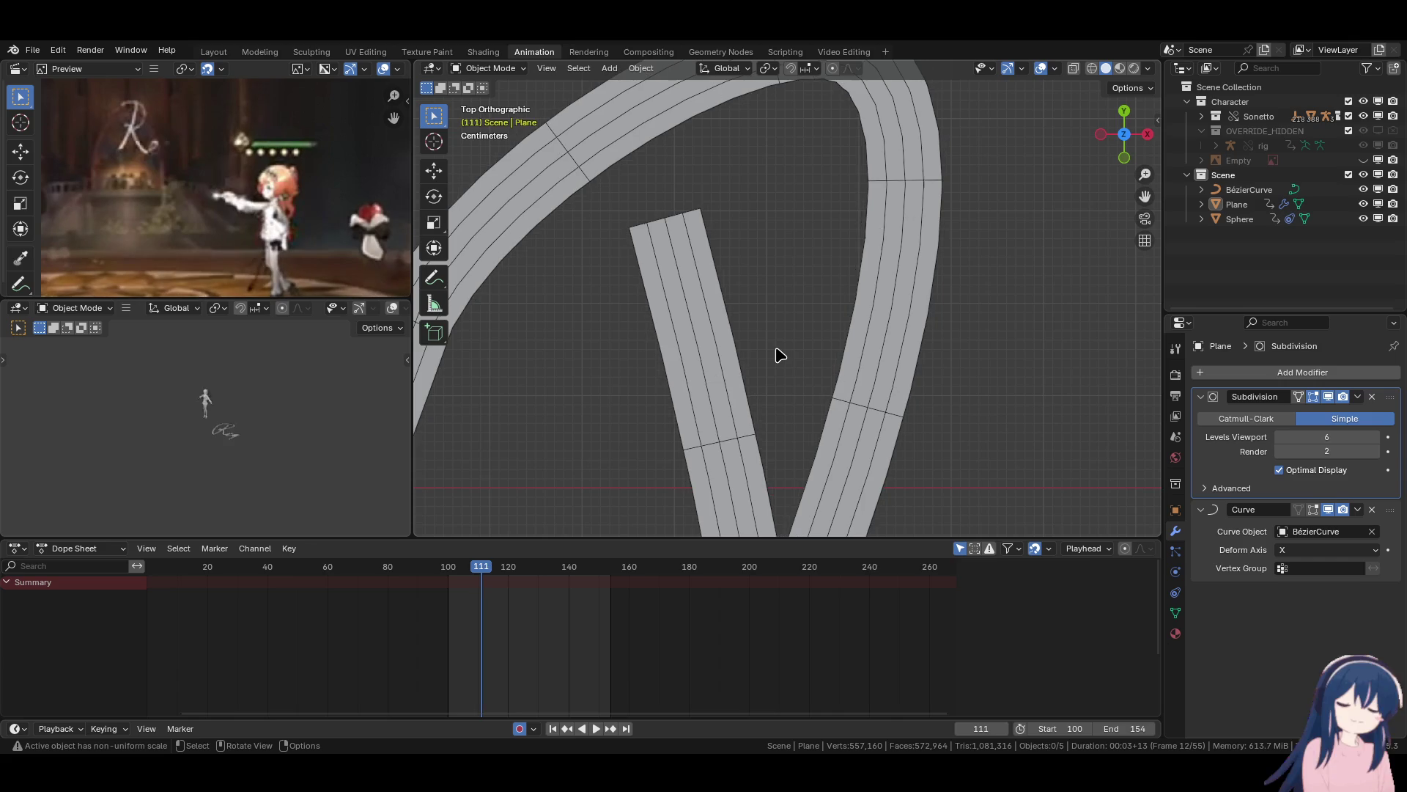
key(Right)
key(Right)
key(Right)
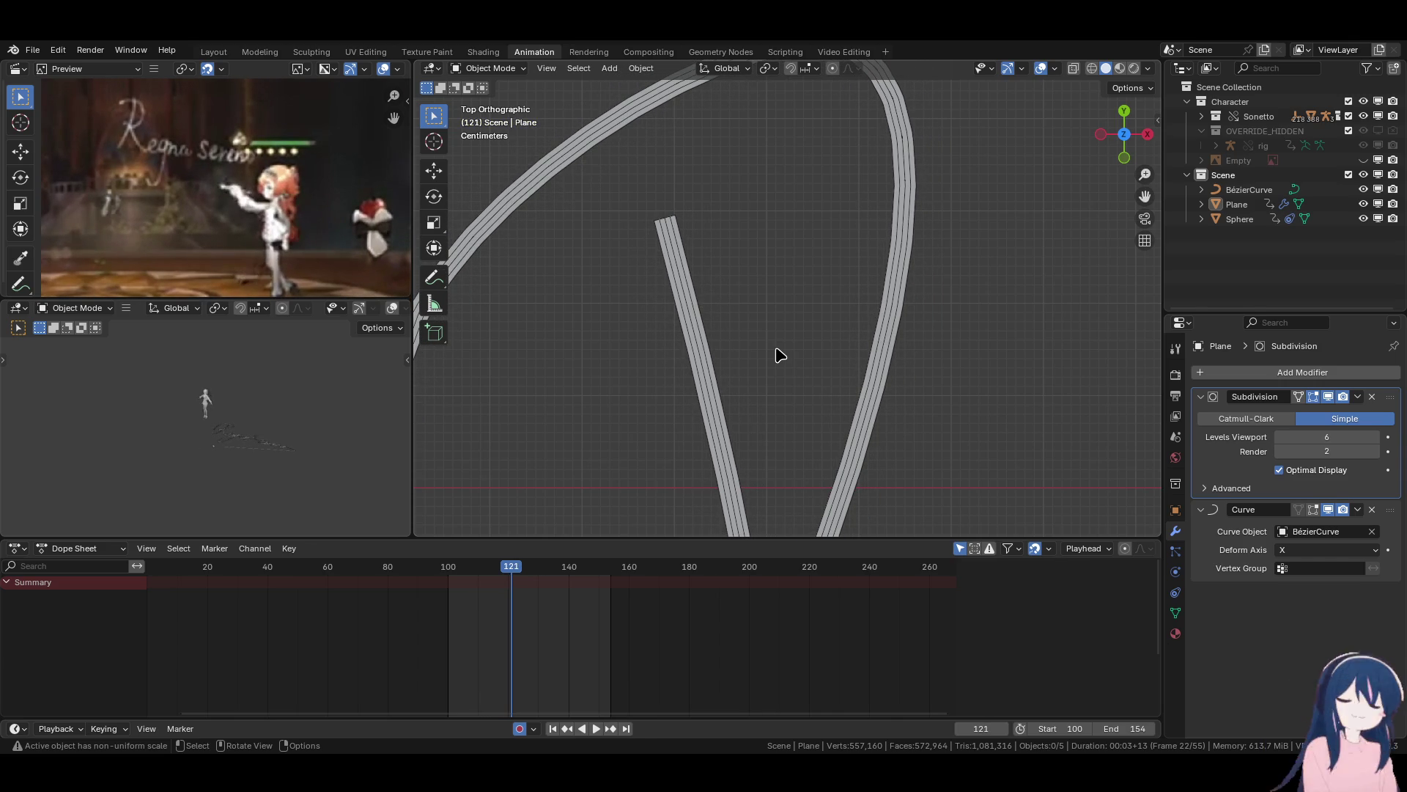
key(Left)
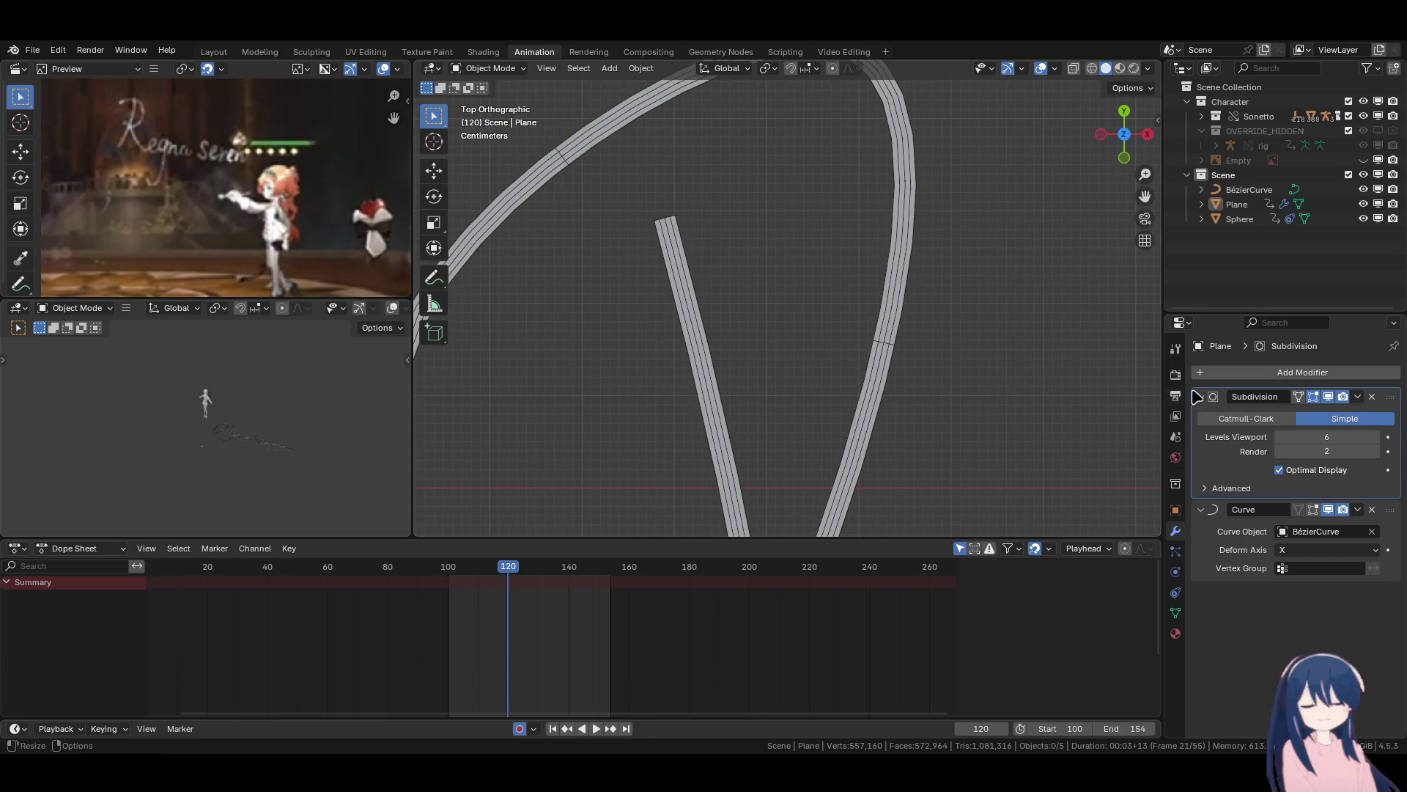
Add a Displace modifier to the strip, then undo it and reselect the Plane.
click(1273, 373)
click(1267, 376)
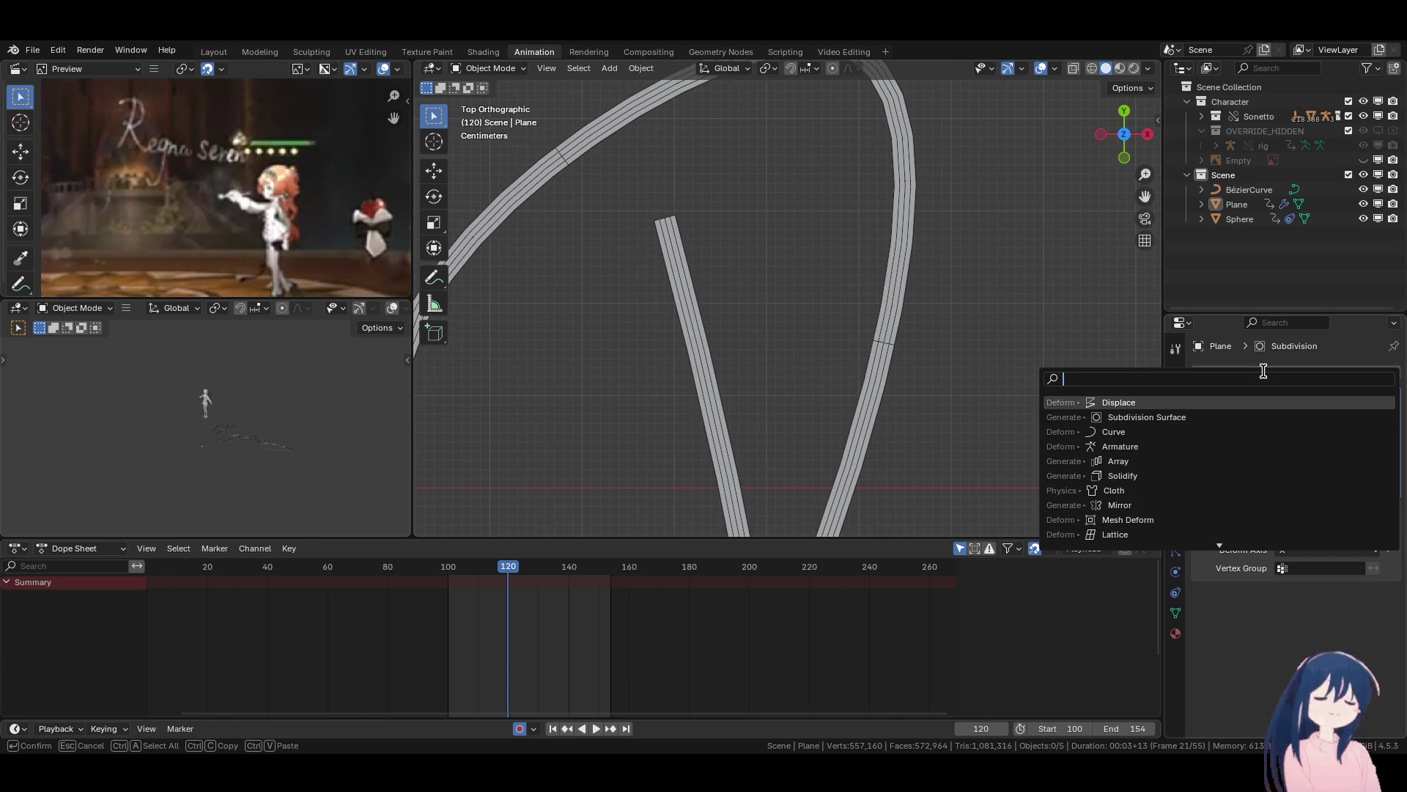
click(1127, 403)
scroll(844, 308, down, 3)
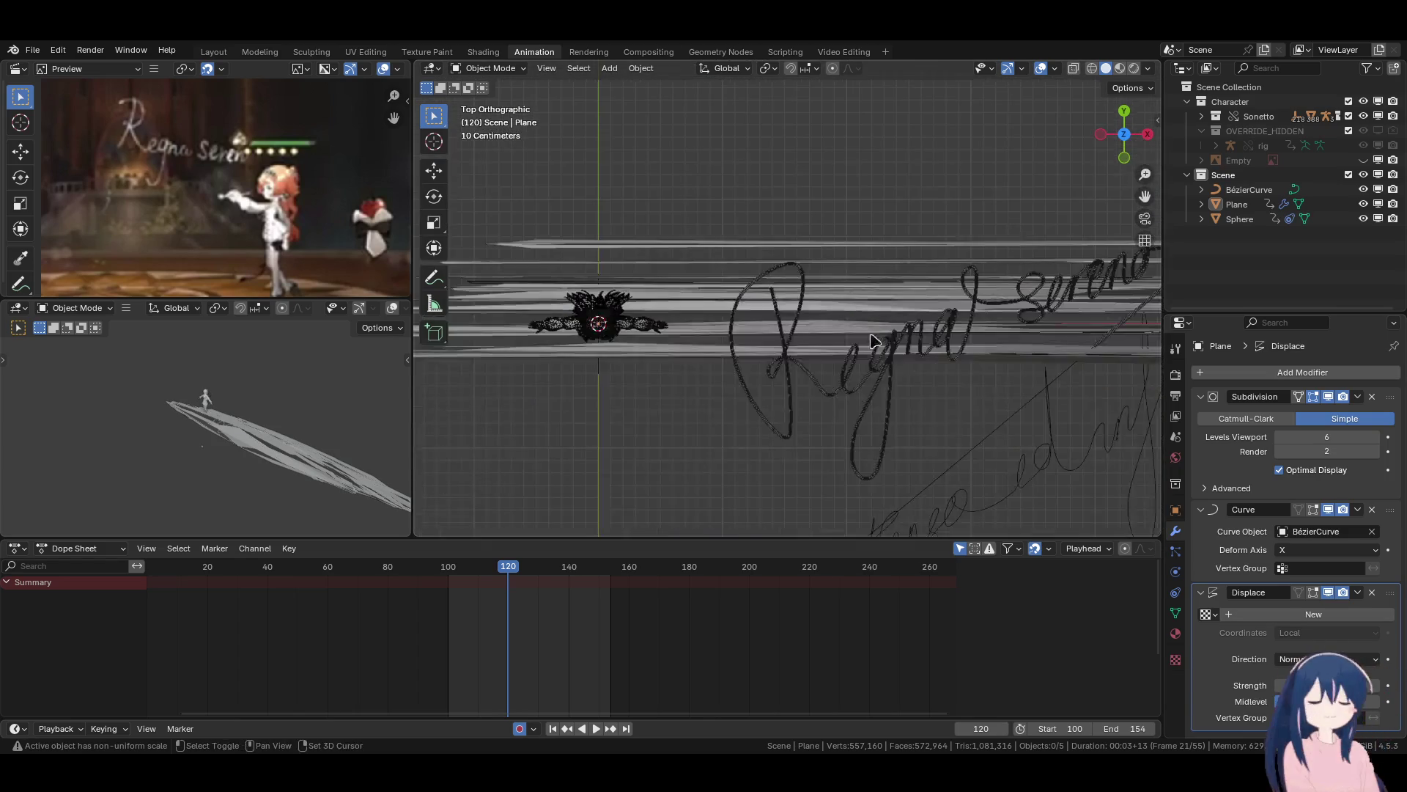
shift+middle_drag(880, 345, 820, 305)
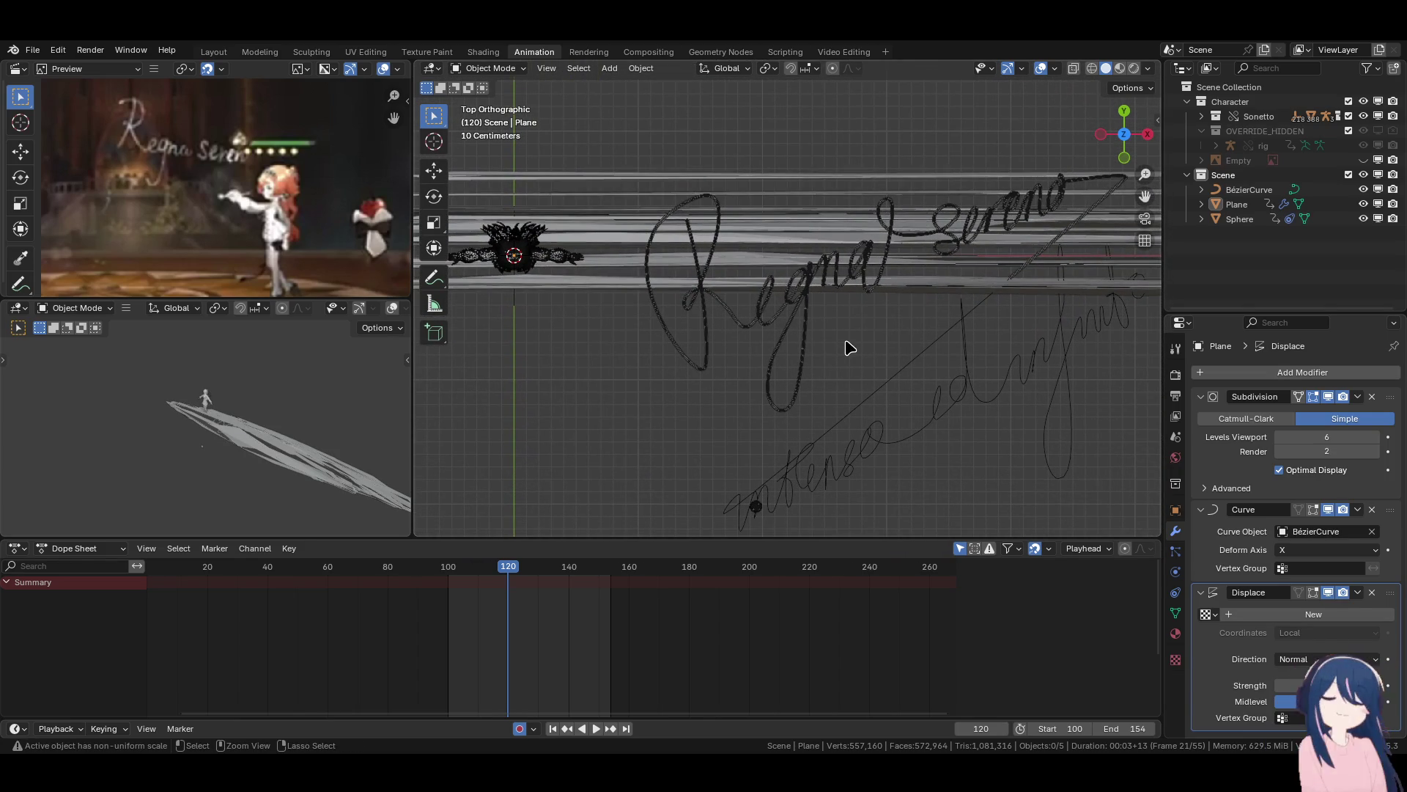
key(ctrl+z)
click(1230, 207)
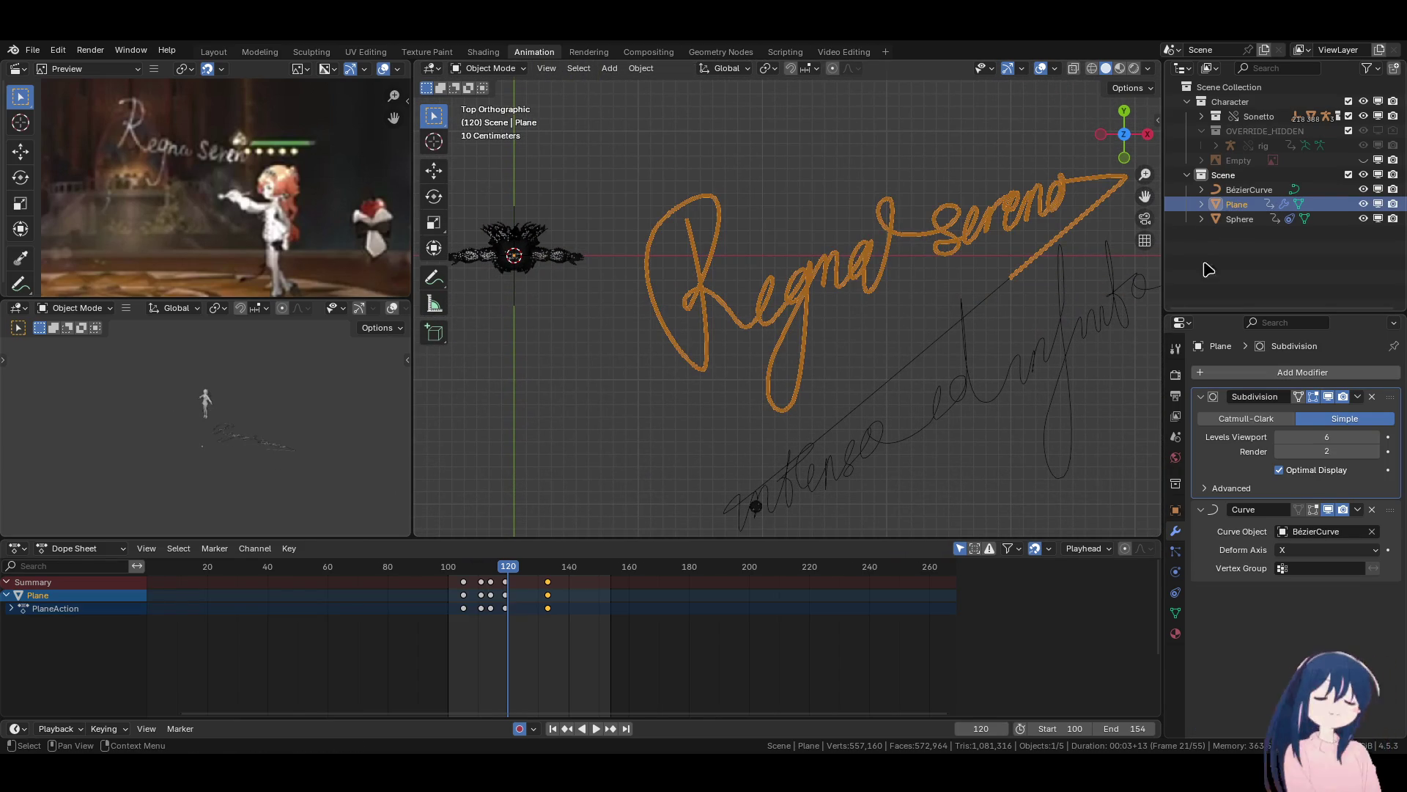
Re-add Displace through the modifier search and move it above the Curve modifier.
click(1261, 372)
text(s)
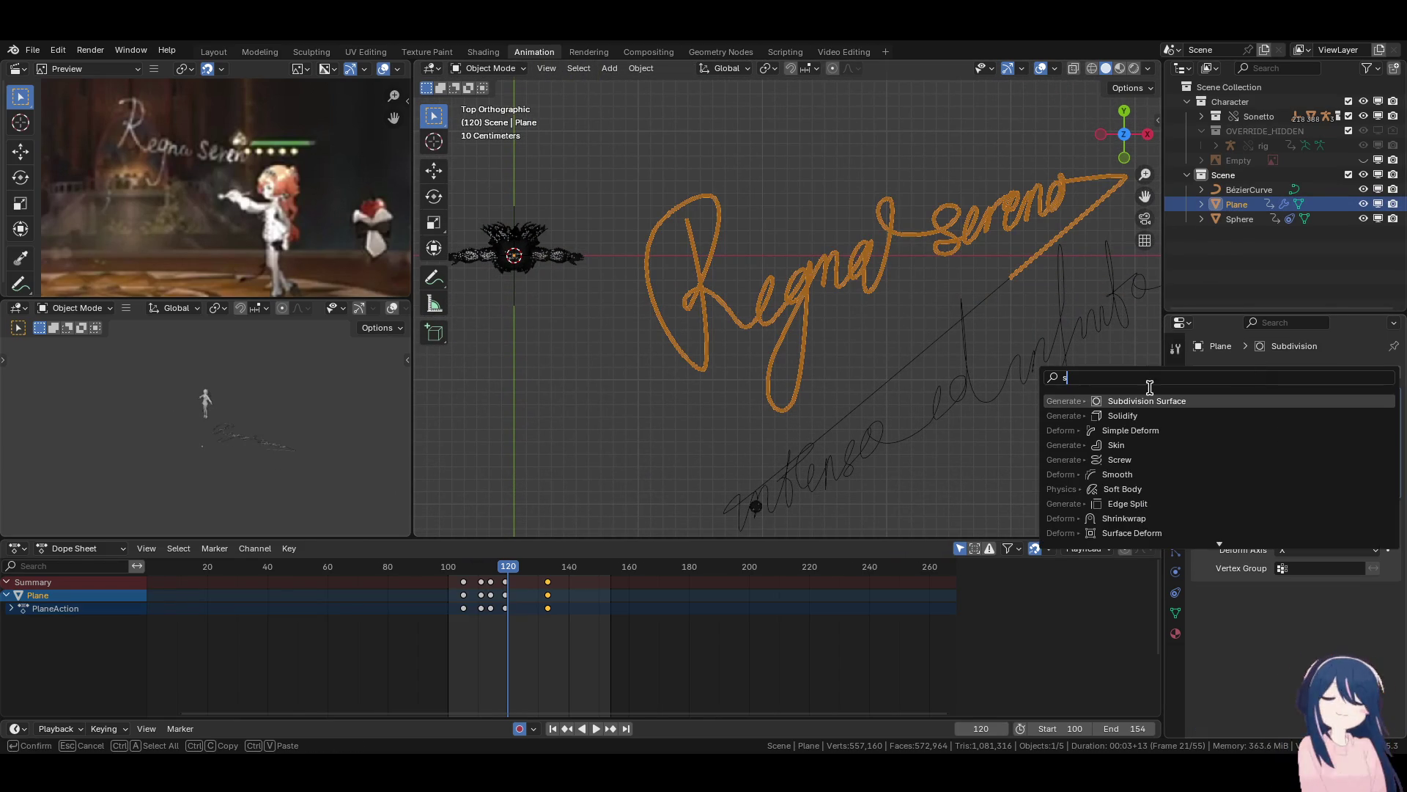
key(BackSpace)
text(d)
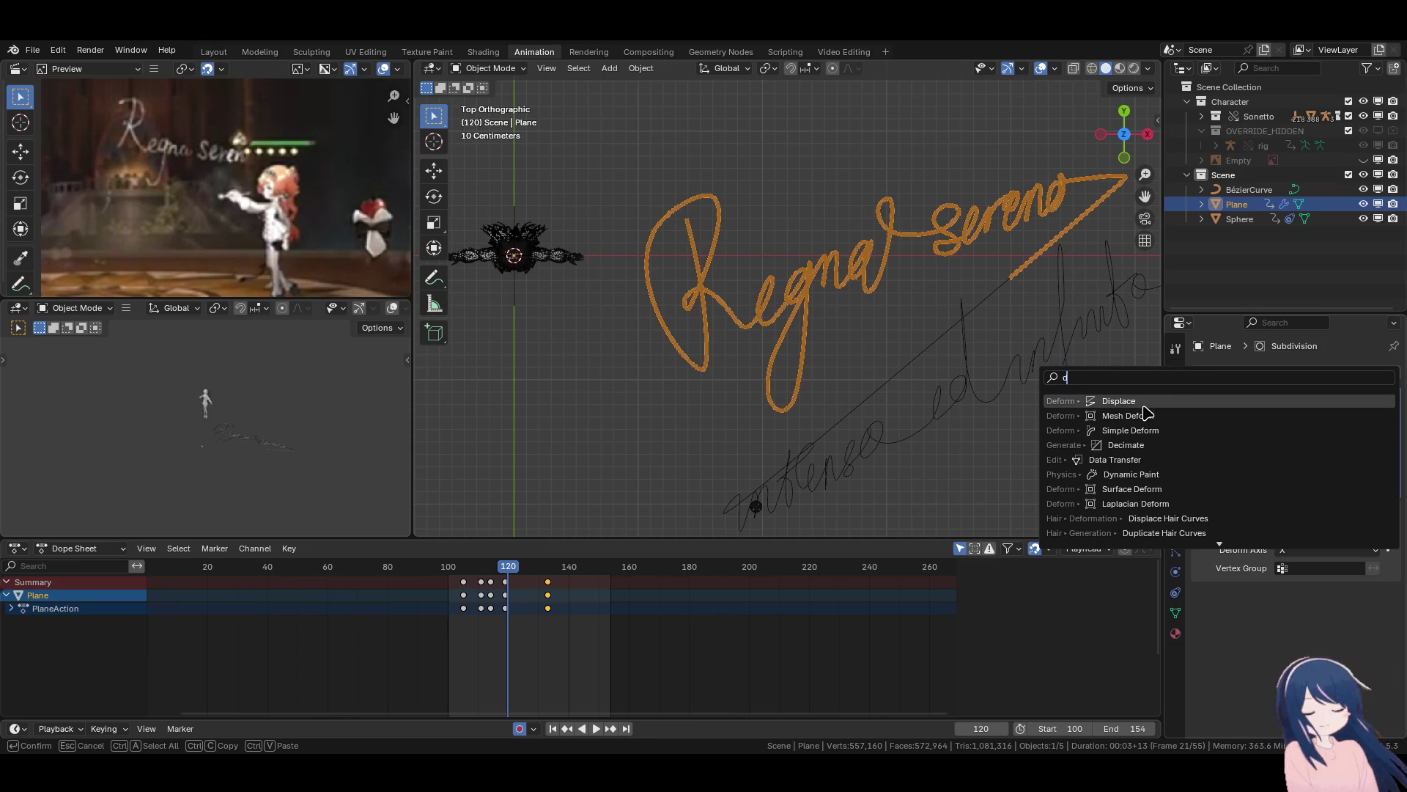
click(1146, 404)
drag(1393, 593, 1377, 511)
Give the Displace modifier a new texture and open that texture's settings.
click(1208, 531)
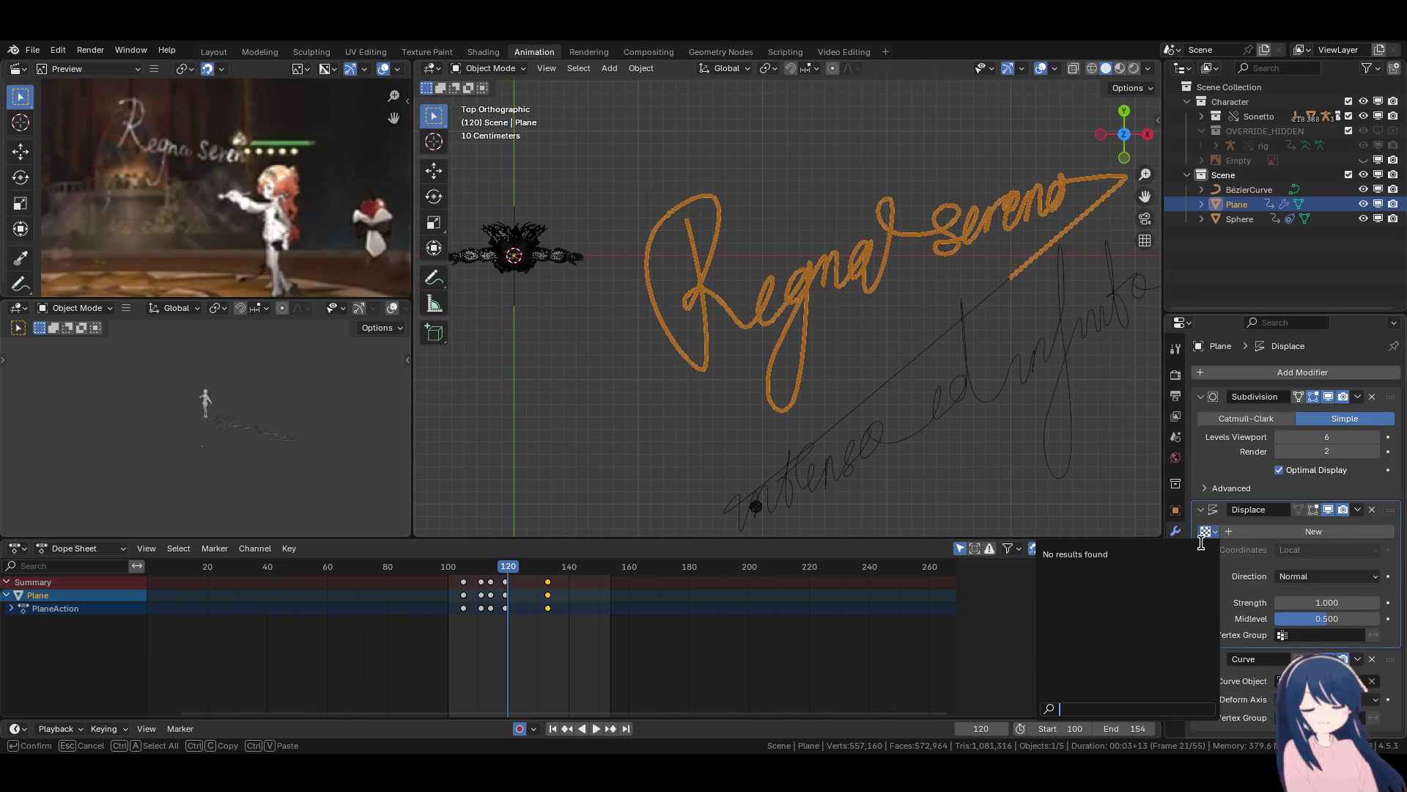
click(1244, 537)
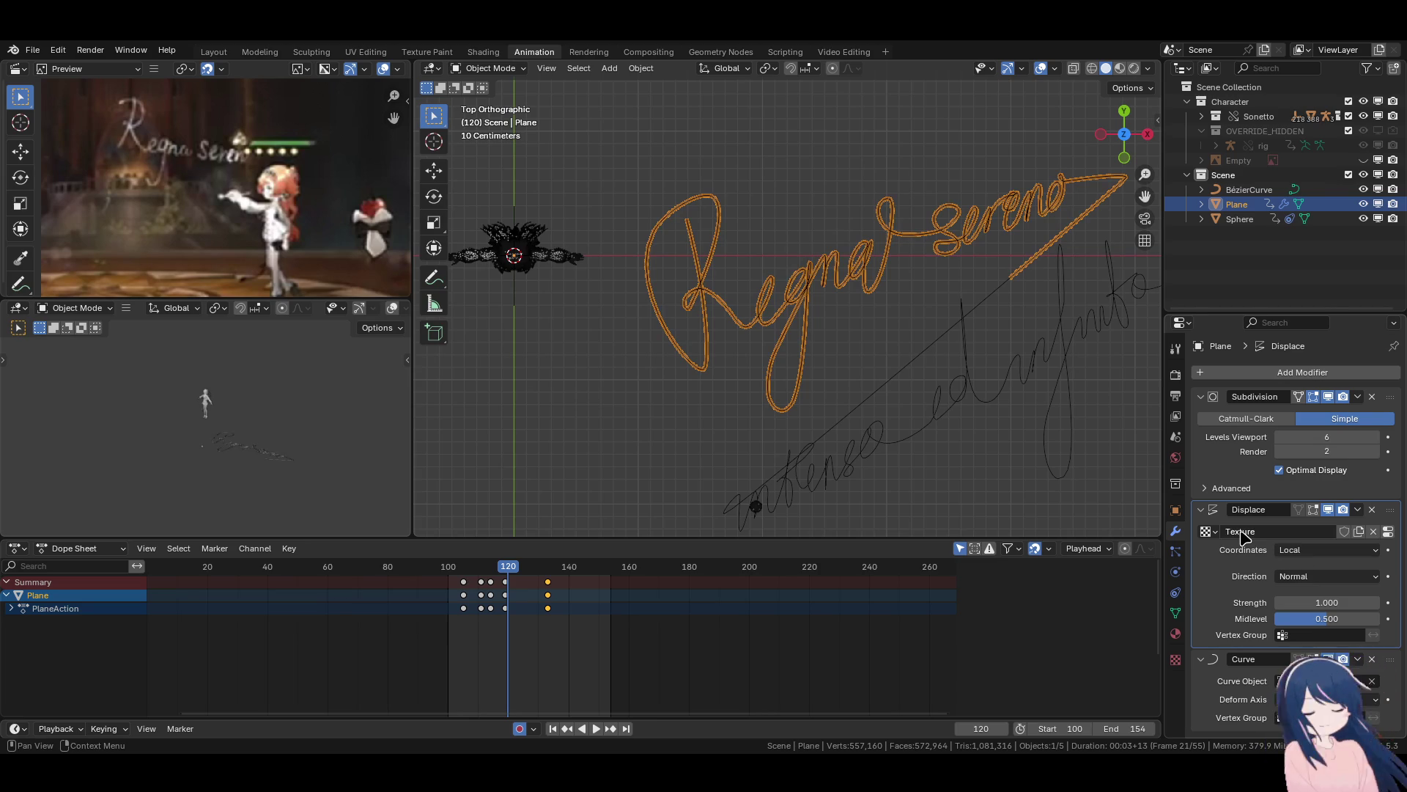
click(1176, 659)
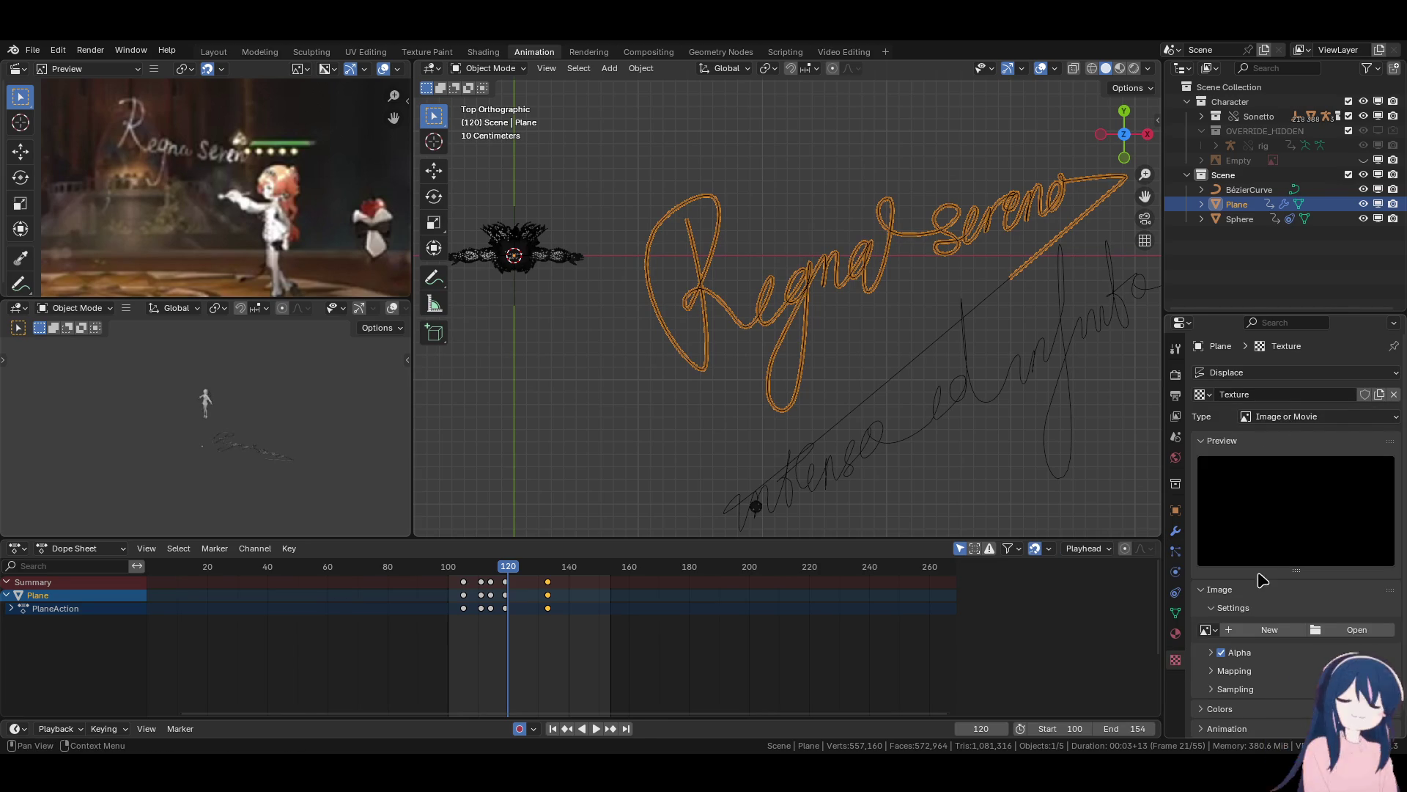
click(1335, 417)
Make the texture a Clouds noise and orbit to view the deselected strip in 3D.
click(1290, 474)
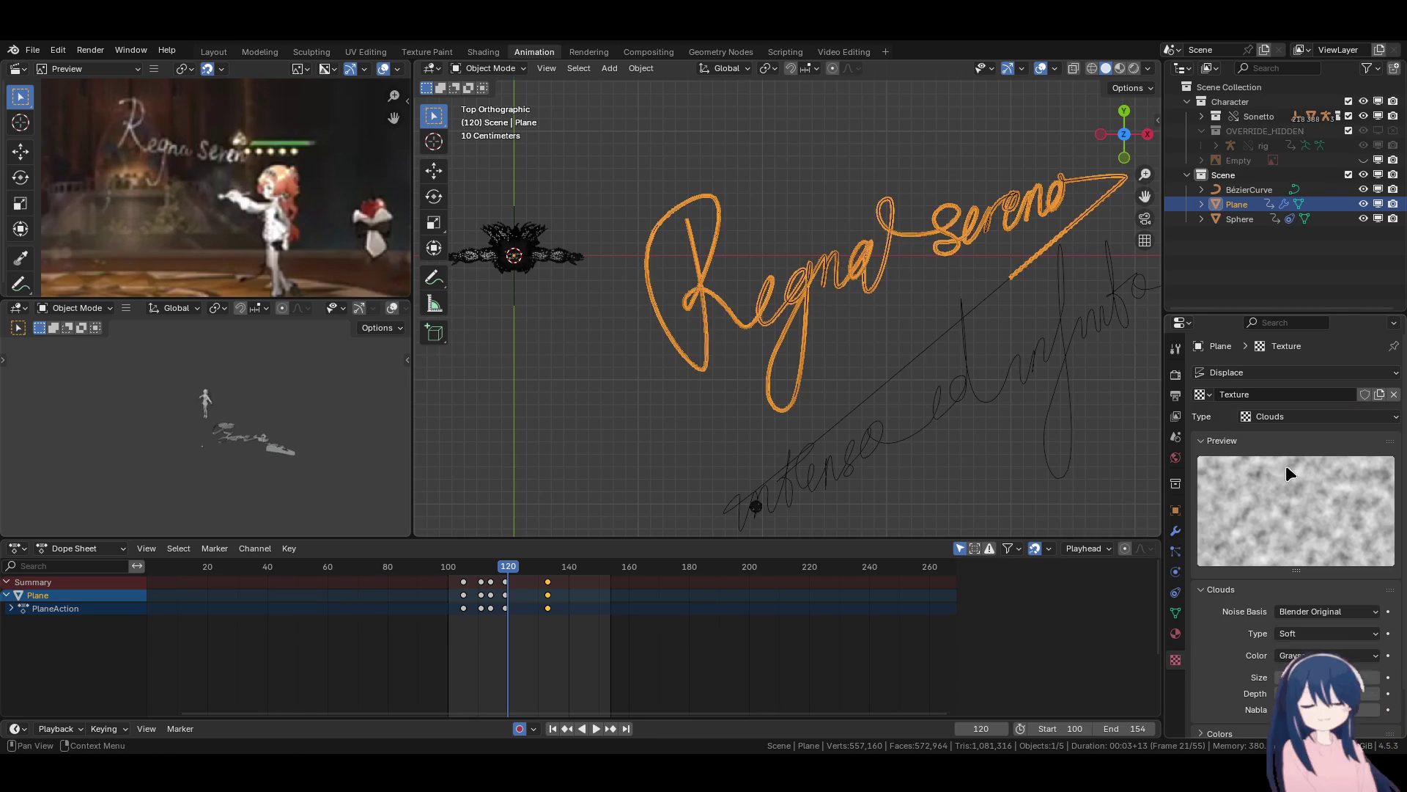
scroll(819, 244, up, 5)
scroll(819, 252, down, 3)
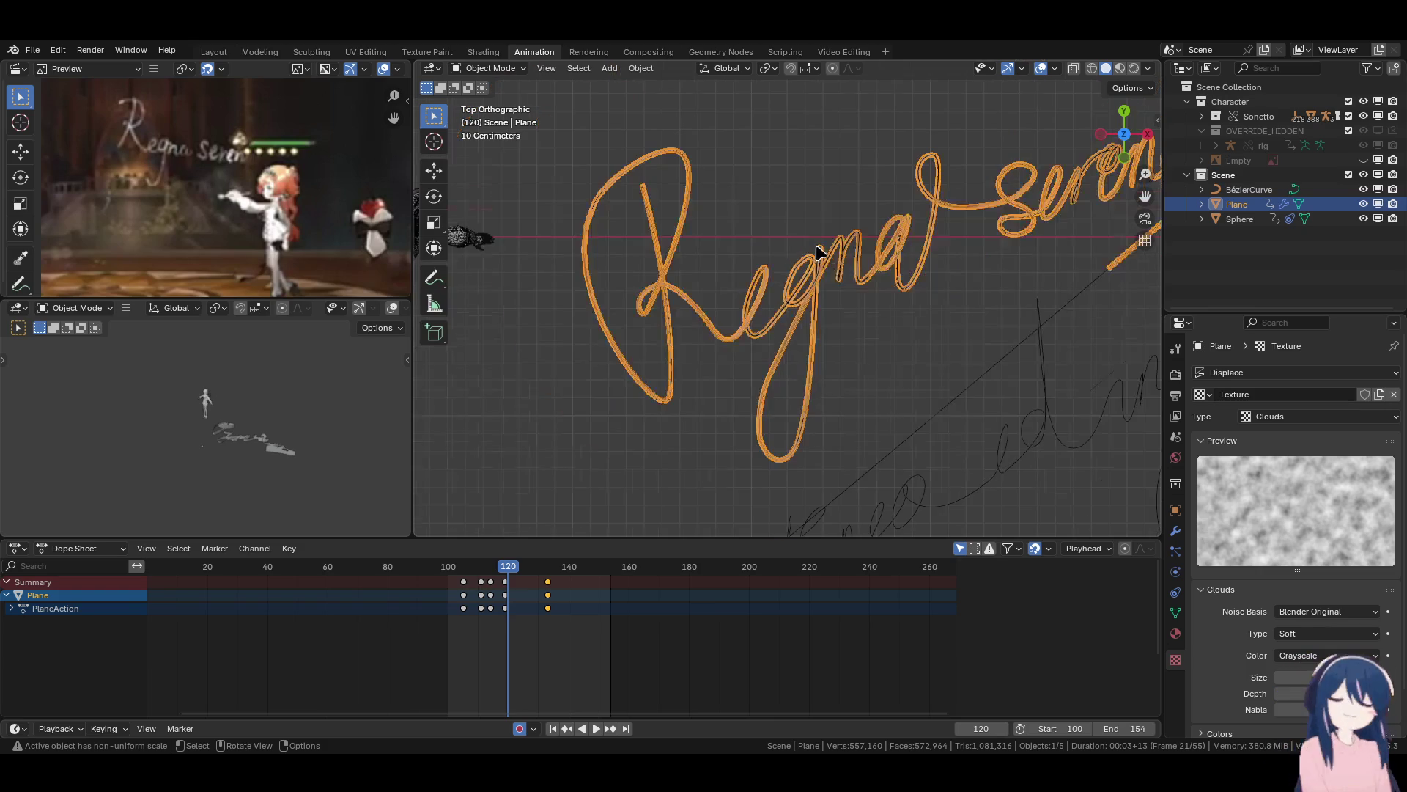
click(1055, 69)
click(920, 335)
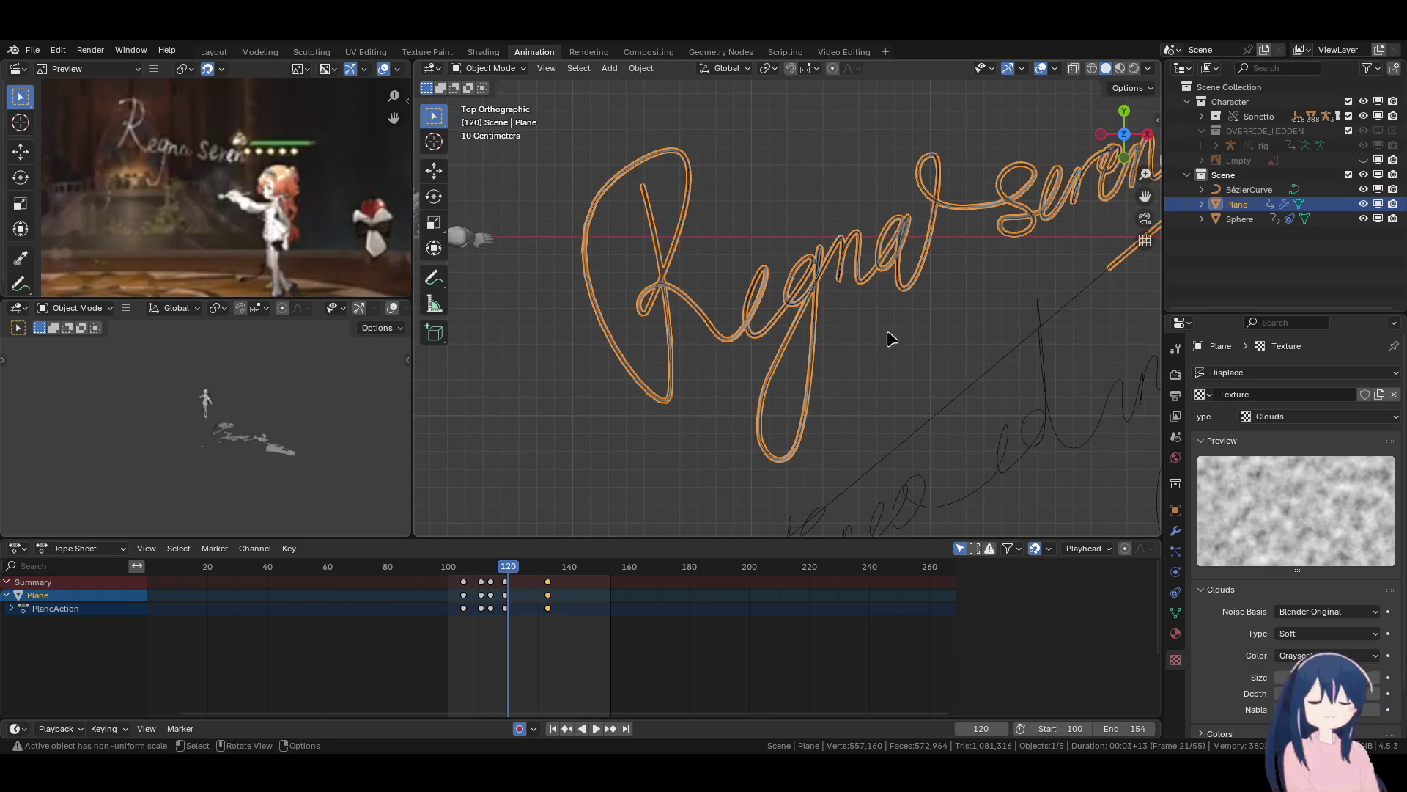
scroll(754, 367, up, 6)
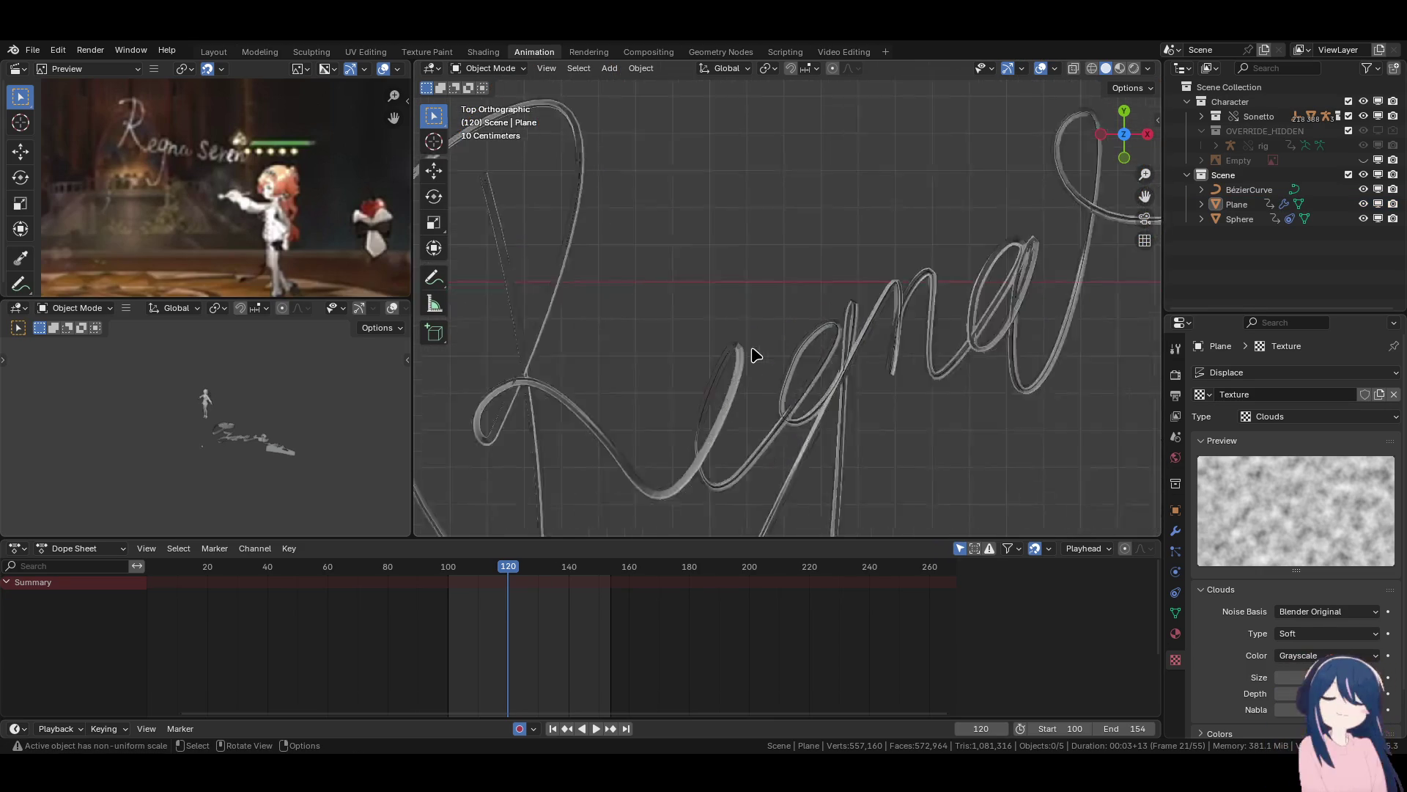
mouse_move(783, 377)
middle_down()
mouse_move(782, 421)
mouse_move(864, 288)
mouse_move(1021, 324)
mouse_move(842, 349)
mouse_move(942, 314)
mouse_move(944, 352)
mouse_move(873, 374)
mouse_move(763, 338)
middle_up()
Step the animation back and enlarge the Clouds Size to 1.15.
key(shift+ctrl+space)
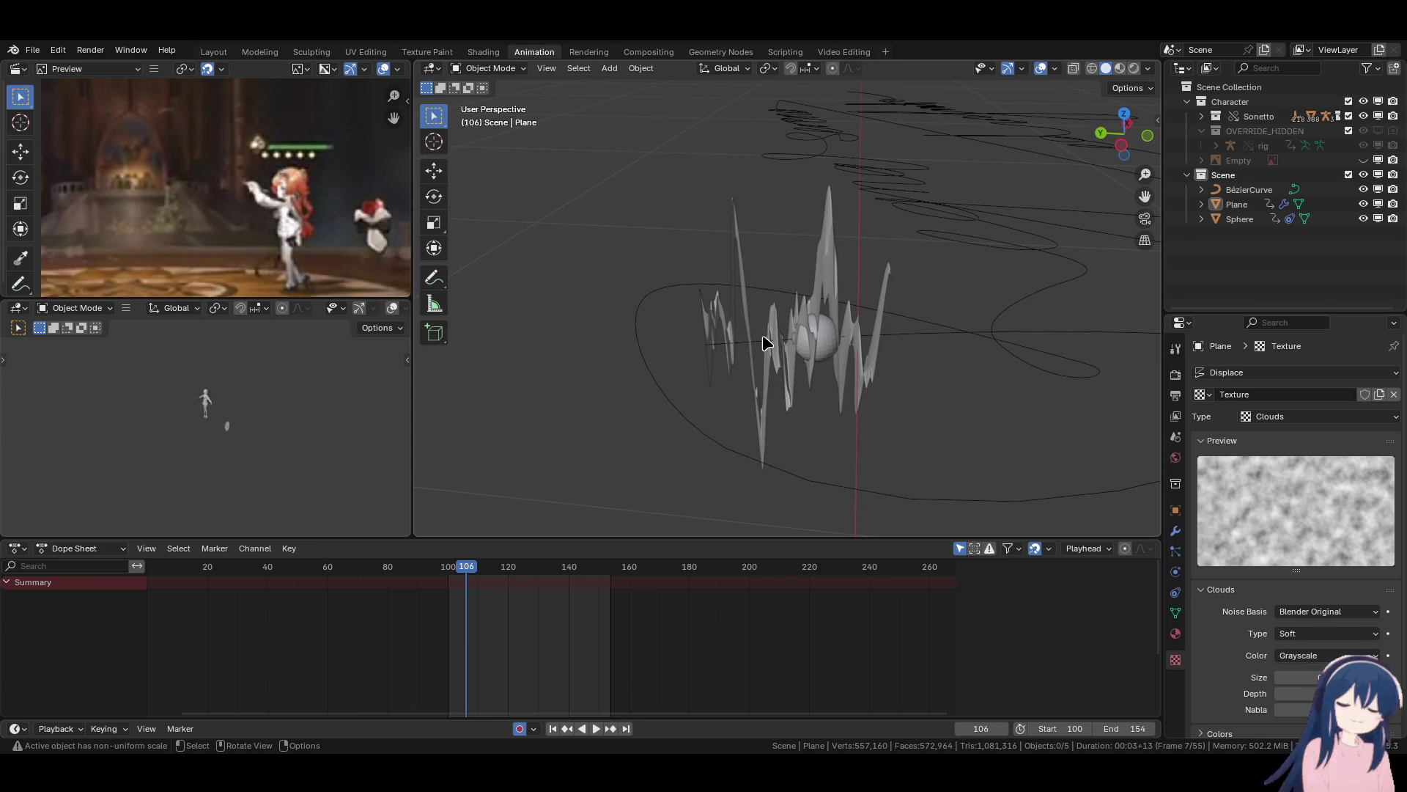
mouse_move(1326, 677)
mouse_down()
mouse_move(1402, 677)
mouse_move(1363, 678)
mouse_up()
scroll(1233, 652, down, 2)
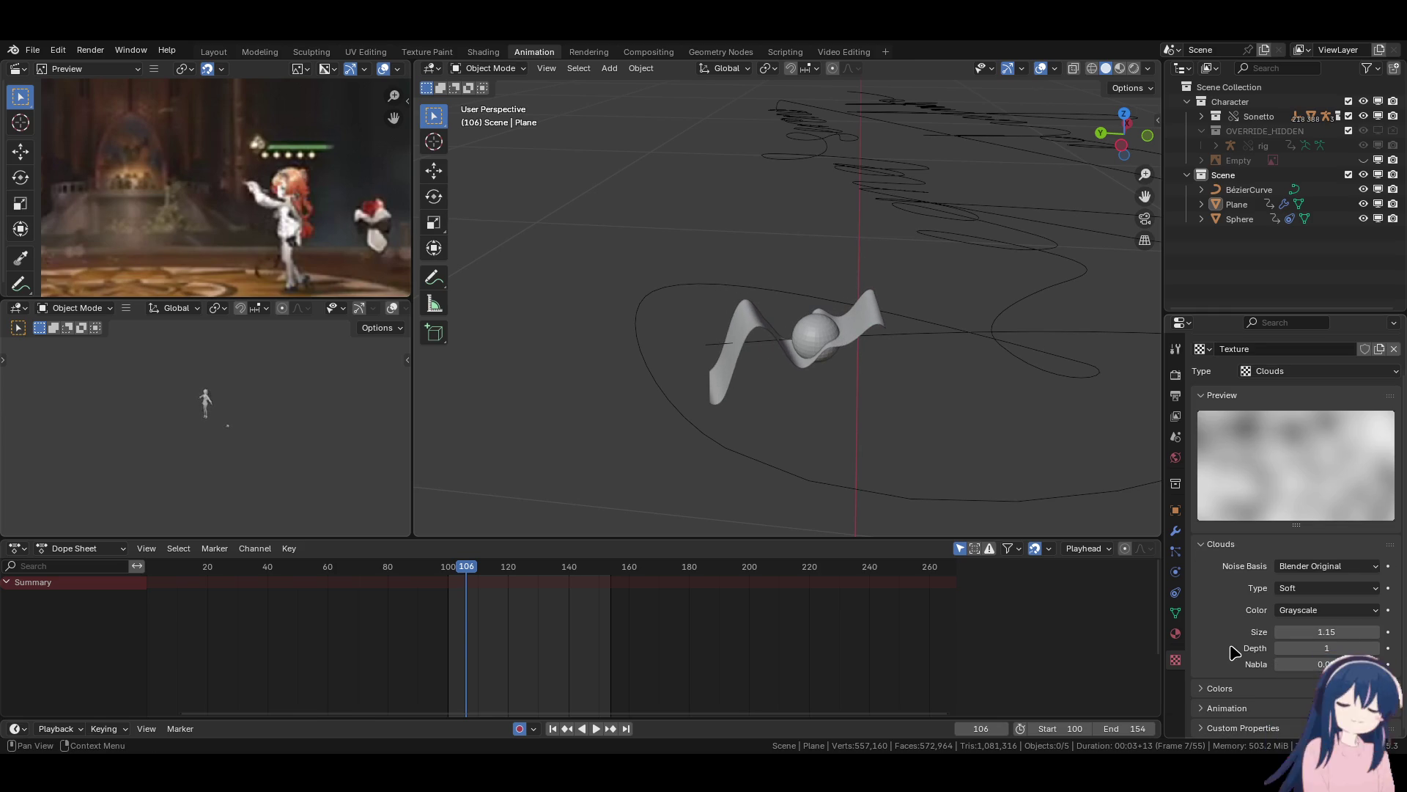
Expand the texture's Colors panel, trying and undoing a brightness change to 0.800.
click(1219, 688)
scroll(1236, 691, down, 5)
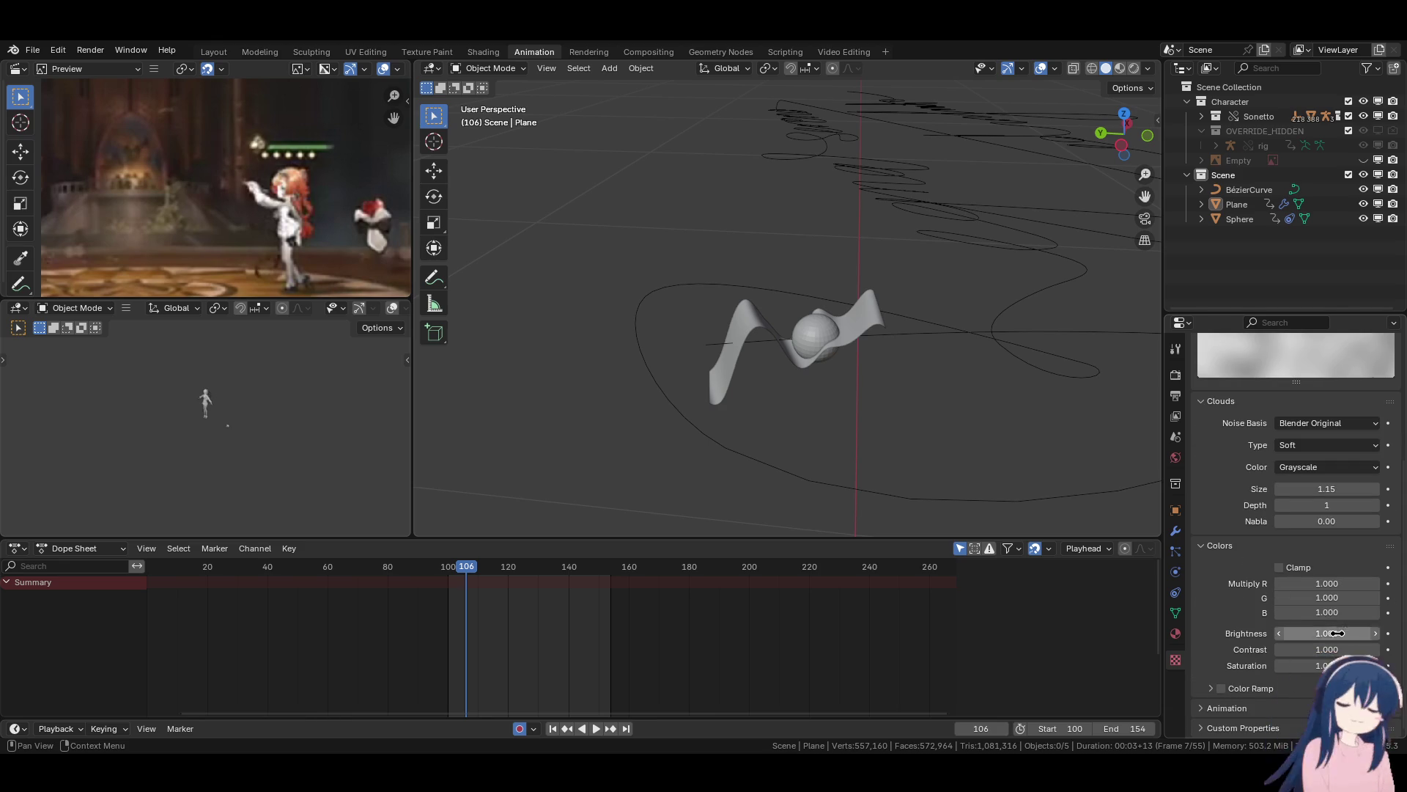
drag(1335, 635, 1176, 649)
key(ctrl+z)
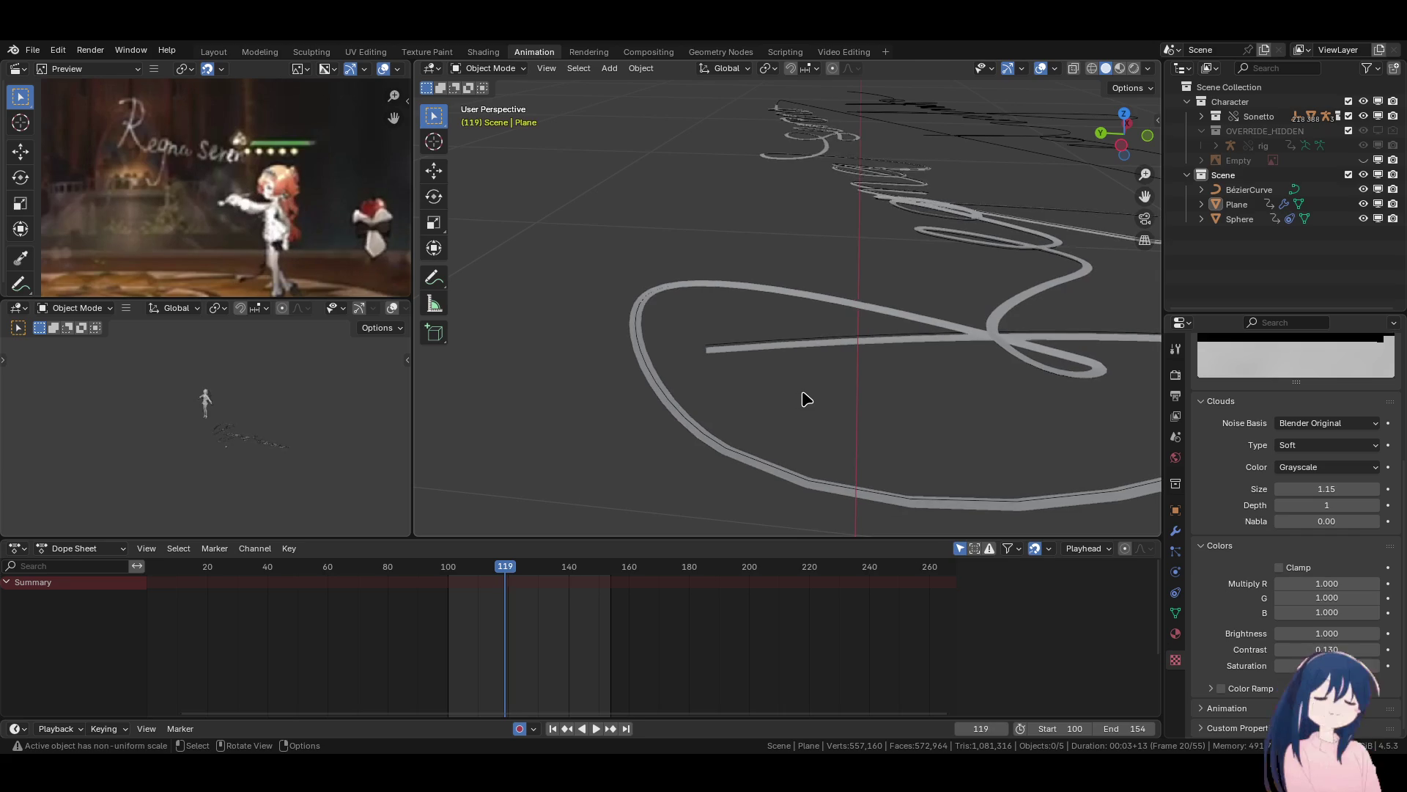
Orbit around the lettering, switch to top view, and return to start frame 100.
mouse_move(807, 398)
middle_down()
mouse_move(902, 386)
mouse_move(763, 408)
mouse_move(773, 343)
mouse_move(826, 381)
mouse_move(791, 320)
mouse_move(983, 493)
middle_up()
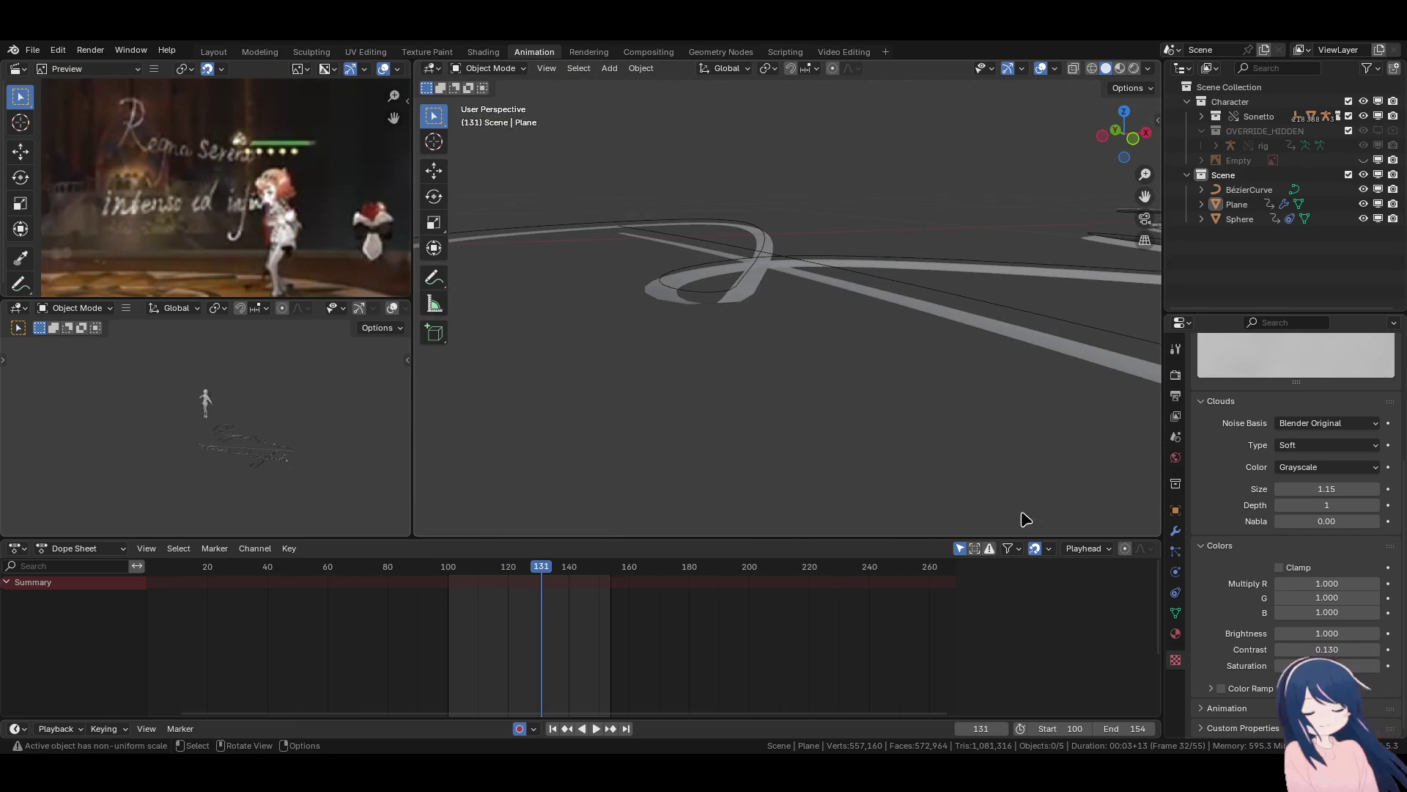
middle_drag(816, 503, 820, 506)
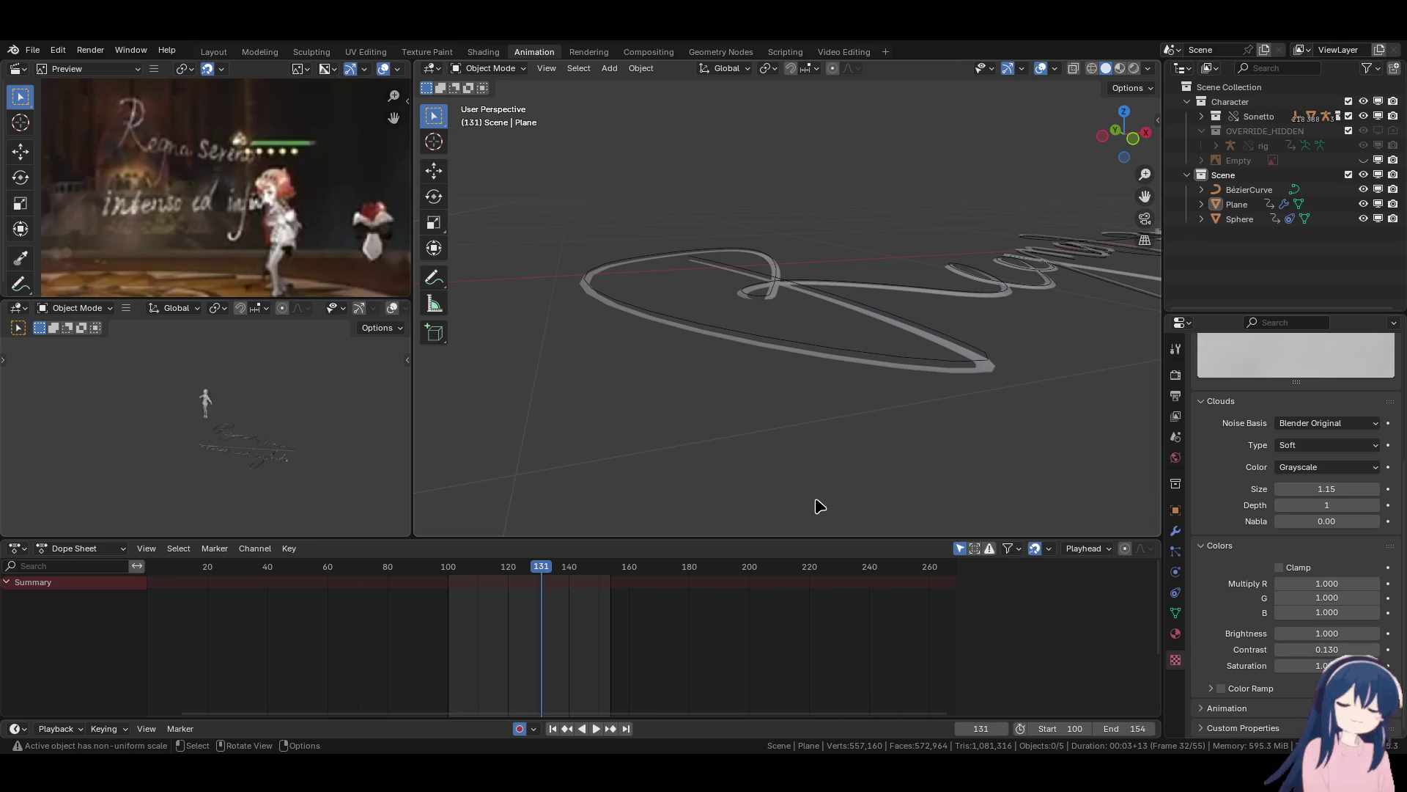
mouse_move(820, 506)
middle_down()
mouse_move(842, 497)
mouse_move(908, 365)
mouse_move(798, 436)
middle_up()
key(KP_7)
scroll(799, 437, up, 5)
scroll(697, 408, down, 3)
scroll(768, 438, up, 1)
scroll(767, 438, up, 5)
scroll(767, 439, down, 5)
scroll(767, 438, up, 2)
scroll(768, 438, down, 2)
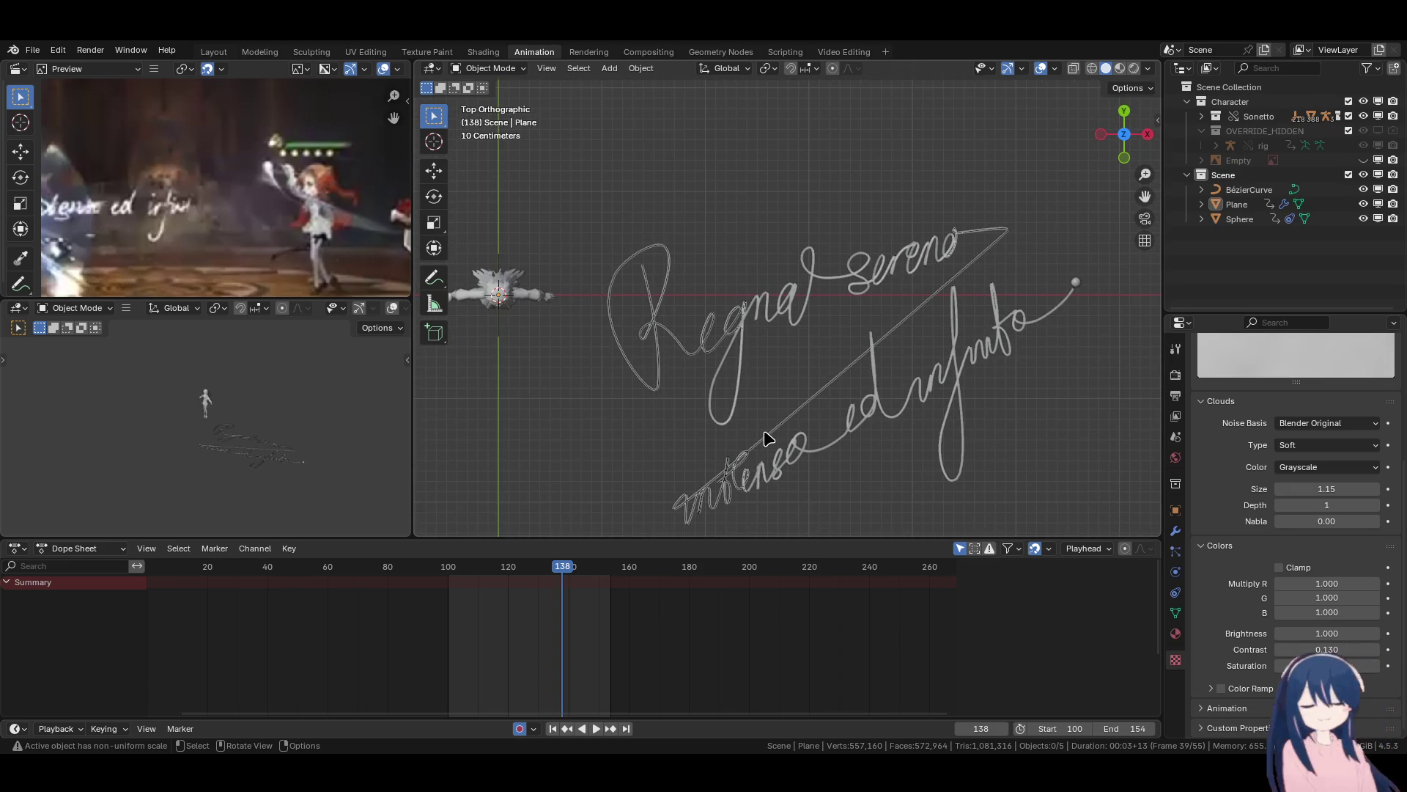
click(553, 728)
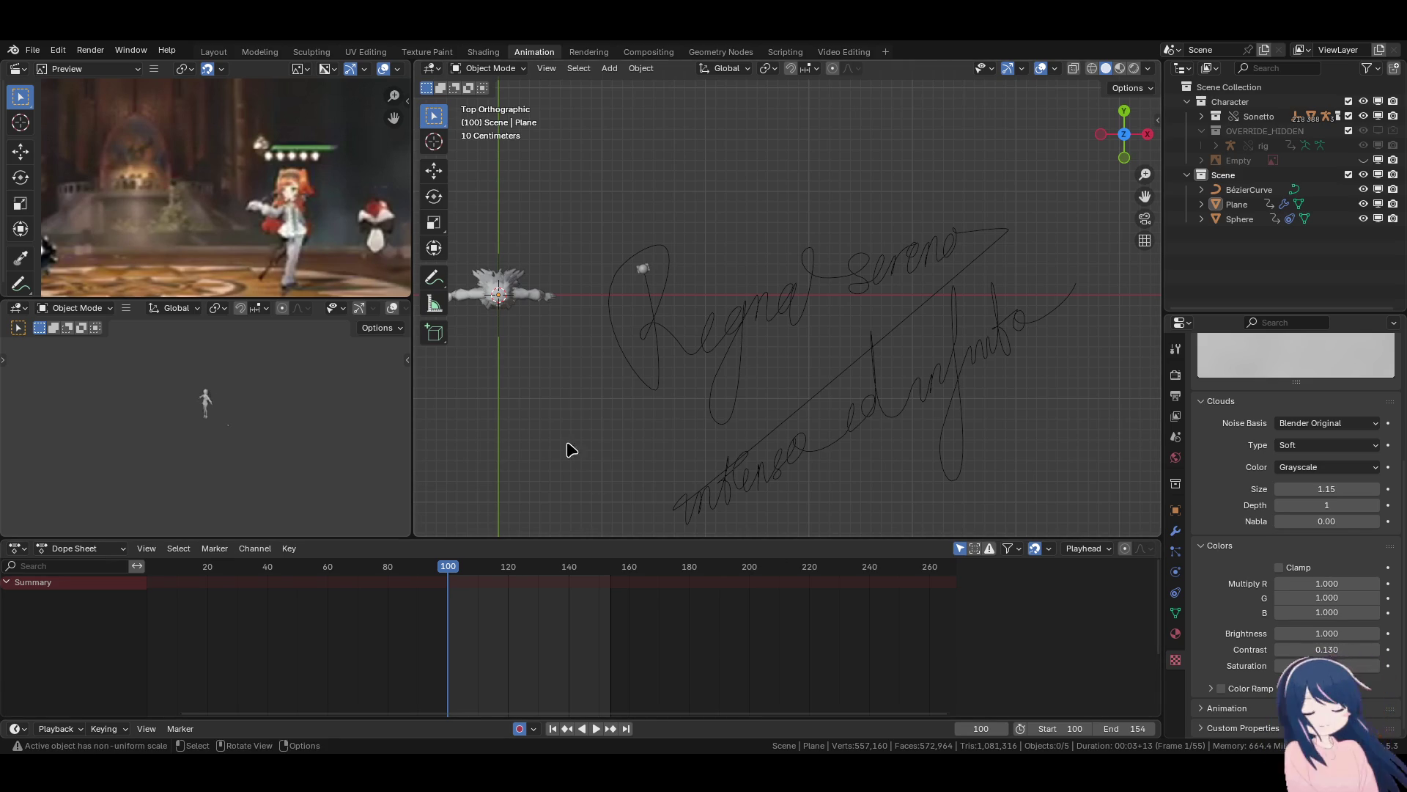
scroll(793, 341, down, 1)
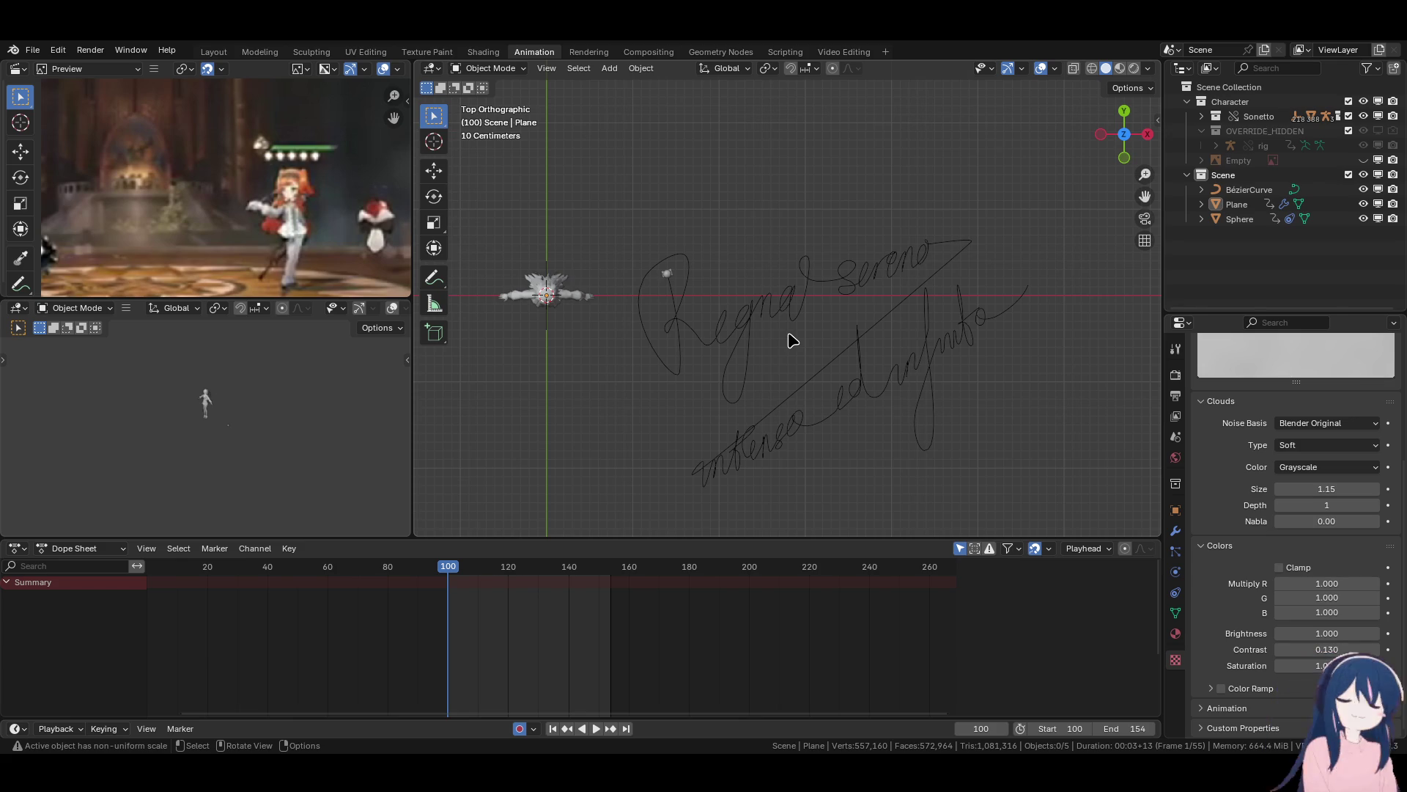
scroll(792, 340, up, 6)
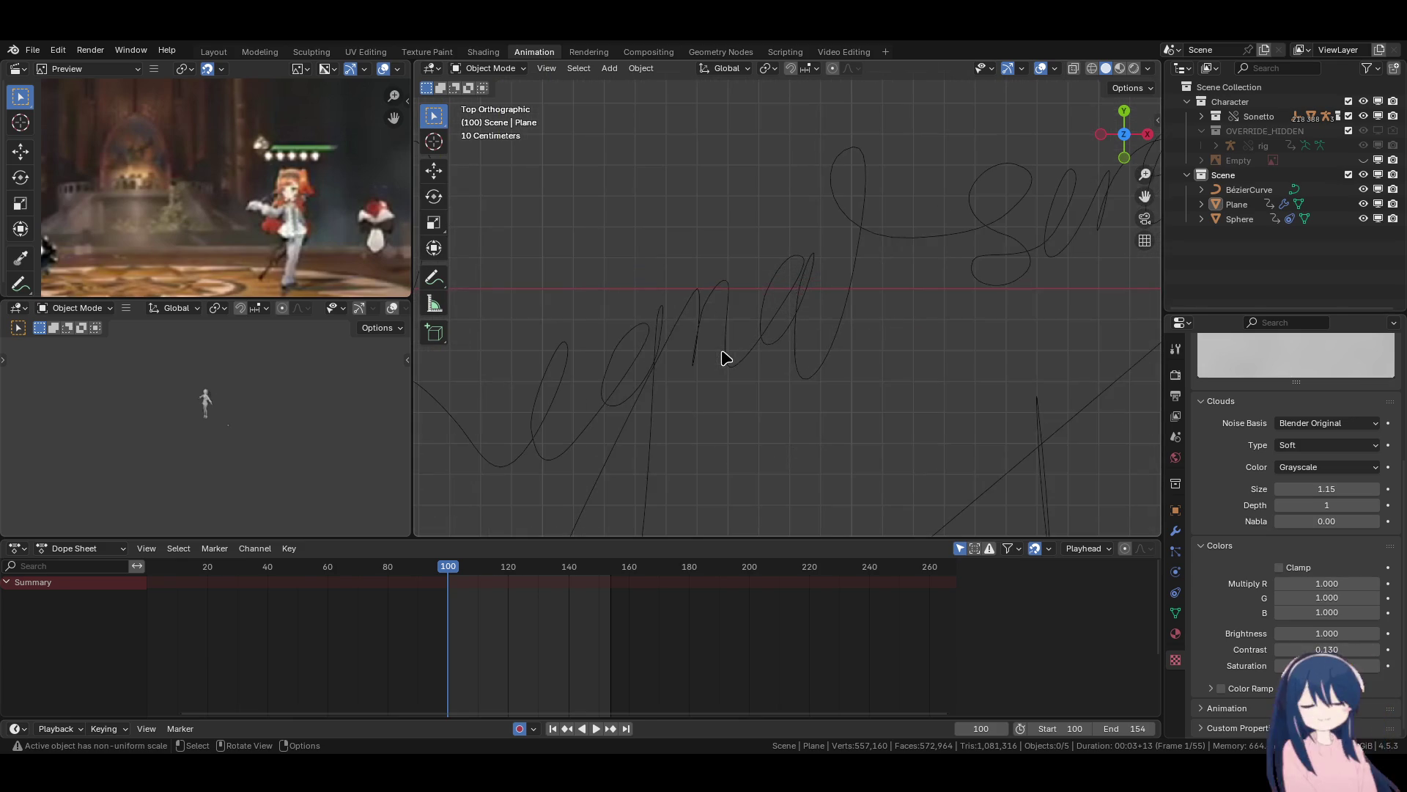
scroll(726, 358, down, 5)
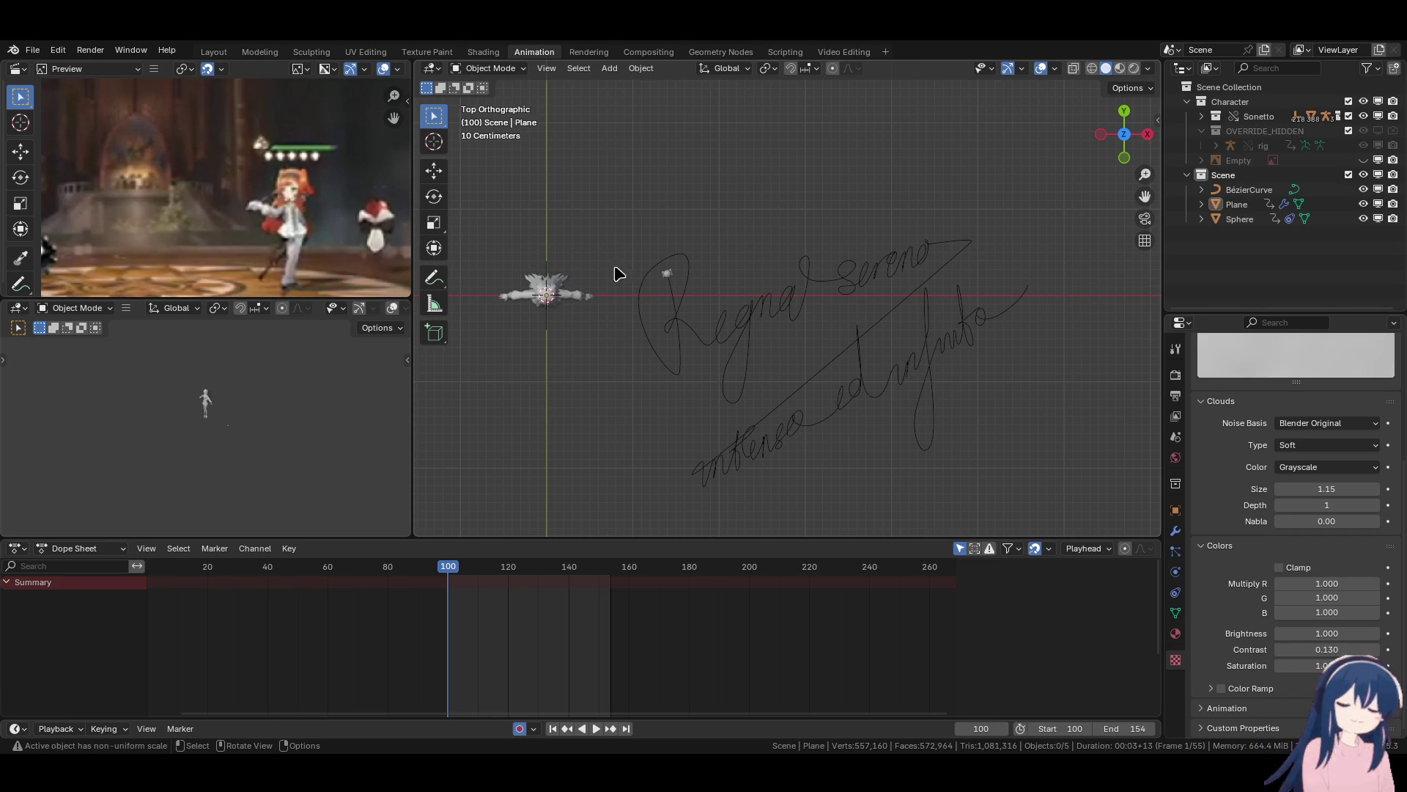
click(666, 276)
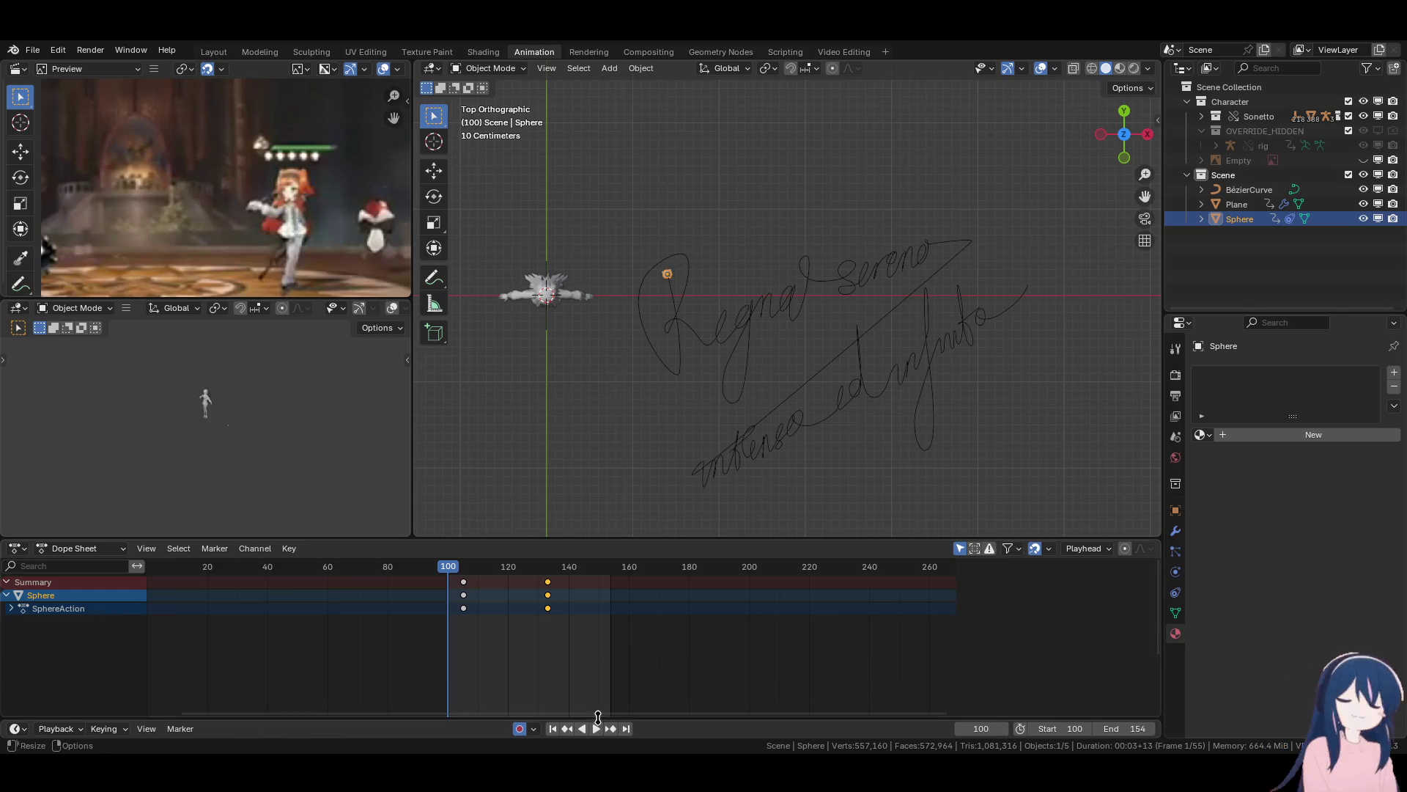
Play the signature animation, pause at frame 120, resume, and stop at frame 147.
key(space)
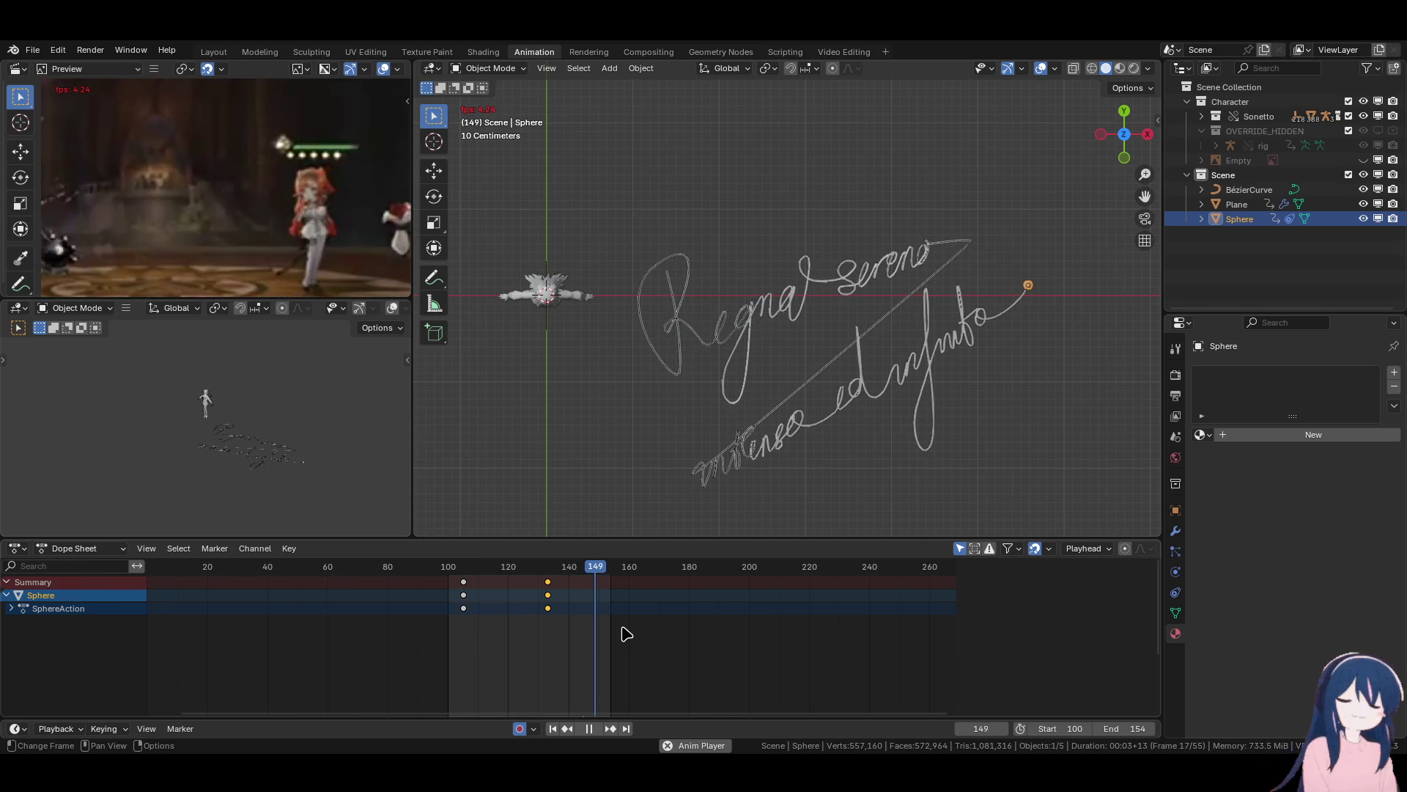
click(589, 729)
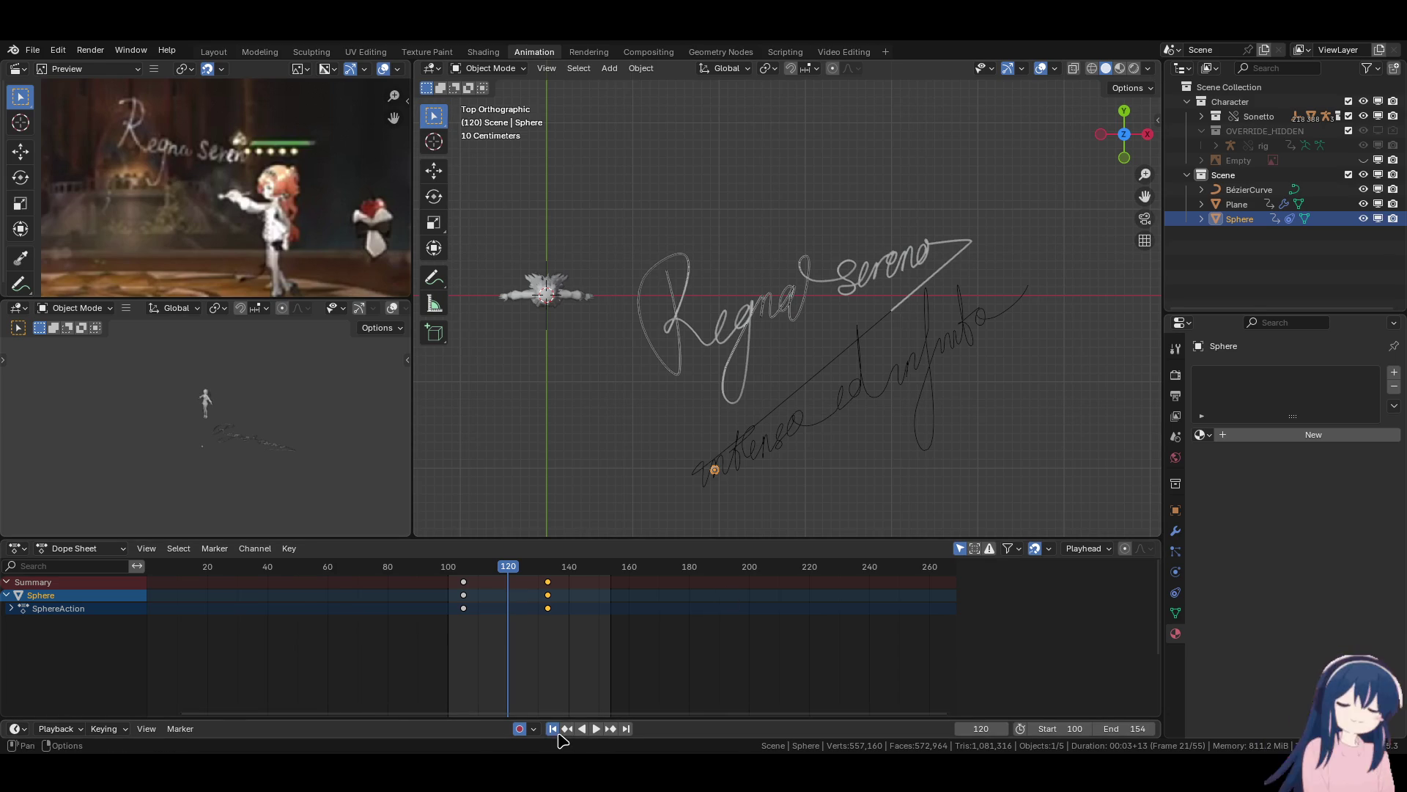
click(596, 729)
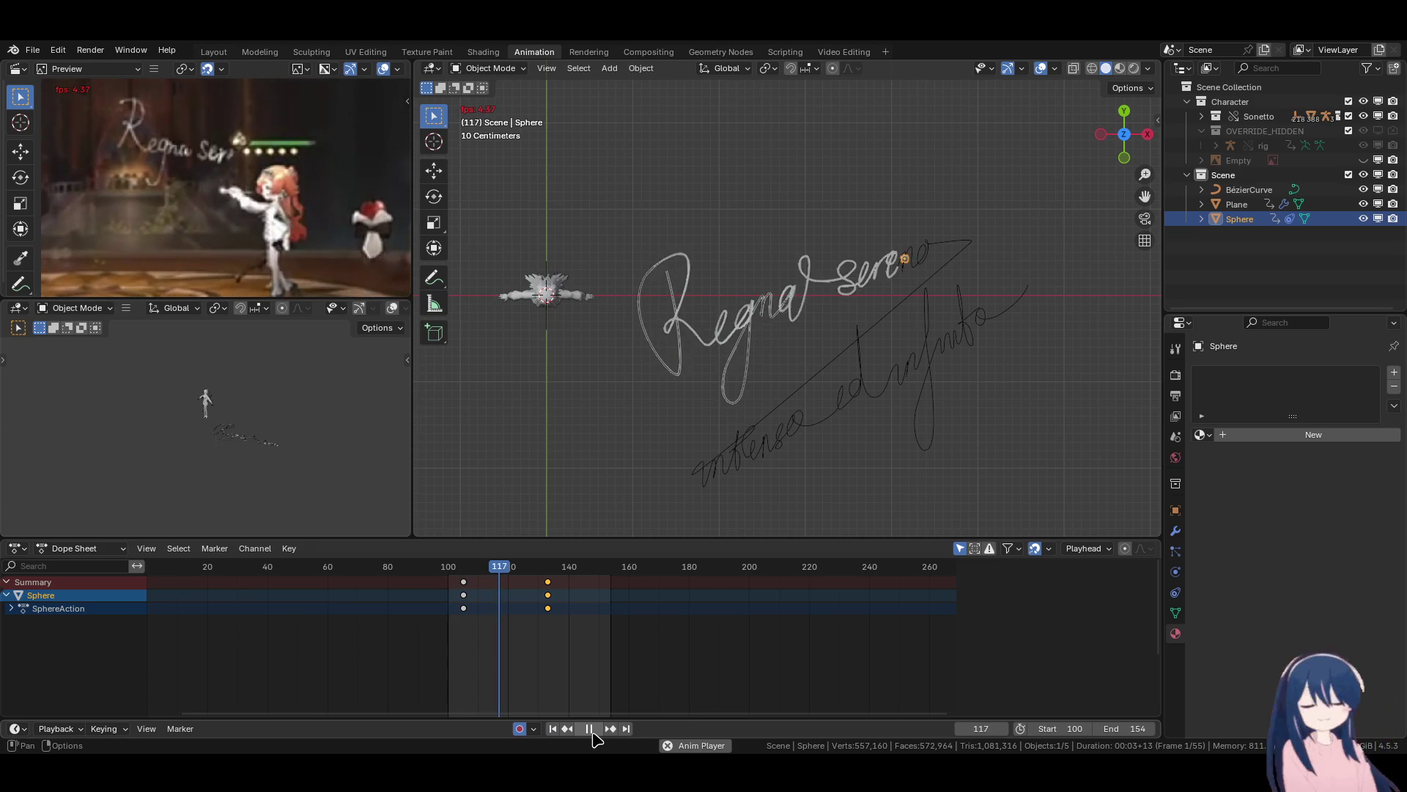
click(589, 729)
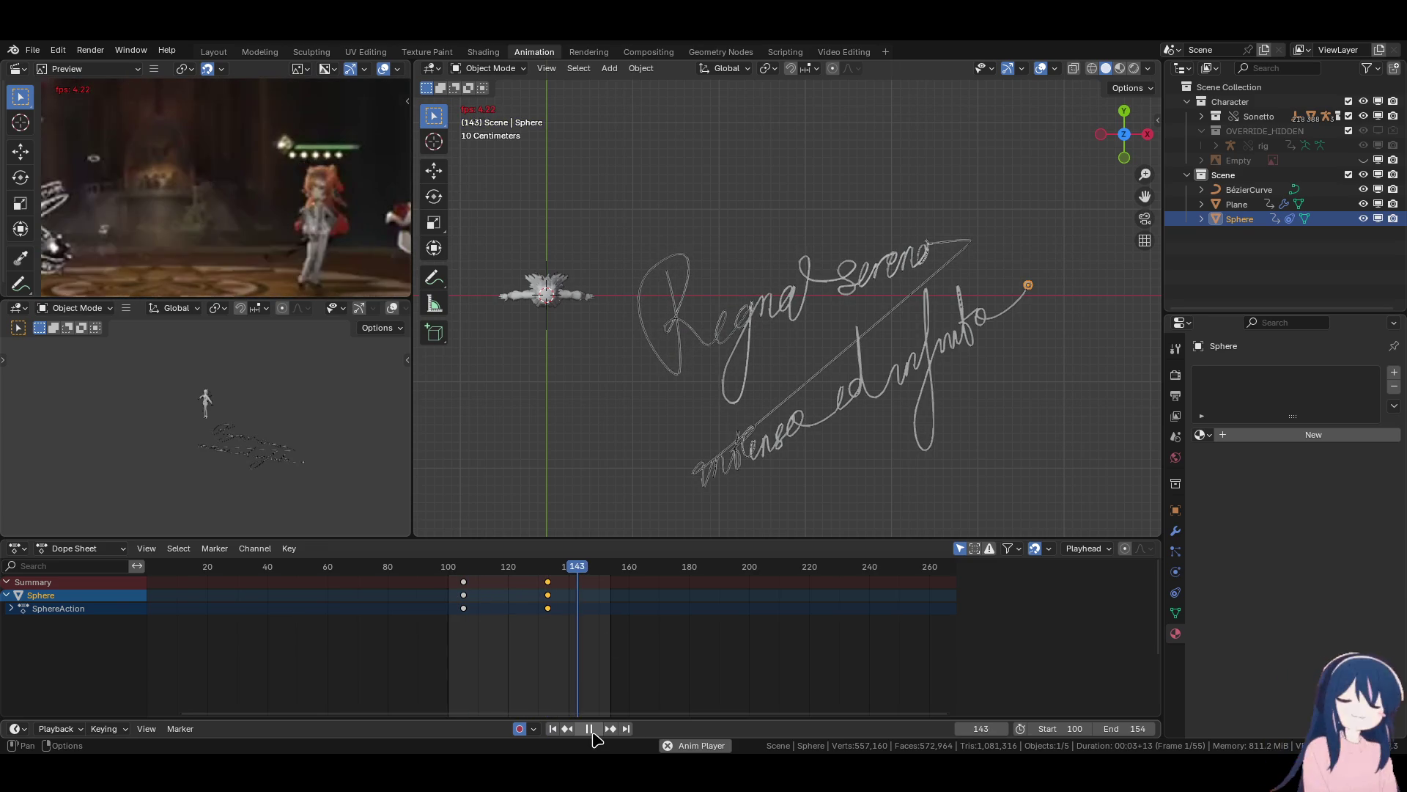
middle_drag(727, 408, 729, 271)
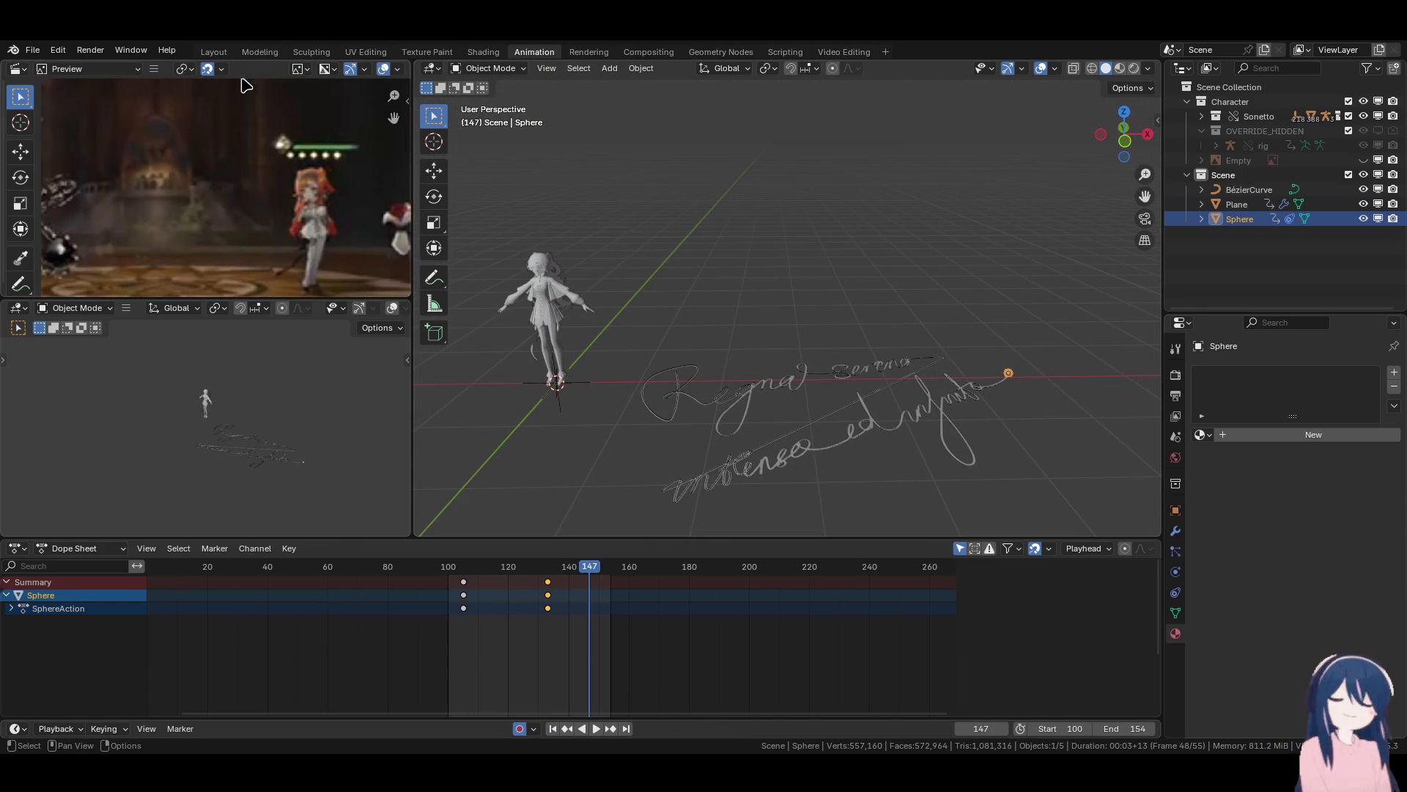
click(214, 51)
Orbit toward the character, clear the Sphere selection, and select the character mesh.
mouse_move(579, 368)
middle_down()
mouse_move(691, 310)
mouse_move(688, 214)
mouse_move(714, 368)
middle_up()
scroll(713, 367, up, 5)
click(628, 365)
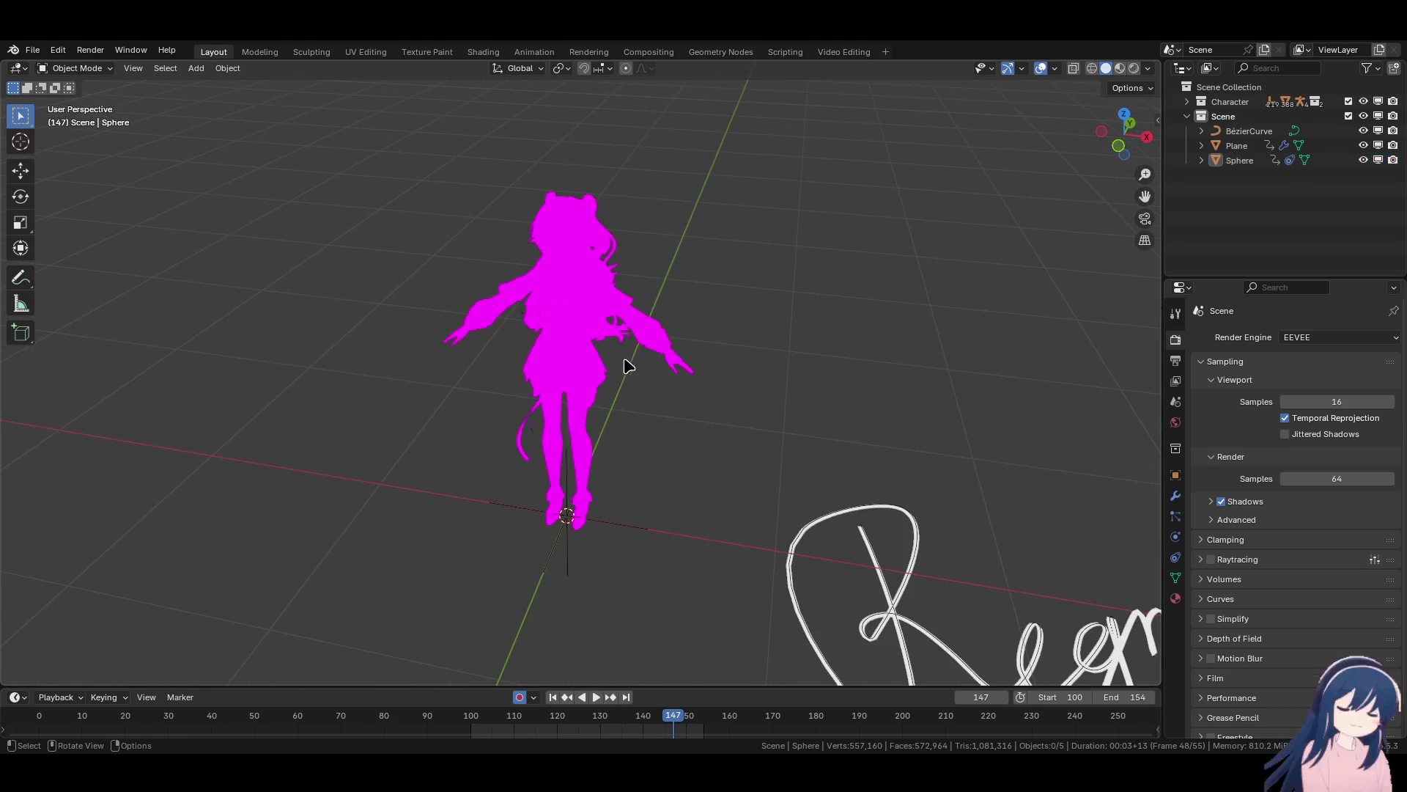
click(595, 312)
click(33, 51)
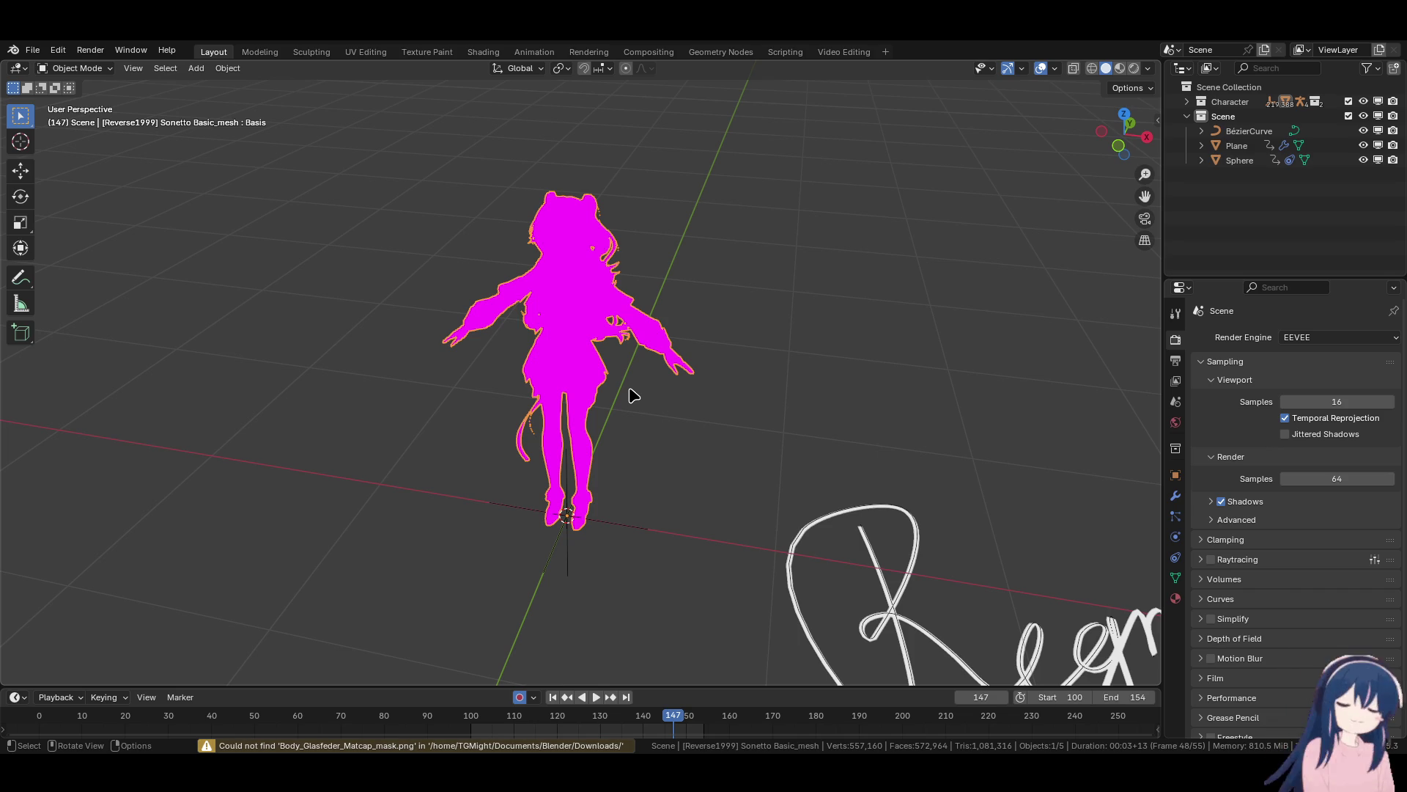
Orbit to a frontal view of the magenta character, check shading options, and reselect it.
scroll(632, 394, up, 3)
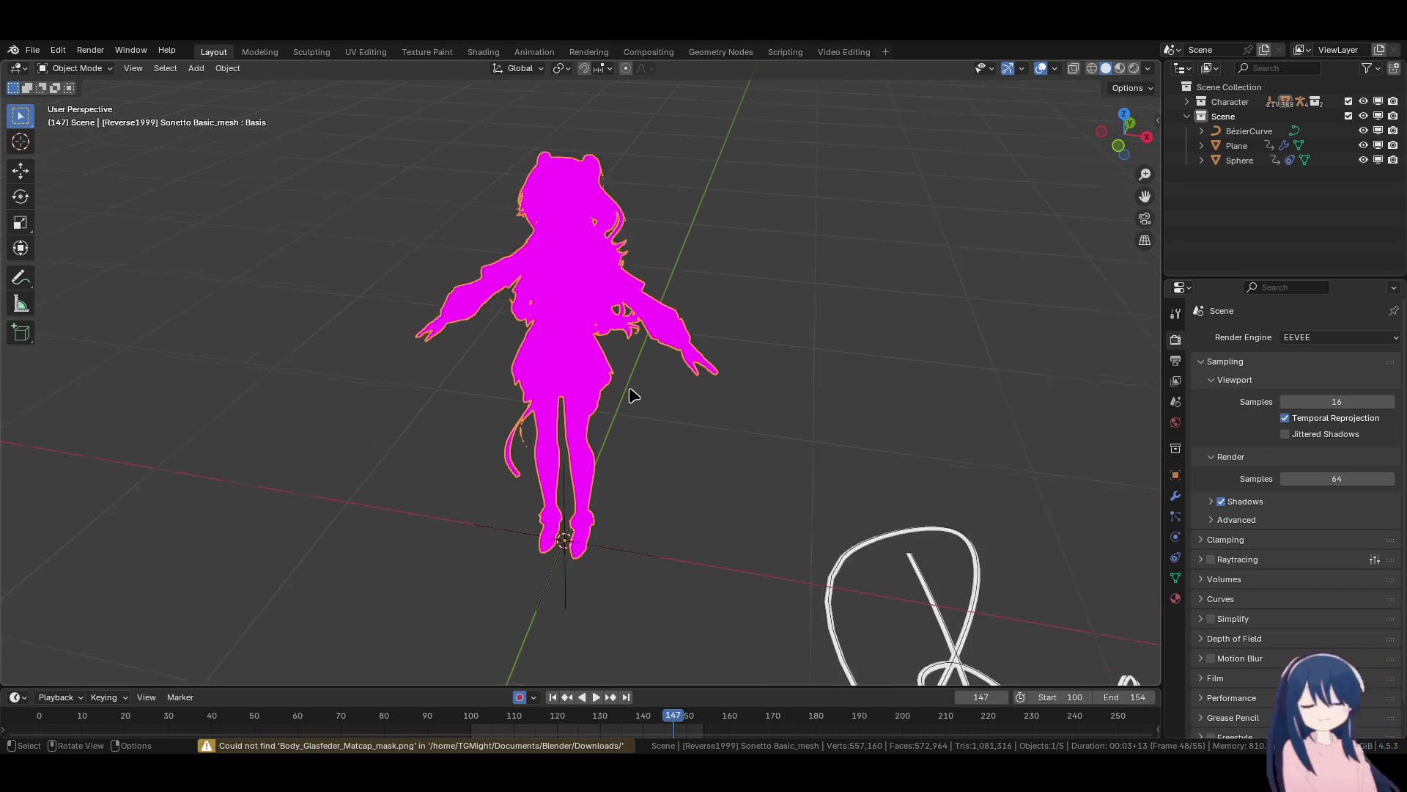
mouse_move(630, 381)
middle_down()
mouse_move(629, 363)
mouse_move(398, 335)
mouse_move(770, 220)
mouse_move(989, 132)
middle_up()
click(1149, 68)
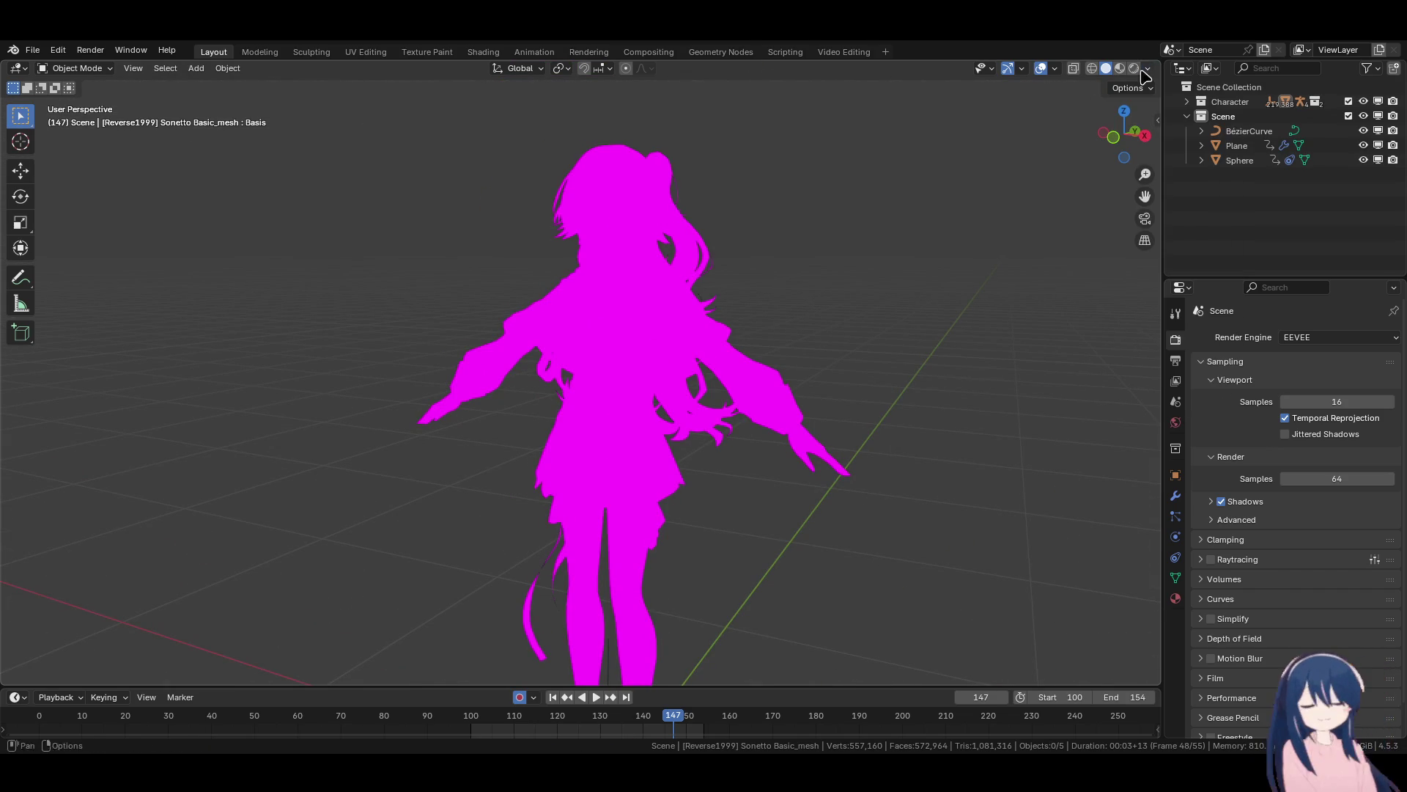
click(639, 220)
click(32, 50)
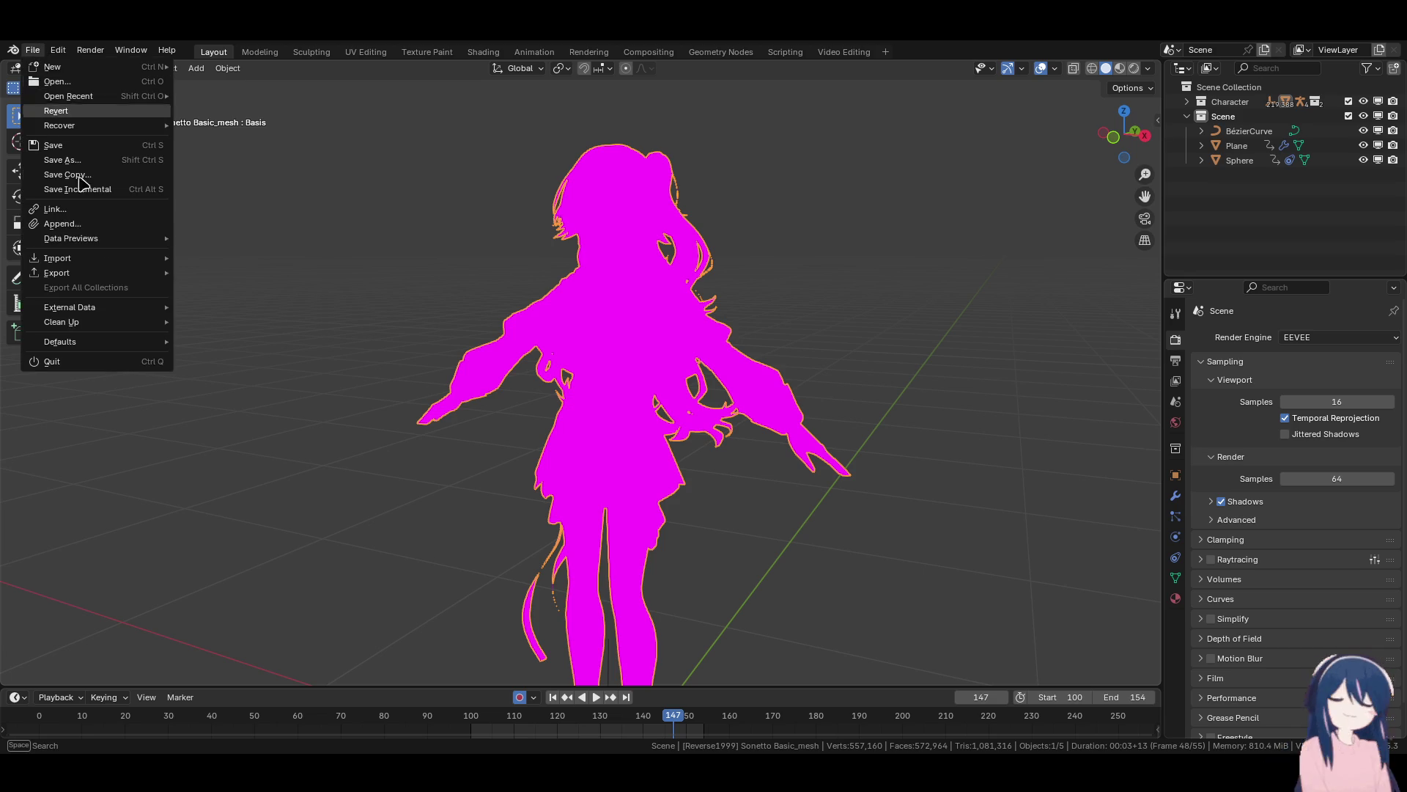
Expand the Character collection and Sonetto's rig and mesh children in the Outliner.
mouse_move(113, 308)
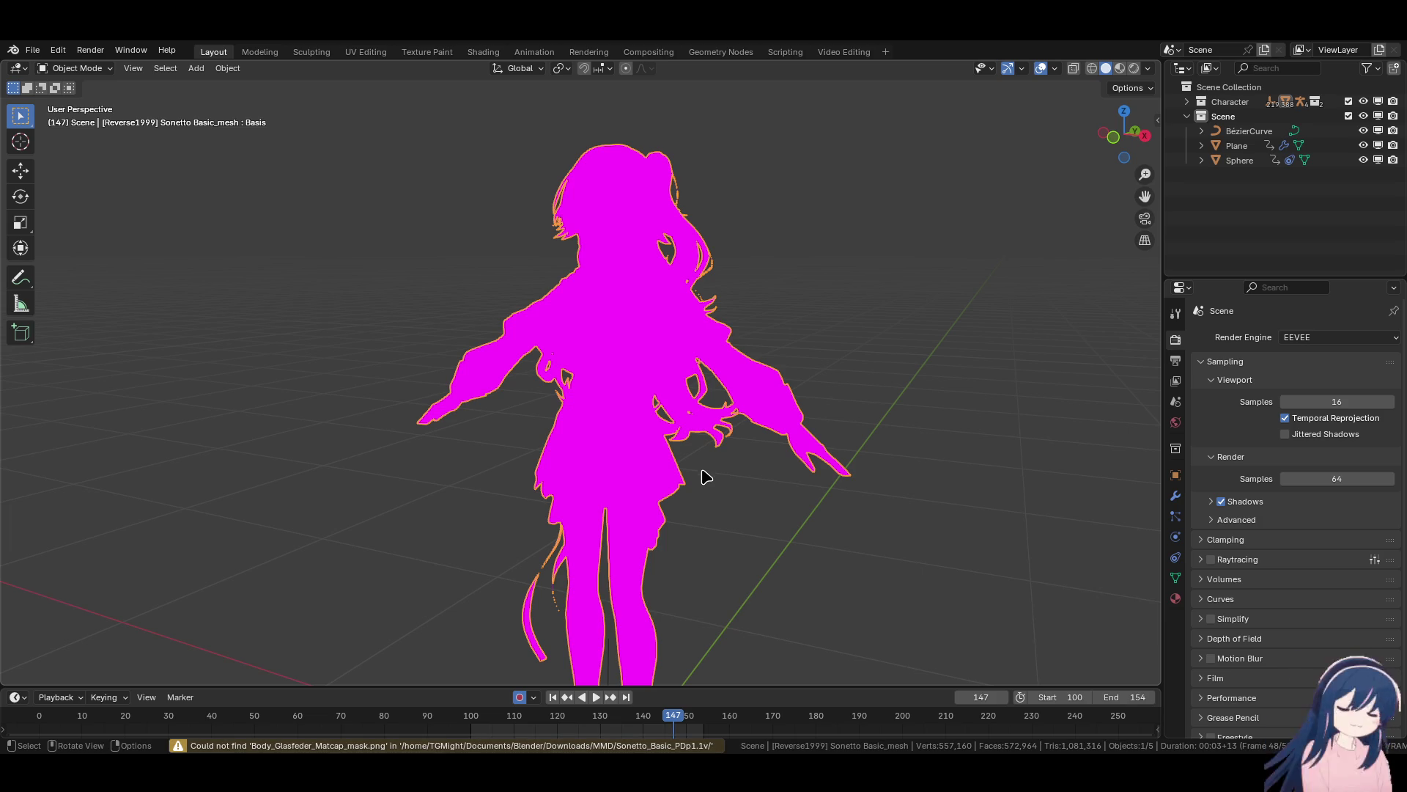
click(759, 204)
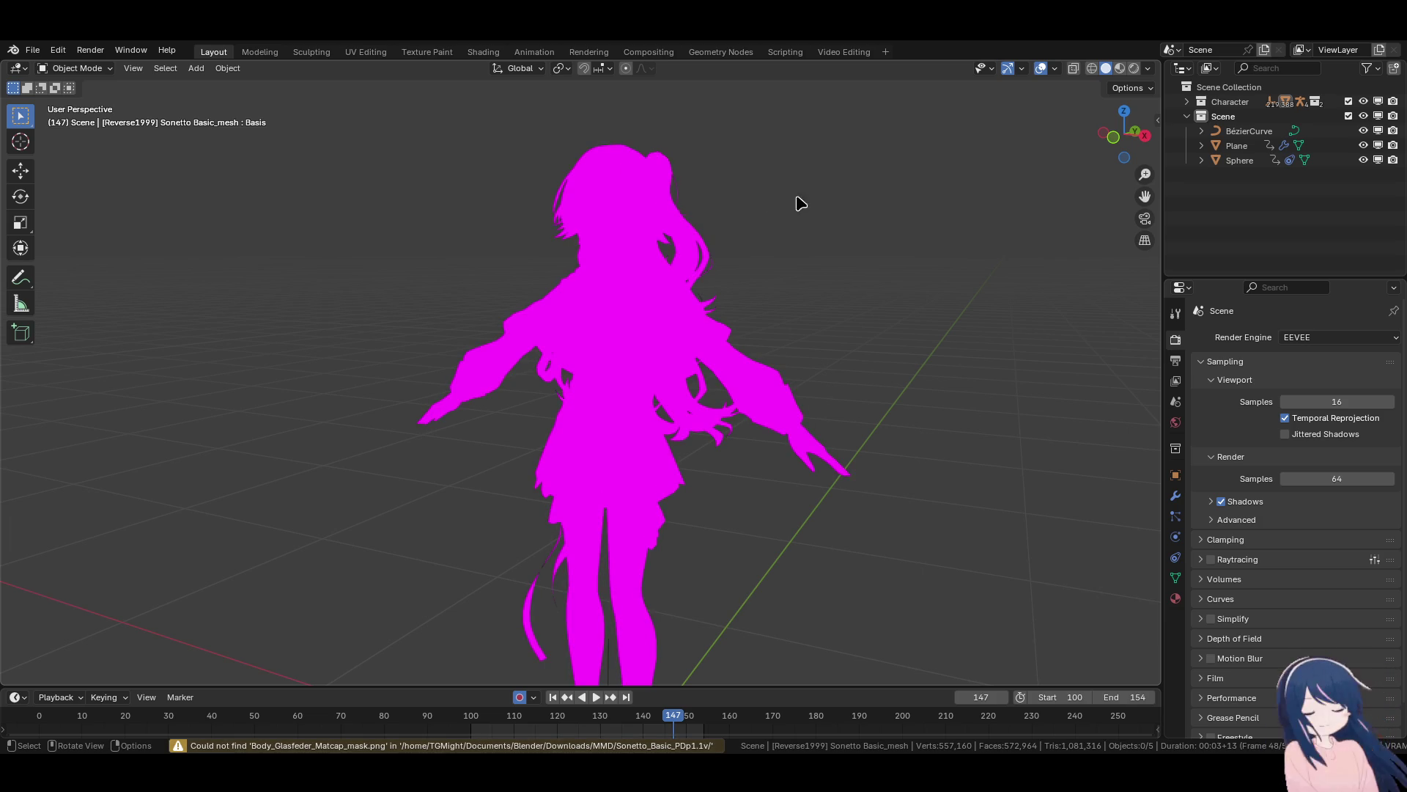
click(1187, 101)
click(1202, 115)
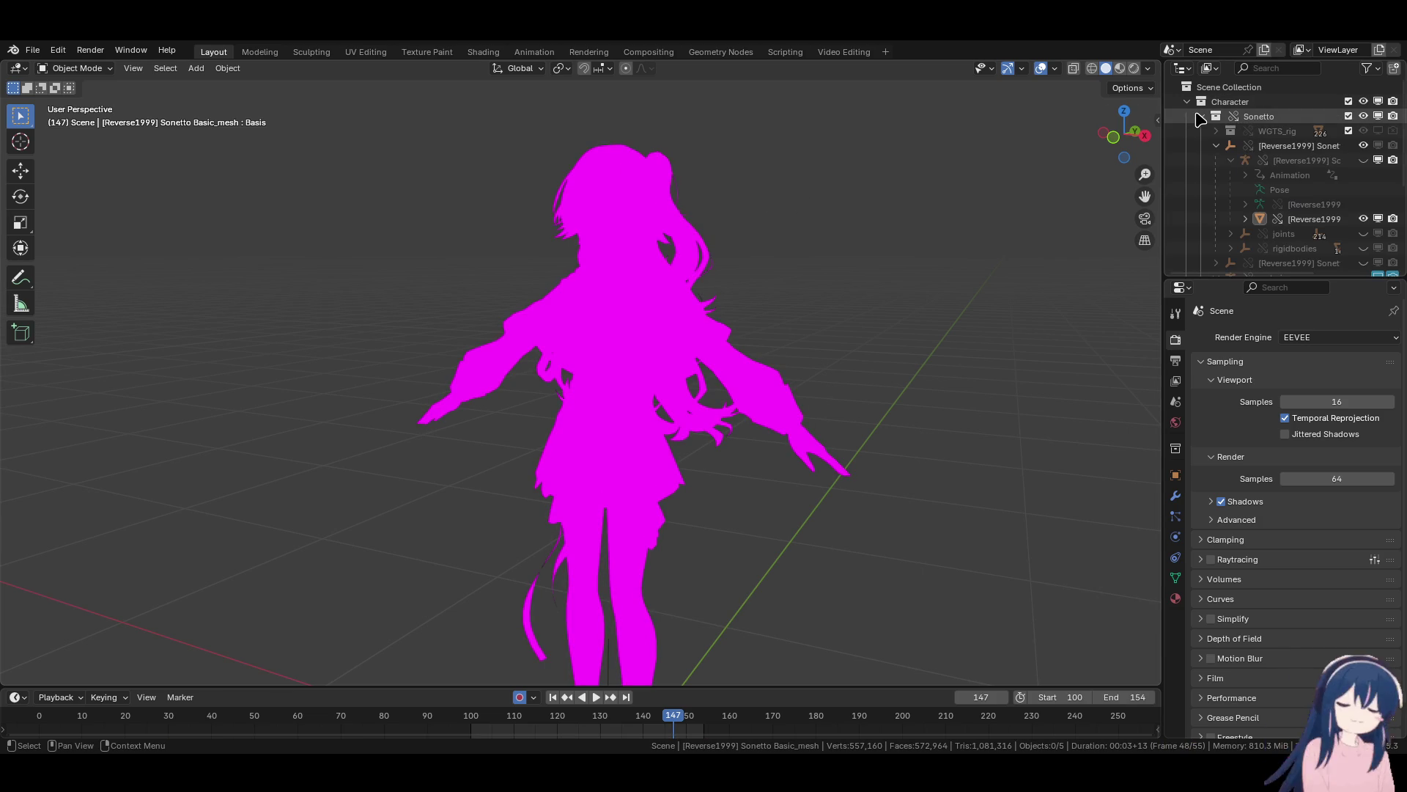
scroll(1206, 147, down, 2)
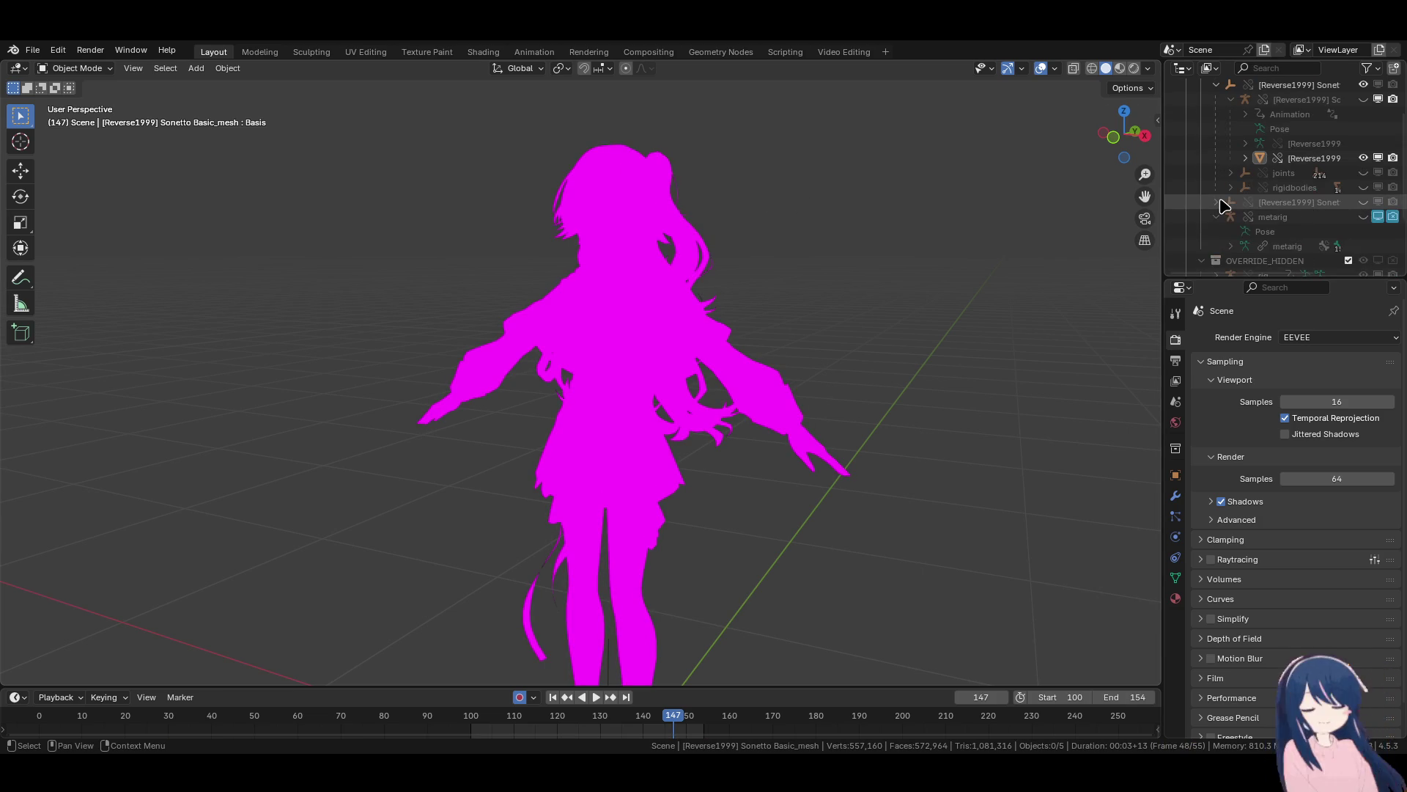
scroll(1223, 205, down, 3)
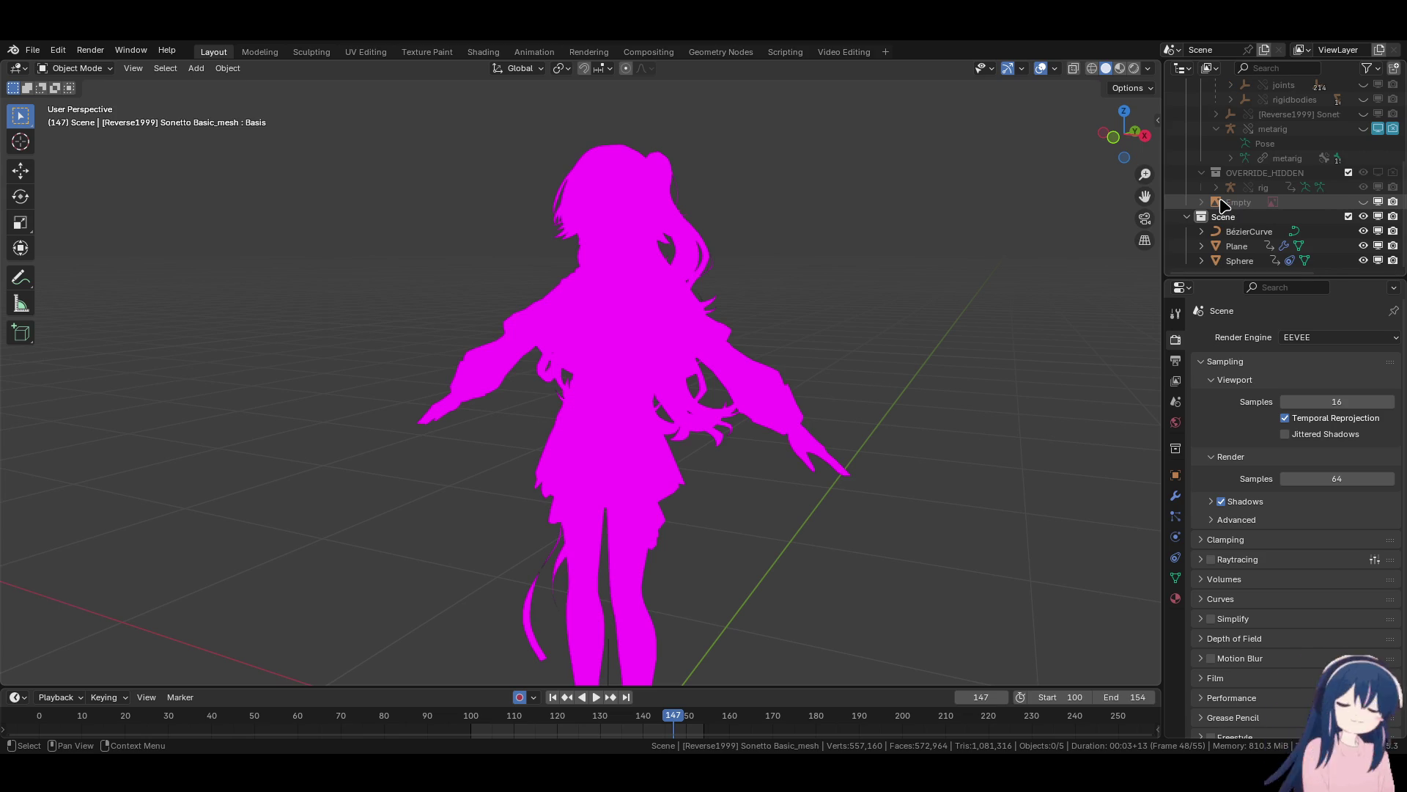
scroll(1222, 205, up, 3)
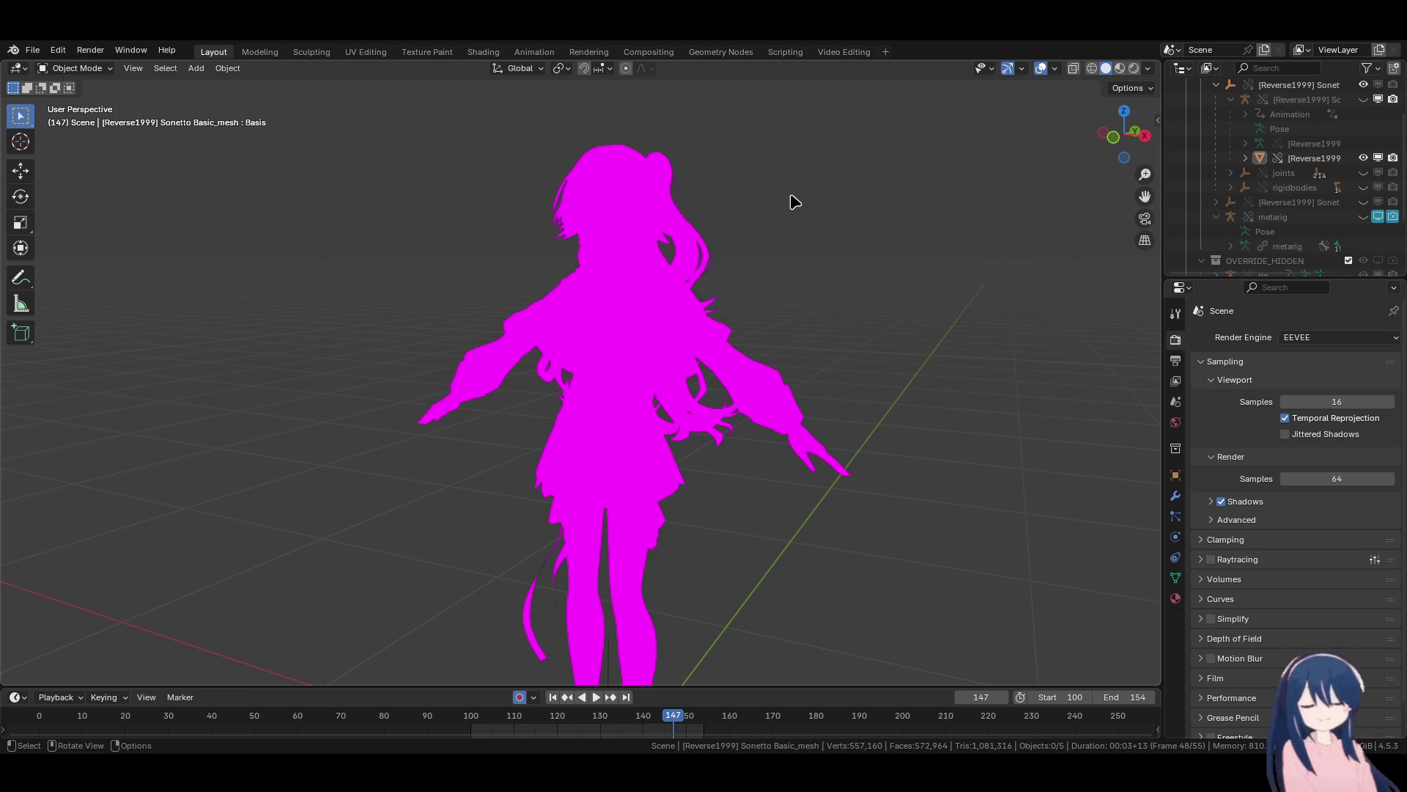
Toggle the viewport between Material Preview and Solid shading with the Z pie.
middle_drag(829, 260, 830, 244)
key(z)
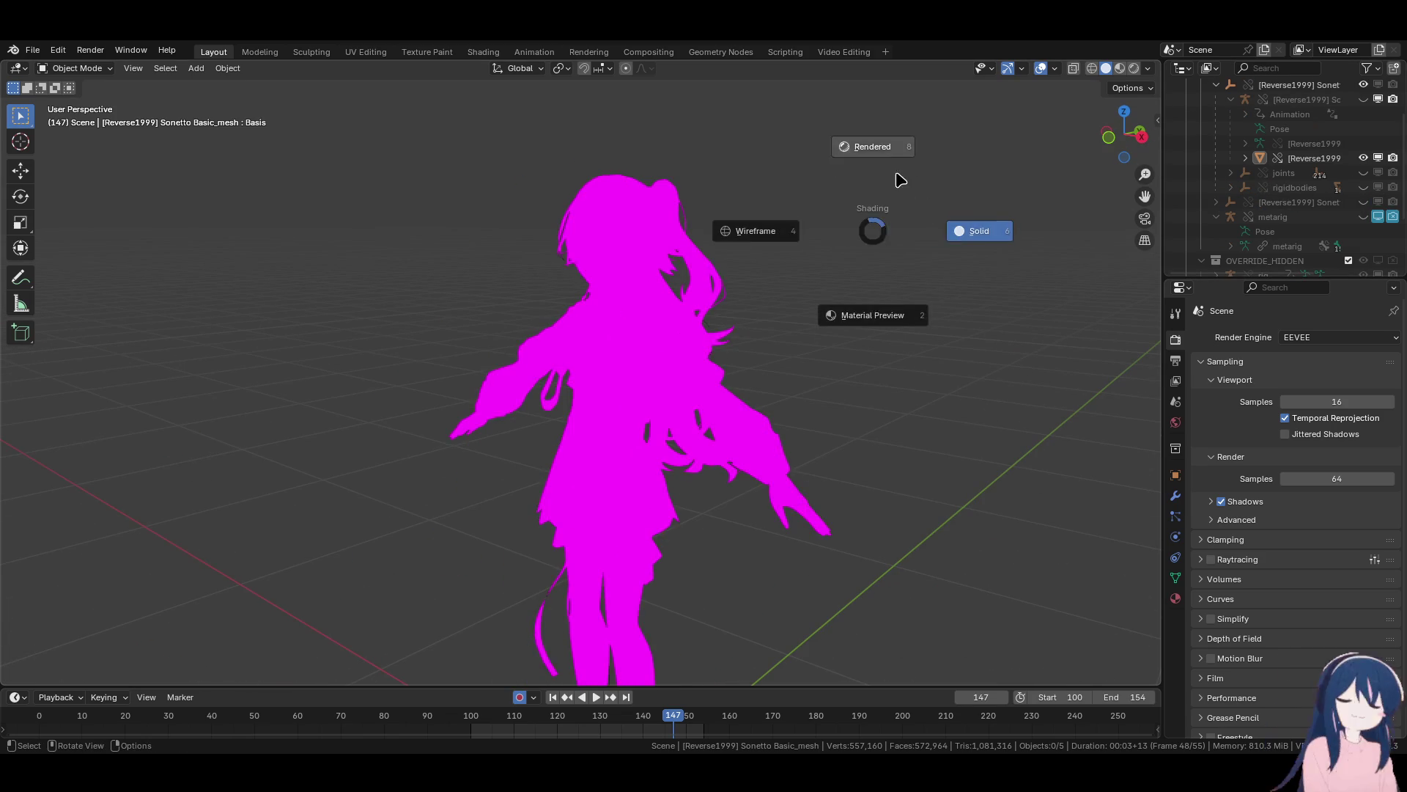
click(860, 266)
key(z)
click(905, 263)
key(z)
key(Escape)
Select the character mesh and bring up the File menu to reach External Data.
click(638, 291)
scroll(645, 289, up, 5)
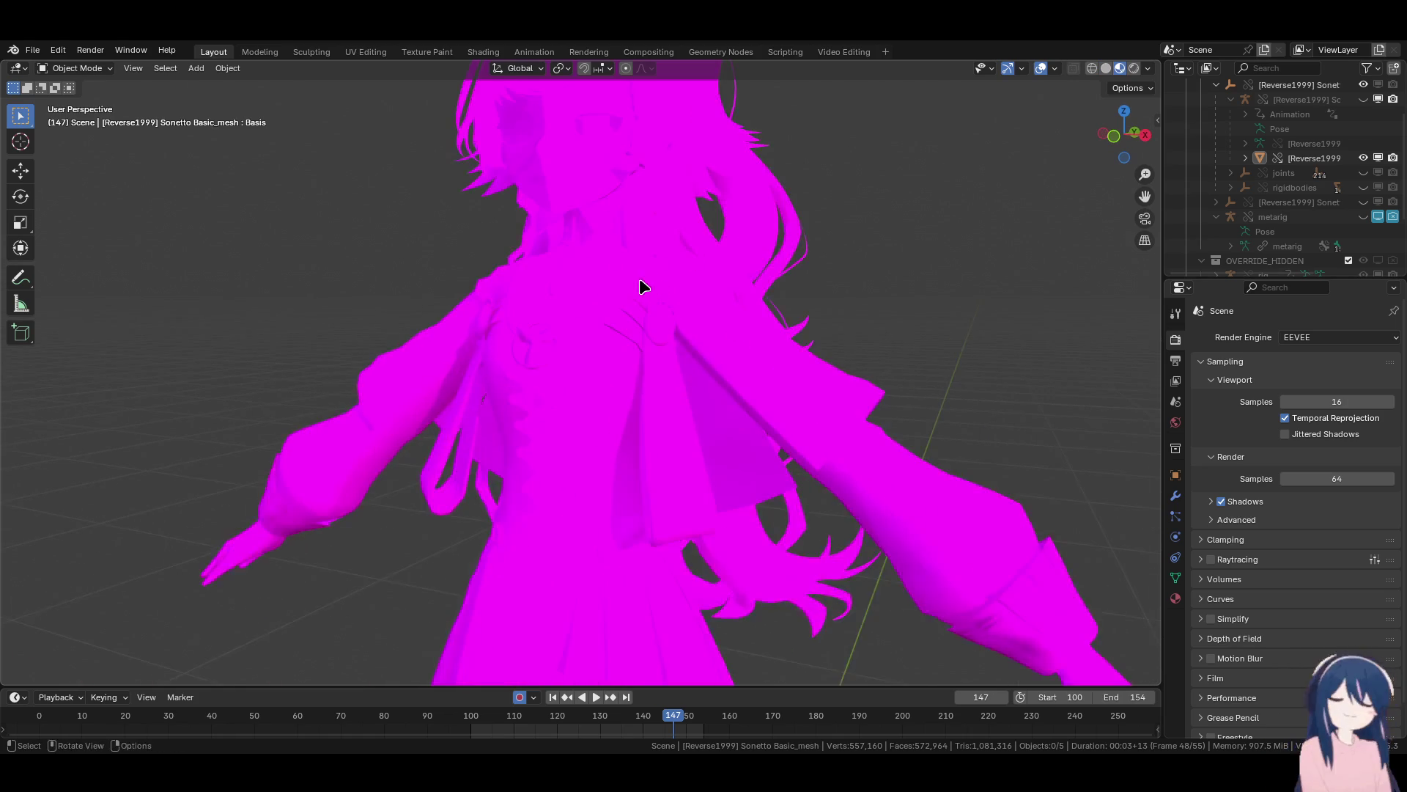
click(32, 50)
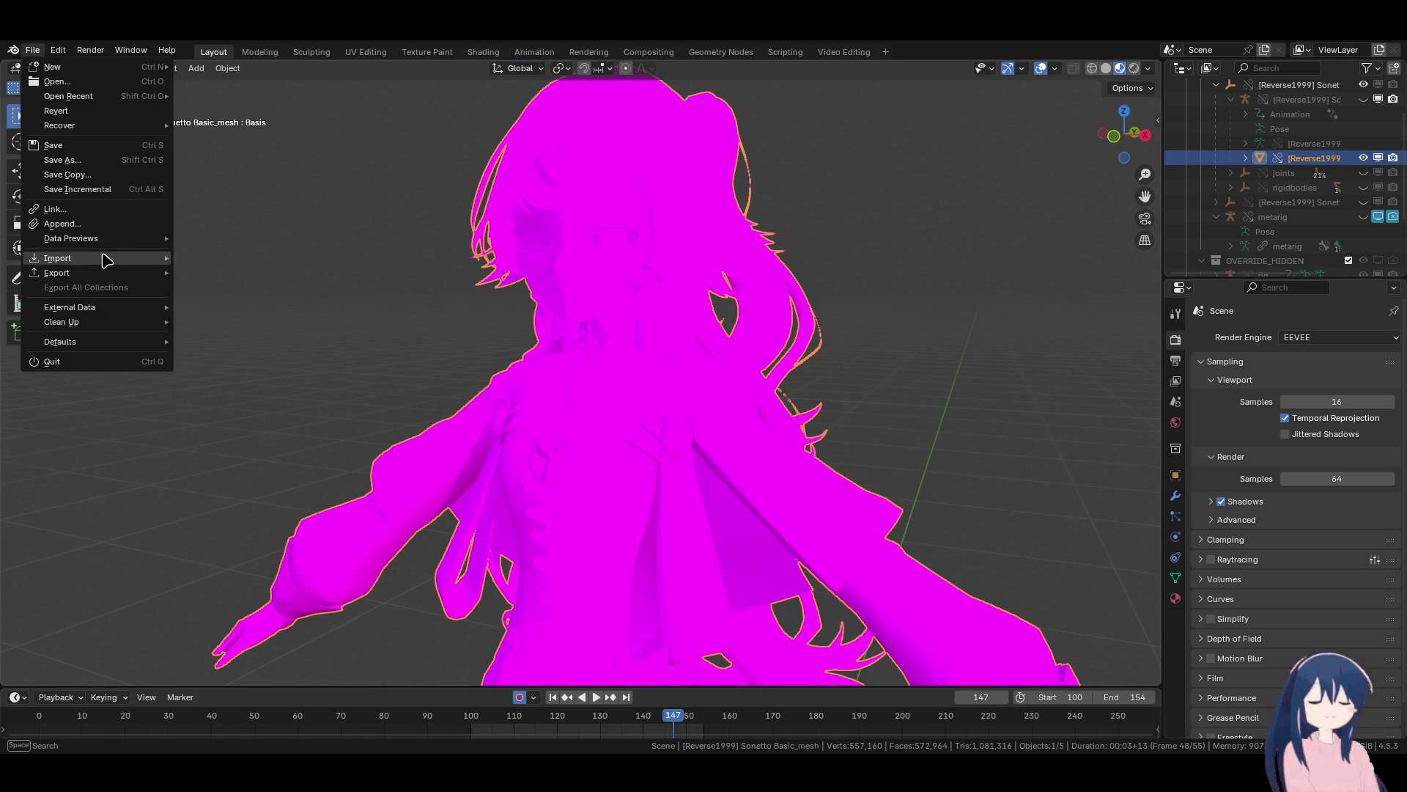
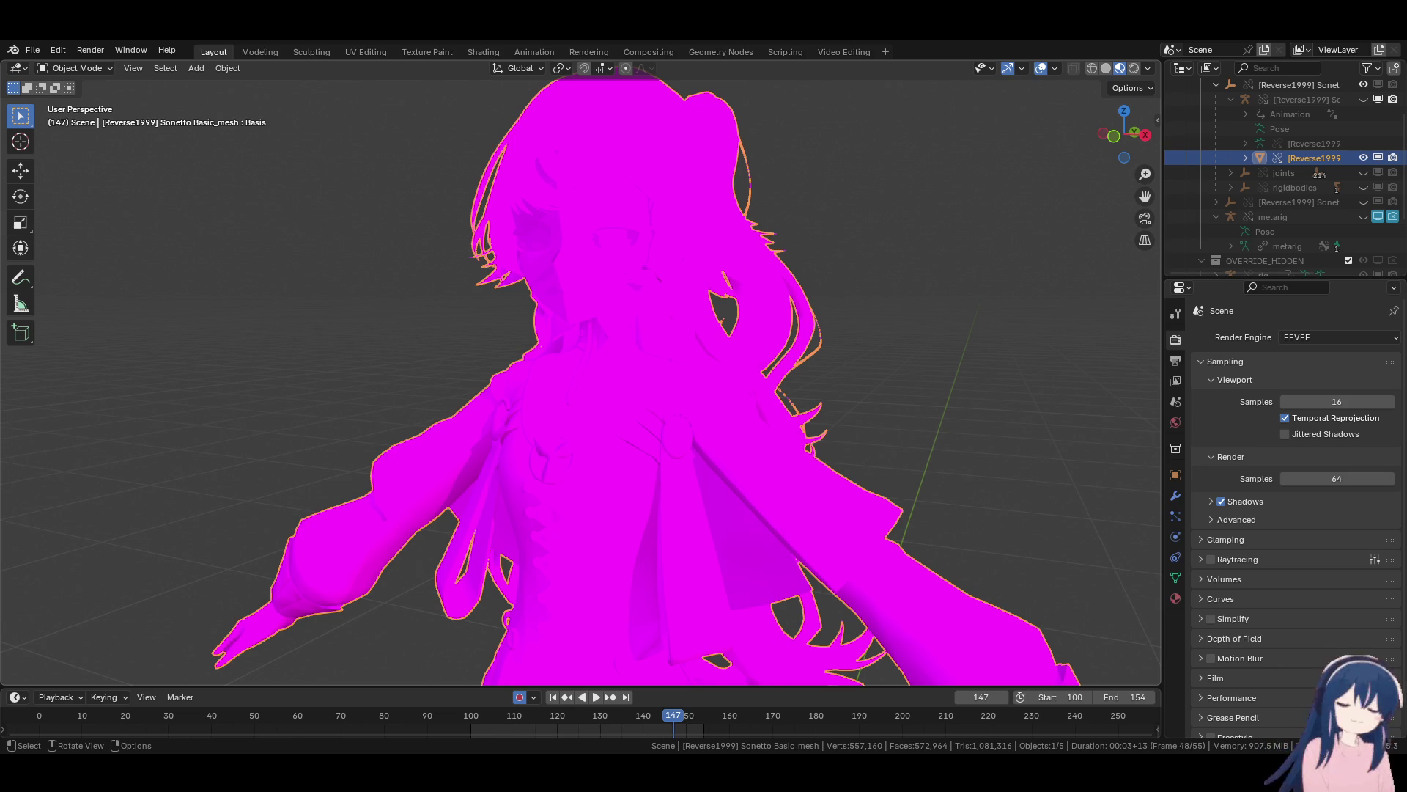
Revert to the saved Sonetto .blend file so the textures return, then clear the selection.
scroll(664, 472, down, 5)
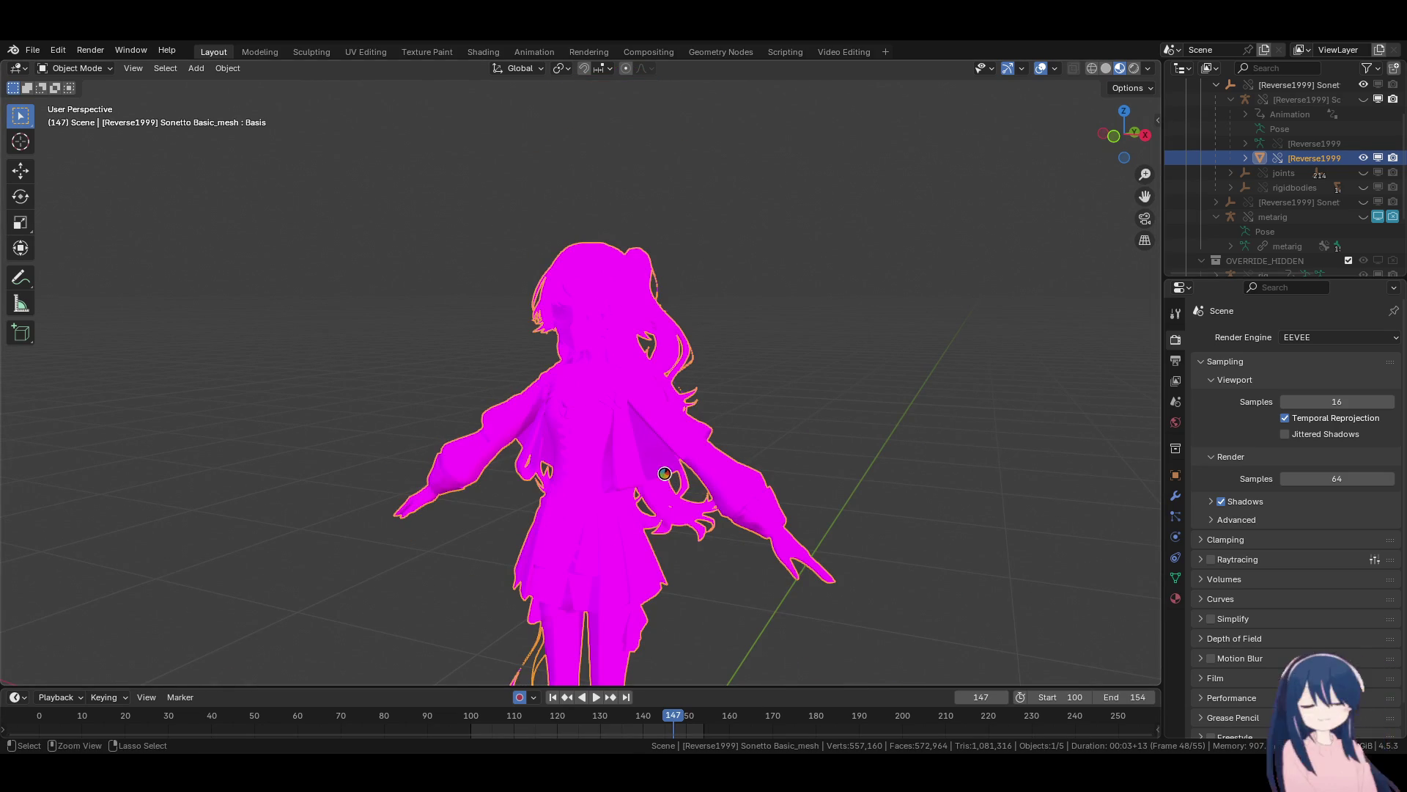
click(32, 50)
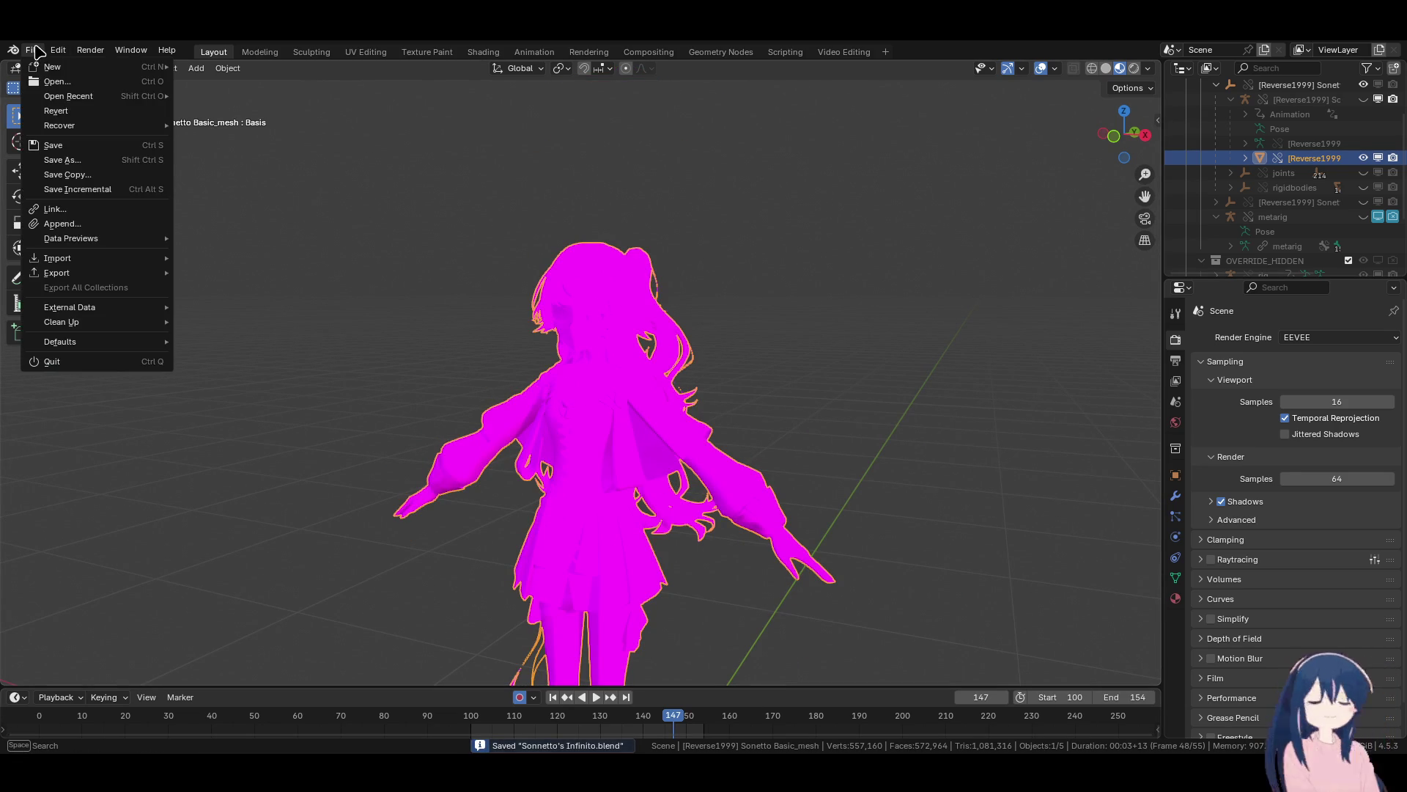
click(56, 111)
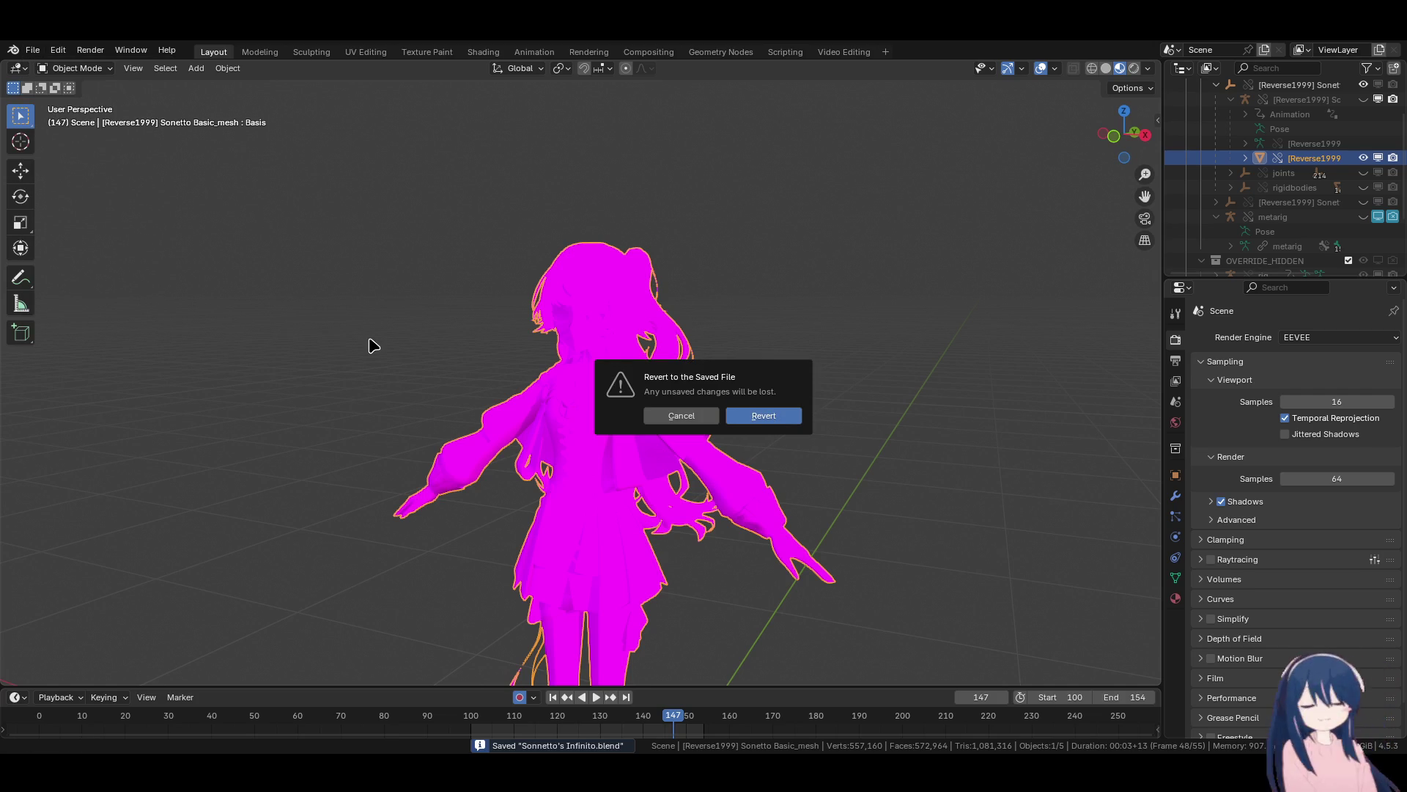
key(Return)
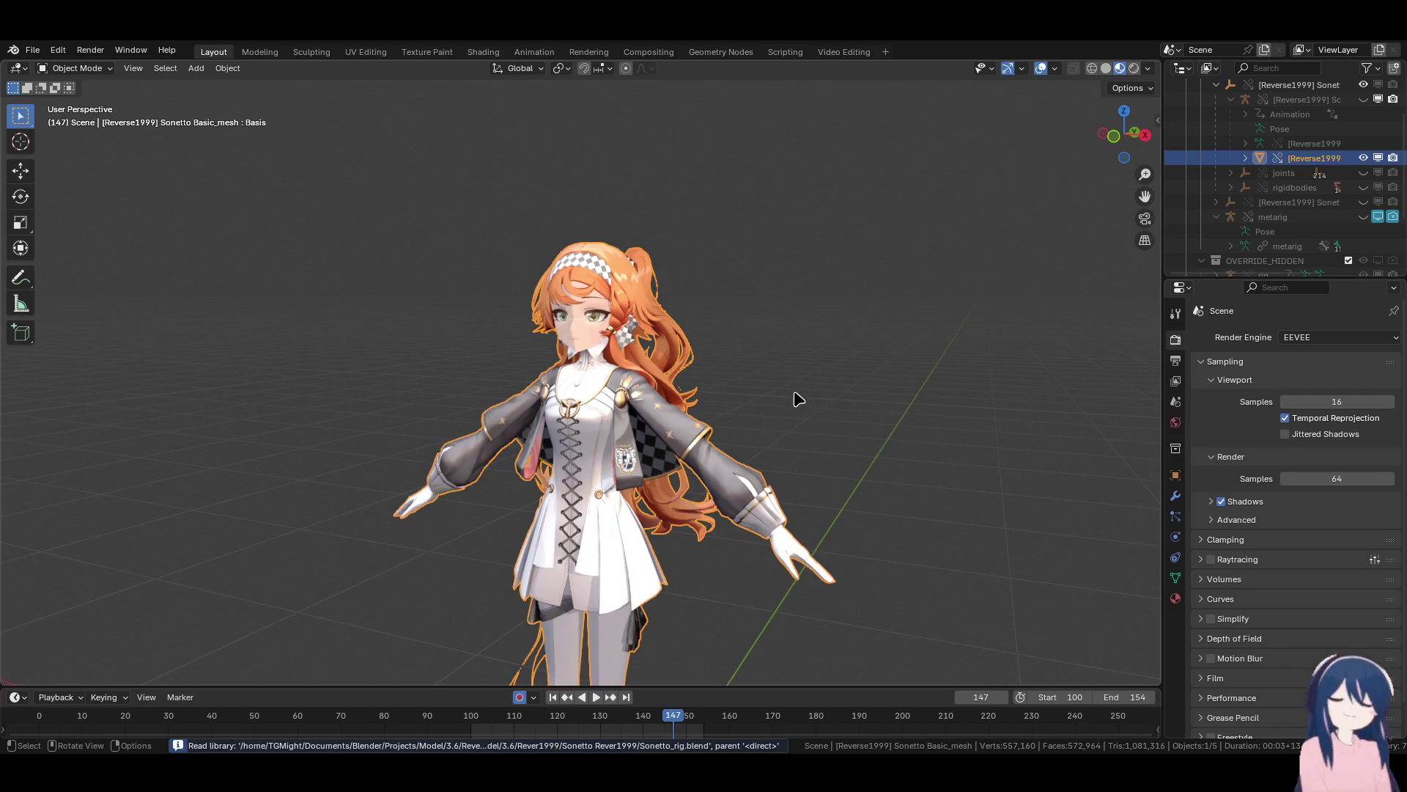
click(799, 399)
scroll(798, 399, down, 5)
Collapse the Sonetto collection and hide the BézierCurve, Plane and Sphere objects.
mouse_move(799, 398)
middle_down()
mouse_move(689, 473)
mouse_move(408, 402)
mouse_move(745, 351)
middle_up()
scroll(1251, 201, up, 2)
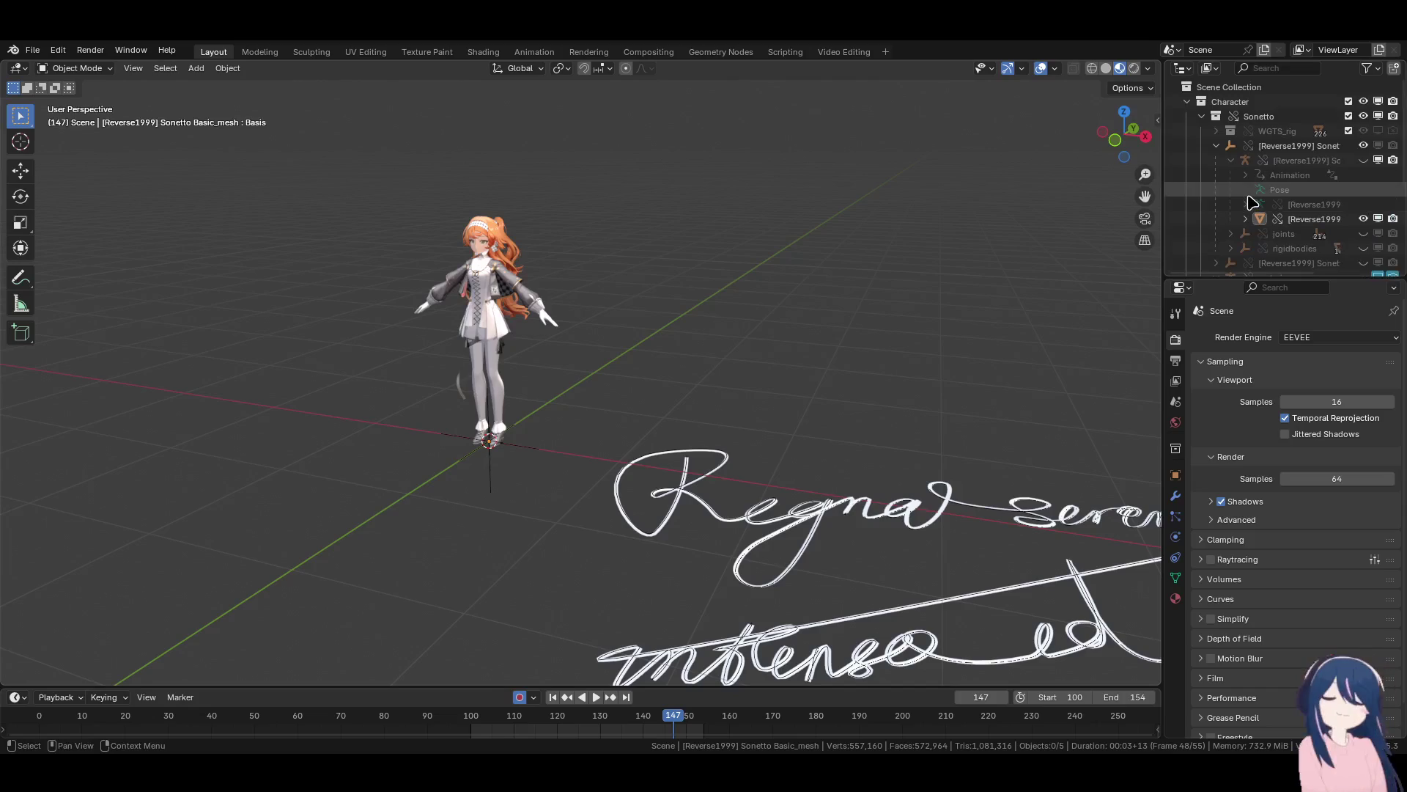
click(1259, 116)
click(1202, 116)
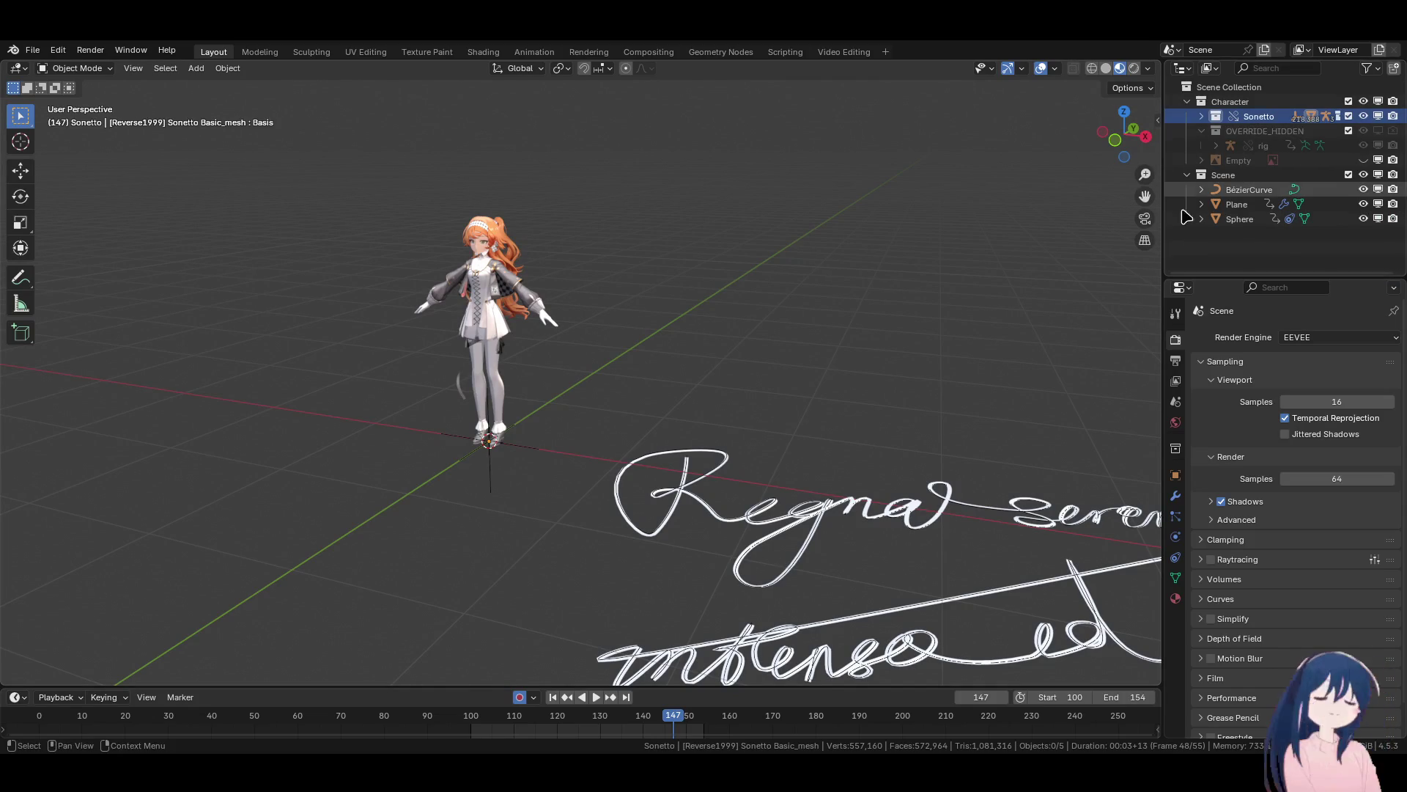
drag(1363, 189, 1364, 205)
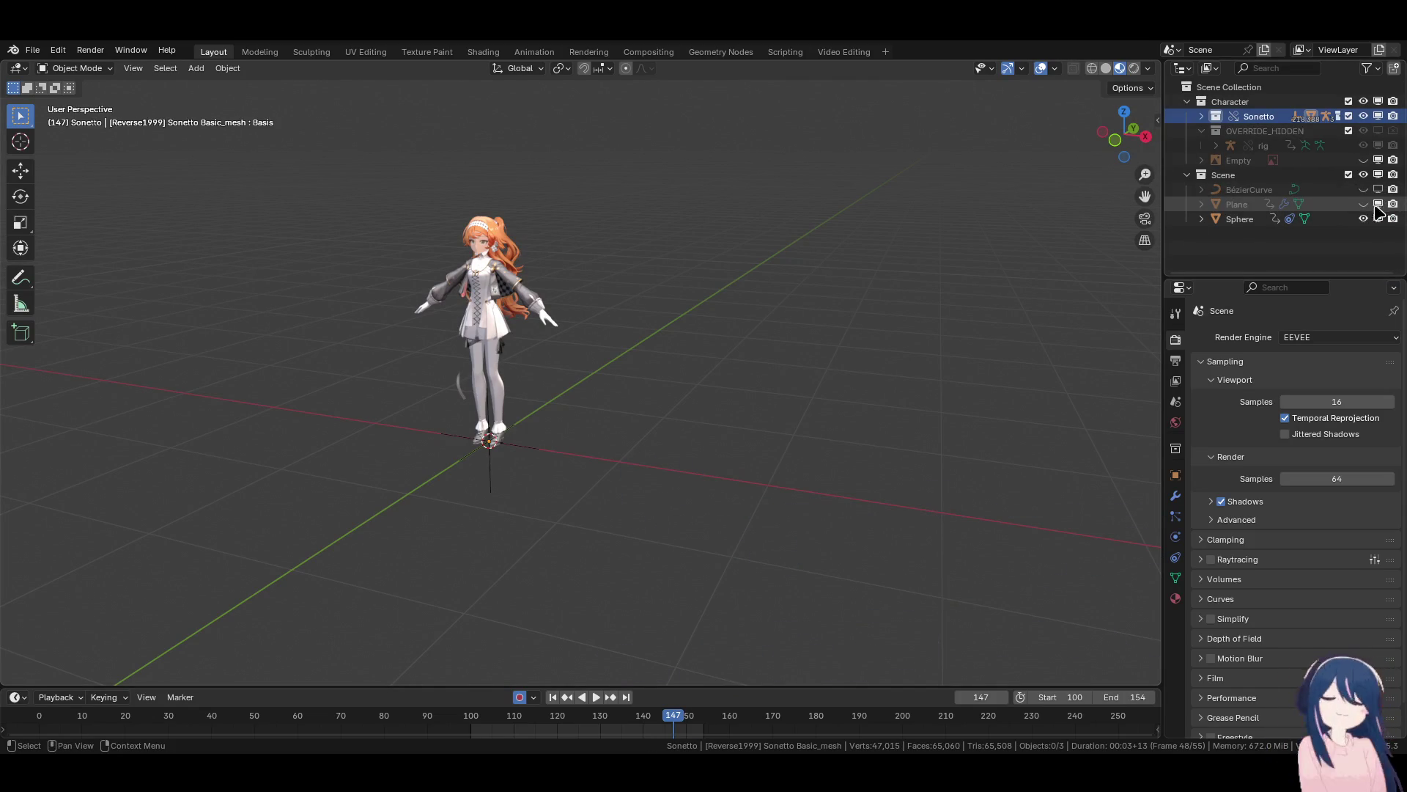
click(1363, 218)
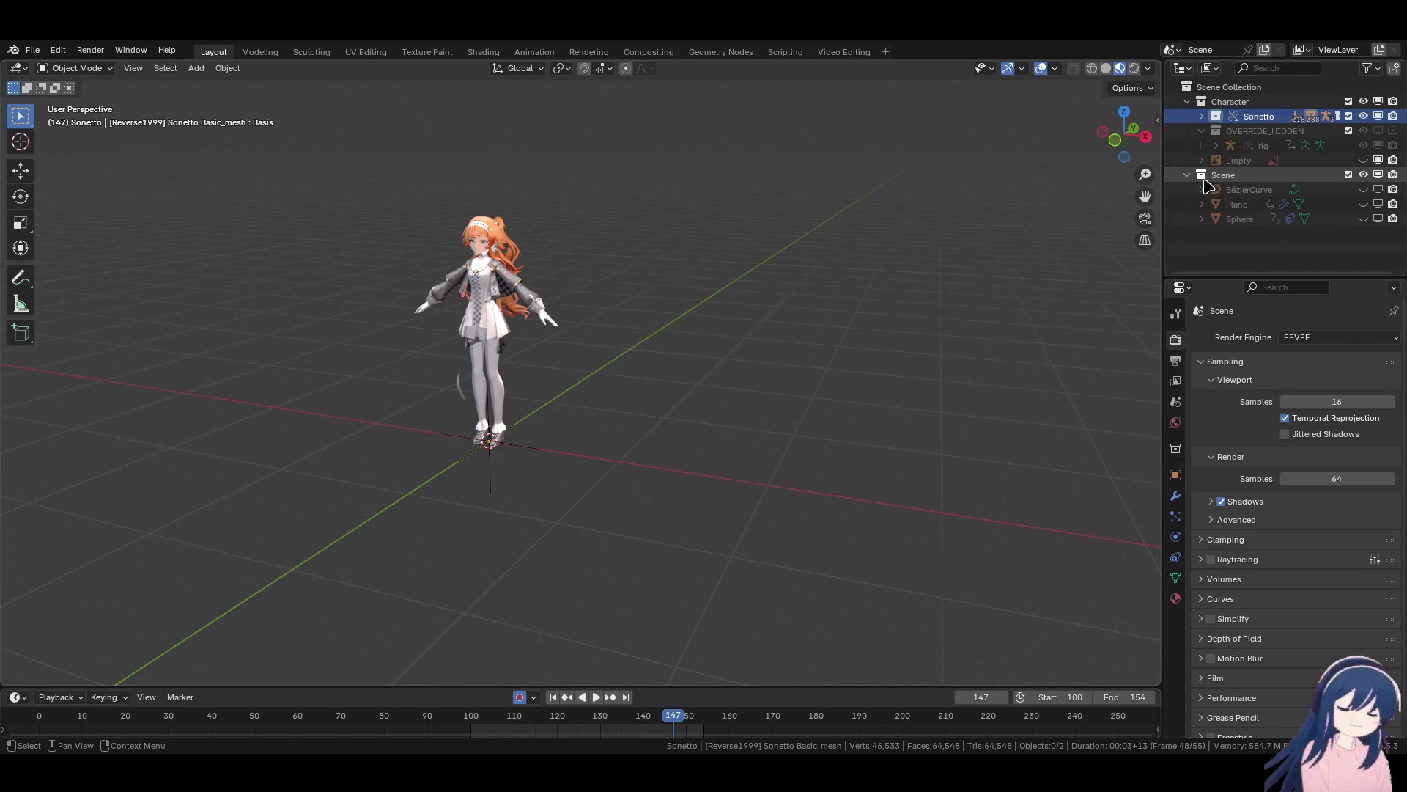
Create a new collection named fx under Scene and move BézierCurve, Plane and Sphere into it.
right_click(1258, 183)
click(1258, 180)
double_click(1253, 189)
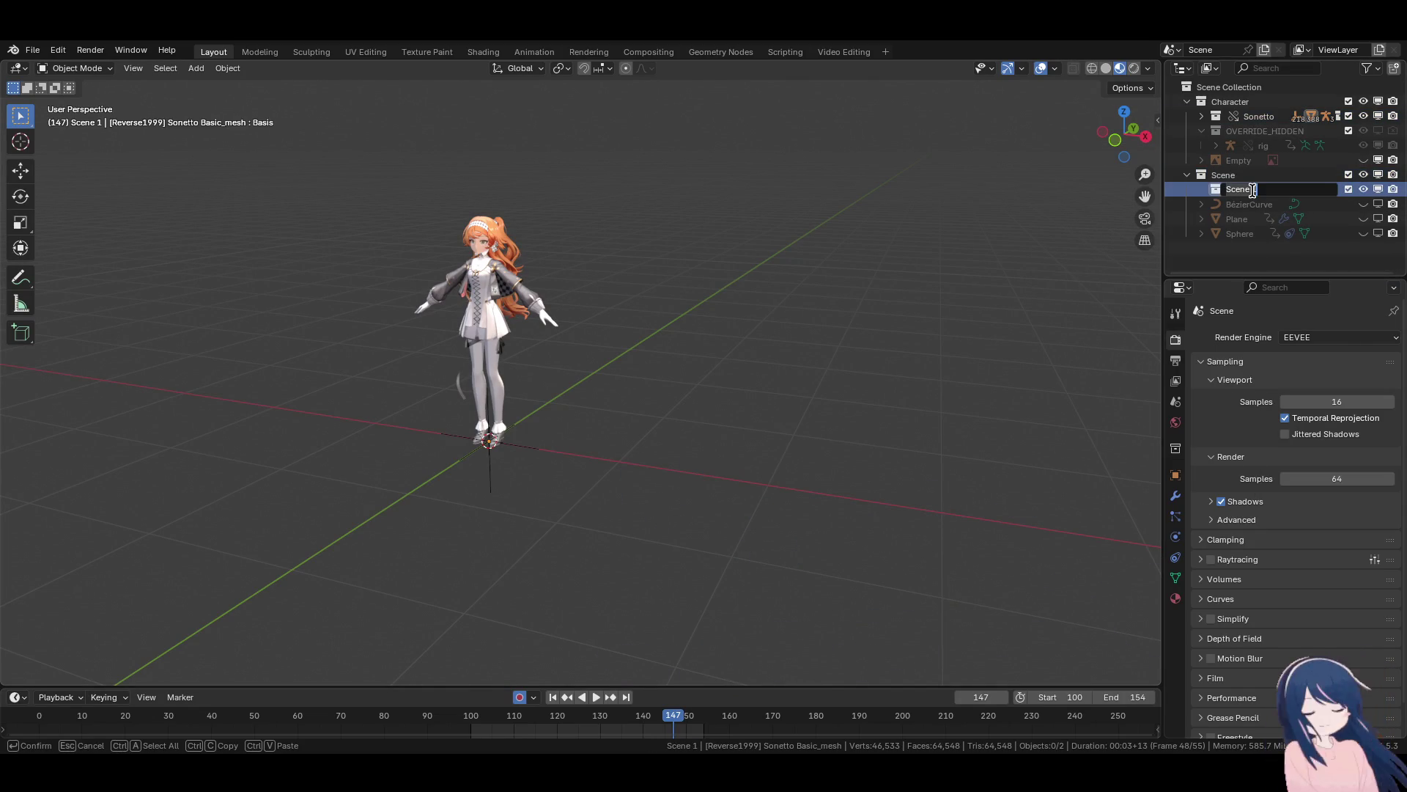
text(x)
key(Return)
click(1249, 205)
drag(1251, 236, 1234, 190)
Exclude the Sonetto character collection from the scene and frame the view on the origin.
click(1223, 175)
key(KP_Decimal)
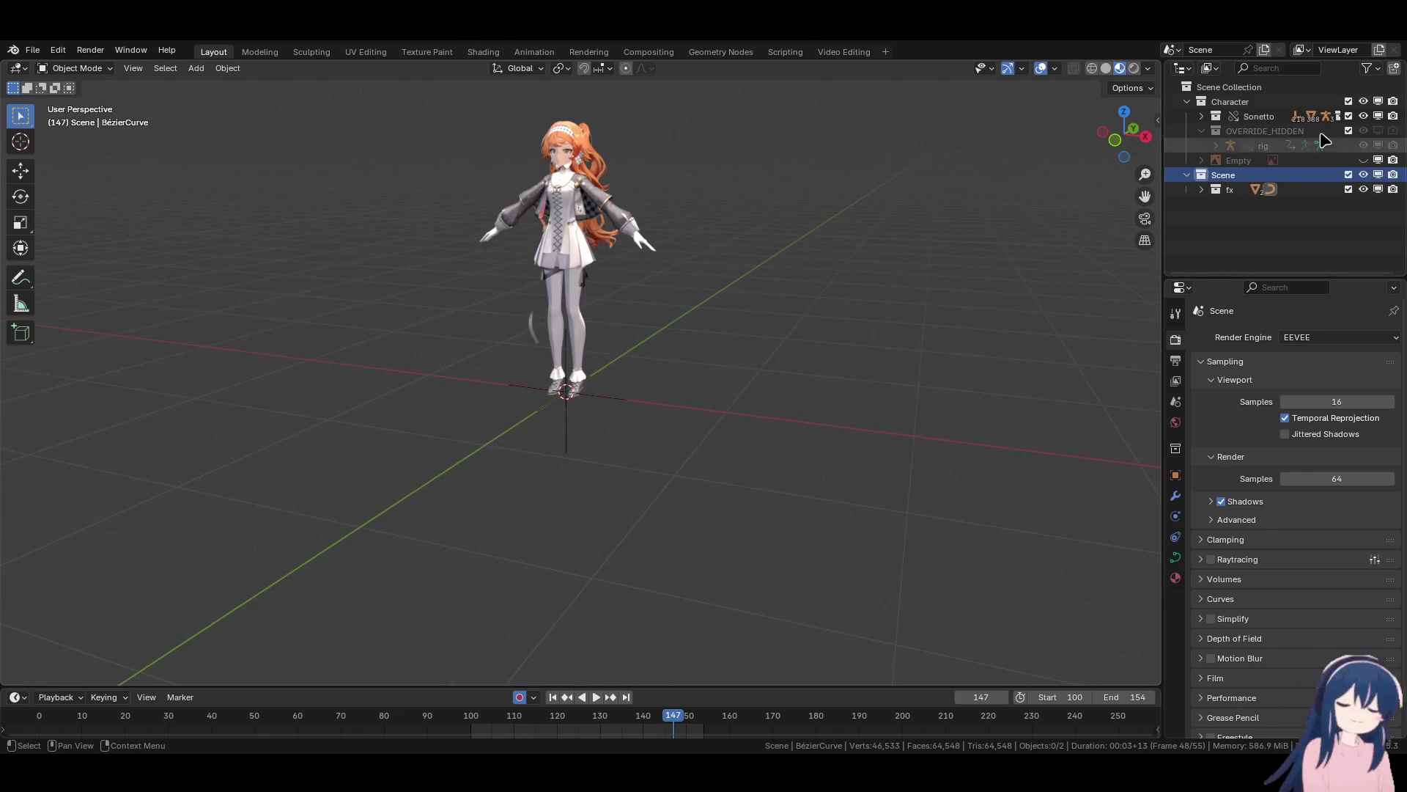
click(1348, 116)
mouse_move(630, 294)
middle_down()
mouse_move(659, 314)
mouse_move(704, 396)
middle_up()
key(shift+a)
Add a Plain Axes empty and a camera at the origin, parenting the camera to the empty.
mouse_move(700, 398)
mouse_move(663, 544)
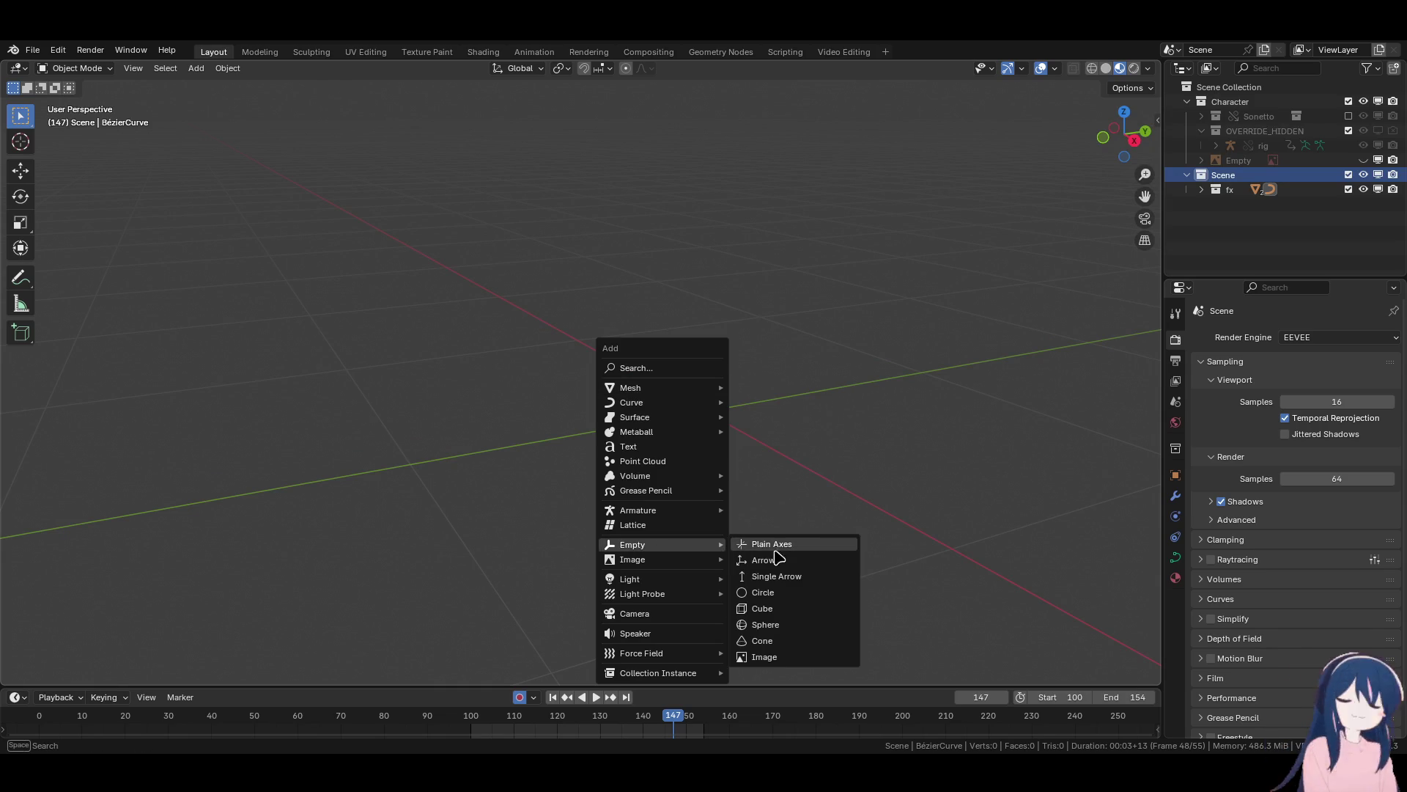
click(740, 548)
key(shift+a)
click(760, 547)
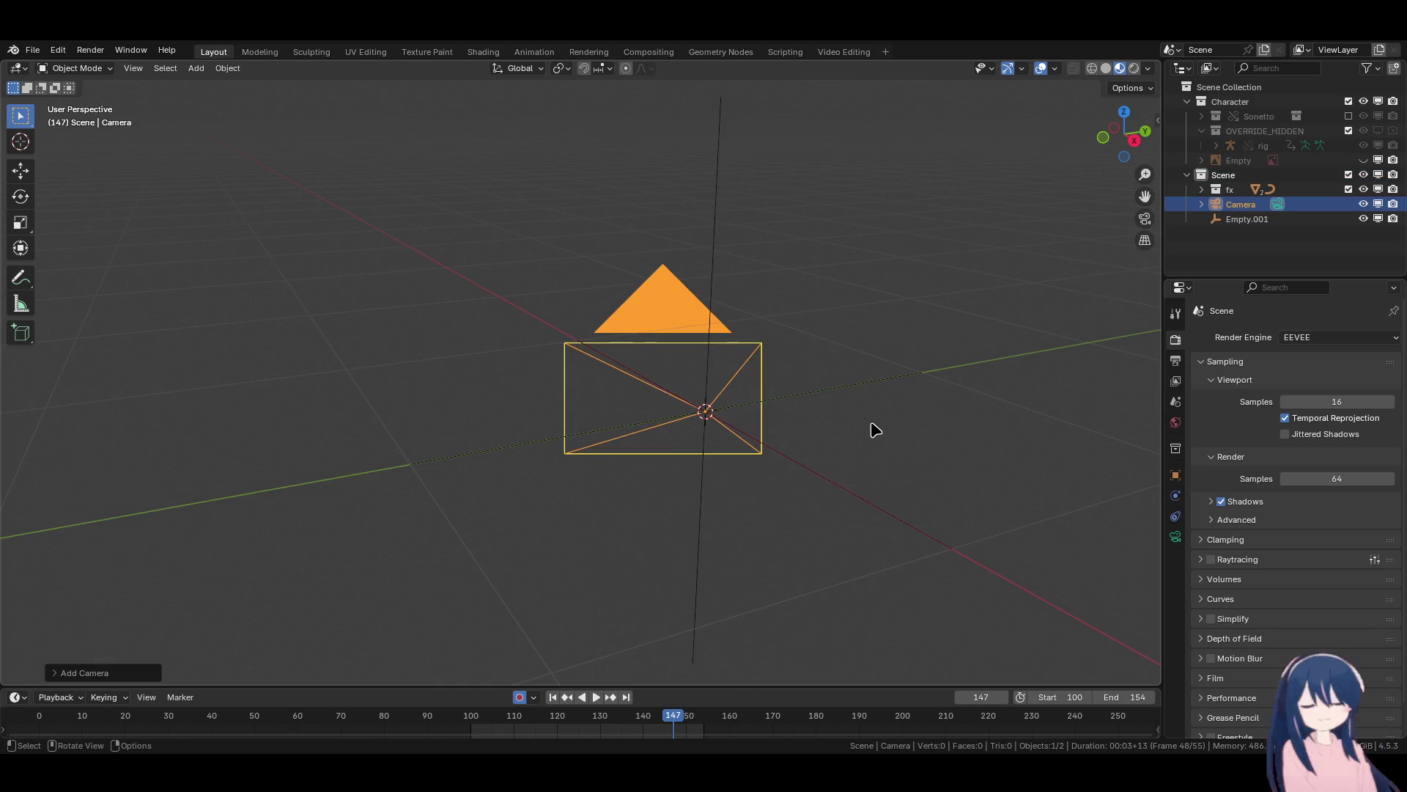
key(alt+g)
shift+click(857, 384)
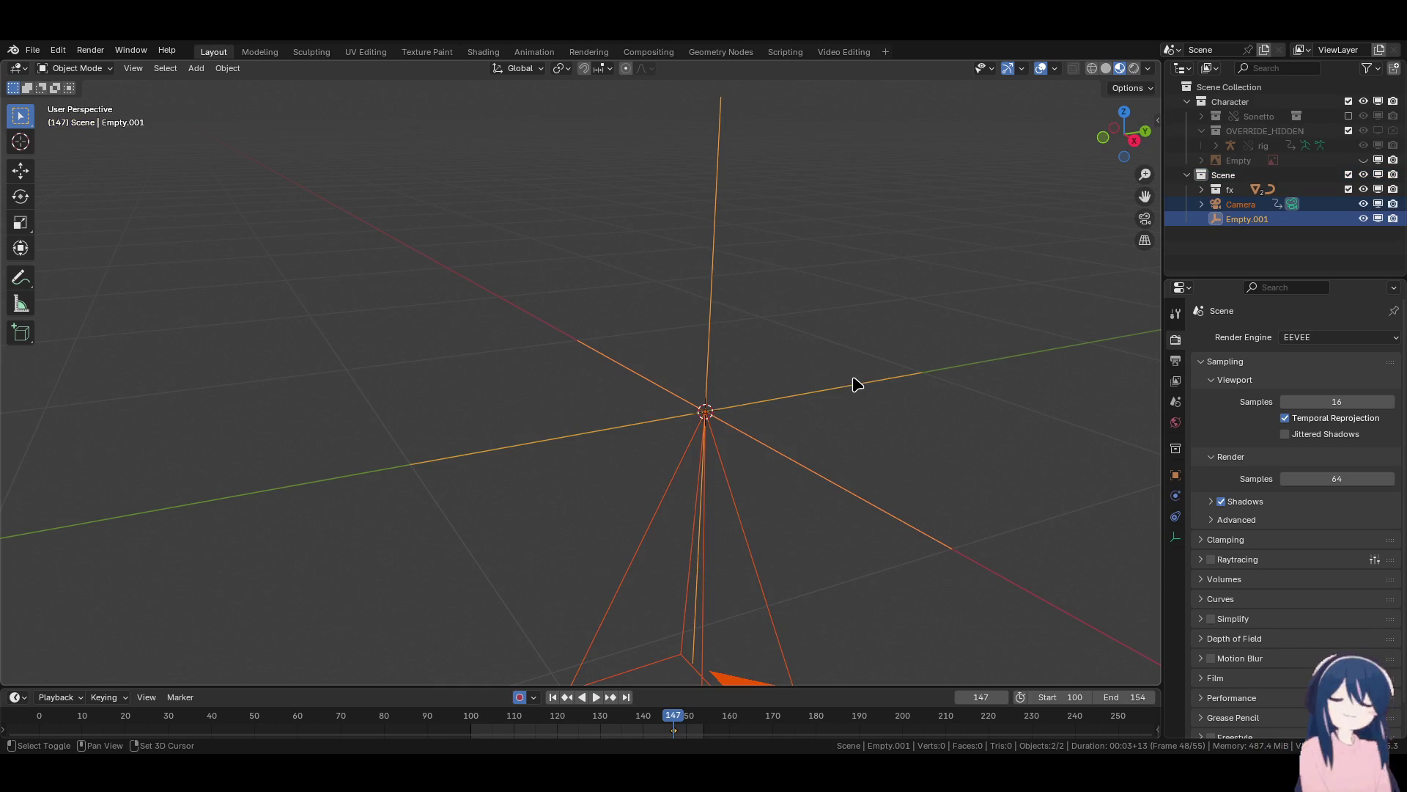
key(ctrl+p)
click(855, 382)
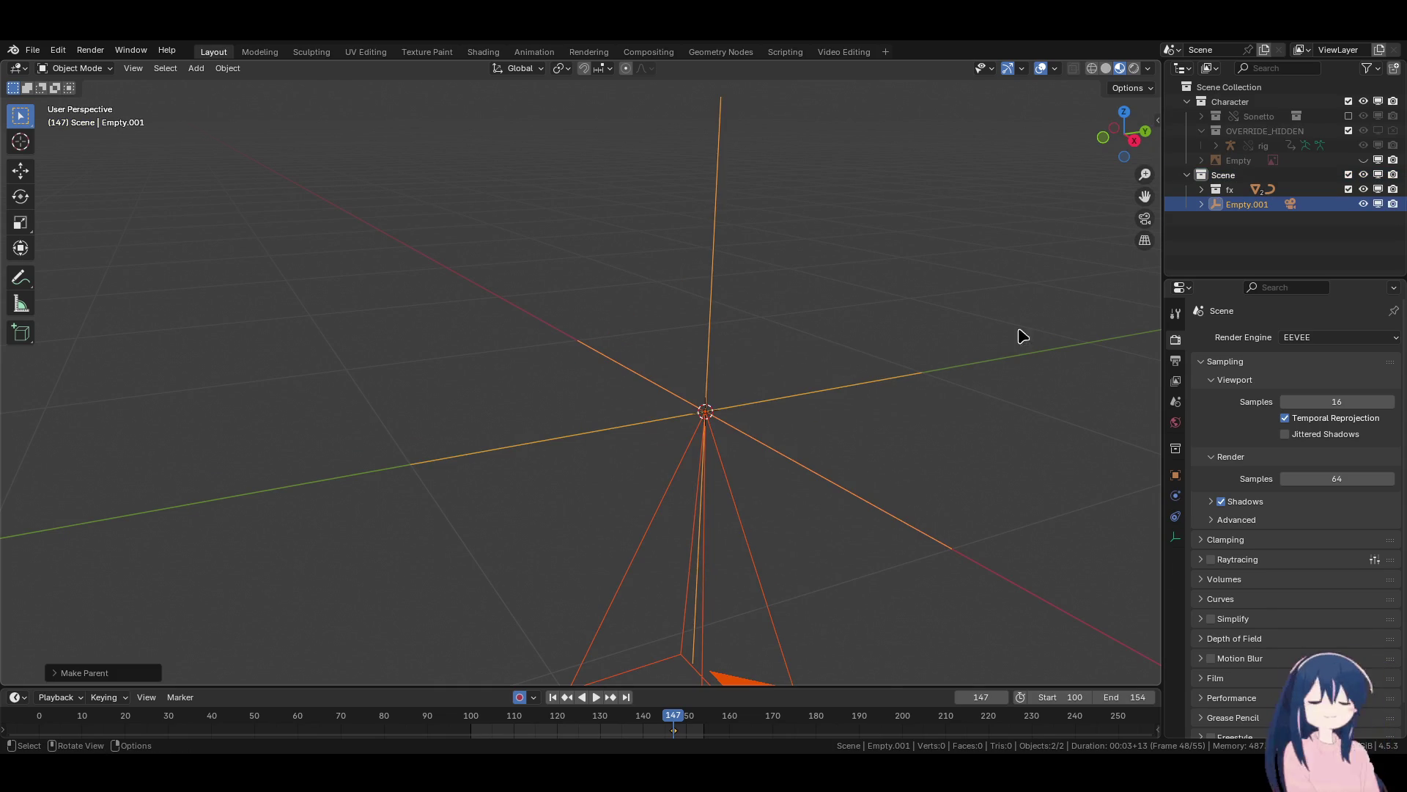
Rename the empty to Camera_Main and make the timeline area taller.
double_click(1232, 205)
text(Camera_M)
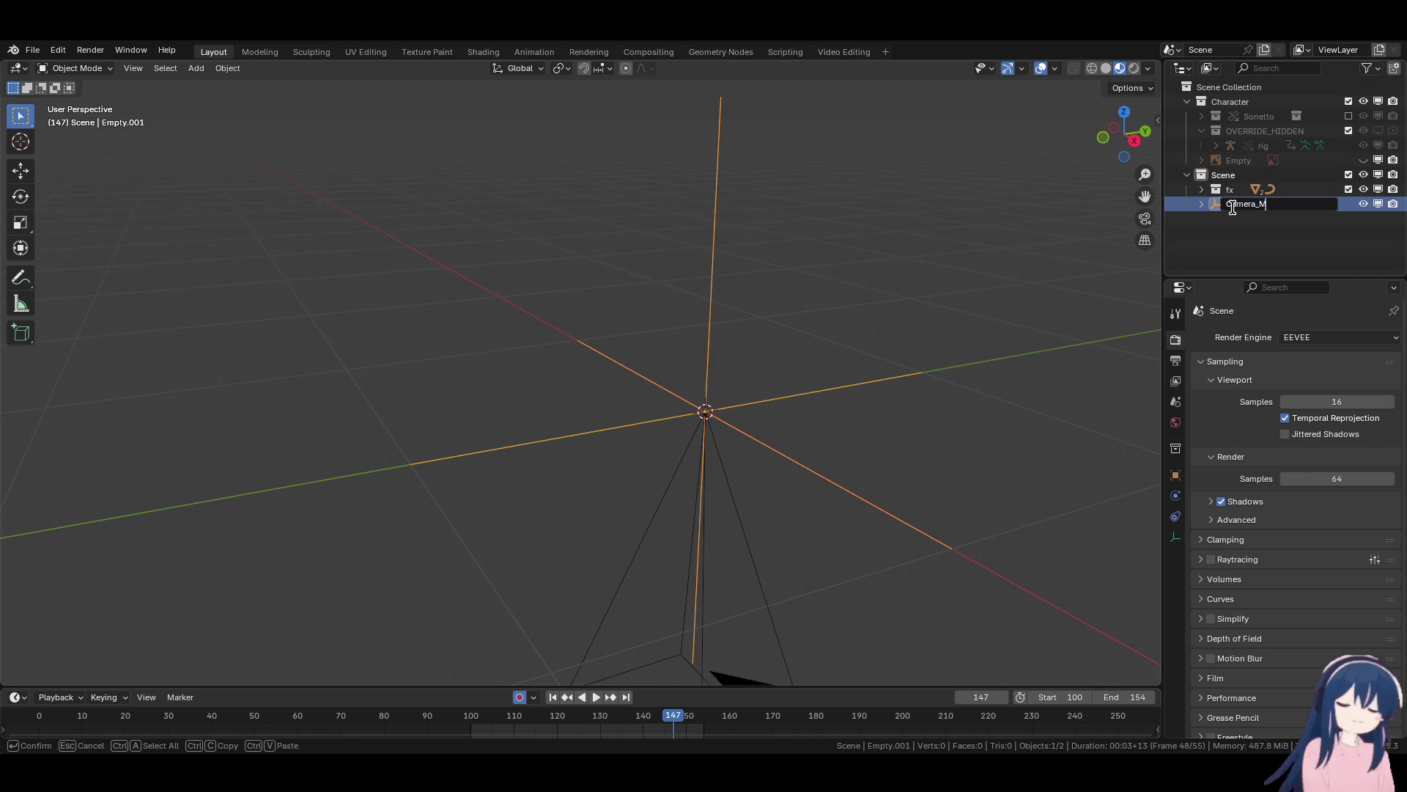
text(ain)
key(Return)
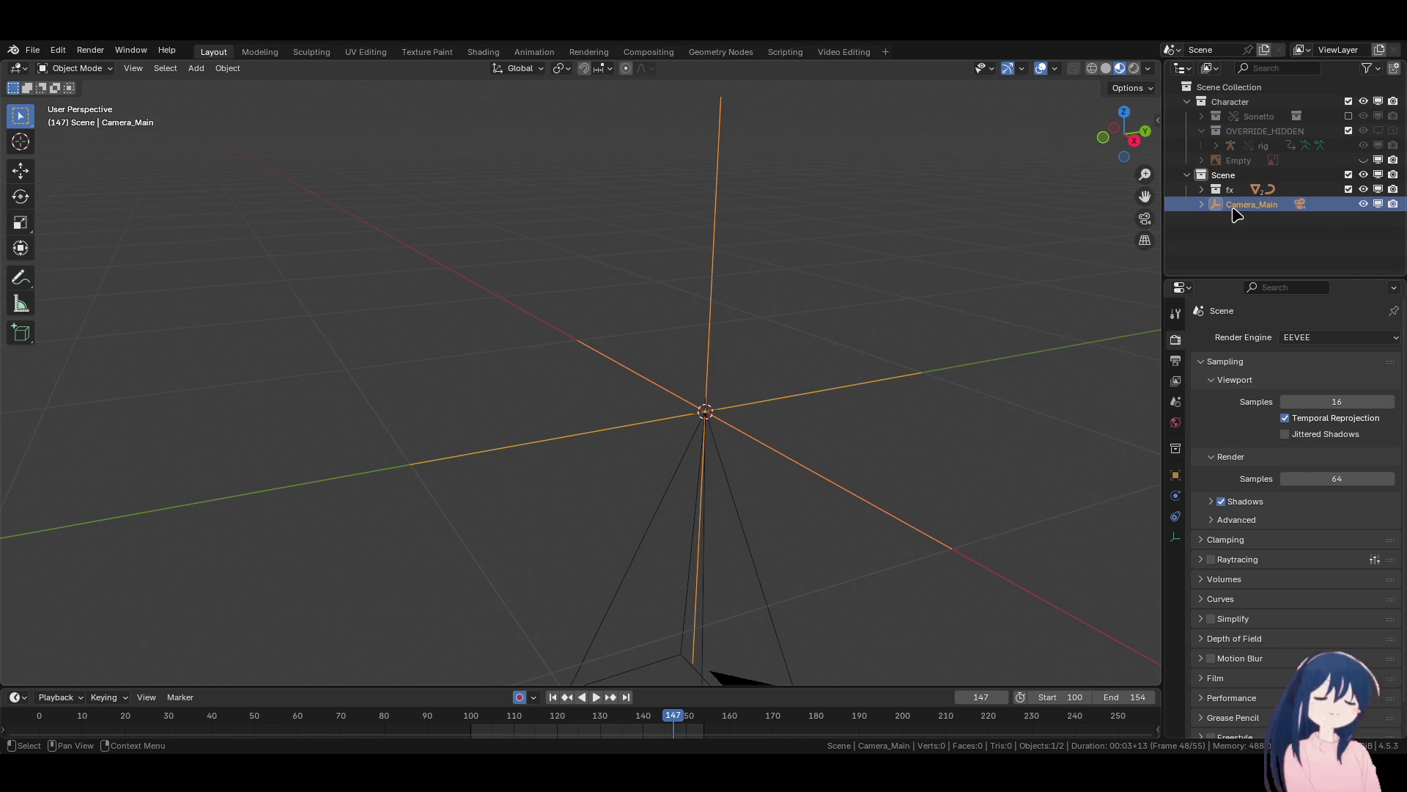
mouse_move(645, 688)
mouse_down()
mouse_move(656, 670)
mouse_move(606, 569)
mouse_move(523, 563)
mouse_up()
click(739, 458)
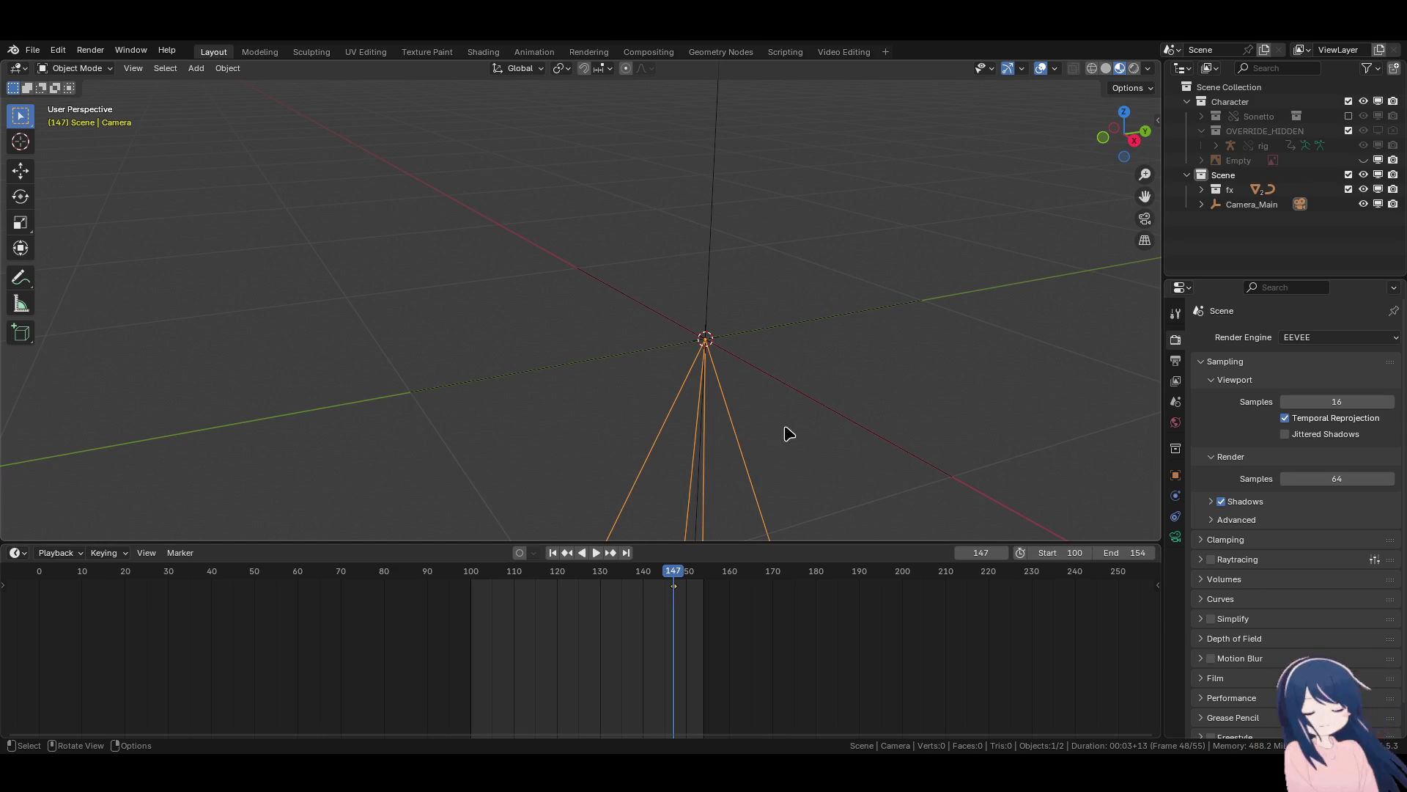
With the camera selected, switch to the Animation workspace and set the Dope Sheet to Action Editor.
click(754, 352)
click(745, 452)
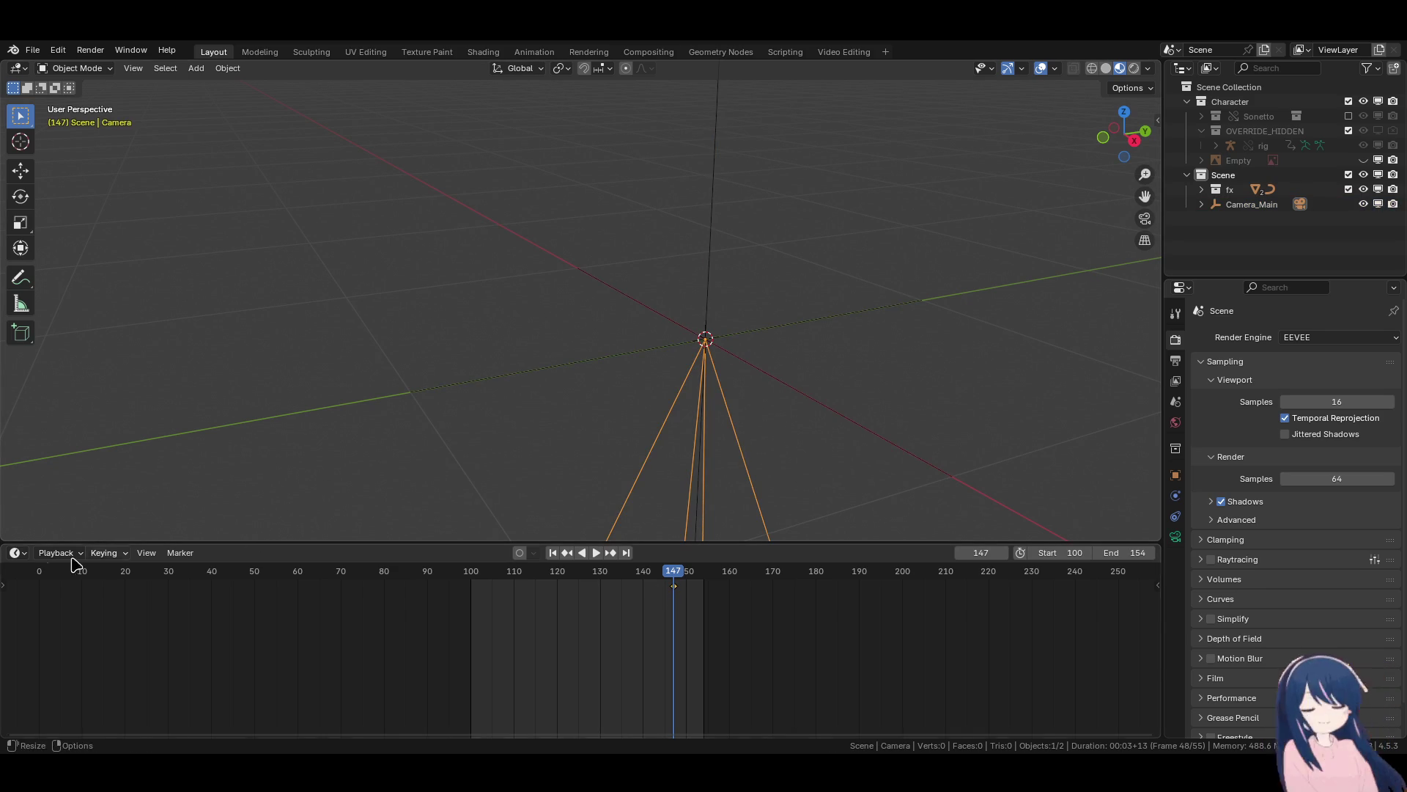
click(522, 52)
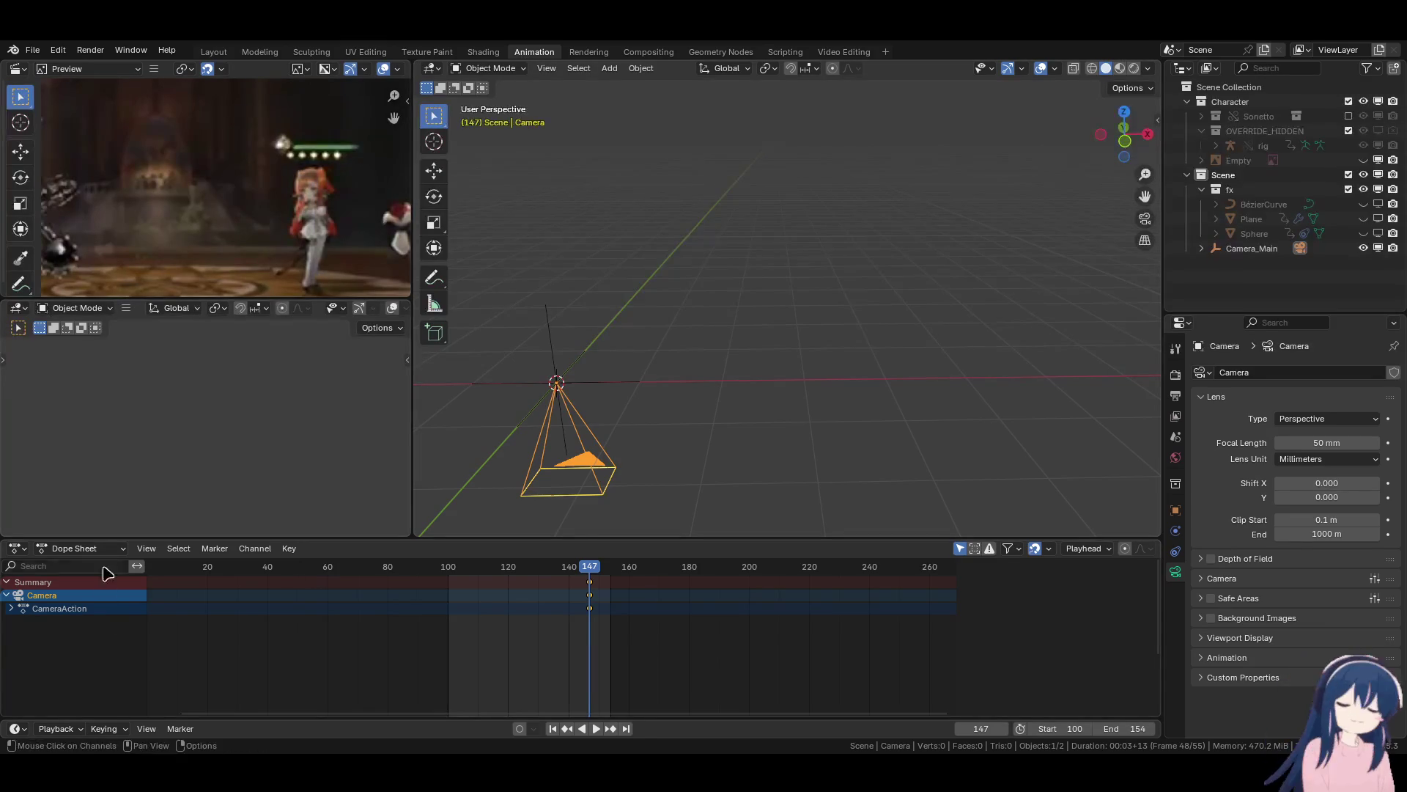
click(81, 548)
click(84, 602)
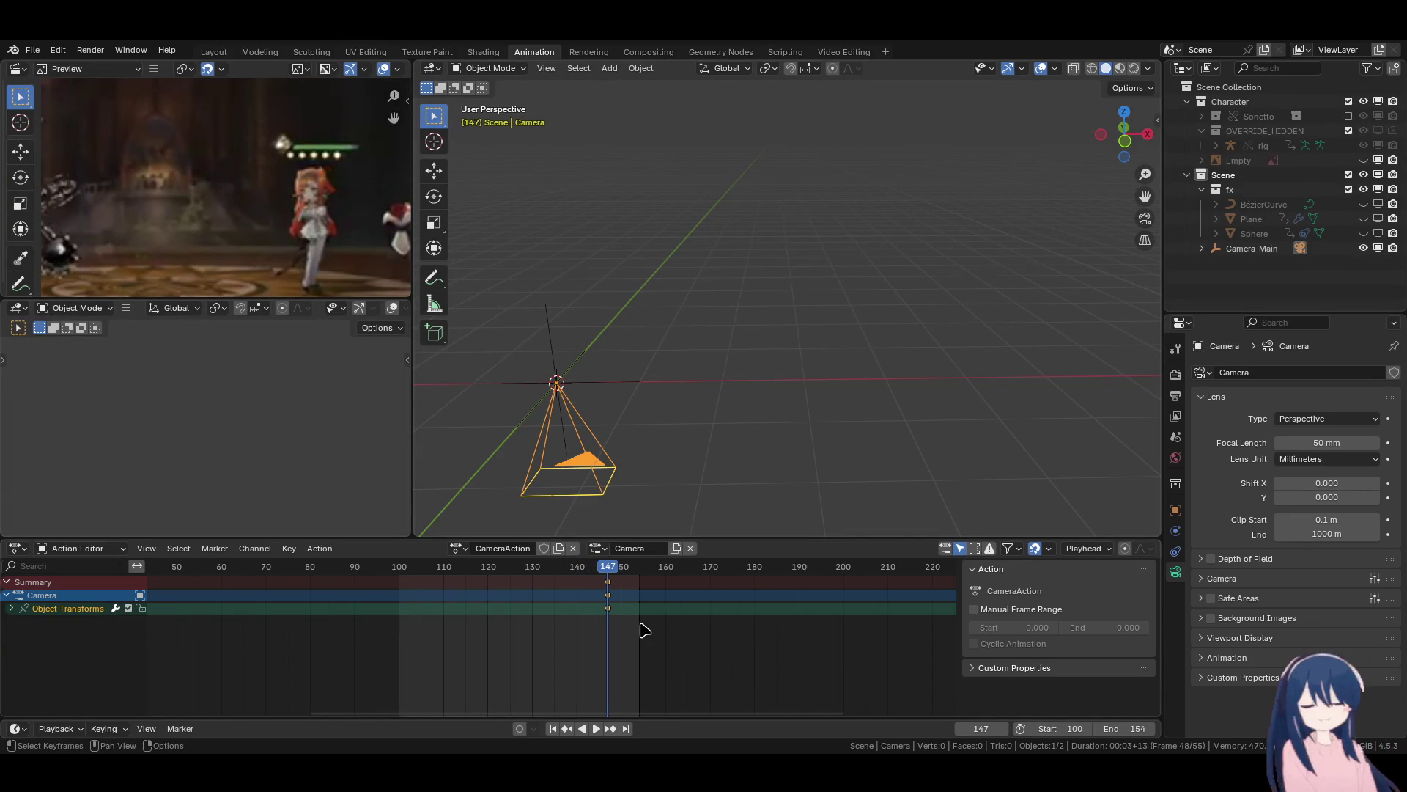
Assign CameraAction to Camera_Main, then bring up the camera's constraint choices.
mouse_move(699, 435)
middle_down()
mouse_move(776, 336)
mouse_move(762, 290)
middle_up()
click(758, 279)
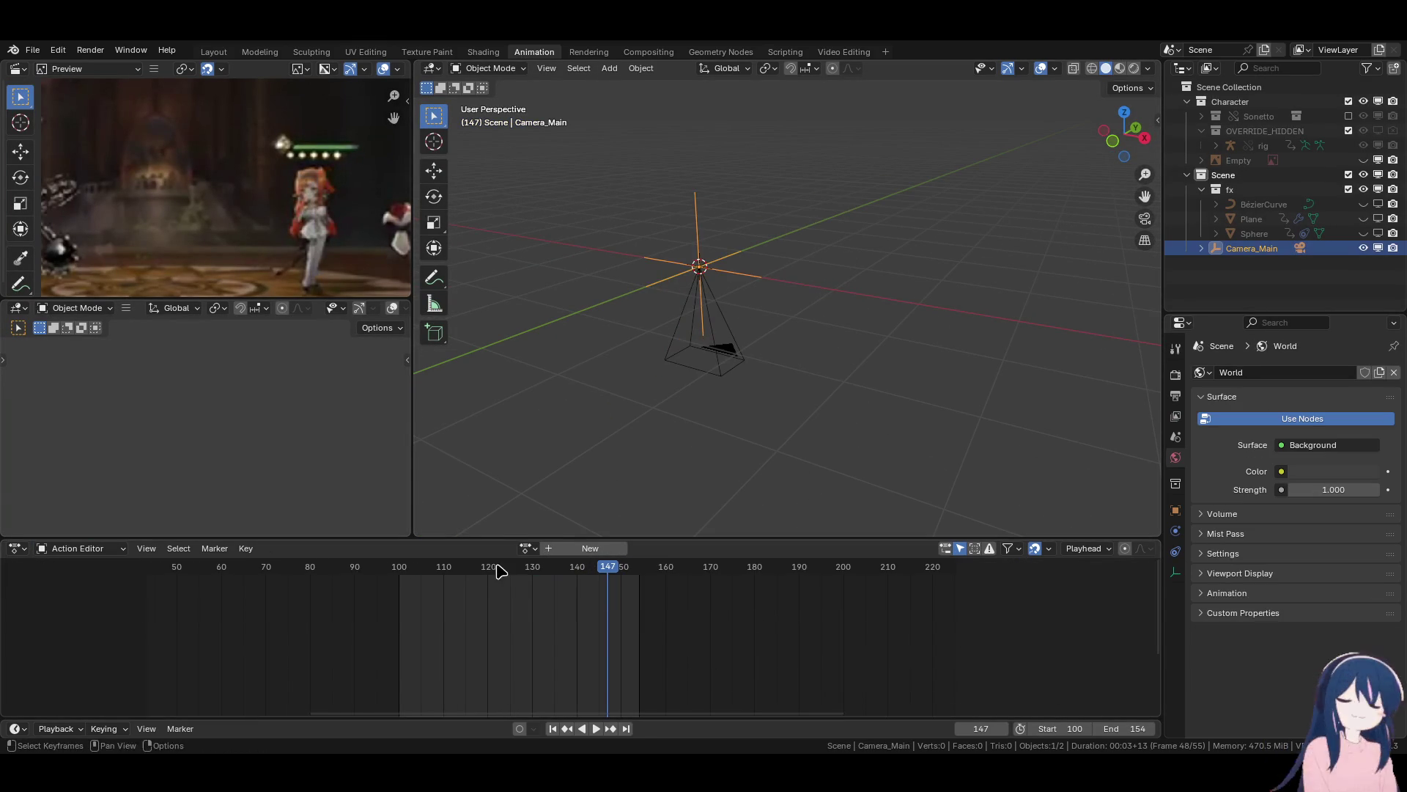
click(524, 548)
click(543, 571)
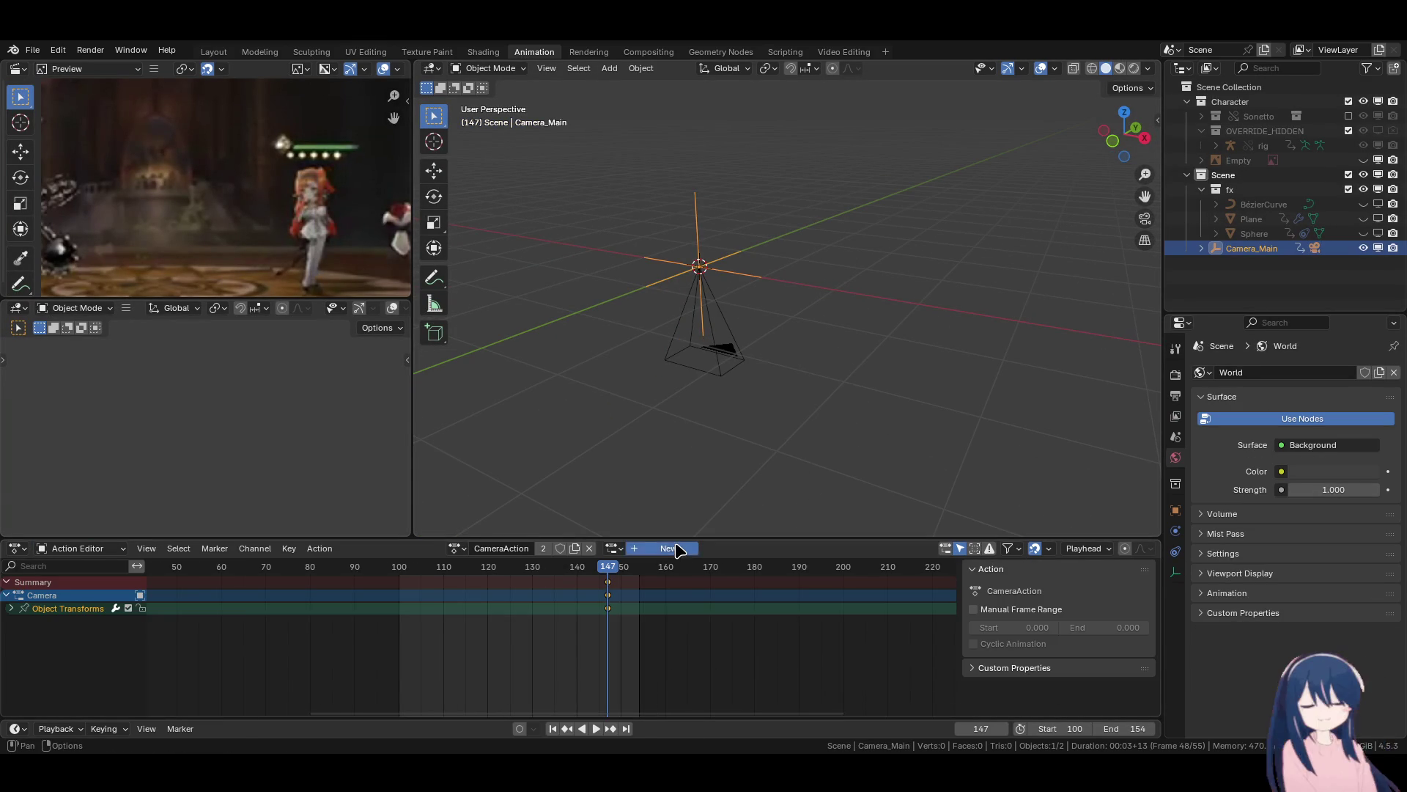
click(744, 357)
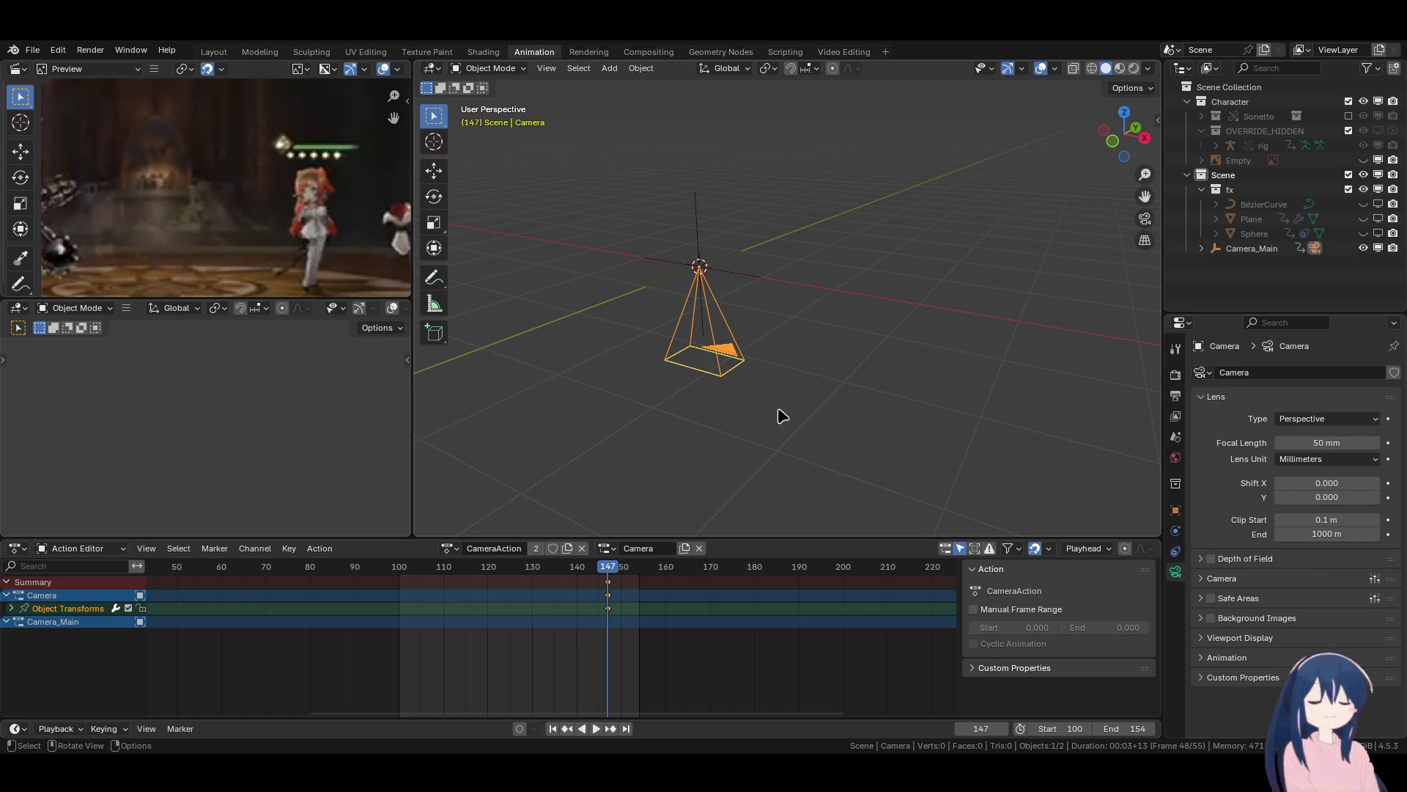
click(1176, 551)
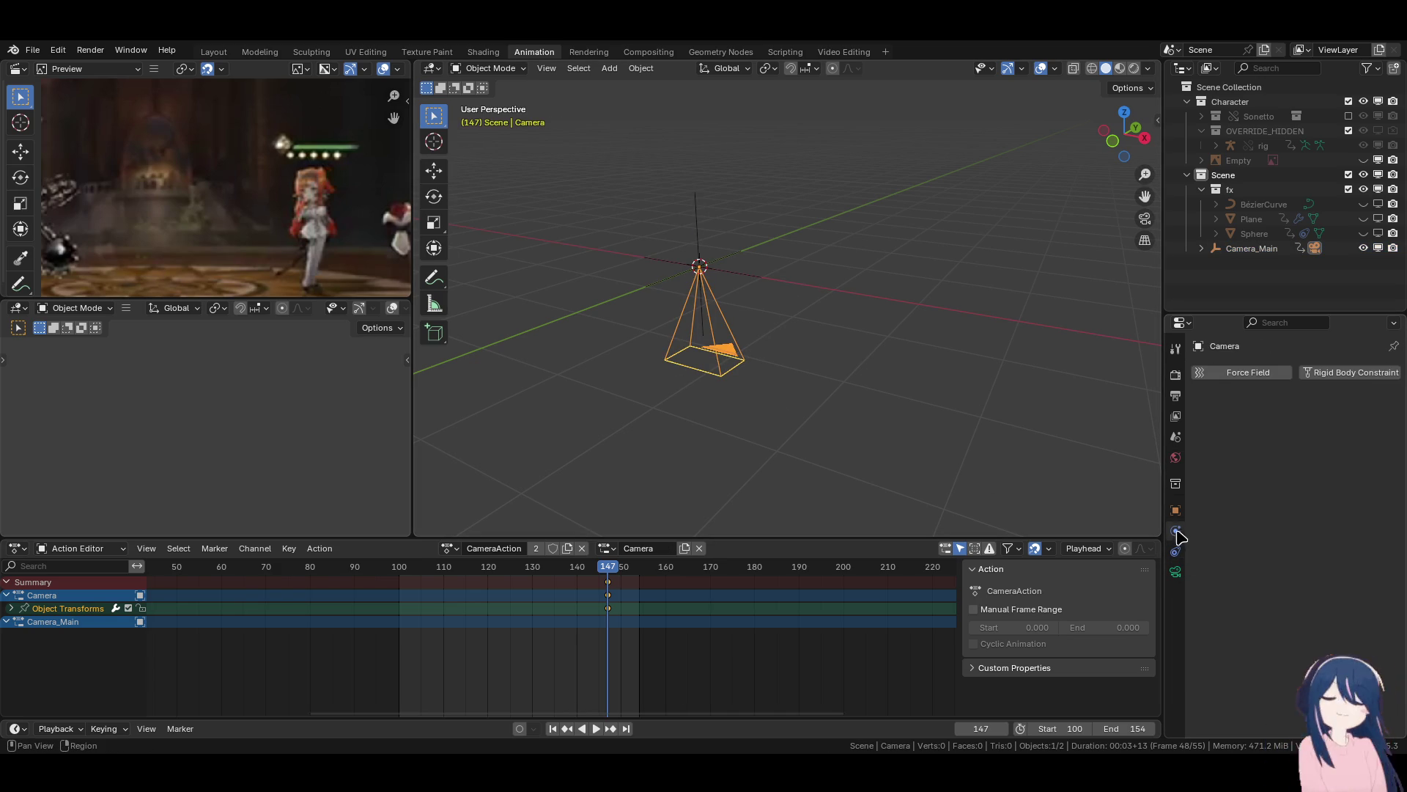
click(1266, 373)
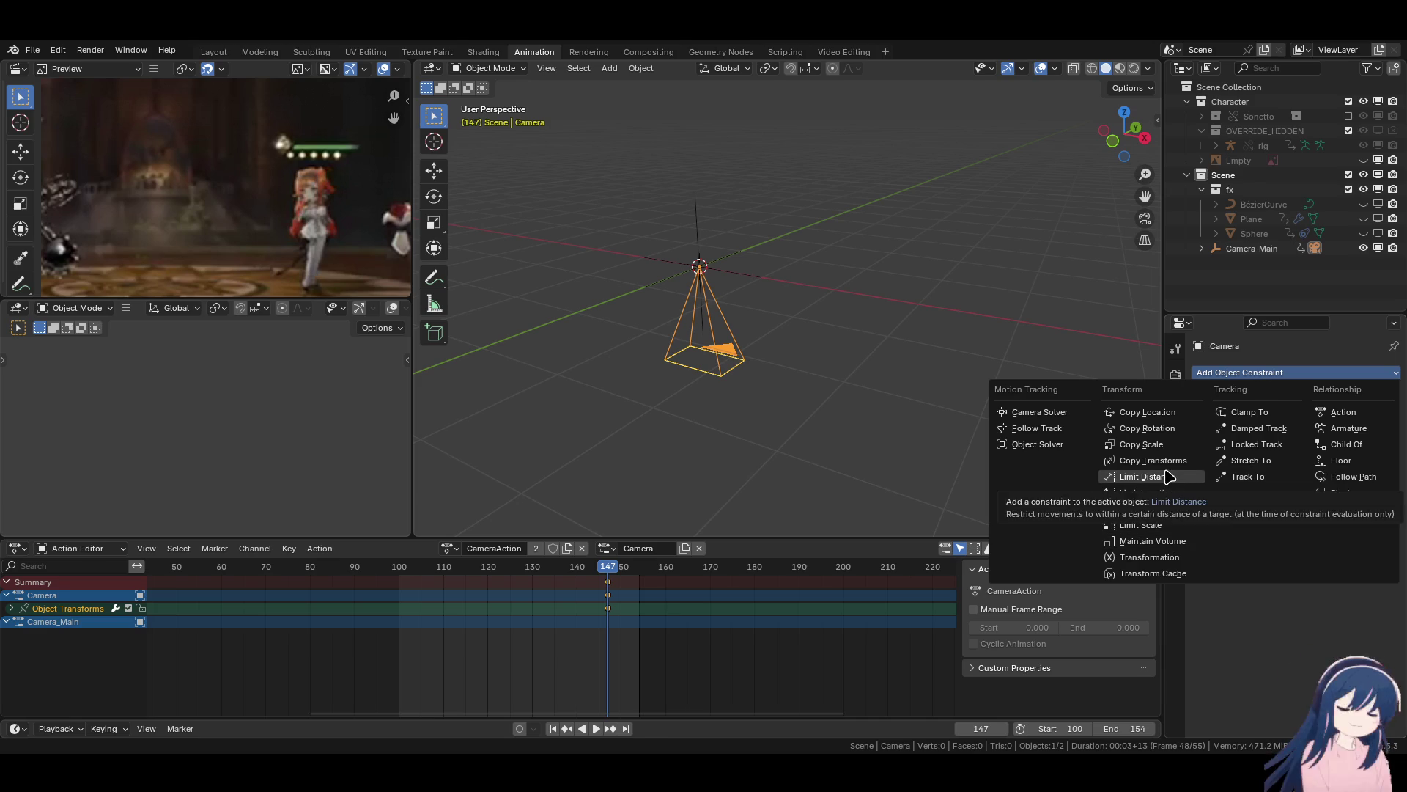
Add Limit Location (X/Y minimums, Local Space) and Limit Rotation (X/Y maximums) constraints to the camera.
click(1143, 492)
drag(1278, 418, 1279, 433)
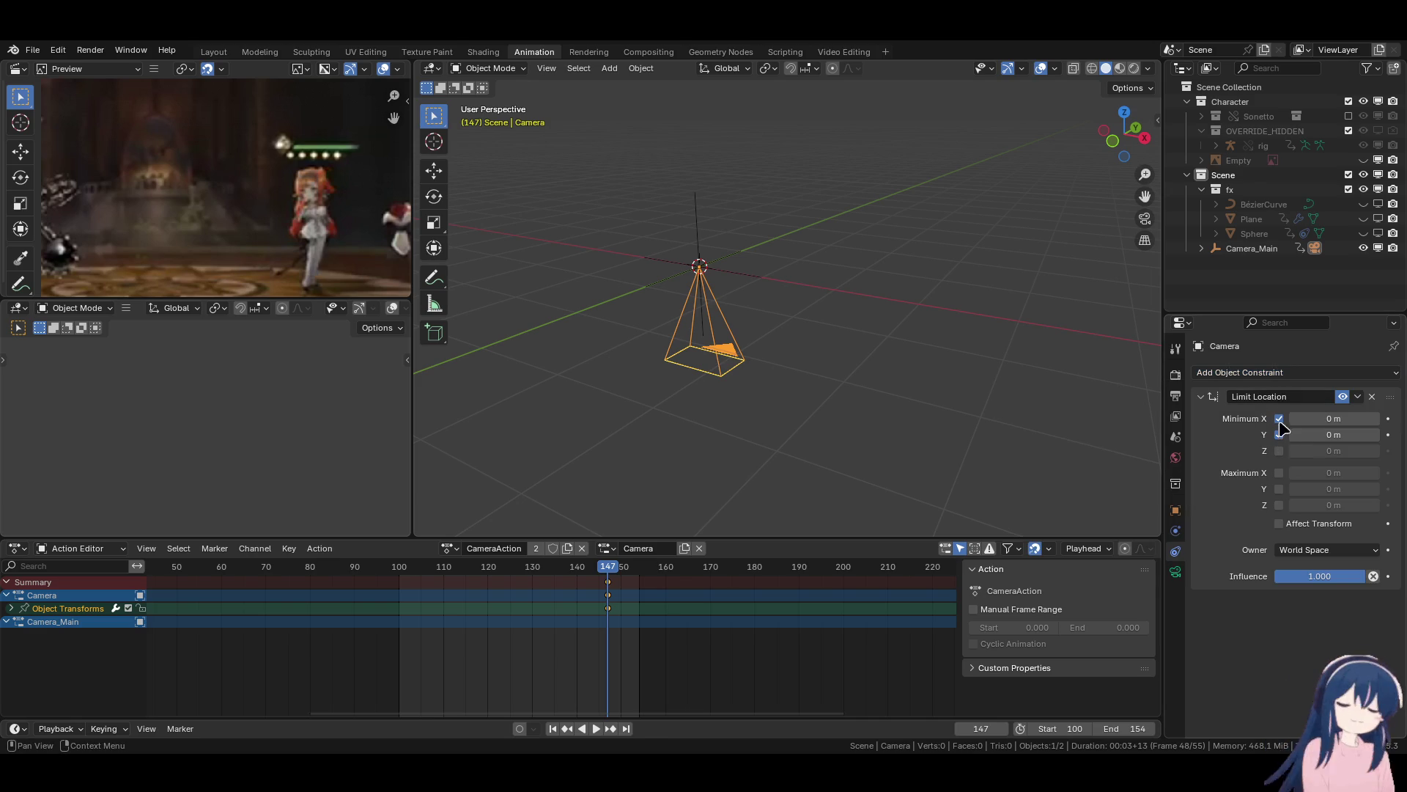
click(1282, 374)
click(1175, 511)
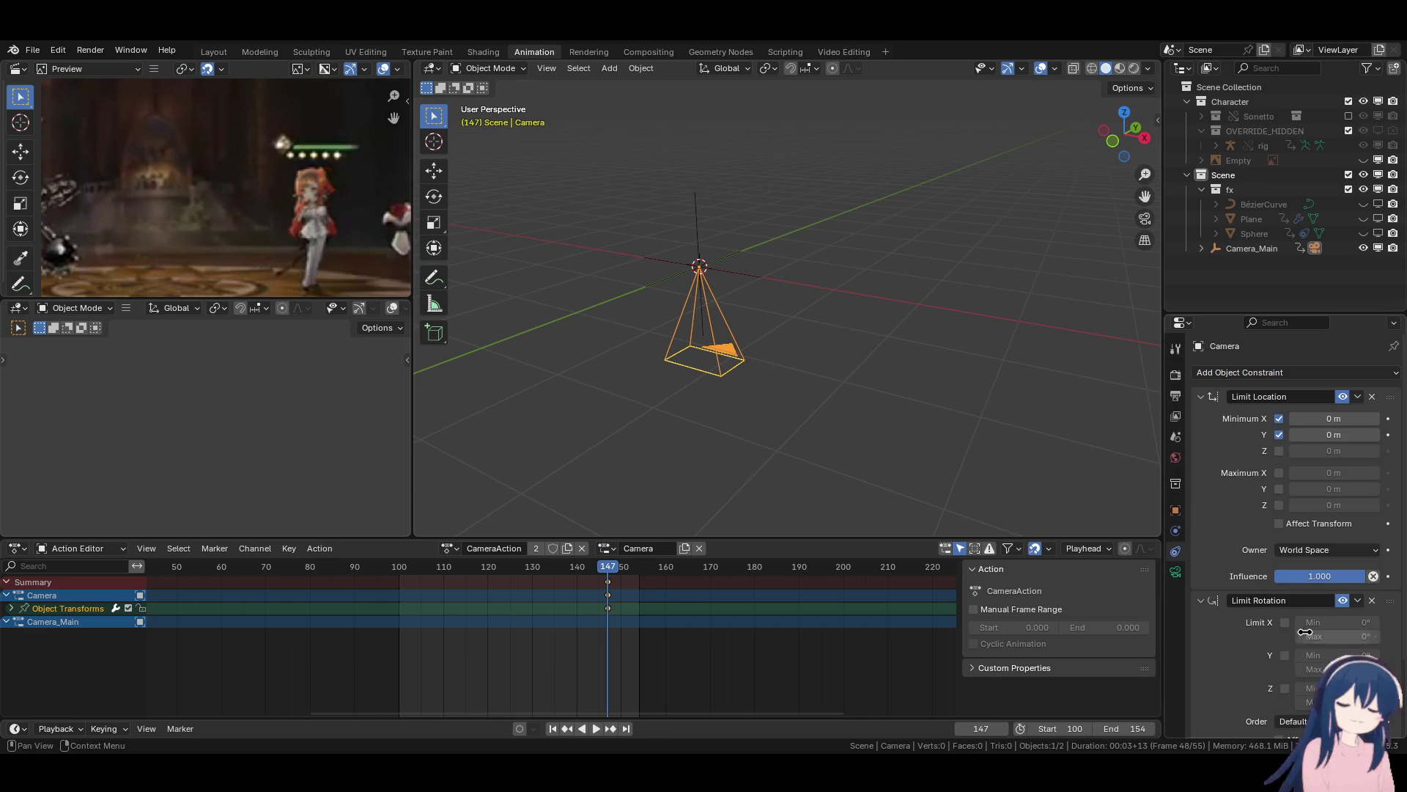
drag(1279, 472, 1279, 489)
click(1325, 550)
click(1325, 599)
scroll(1325, 599, down, 3)
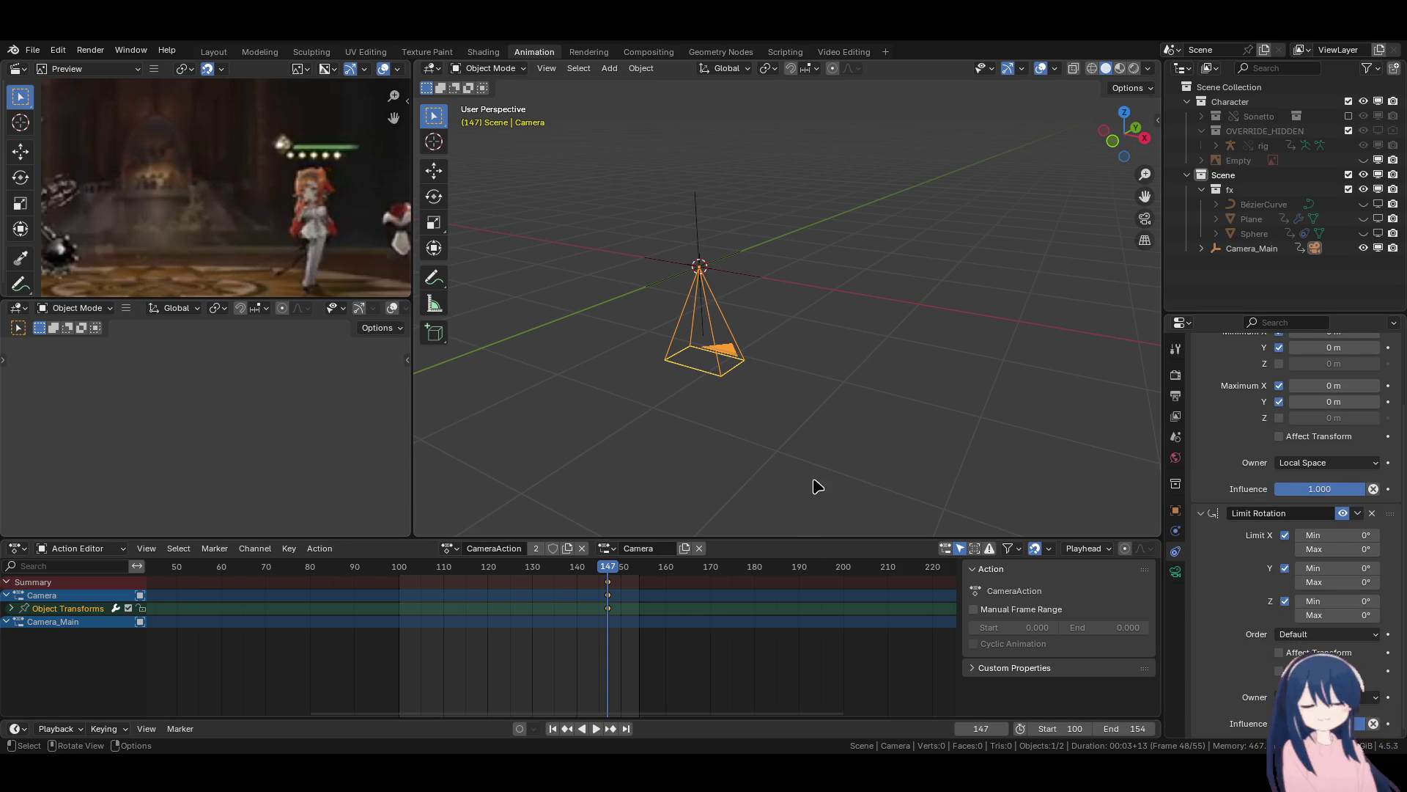
Delete the camera's keyframes at frame 147 and return the playhead to frame 100.
click(831, 395)
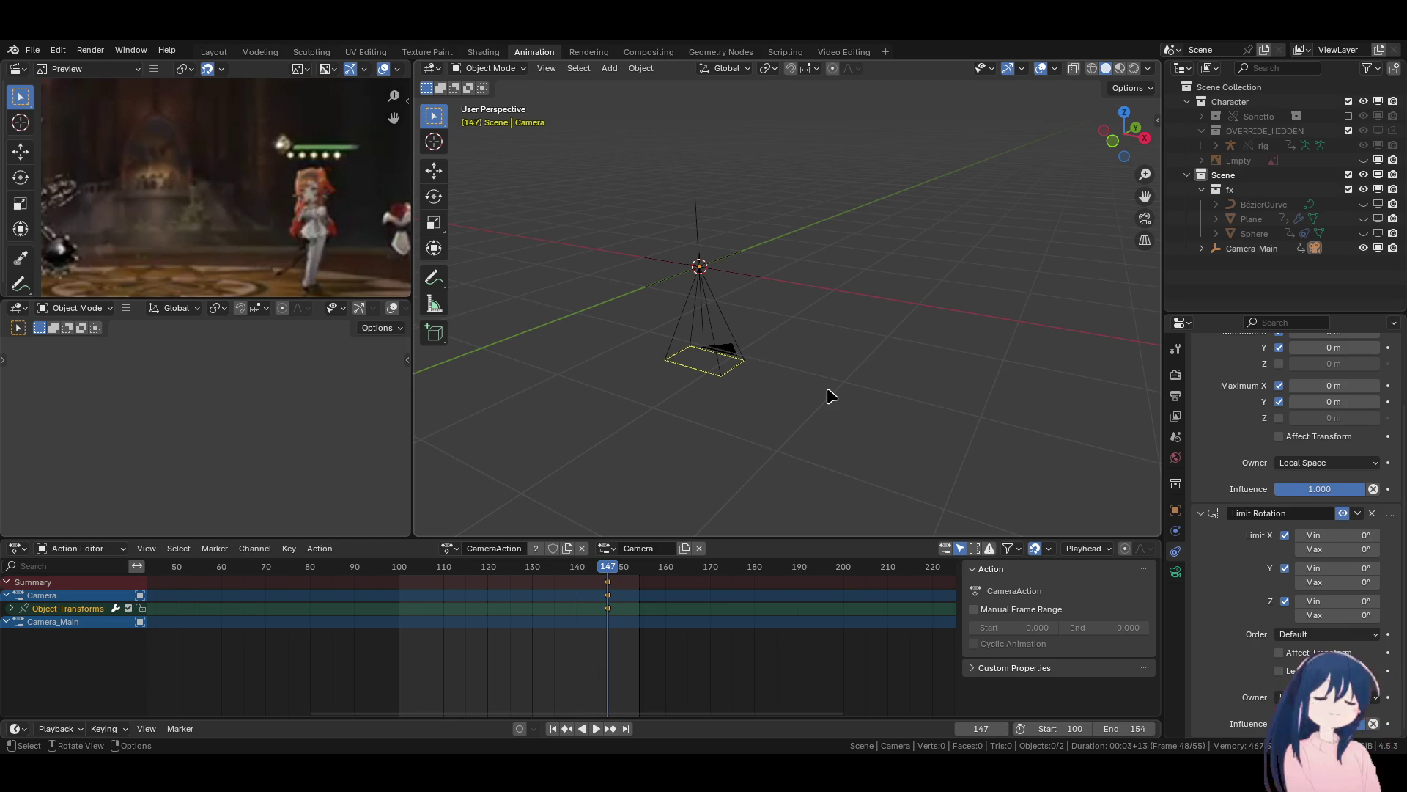
key(x)
click(612, 590)
click(552, 728)
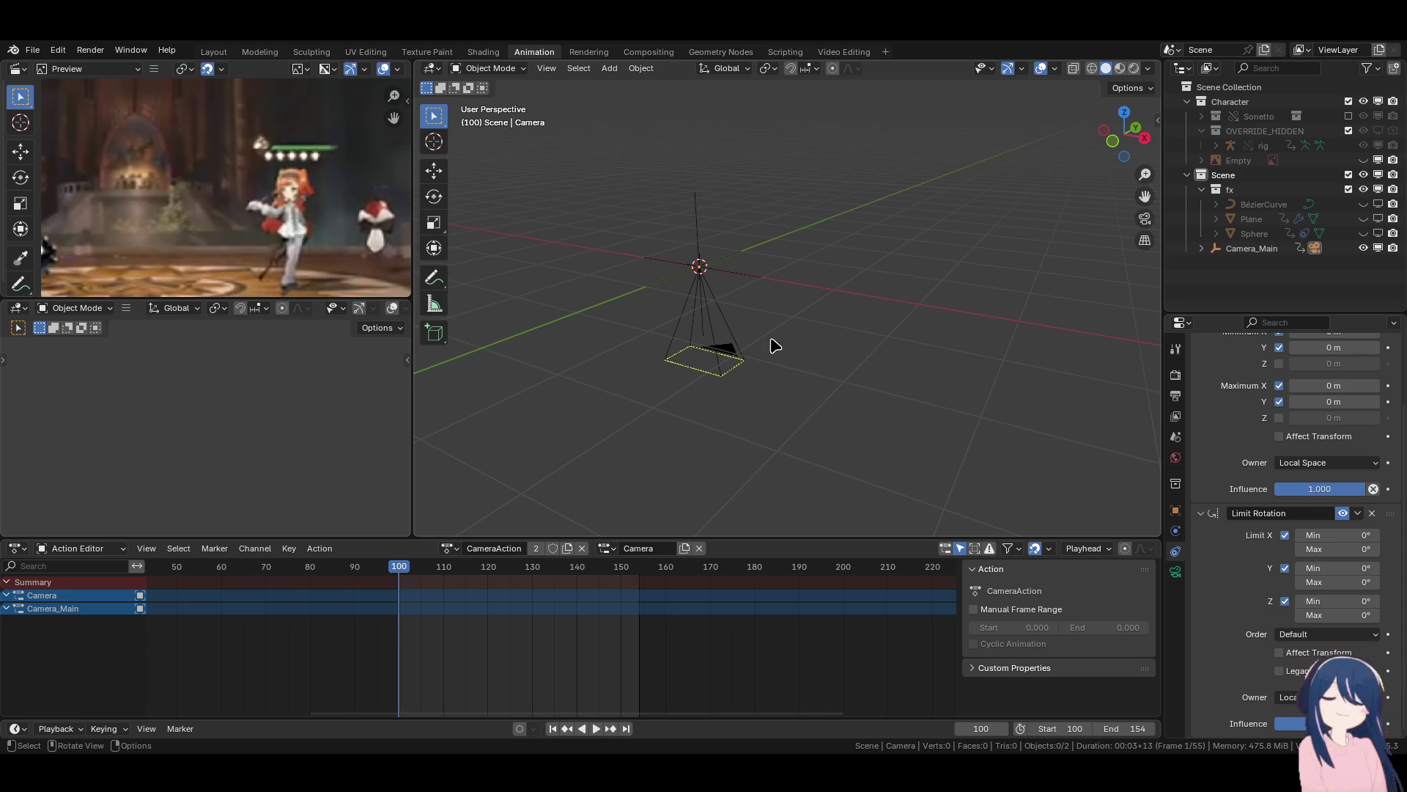
Re-enable the Sonetto collection and hide its joints and rigidbodies objects.
key(space)
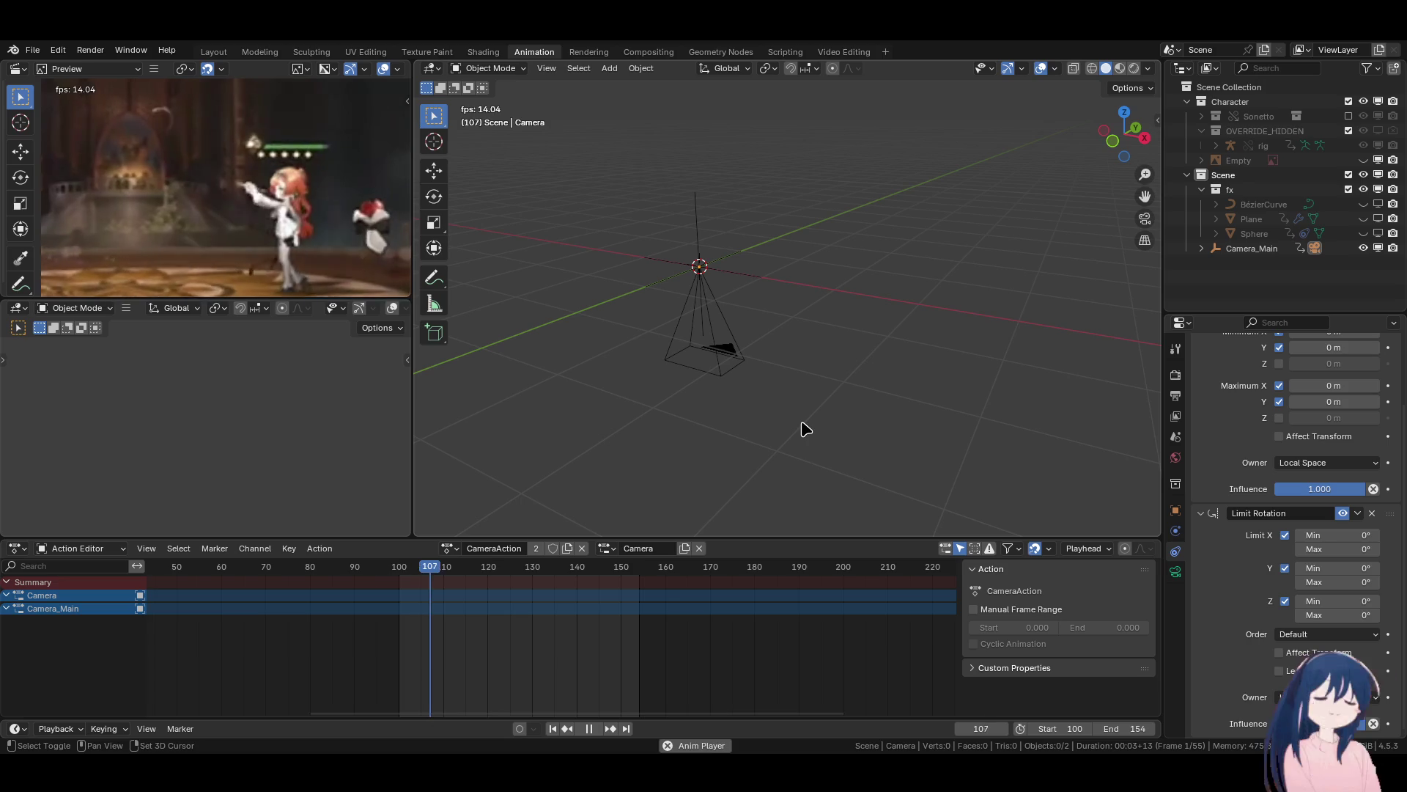
shift+middle_drag(786, 409, 817, 289)
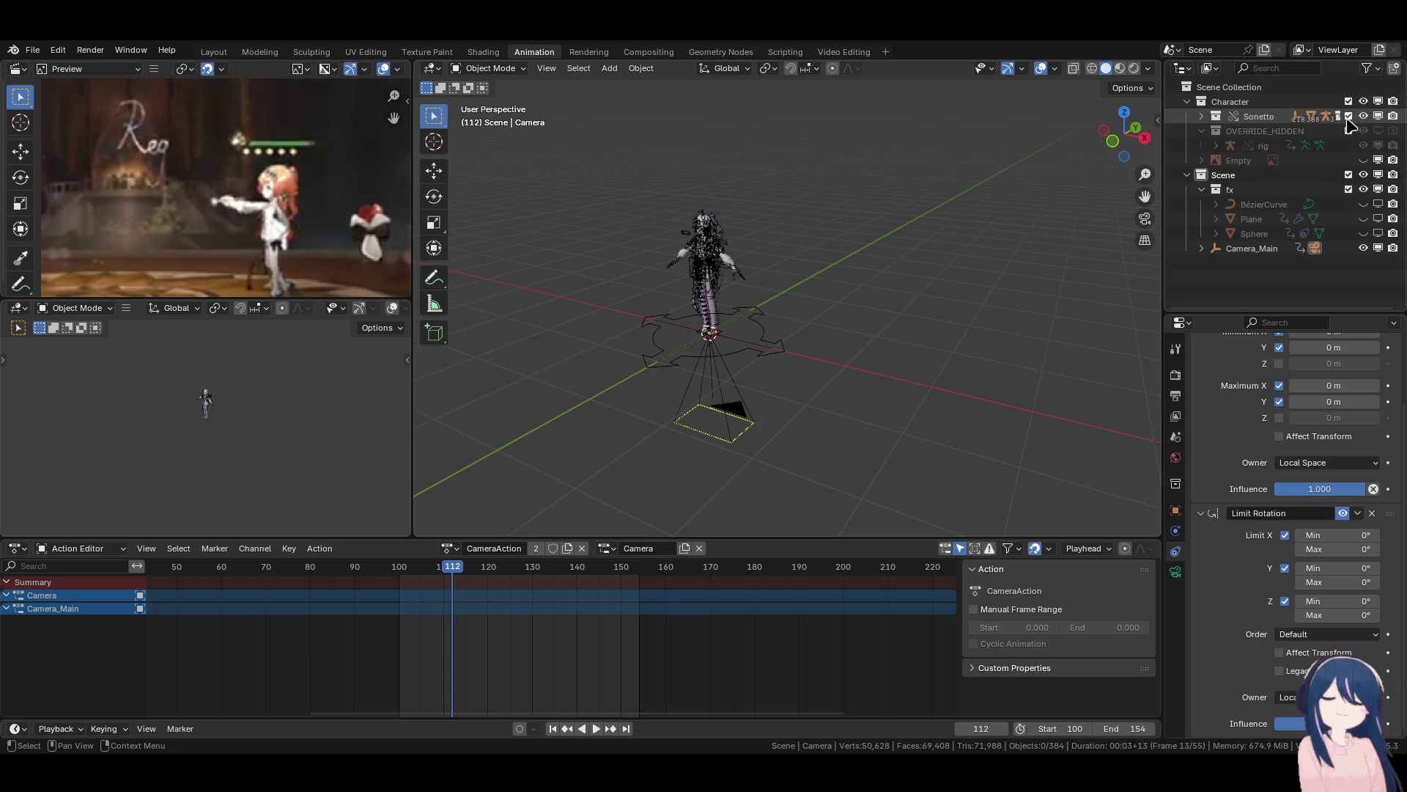
scroll(796, 277, up, 3)
click(1201, 116)
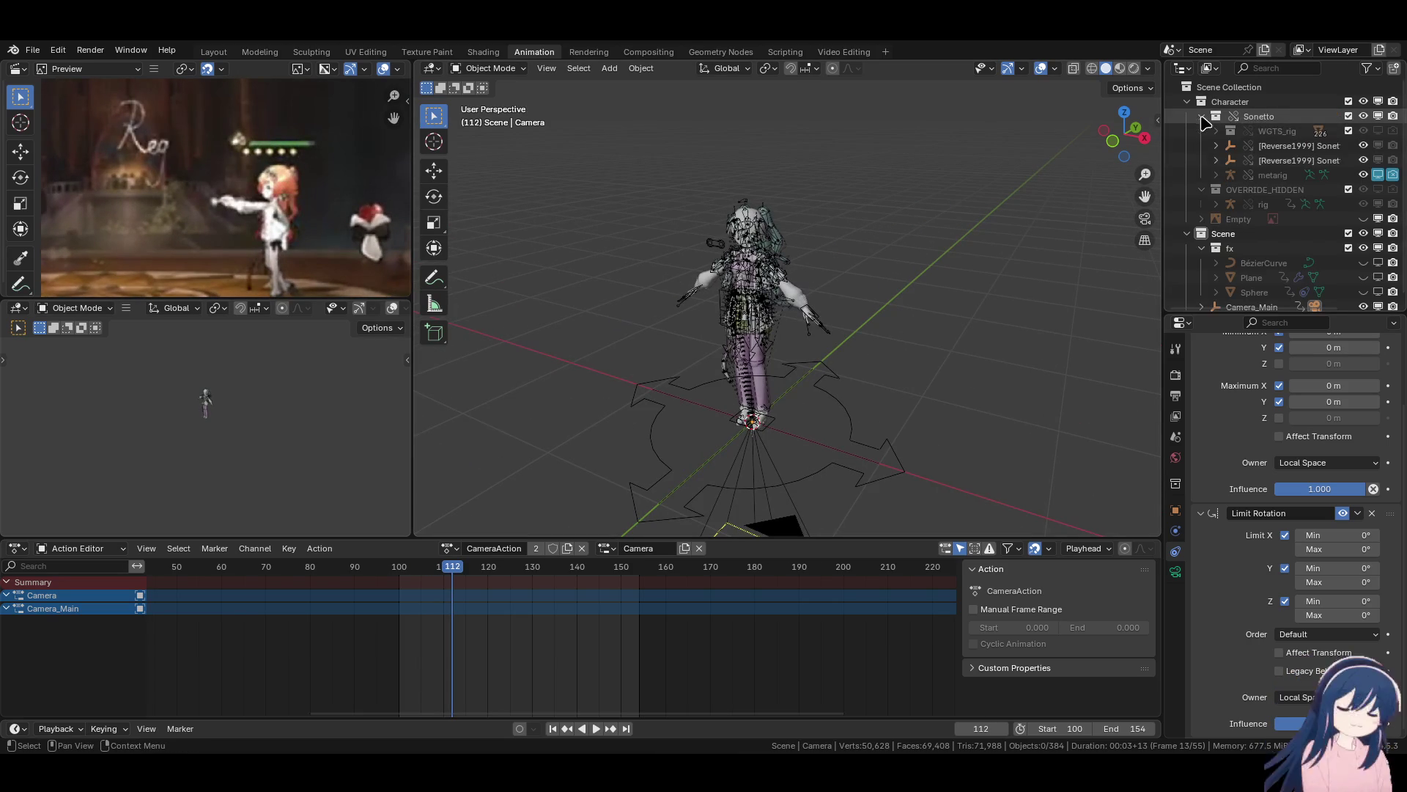
click(1216, 146)
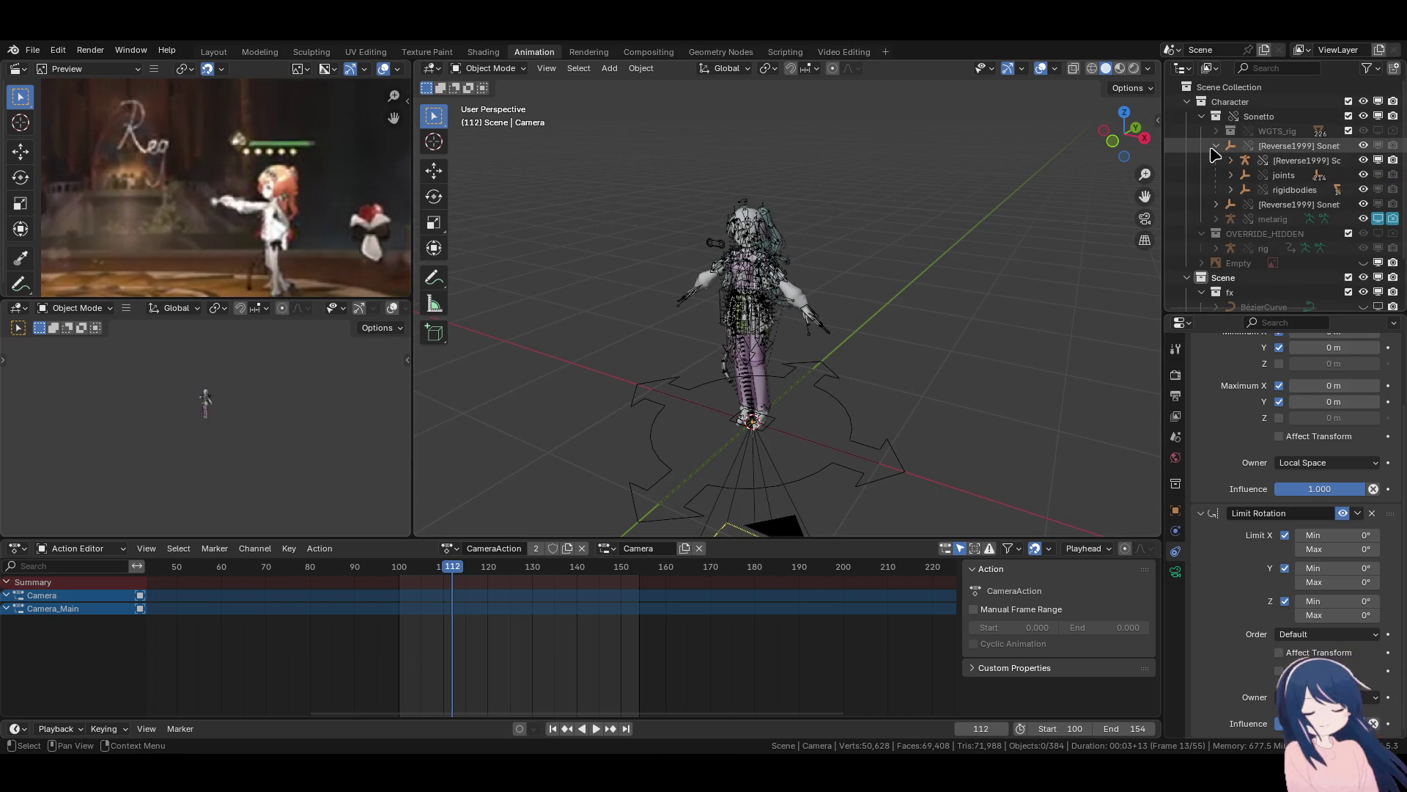
drag(1364, 175, 1363, 190)
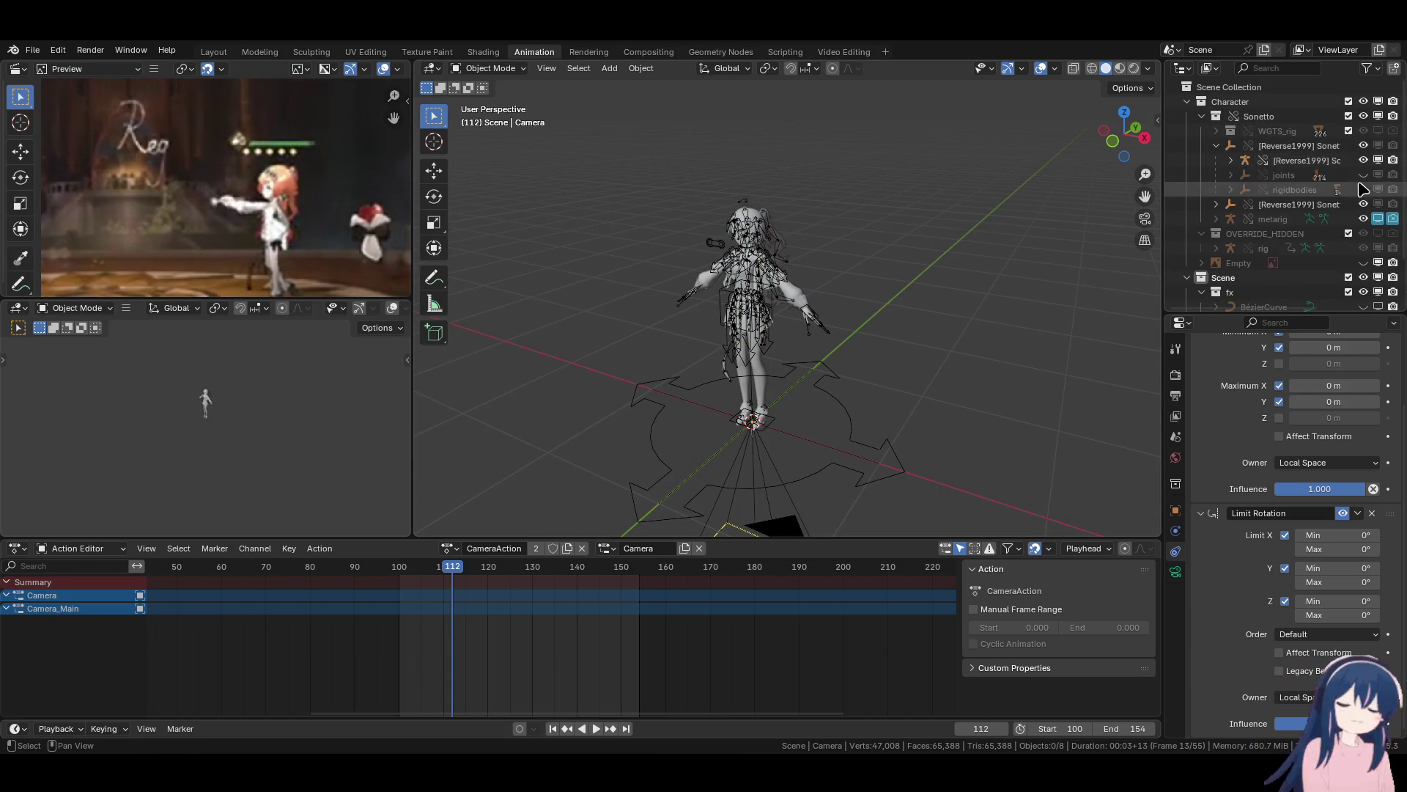
mouse_move(715, 341)
middle_down()
mouse_move(816, 327)
mouse_move(728, 333)
mouse_move(801, 417)
mouse_move(742, 297)
mouse_move(565, 301)
mouse_move(776, 302)
mouse_move(779, 264)
mouse_move(827, 276)
middle_up()
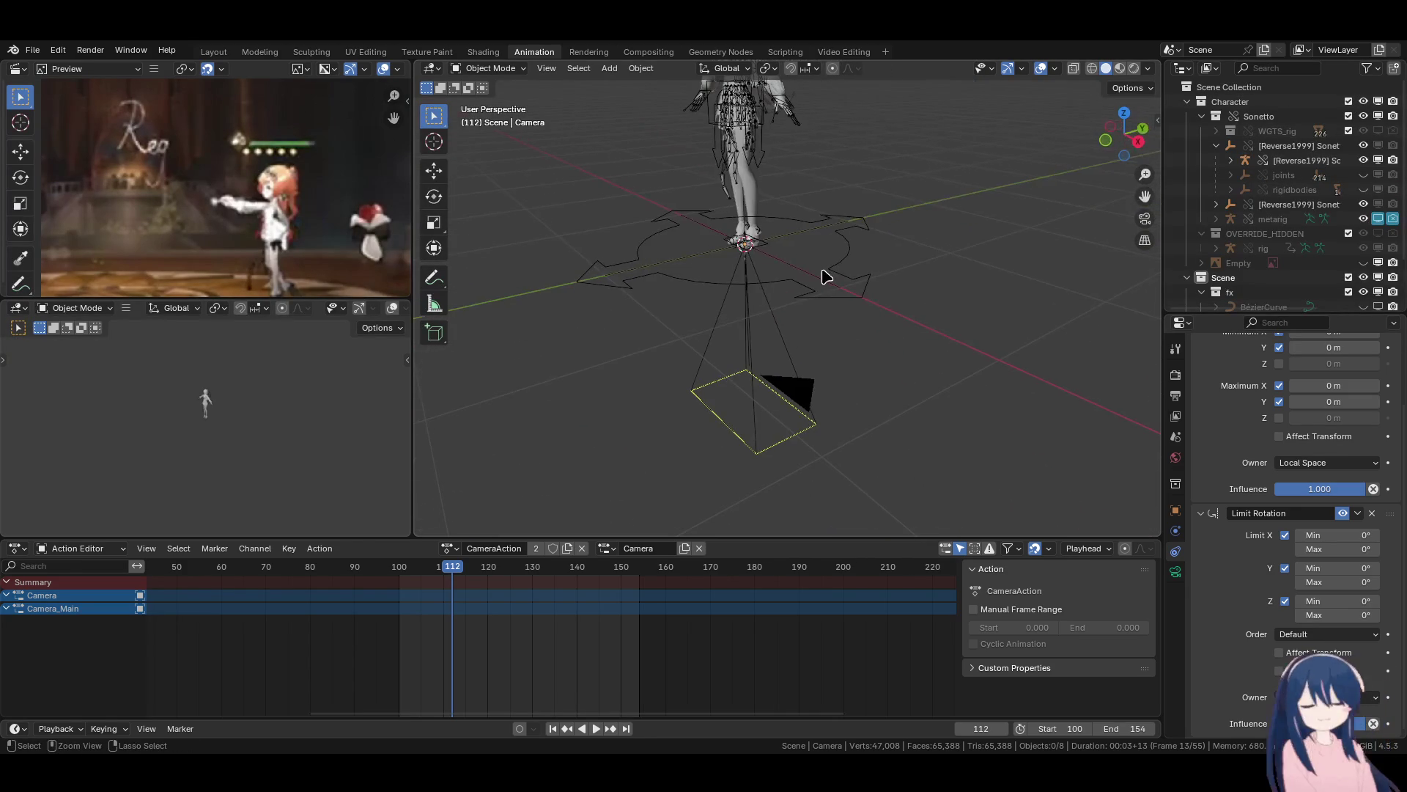
Save the file and play back the camera animation a few times.
key(ctrl+s)
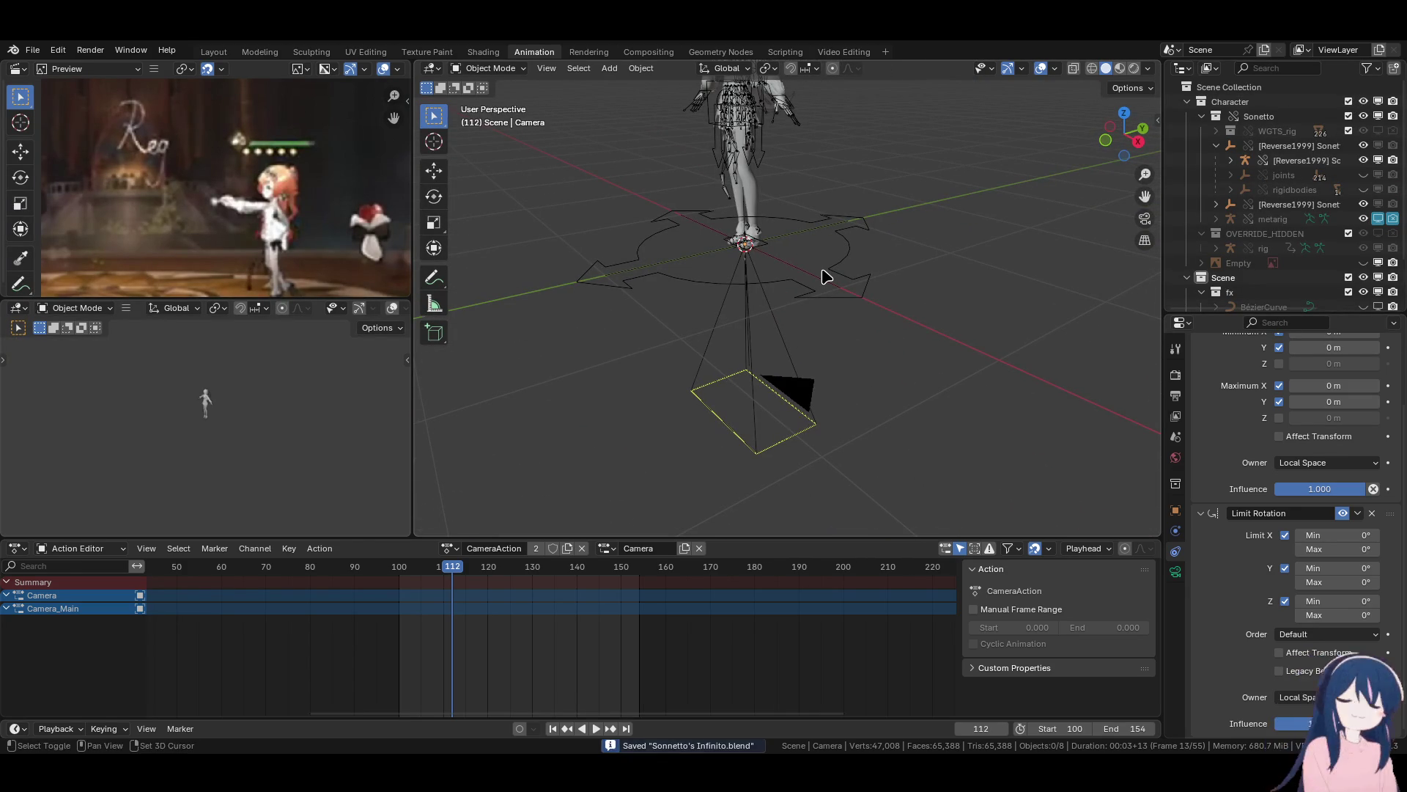
key(space)
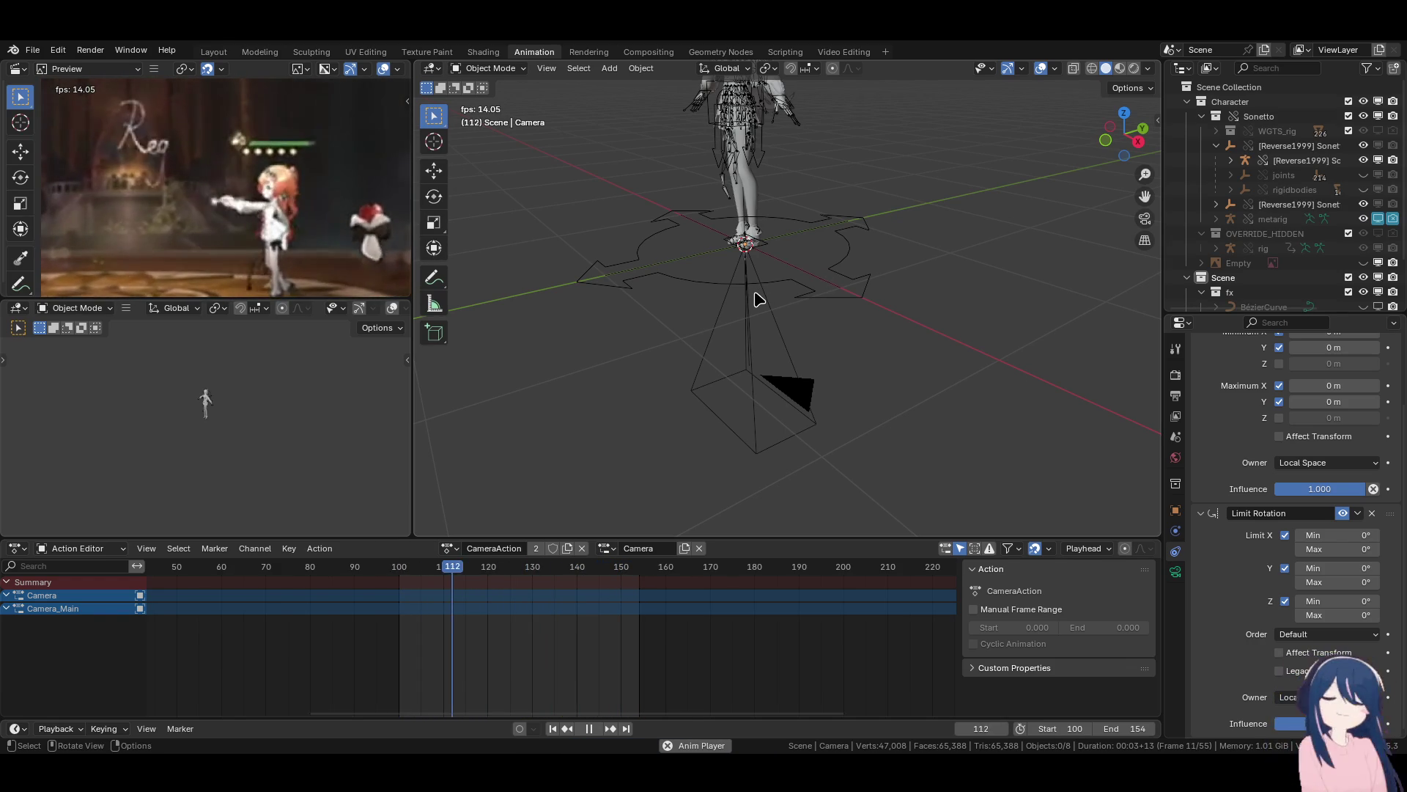
key(space)
shift+click(758, 299)
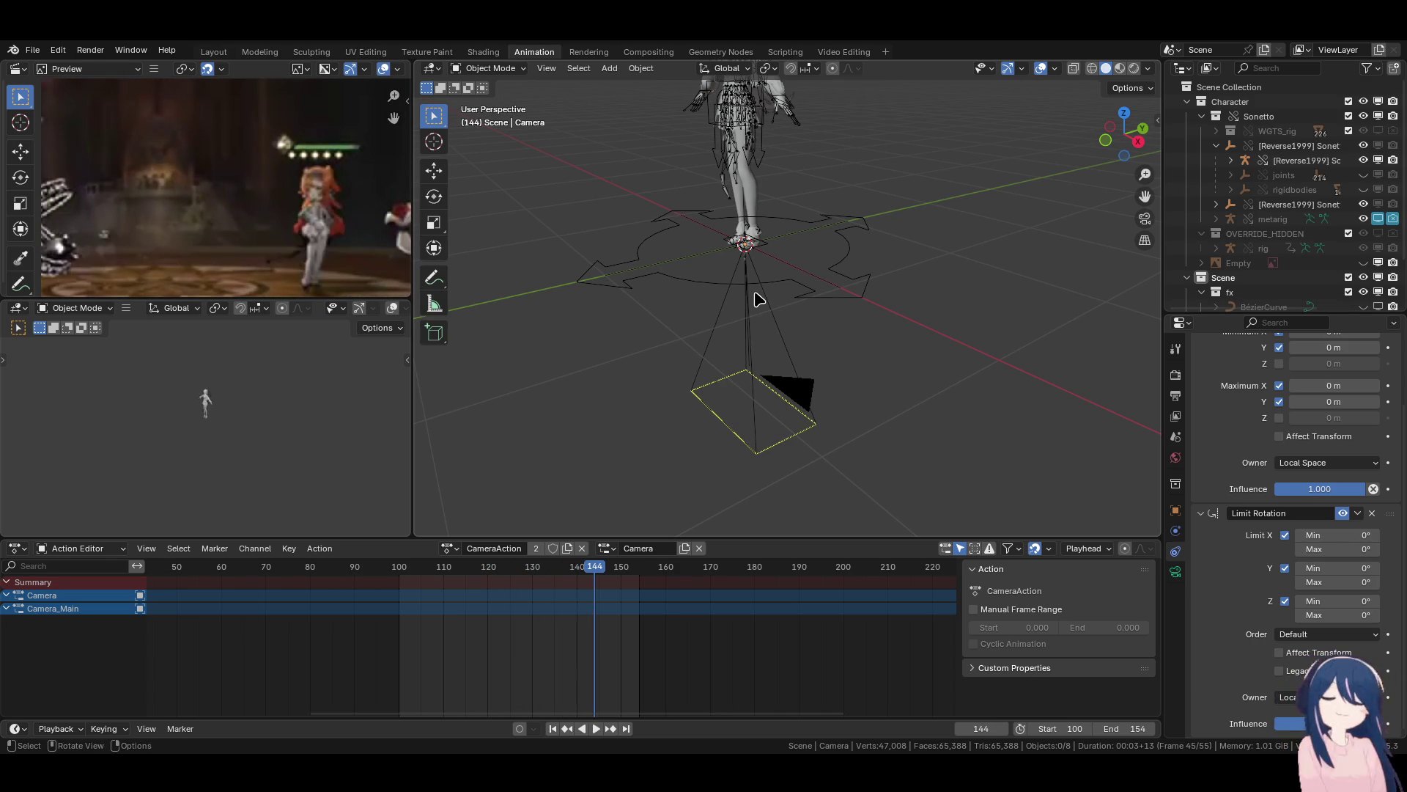
shift+click(759, 299)
key(space)
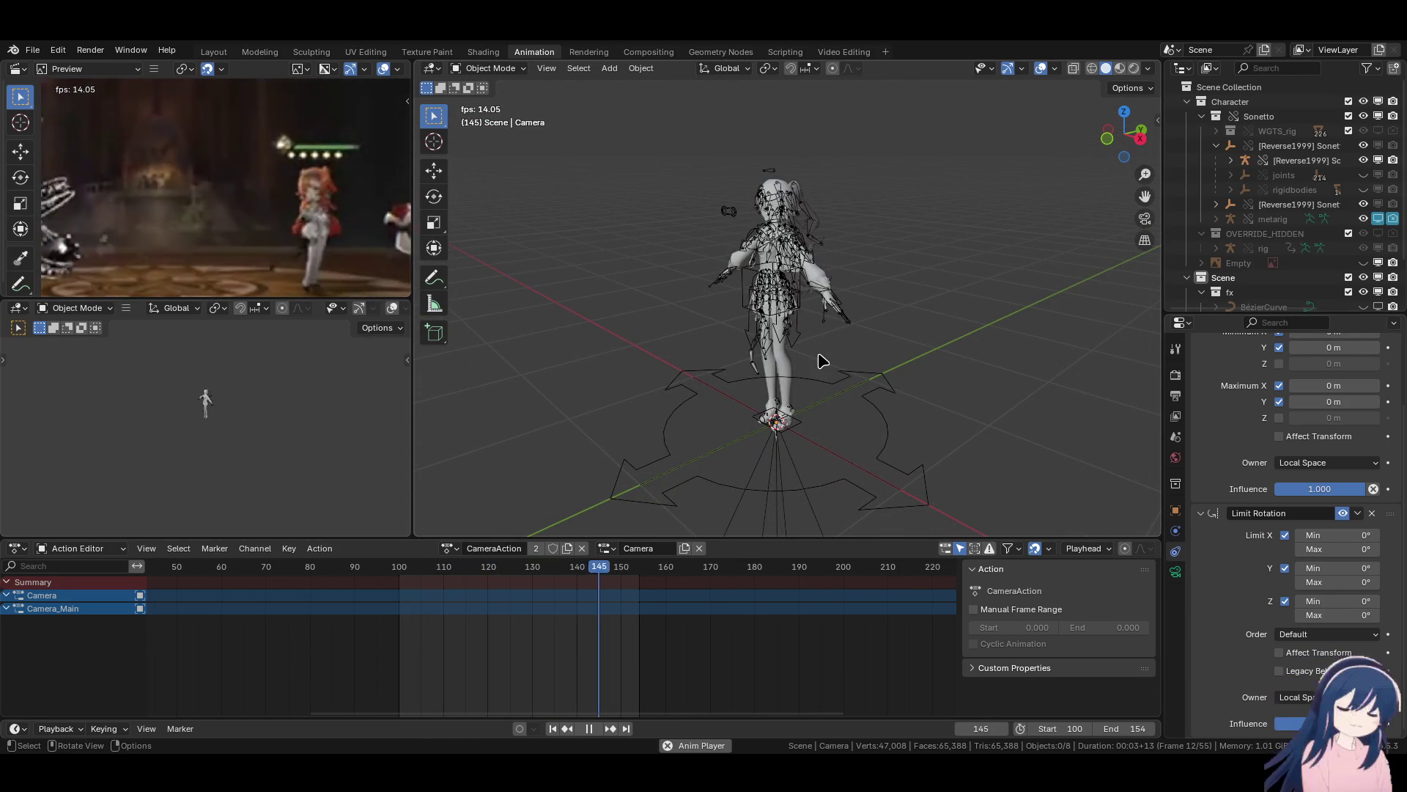
key(space)
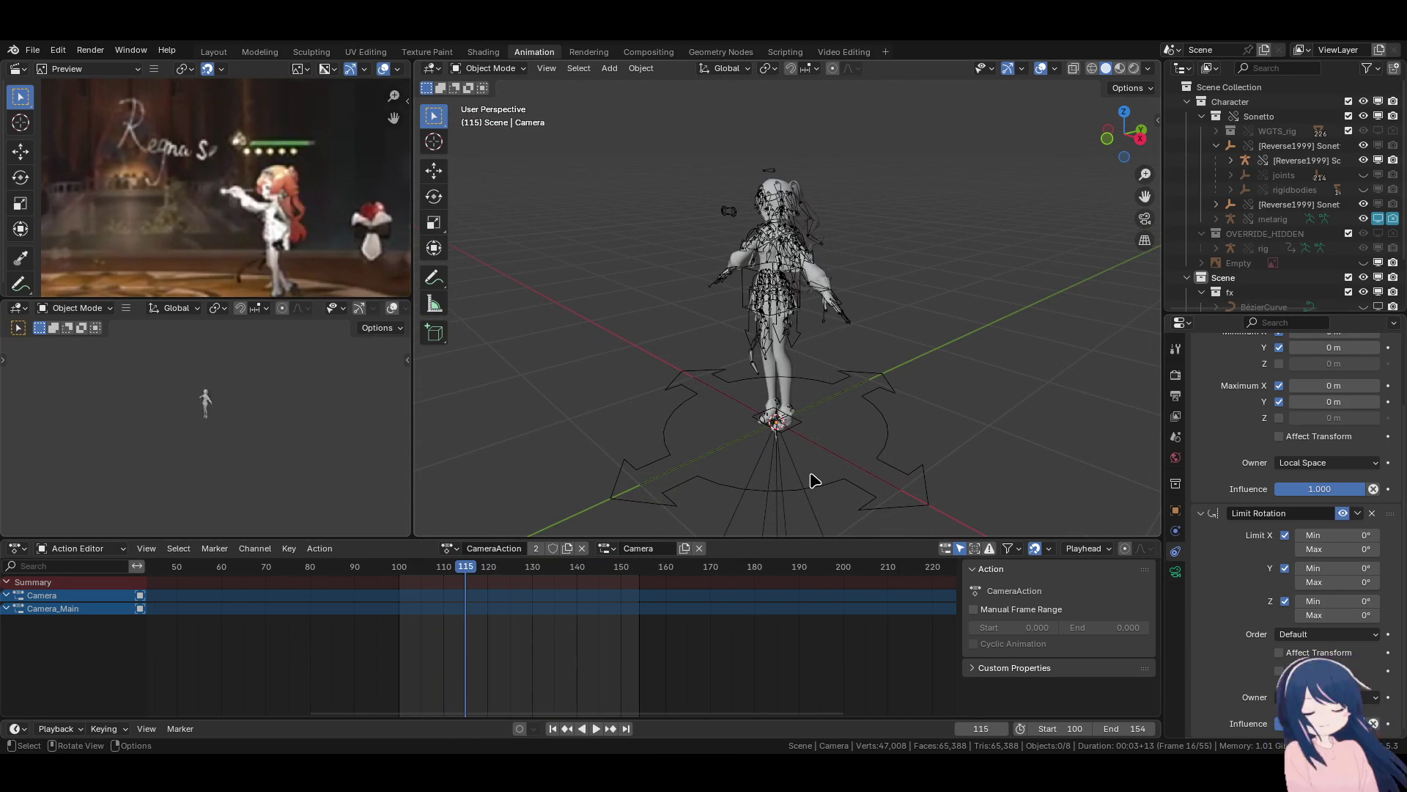
key(space)
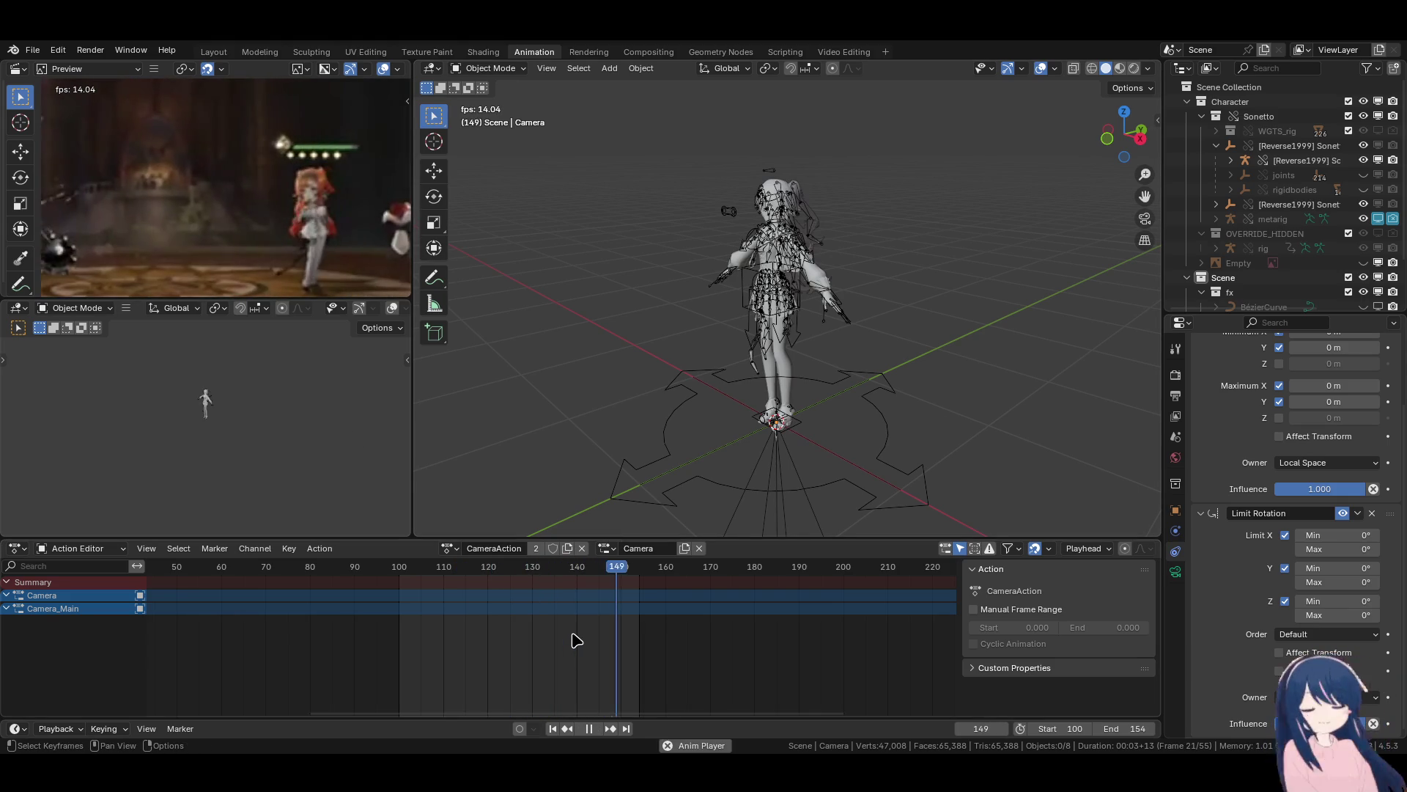
key(space)
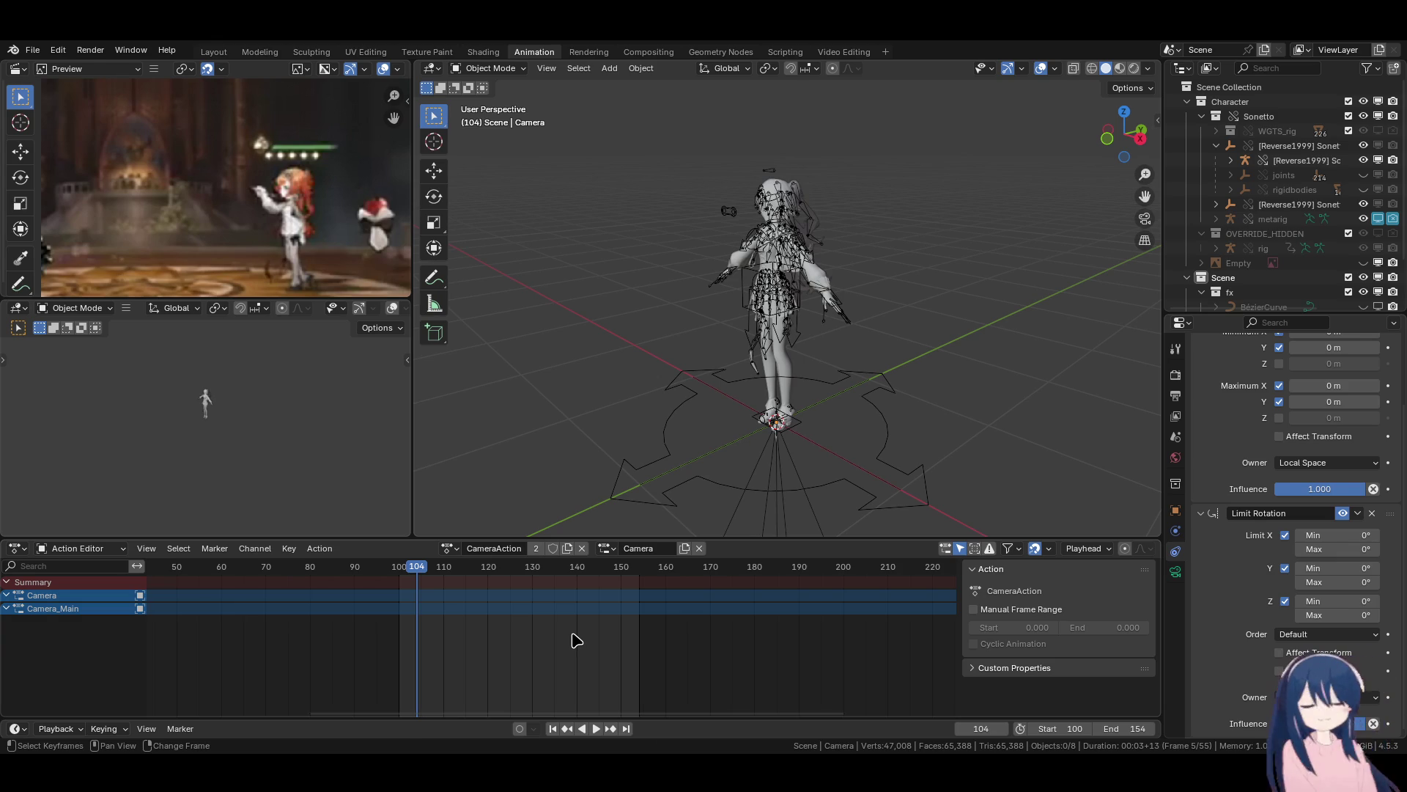
Step through frames 104–138, then replay the ranges 138–150 and 104–132.
key(Right)
key(Right)
key(Right)
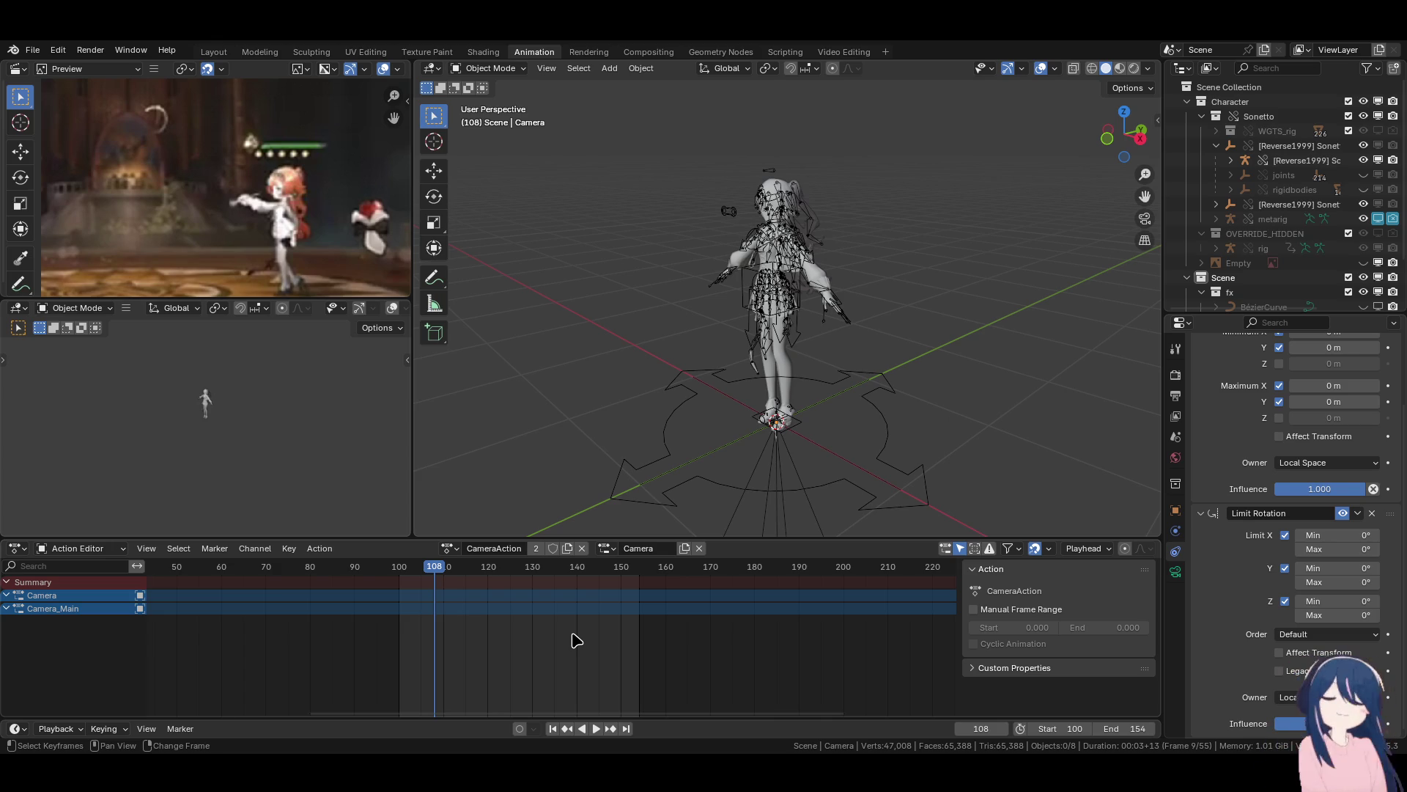
key(Right)
key(Right)
key(Right)
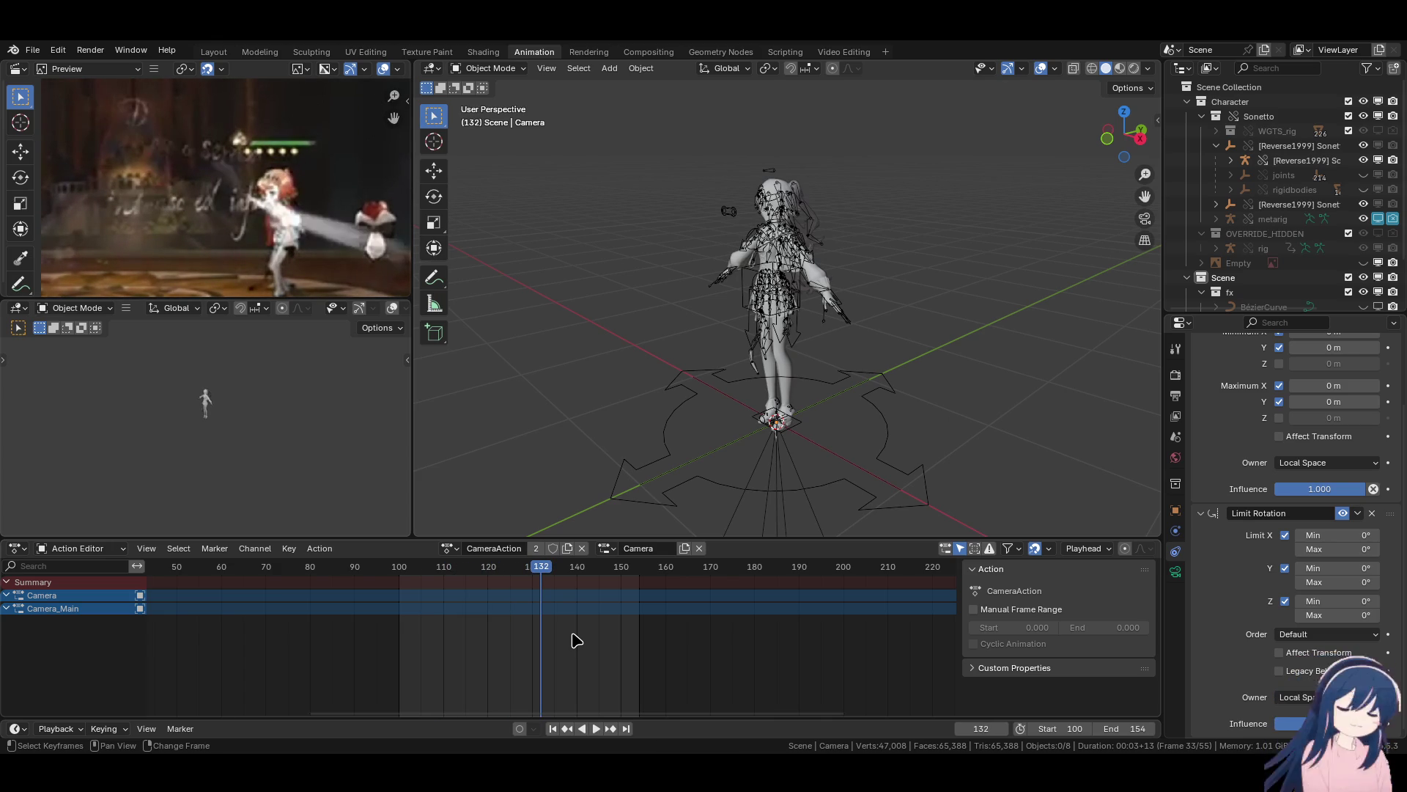
key(Right)
key(Right)
key(Right)
key(Right)
key(Right)
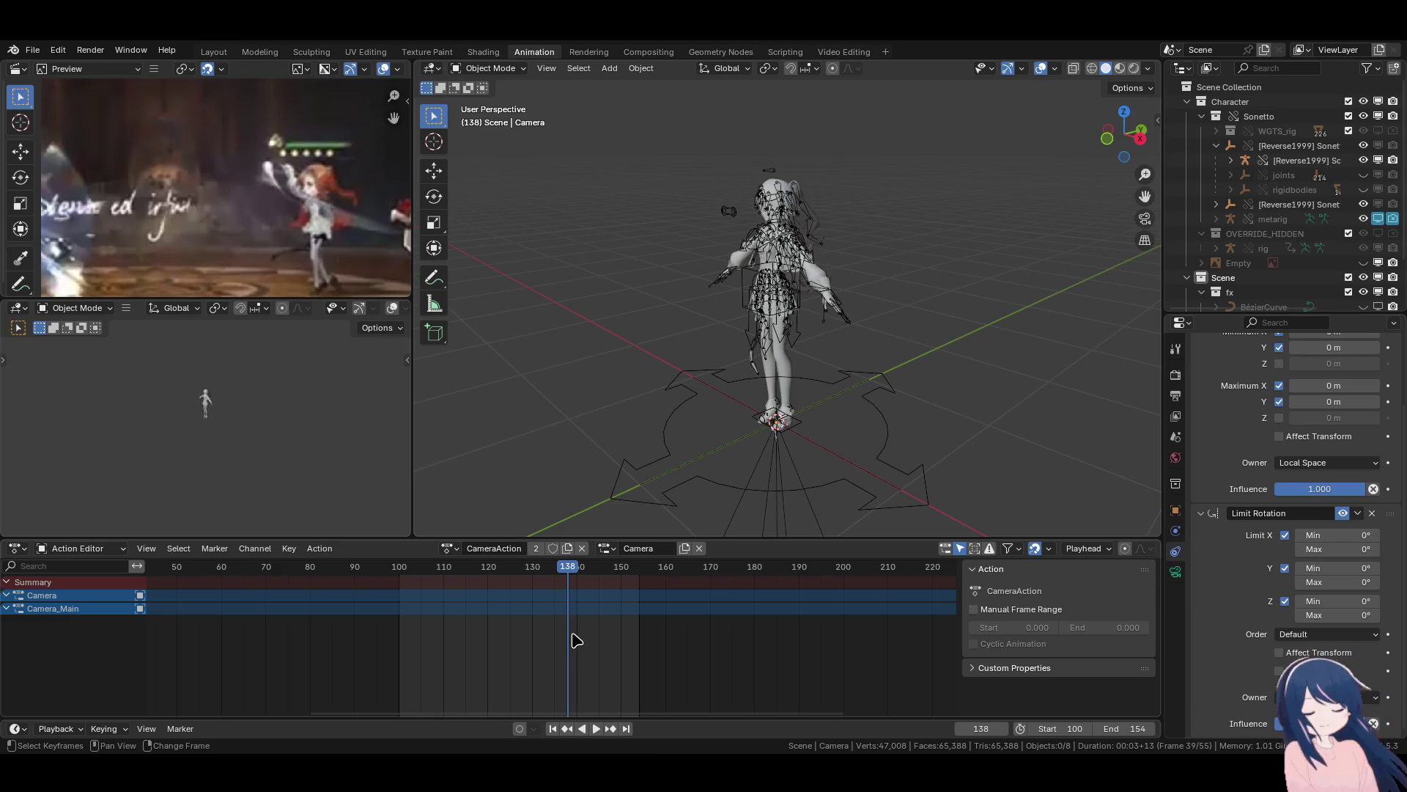
right_drag(528, 587, 530, 599)
key(Right)
key(Right)
key(Right)
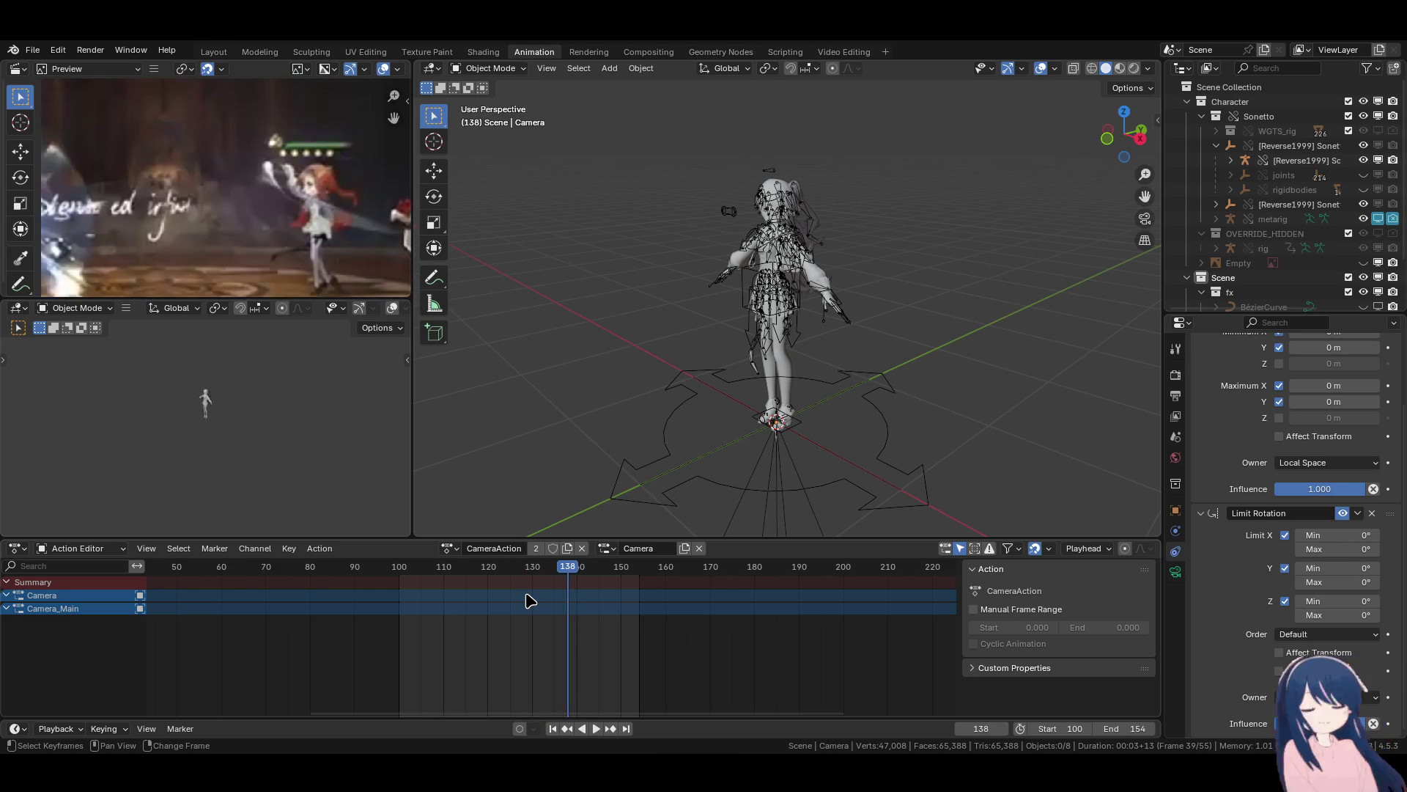
key(space)
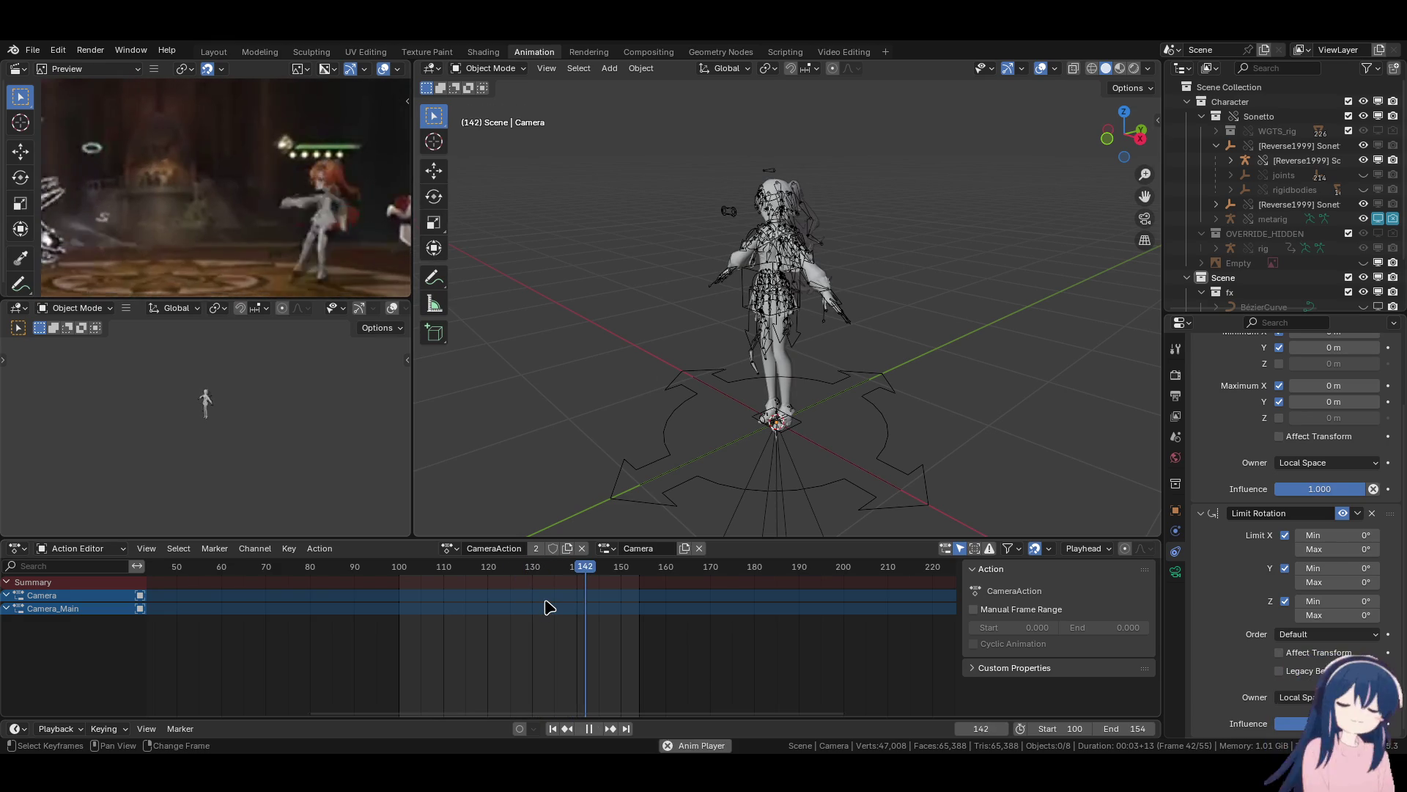
key(space)
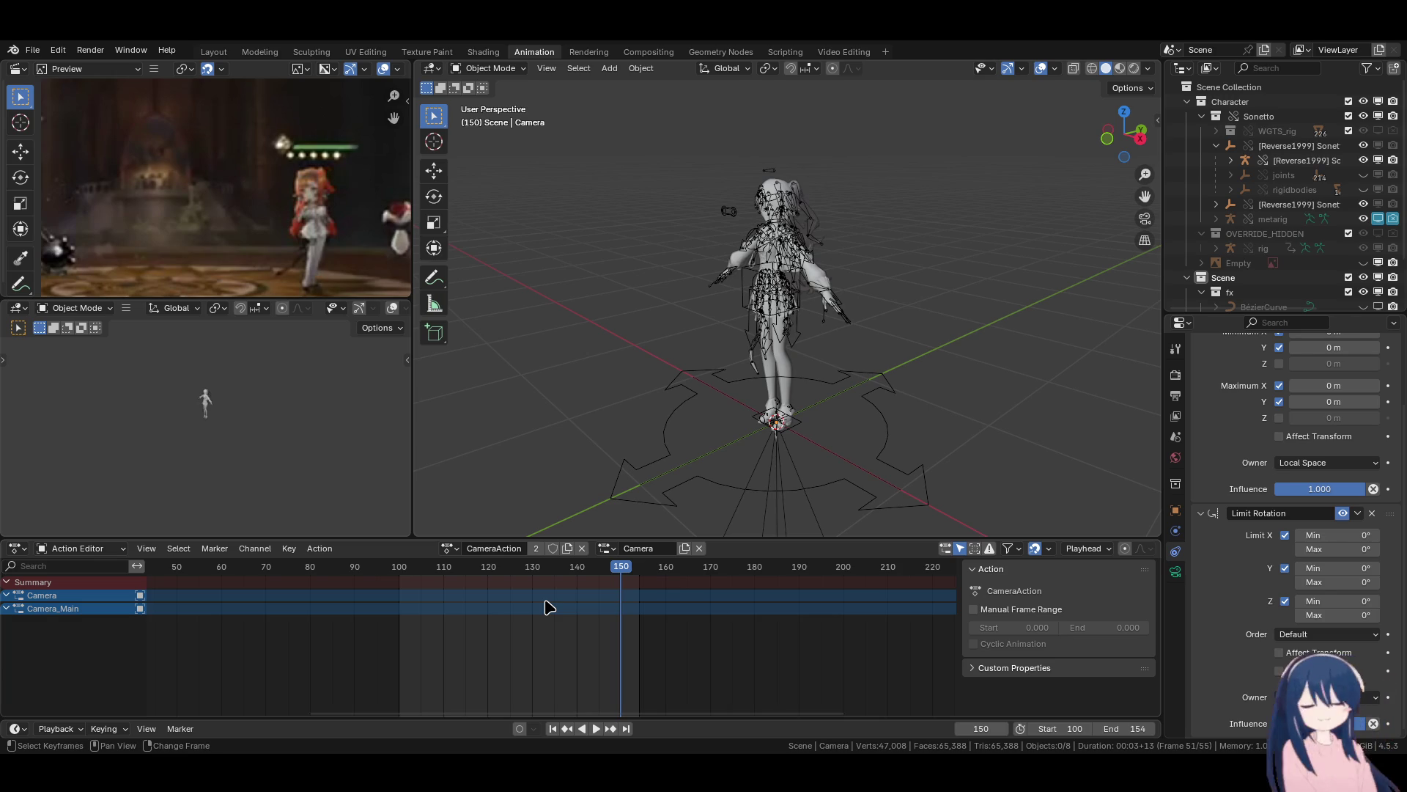
click(415, 570)
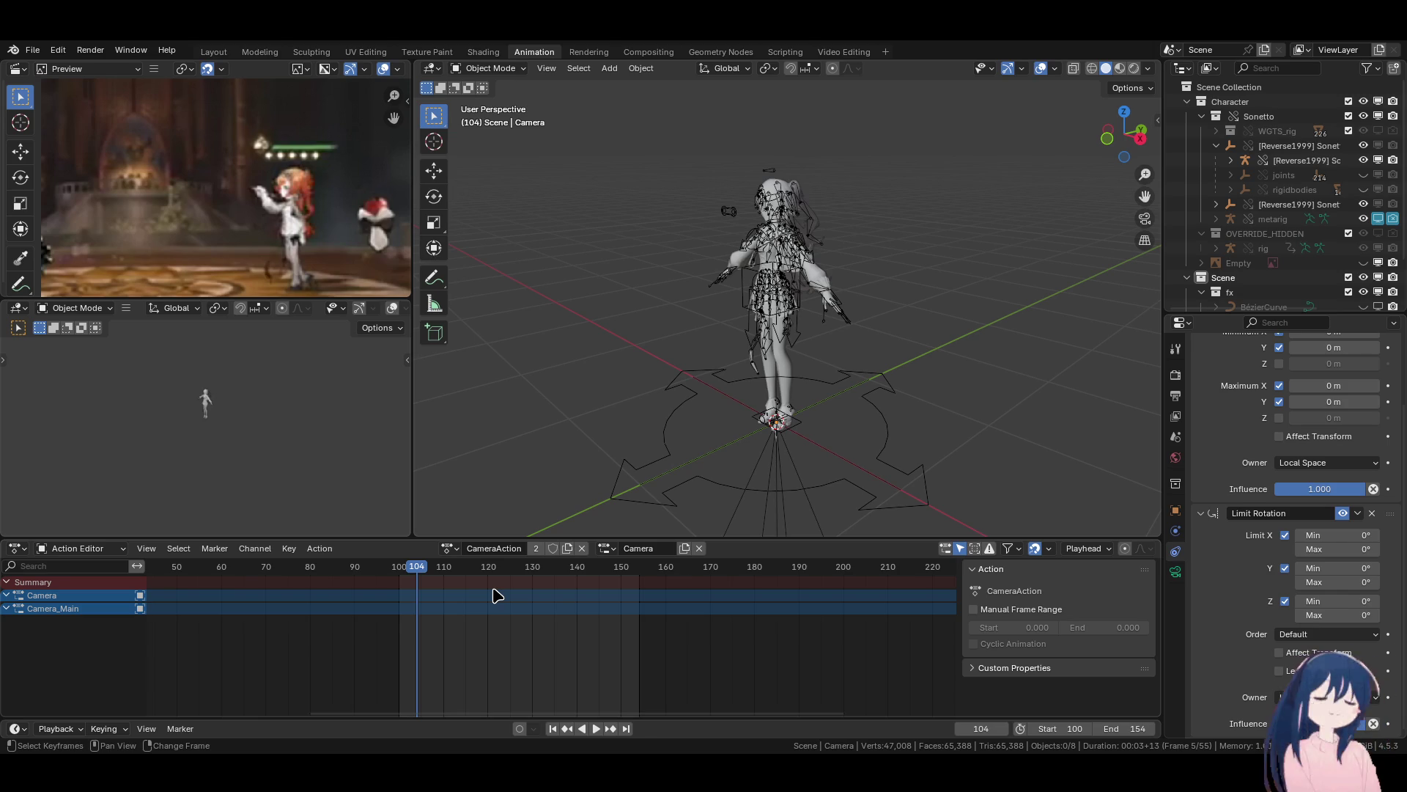
key(space)
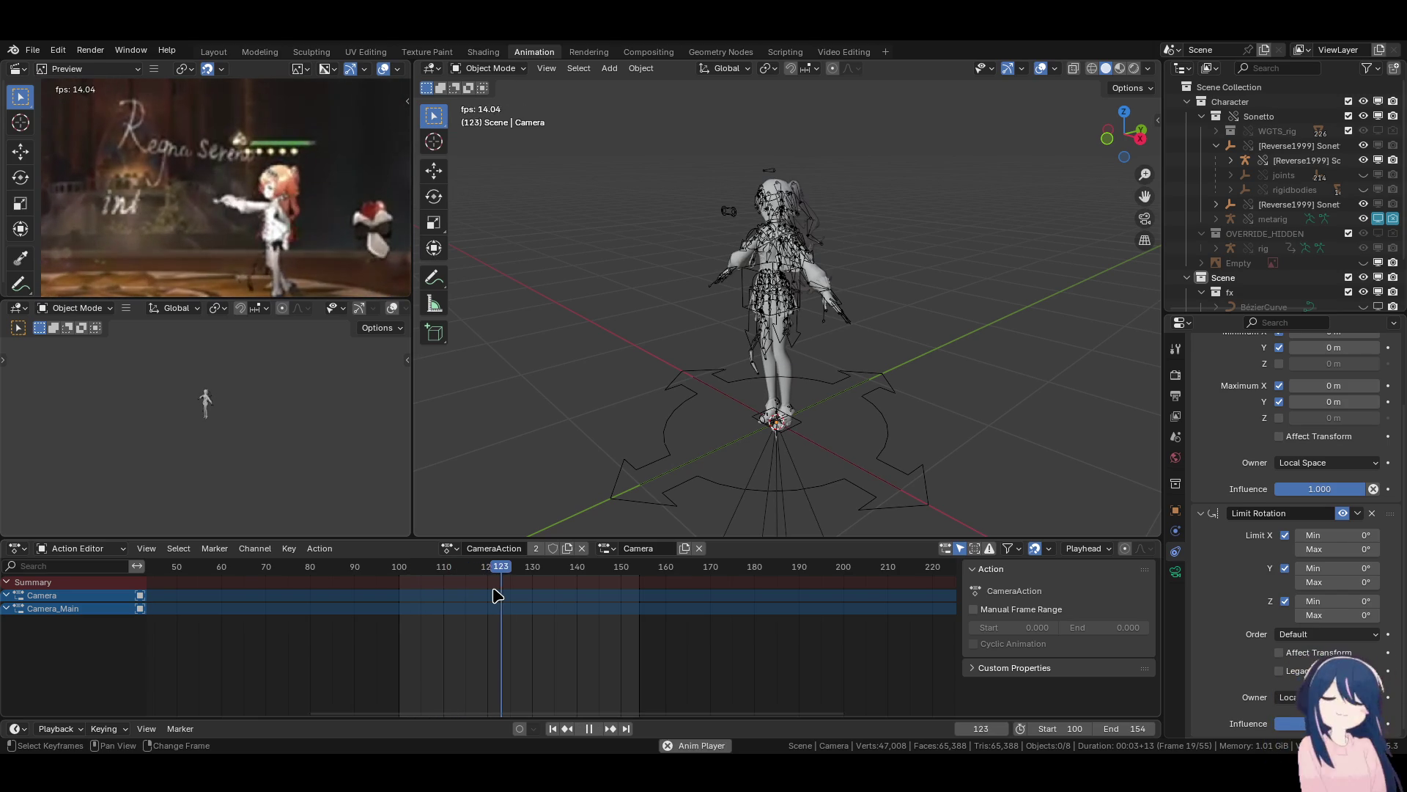
key(space)
Handwrite a 'BRR' annotation beside the character in the viewport.
mouse_move(659, 330)
middle_down()
mouse_move(652, 295)
mouse_move(769, 352)
middle_up()
key(d)
mouse_move(822, 315)
mouse_down()
mouse_move(865, 276)
mouse_move(804, 324)
mouse_up()
mouse_move(884, 287)
mouse_down()
mouse_move(877, 352)
mouse_move(903, 315)
mouse_move(907, 339)
mouse_up()
drag(907, 290, 954, 321)
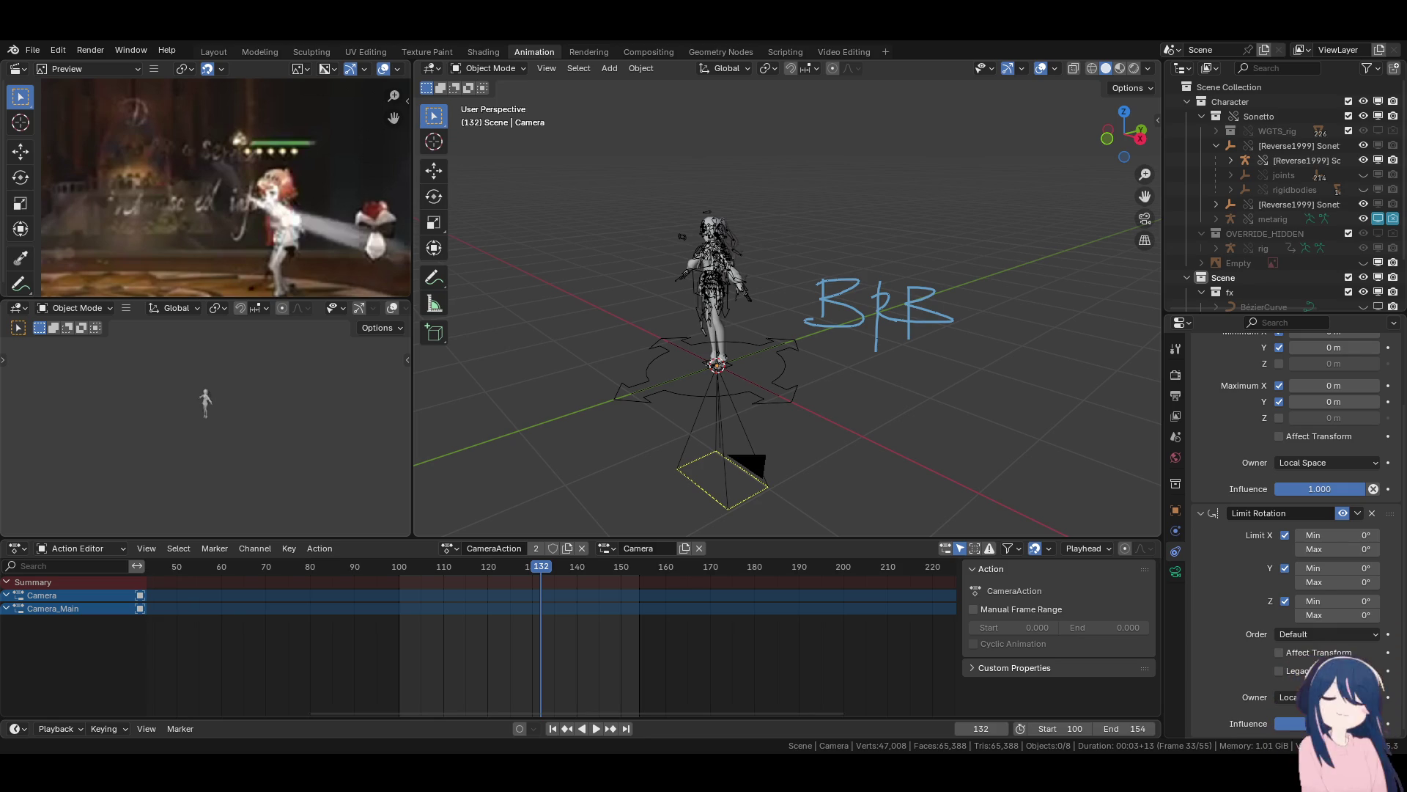
Open the viewport context menu beside the BRR note at frame 132.
right_click(814, 315)
Erase the BRR annotation, play back the camera shots, and jump back to frame 100.
key(Escape)
mouse_move(932, 304)
right_down()
mouse_move(828, 297)
mouse_move(806, 324)
mouse_move(771, 333)
mouse_move(721, 403)
right_up()
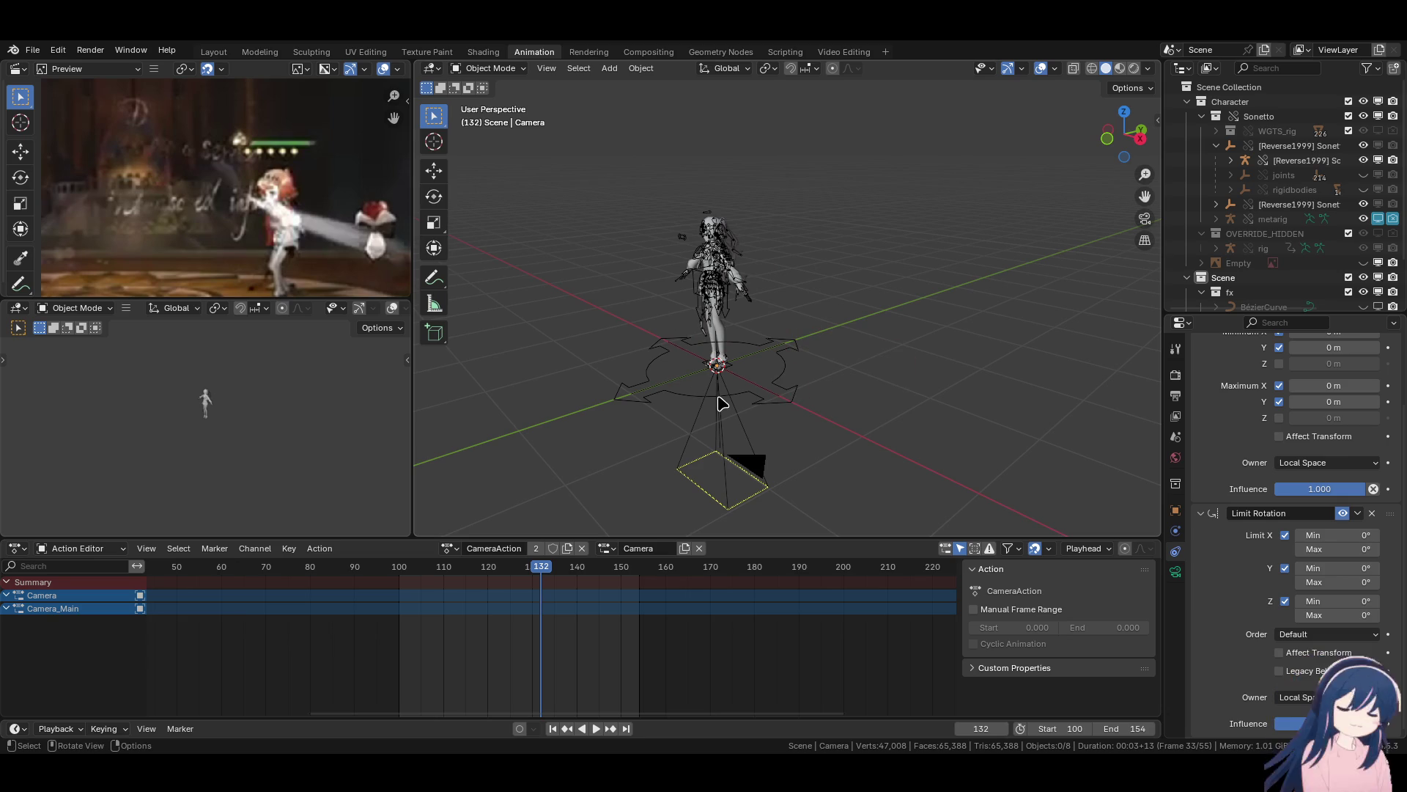
key(space)
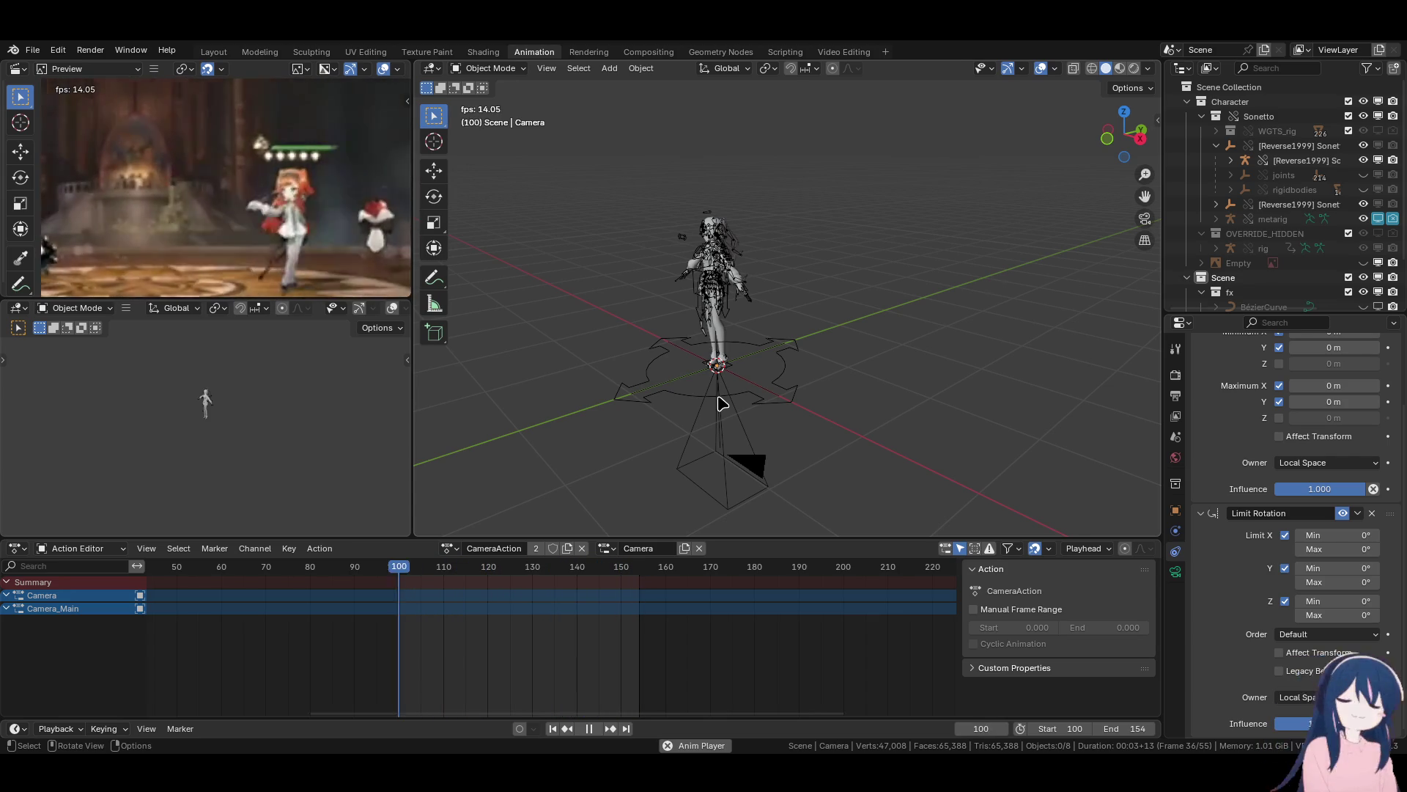
click(589, 728)
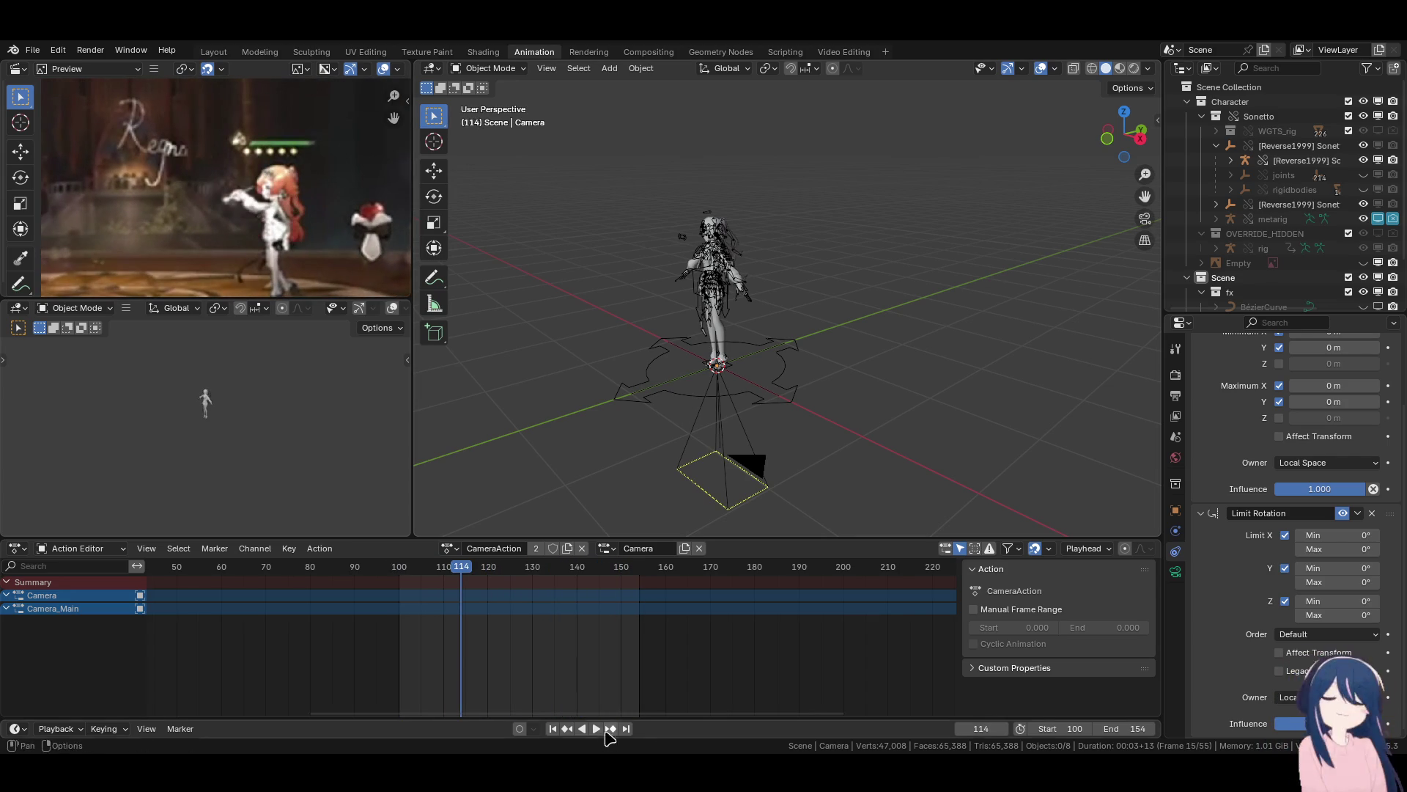
click(553, 728)
Zoom in and orbit to a near-front view of the character's feet.
scroll(733, 395, up, 10)
click(807, 374)
mouse_move(813, 348)
middle_down()
mouse_move(779, 345)
mouse_move(779, 330)
middle_up()
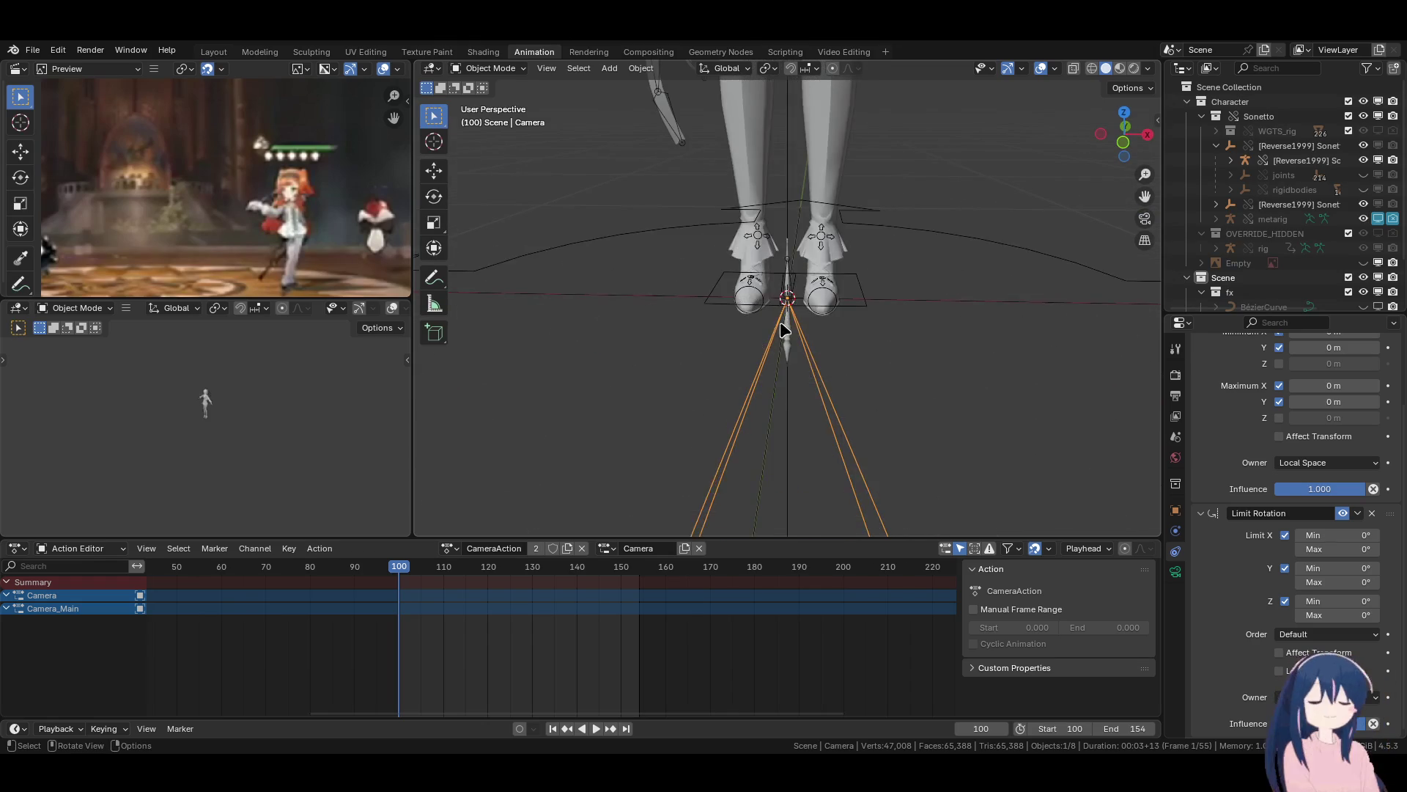
Put the sword rig into Pose Mode and untick Edit > Lock Object Modes.
scroll(785, 307, up, 3)
click(788, 300)
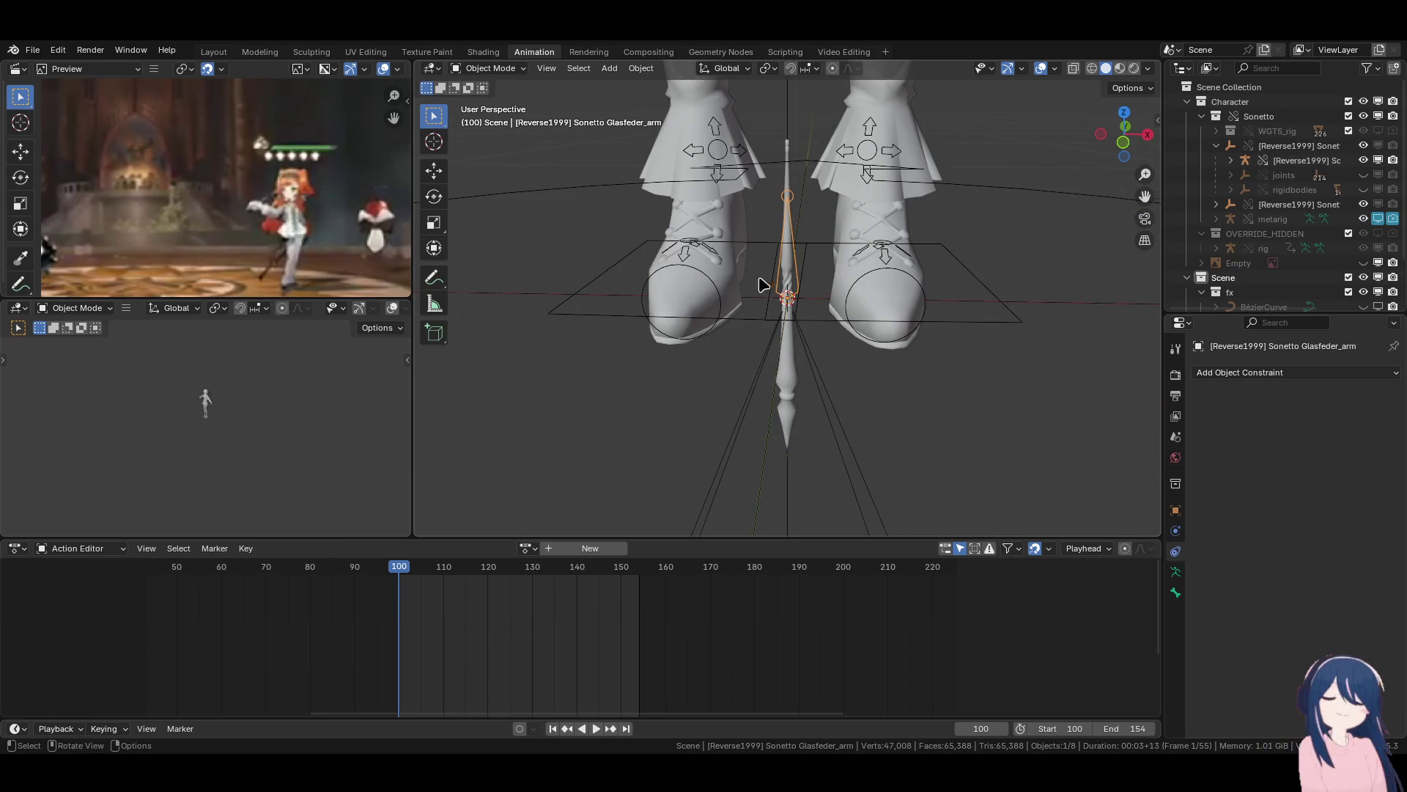
middle_drag(754, 281, 782, 327)
click(490, 68)
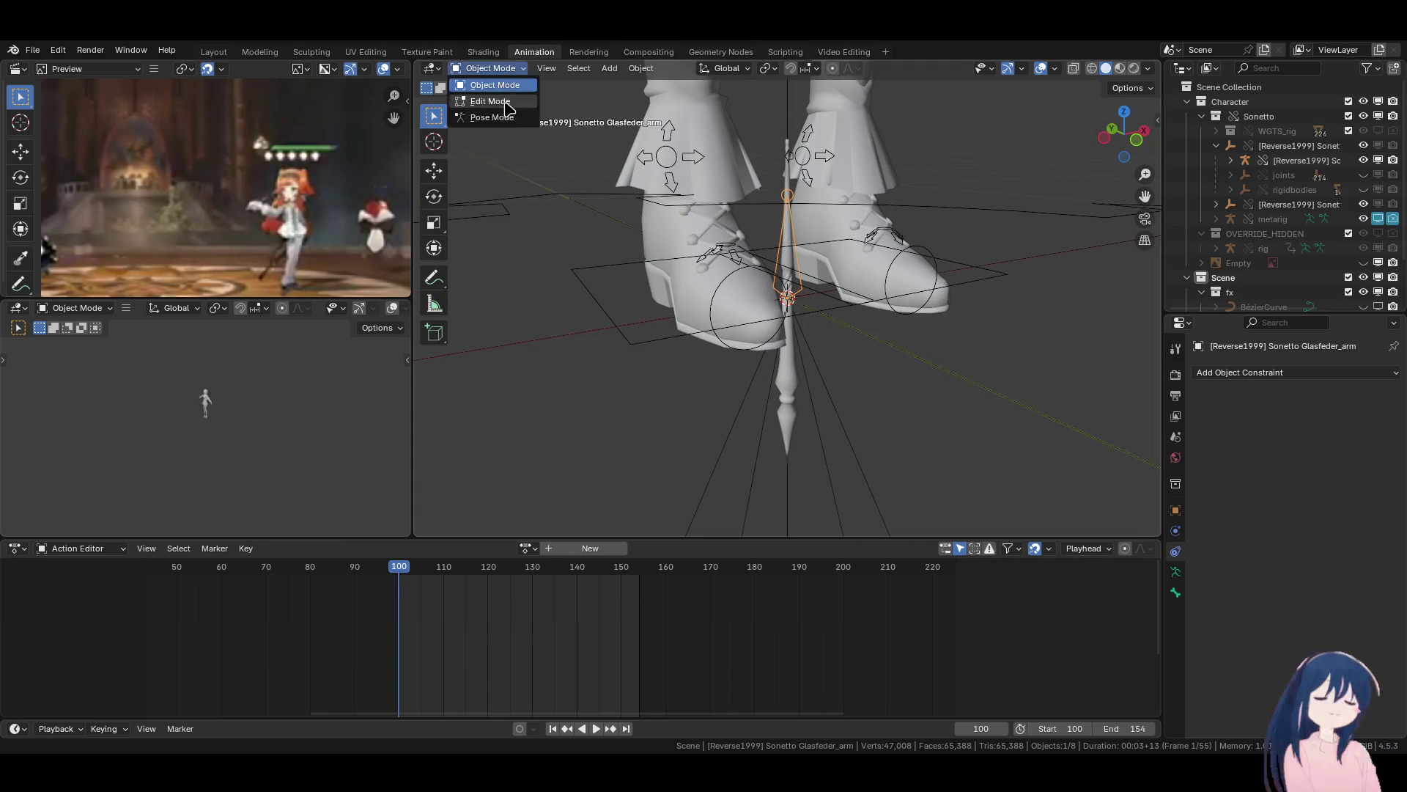
click(492, 118)
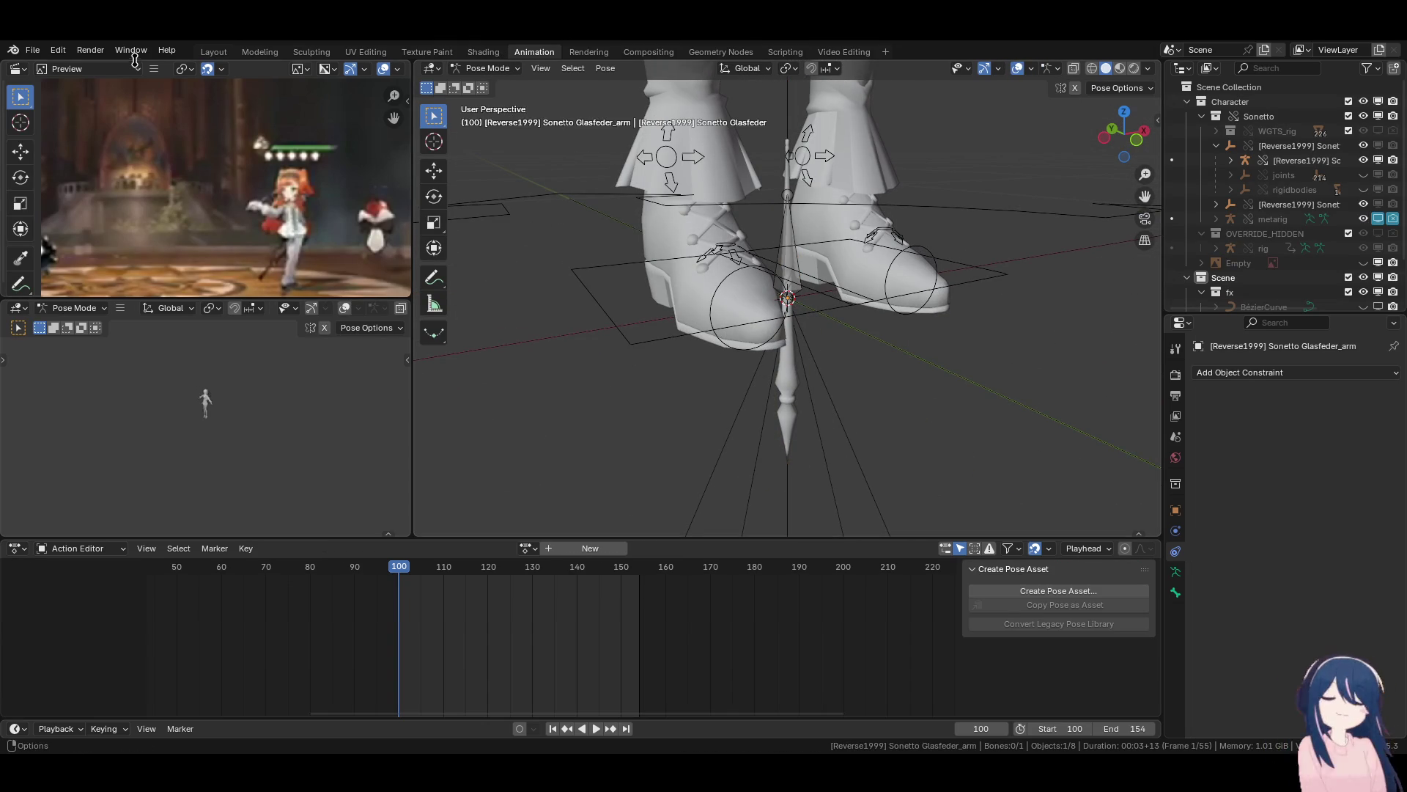
click(58, 50)
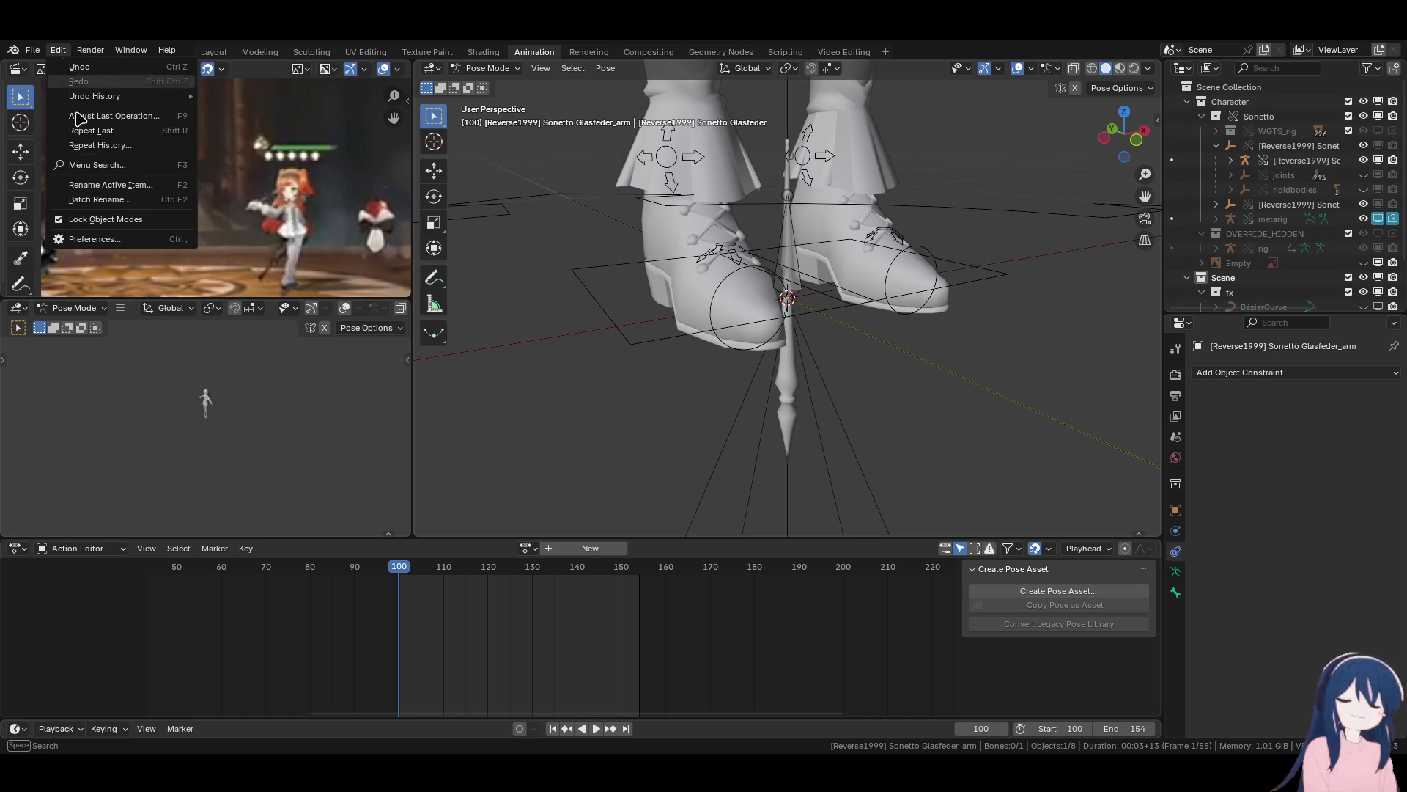
click(62, 220)
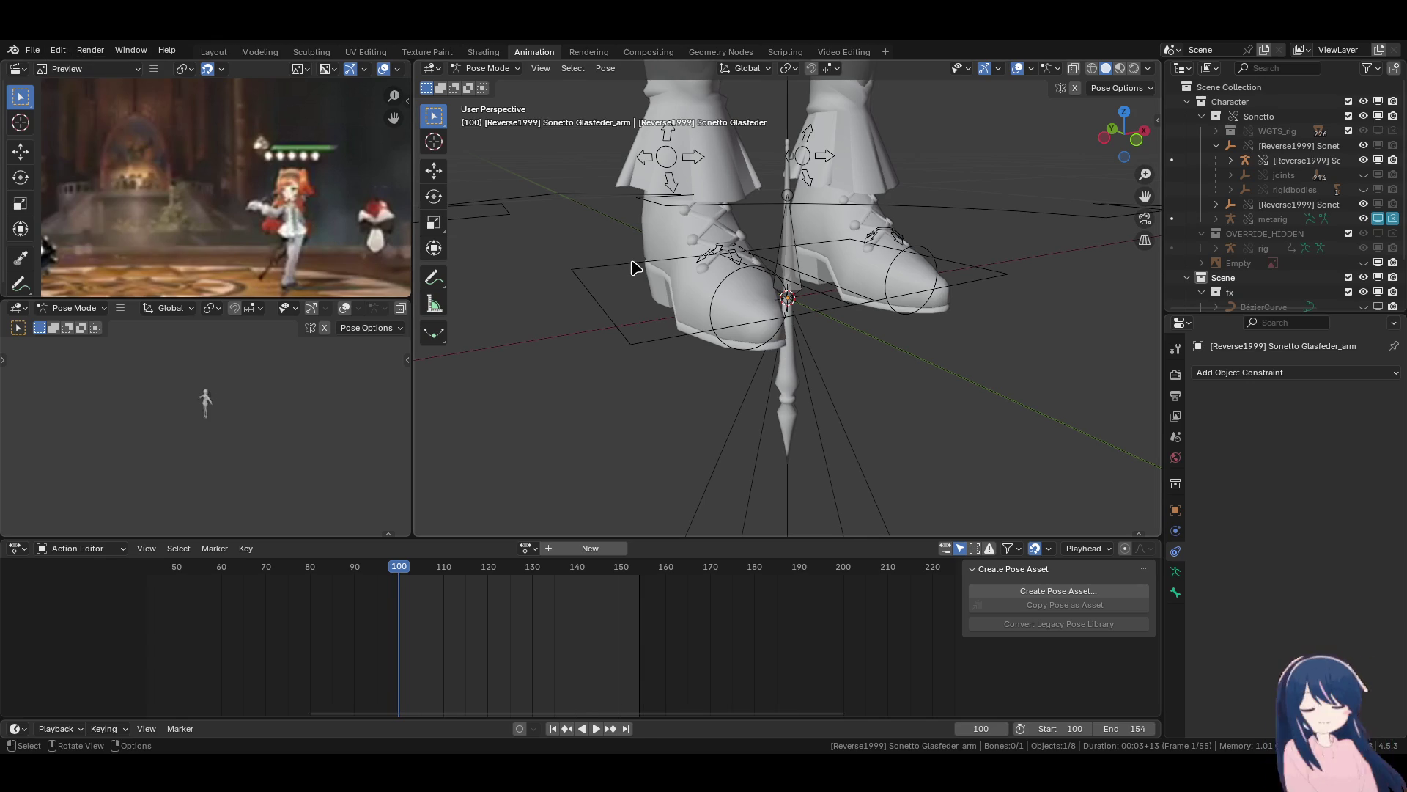
Add the Sonetto Basic_arm armature to the selection and put both armatures into Pose Mode.
click(595, 269)
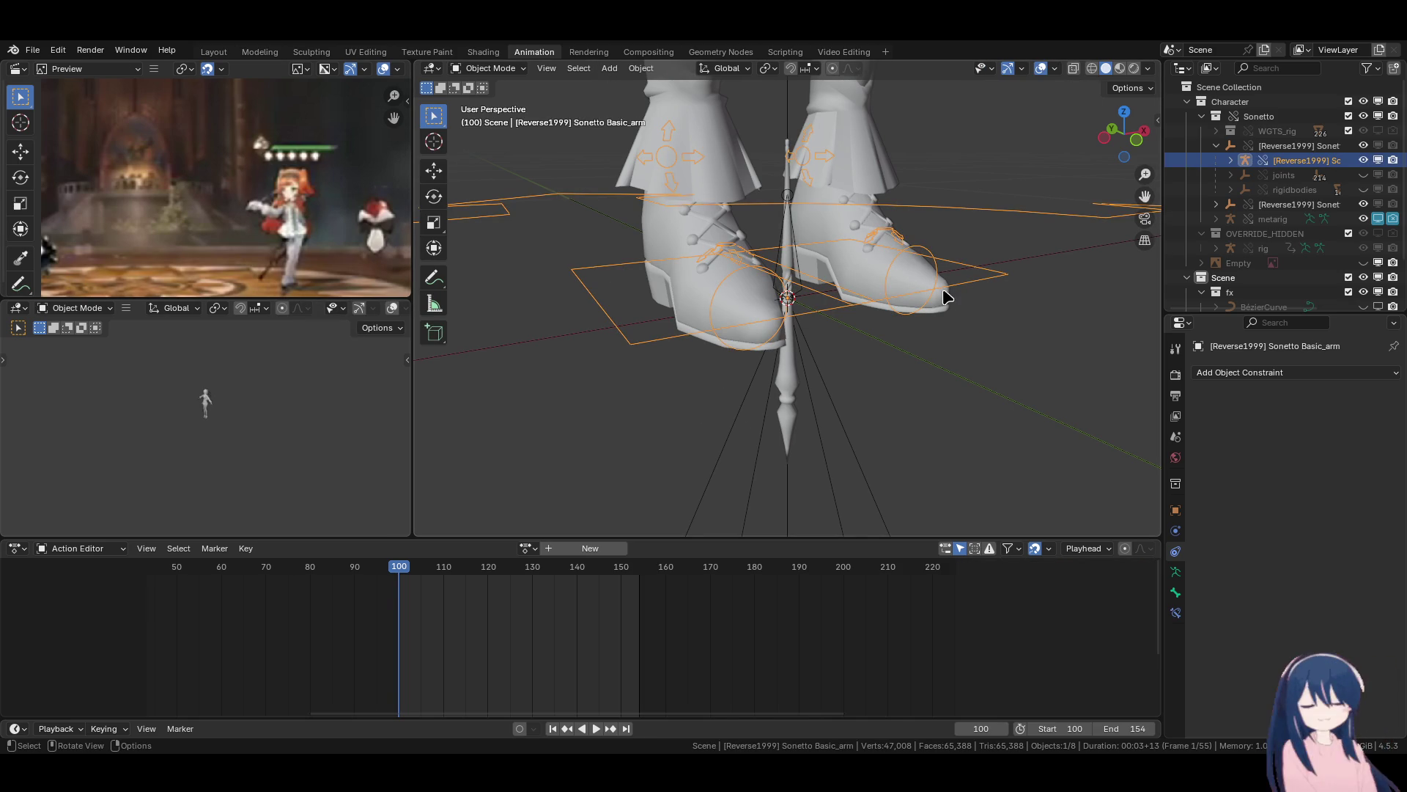
middle_drag(947, 297, 916, 300)
click(491, 68)
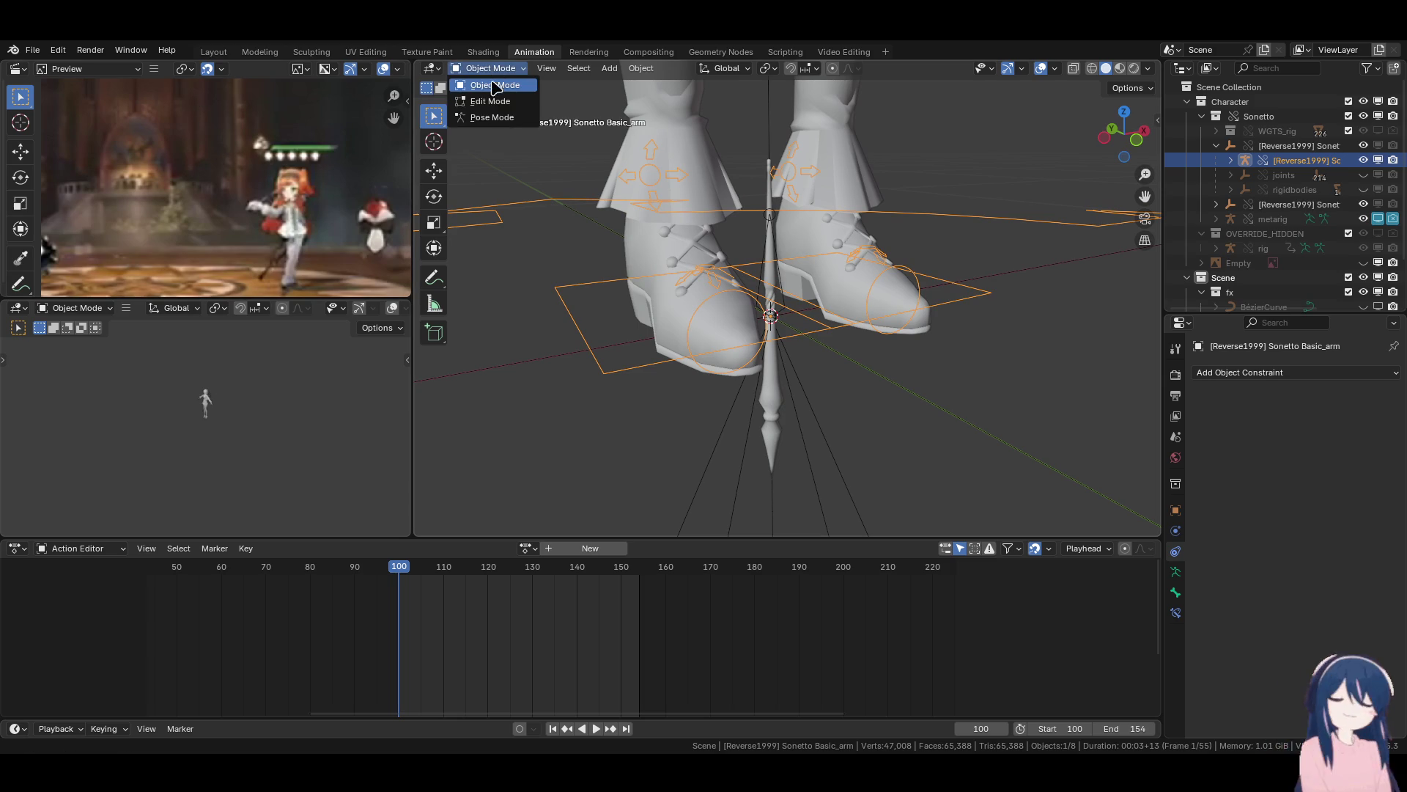
click(499, 117)
scroll(806, 315, down, 8)
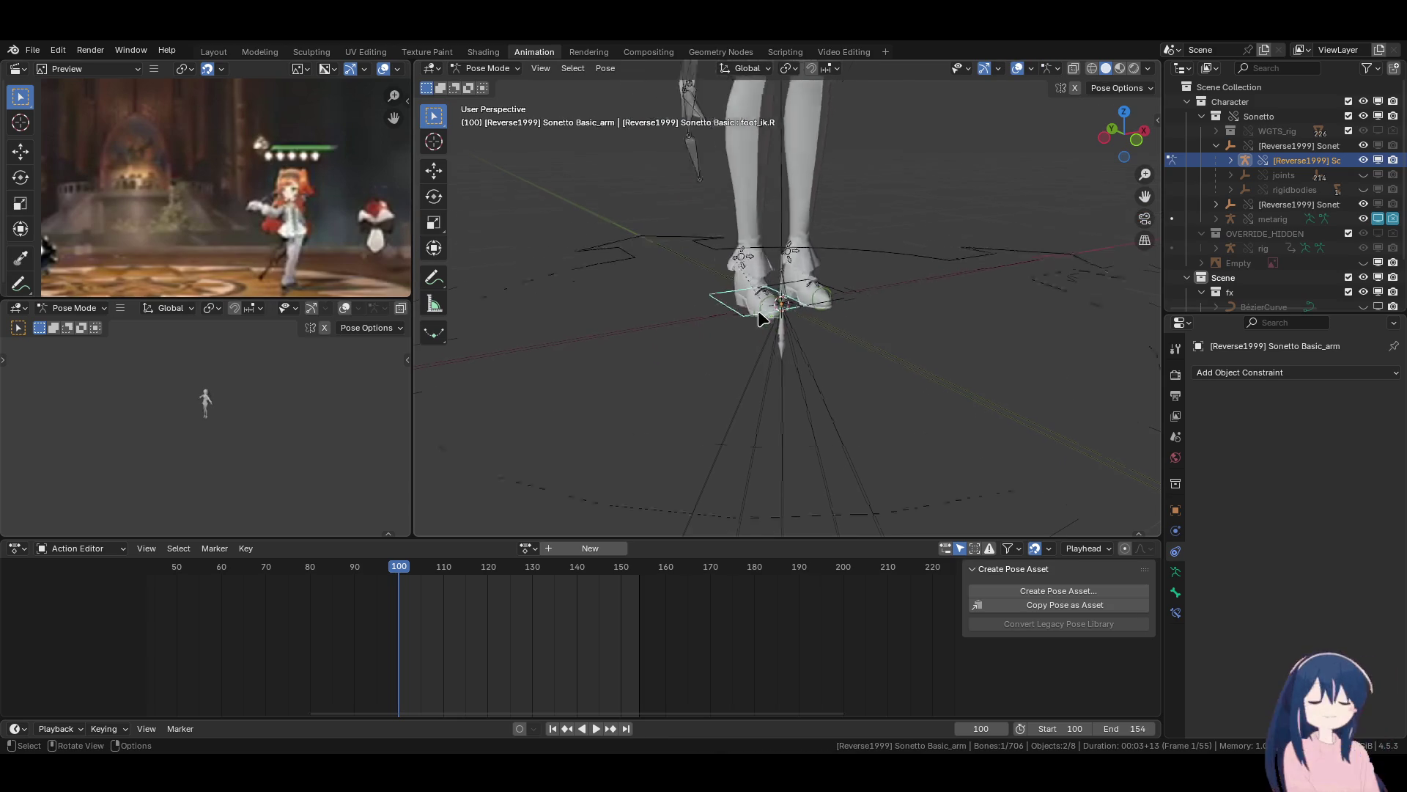
mouse_move(800, 329)
middle_down()
mouse_move(692, 340)
mouse_move(707, 283)
middle_up()
scroll(776, 367, down, 4)
scroll(842, 330, up, 8)
scroll(789, 359, down, 3)
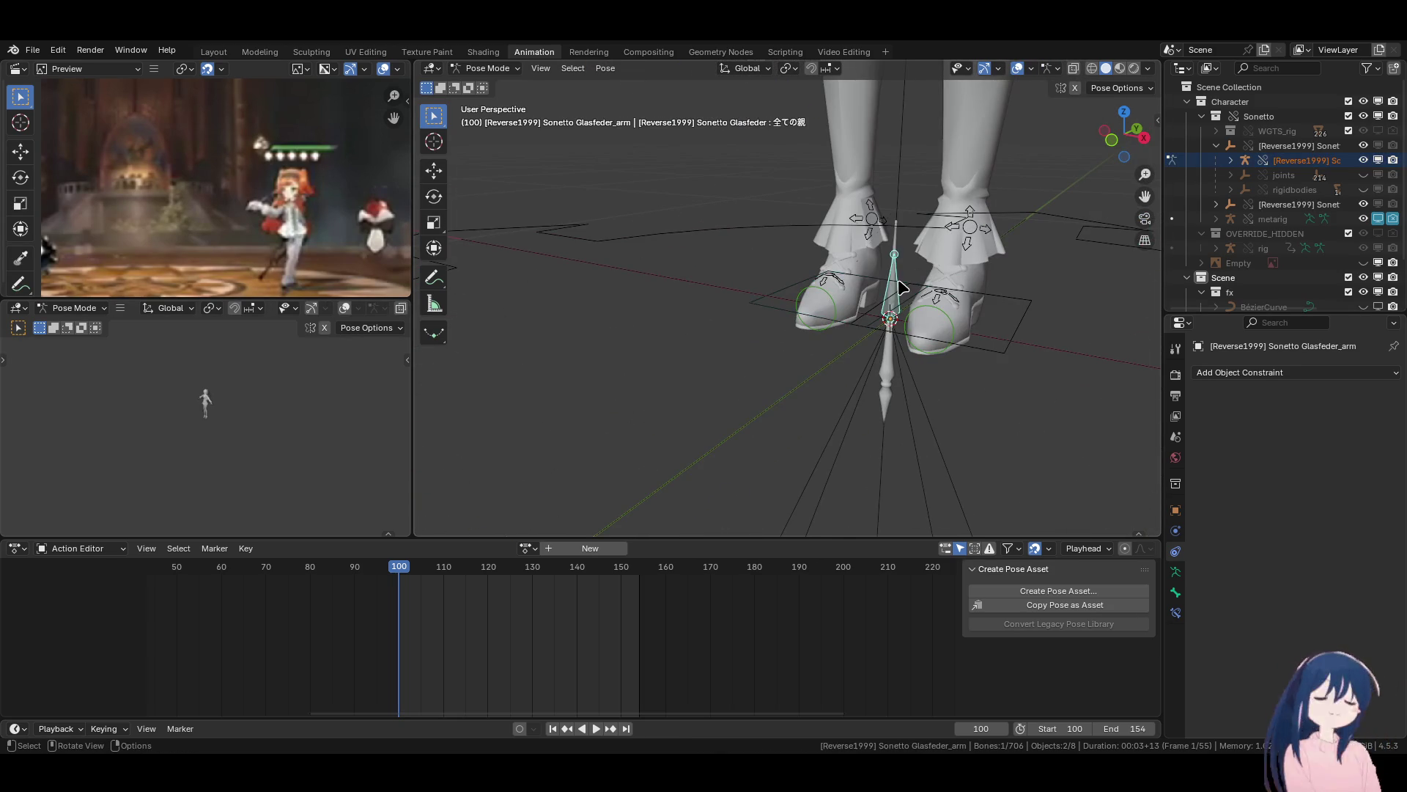
Raise the Glasfeder sword's root bone vertically to a height of 0.35575 m.
click(901, 297)
key(g)
key(z)
click(887, 315)
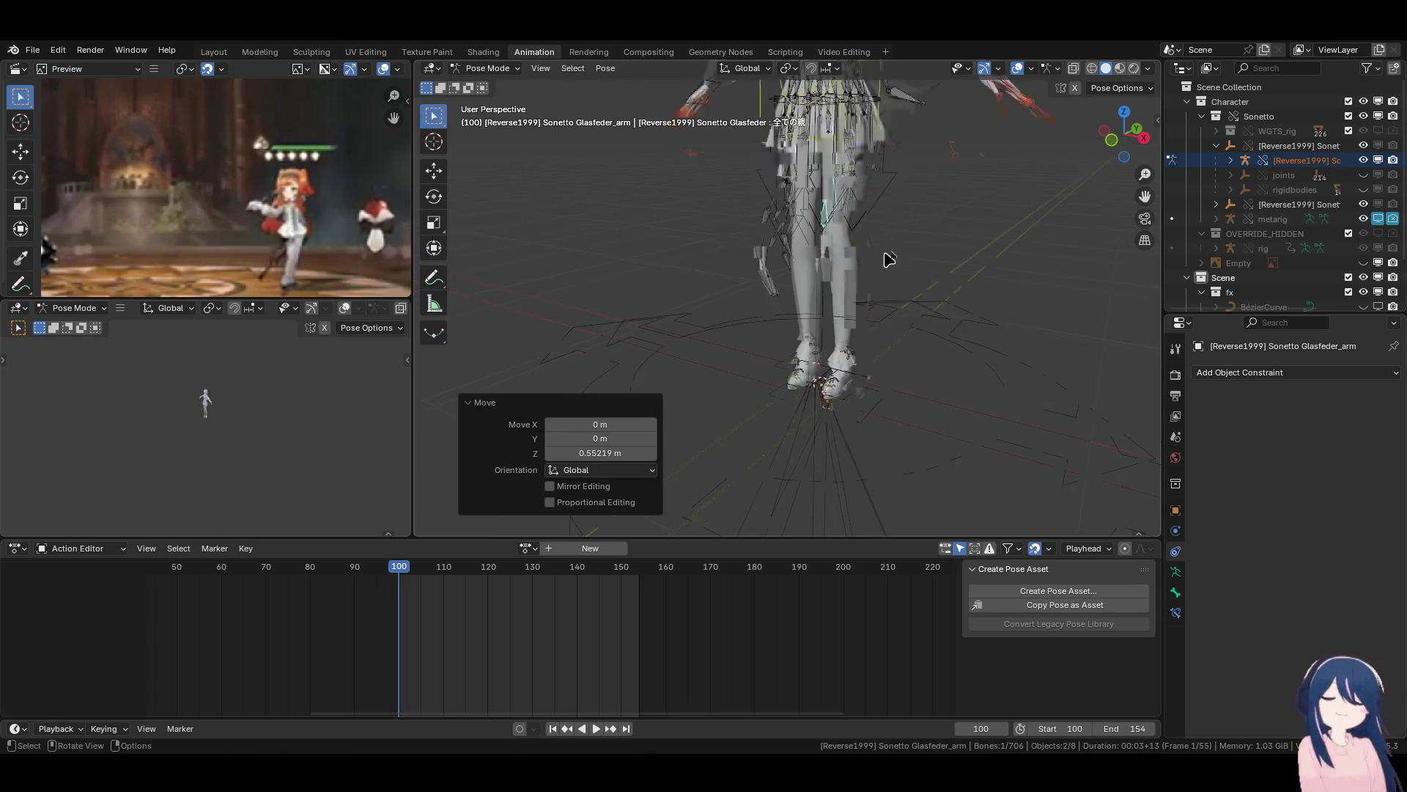
scroll(885, 344, down, 3)
key(g)
key(z)
click(887, 339)
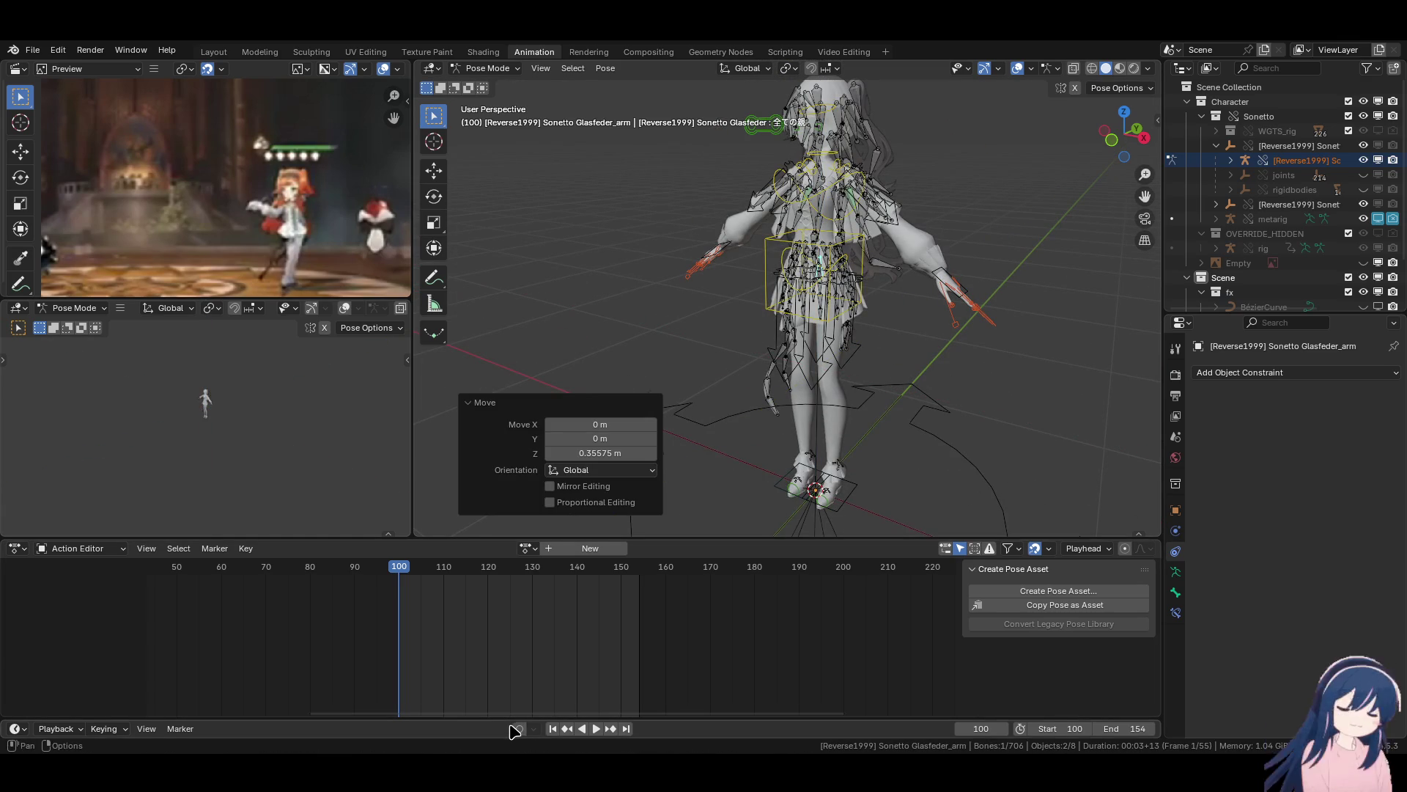
Turn on Auto Keying, shift the sword along X toward the right hand, and rotate it freely.
click(519, 728)
middle_drag(775, 391, 804, 370)
key(g)
key(x)
click(804, 370)
scroll(806, 344, up, 5)
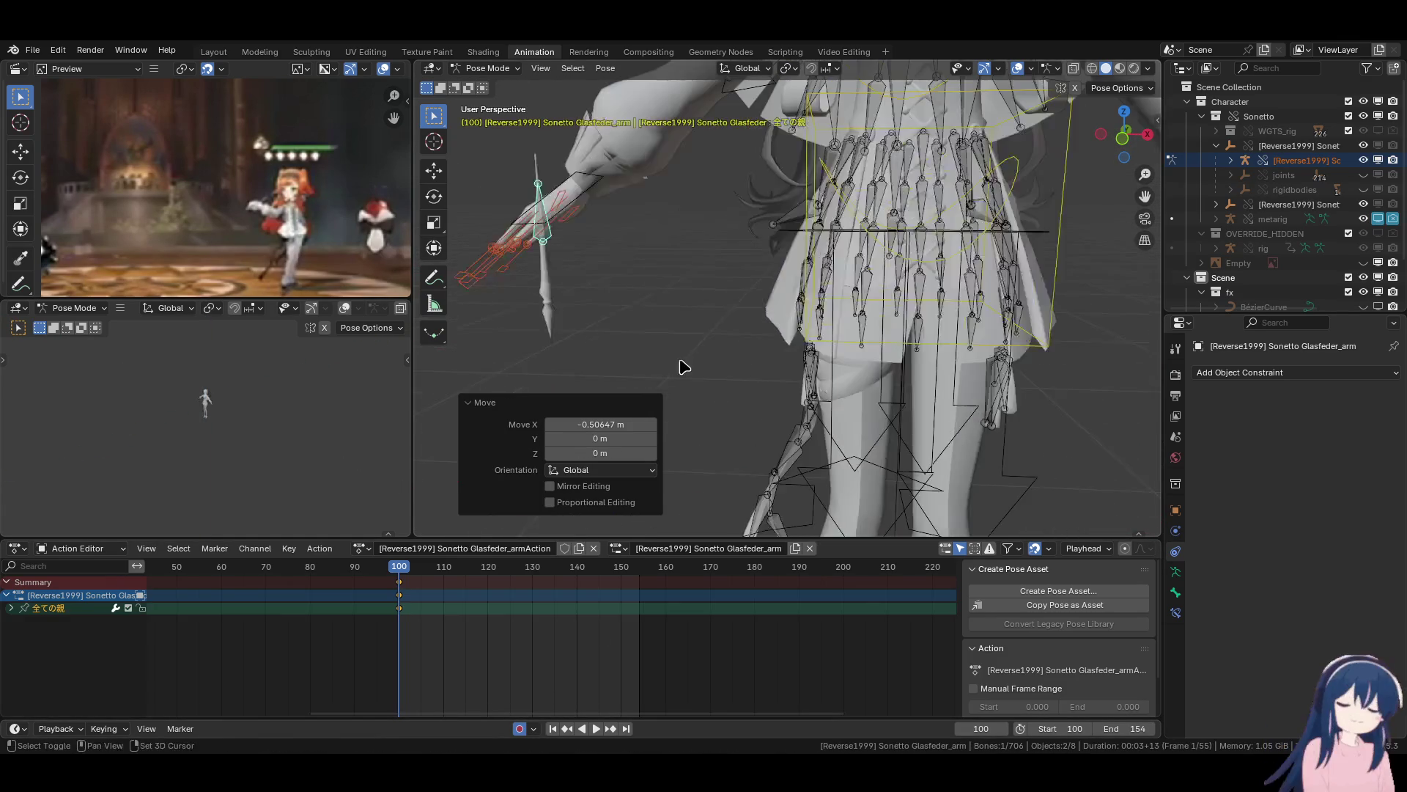
key(r)
key(r)
click(807, 282)
Rotate the sword 65.7° around the view axis, then move it to a new position.
mouse_move(806, 282)
alt+middle_down()
mouse_move(822, 313)
mouse_move(861, 307)
alt+middle_up()
scroll(860, 307, up, 3)
key(r)
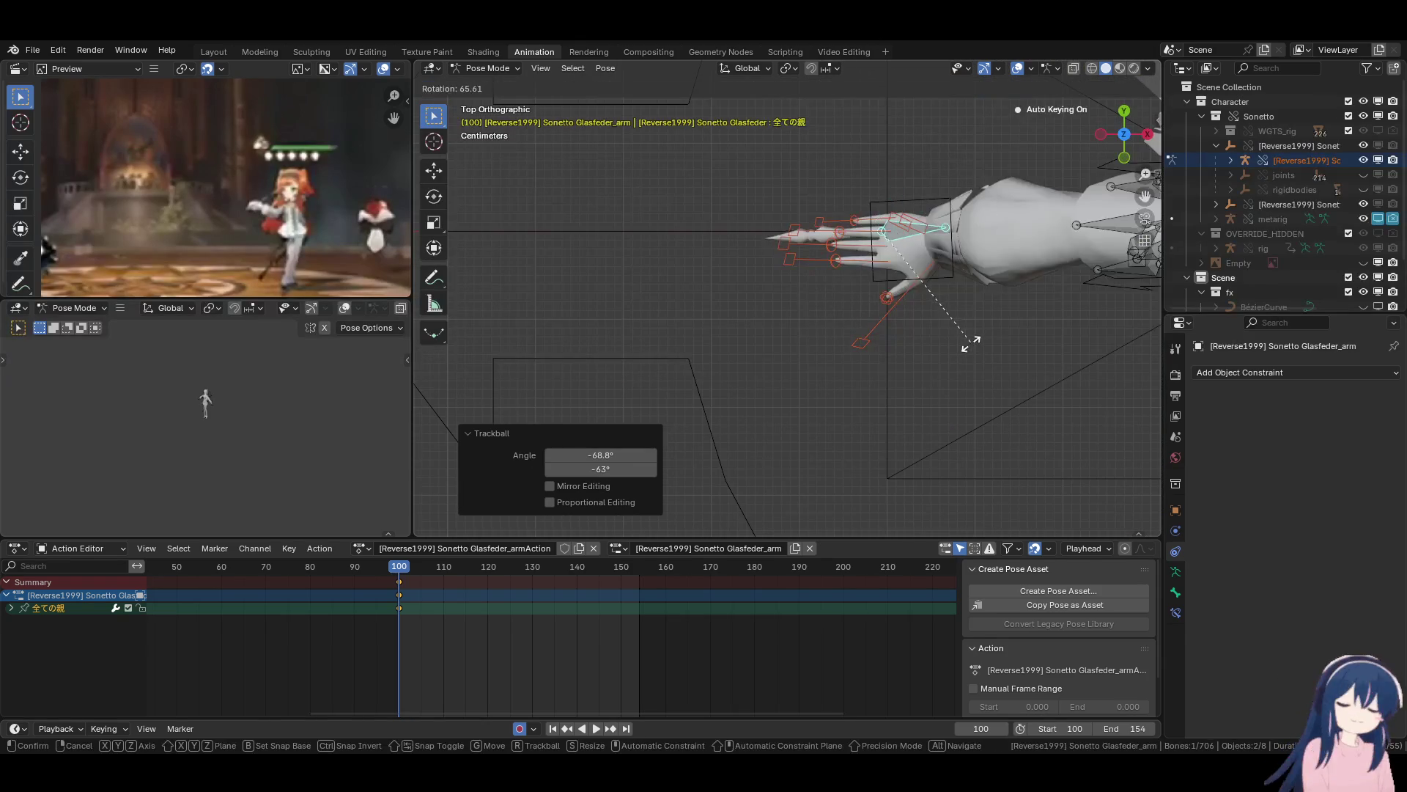
click(887, 326)
key(KP_1)
key(r)
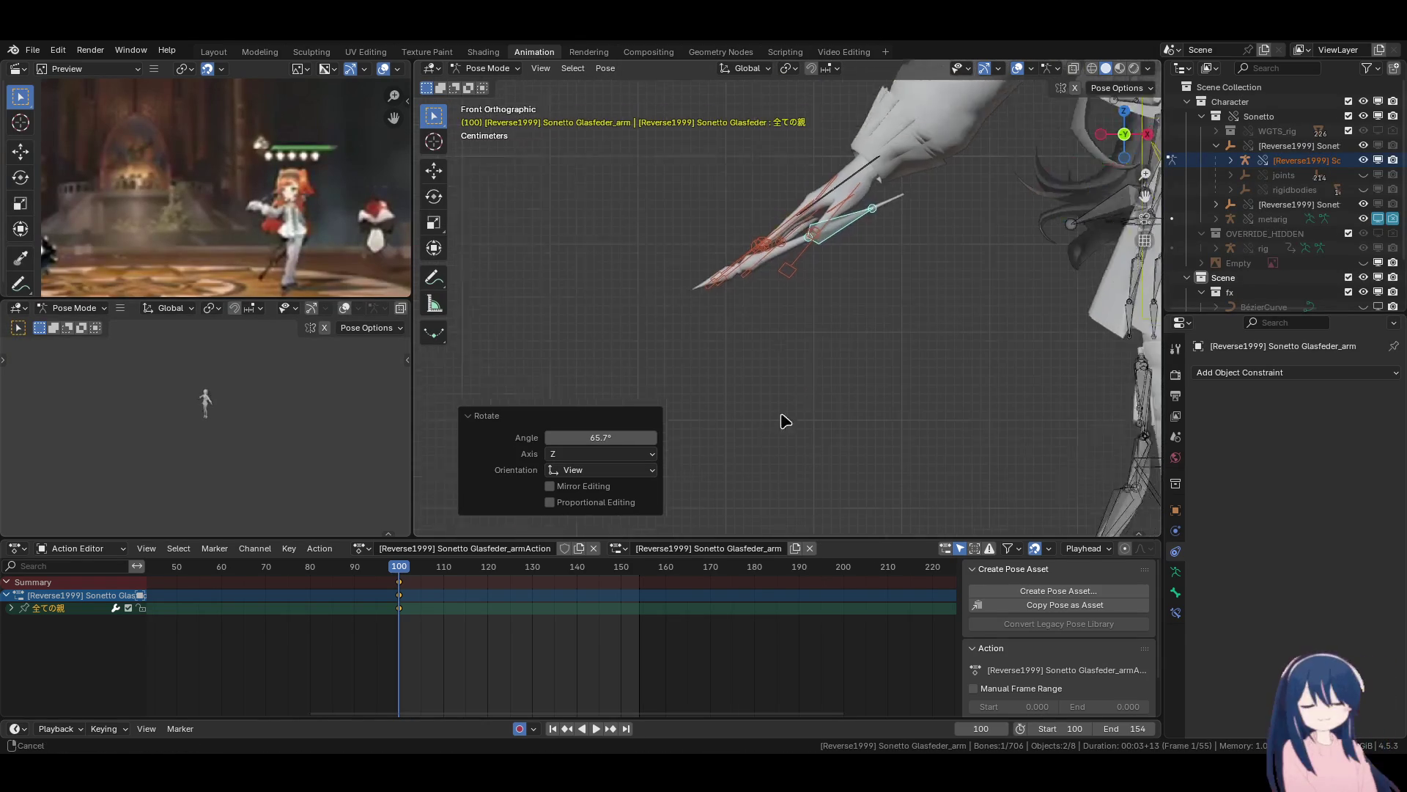
key(g)
click(872, 253)
Nudge the sword with several small moves until it sits in the right hand.
mouse_move(872, 253)
middle_down()
mouse_move(920, 283)
mouse_move(911, 276)
mouse_move(925, 396)
mouse_move(902, 349)
mouse_move(991, 291)
mouse_move(911, 305)
mouse_move(872, 242)
mouse_move(786, 163)
mouse_move(829, 191)
mouse_move(793, 222)
mouse_move(1203, 444)
middle_up()
key(g)
click(952, 330)
key(g)
click(911, 305)
key(r)
key(Escape)
key(g)
click(953, 315)
click(1175, 592)
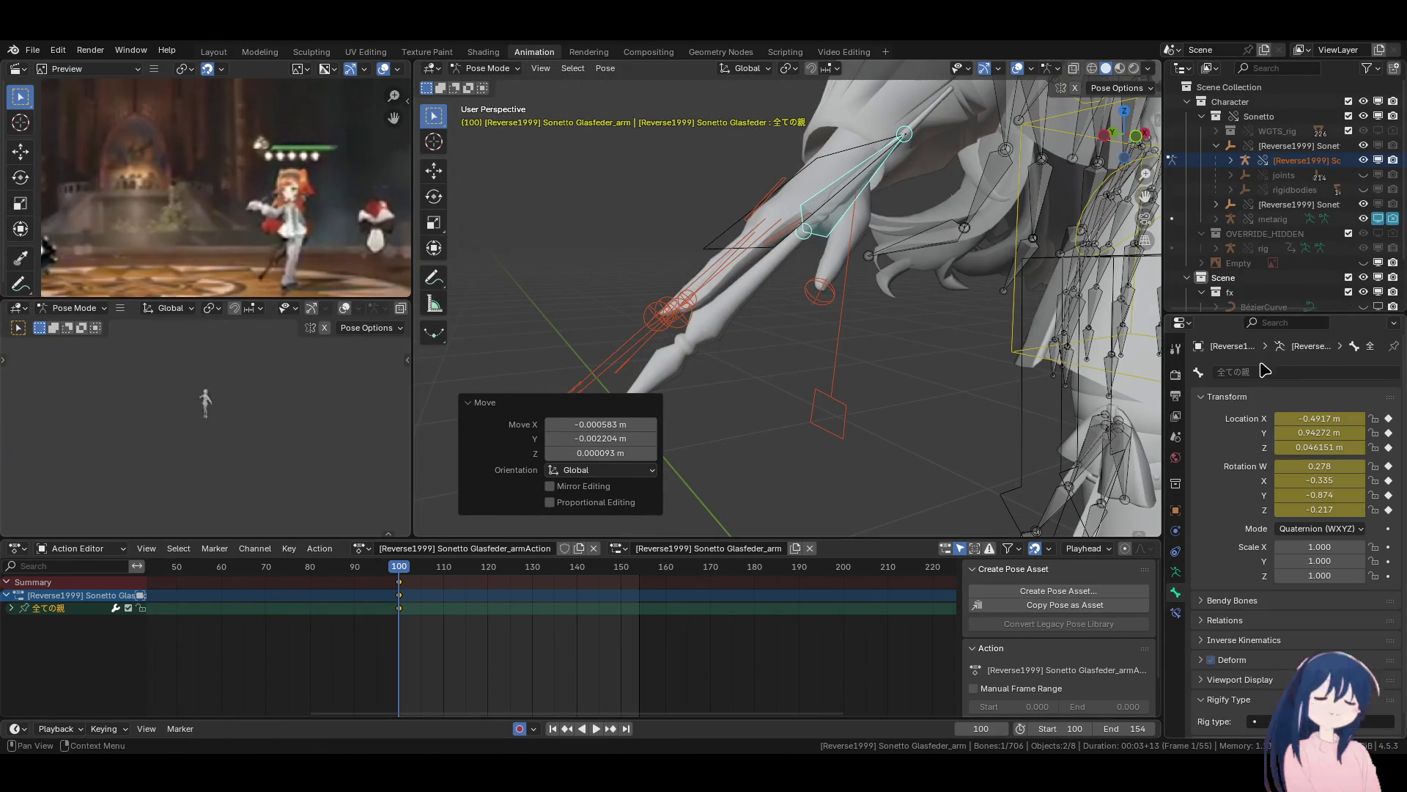
Add a Child Of constraint targeting Basic_arm's ORG-hand.R bone, with Set Inverse applied.
click(1176, 612)
click(1291, 373)
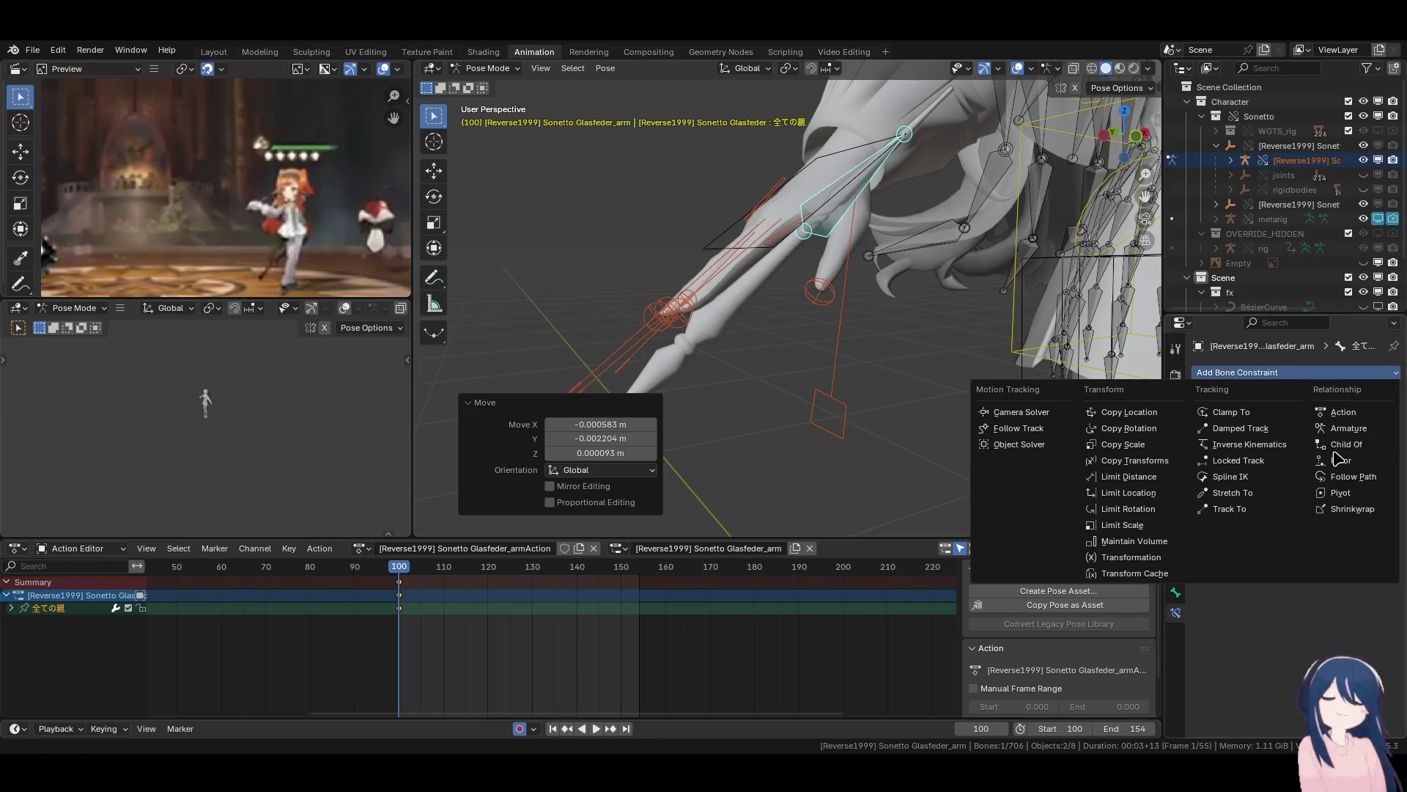
click(1362, 440)
click(1372, 419)
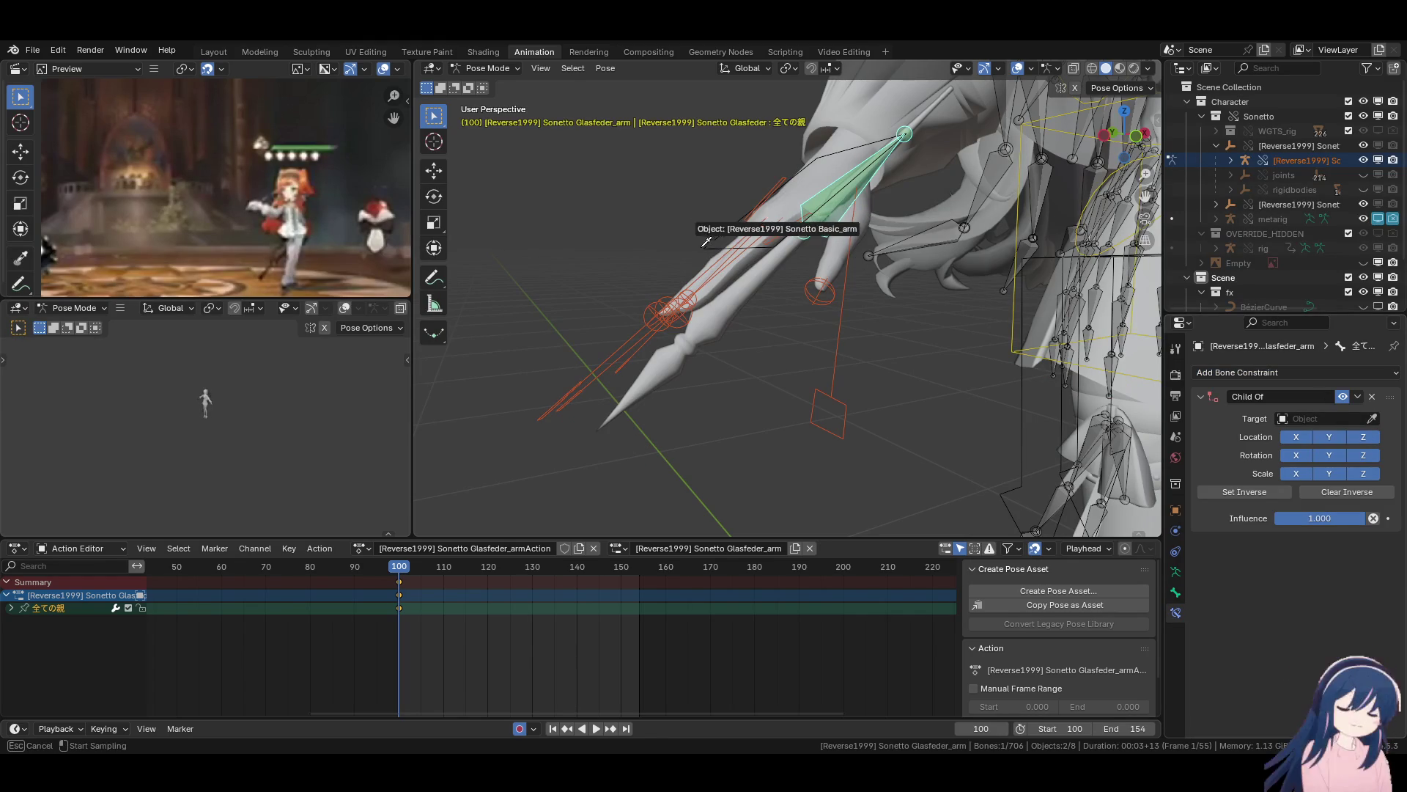
click(778, 219)
click(1312, 437)
text(hand)
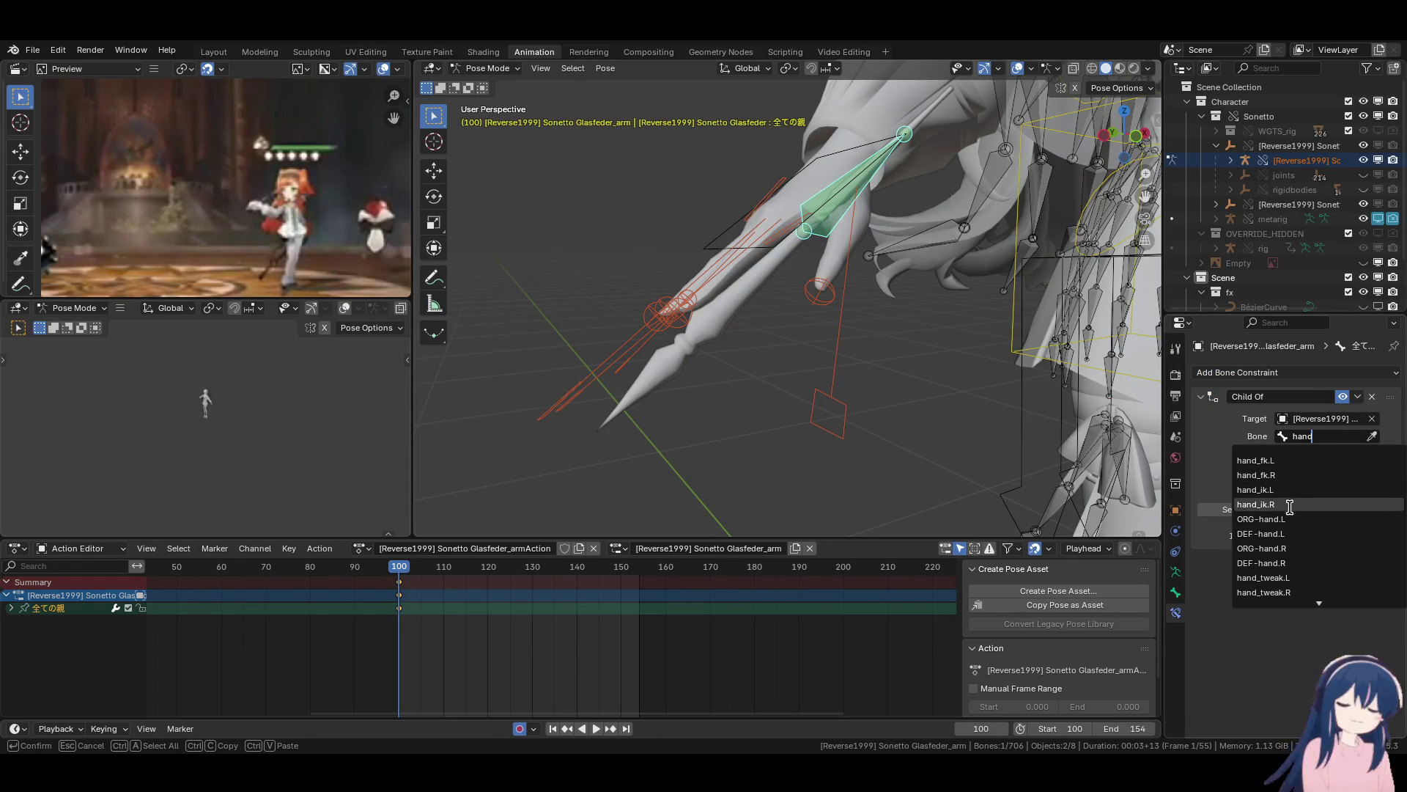
click(1289, 548)
click(1260, 513)
Check the hand's IK control bone, then select Camera_Main from the right-side view.
mouse_move(743, 352)
middle_down()
mouse_move(723, 355)
mouse_move(817, 421)
mouse_move(803, 351)
middle_up()
click(806, 346)
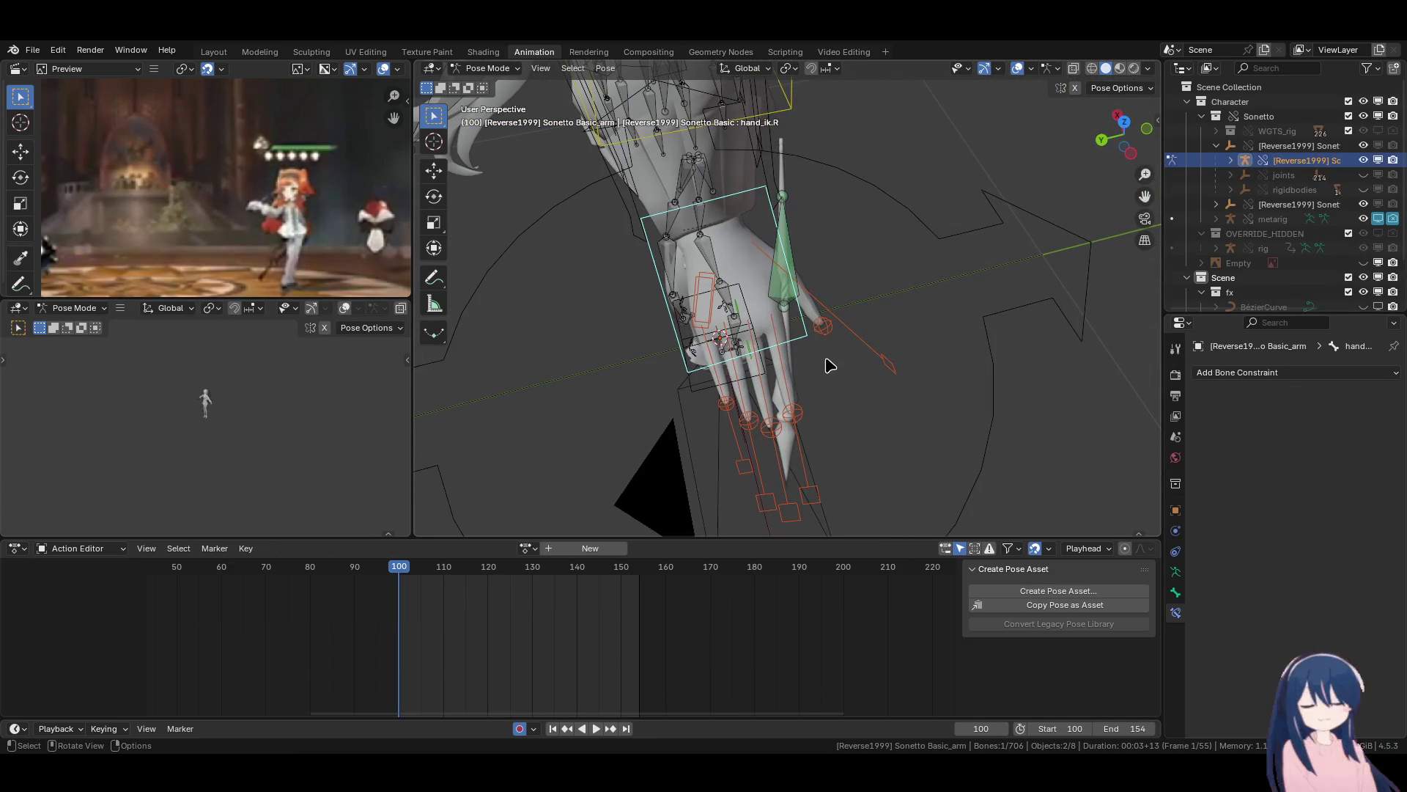
click(489, 68)
mouse_move(766, 252)
middle_down()
mouse_move(817, 314)
mouse_move(745, 195)
mouse_move(730, 297)
mouse_move(835, 339)
mouse_move(782, 384)
middle_up()
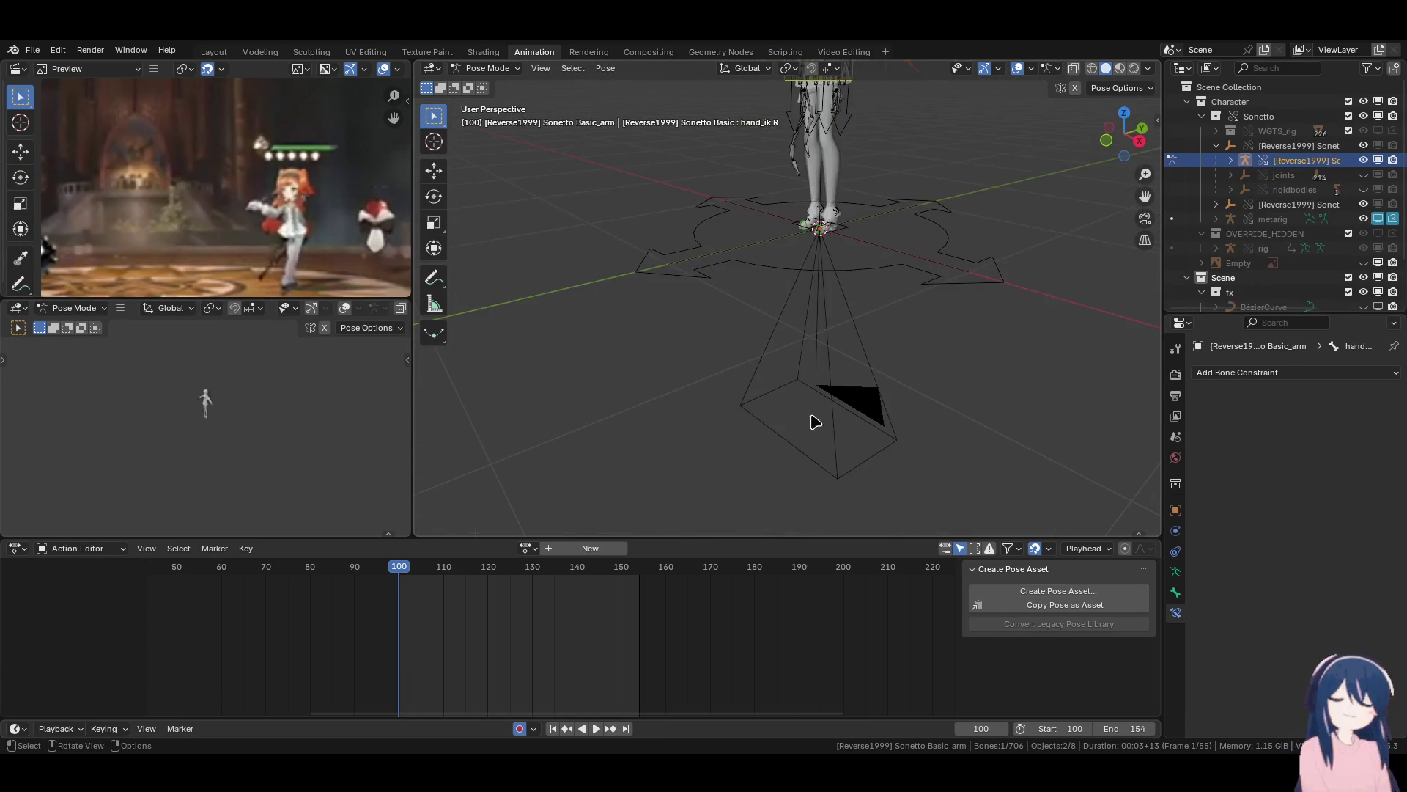
click(843, 432)
key(KP_3)
click(815, 336)
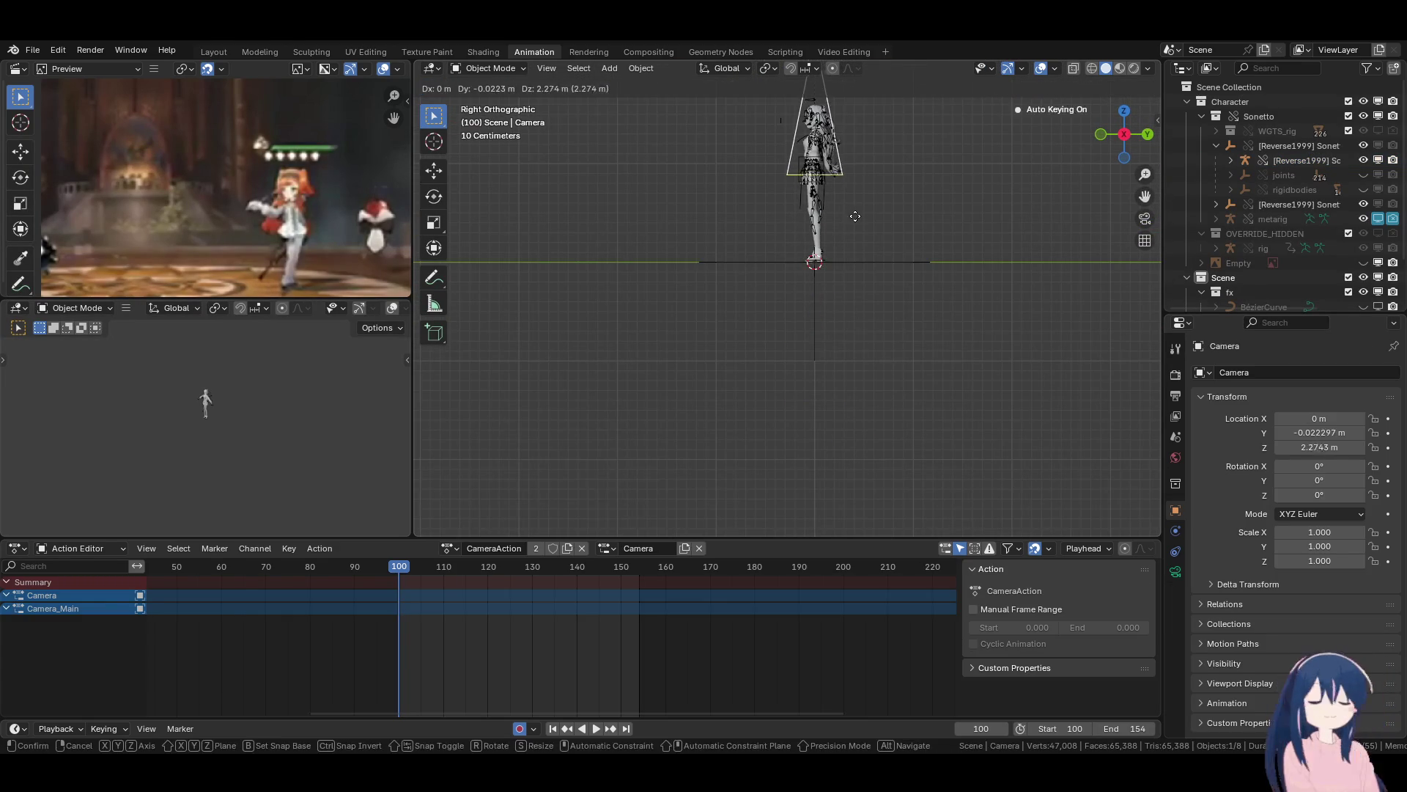
Key Camera_Main rotated 90° on X and preview through it with Flat lighting.
text(irx90)
key(Return)
key(KP_0)
scroll(308, 307, down, 5)
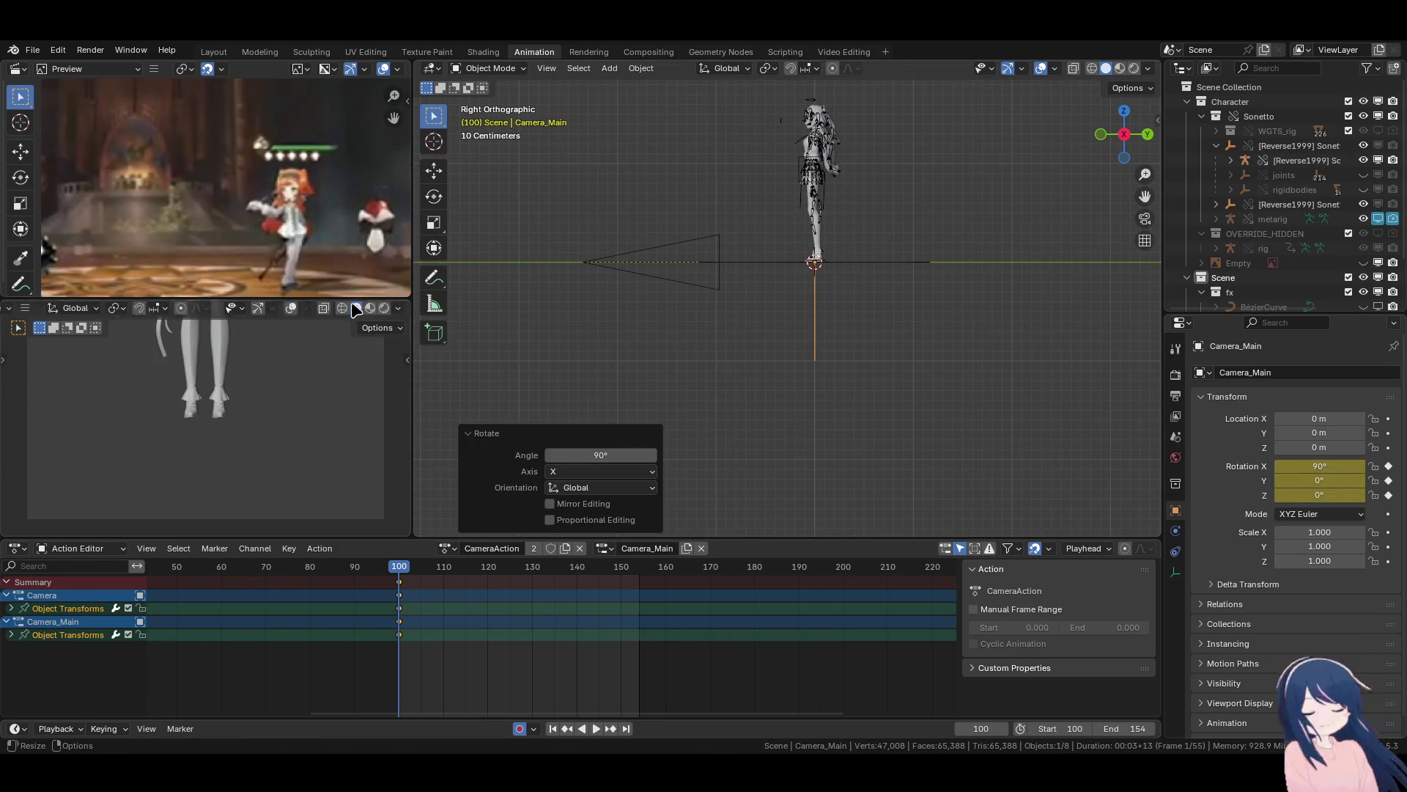
click(398, 308)
click(468, 383)
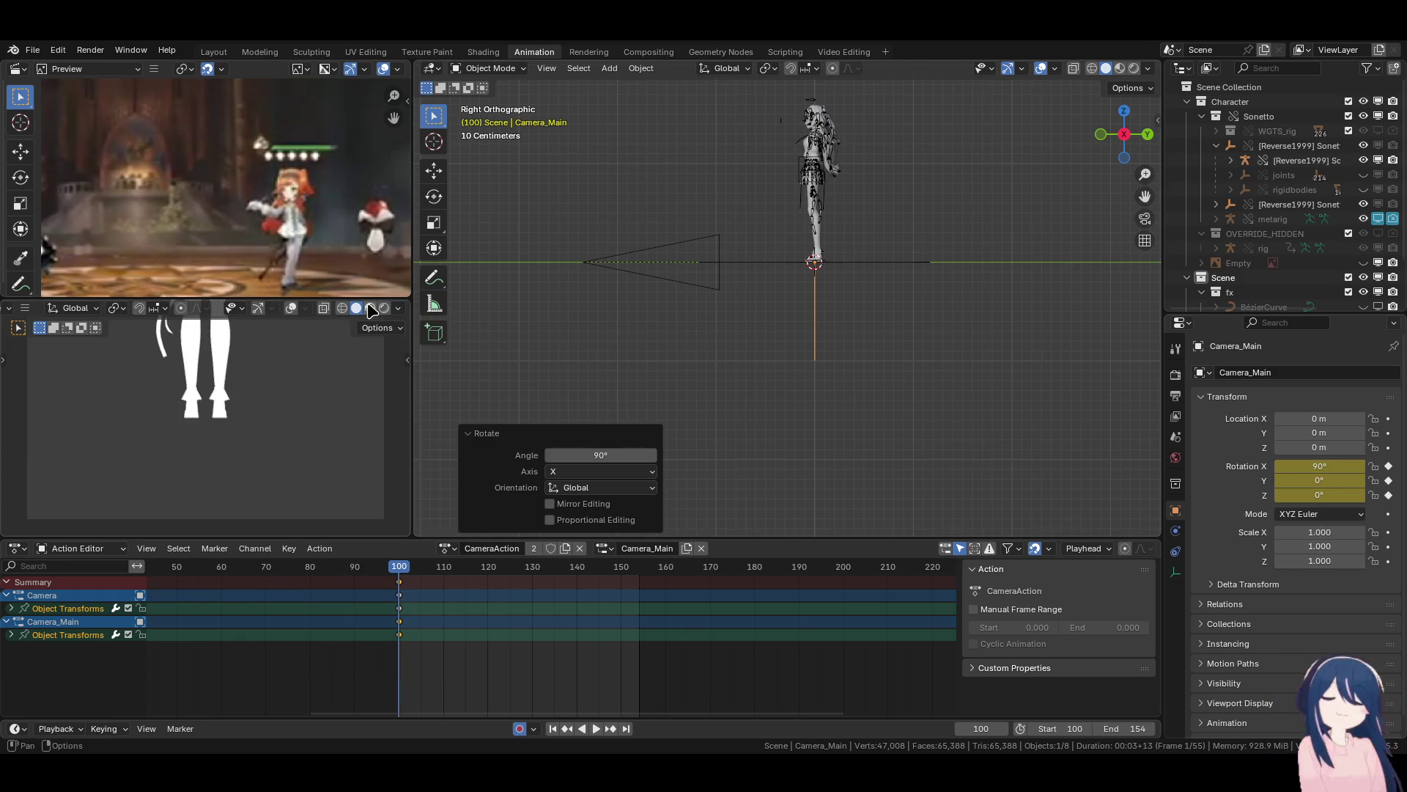
click(398, 308)
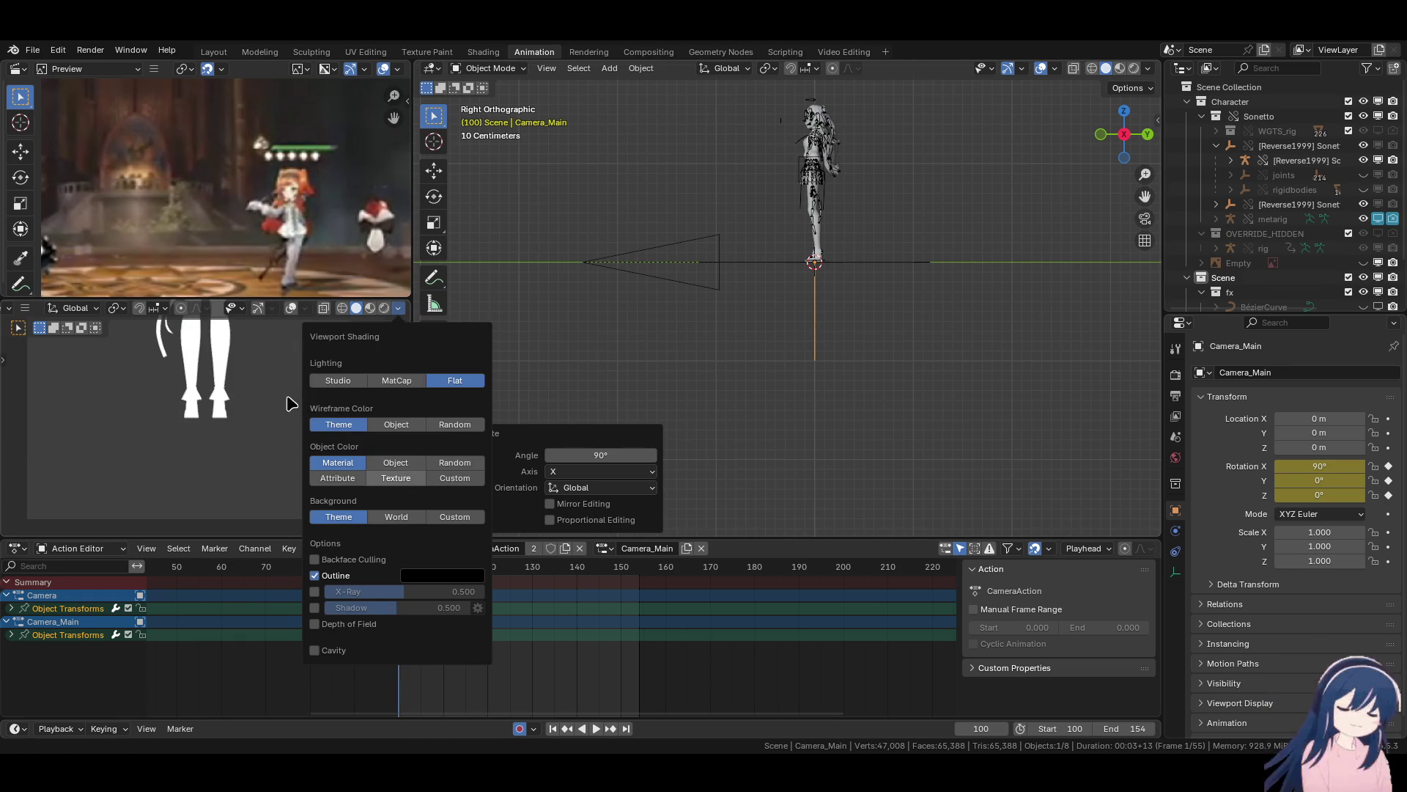
scroll(210, 422, down, 3)
scroll(210, 422, up, 2)
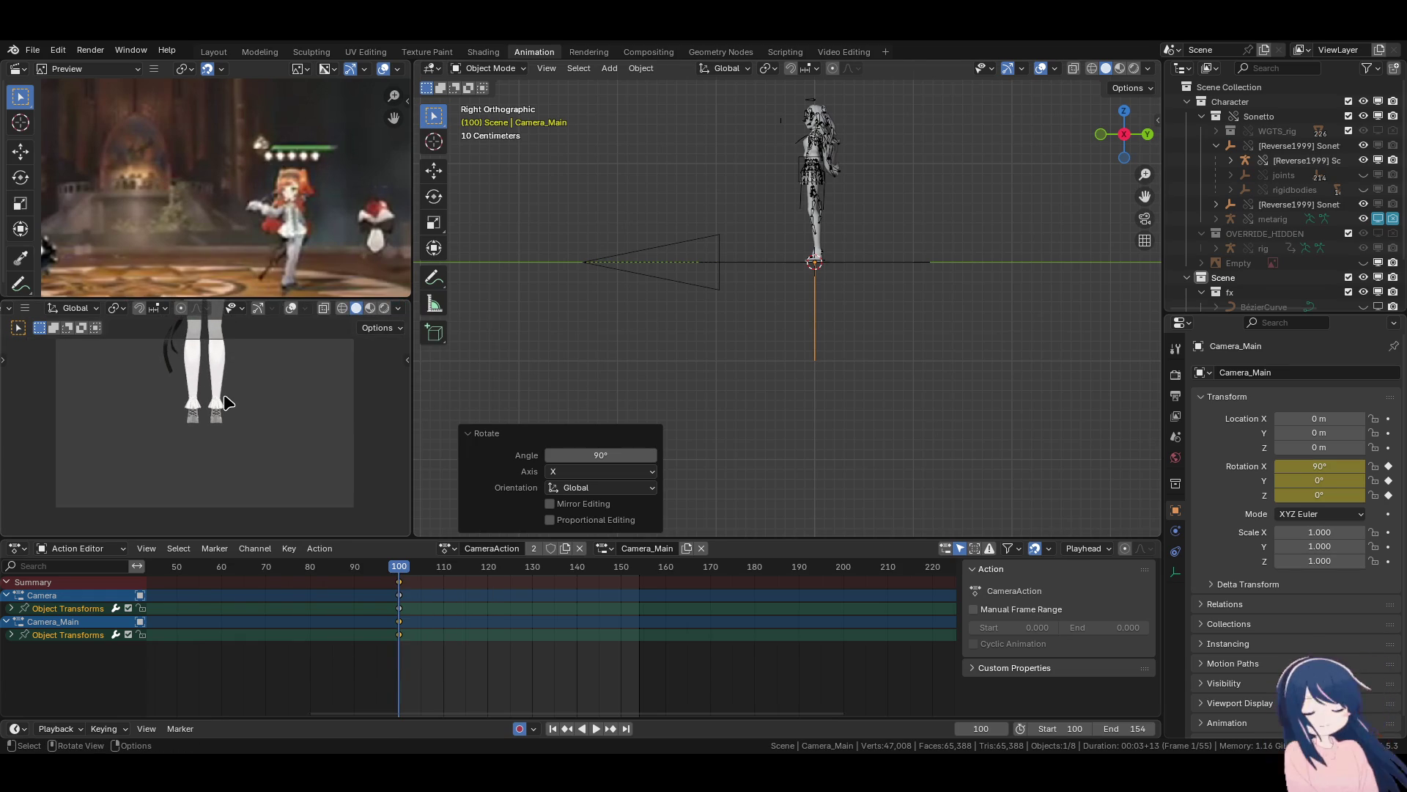
Raise Camera_Main along Z to 1.2486 m so the whole character is framed.
key(g)
key(z)
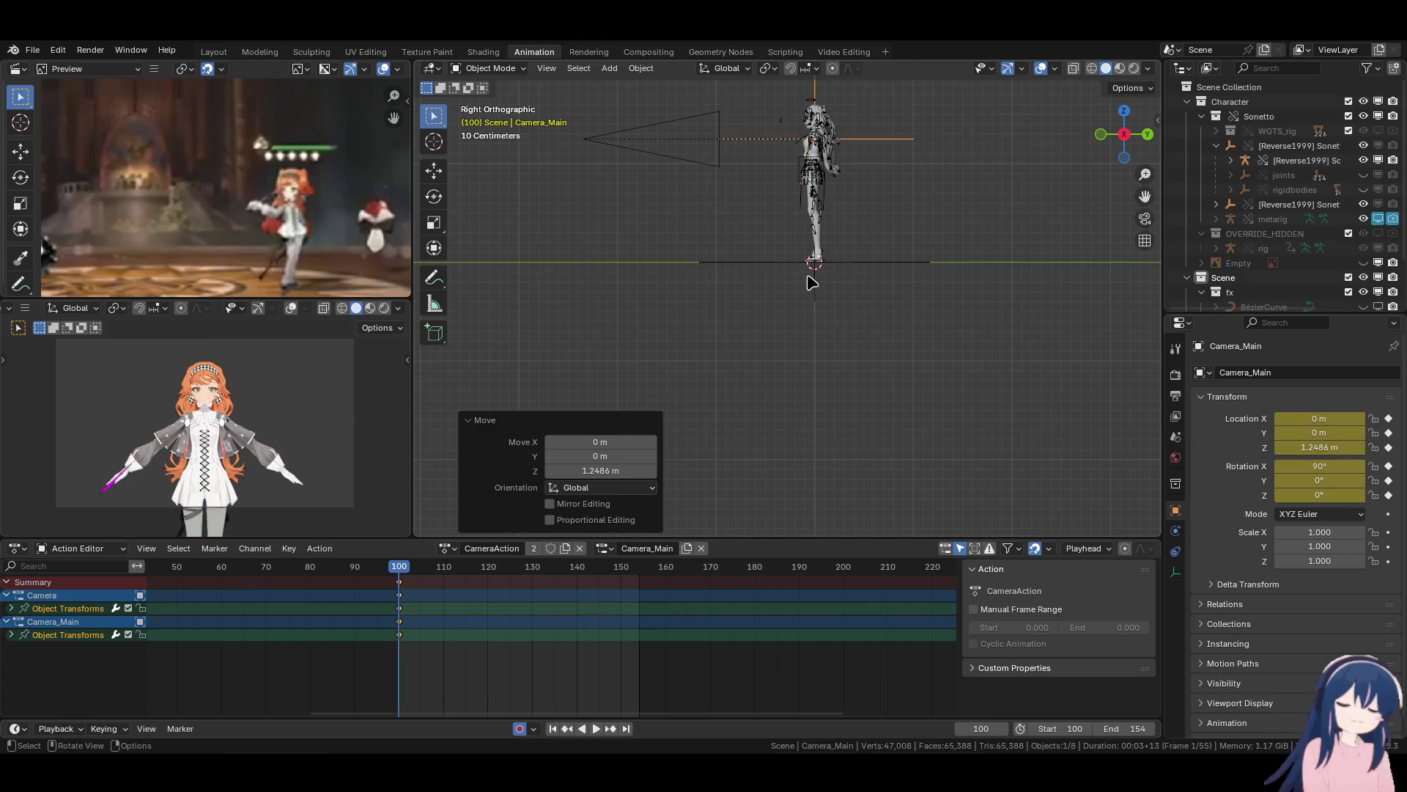
click(734, 313)
Save Sonnetto's Infinito.blend, then revert to it so the sword displays white.
scroll(161, 459, up, 8)
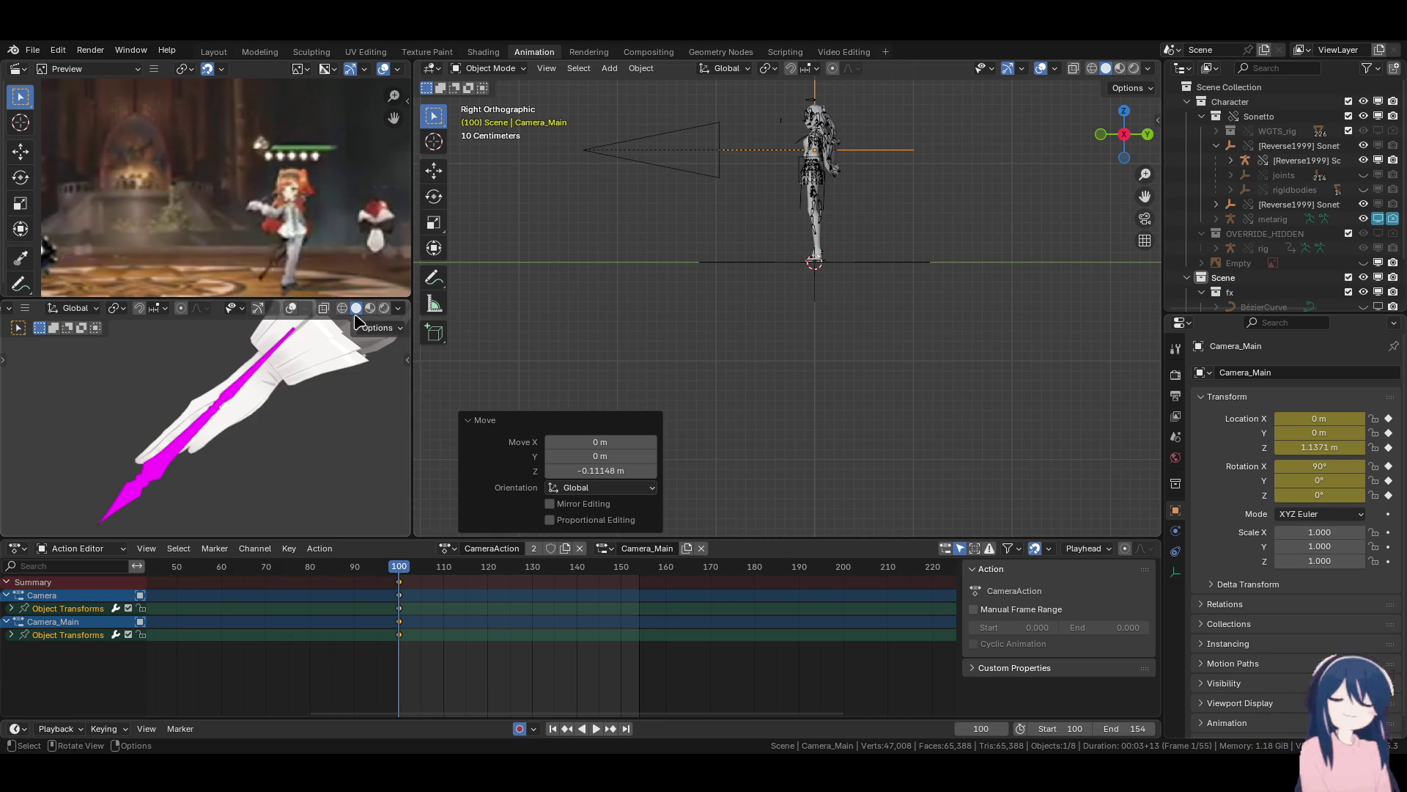
key(ctrl+s)
click(33, 52)
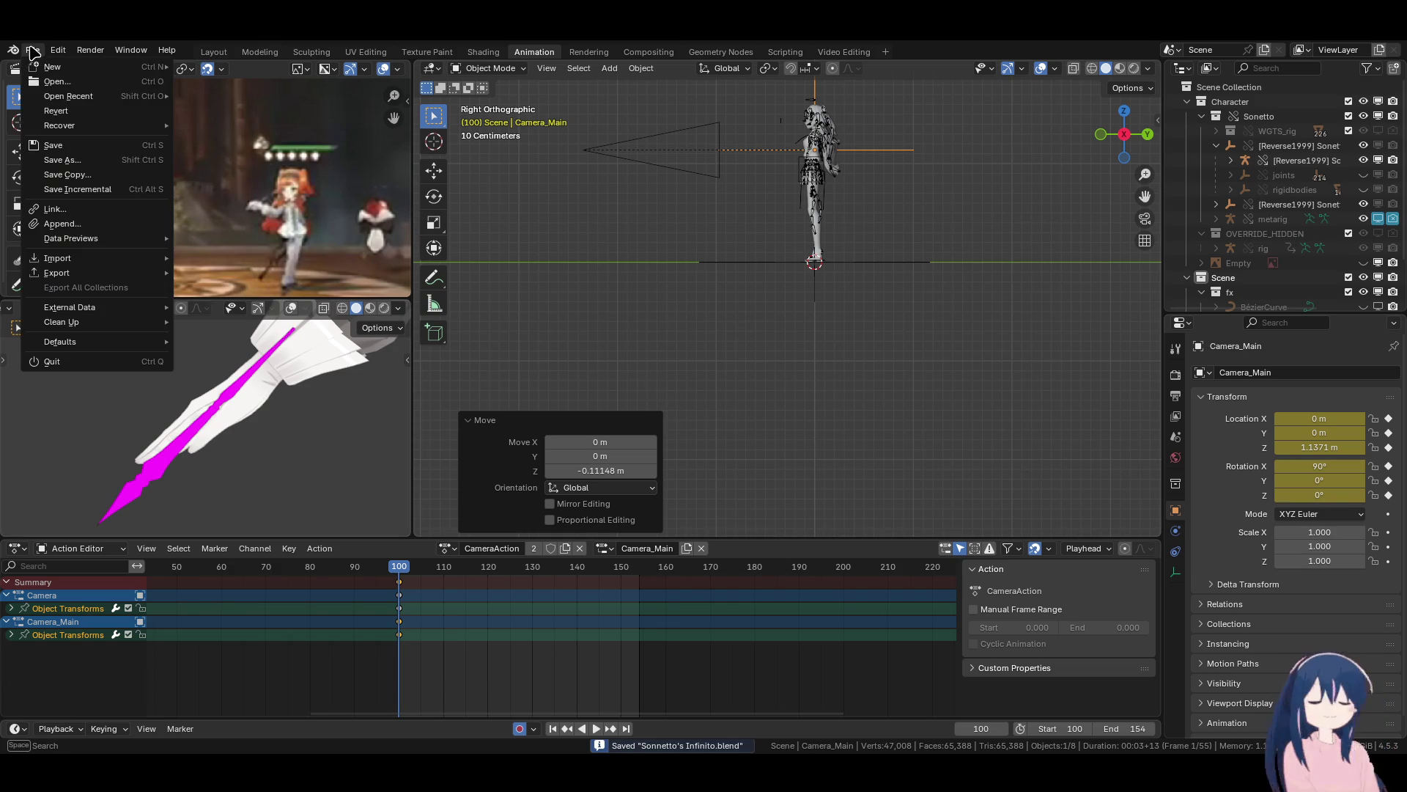
click(94, 112)
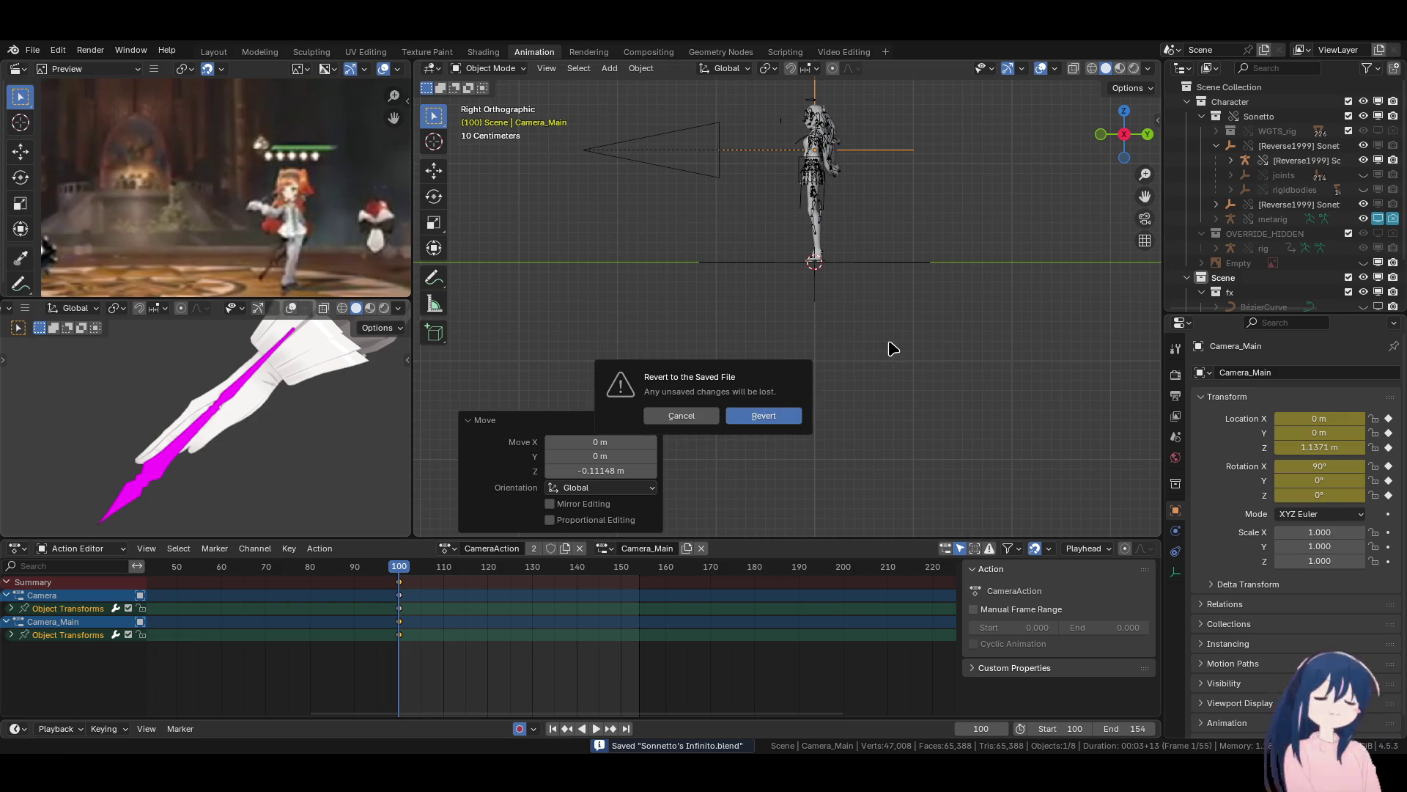
key(Return)
scroll(850, 334, up, 6)
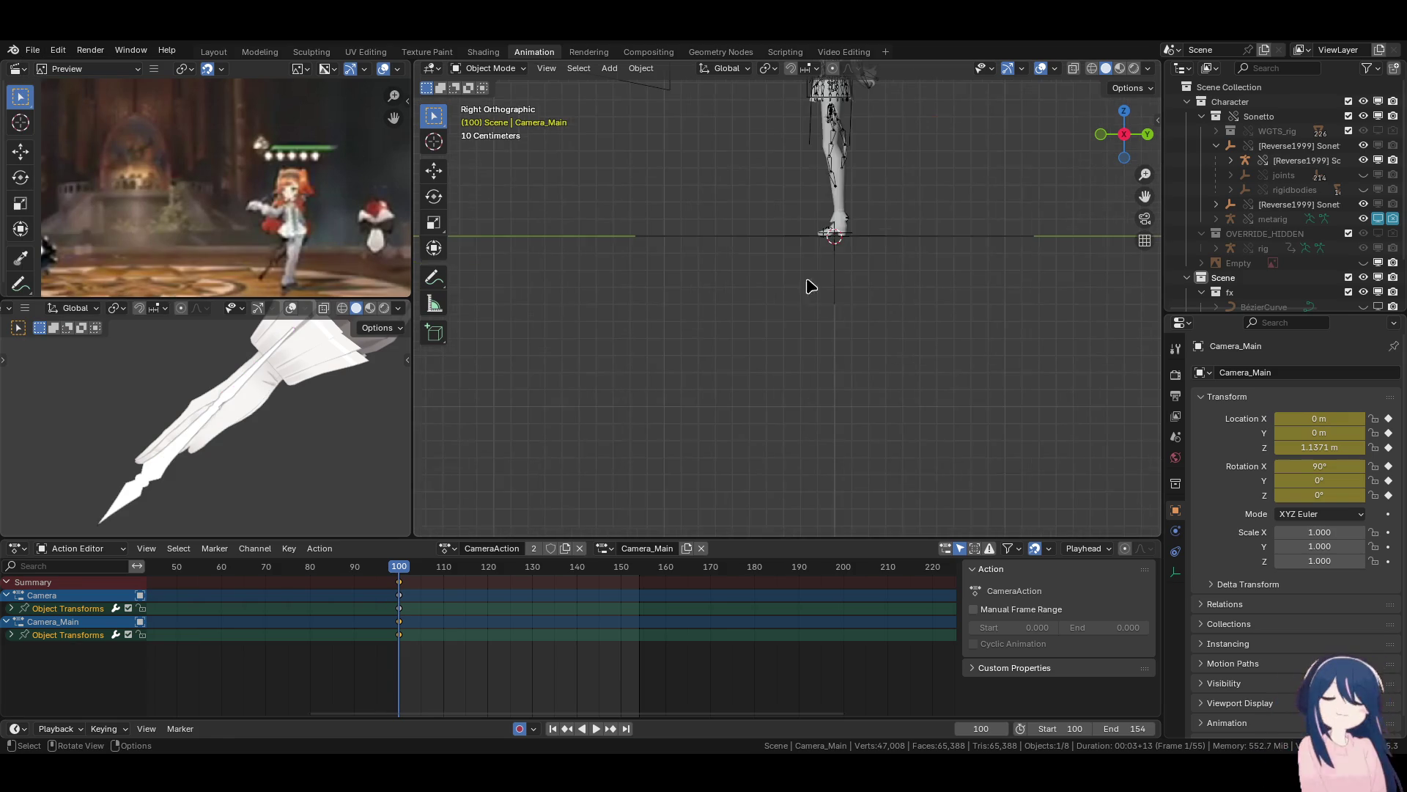
key(KP_1)
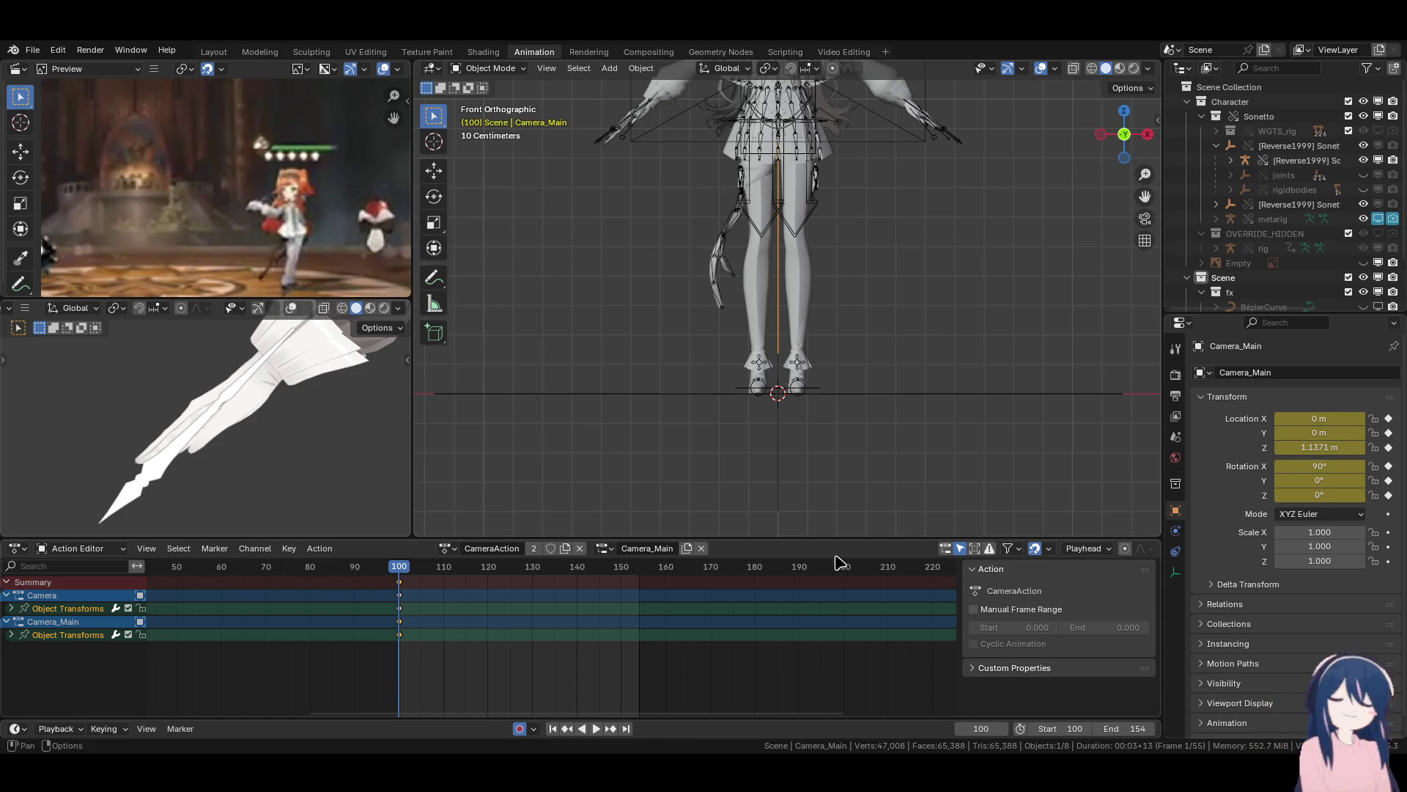
mouse_move(799, 161)
shift+middle_down()
mouse_move(823, 244)
mouse_move(754, 249)
mouse_move(839, 361)
mouse_move(920, 345)
mouse_move(867, 182)
mouse_move(783, 263)
shift+middle_up()
key(KP_1)
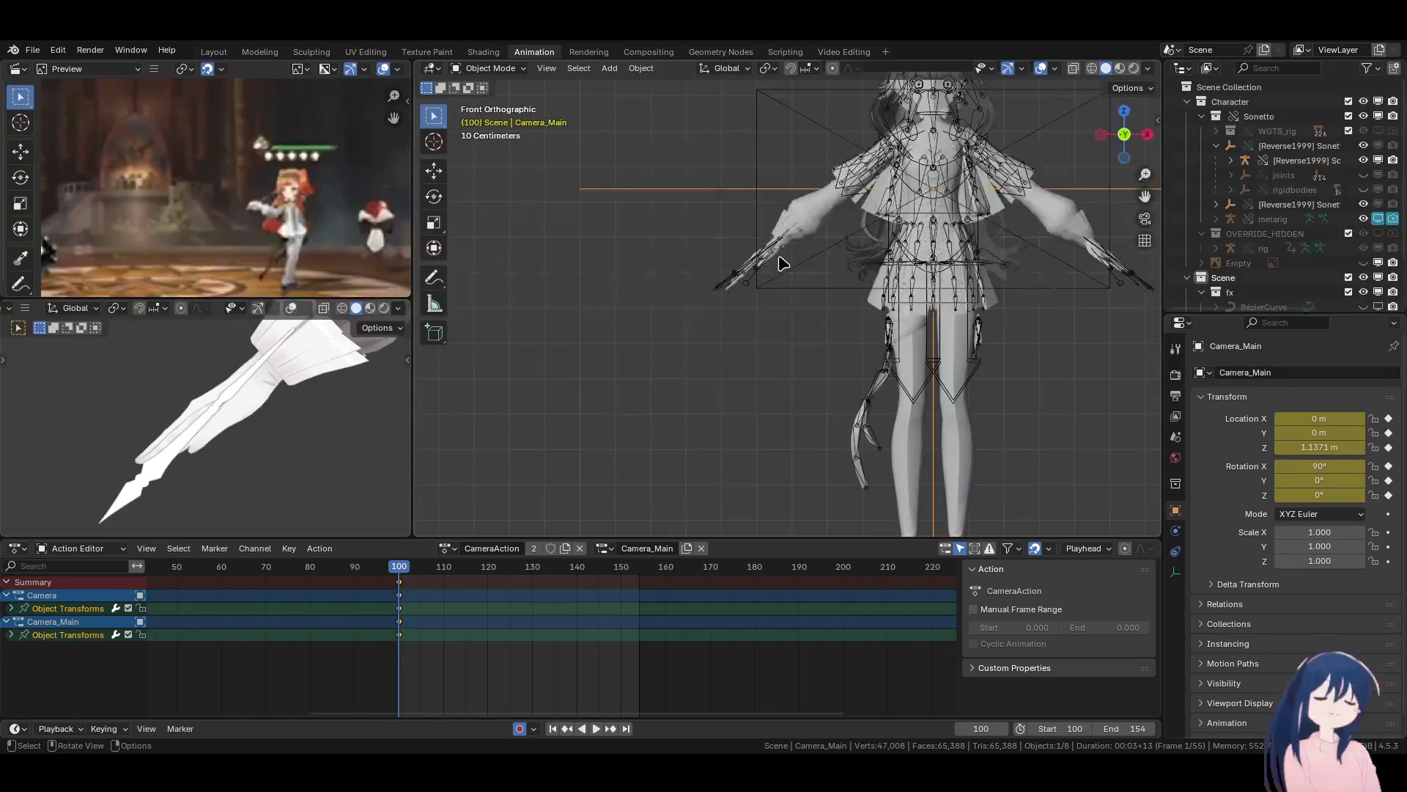
scroll(889, 396, down, 3)
shift+middle_drag(889, 395, 859, 350)
key(KP_3)
scroll(366, 424, down, 1)
scroll(366, 424, down, 5)
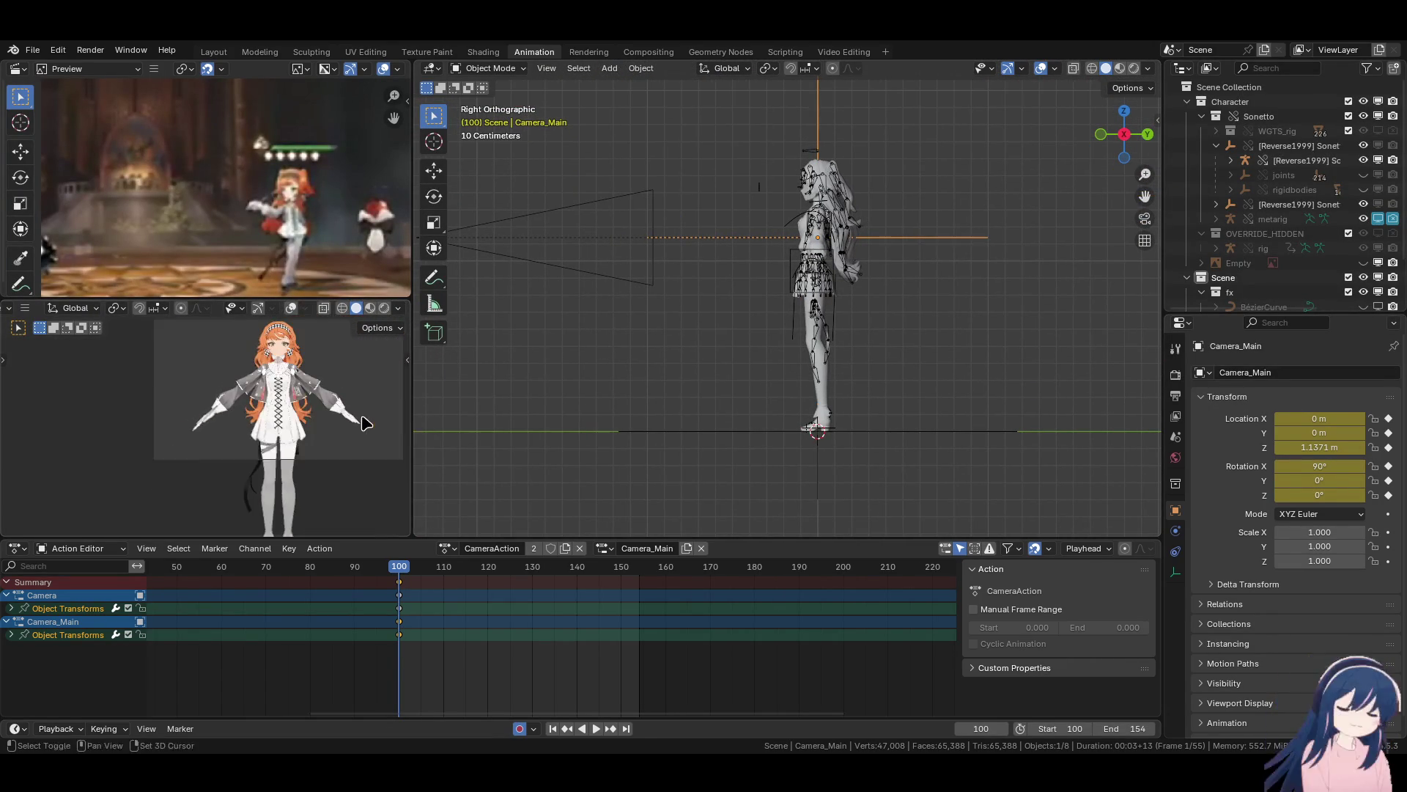
scroll(352, 447, up, 2)
shift+middle_drag(344, 469, 292, 463)
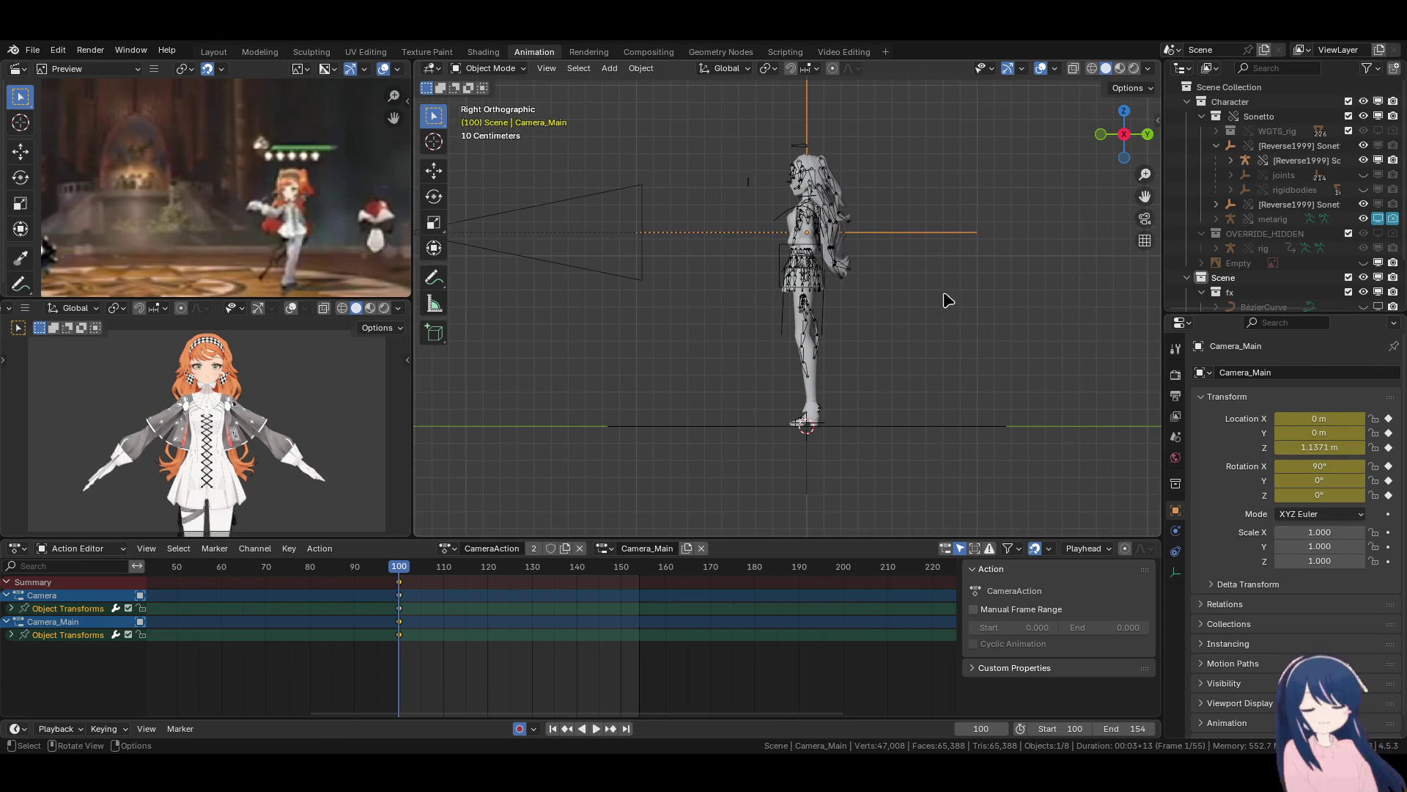
key(r)
key(Escape)
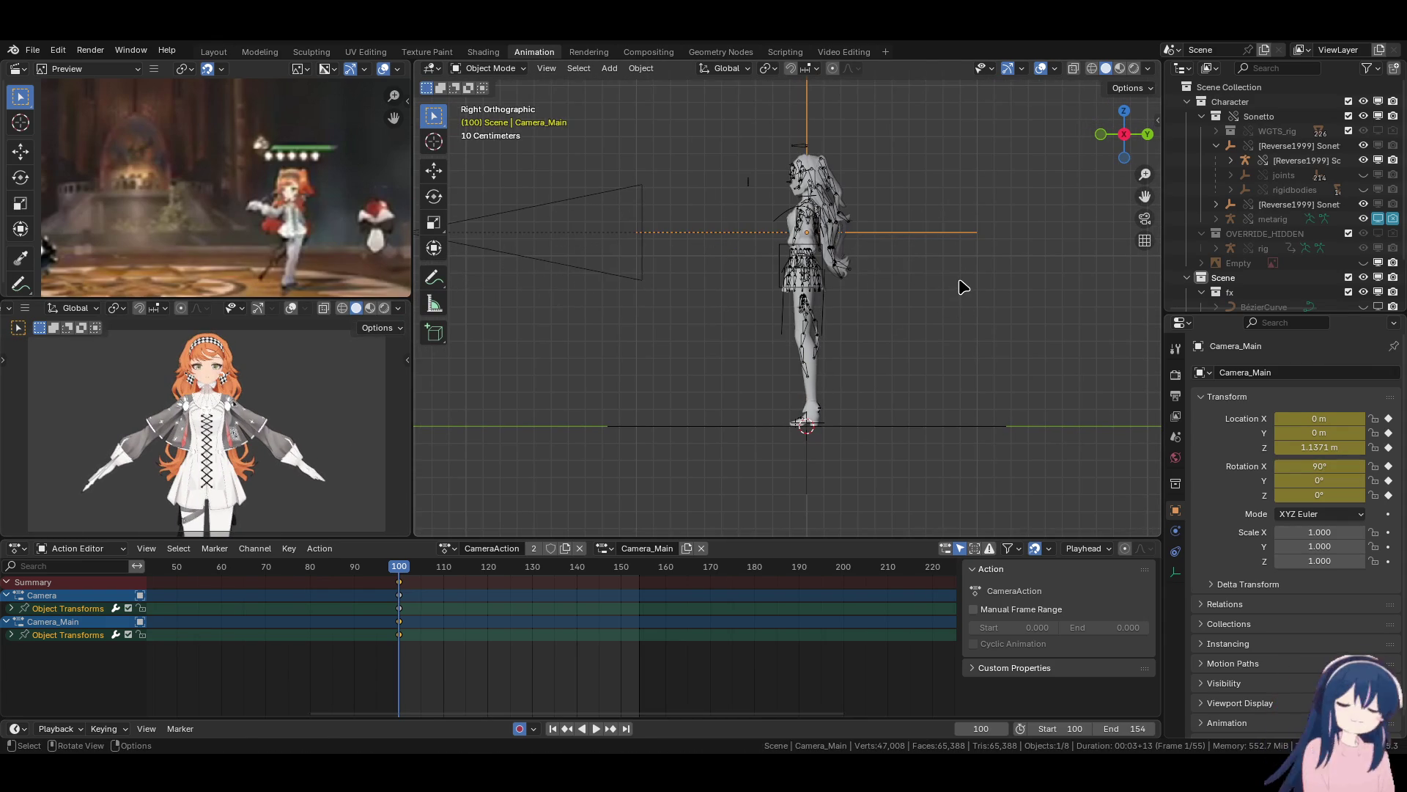
key(KP_7)
key(r)
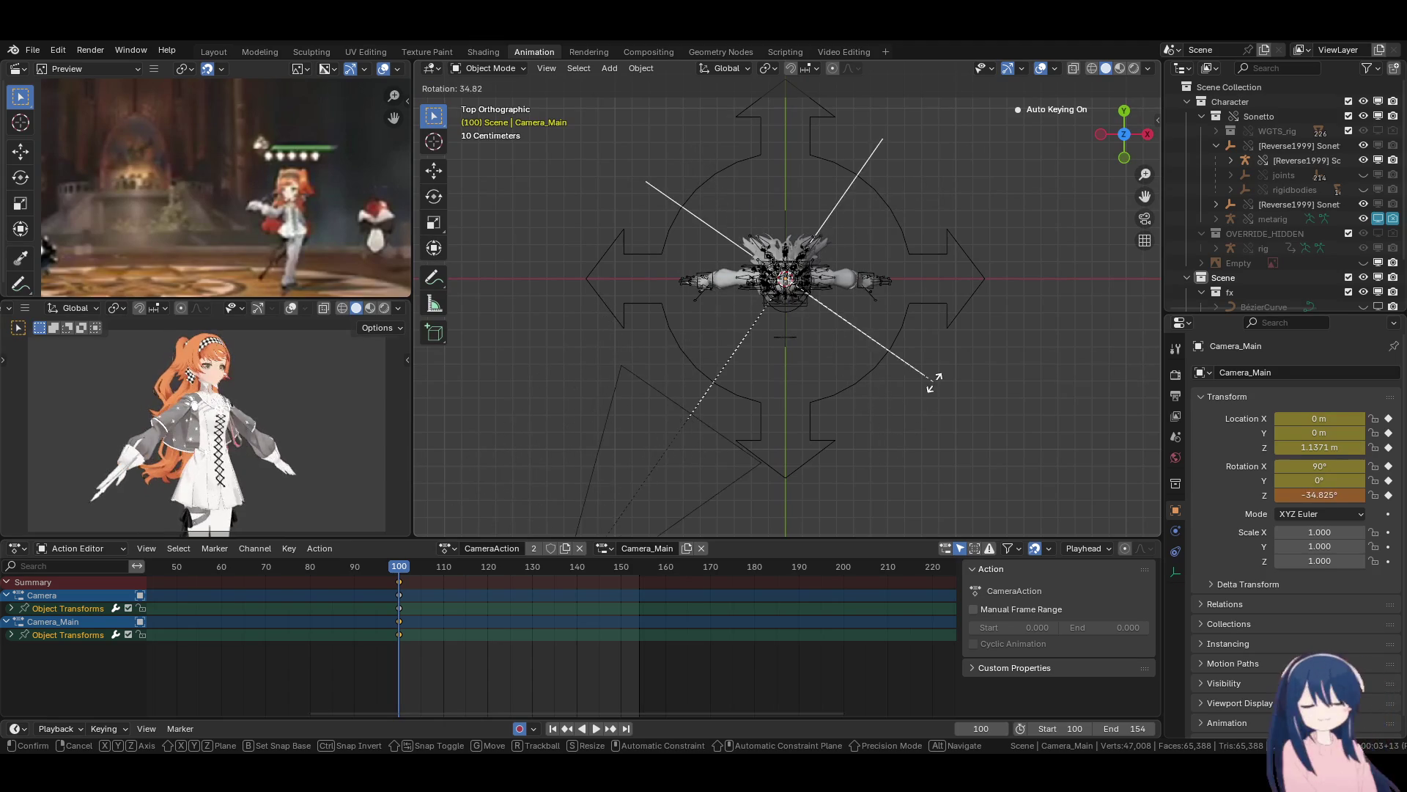
Place Camera_Main at X 0.38317, Y -0.37087, Z 1.1167 m, turned 2.9376° on Z, then play back.
click(911, 396)
key(r)
key(r)
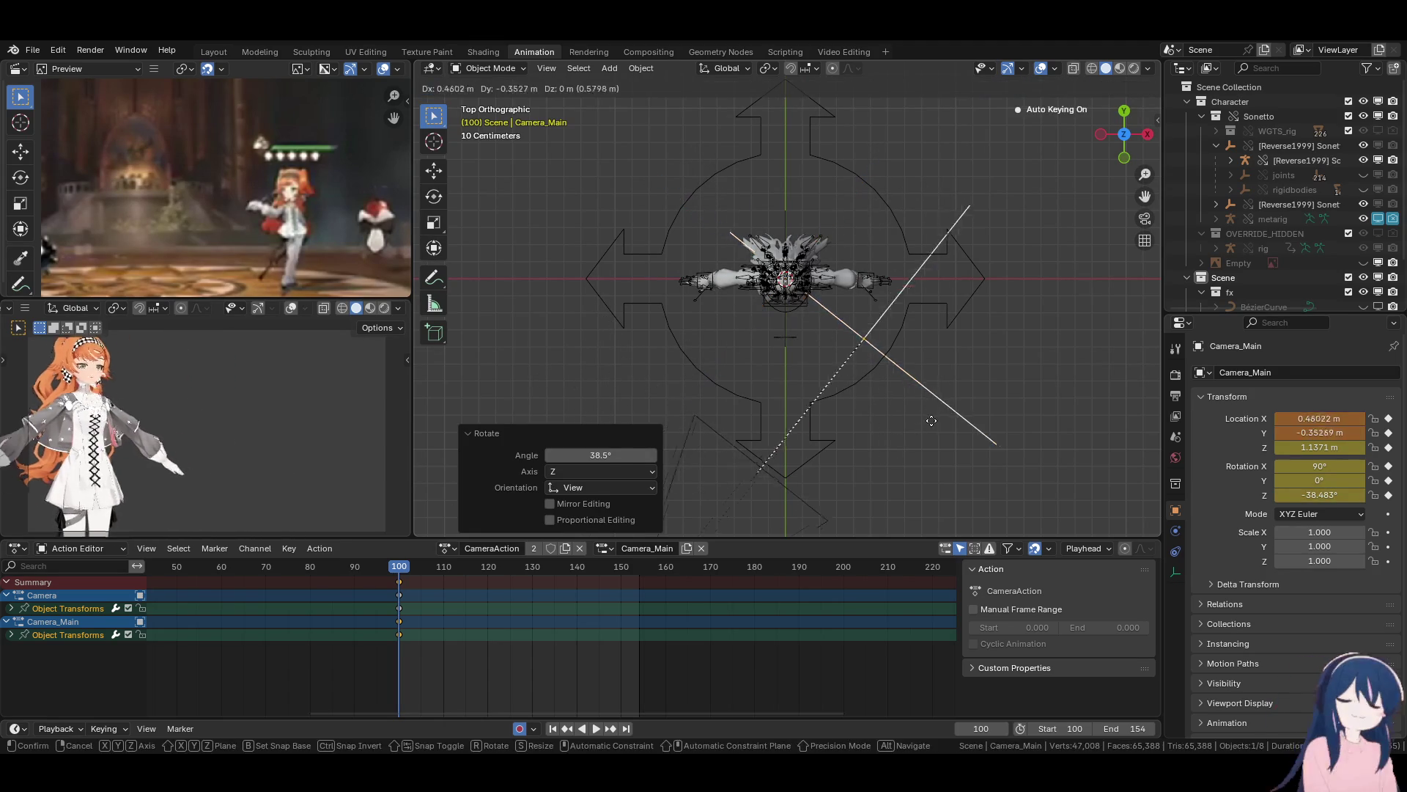
key(Escape)
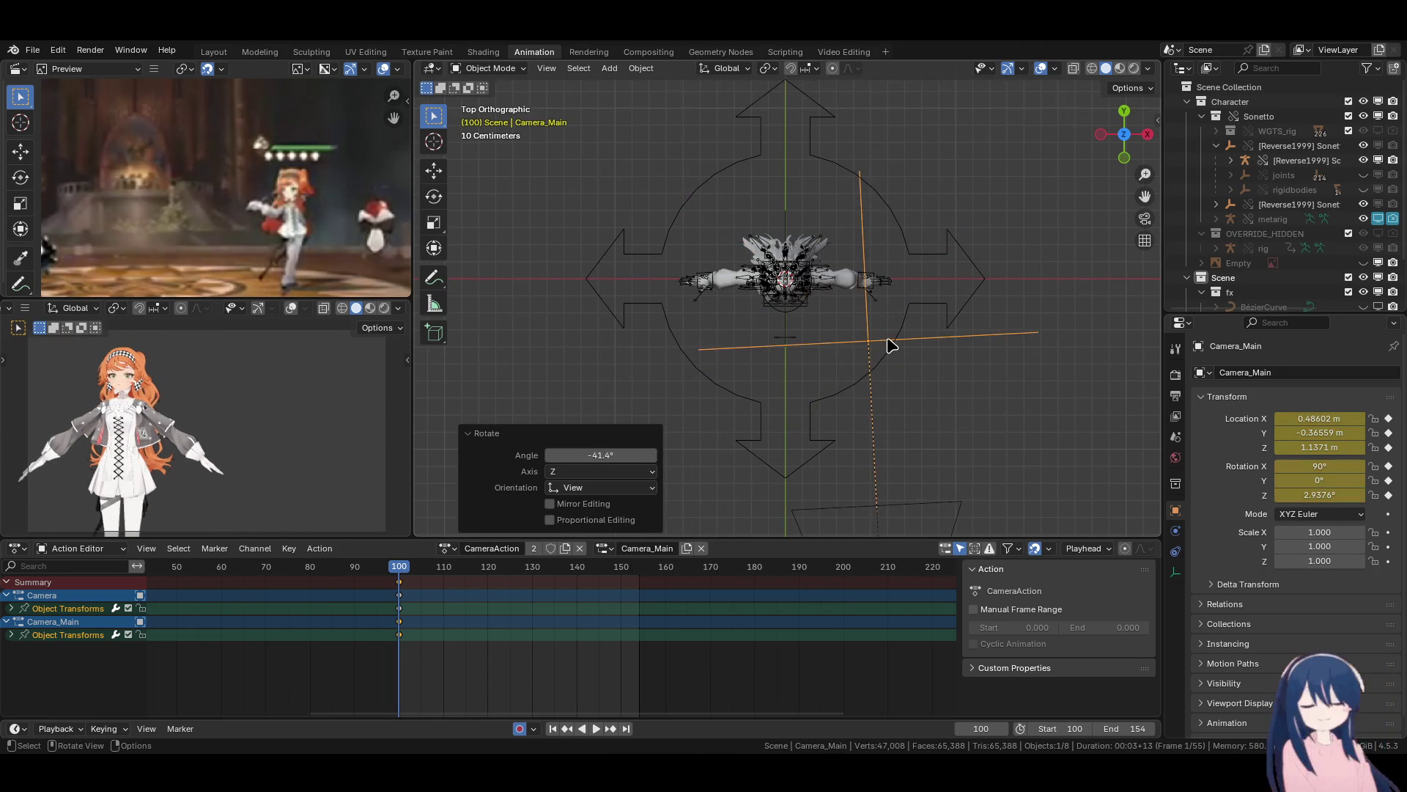
key(KP_0)
key(g)
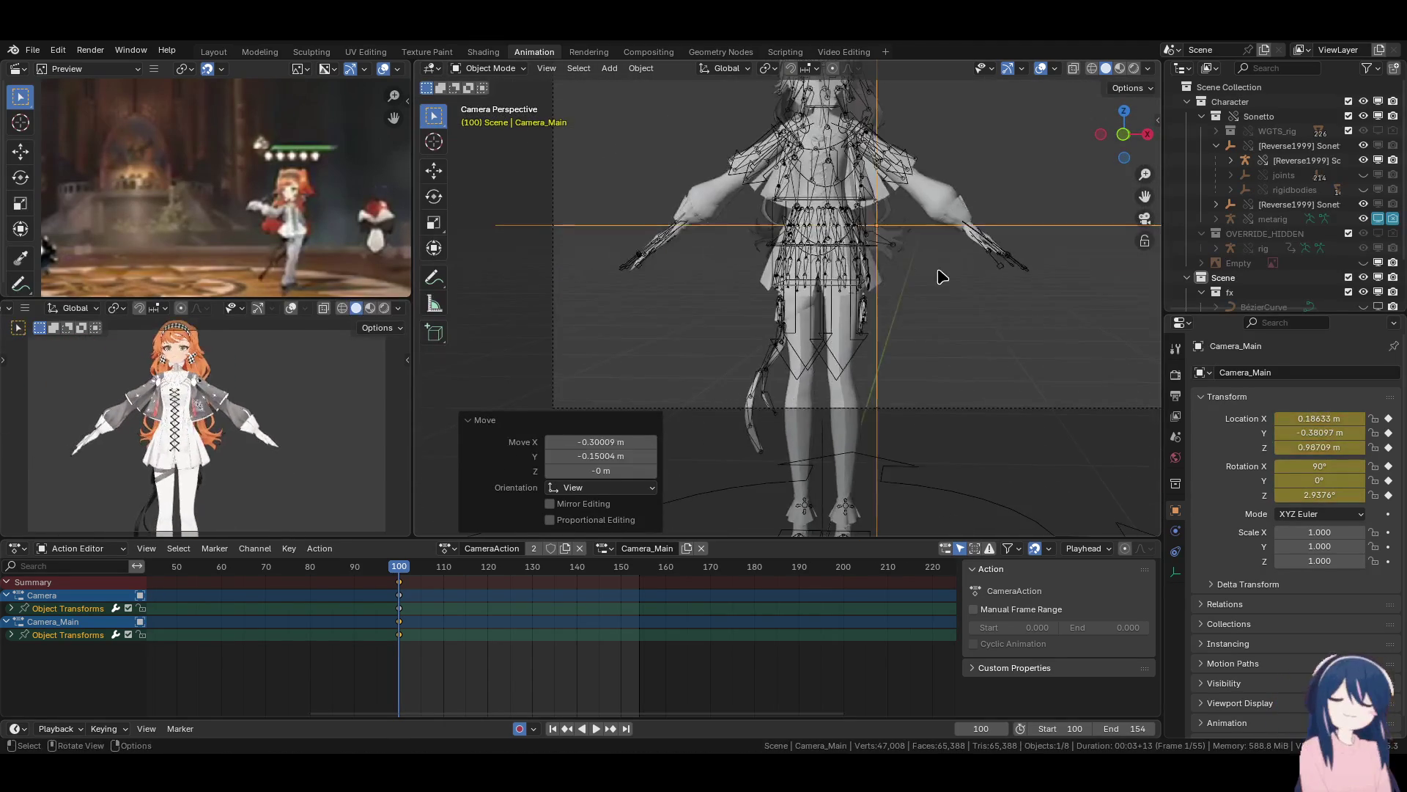
click(1119, 95)
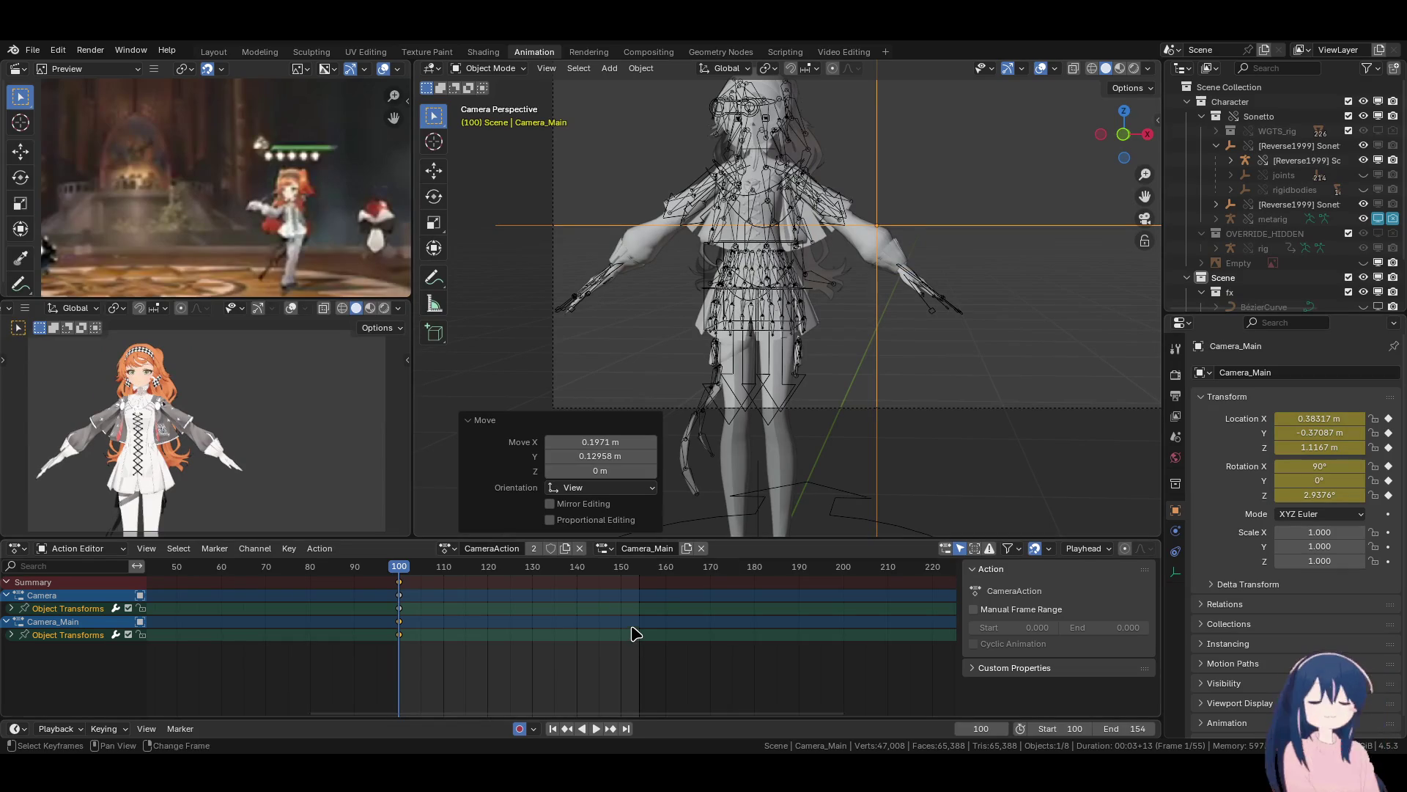
key(space)
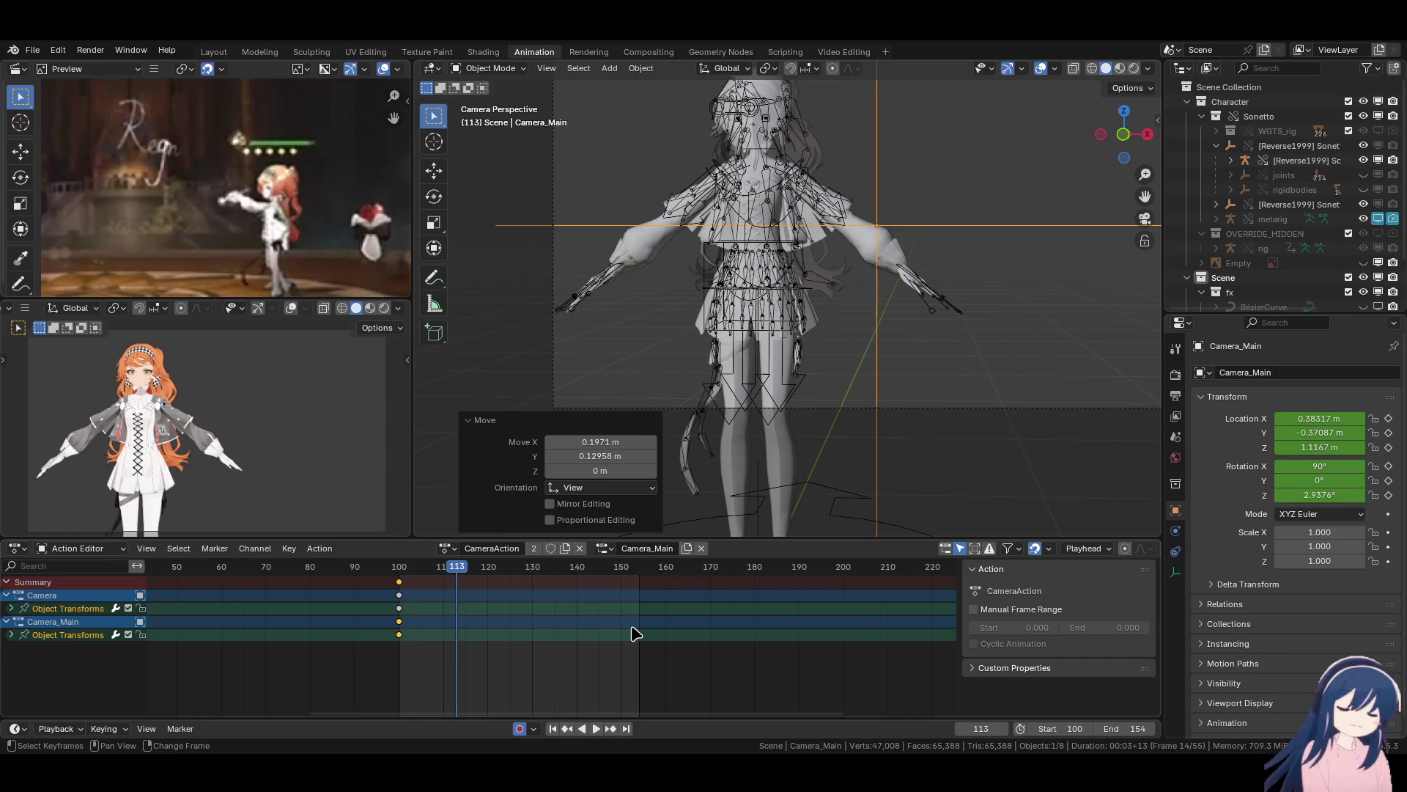
Select the character's rig and switch it into Pose Mode, viewed from above.
middle_drag(806, 294, 736, 199)
click(706, 200)
key(ctrl+Tab)
key(KP_5)
scroll(703, 200, down, 3)
key(KP_7)
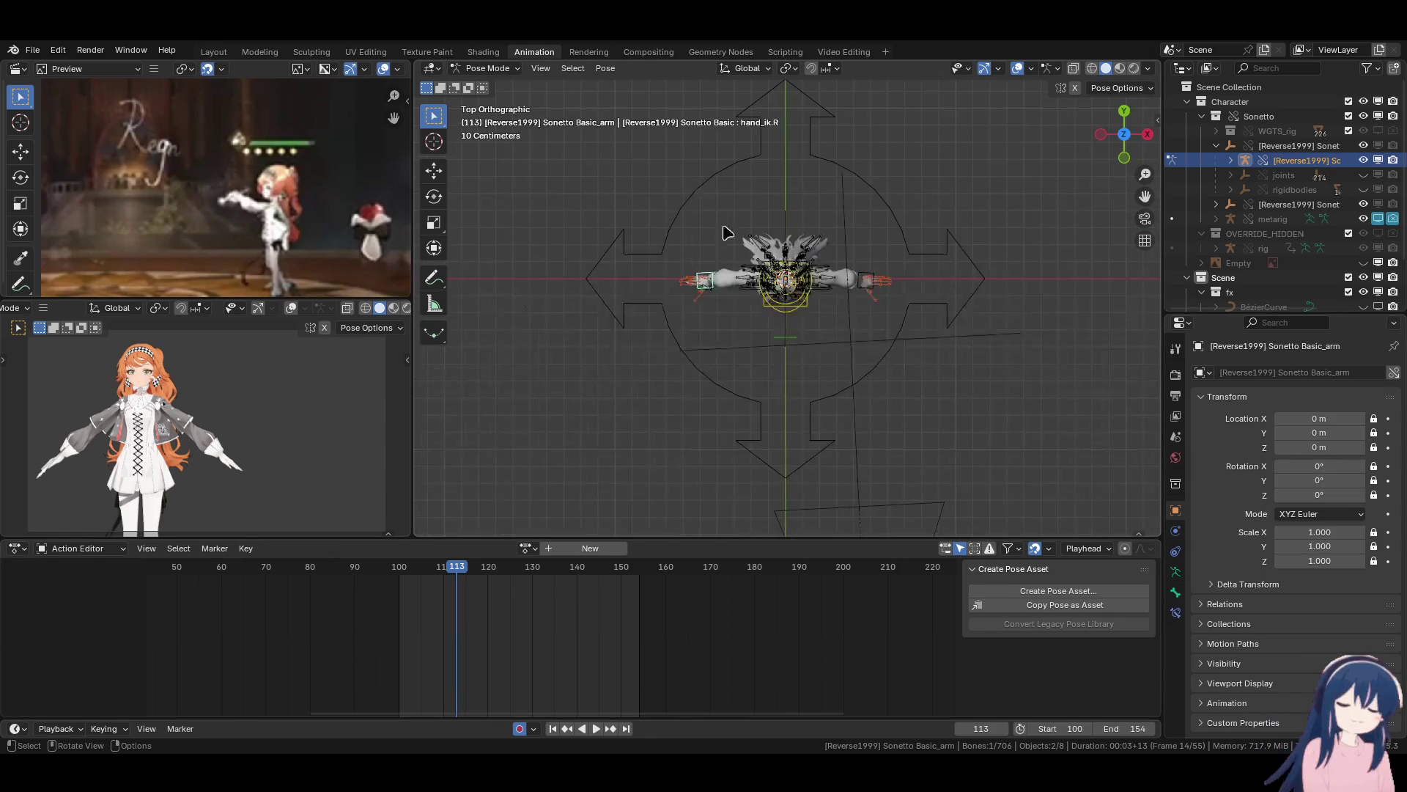
scroll(716, 220, up, 3)
Move the right hand IK control so the arm reaches forward.
key(g)
click(829, 385)
key(g)
click(802, 306)
key(KP_3)
shift+middle_drag(801, 306, 779, 437)
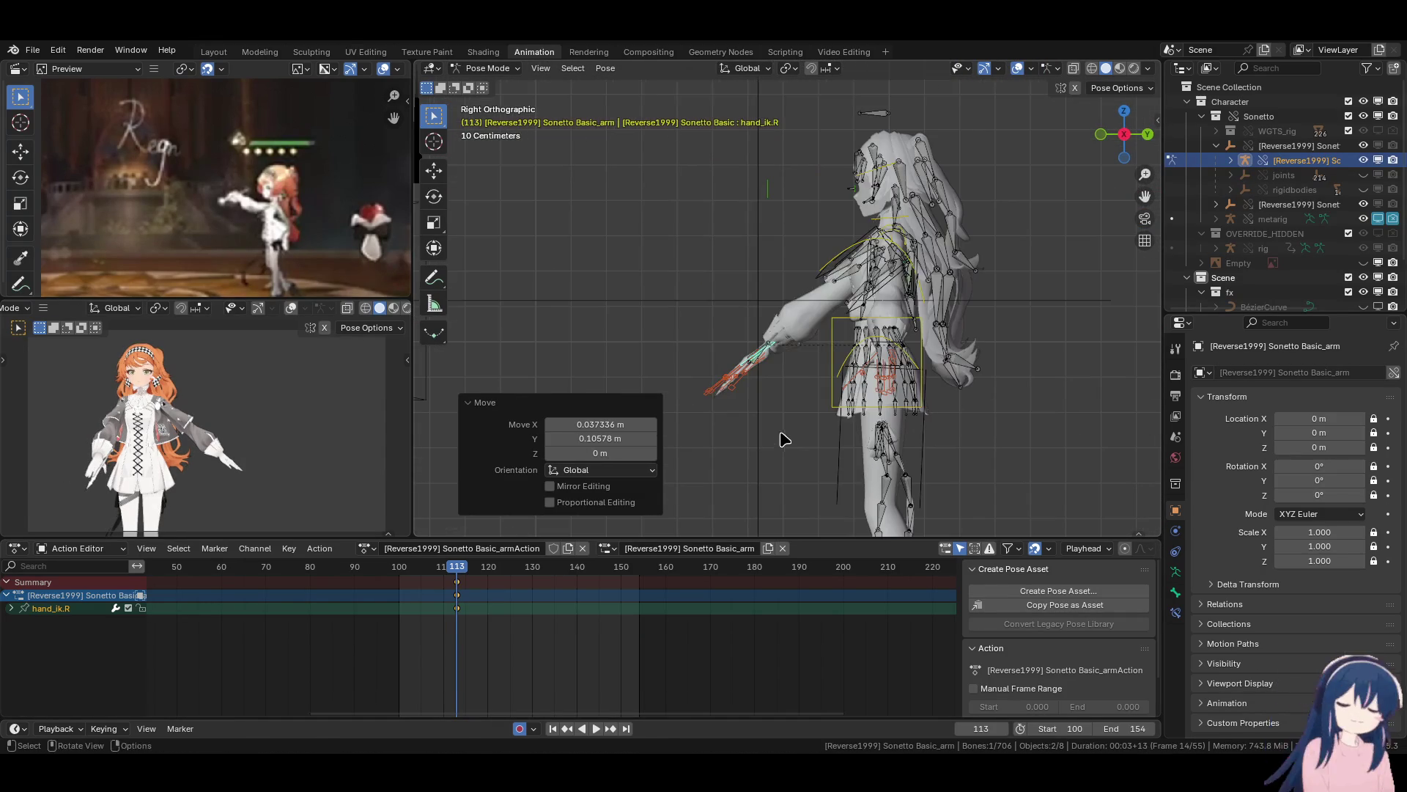
key(g)
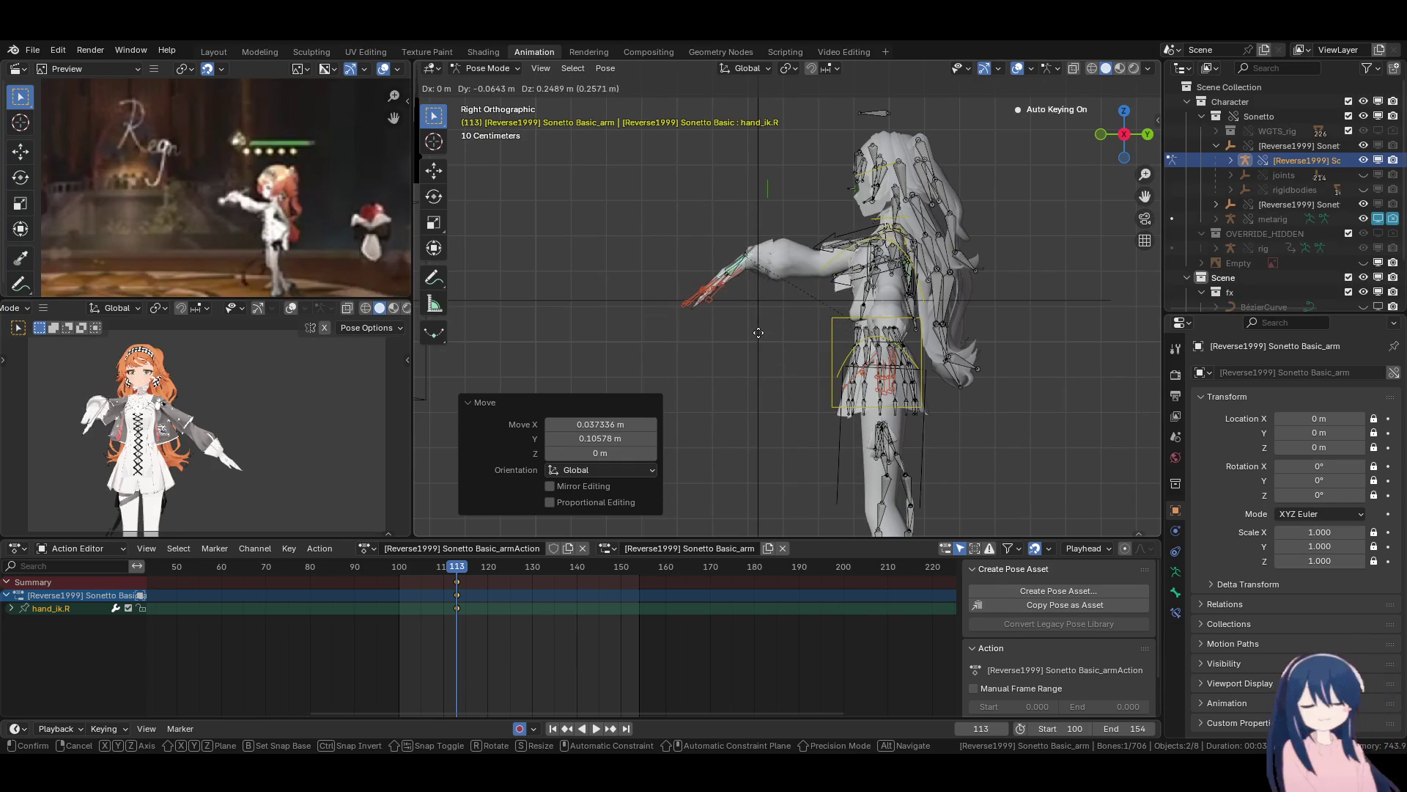
click(754, 341)
Turn the right foot control -54.4° and shift it forward and sideways.
shift+scroll(817, 338, down, 6)
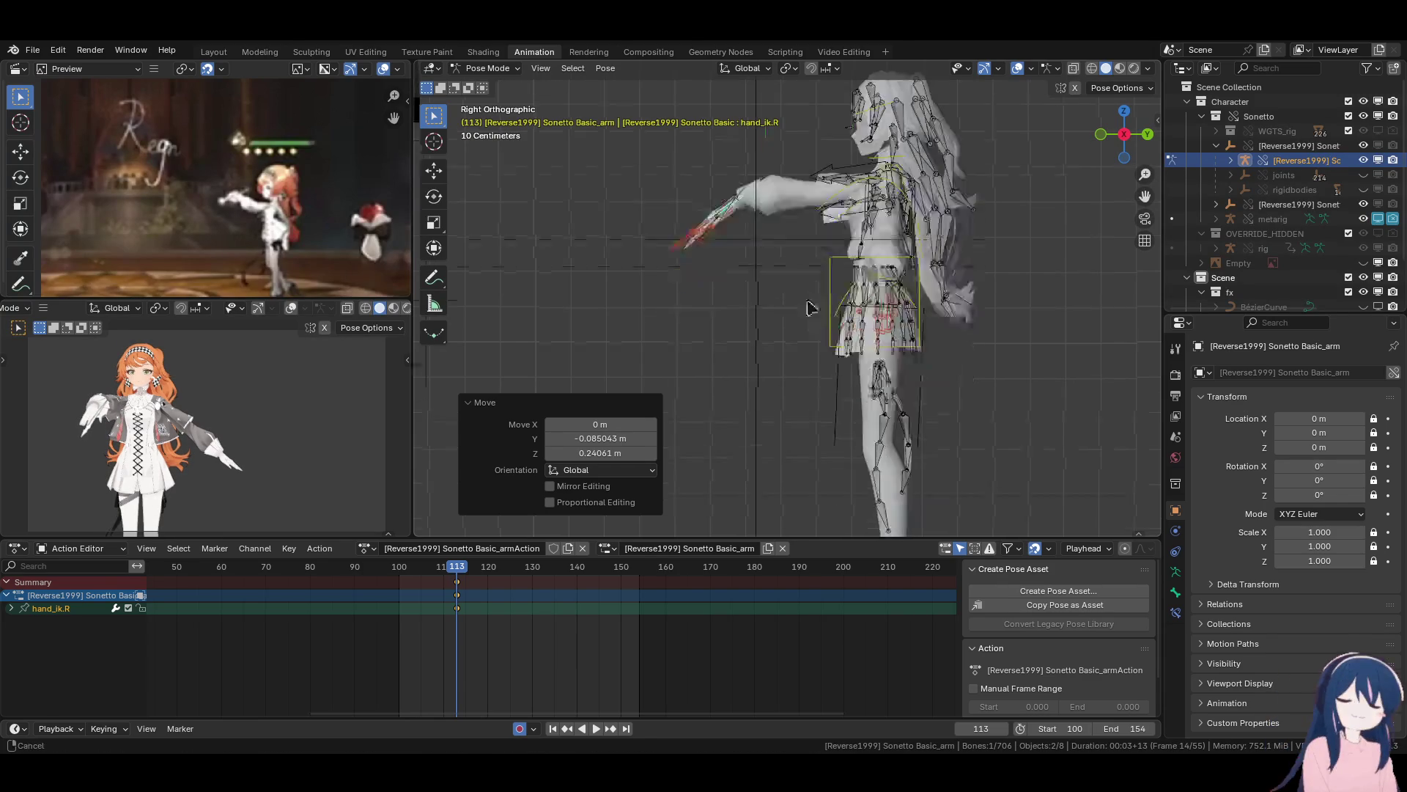
click(856, 378)
click(856, 377)
alt+middle_drag(856, 378, 792, 395)
key(r)
click(900, 394)
key(g)
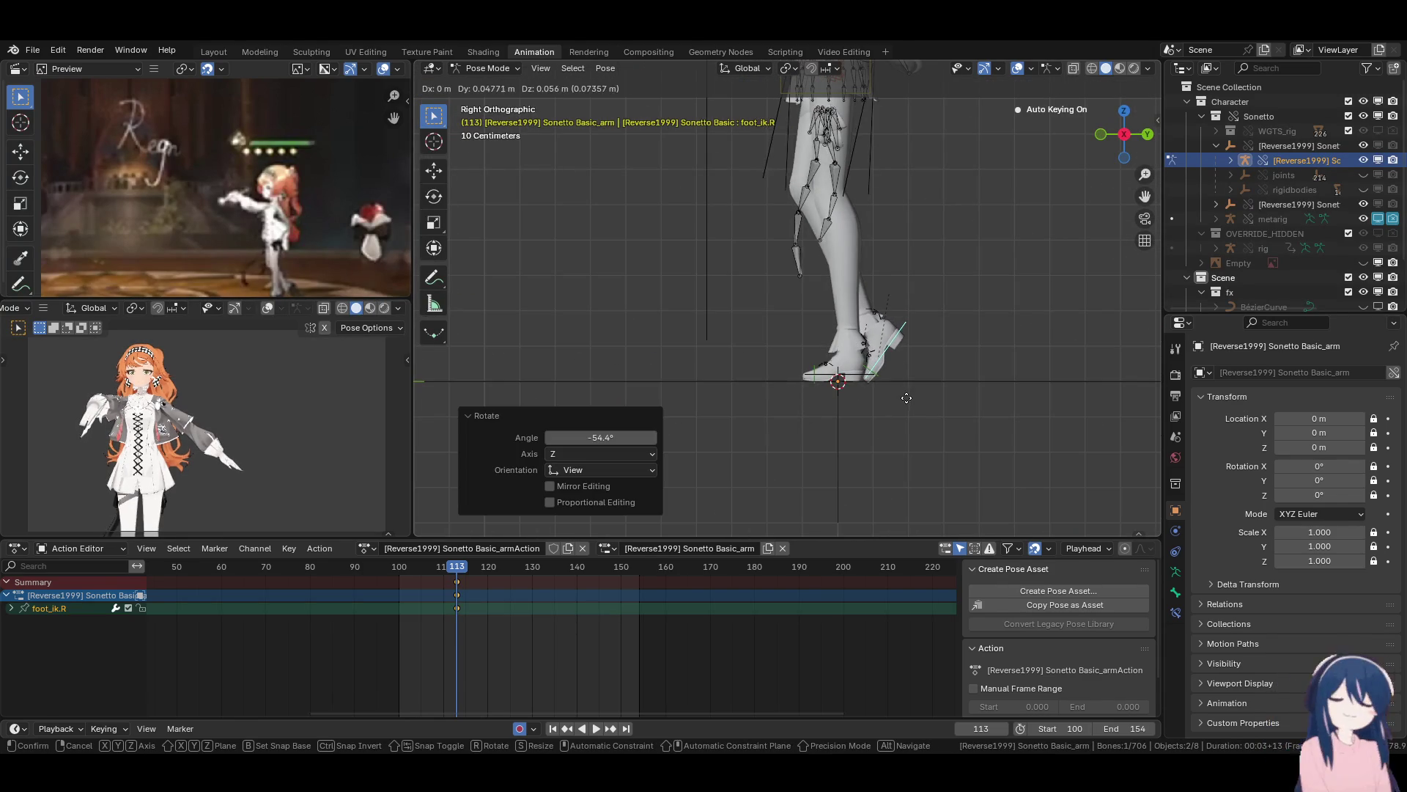
click(898, 402)
key(KP_1)
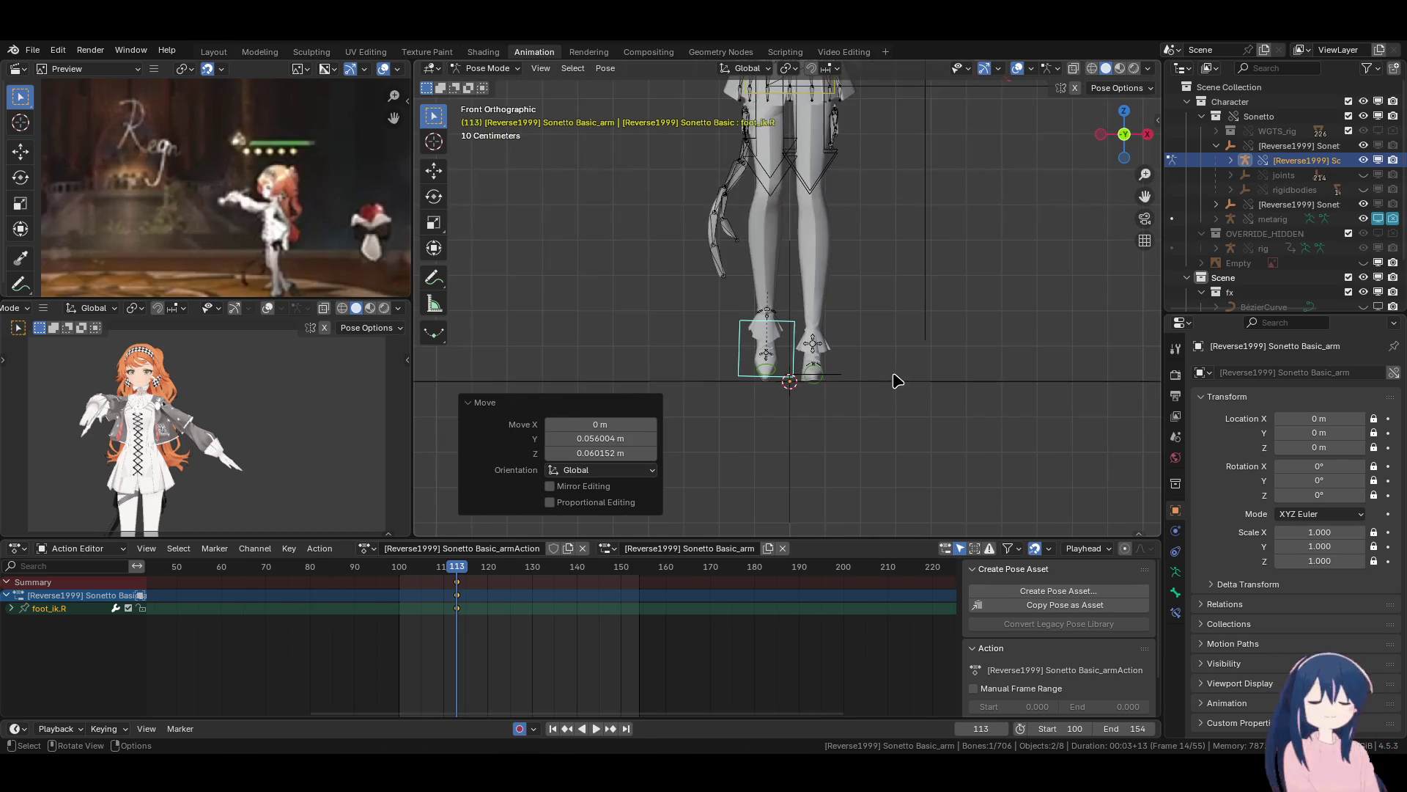
key(g)
click(836, 378)
Shift the left foot control sideways and turn it about -10°.
click(815, 370)
key(g)
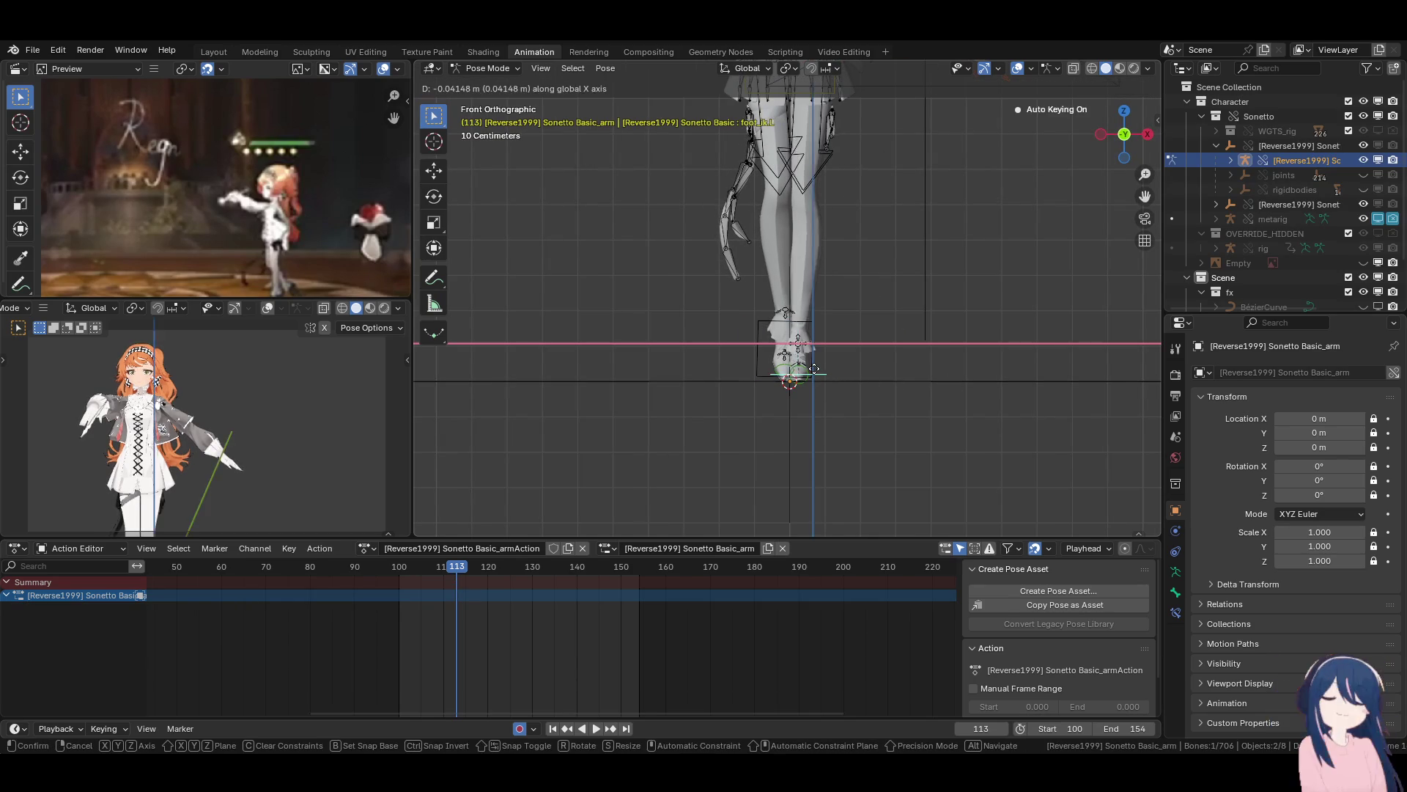
click(865, 330)
key(r)
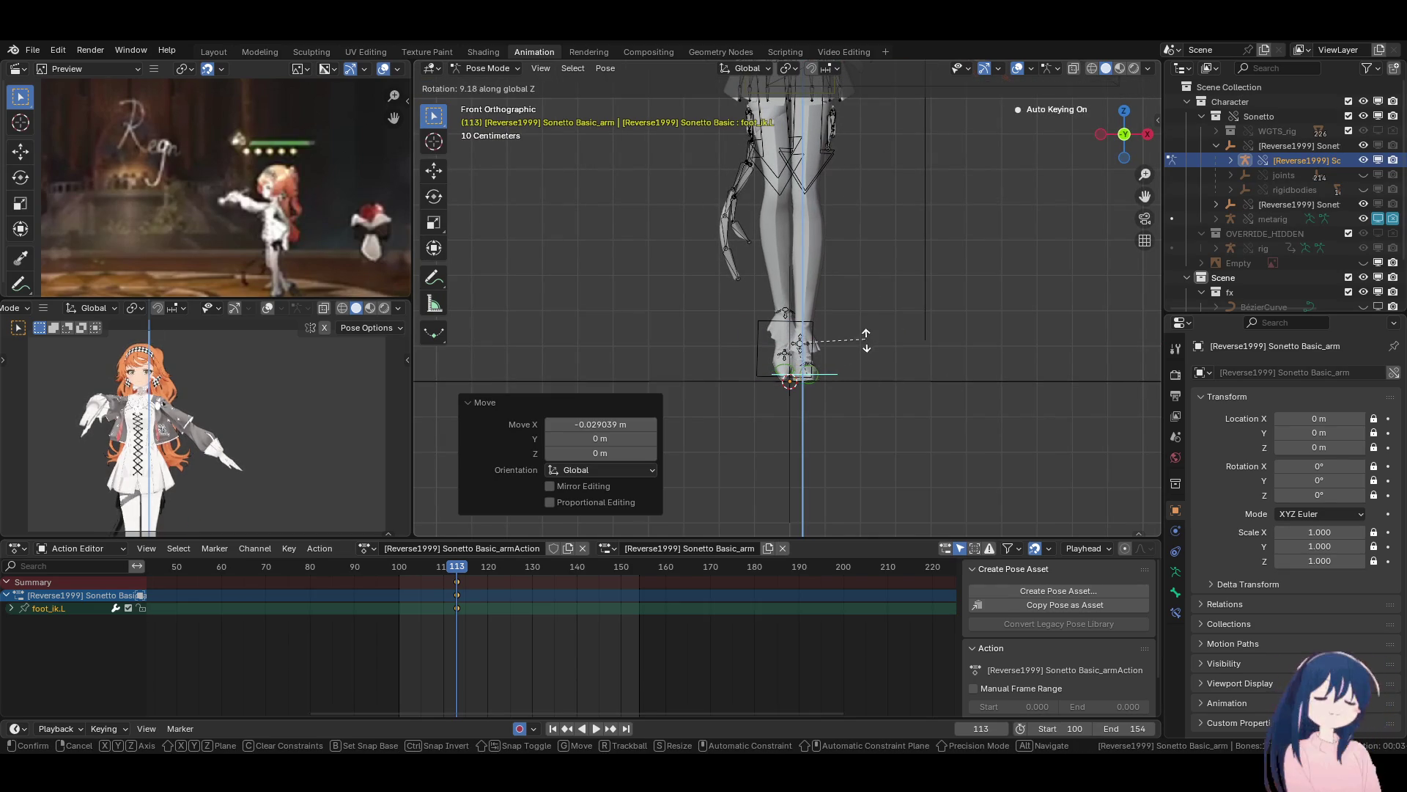
click(869, 325)
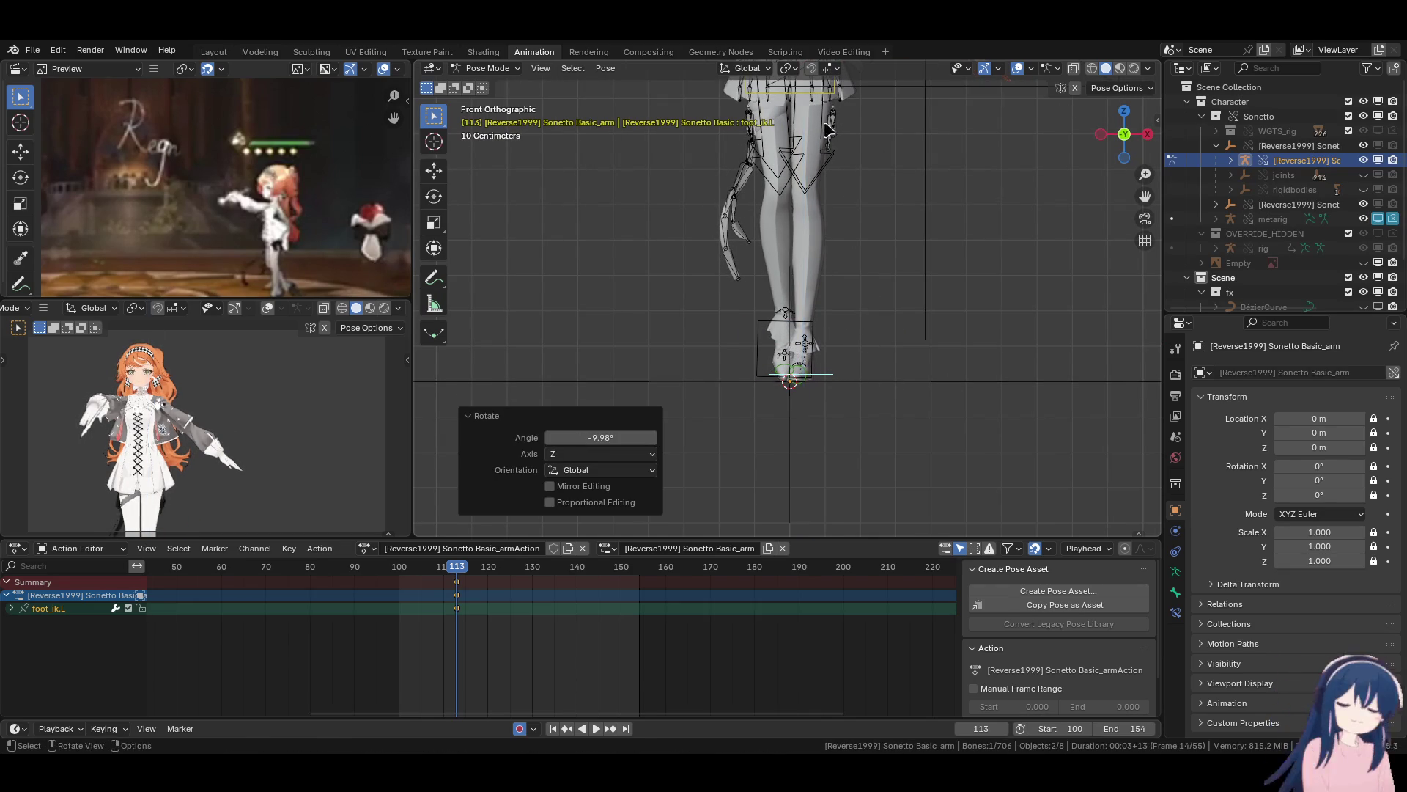
Set Transform Orientation to Local and turn the left foot 5.2° on its own Z axis.
click(755, 68)
click(763, 129)
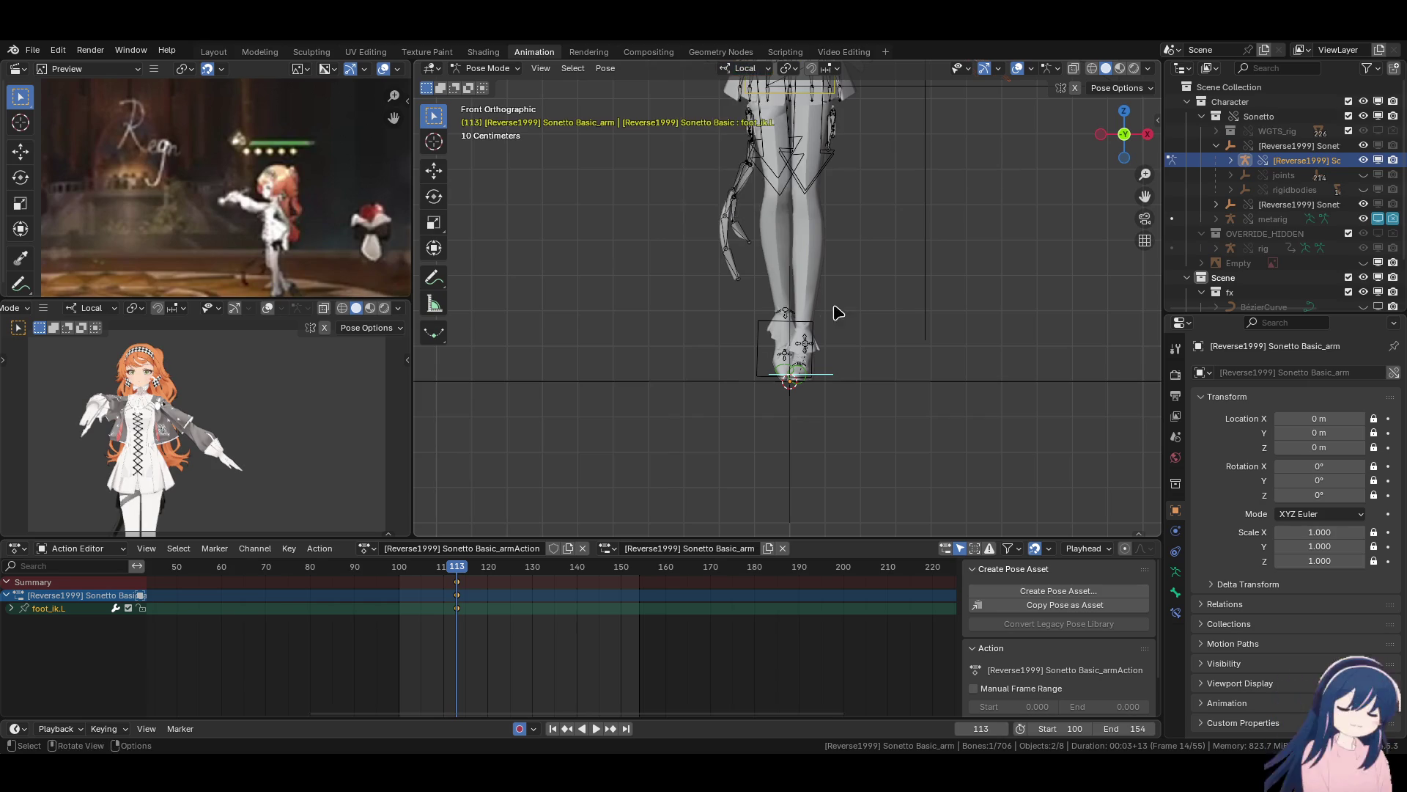
middle_drag(839, 315, 864, 412)
key(r)
key(z)
click(867, 397)
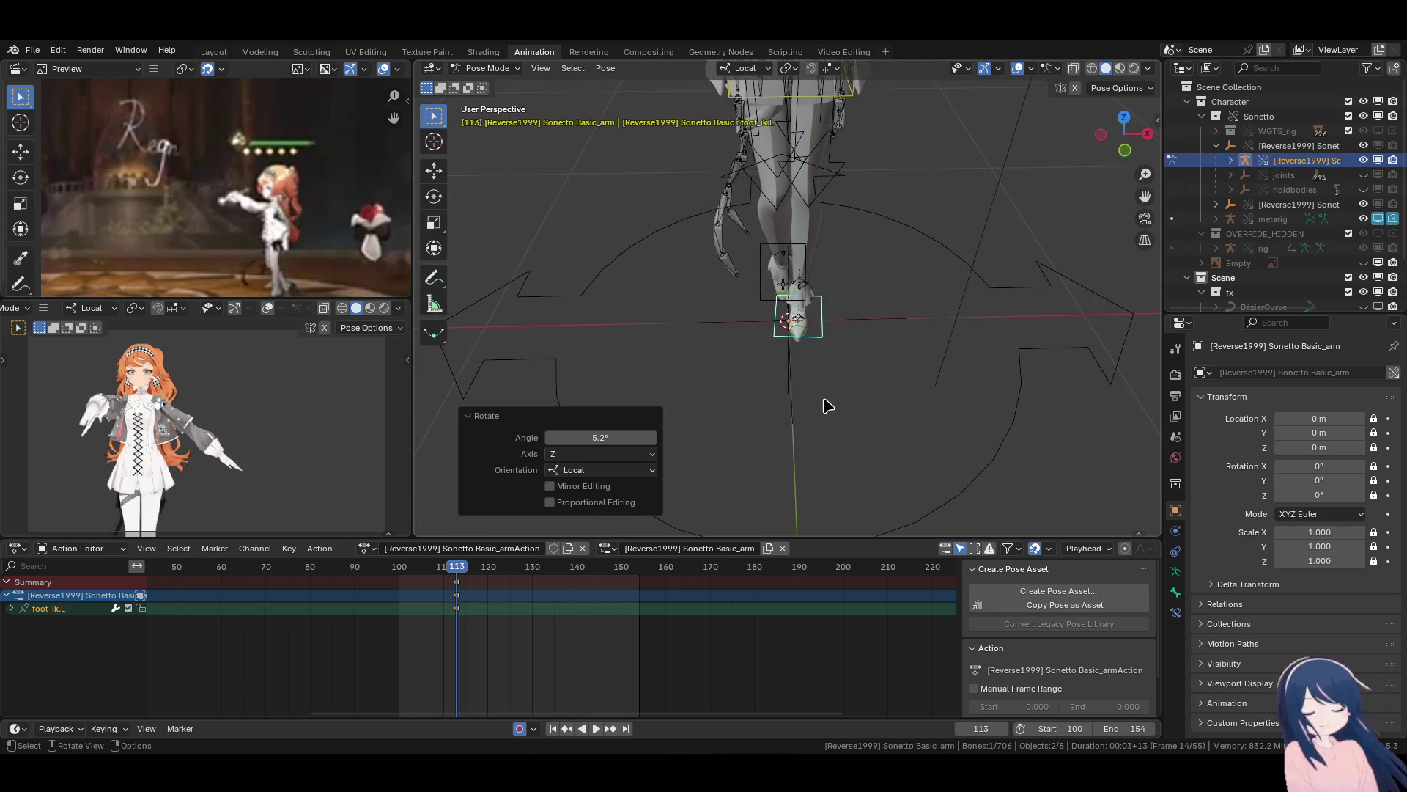
key(n)
scroll(1062, 494, down, 5)
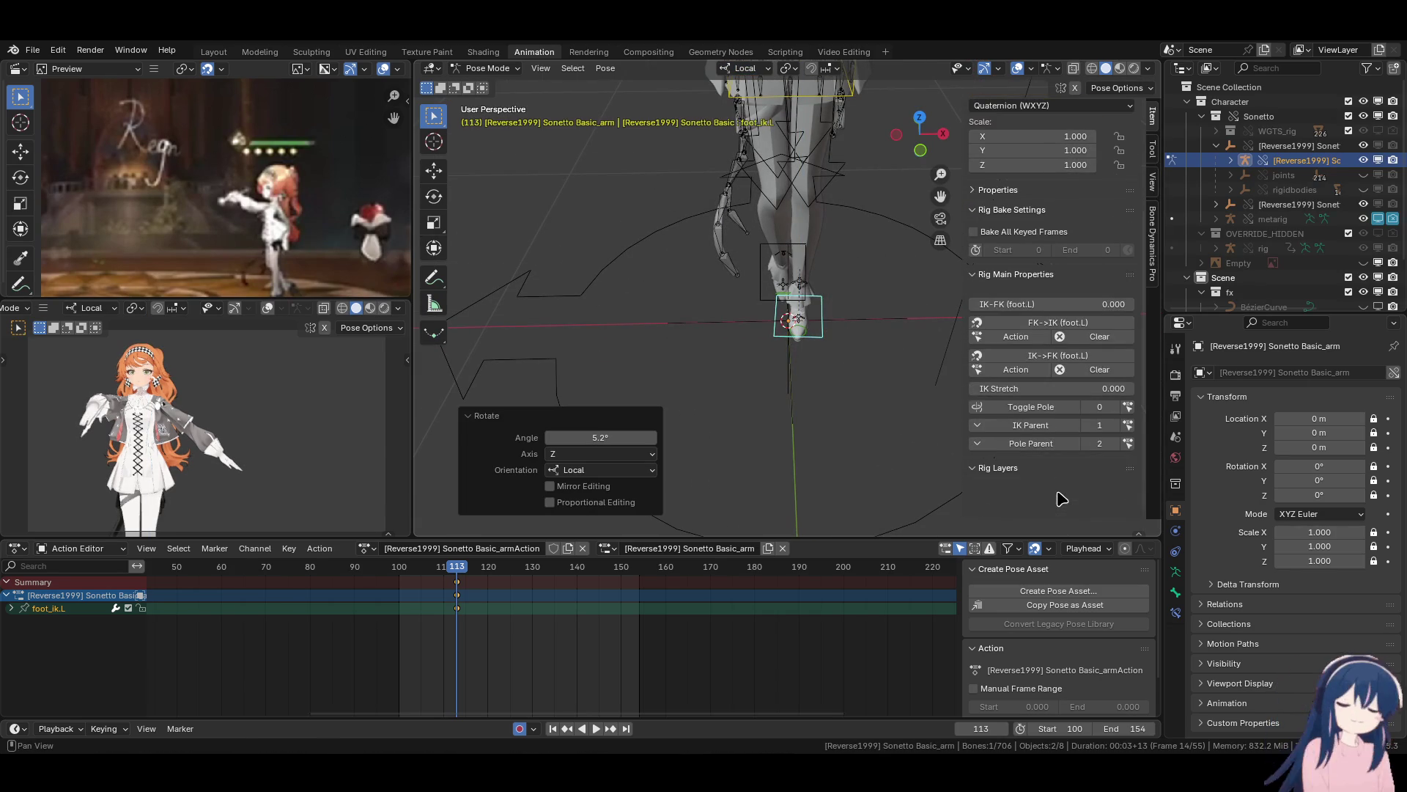
Set Toggle Pole to 1 for the left and right leg IK controls.
click(1105, 405)
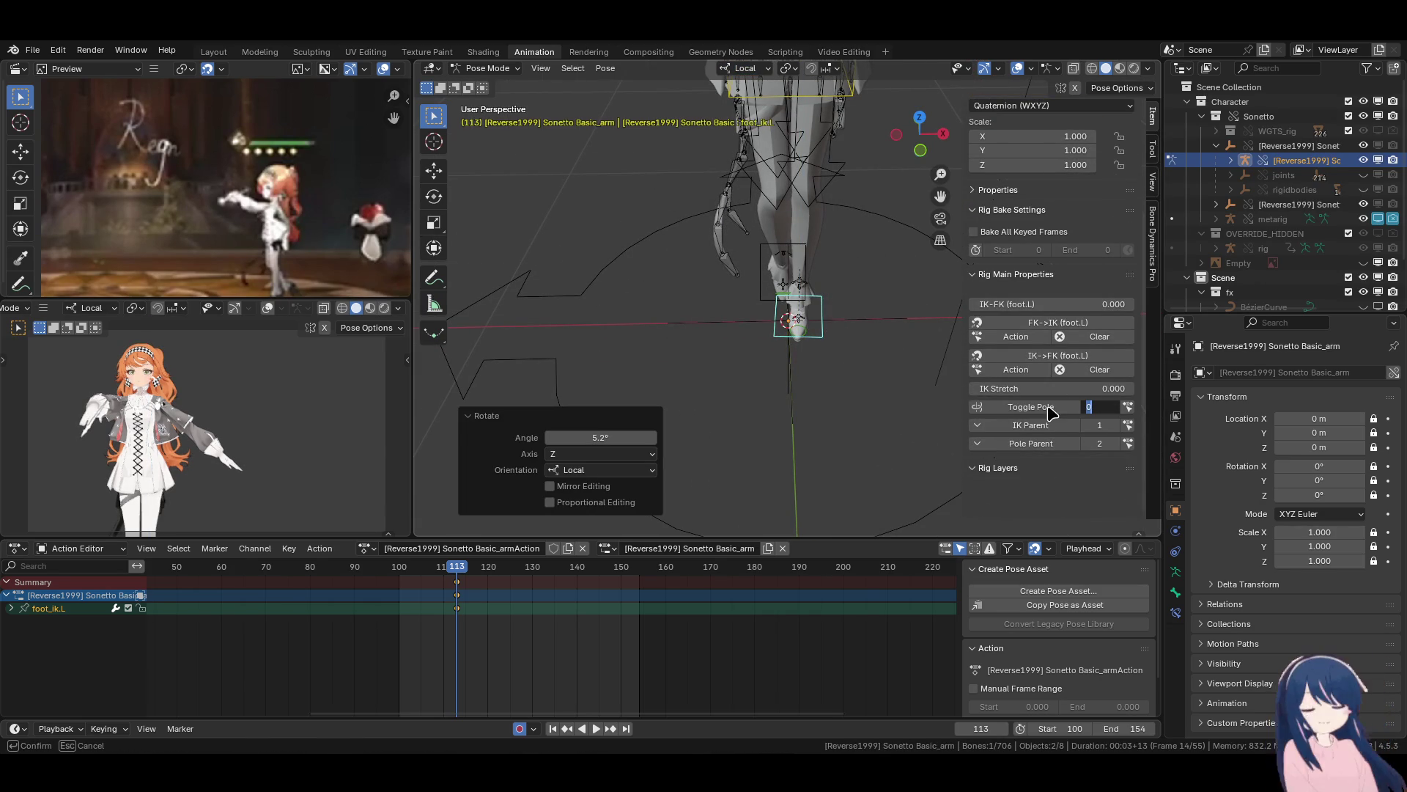
text(1)
key(Return)
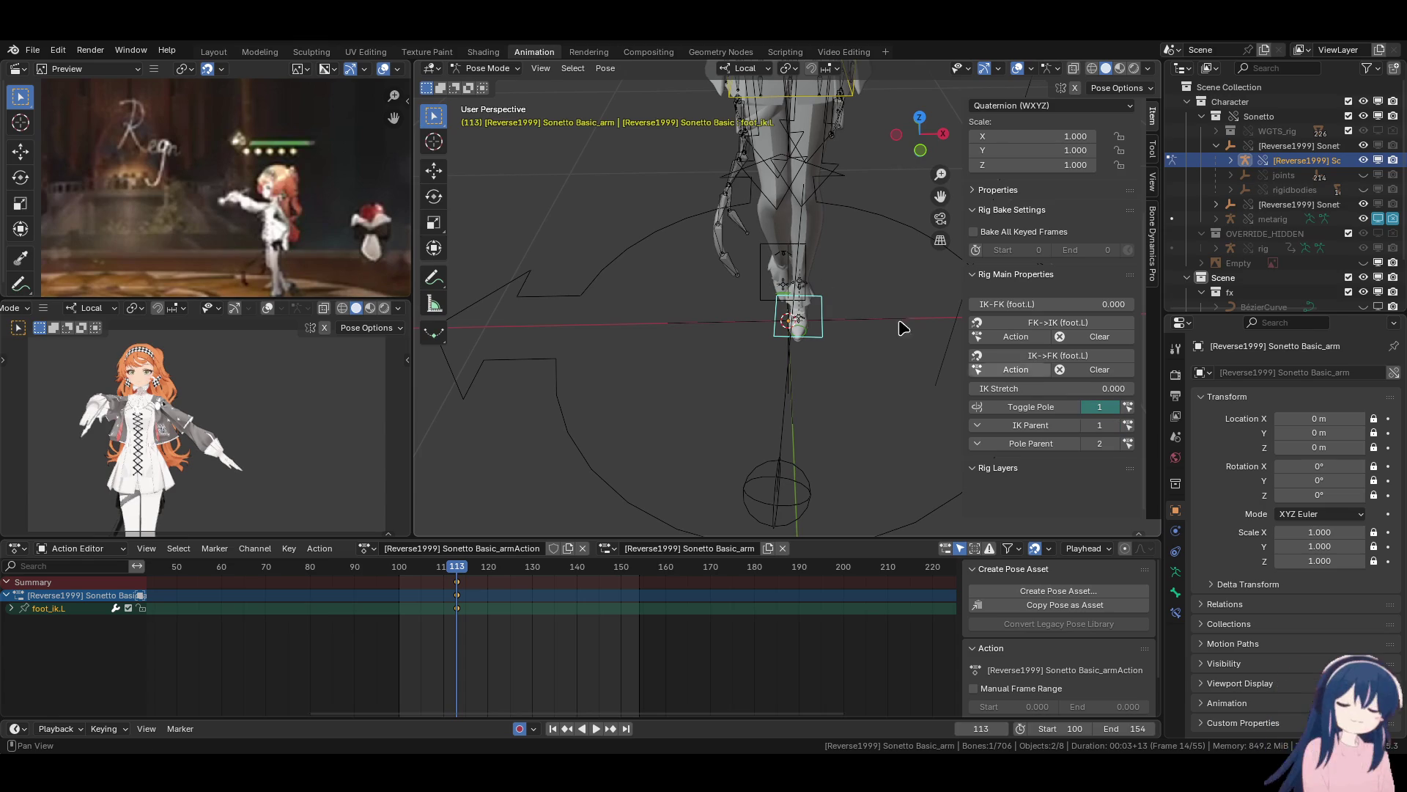
click(782, 277)
drag(1115, 407, 1117, 412)
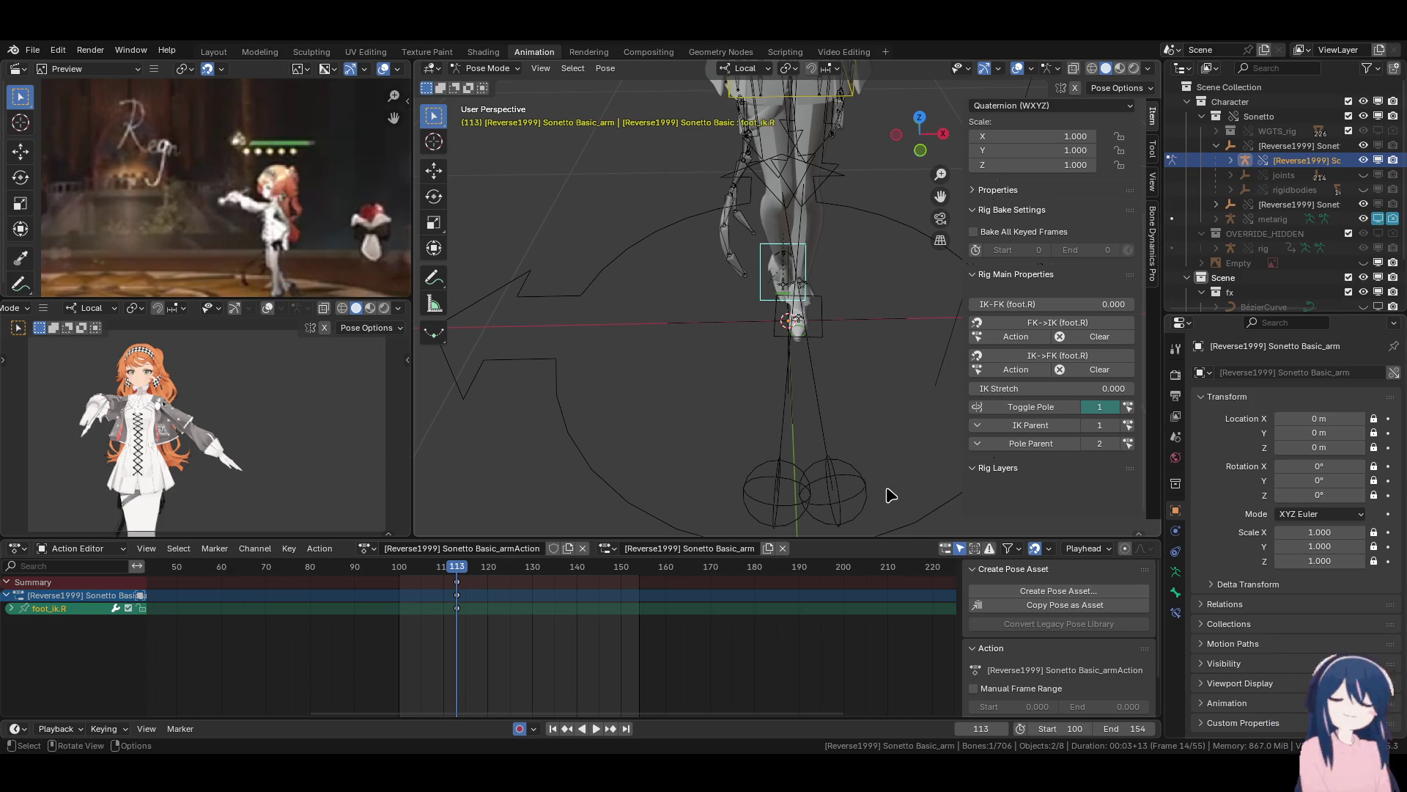
Select hand_ik.L and move it to a new position in front view.
mouse_move(842, 371)
middle_down()
mouse_move(769, 377)
mouse_move(763, 333)
mouse_move(730, 392)
mouse_move(802, 358)
middle_up()
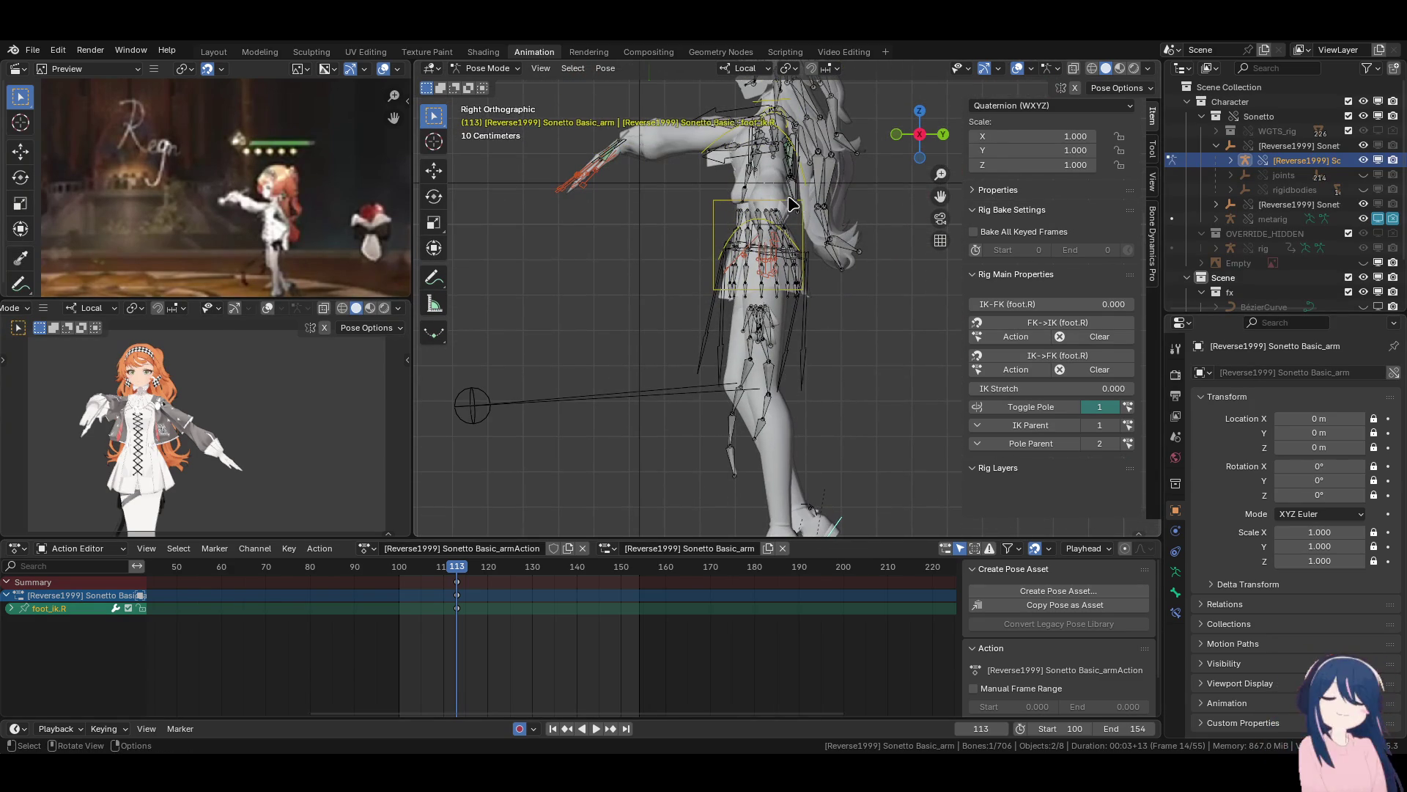
middle_drag(814, 279, 621, 225)
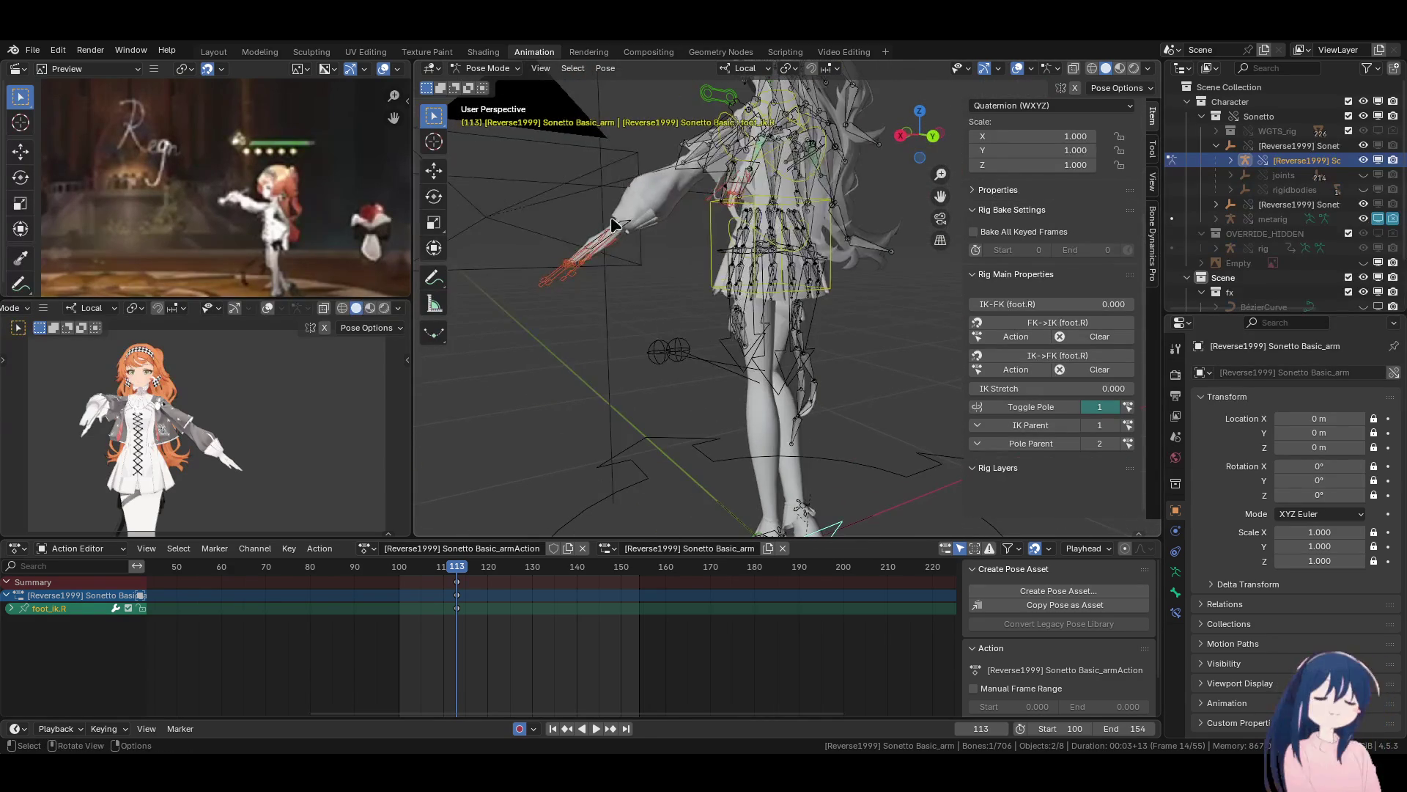
click(621, 225)
click(620, 225)
key(KP_1)
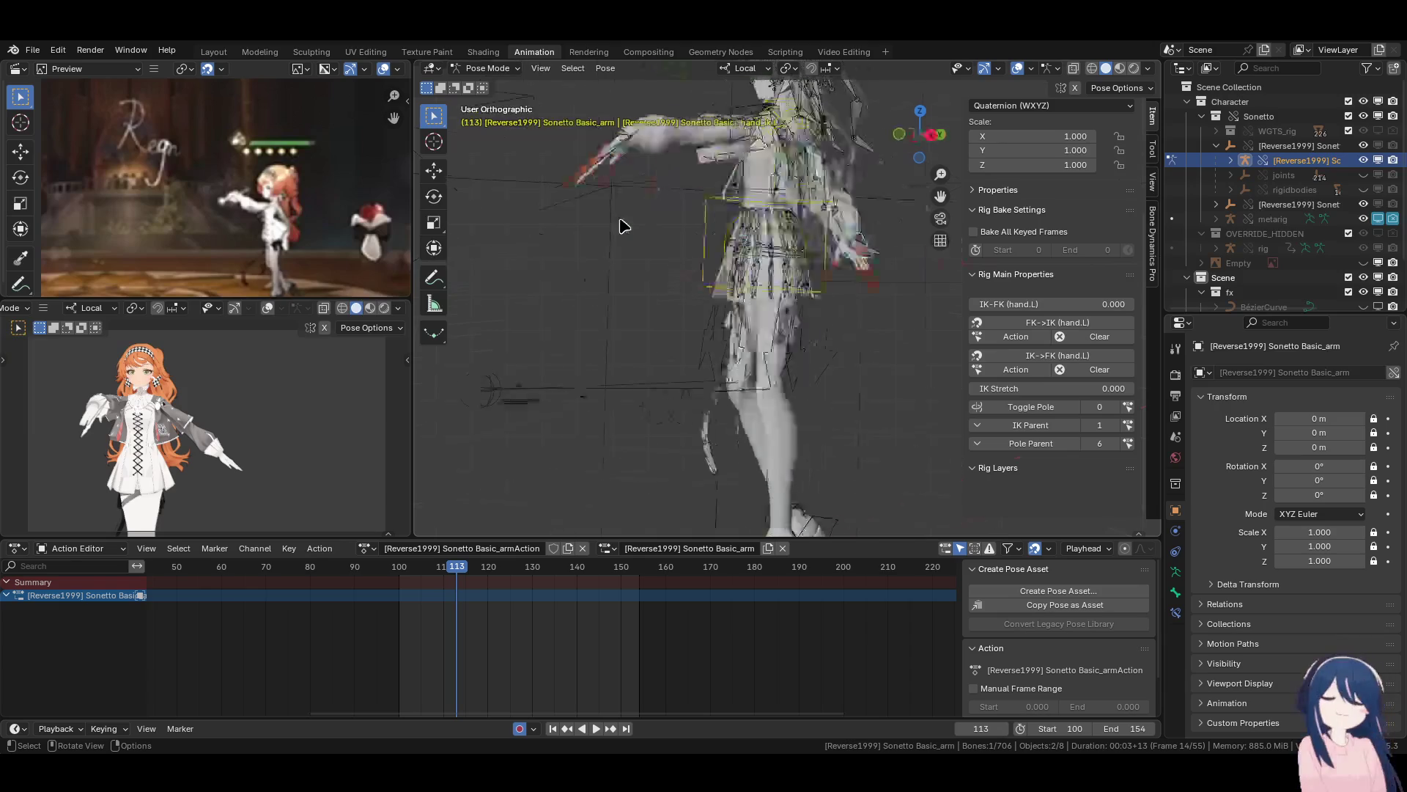
key(g)
click(836, 301)
Rotate hand_ik.L twice and adjust its position from the side view.
key(r)
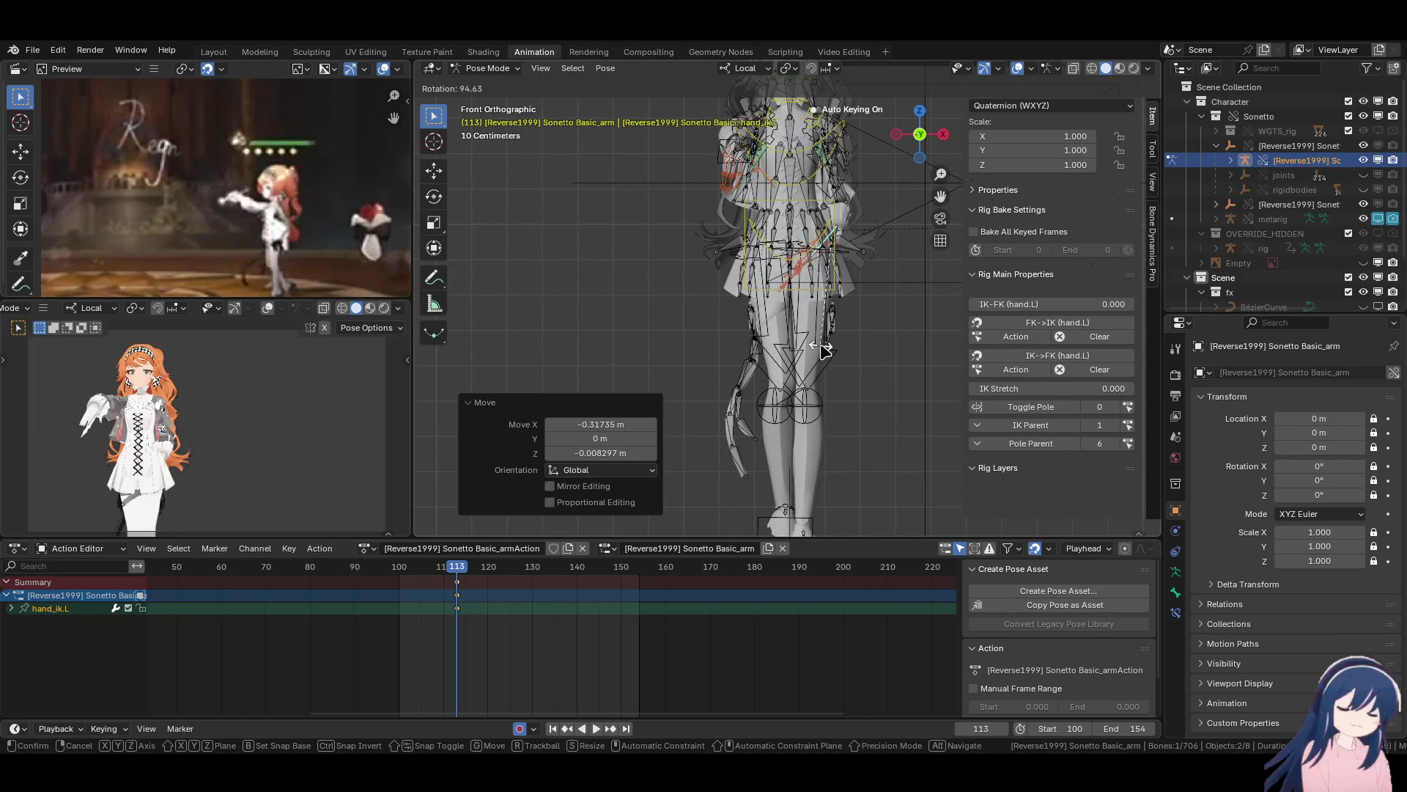
click(806, 301)
key(r)
key(r)
click(782, 297)
key(KP_3)
key(g)
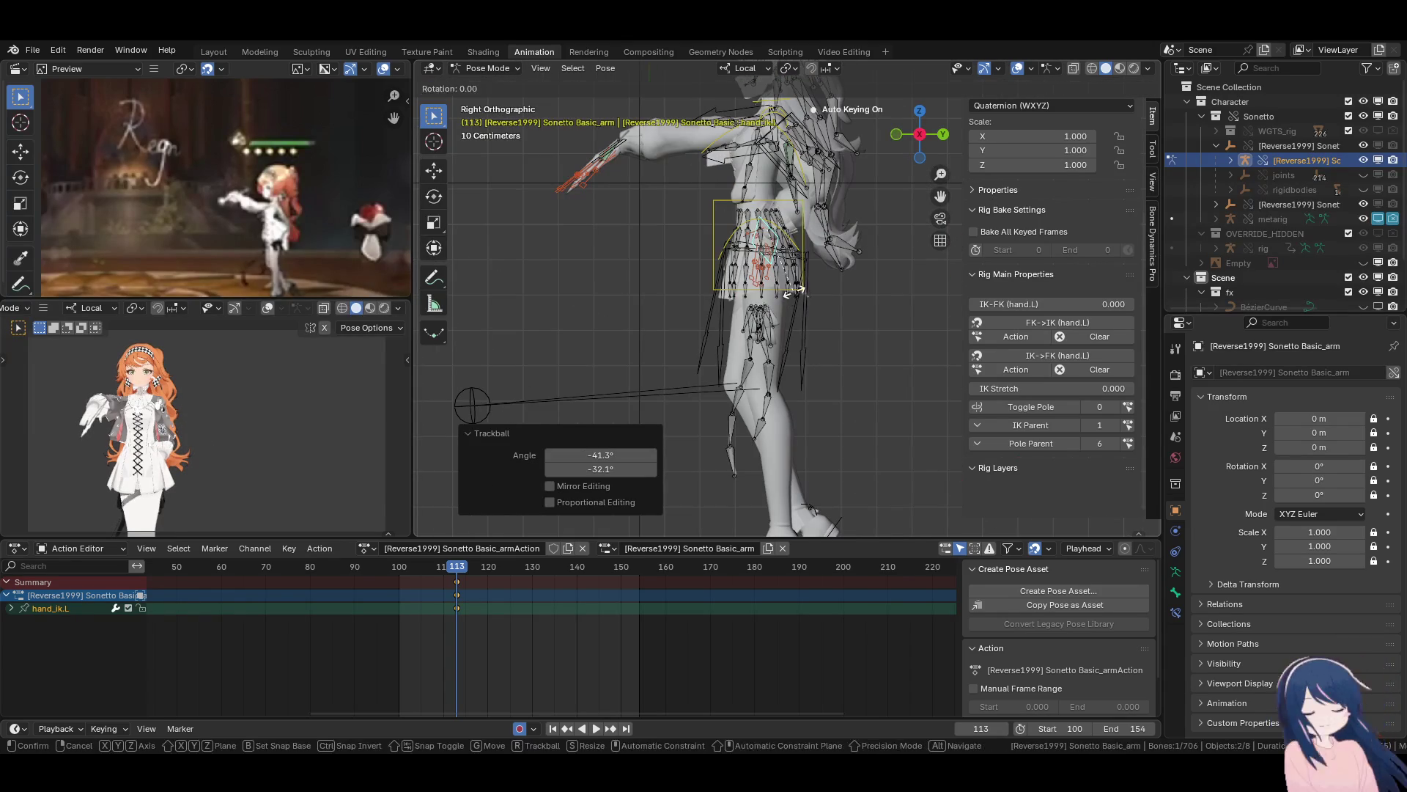
click(800, 302)
key(KP_1)
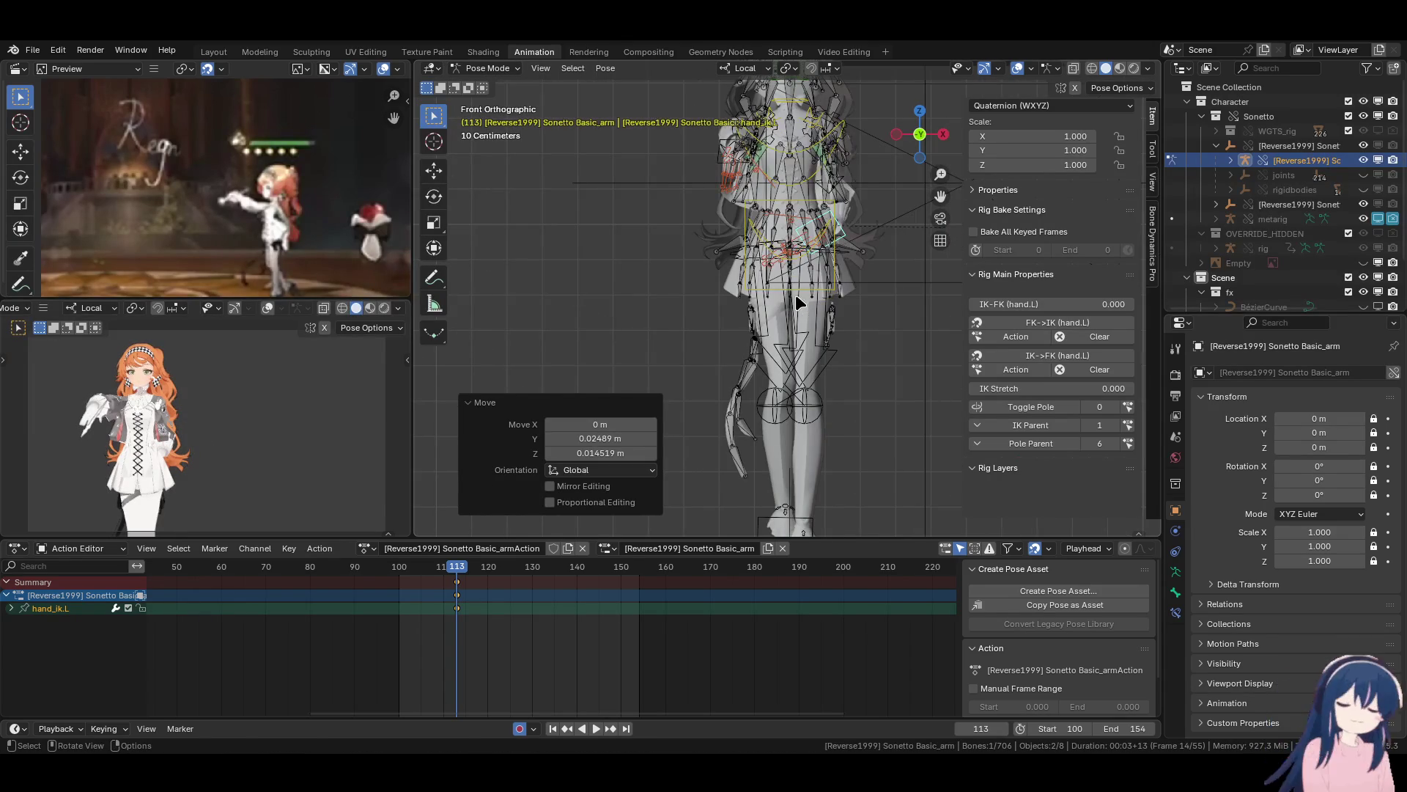
Switch on the left arm's IK pole and bring up the armature's Bone Collections list.
click(1099, 407)
middle_drag(799, 301, 623, 295)
click(1176, 591)
click(1176, 571)
scroll(1283, 543, down, 10)
scroll(1302, 538, up, 6)
scroll(1298, 533, down, 2)
Hide the Layer 26 bones and nudge the selected bone from the back view.
click(1331, 581)
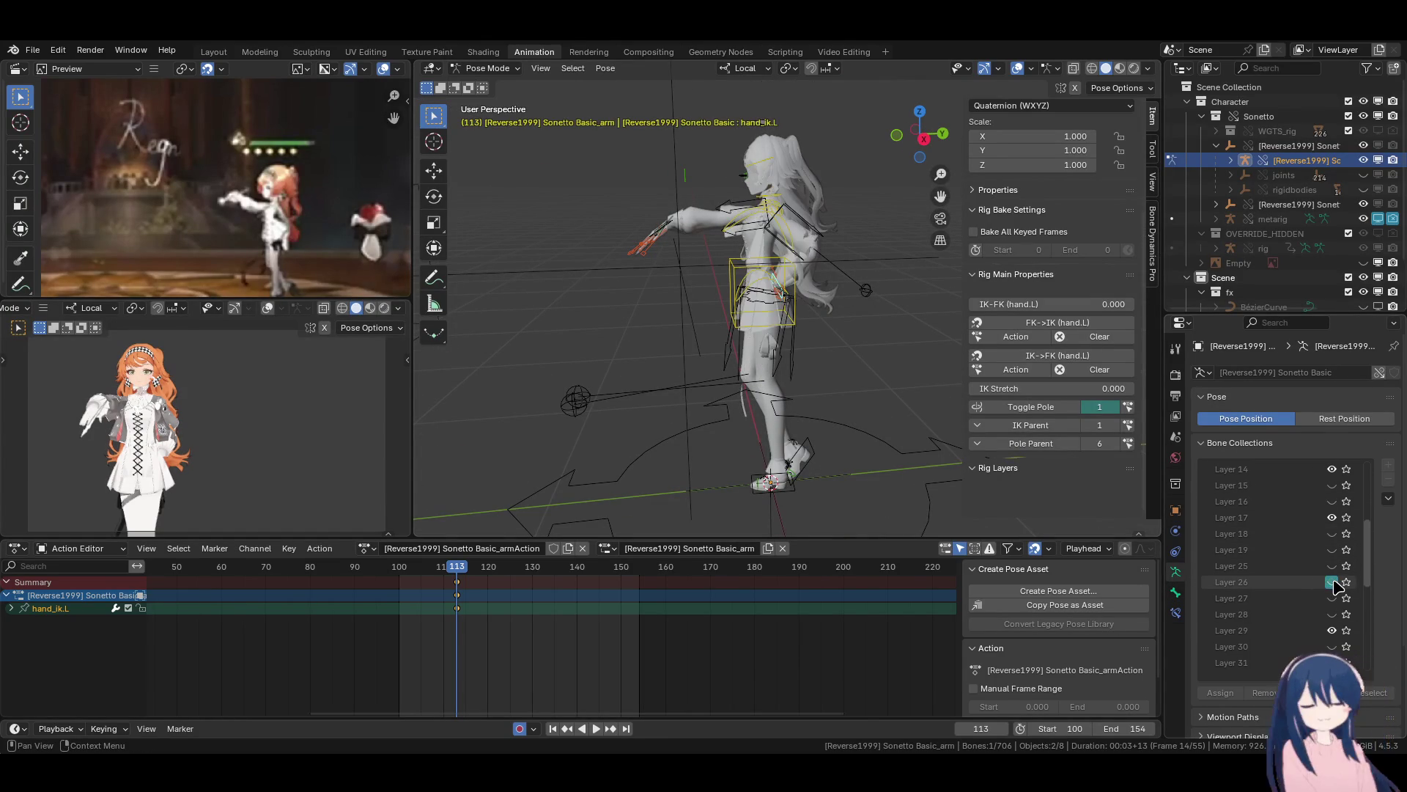
key(ctrl+KP_1)
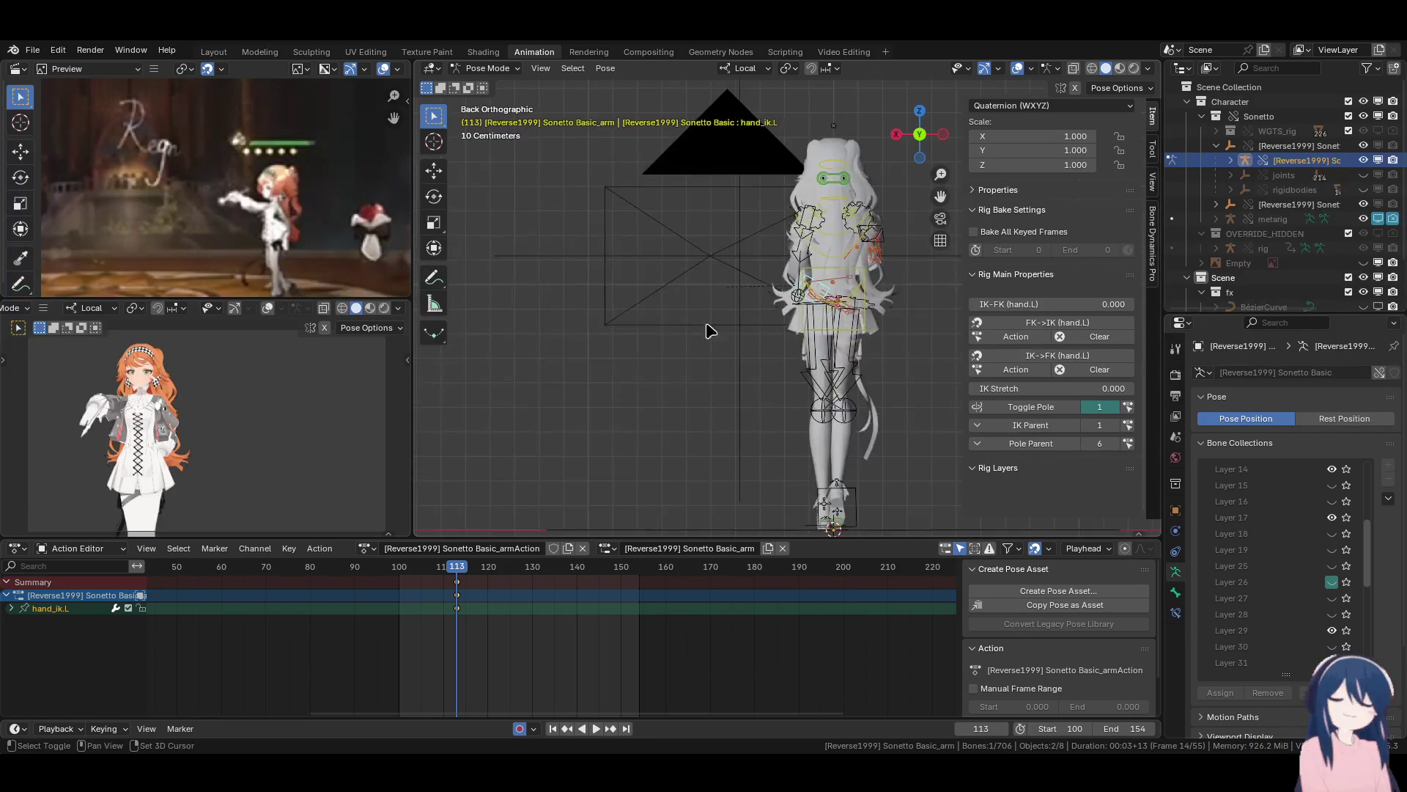
key(KP_Decimal)
key(g)
click(645, 337)
Move upper_arm_ik_target.L to redirect the left elbow.
middle_drag(645, 337, 839, 411)
click(838, 412)
key(g)
click(733, 418)
Set the viewport shading color to Texture to show the character's textures.
mouse_move(733, 418)
middle_down()
mouse_move(831, 388)
mouse_move(917, 293)
middle_up()
click(1147, 68)
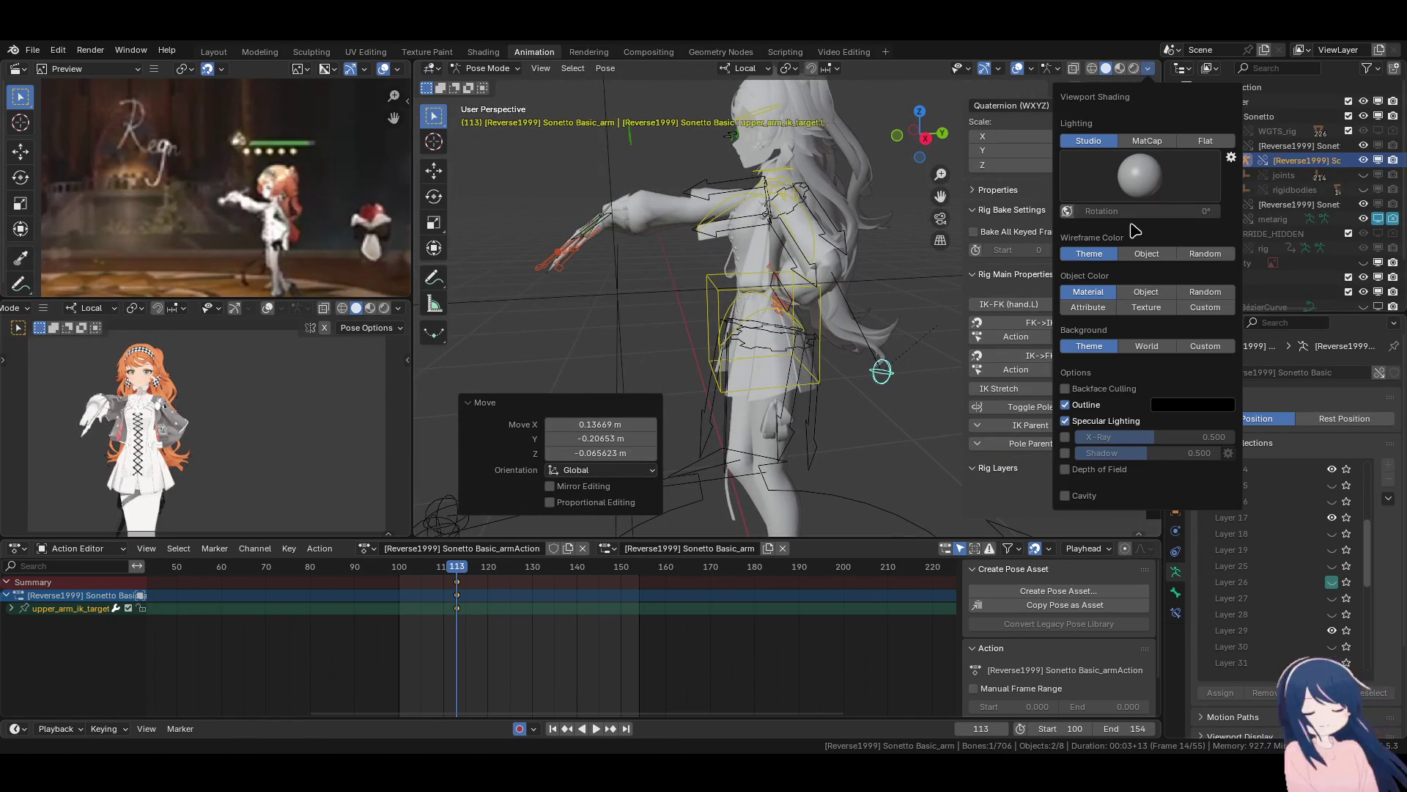
click(1147, 317)
middle_drag(821, 330, 798, 278)
scroll(795, 257, up, 5)
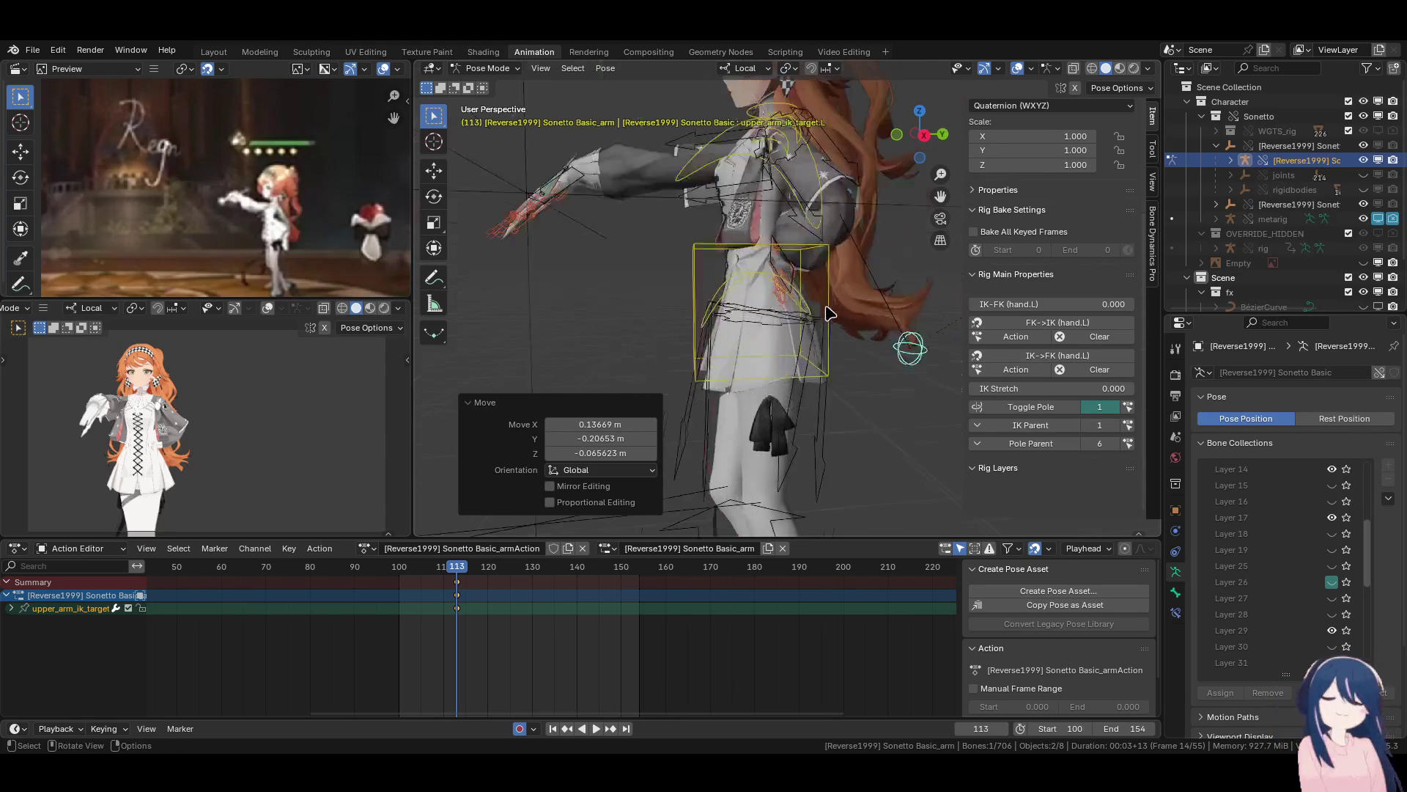
Refine hand_ik.L's position with three successive moves, viewing from behind.
click(788, 235)
key(g)
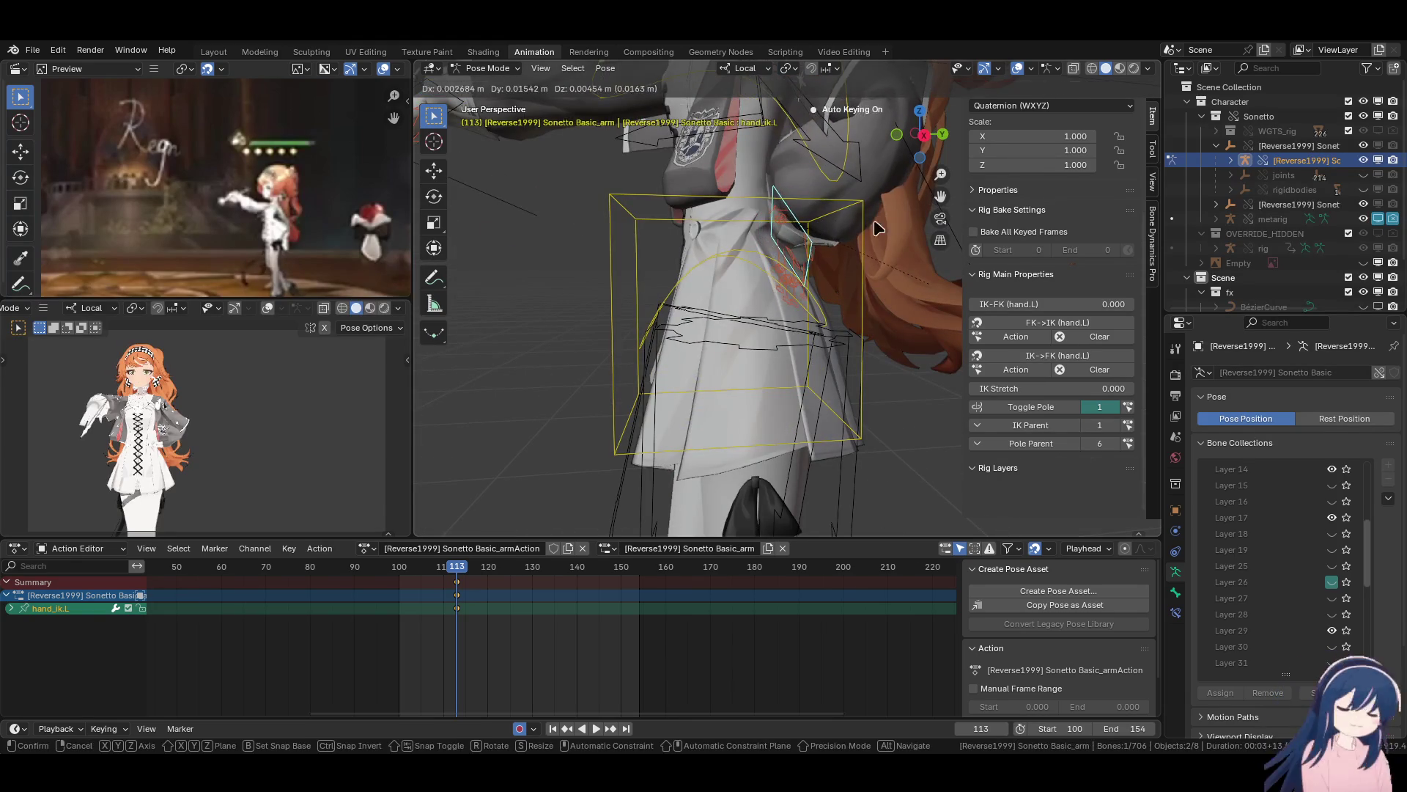
click(795, 246)
middle_drag(795, 246, 660, 266)
key(g)
click(641, 265)
key(g)
click(635, 265)
mouse_move(635, 265)
middle_down()
mouse_move(859, 368)
mouse_move(780, 339)
middle_up()
Move upper_arm_ik_target.L again to refine the left elbow direction.
click(845, 346)
key(g)
click(787, 366)
scroll(780, 339, up, 6)
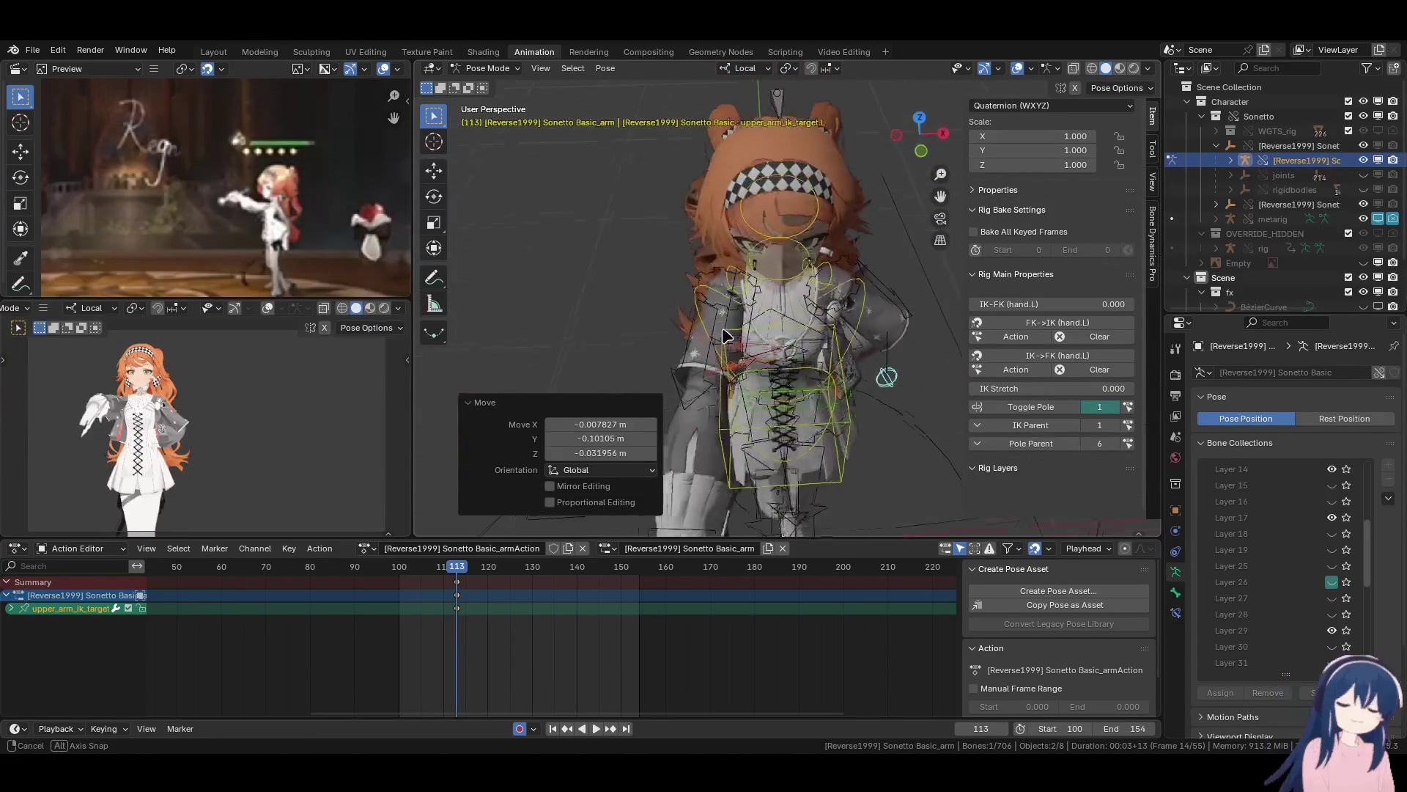
Select shoulder.R and begin rotating it.
click(740, 302)
mouse_move(740, 302)
middle_down()
mouse_move(752, 359)
mouse_move(798, 365)
middle_up()
key(r)
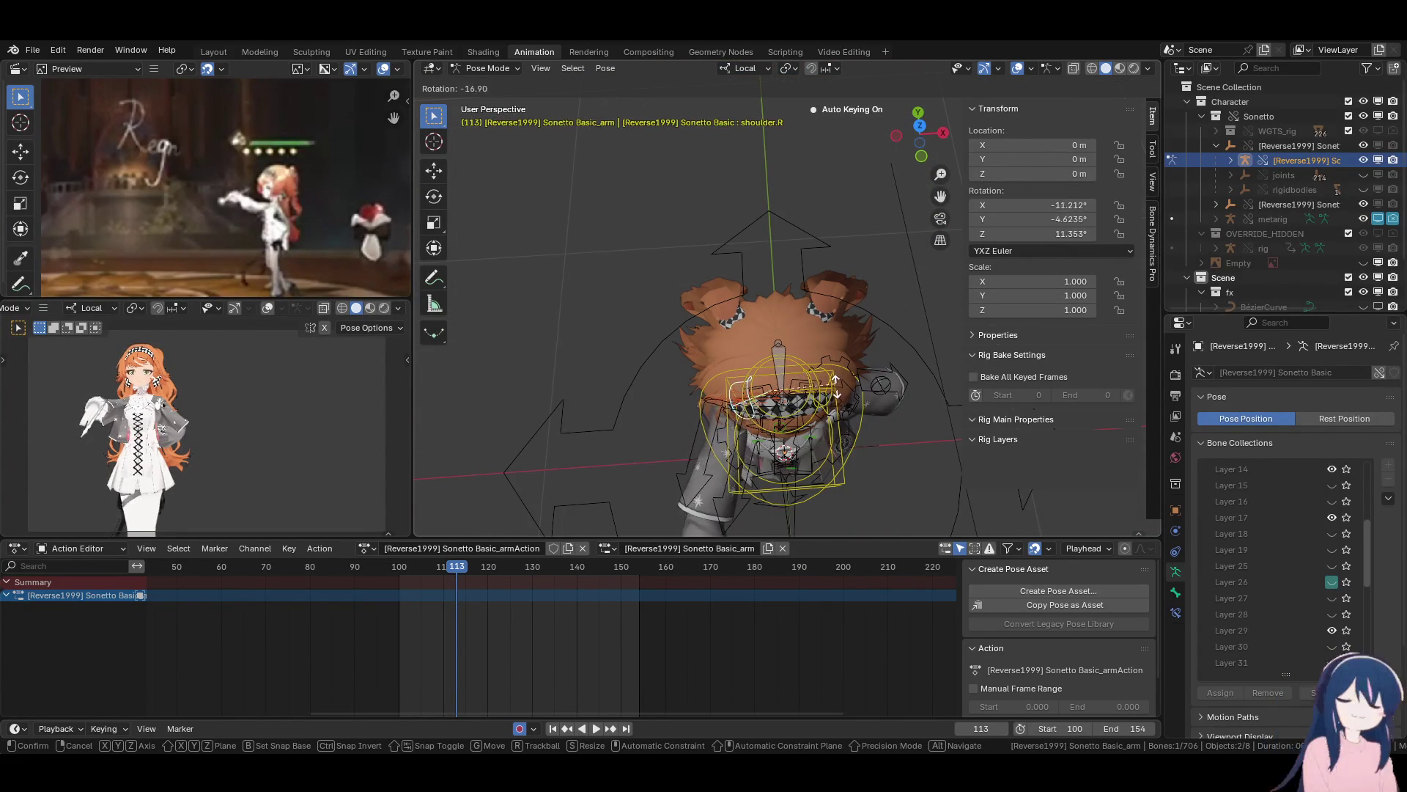
Finish rotating shoulder.R at frame 113.
click(840, 381)
middle_drag(839, 381, 749, 336)
click(652, 258)
mouse_move(707, 292)
middle_down()
mouse_move(624, 276)
mouse_move(640, 314)
middle_up()
Move and rotate hand_ik.R into a new pose.
click(644, 309)
key(g)
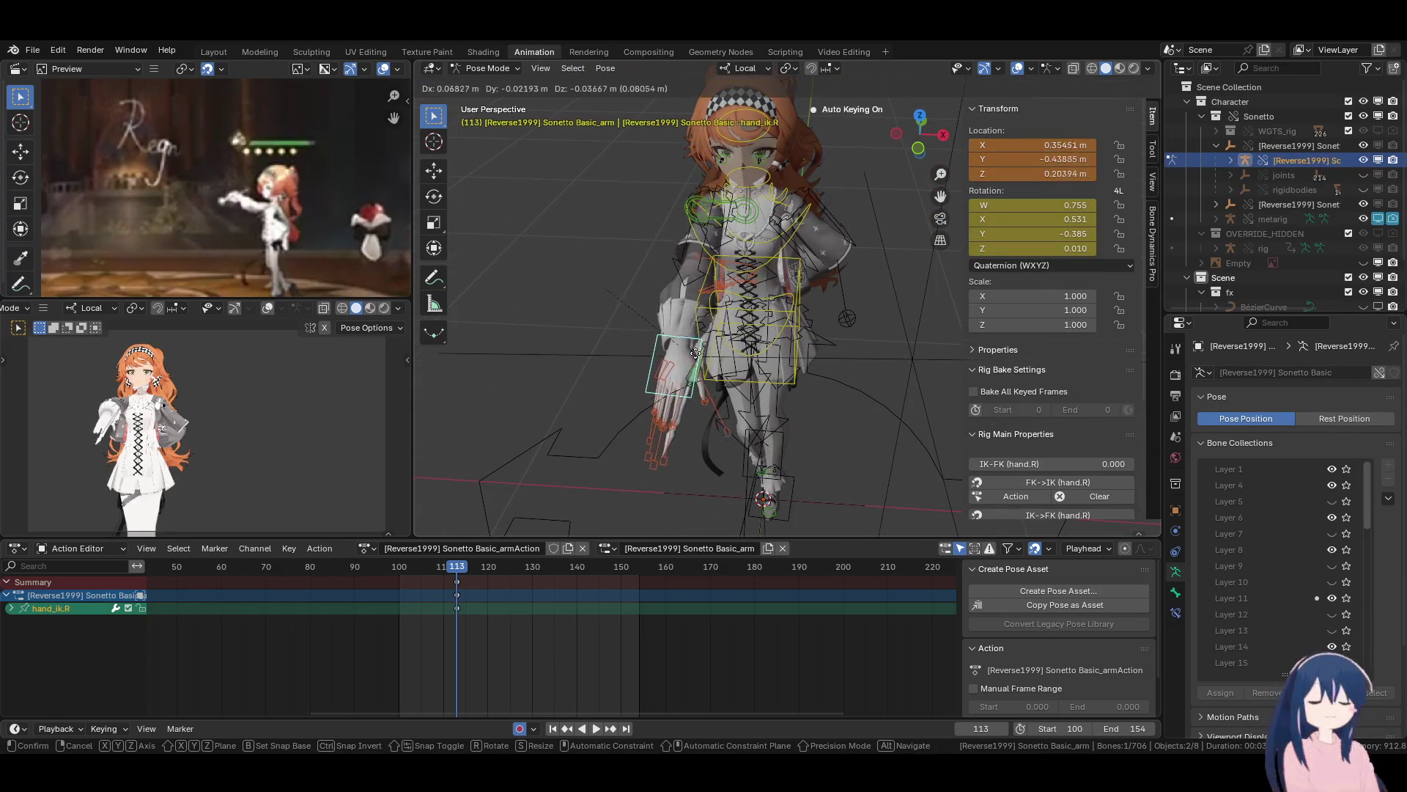
click(836, 359)
key(r)
click(841, 360)
scroll(1048, 307, down, 5)
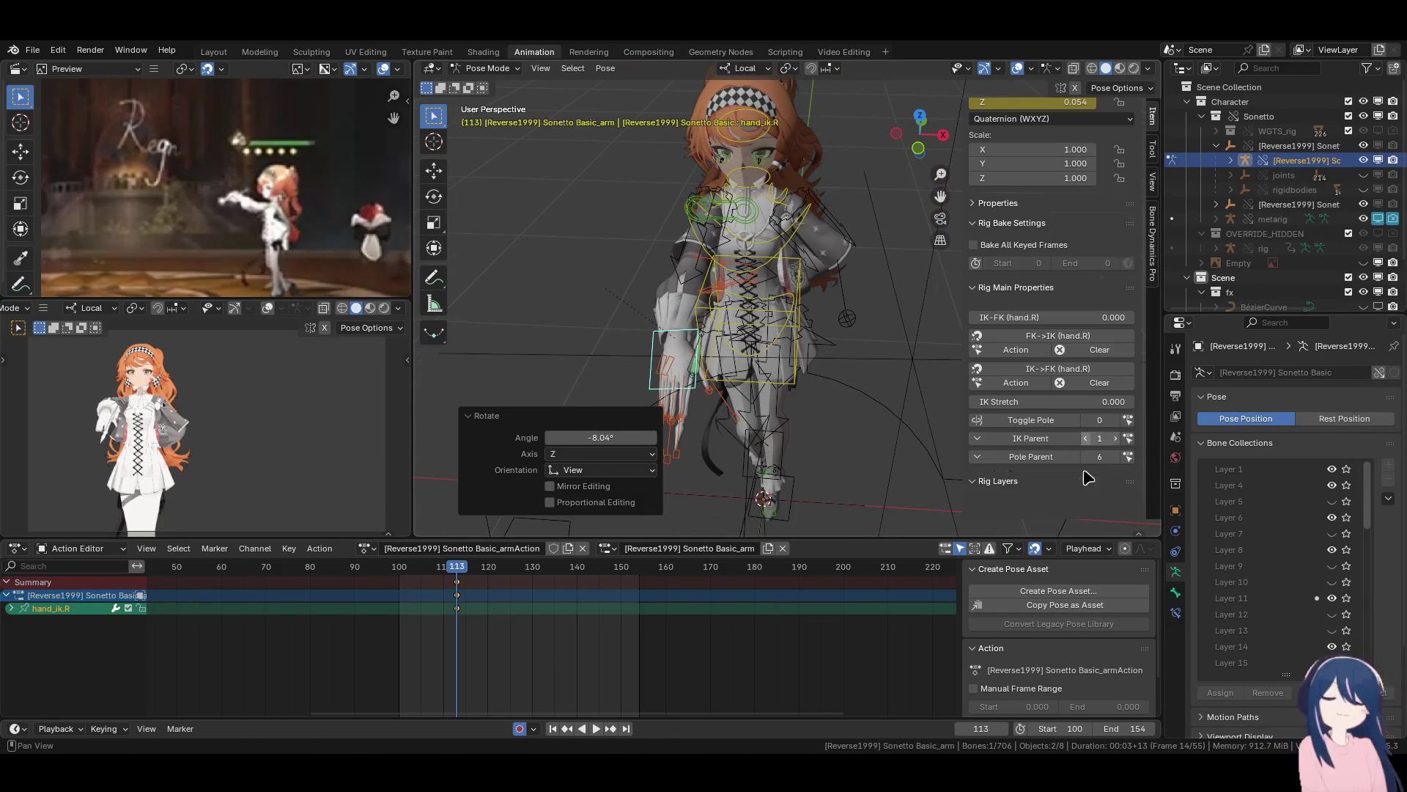
Position upper_arm_ik_target.R from the side and front views.
middle_drag(767, 341, 743, 346)
click(686, 341)
key(g)
click(920, 367)
mouse_move(920, 367)
middle_down()
mouse_move(889, 337)
mouse_move(907, 323)
mouse_move(696, 350)
mouse_move(678, 362)
mouse_move(736, 450)
middle_up()
key(g)
click(675, 371)
Adjust the right elbow pole target again from top view and save the file.
scroll(684, 323, up, 4)
scroll(736, 451, down, 4)
key(KP_7)
key(g)
click(809, 361)
middle_drag(809, 361, 775, 478)
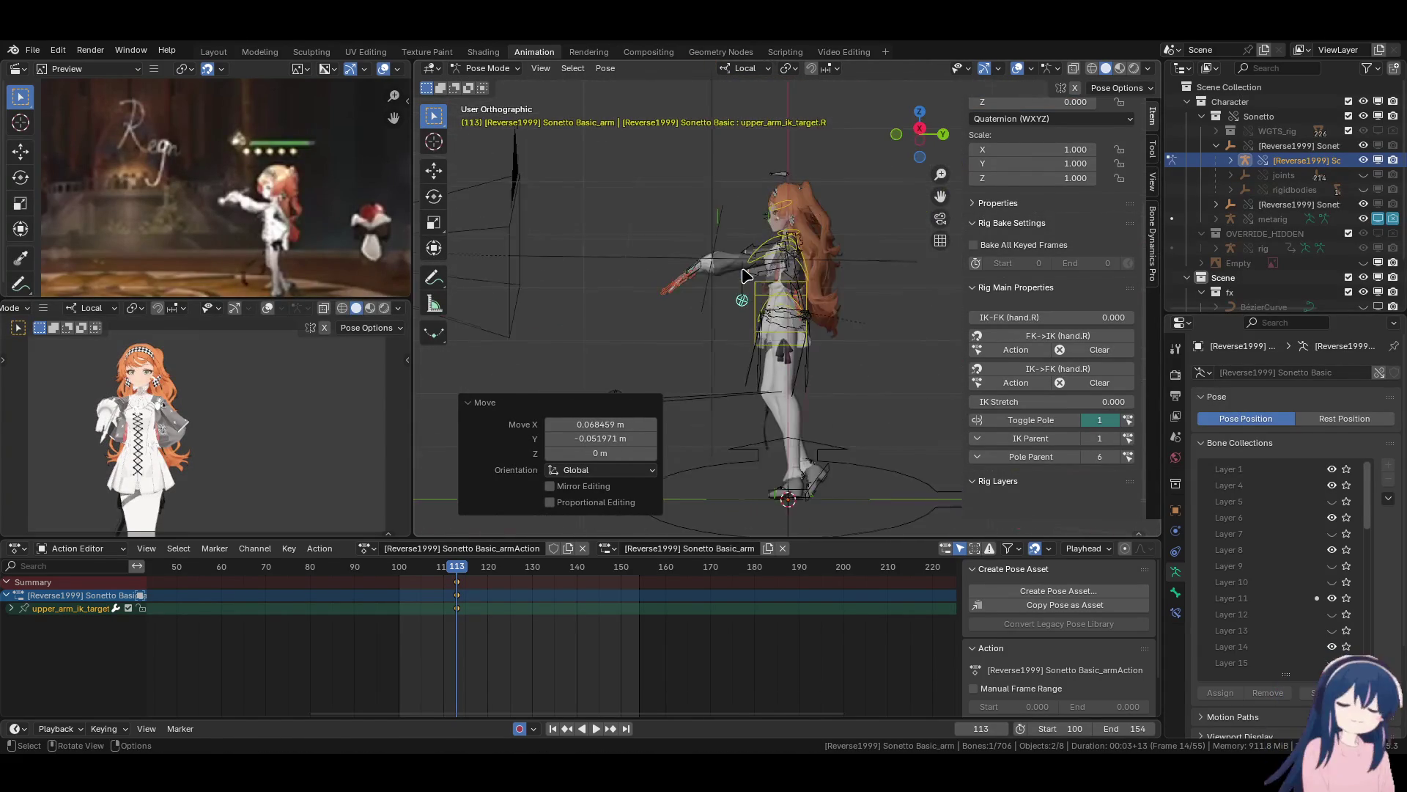
key(KP_1)
key(ctrl+s)
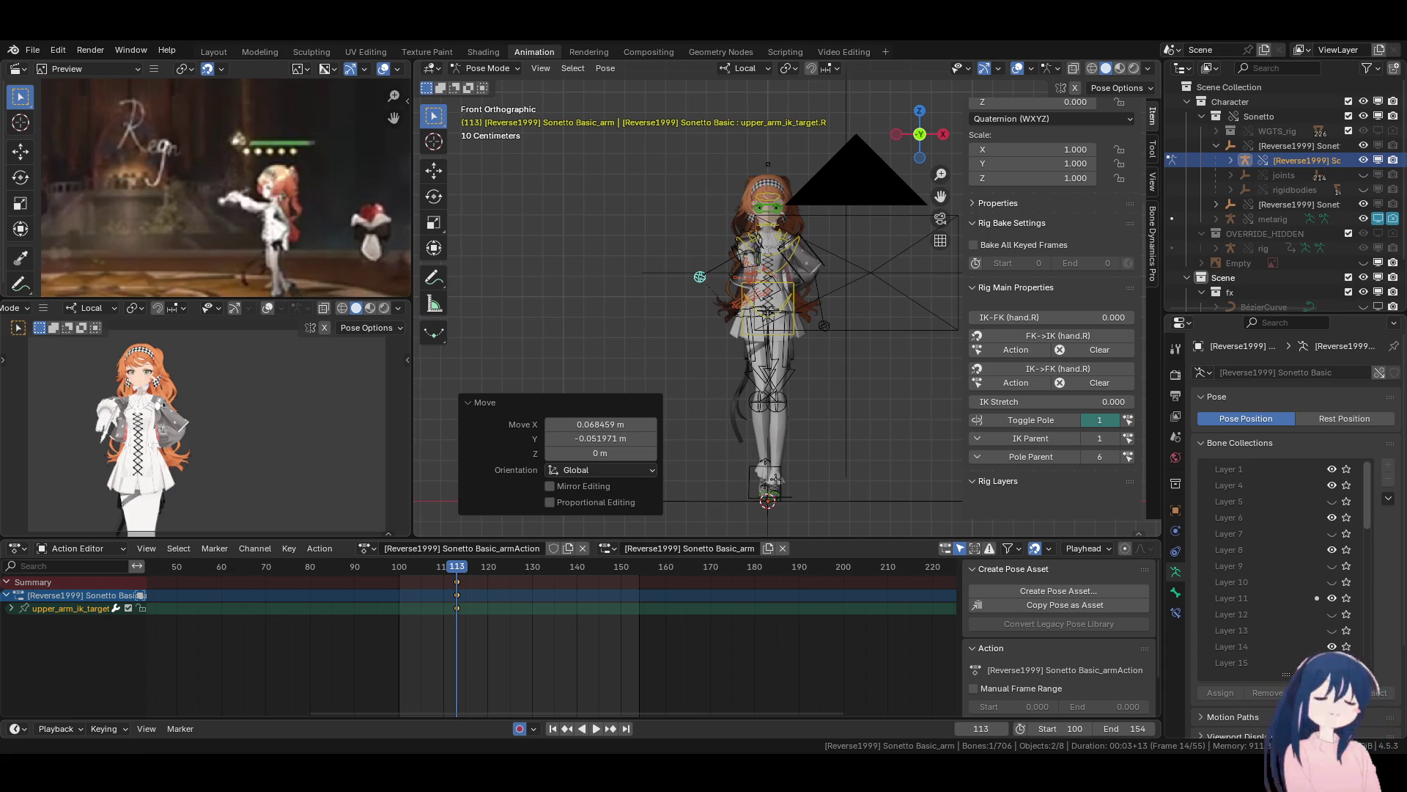
Reposition hand_ik.R from top and side views and rotate it 18.3°.
scroll(812, 348, up, 2)
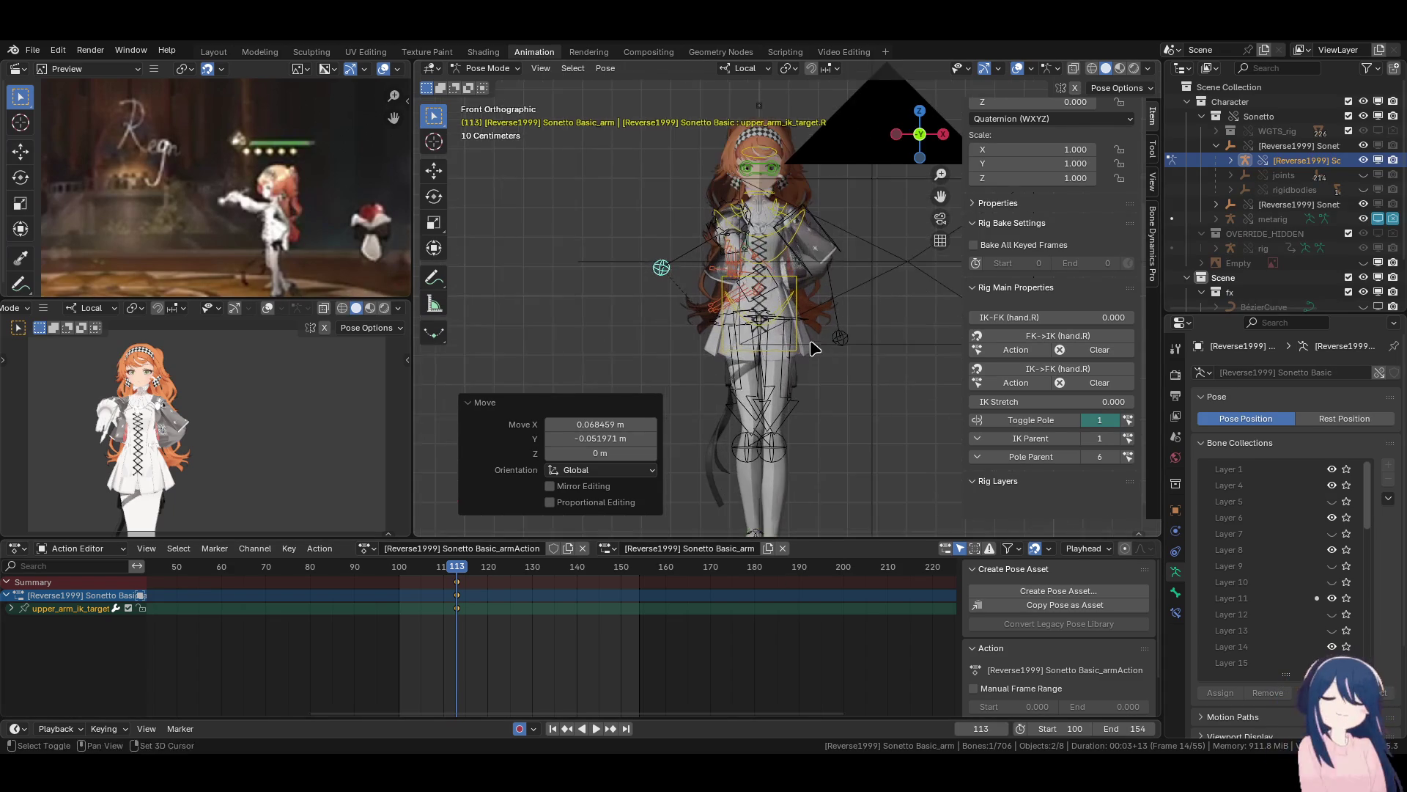
key(KP_7)
scroll(807, 359, up, 3)
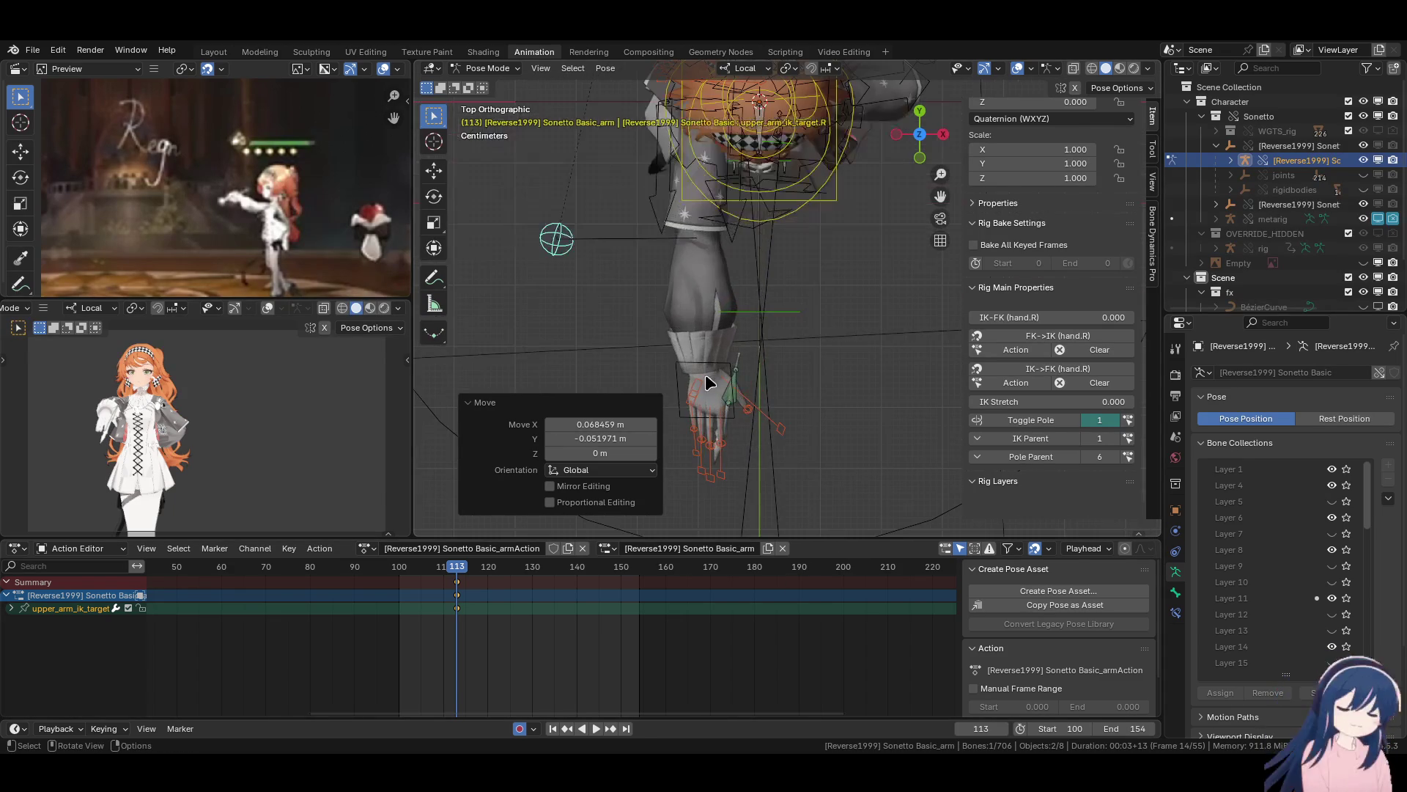
click(715, 370)
key(g)
click(722, 365)
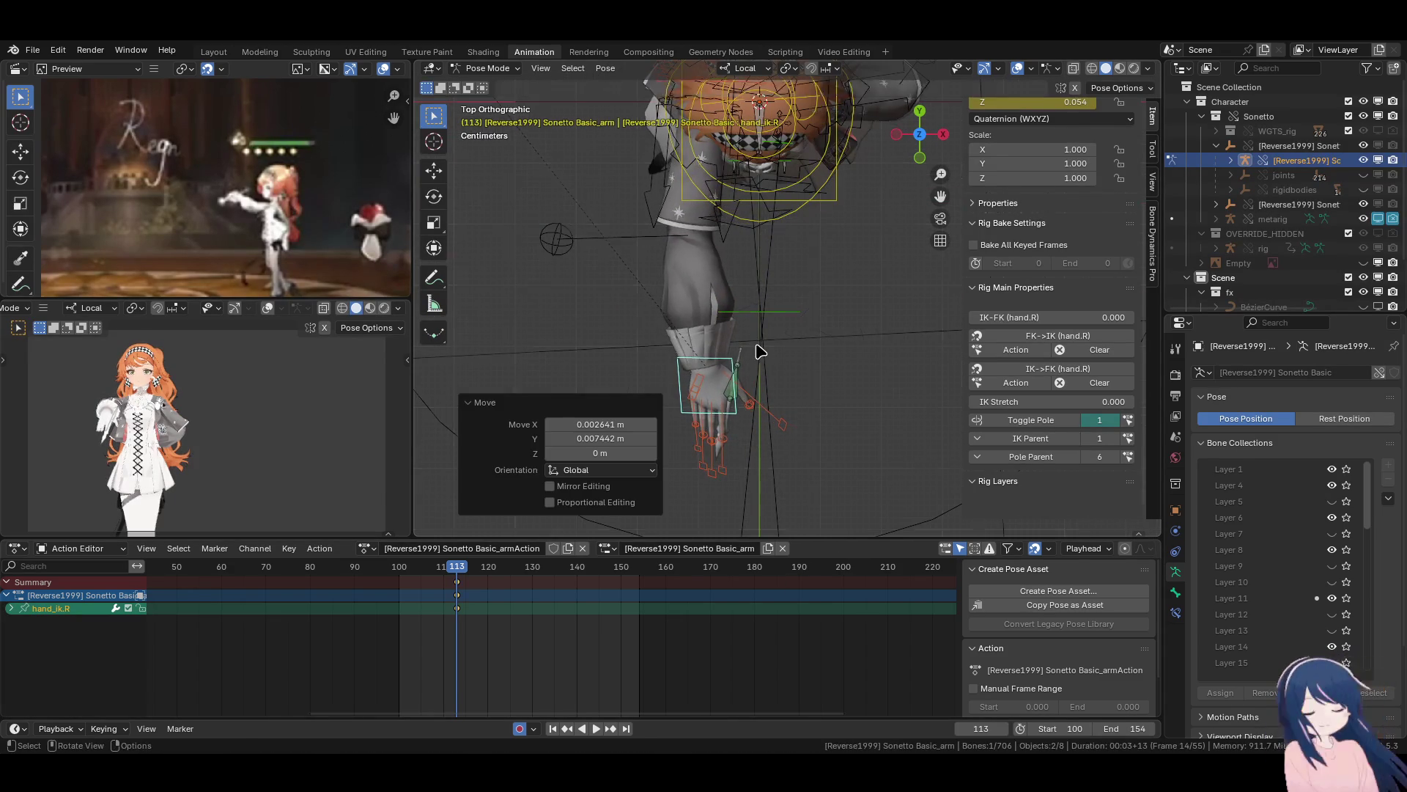
key(KP_3)
key(g)
click(835, 261)
key(r)
click(805, 315)
scroll(805, 315, down, 4)
In Object Mode through the camera view, tilt Camera_Main -13.2° on Z.
key(n)
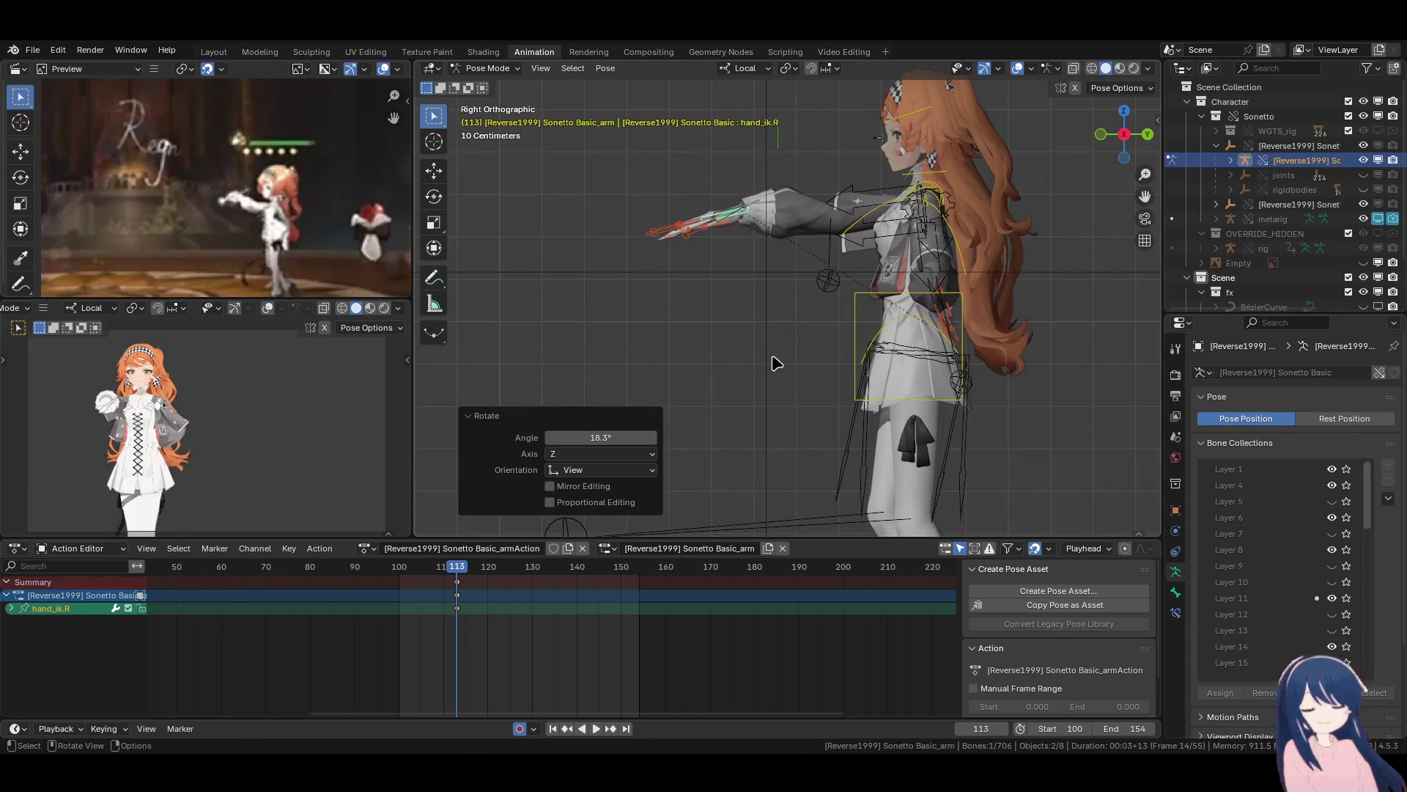
scroll(786, 311, down, 2)
key(KP_0)
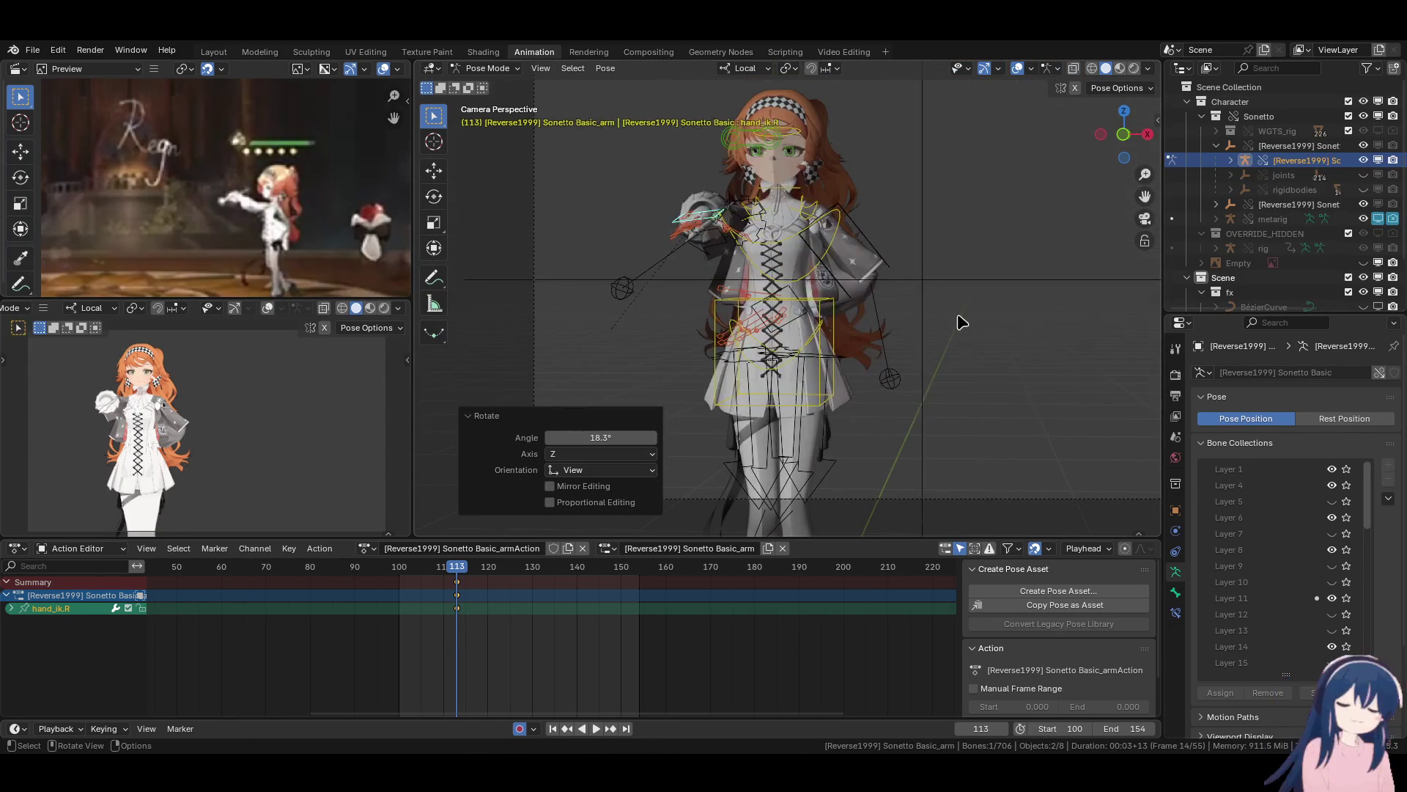
key(ctrl+Tab)
click(966, 309)
key(r)
click(969, 278)
Rotate and reposition Camera_Main to reframe the frame-113 shot.
key(r)
key(r)
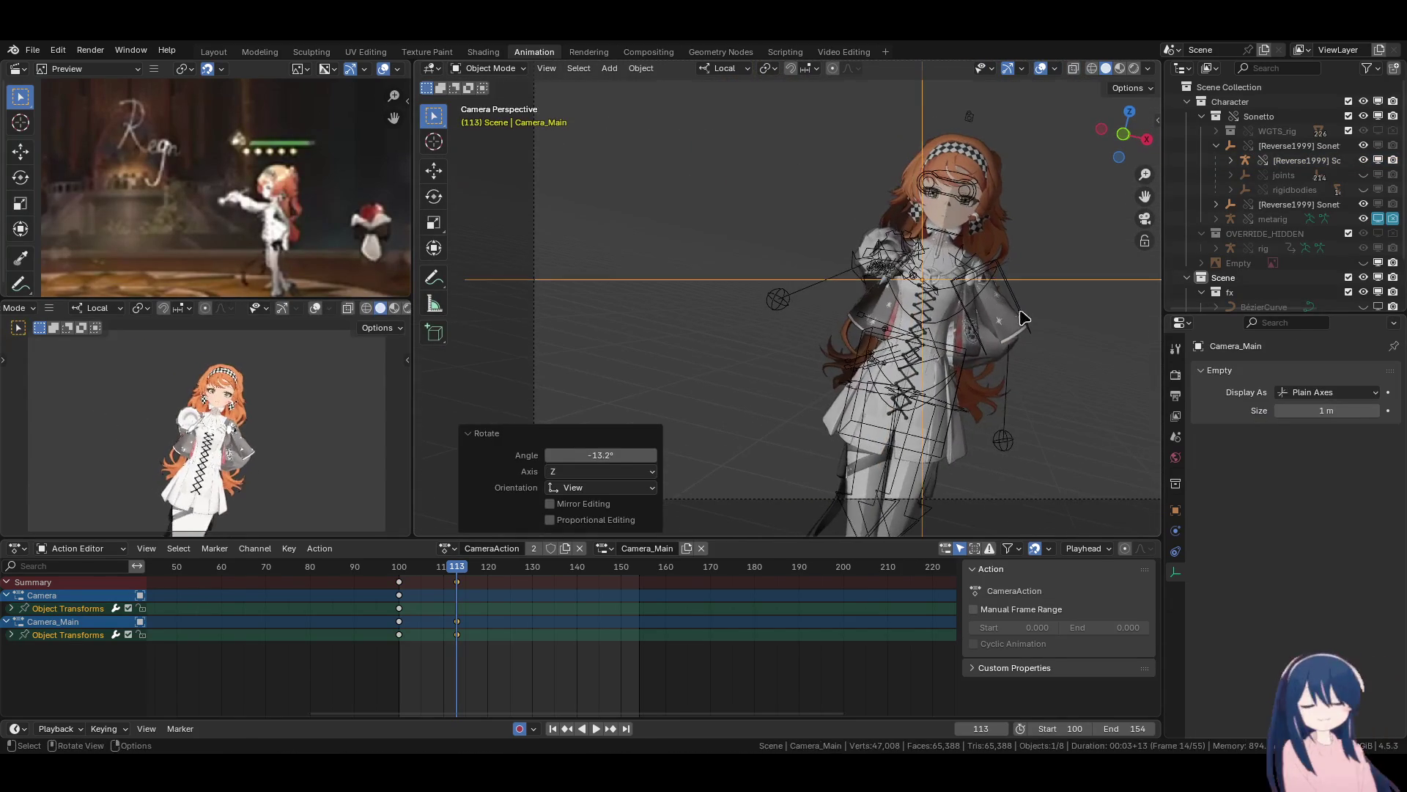
click(956, 128)
key(g)
click(945, 147)
key(r)
key(r)
click(945, 149)
key(g)
click(916, 388)
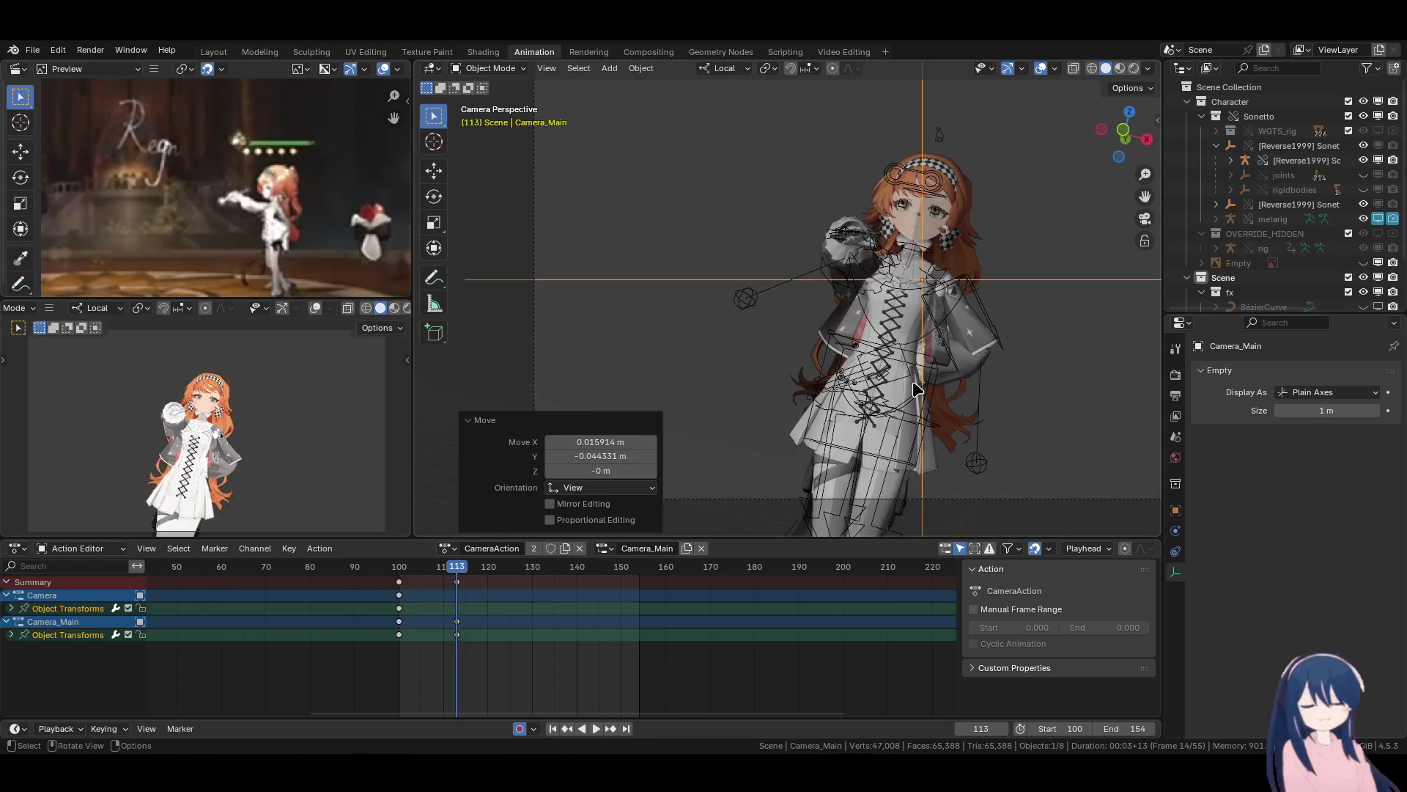
Push the Camera about 1.3 m toward the character for an upper-body close-up.
key(KP_7)
click(860, 418)
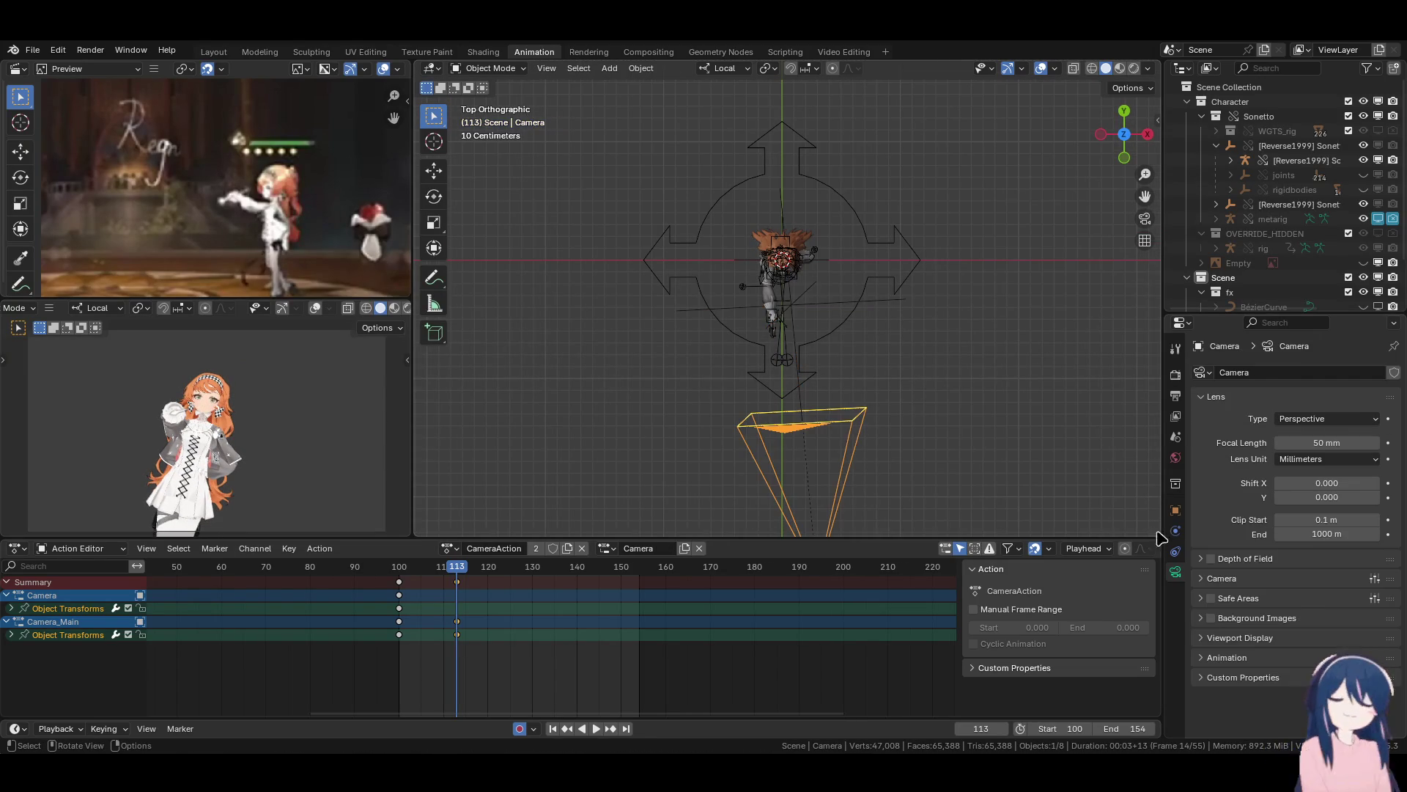
key(g)
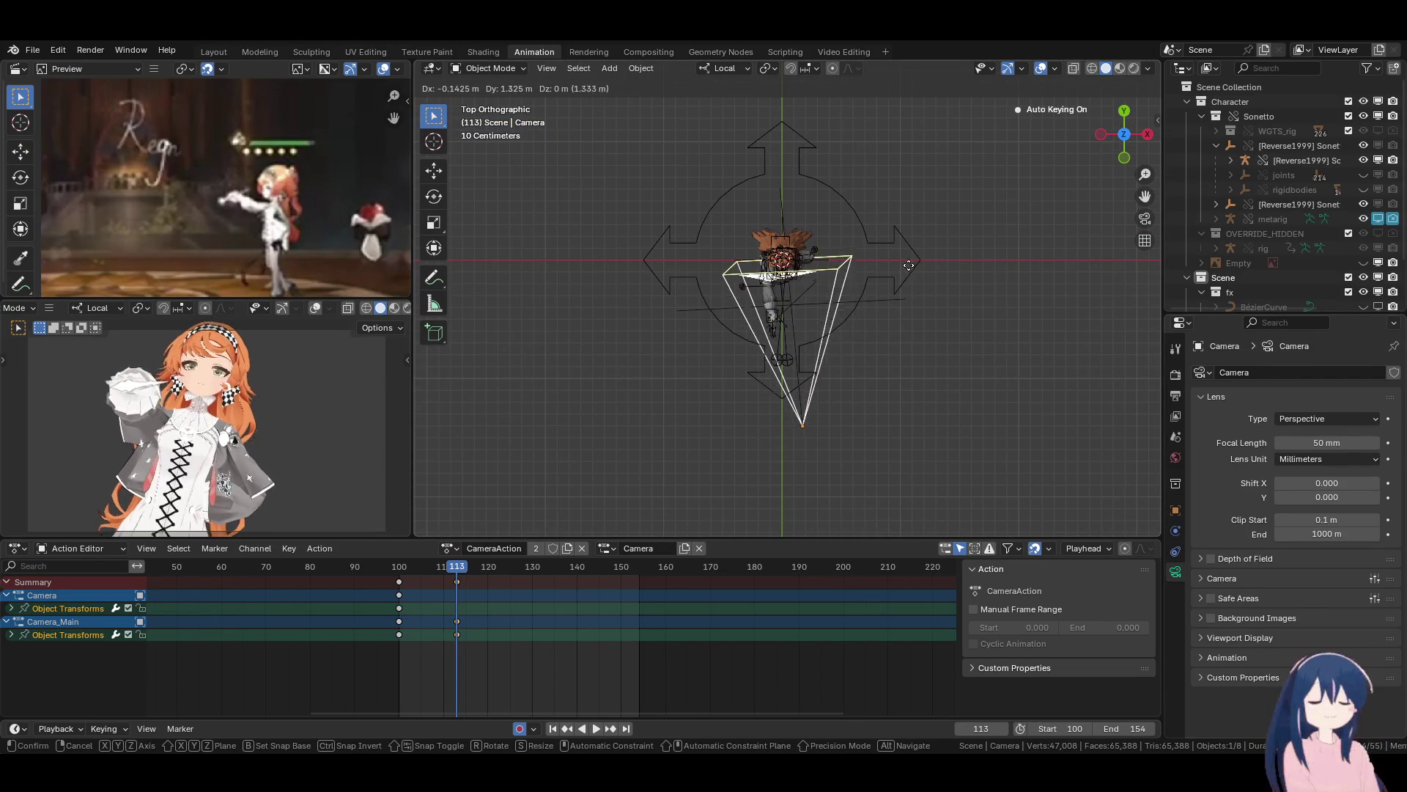
click(914, 323)
middle_drag(915, 322, 911, 273)
key(KP_0)
click(1047, 290)
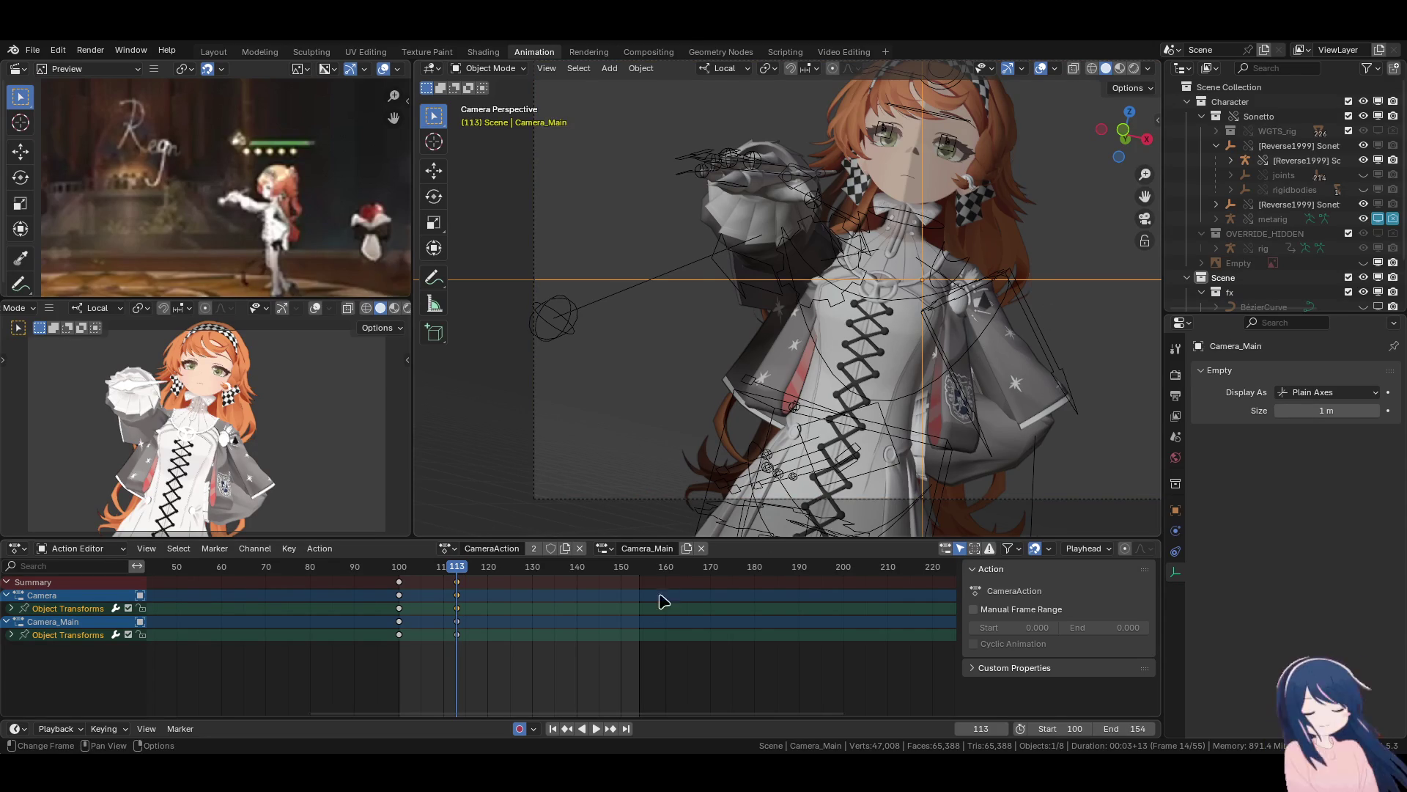
Play back and step through the camera shot around frame 113.
key(shift+Left)
key(space)
key(space)
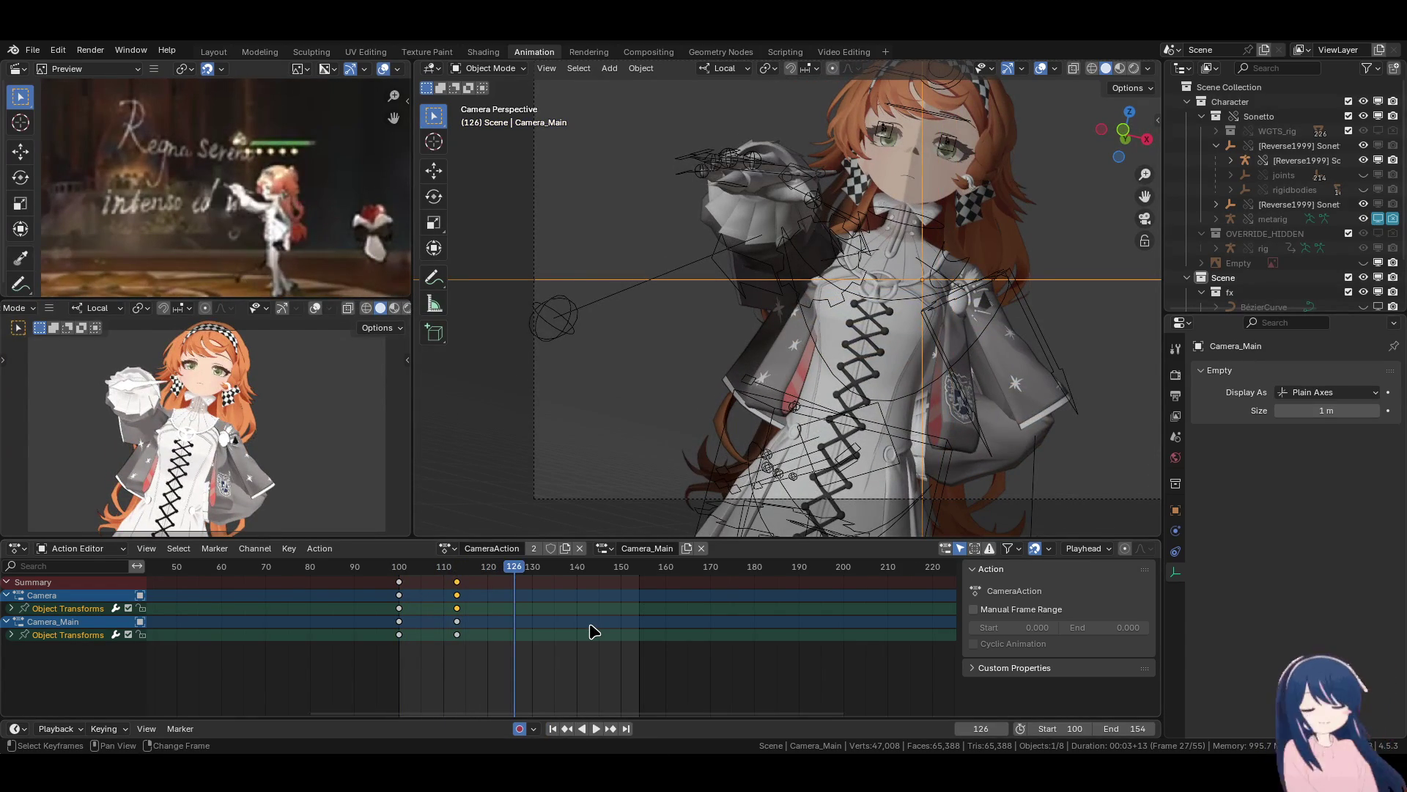
key(Right)
key(Right)
key(Right)
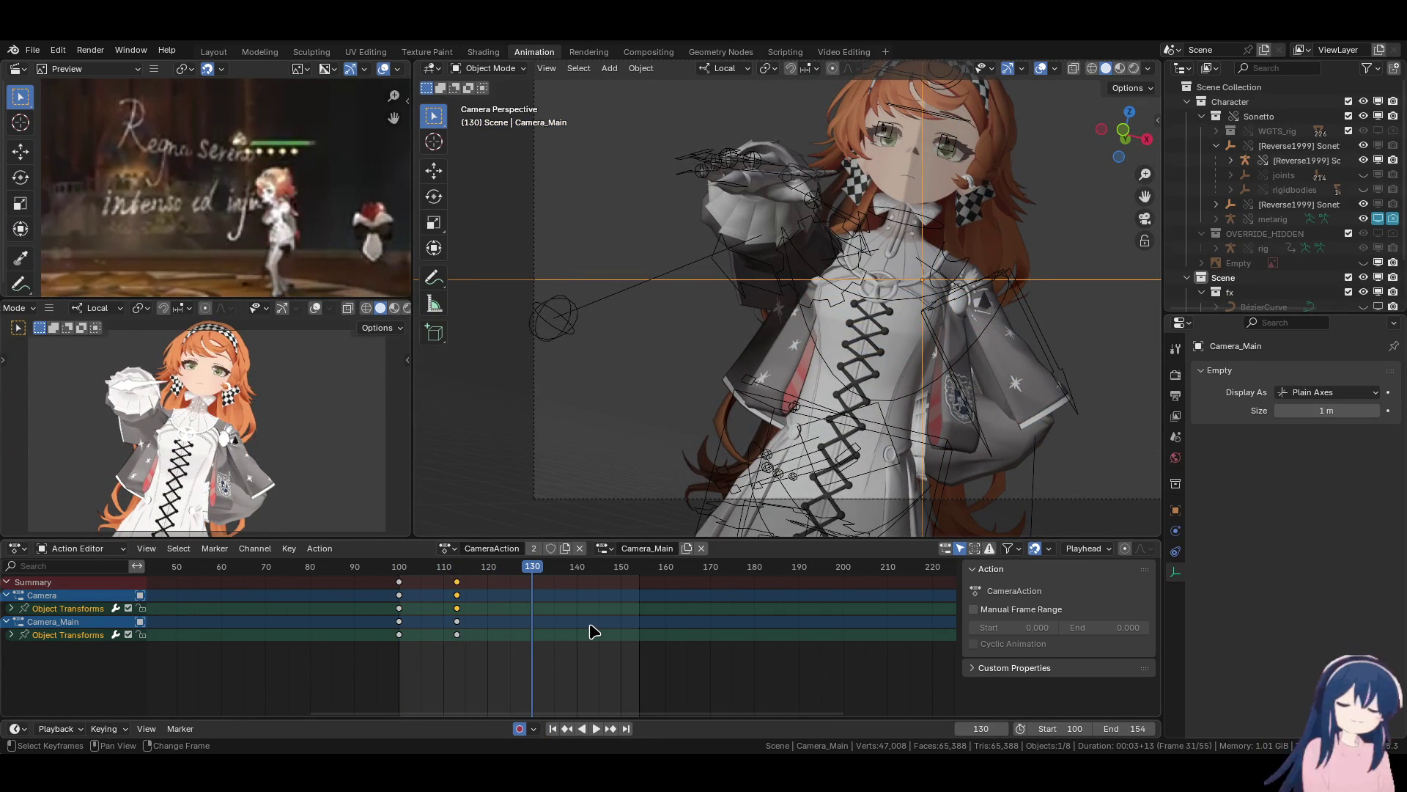
alt+scroll(592, 634, up, 20)
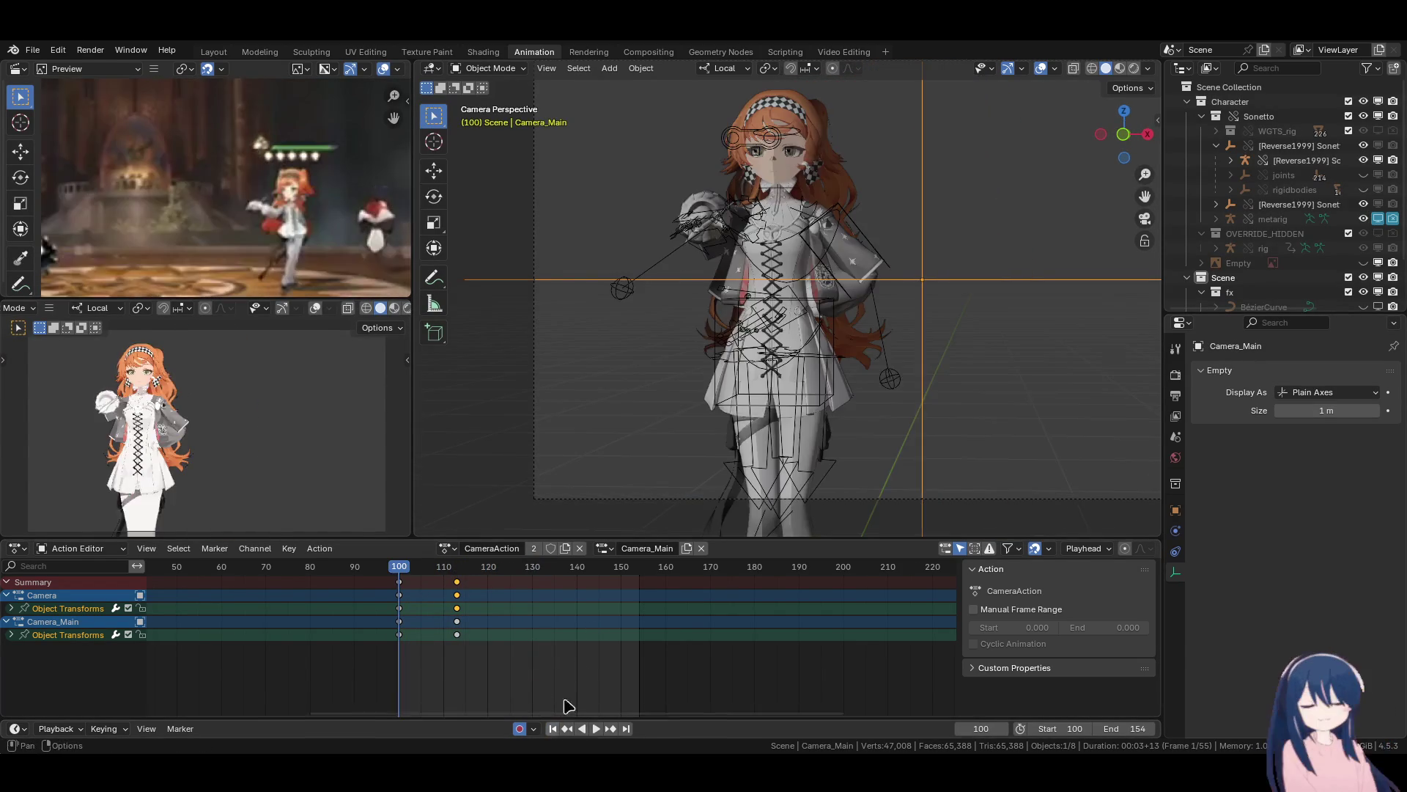
alt+scroll(588, 636, down, 5)
alt+scroll(587, 636, up, 8)
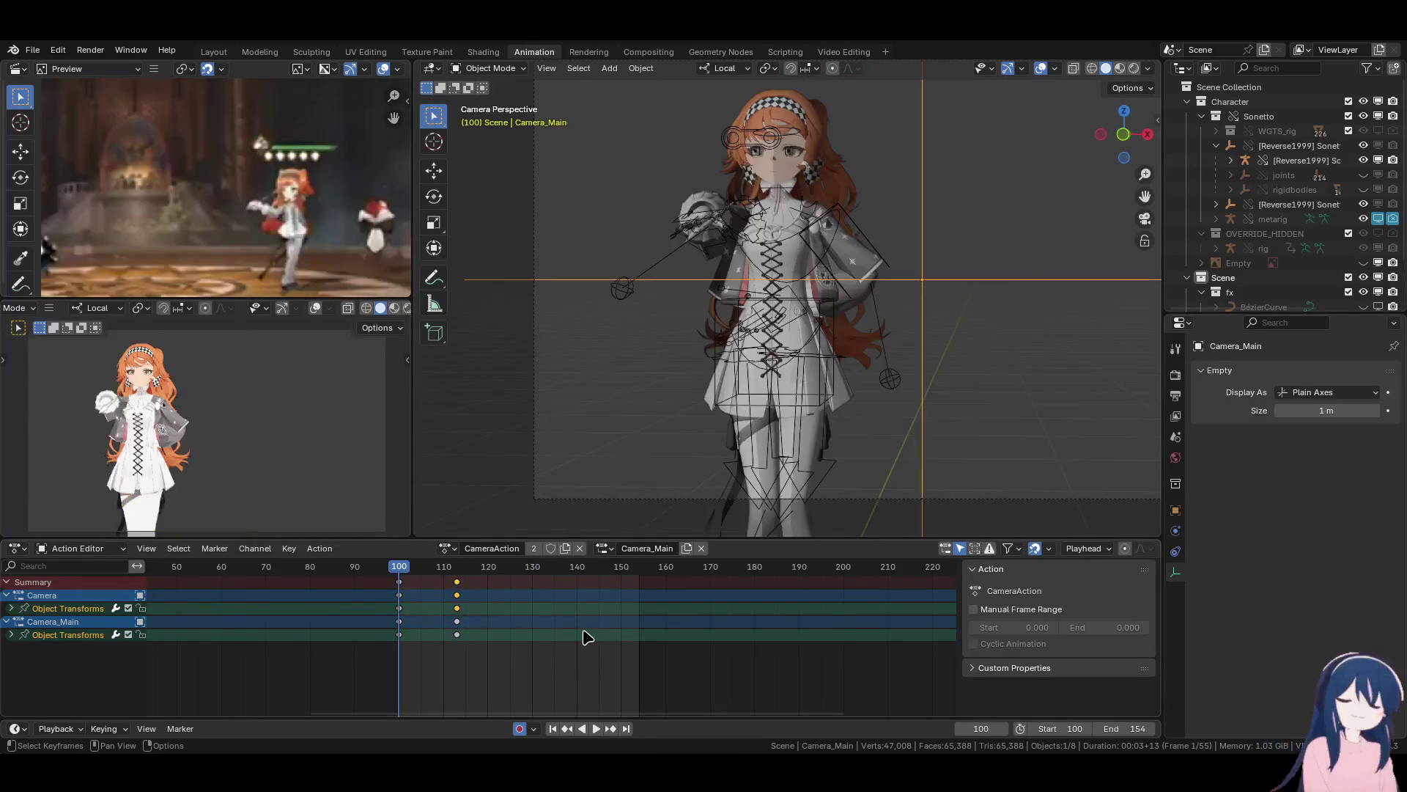
Duplicate the Camera's frame-113 keys to frame 100 and save the file.
key(shift+d)
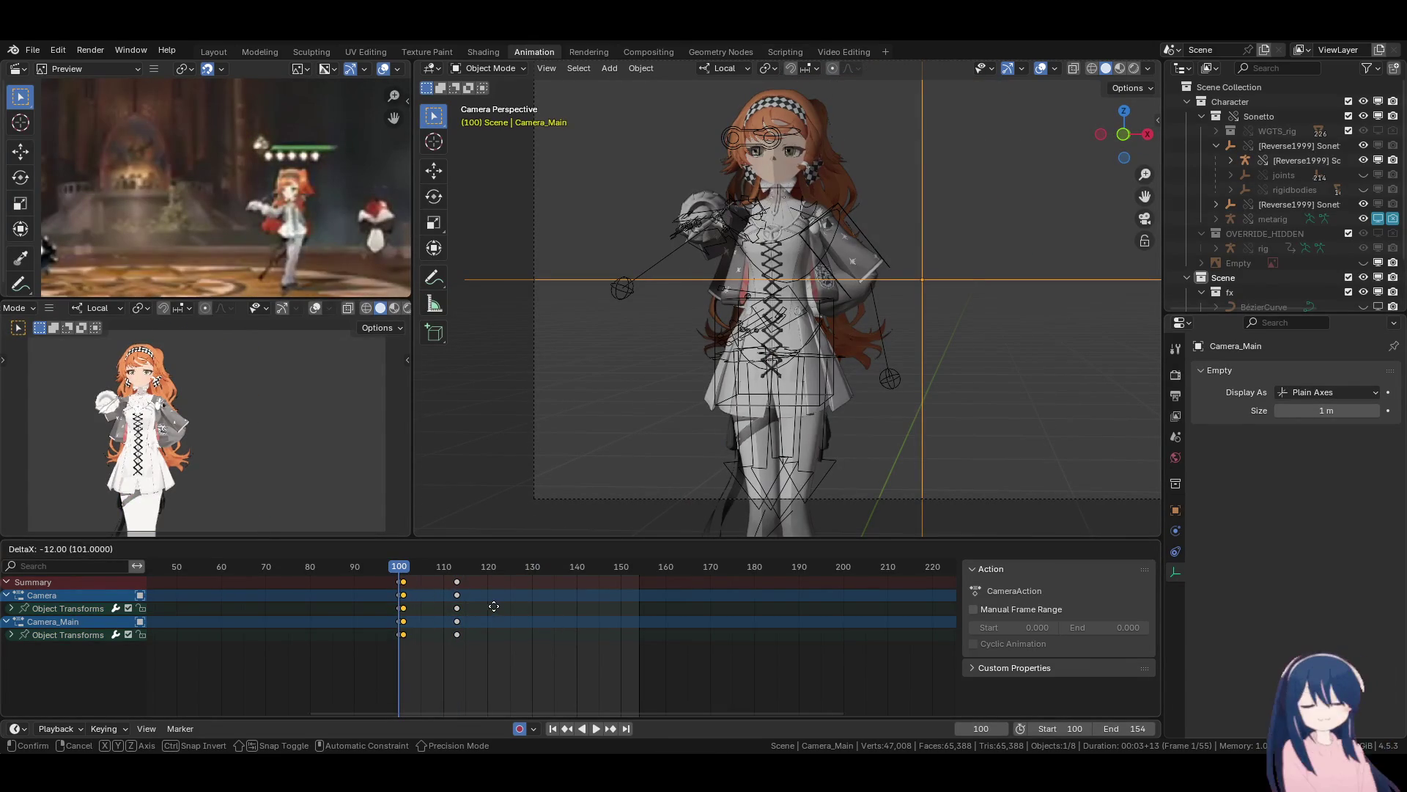
click(489, 606)
alt+scroll(521, 616, down, 10)
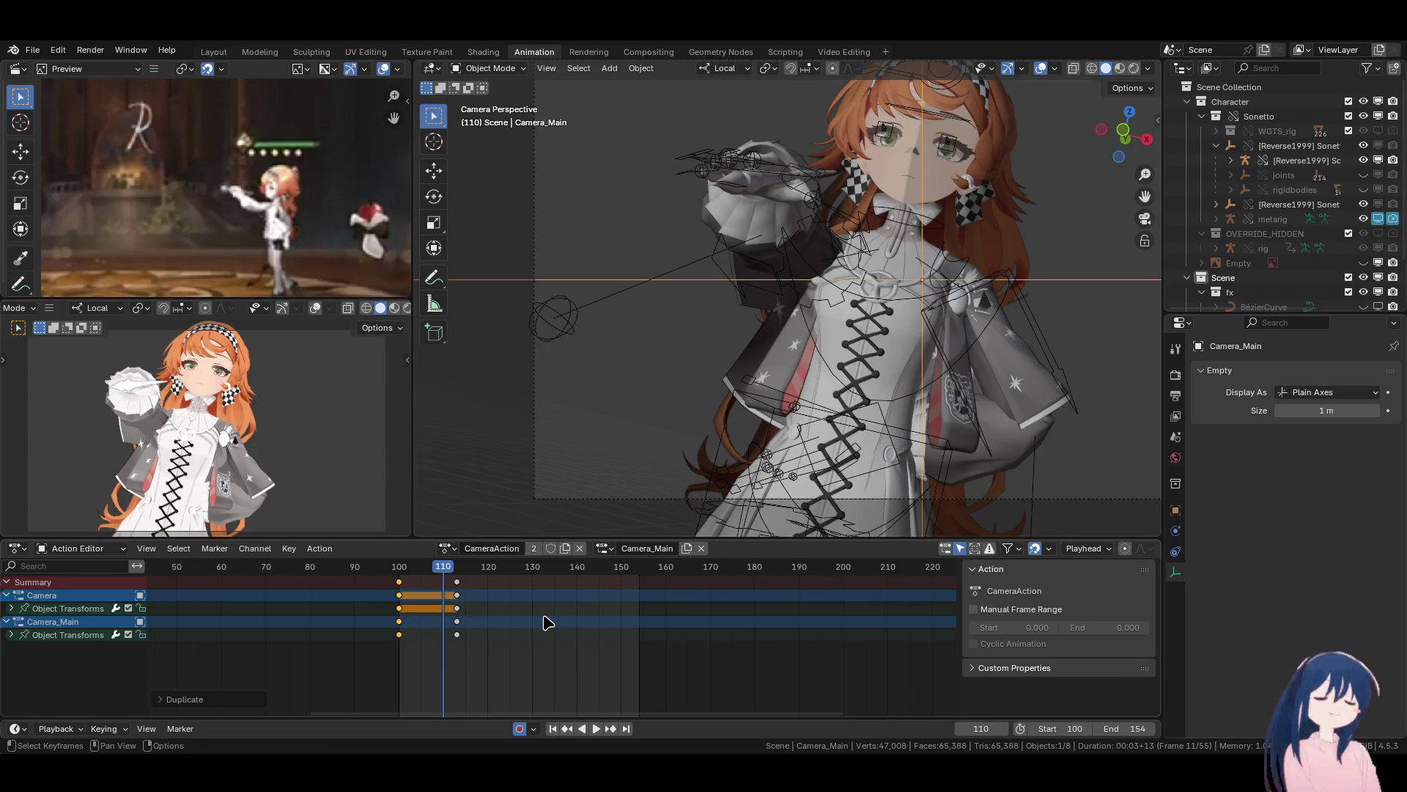
alt+scroll(548, 622, up, 10)
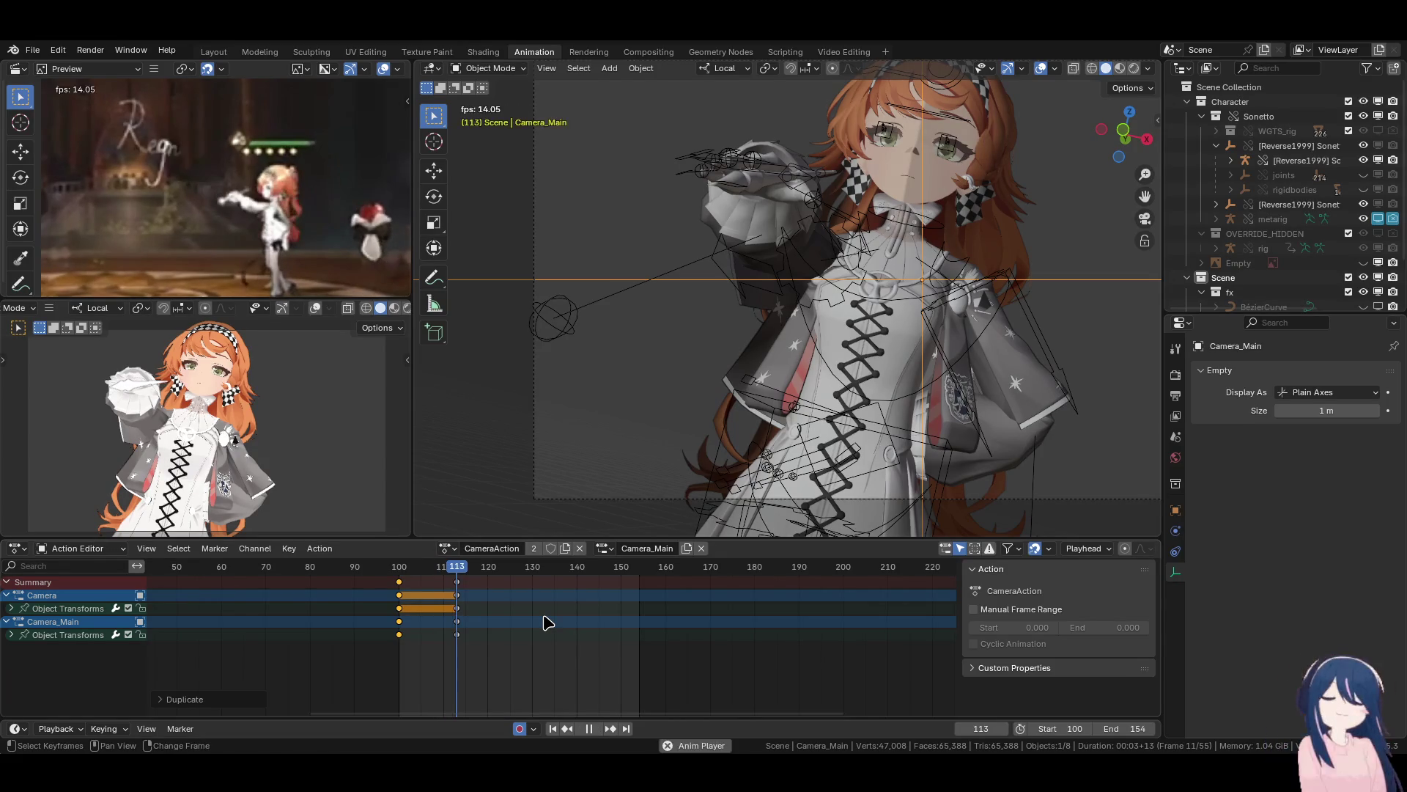
key(ctrl+s)
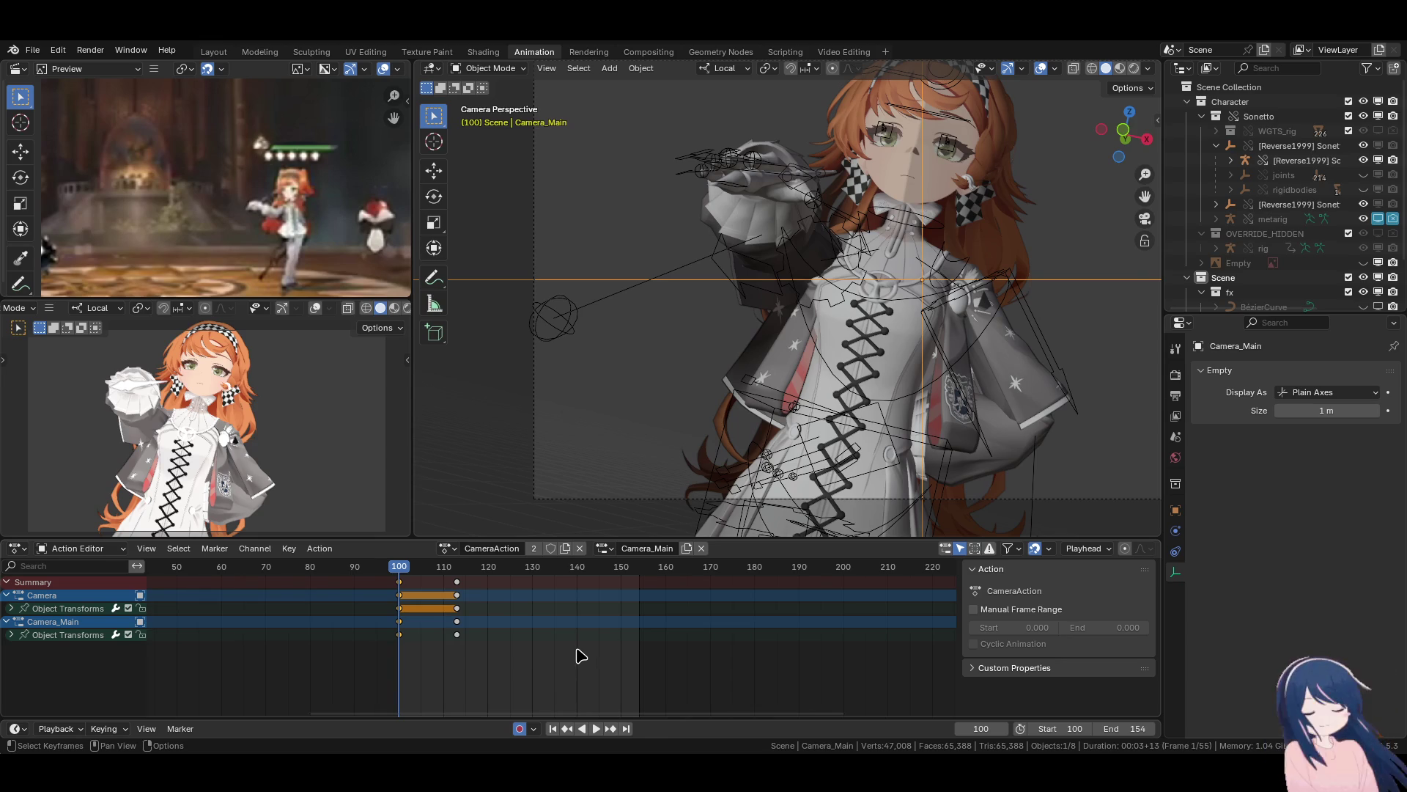
Nudge Camera_Main to a slightly new position at frame 100.
scroll(582, 657, up, 2)
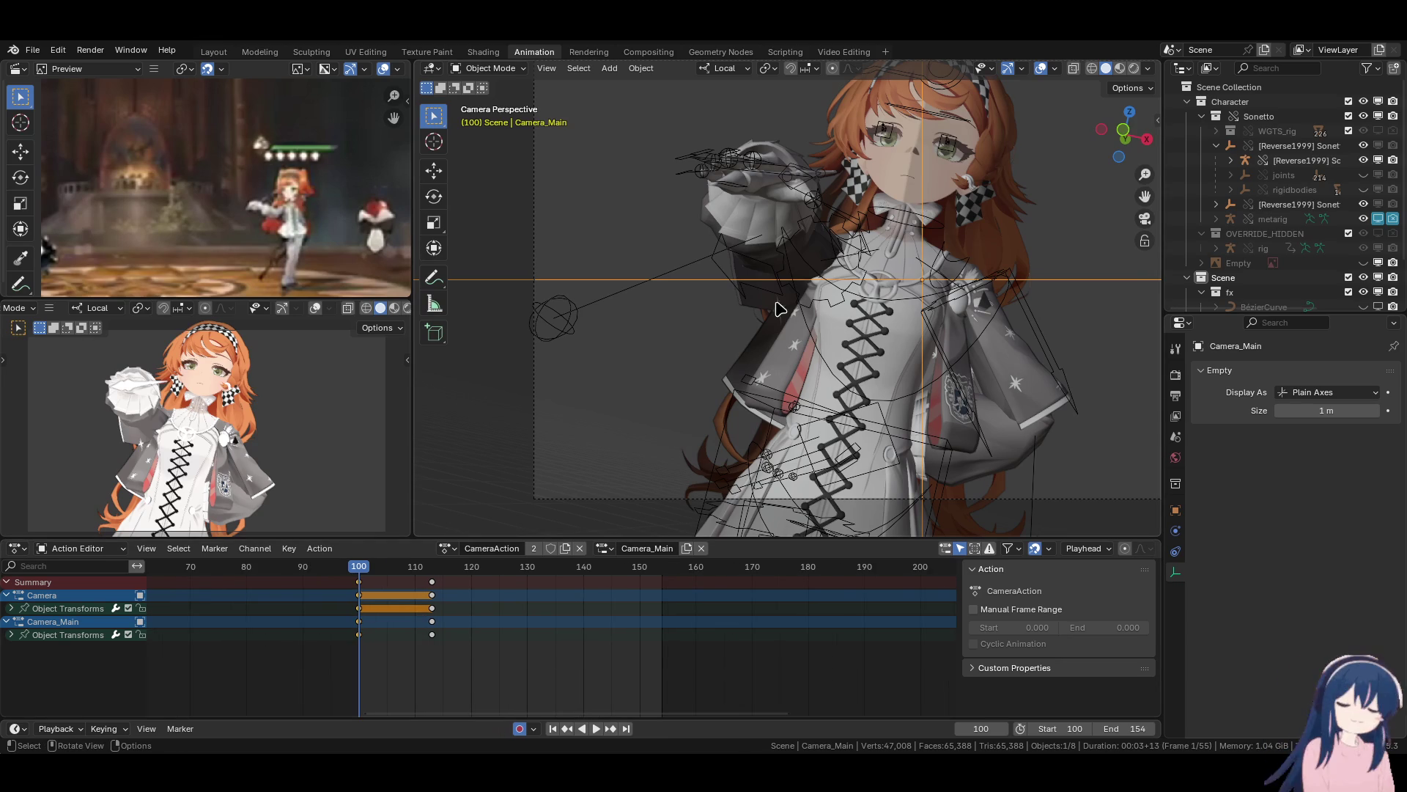
key(g)
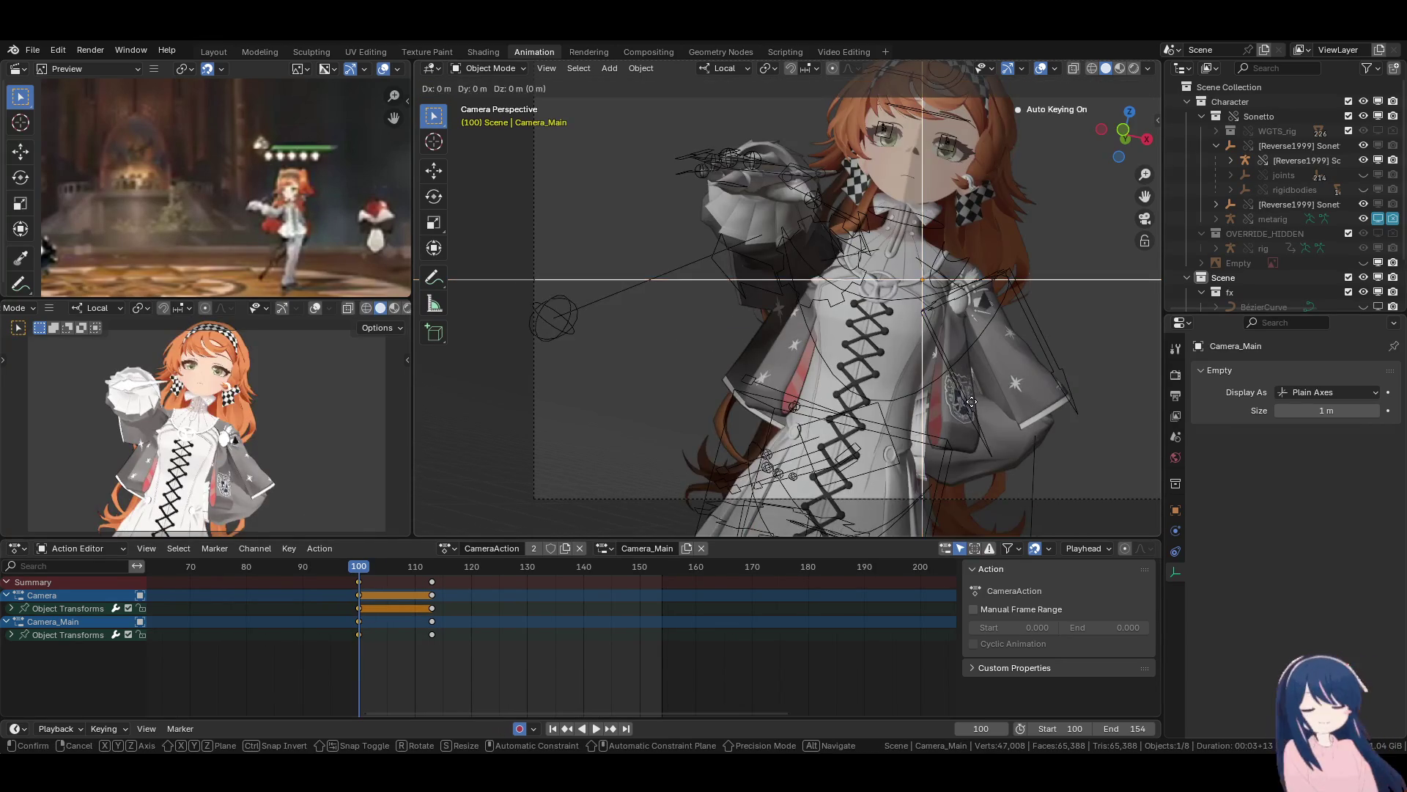
click(988, 363)
key(KP_3)
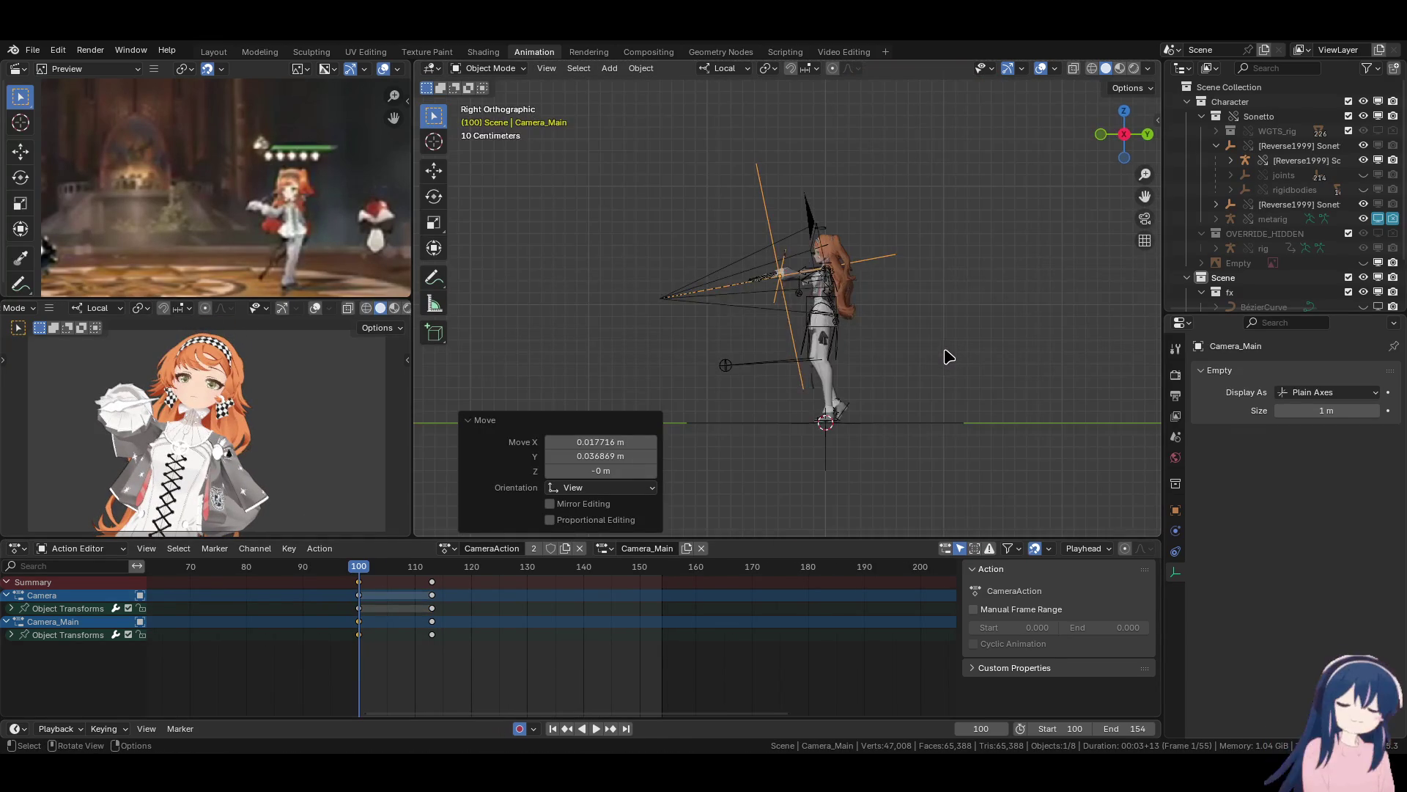
mouse_move(827, 349)
middle_down()
mouse_move(806, 352)
mouse_move(773, 301)
mouse_move(889, 370)
mouse_move(749, 452)
middle_up()
At the later frame, rotate Camera_Main about 21.5°, tumble it and move it into a new pose.
right_click(449, 591)
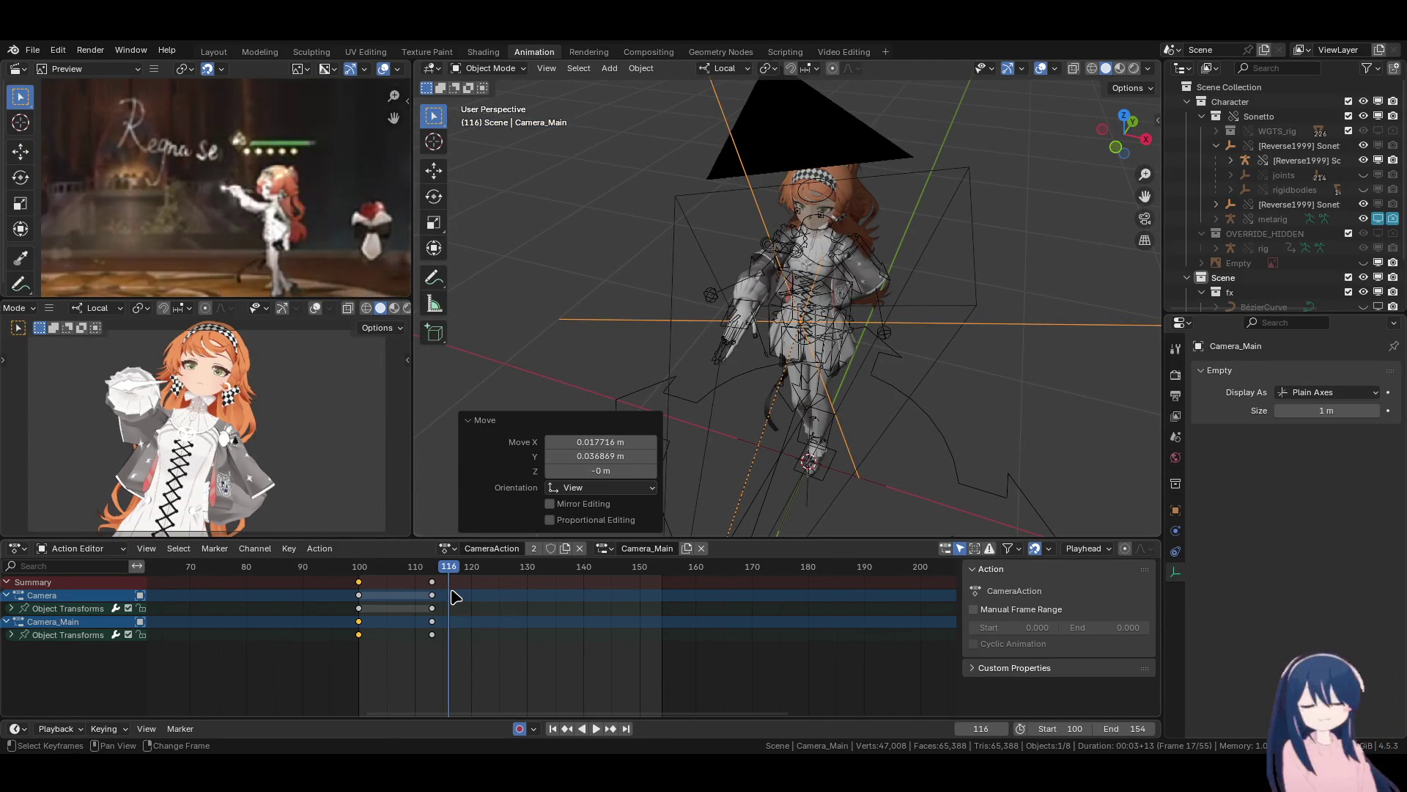
key(Right)
key(Right)
key(Right)
key(Right)
key(Right)
key(Right)
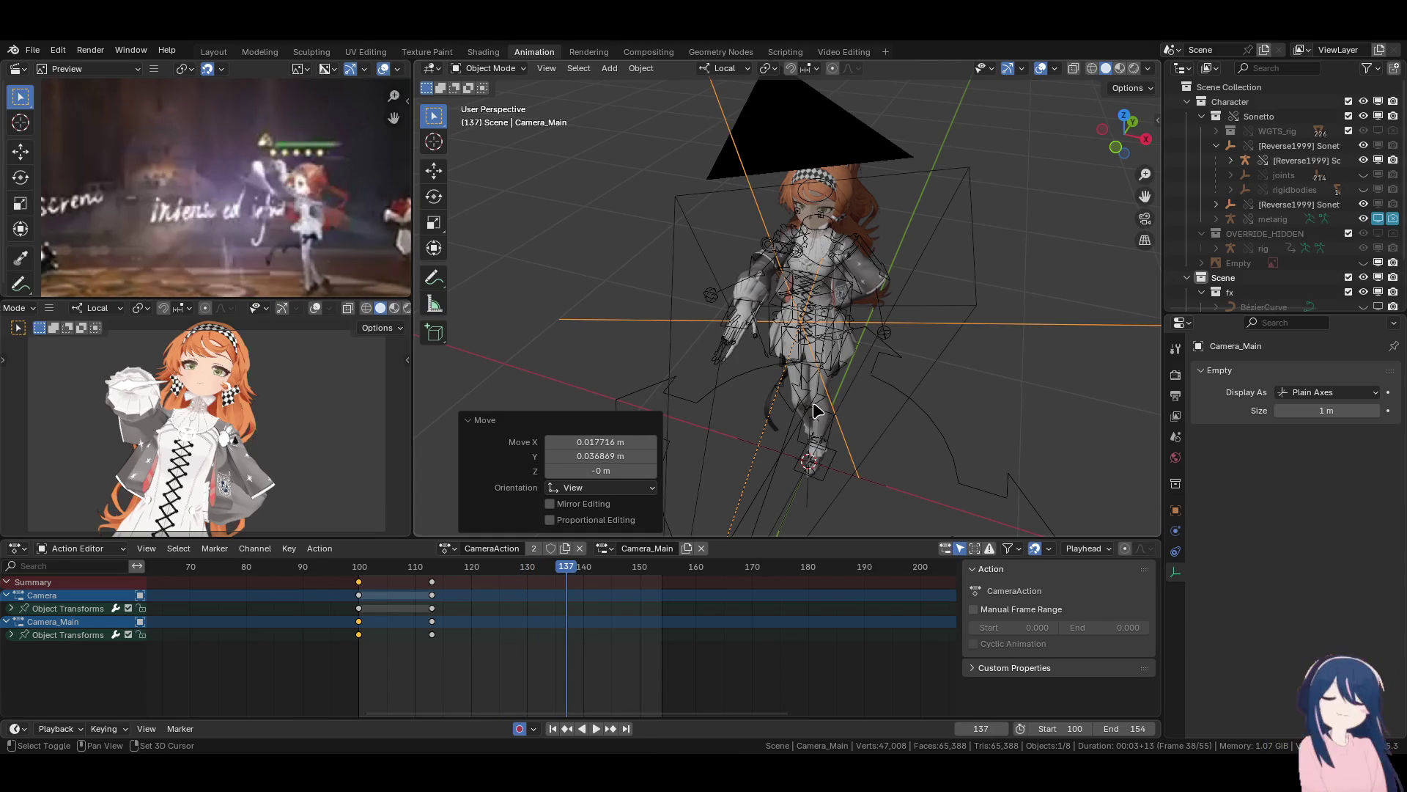
key(r)
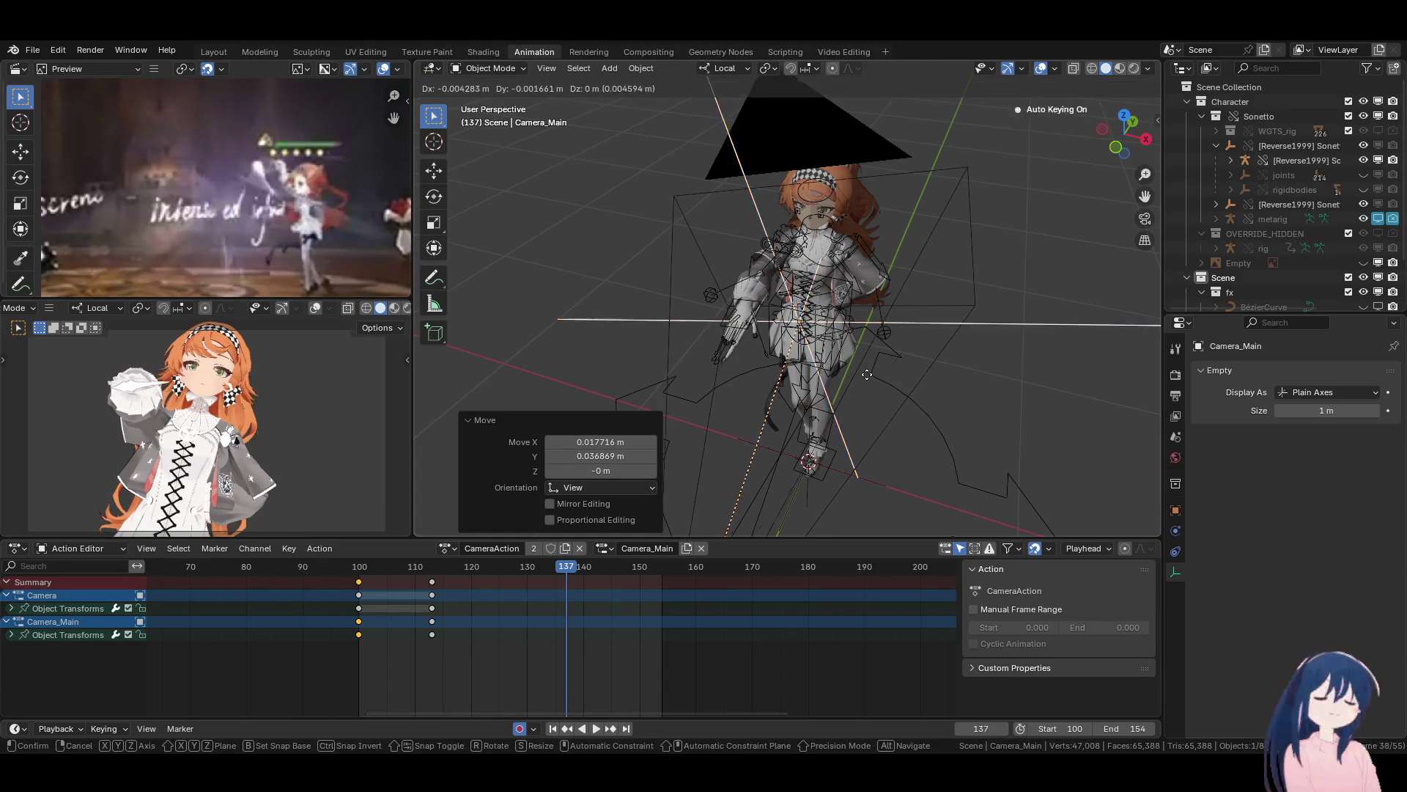
click(934, 392)
key(r)
key(r)
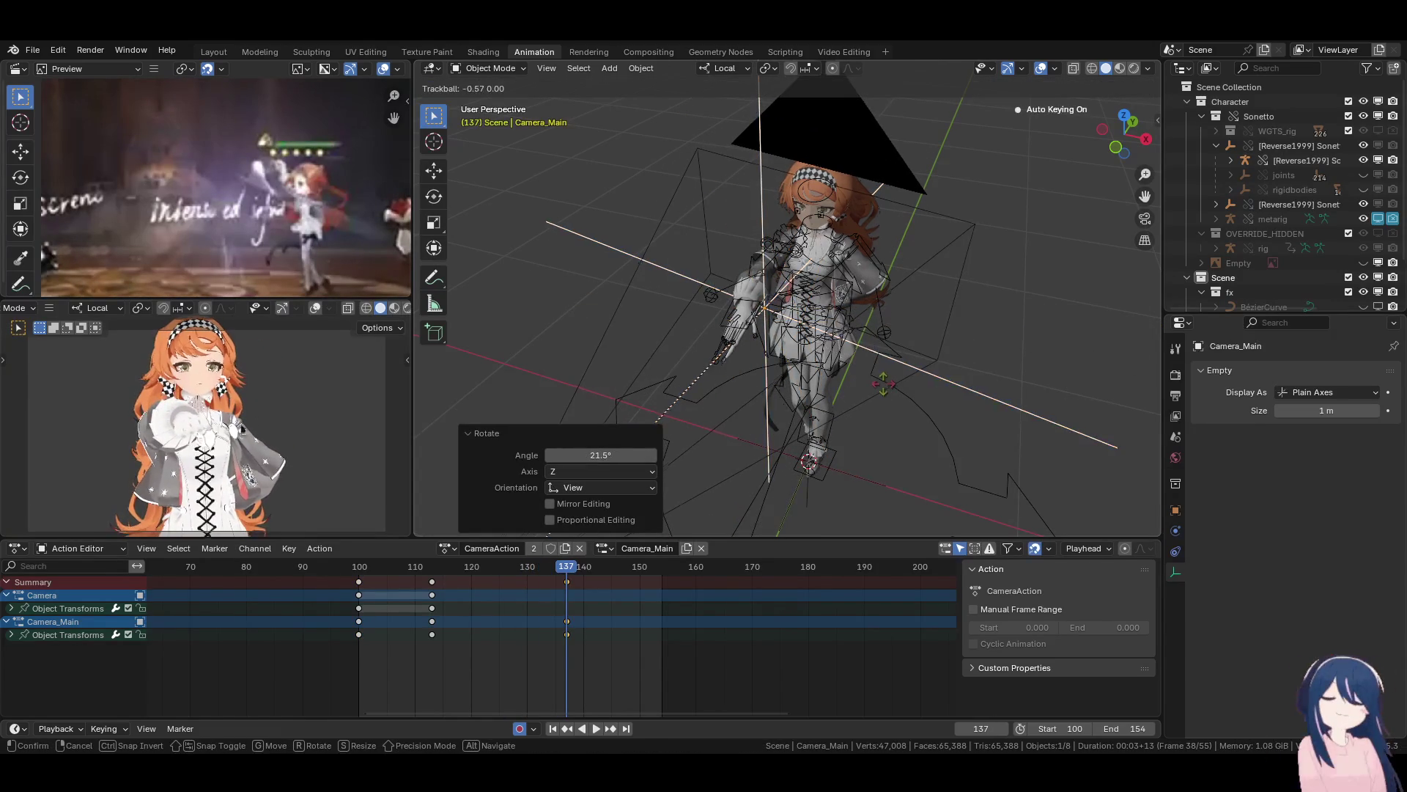
click(883, 194)
key(g)
click(883, 194)
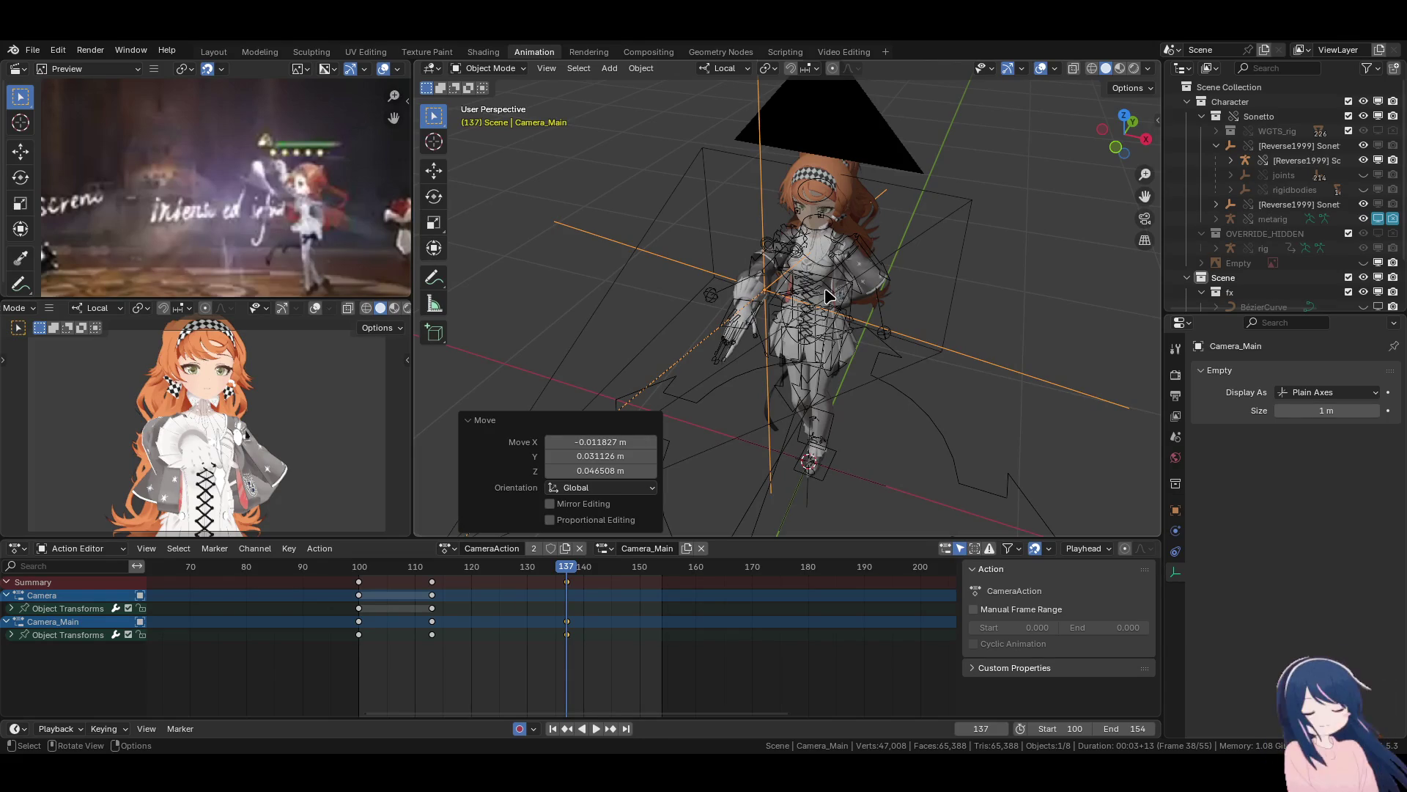
Refine Camera_Main's position with several small moves, including one from top view.
key(g)
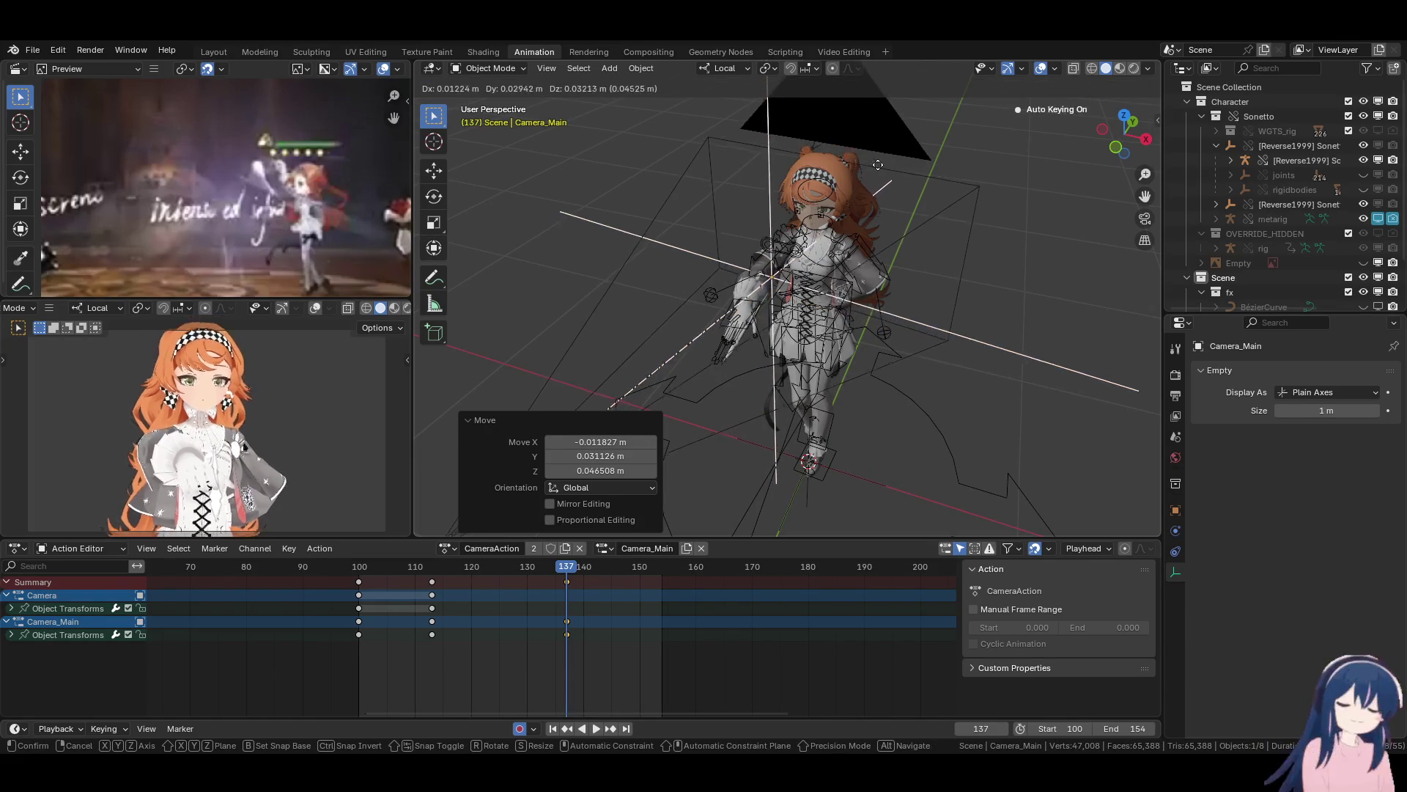
click(821, 290)
mouse_move(821, 290)
middle_down()
mouse_move(785, 246)
mouse_move(850, 310)
middle_up()
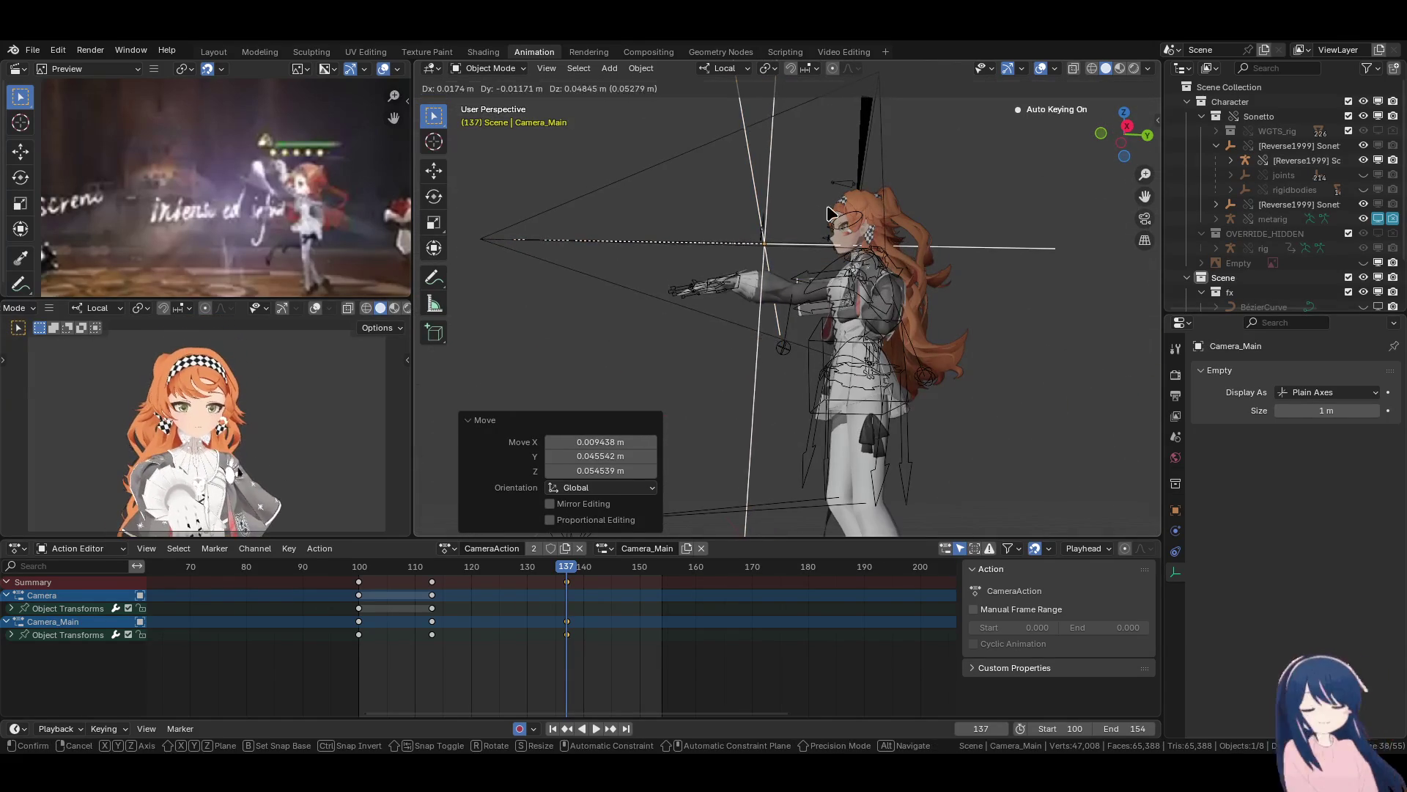
key(g)
click(850, 310)
key(KP_7)
key(g)
click(942, 399)
Turn Camera_Main slightly in top view, nudge it from the right view, then play back.
key(r)
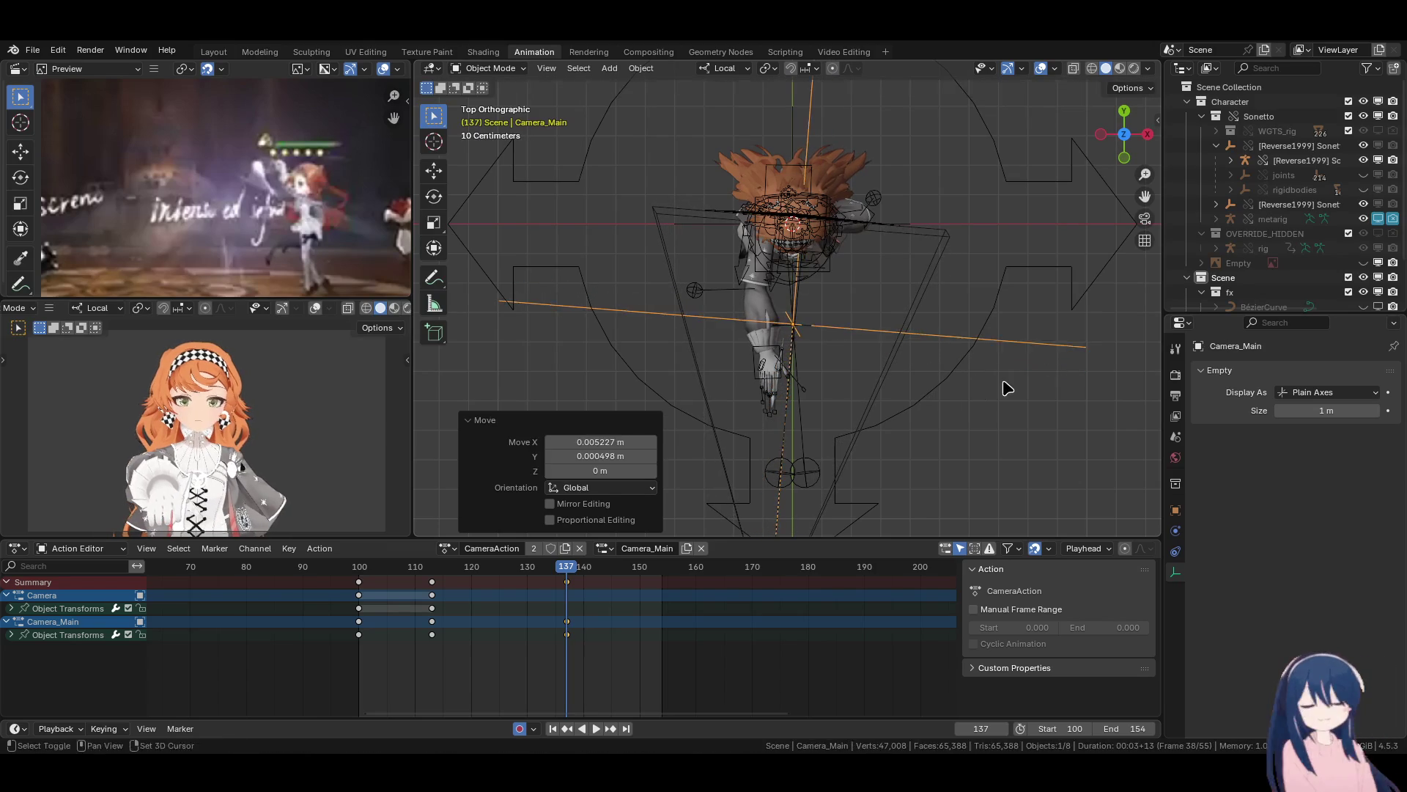
click(1005, 371)
middle_drag(1005, 371, 1008, 377)
key(KP_3)
key(g)
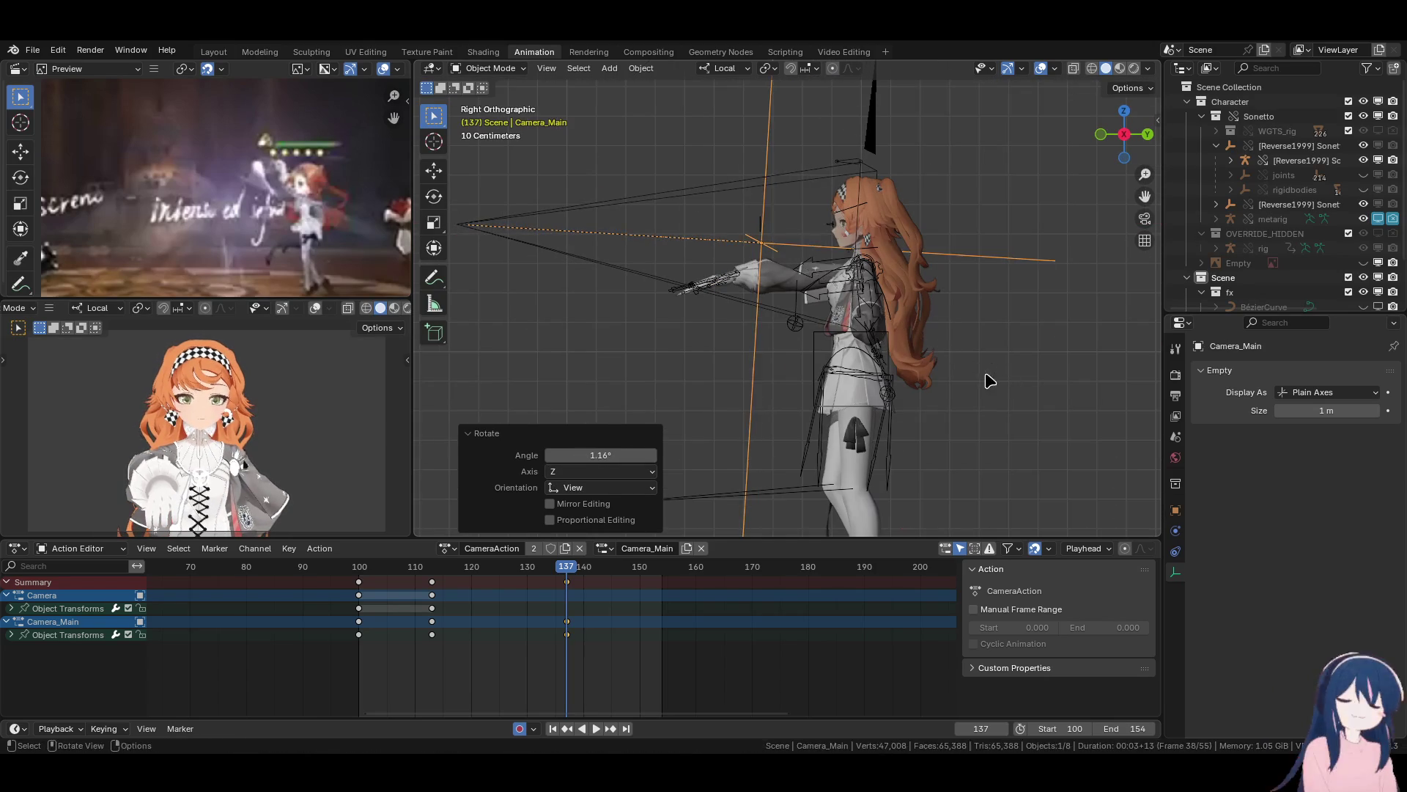
click(989, 380)
click(566, 634)
key(space)
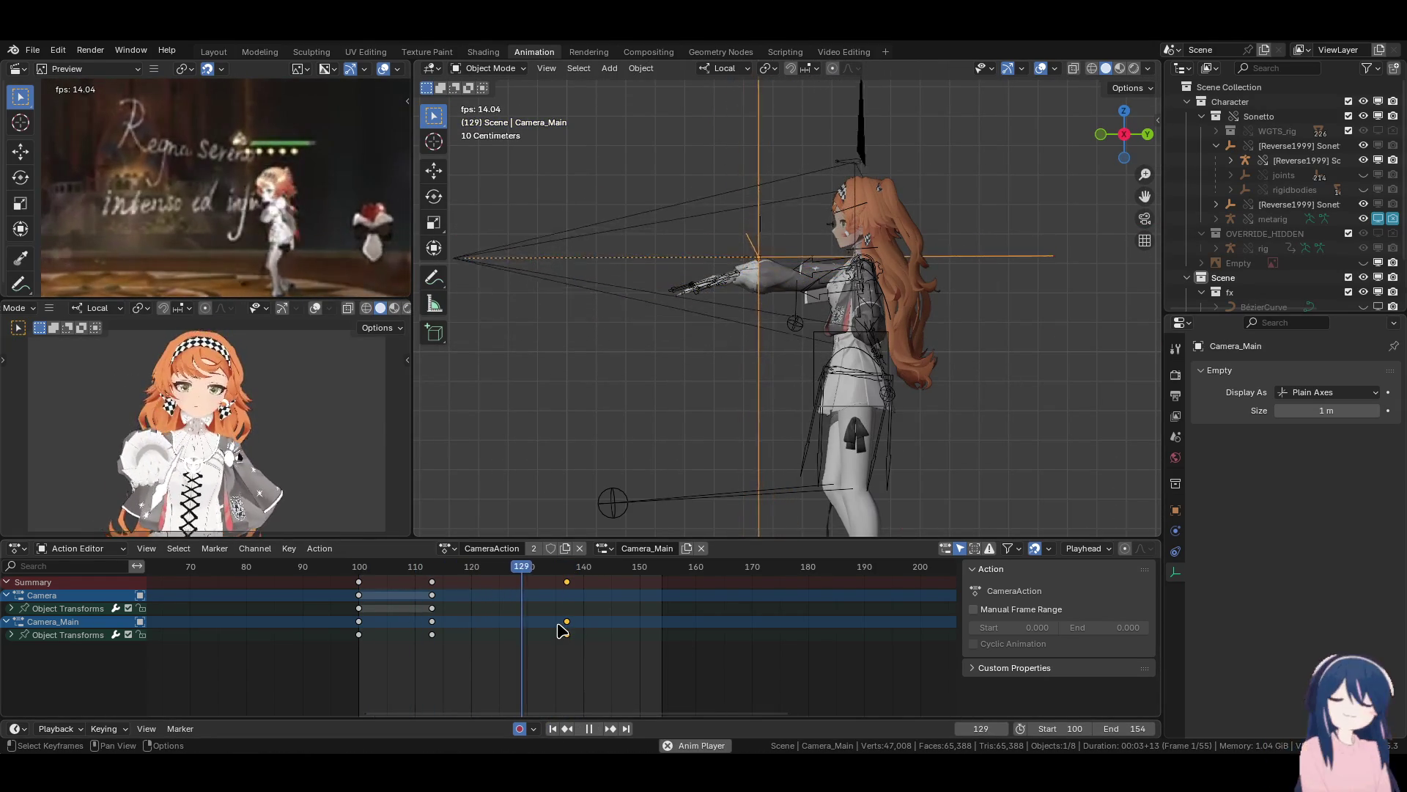
At frame 140, pull the Camera back about 2.37 m and adjust its placement.
click(565, 575)
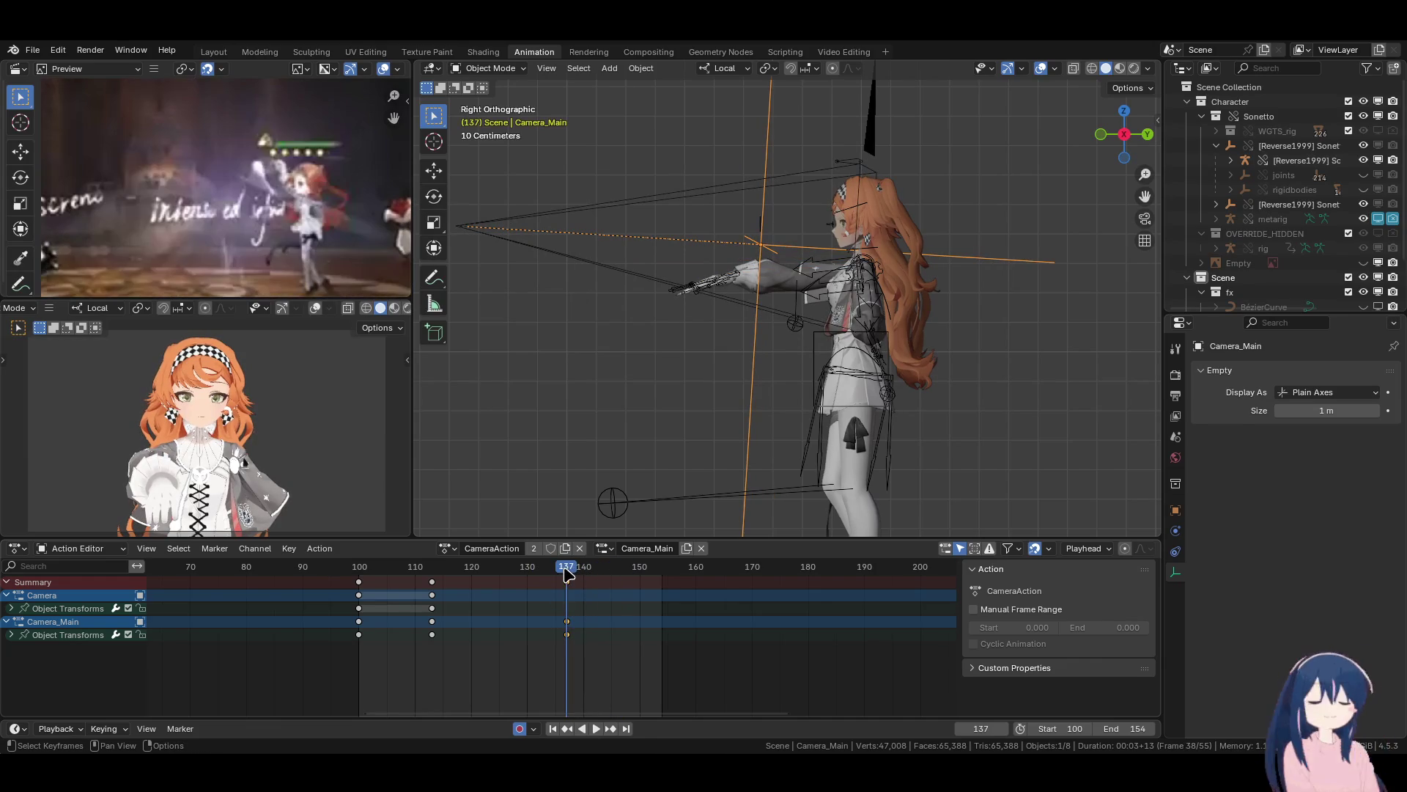
key(space)
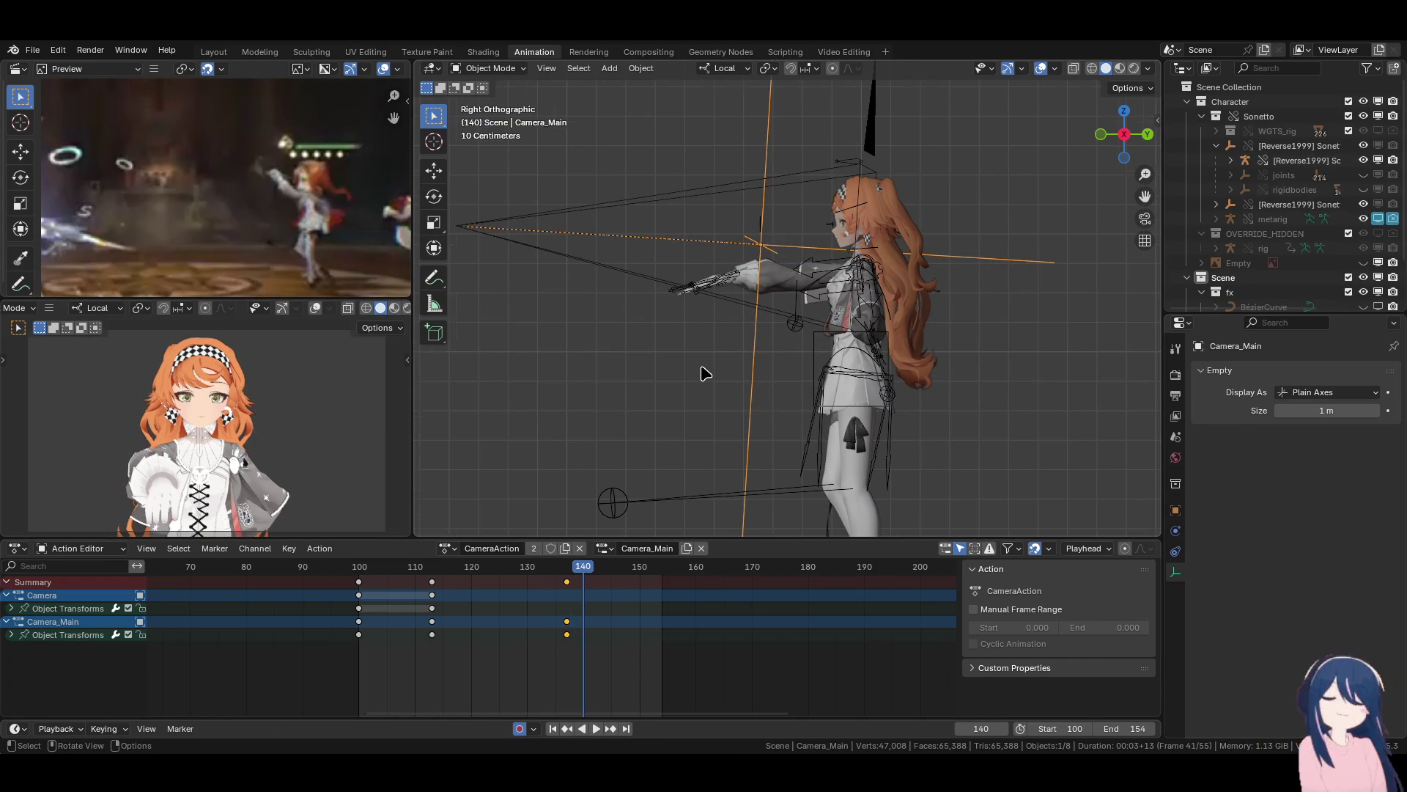
scroll(703, 374, down, 1)
click(827, 146)
key(g)
click(513, 220)
key(r)
click(652, 356)
Reposition Camera_Main at frame 140, including a sideways X-axis move in top view.
click(705, 266)
key(r)
key(x)
key(g)
click(879, 363)
key(KP_7)
key(g)
key(x)
click(974, 382)
Rotate Camera_Main -1.61° in top view, then play back the camera animation.
key(r)
click(977, 376)
key(KP_3)
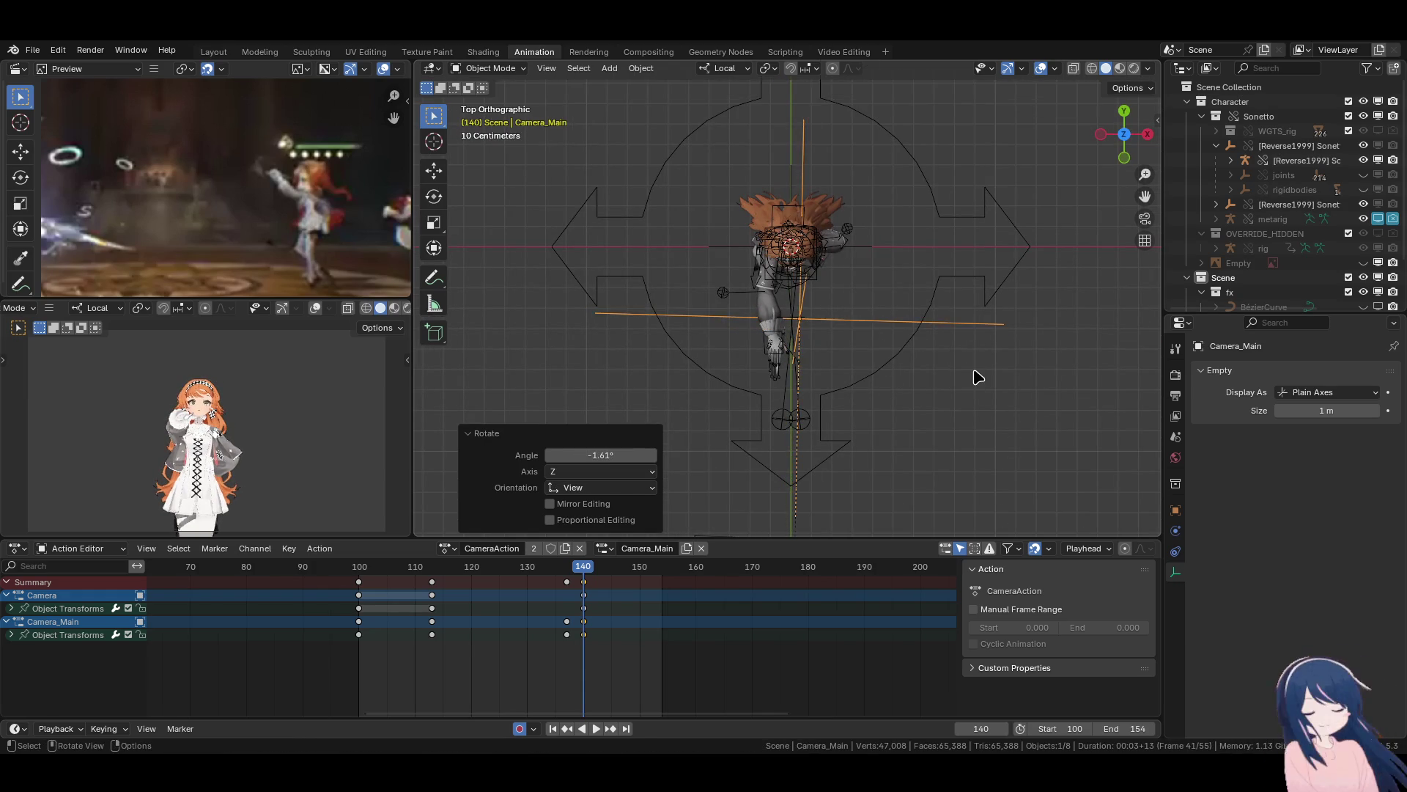
key(r)
right_click(999, 311)
key(space)
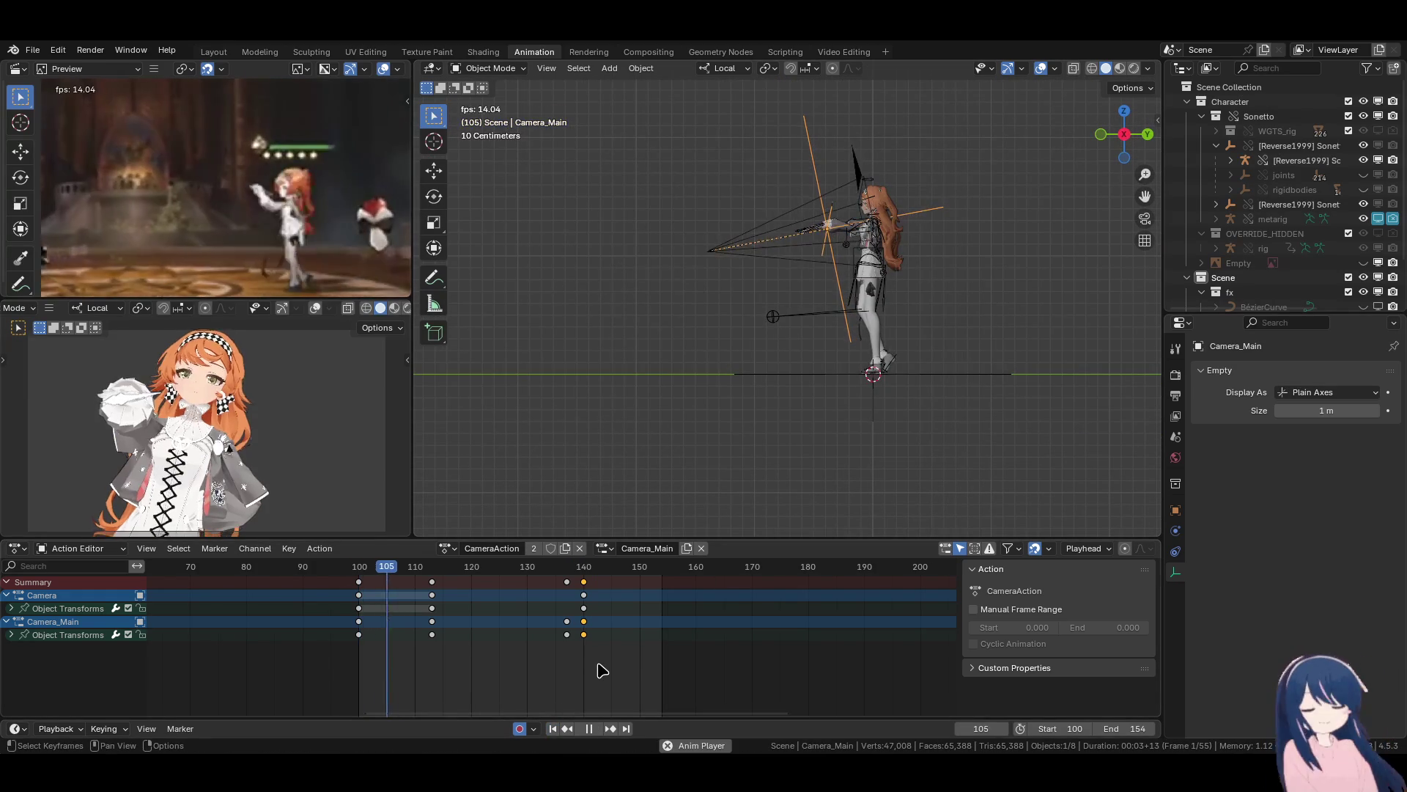
key(space)
Duplicate the Camera's frame-113 key and place the copy on frame 137.
key(Up)
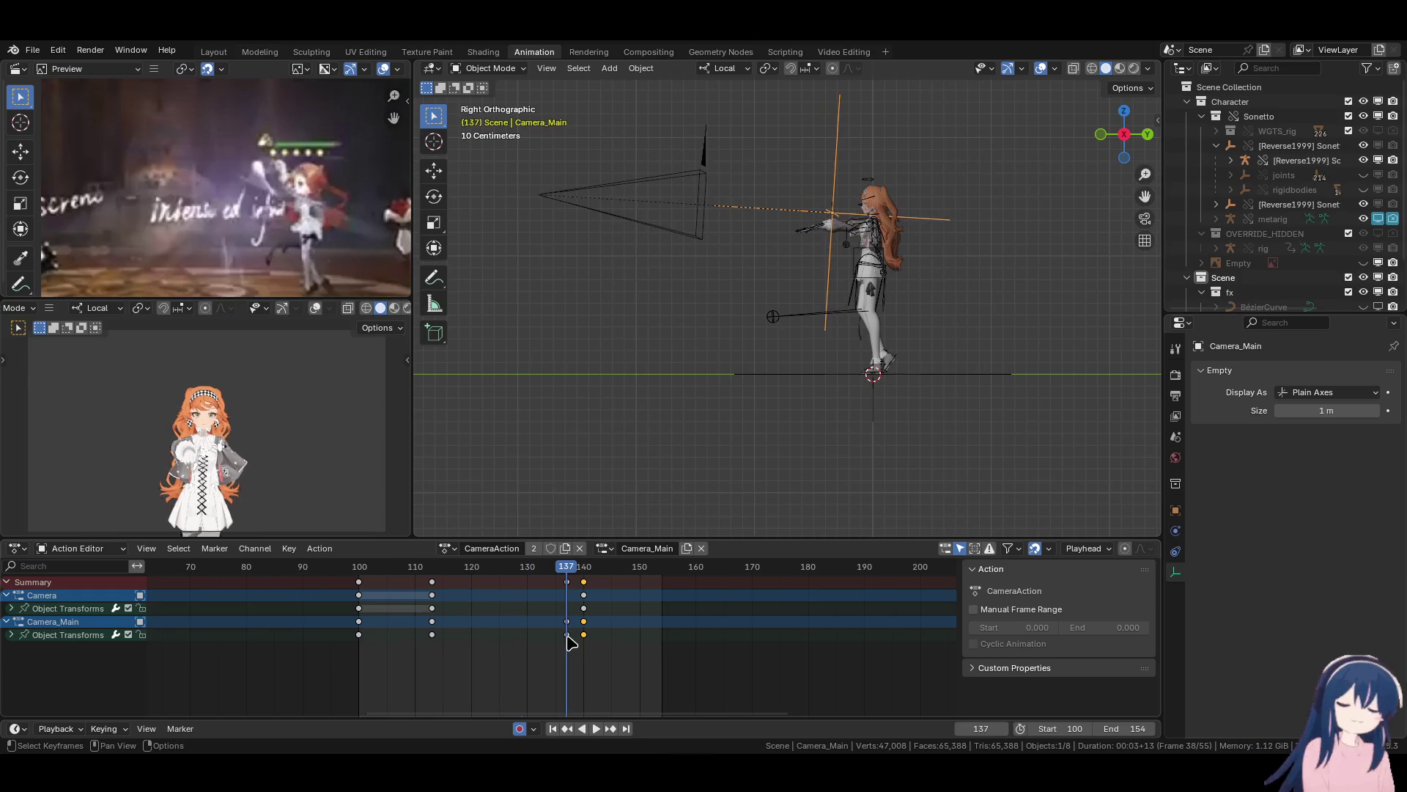
click(696, 209)
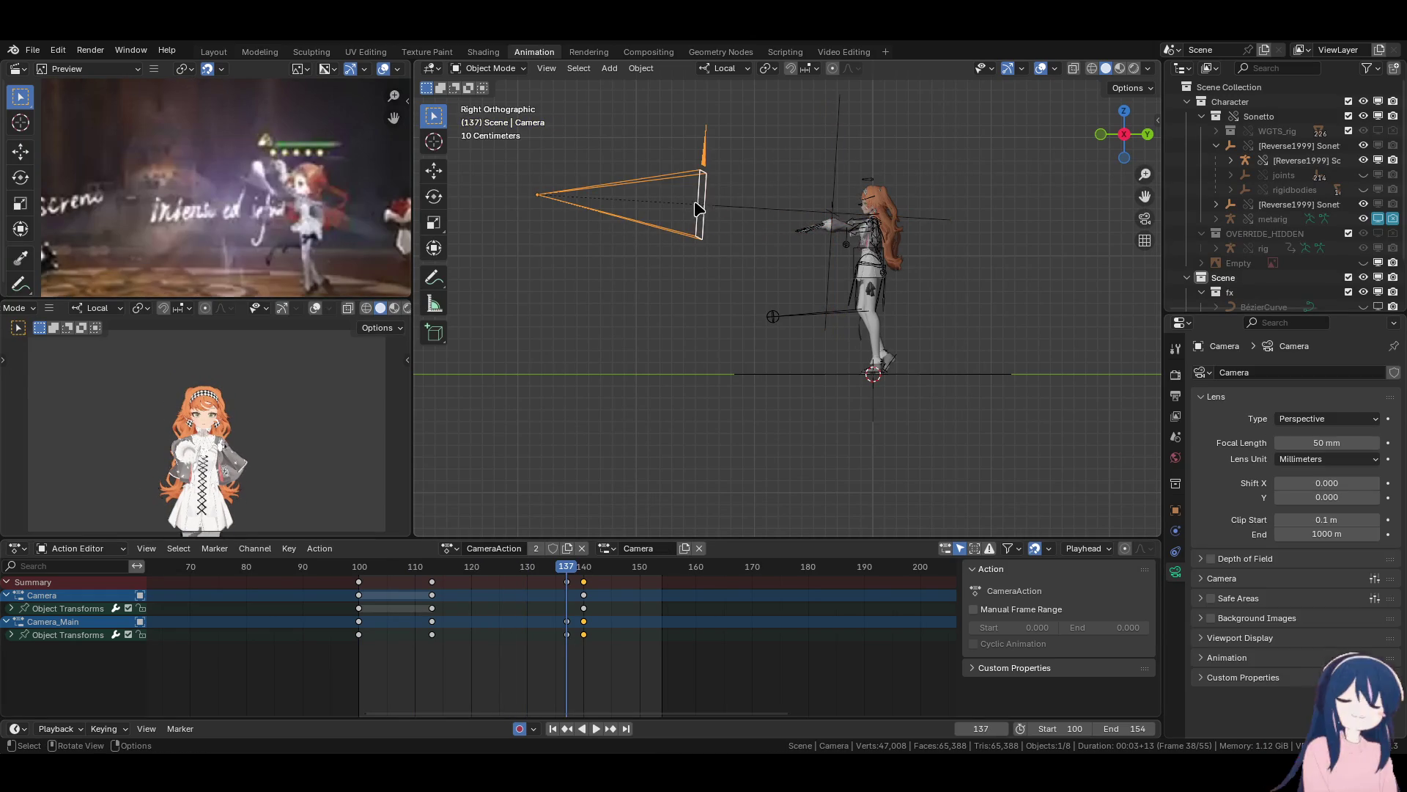
click(433, 624)
key(shift+d)
click(443, 627)
click(432, 609)
drag(437, 607, 570, 602)
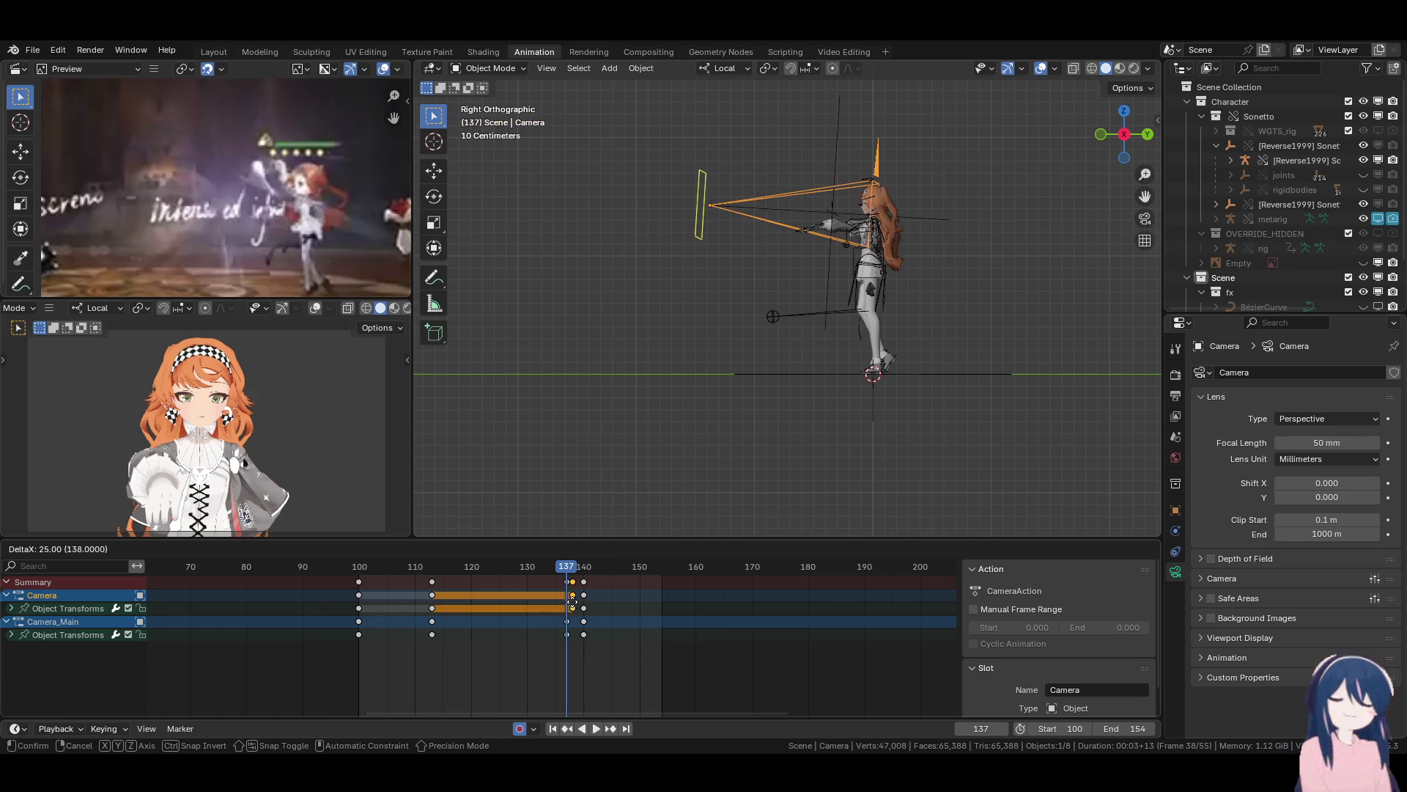
click(579, 603)
text(g-1)
key(Return)
Tilt Camera_Main -10.1° on local Y and -13.9° on local Z, then play back from the start.
click(936, 227)
key(r)
key(y)
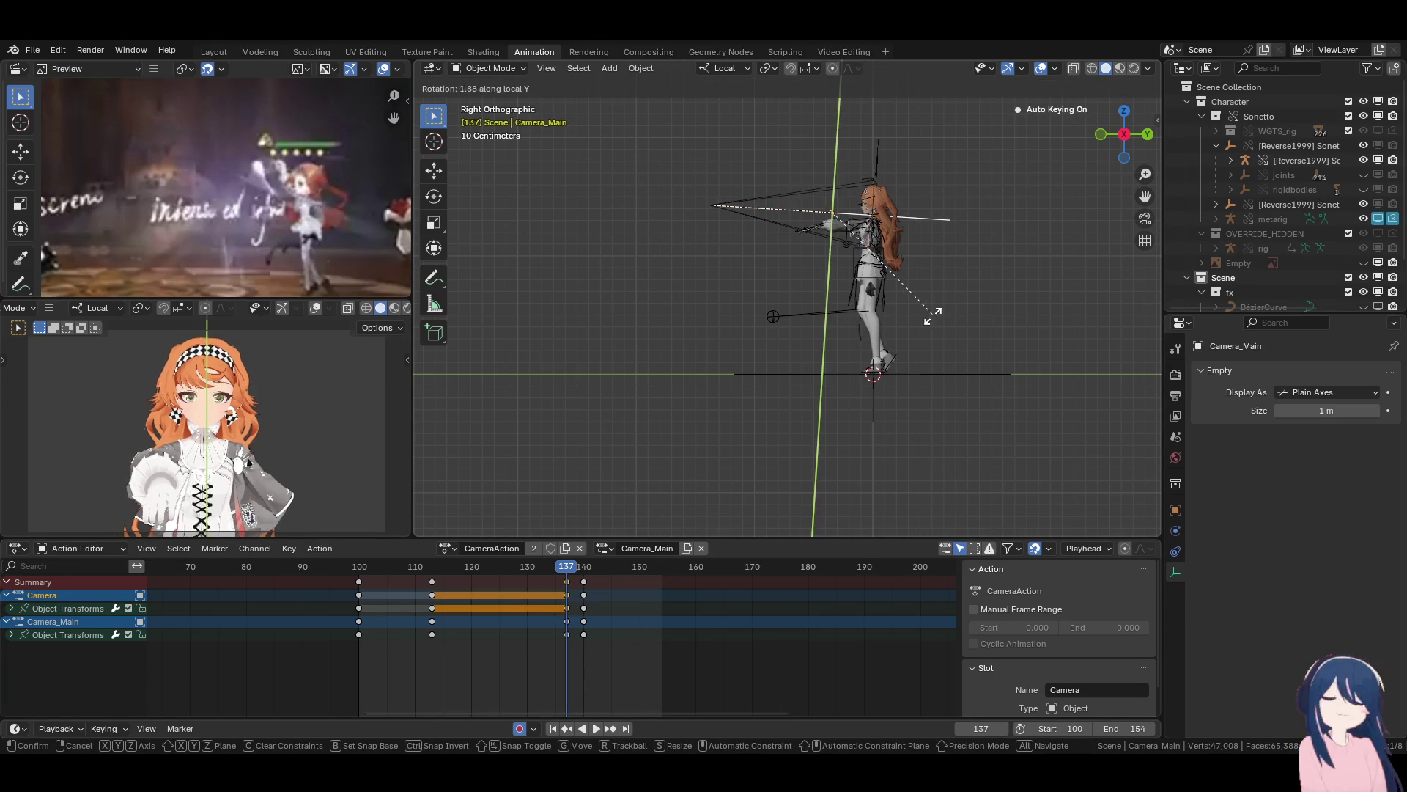
click(952, 295)
key(r)
key(x)
key(z)
click(950, 277)
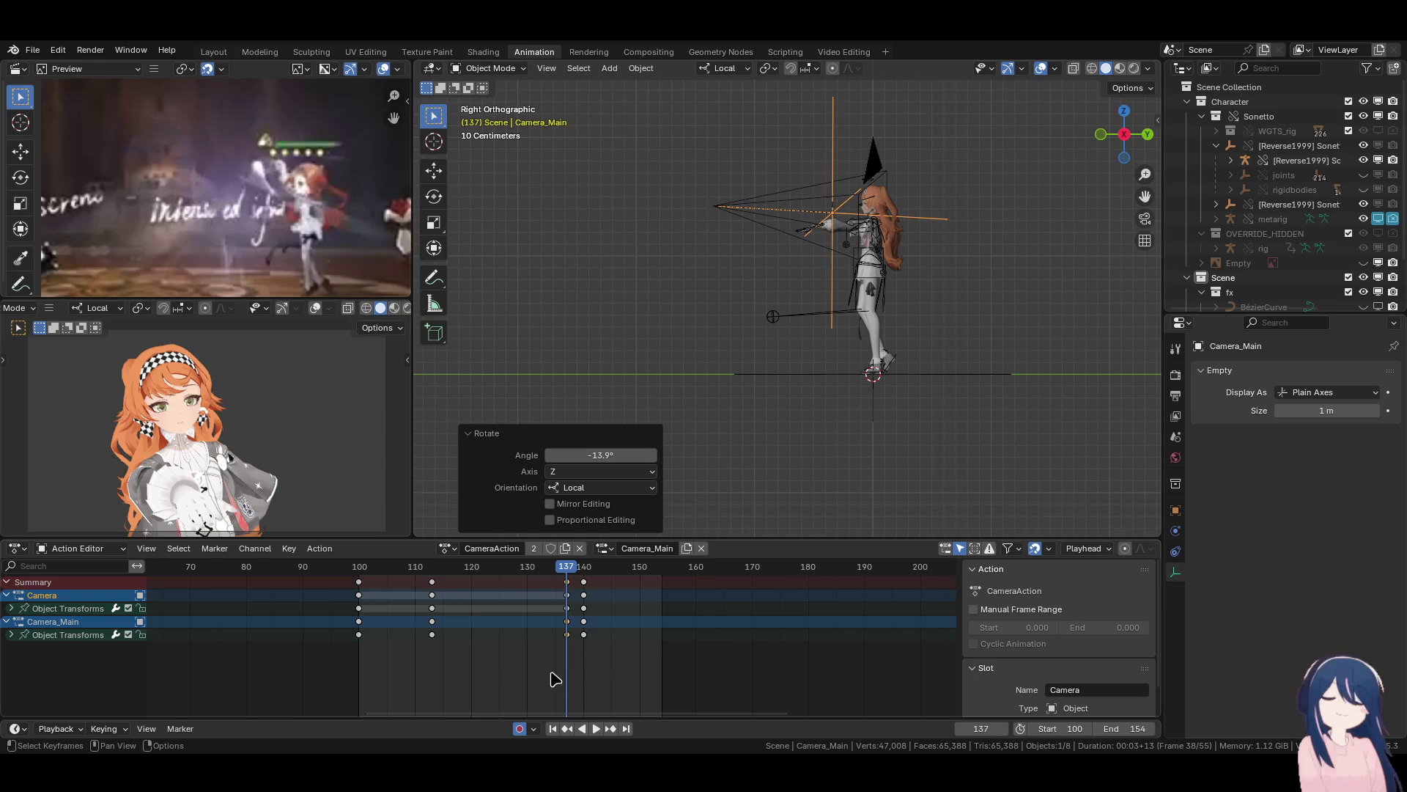
key(shift+Left)
key(space)
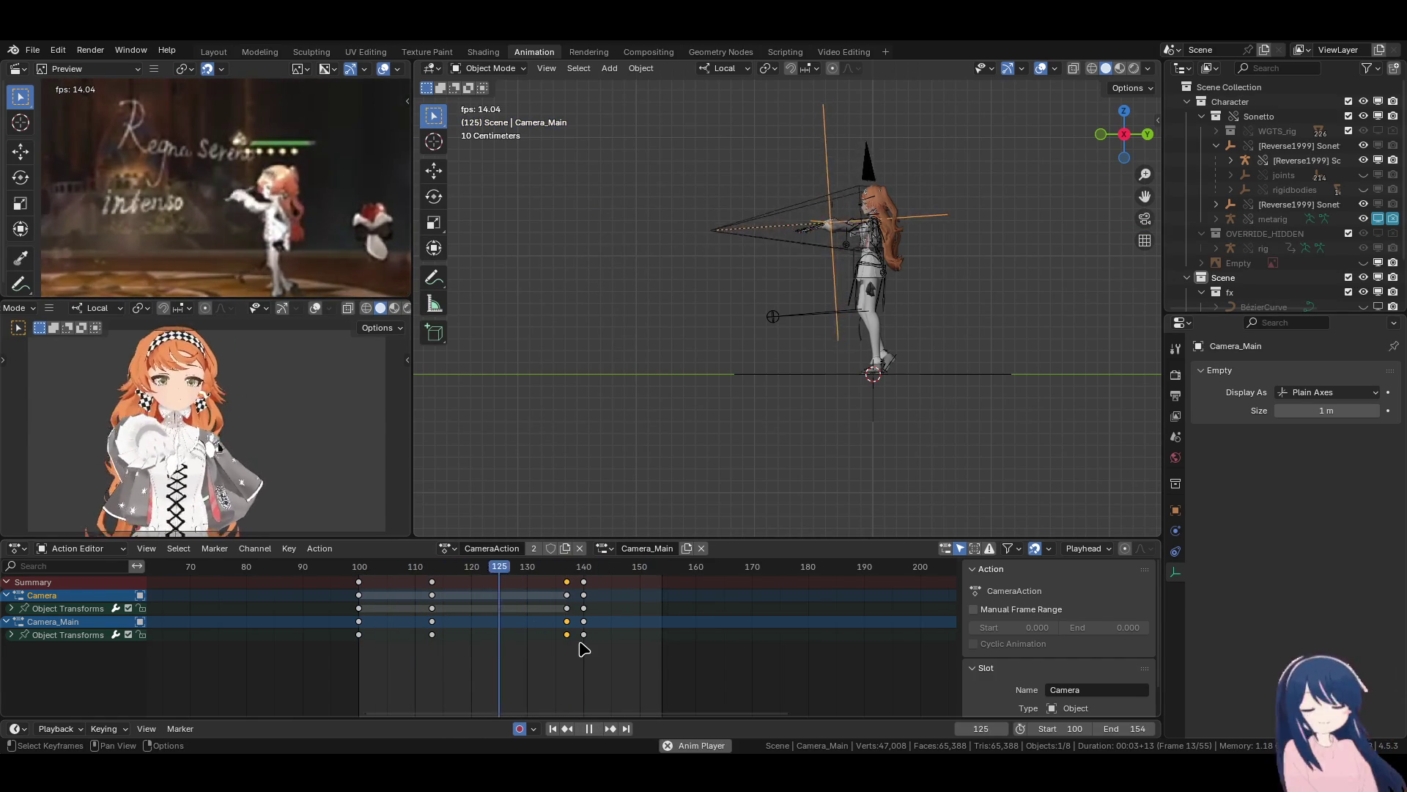
key(space)
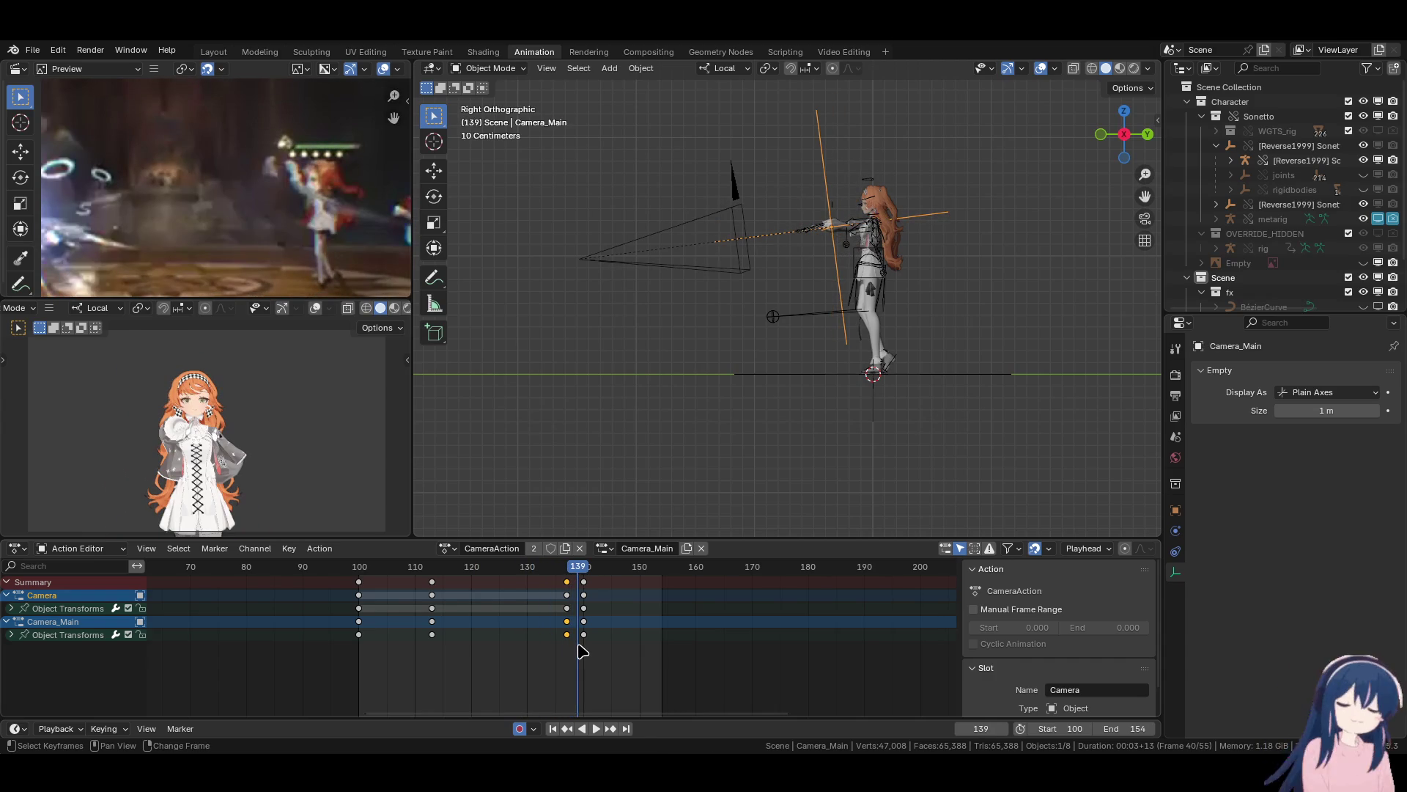